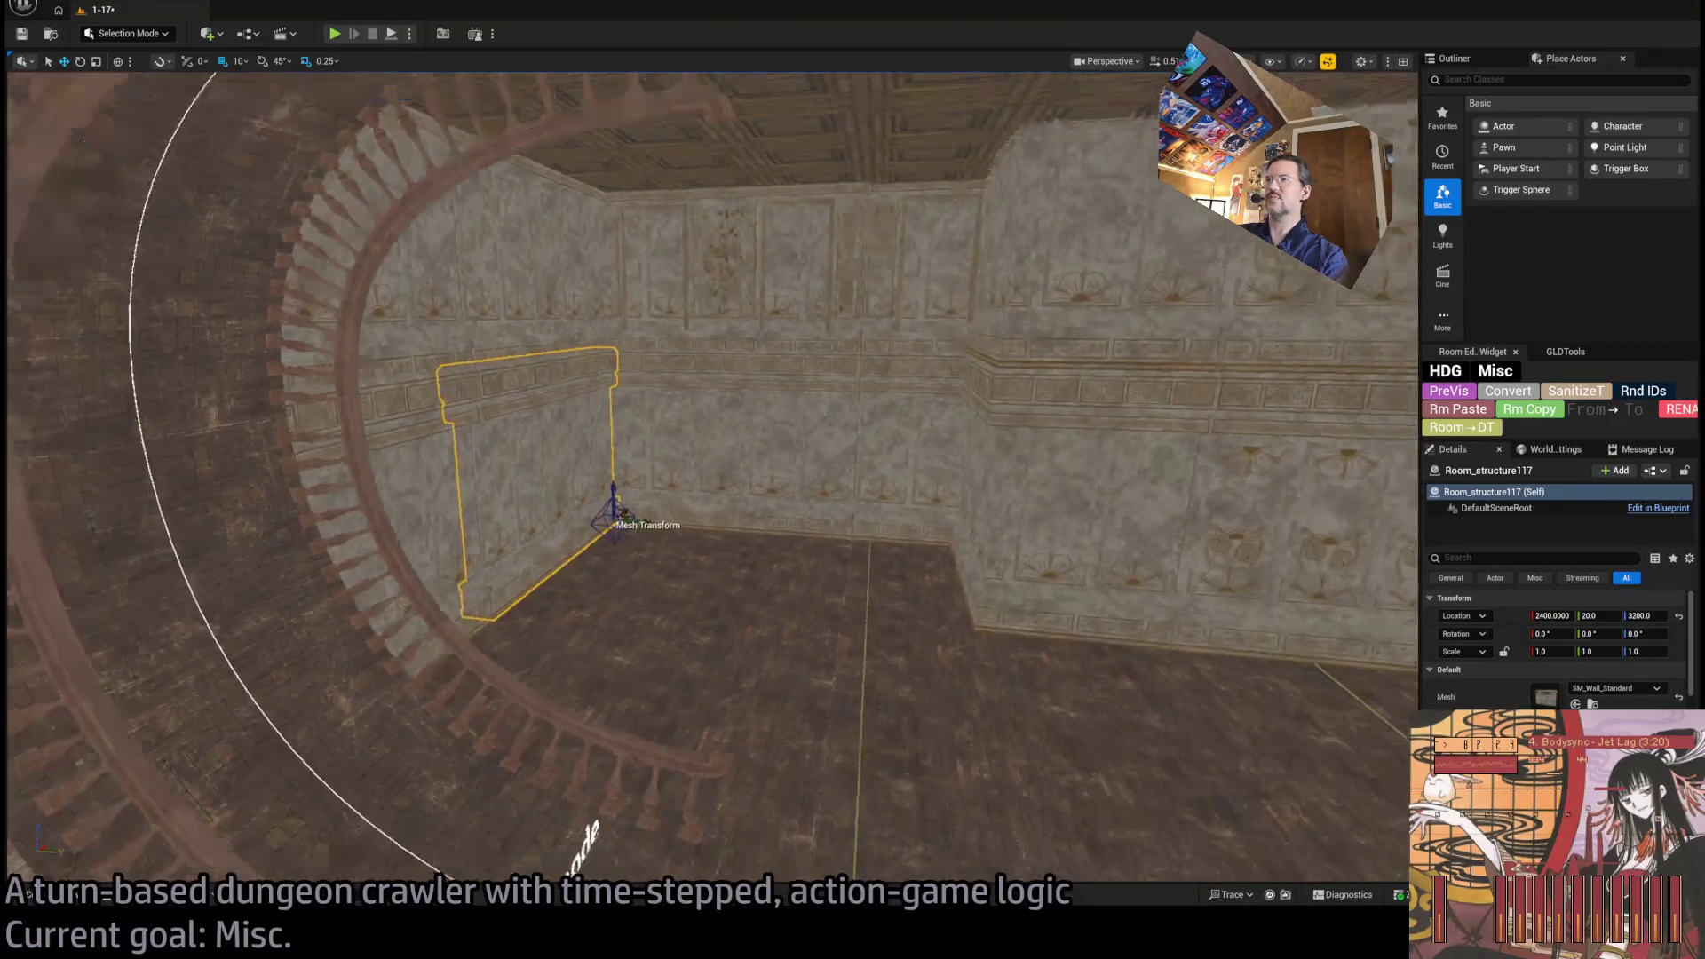
Rotate the carved wall panel to -90 degrees around Z.
left_click_drag(678, 506, 993, 558)
left_click_drag(807, 410, 807, 410)
key("e")
left_click_drag(1106, 533, 371, 124)
left_click_drag(1122, 553, 1088, 542)
key("w")
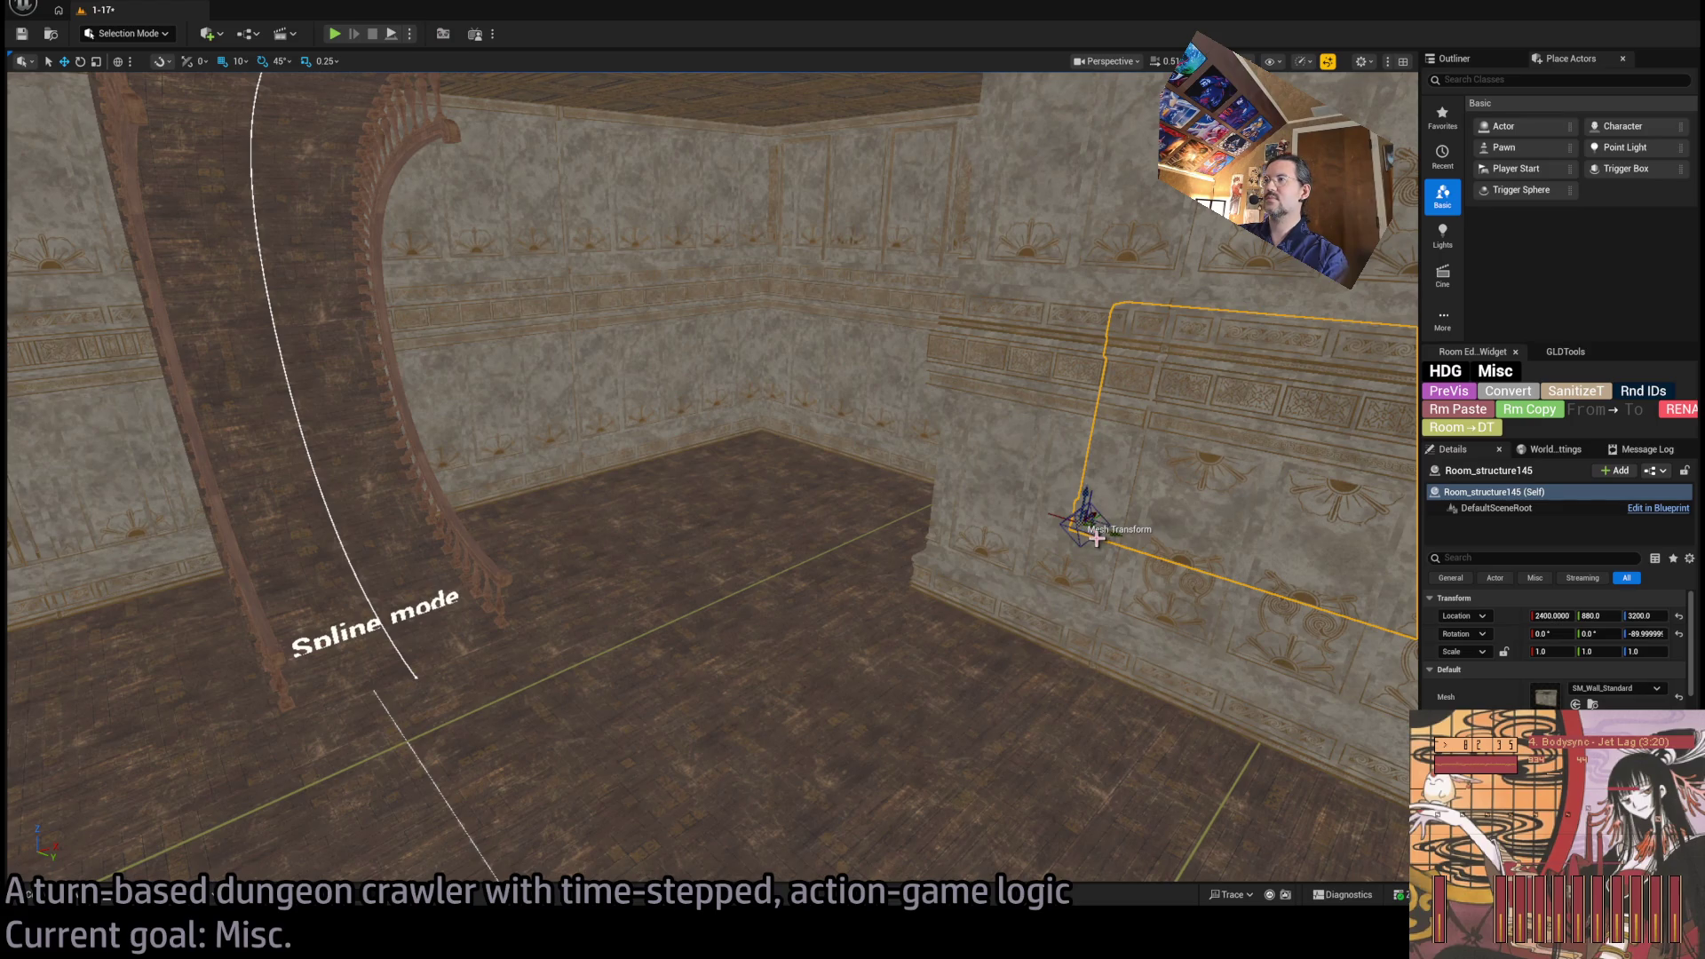
Set the wall panel's Y location to 0.
left_click(1594, 615)
type("400")
key("Return")
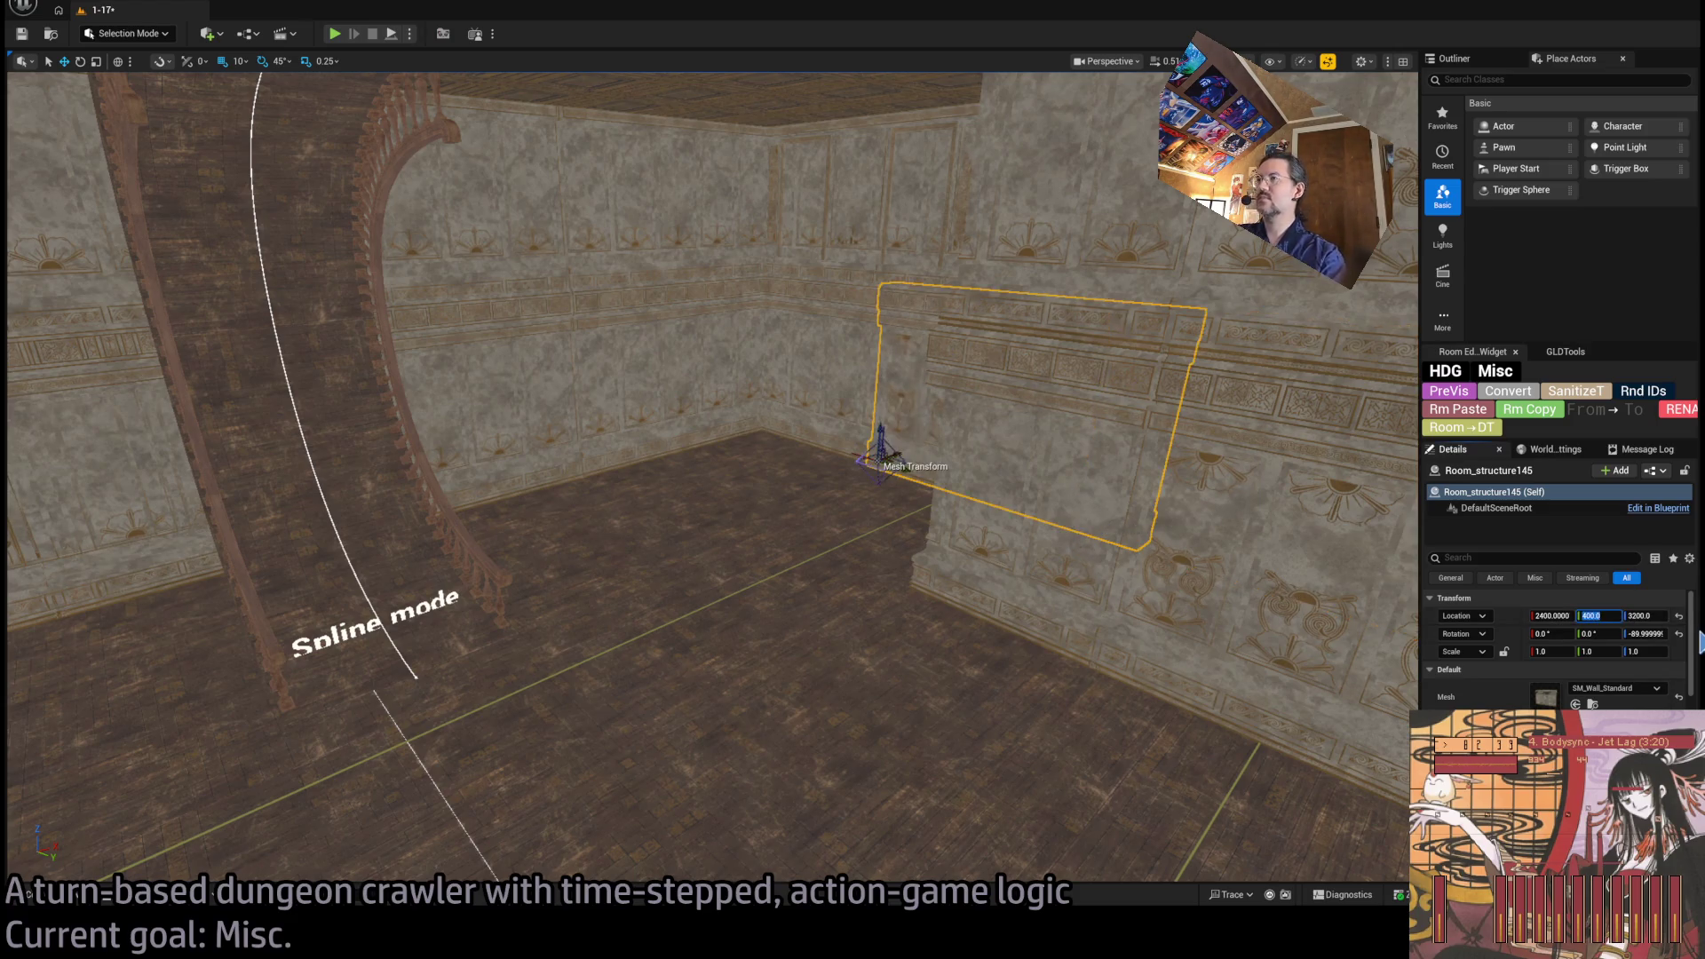
type("0")
key("Return")
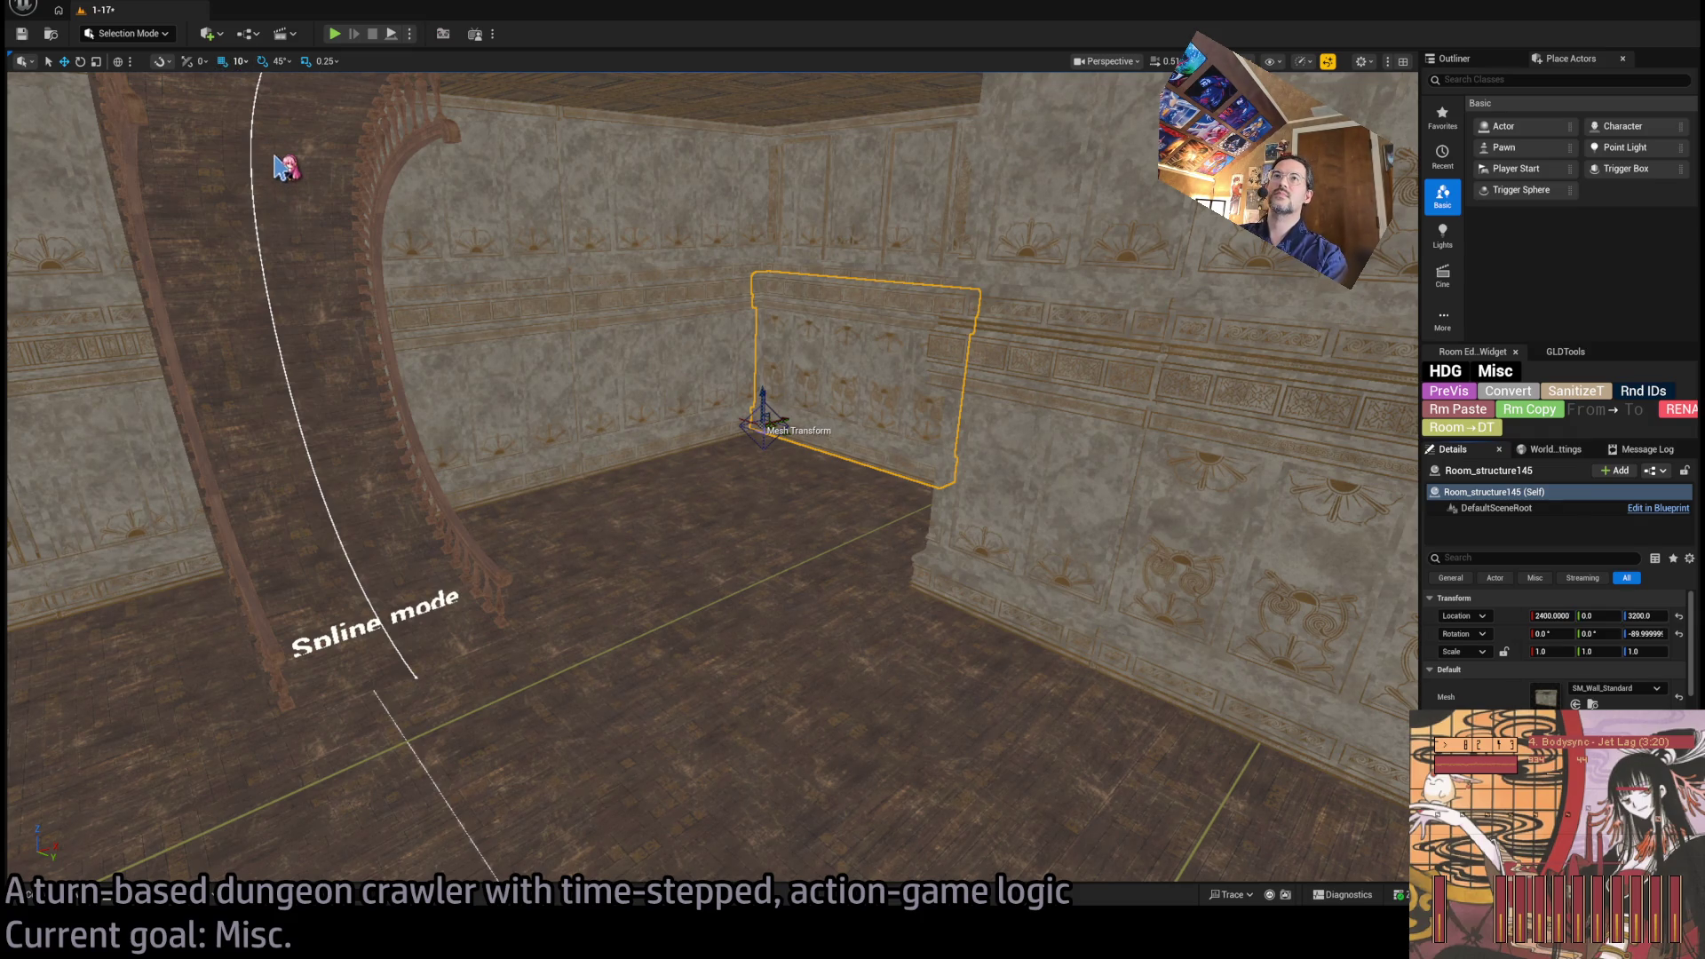
With 100-unit grid snapping, move the wall panel to X 1500.
key("bracketright")
mouse_move(773, 415)
left_mouse_down()
mouse_move(502, 511)
mouse_move(533, 462)
mouse_move(604, 426)
mouse_move(675, 444)
mouse_move(751, 550)
mouse_move(638, 388)
left_mouse_up()
key("f")
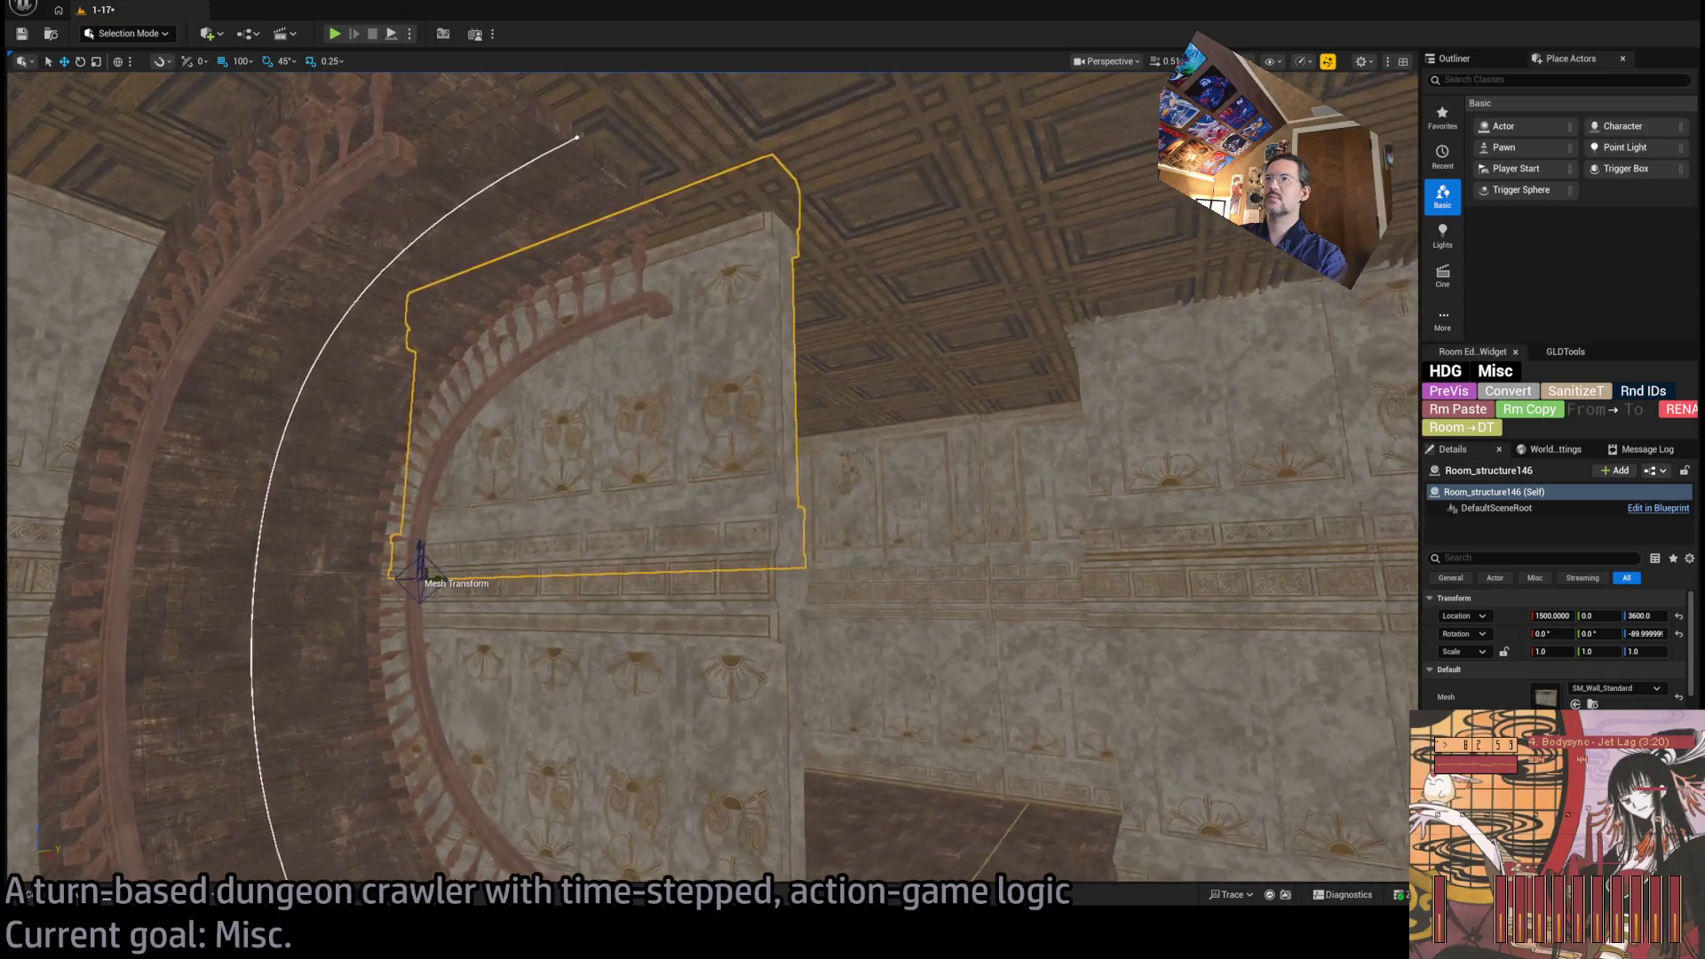
Restore the accidentally deleted wall panel and check the carved wall in lit and unlit shading.
key("Delete")
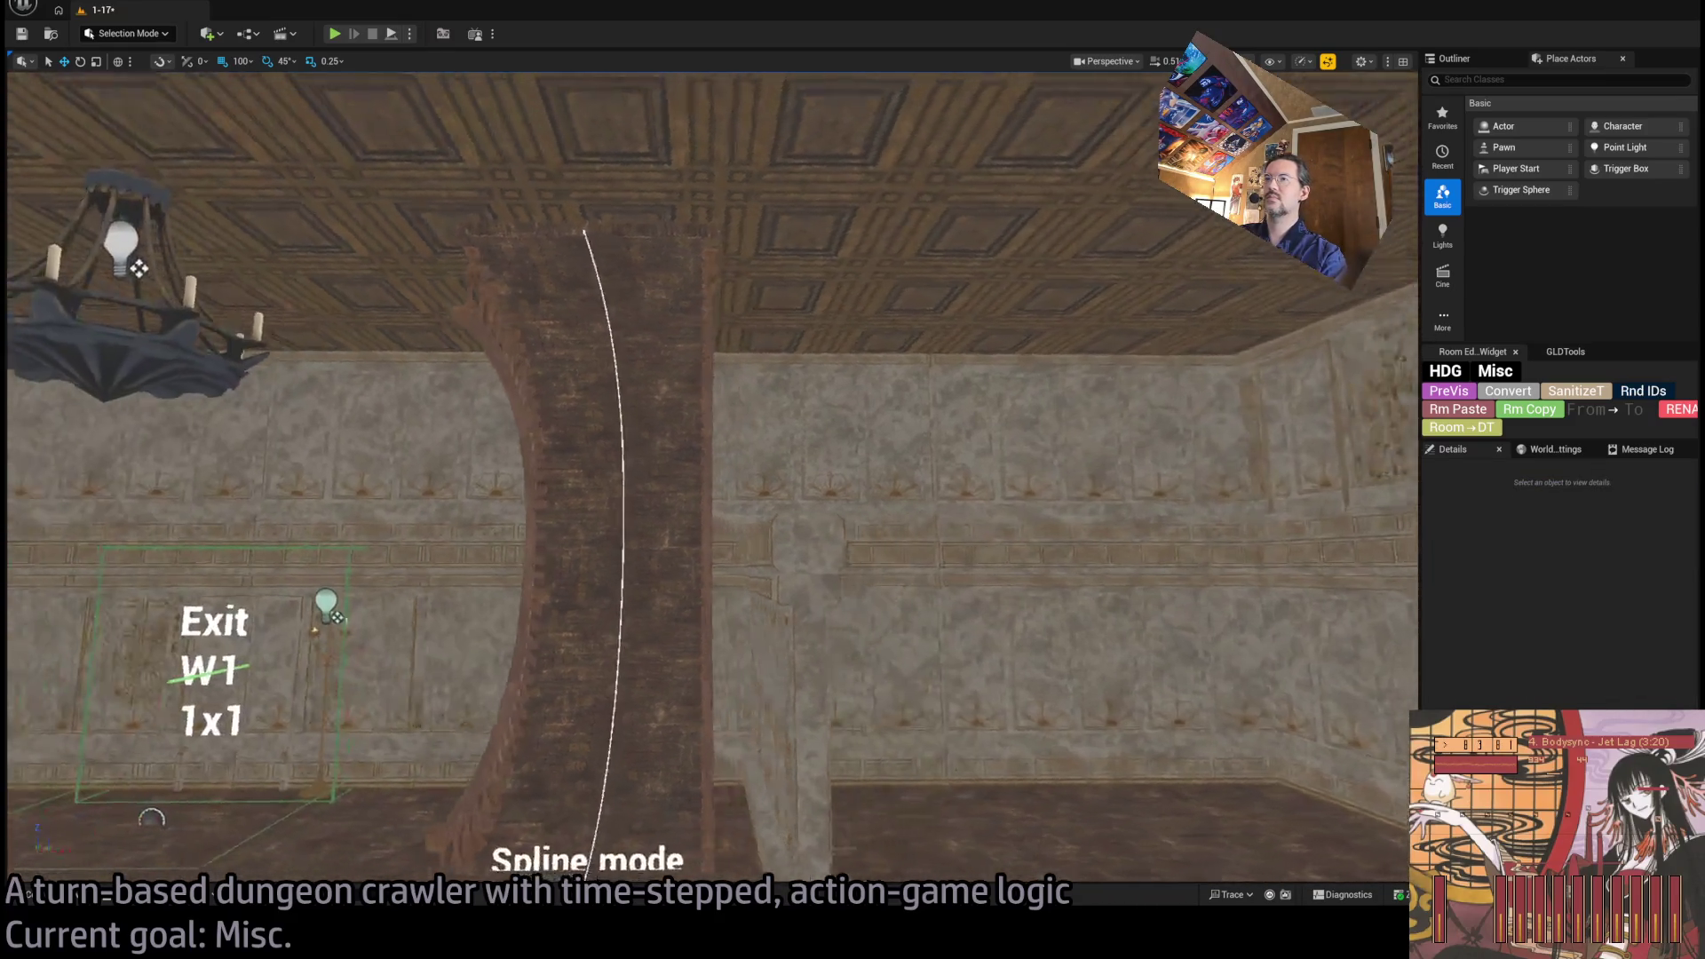
key("ctrl+z")
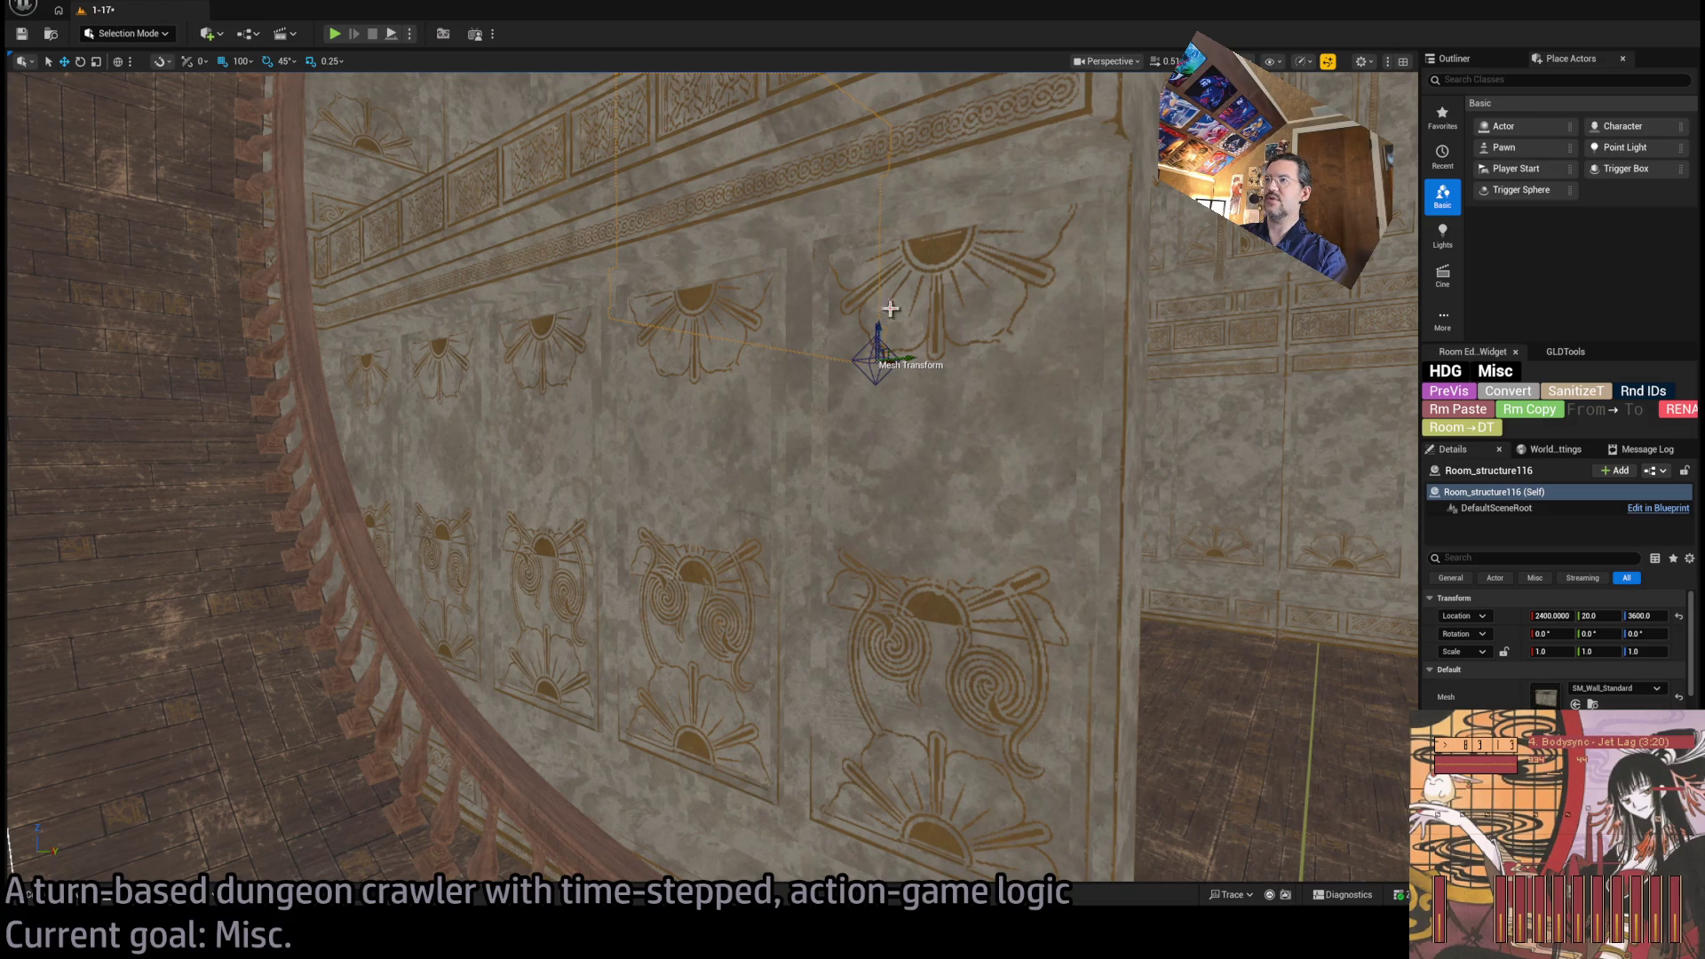
mouse_move(1036, 458)
left_mouse_down()
mouse_move(318, 691)
mouse_move(885, 627)
left_mouse_up()
left_click_drag(731, 627, 1112, 133)
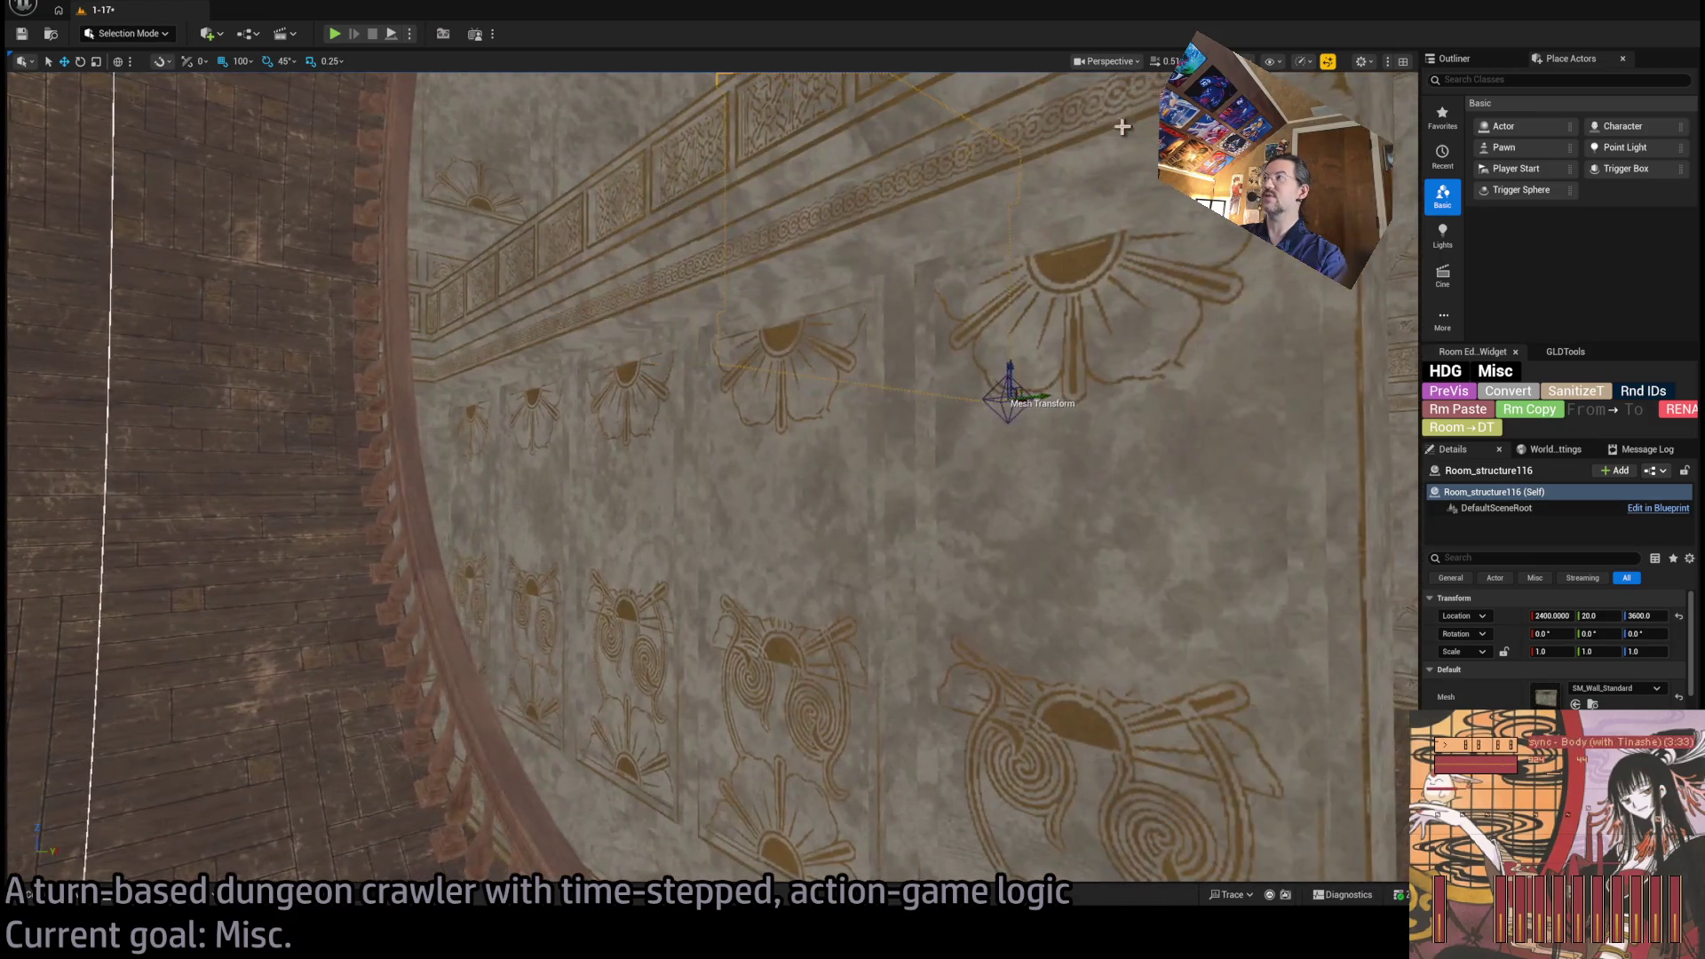
key("alt+4")
mouse_move(828, 421)
left_mouse_down()
mouse_move(866, 373)
mouse_move(777, 479)
mouse_move(771, 439)
left_mouse_up()
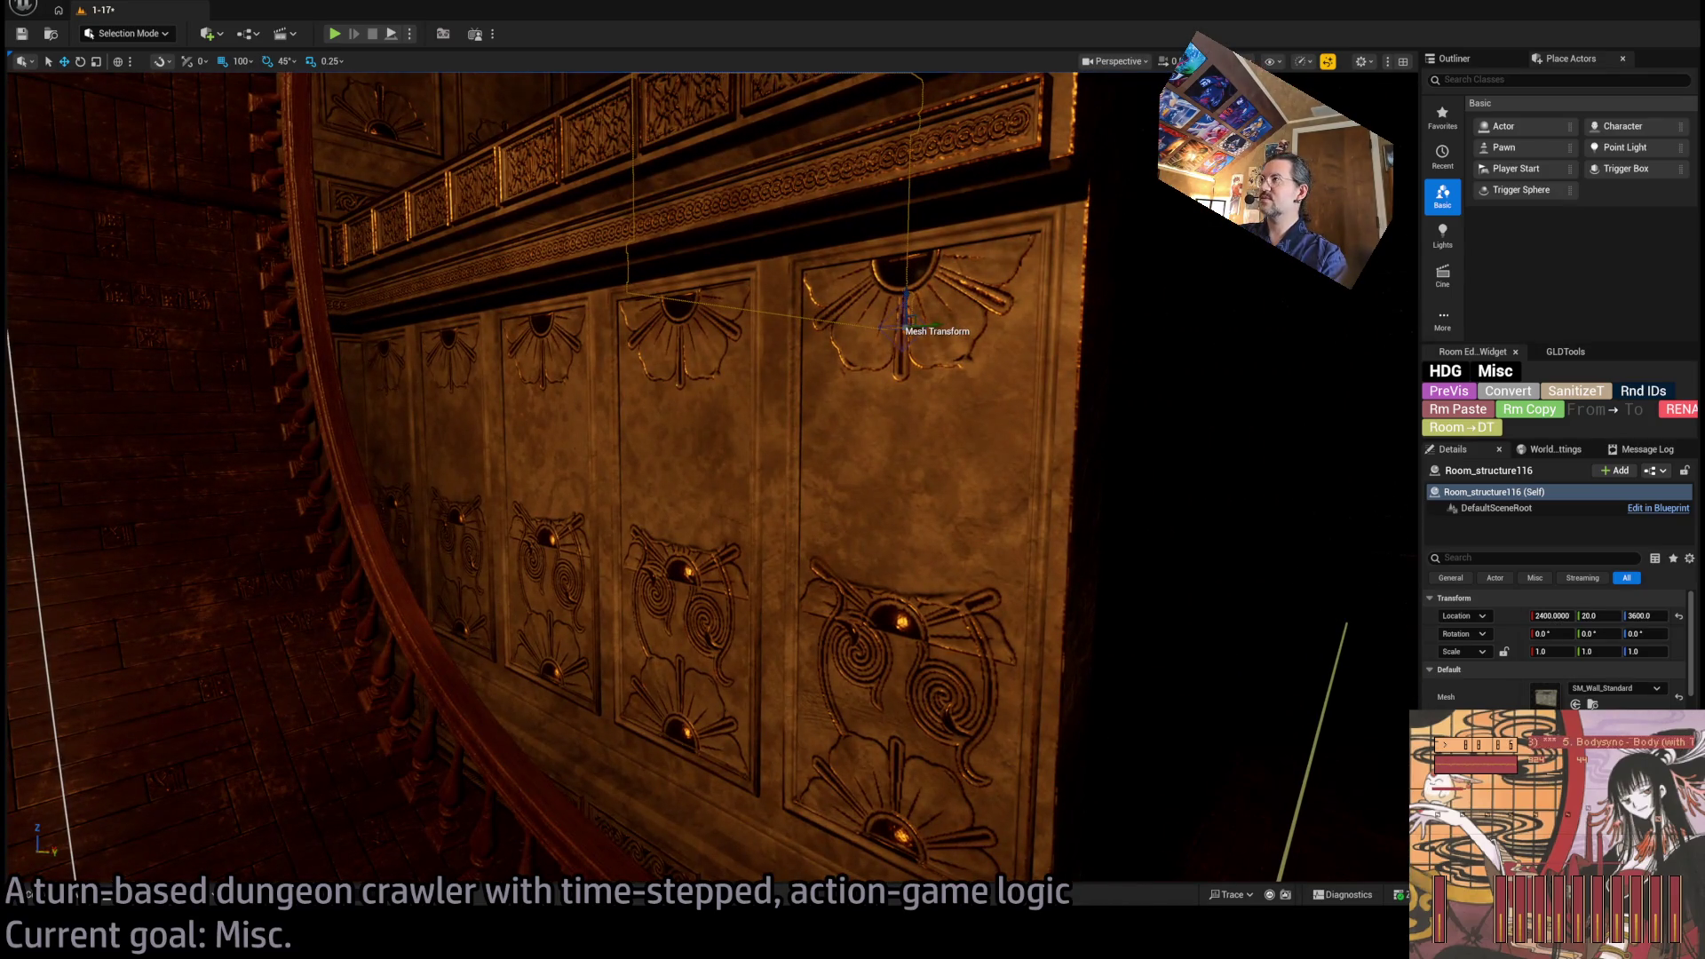
key("alt+3")
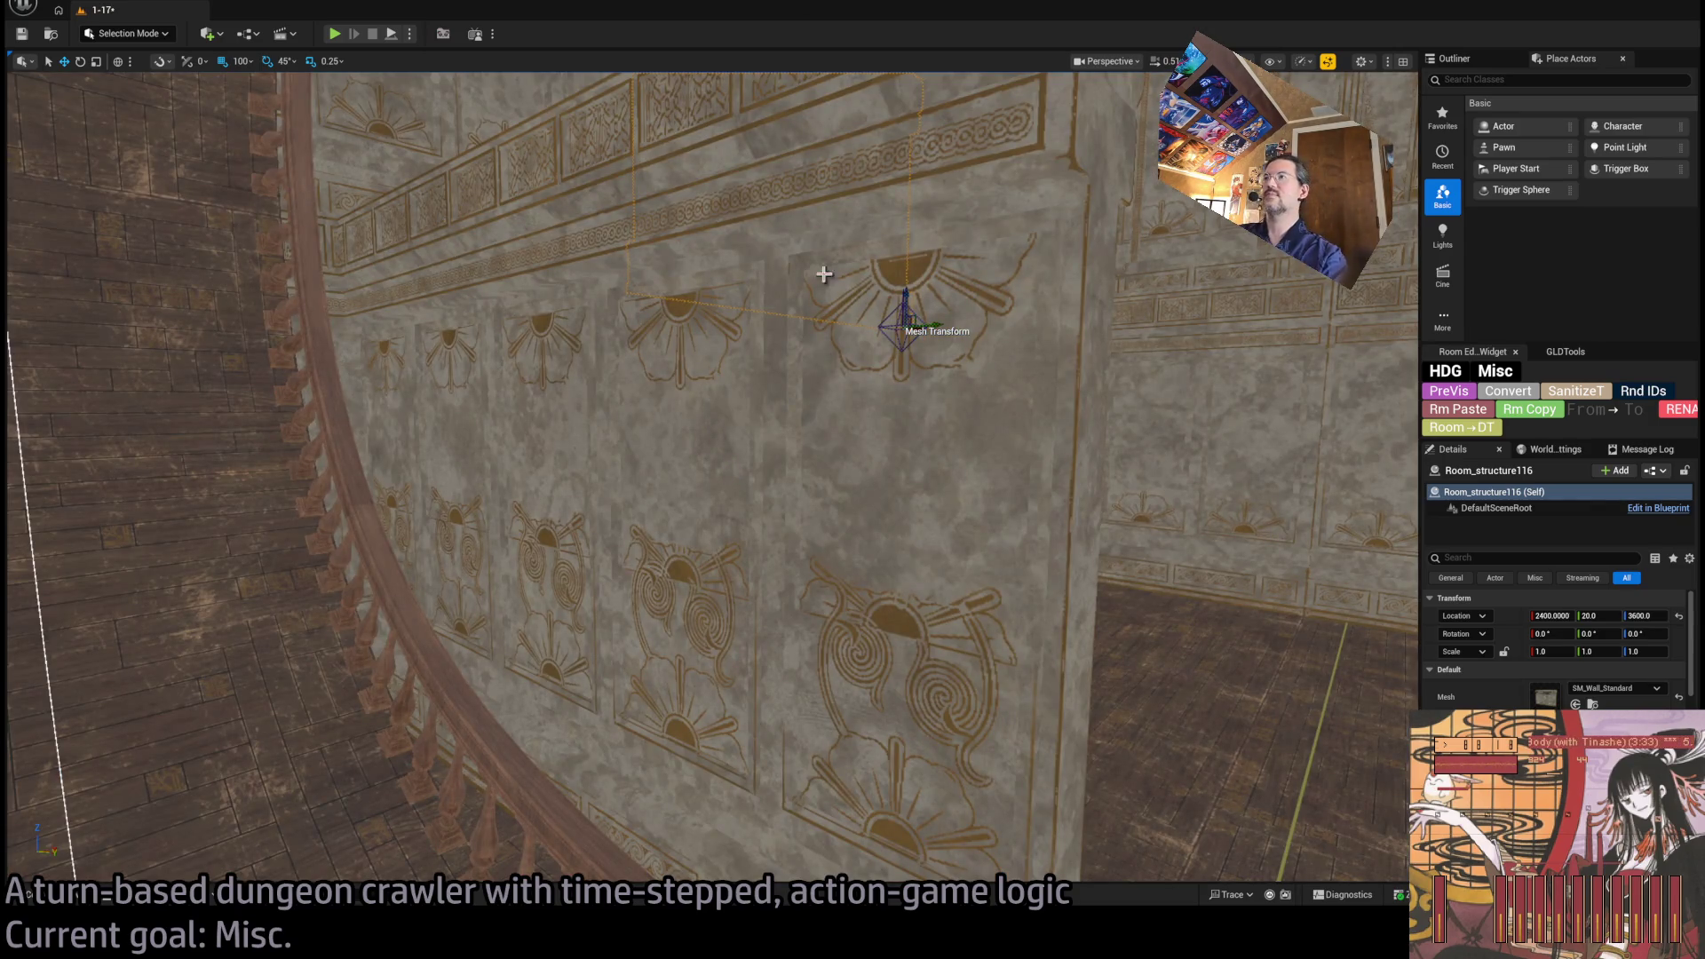
Alt-drag a copy of the wall panel up to Z 3600, then open the Content Drawer.
mouse_move(756, 307)
left_mouse_down()
mouse_move(888, 356)
mouse_move(1077, 381)
mouse_move(808, 355)
mouse_move(894, 452)
left_mouse_up()
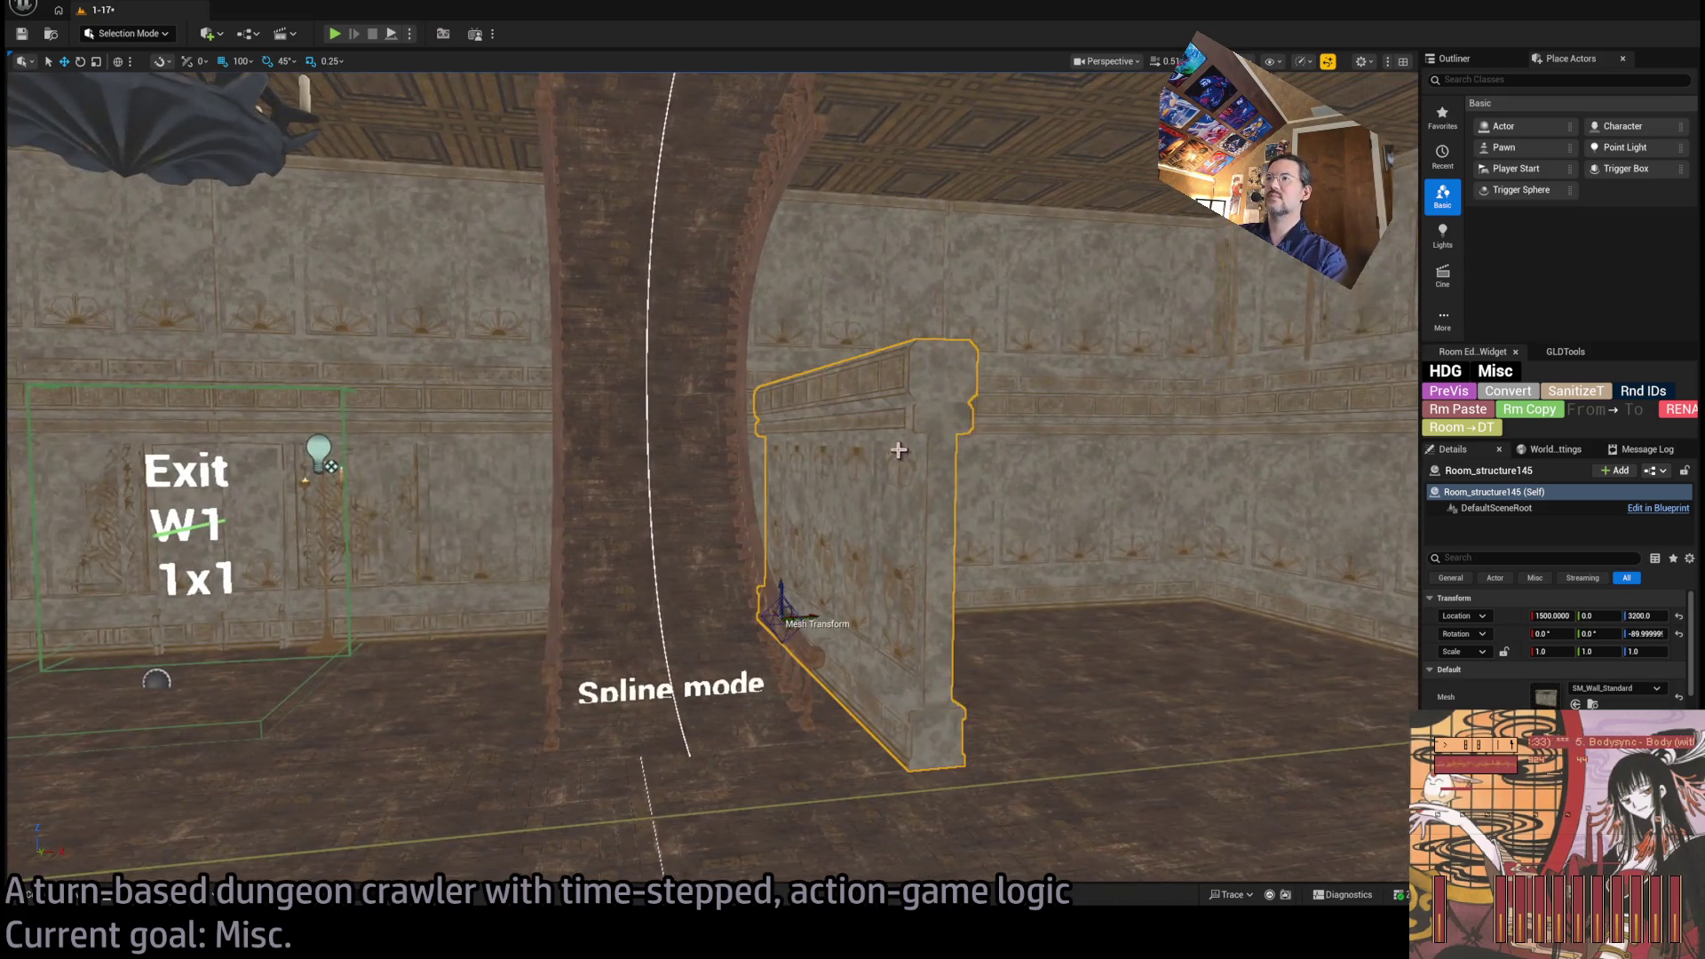
mouse_move(780, 593)
left_mouse_down()
mouse_move(810, 266)
mouse_move(814, 362)
left_mouse_up()
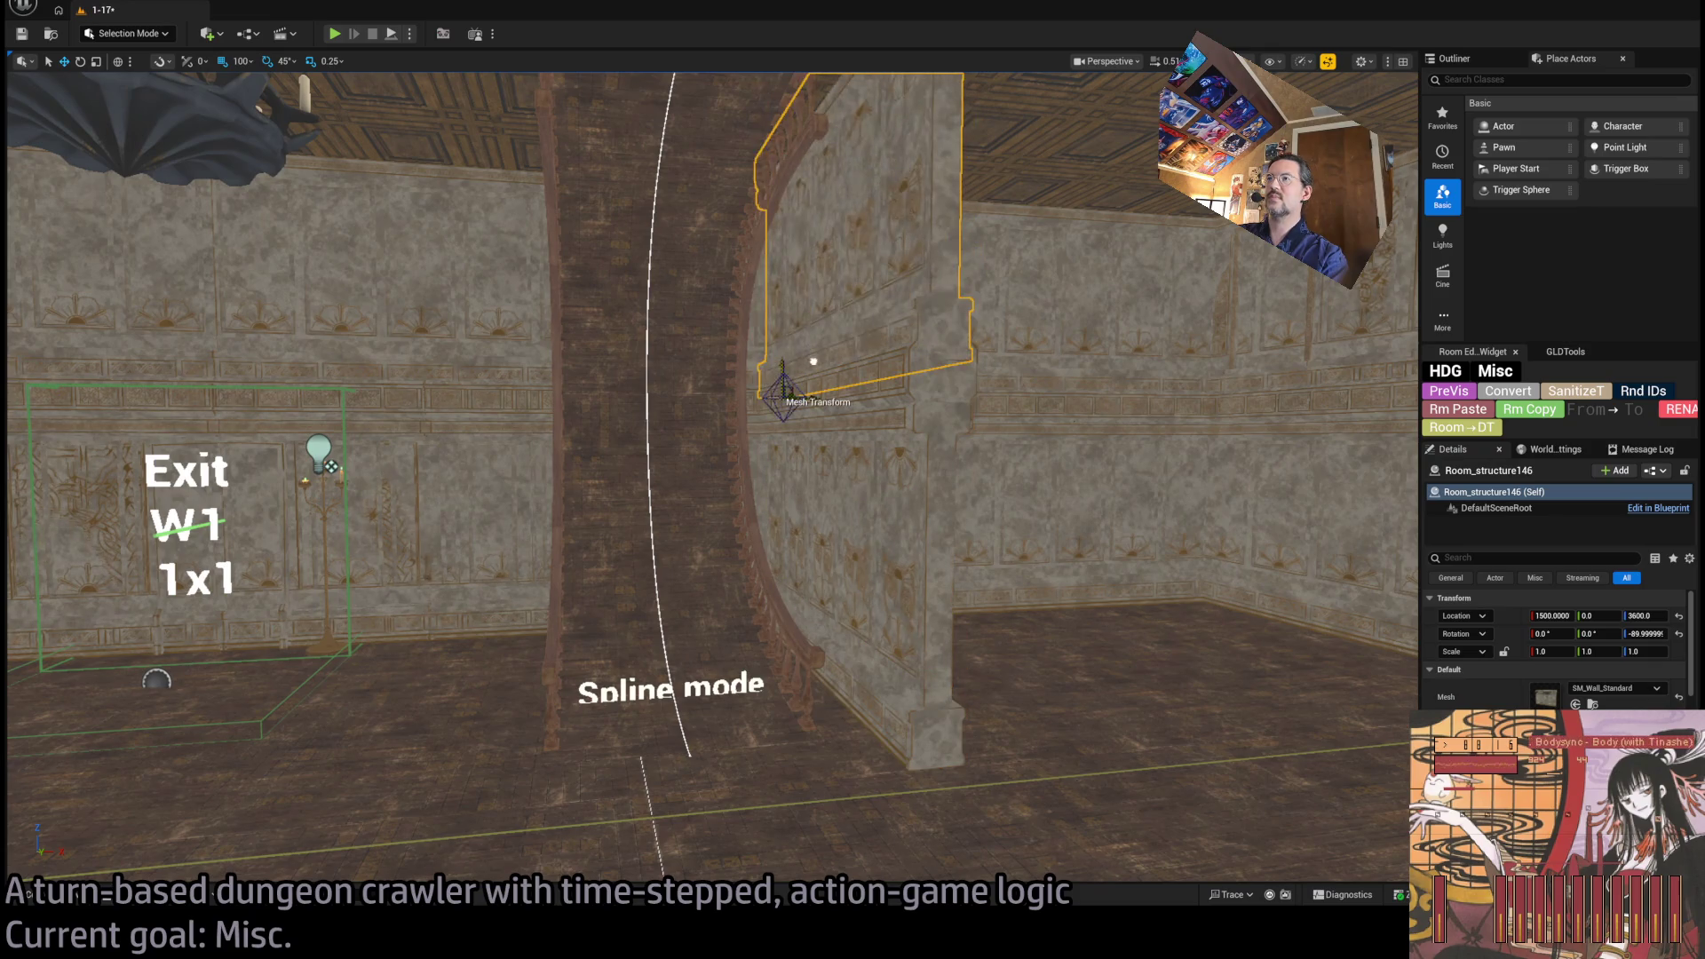
left_click_drag(1012, 494, 1012, 494)
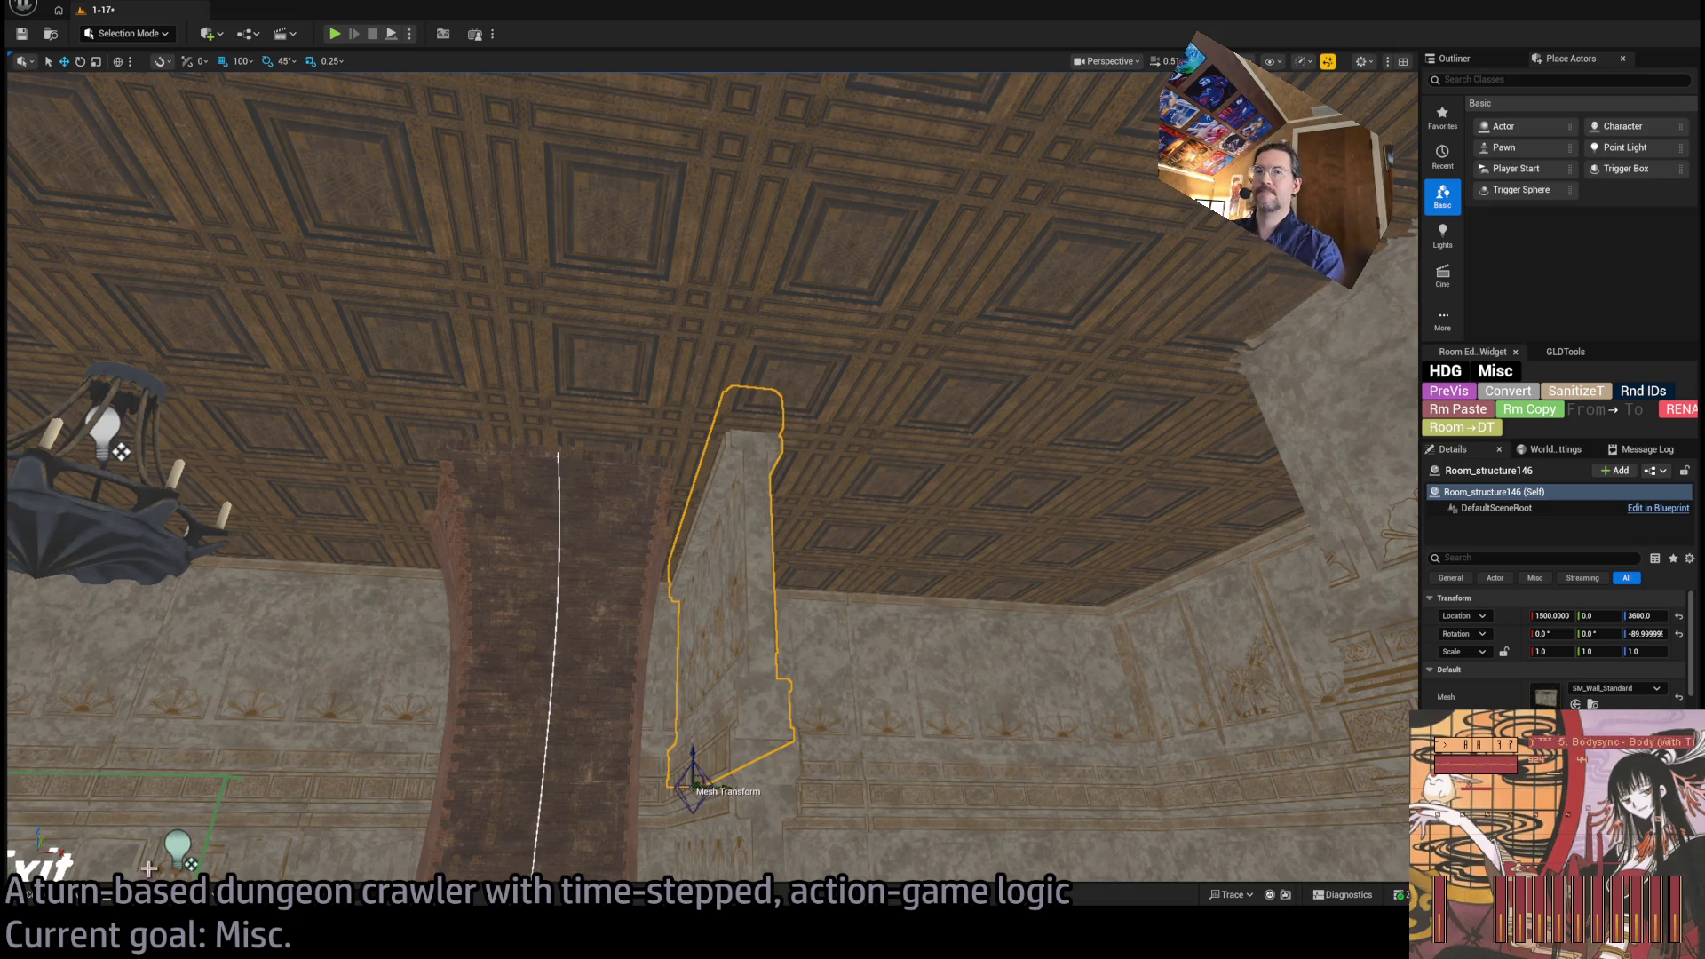
key("ctrl+space")
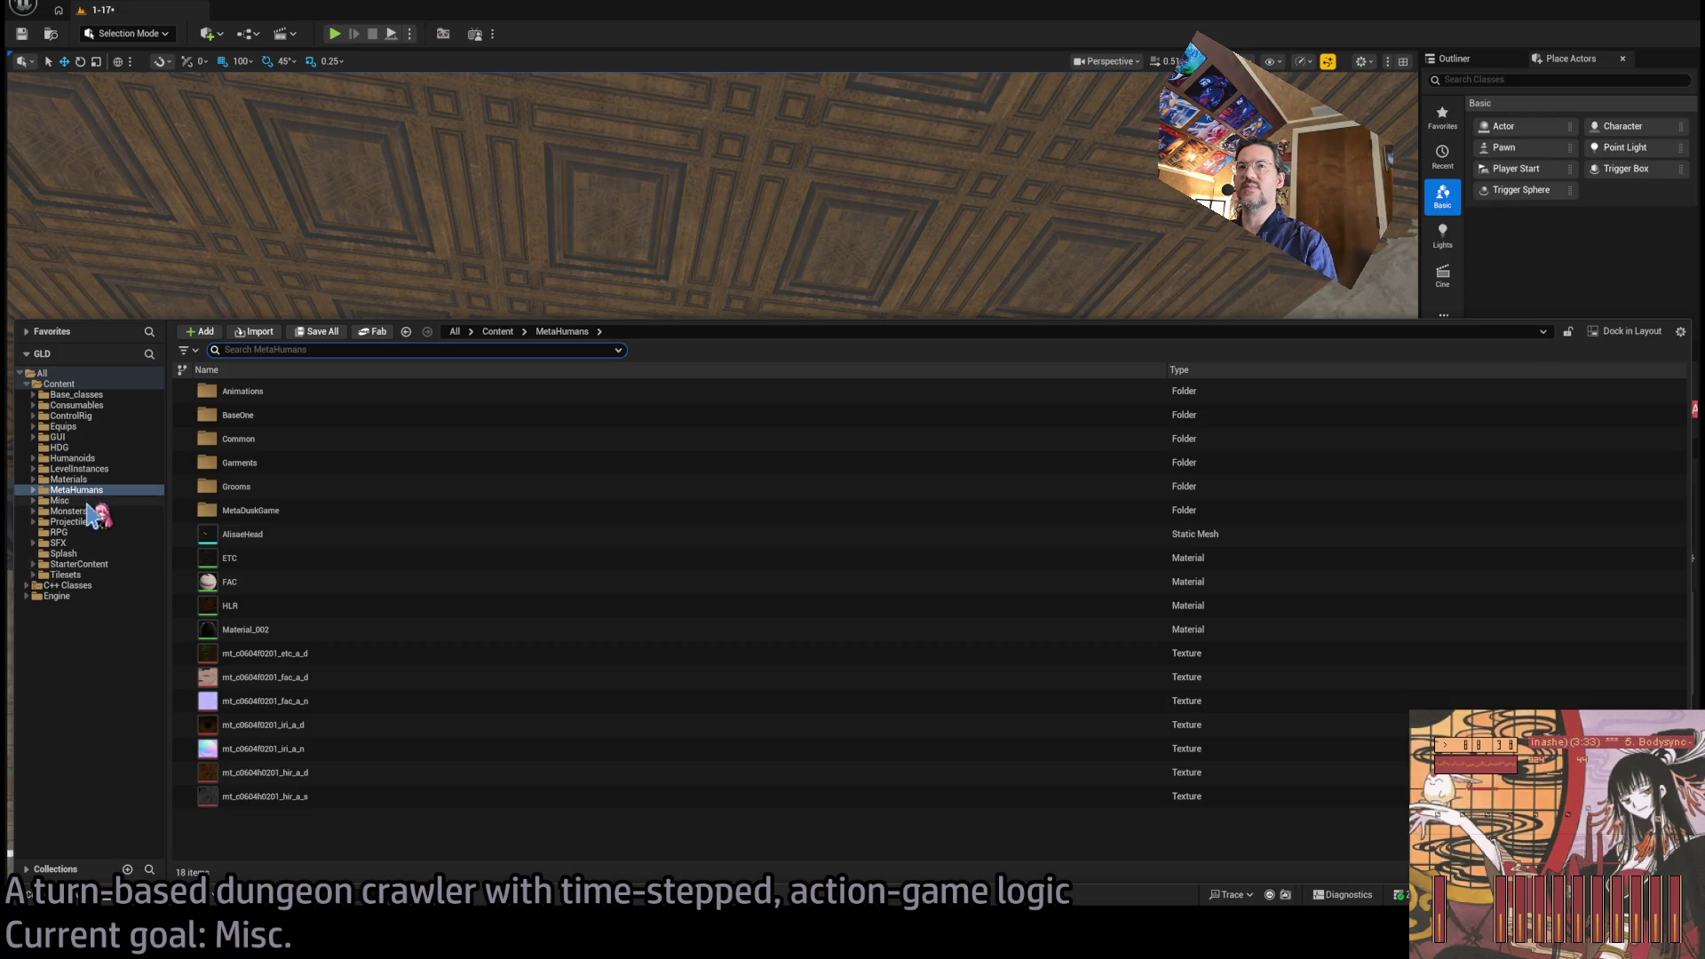
Browse to Content > Tilesets > TheMansion > StaticMeshes.
left_click(99, 575)
double_click(305, 461)
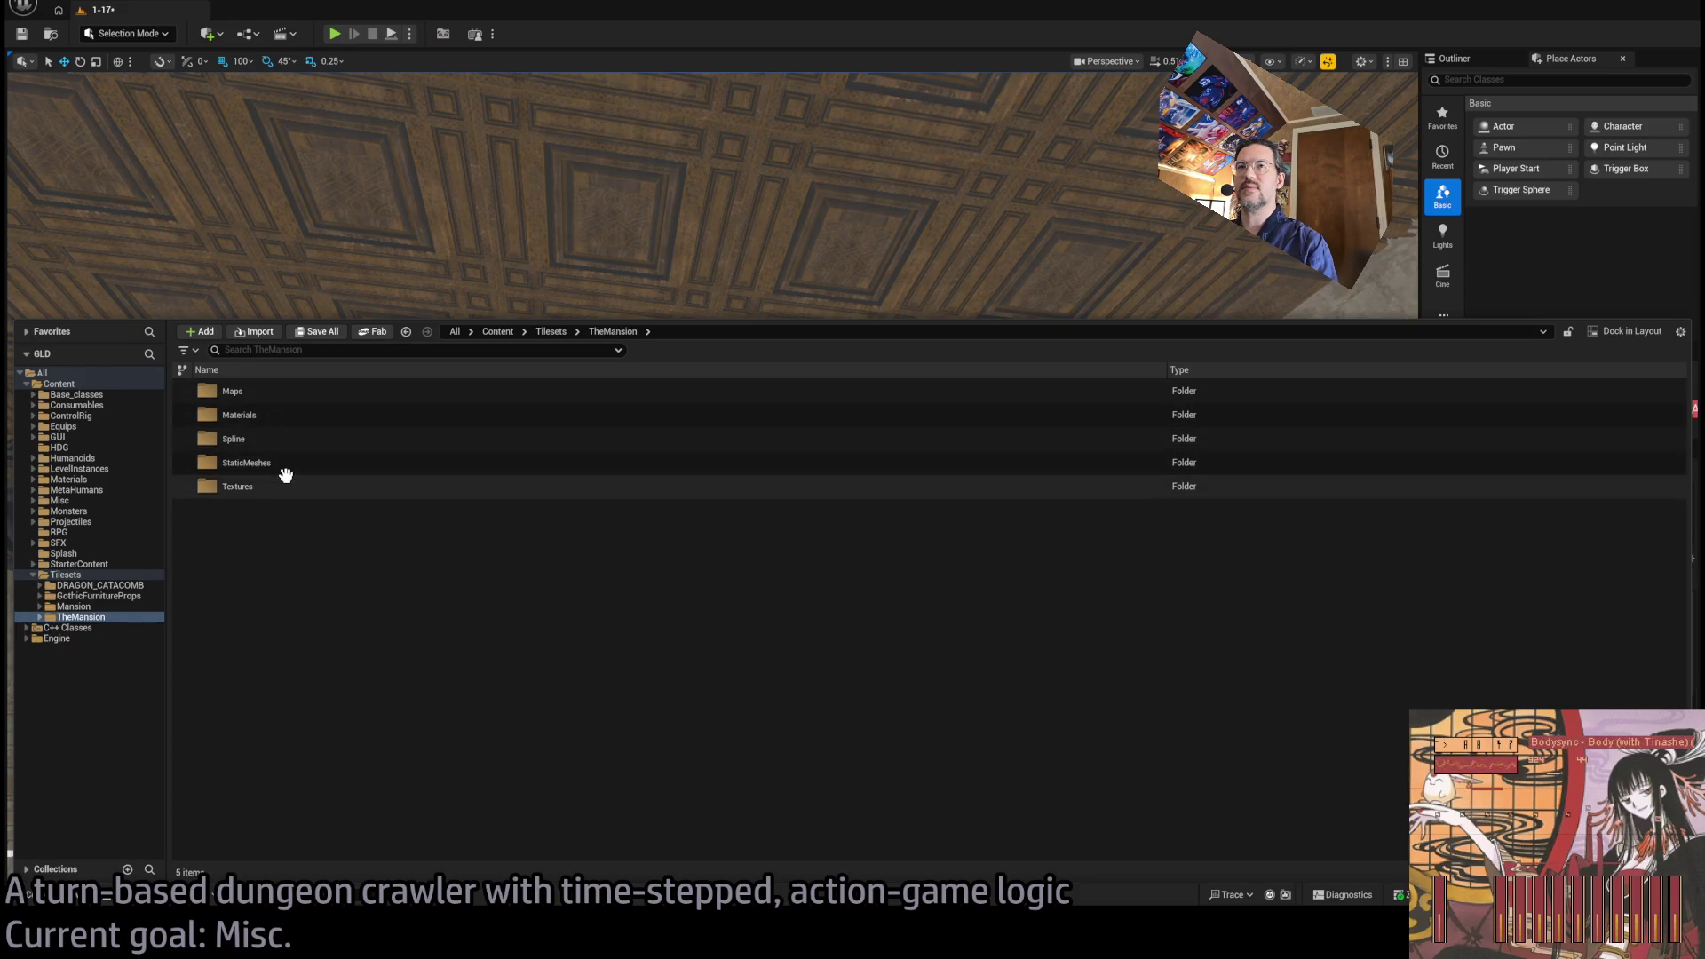
double_click(266, 462)
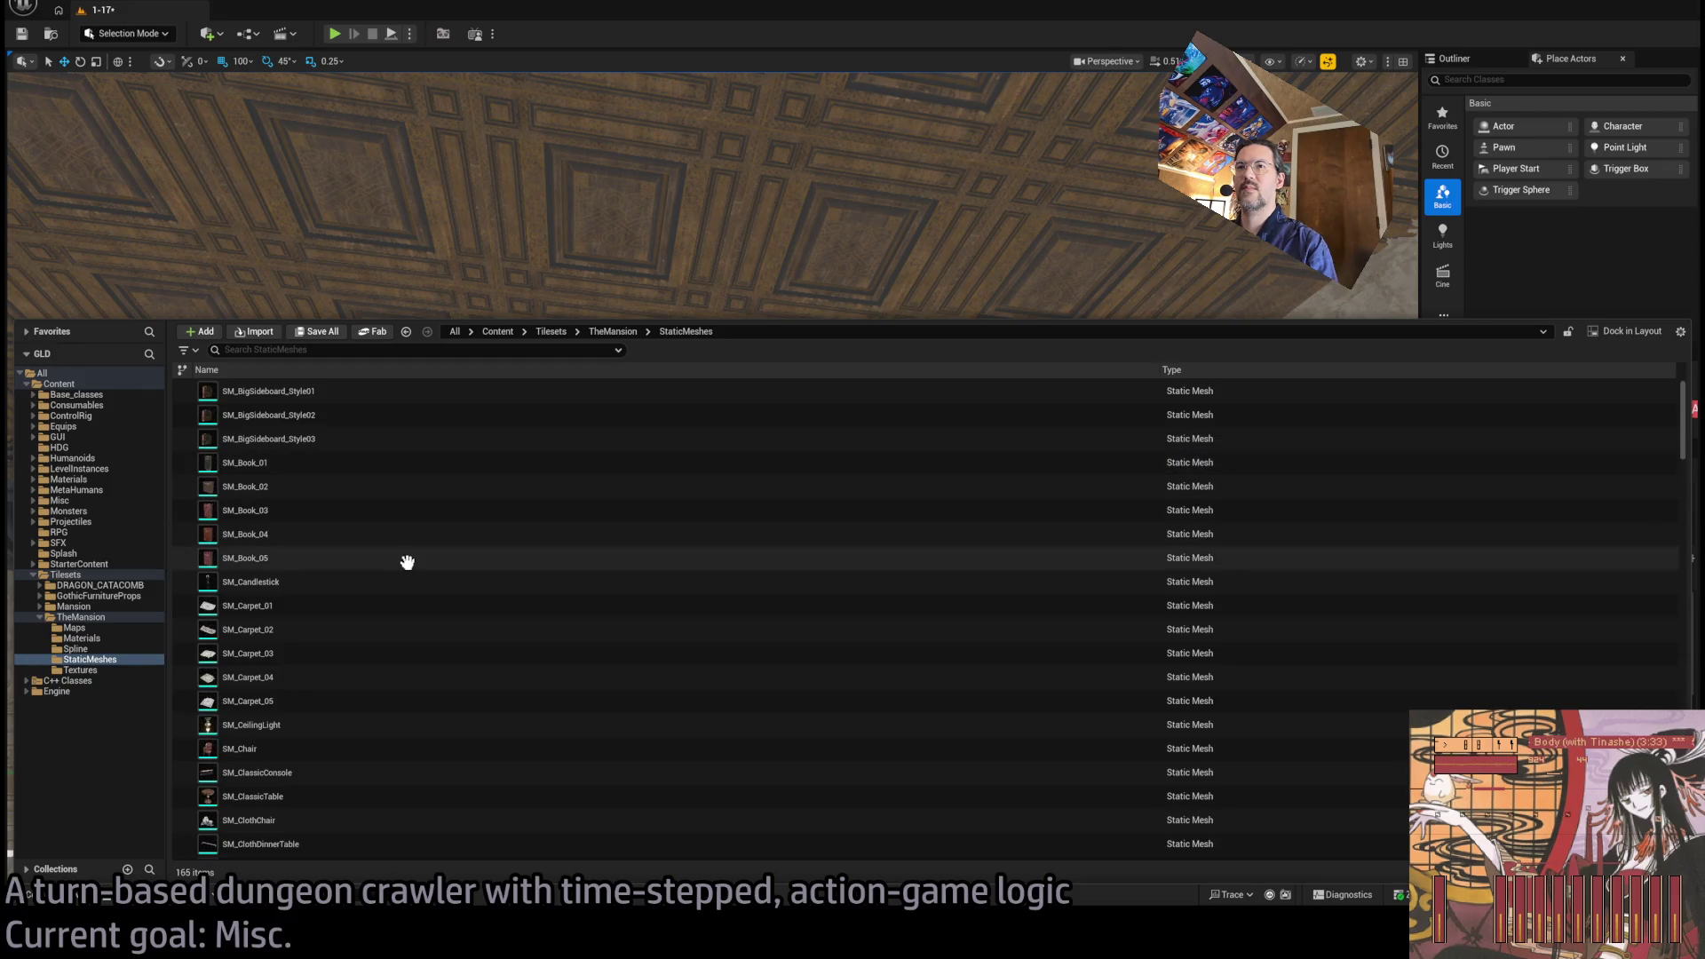
left_click(306, 391)
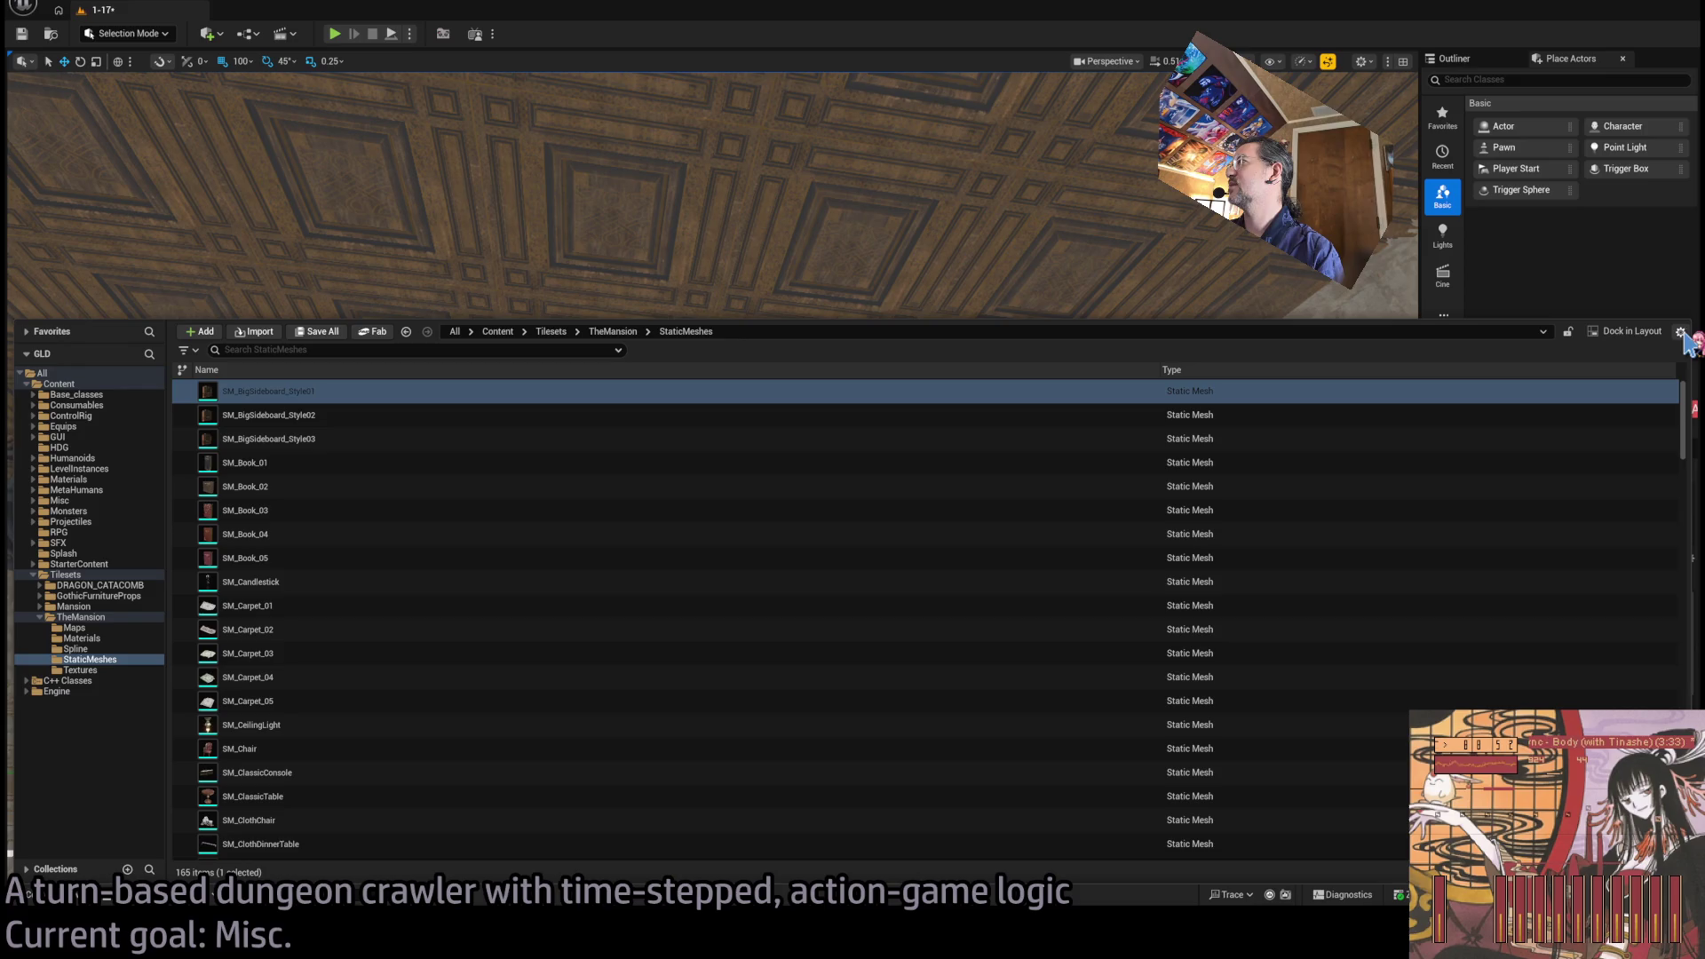
scroll(1544, 391, "up", 2)
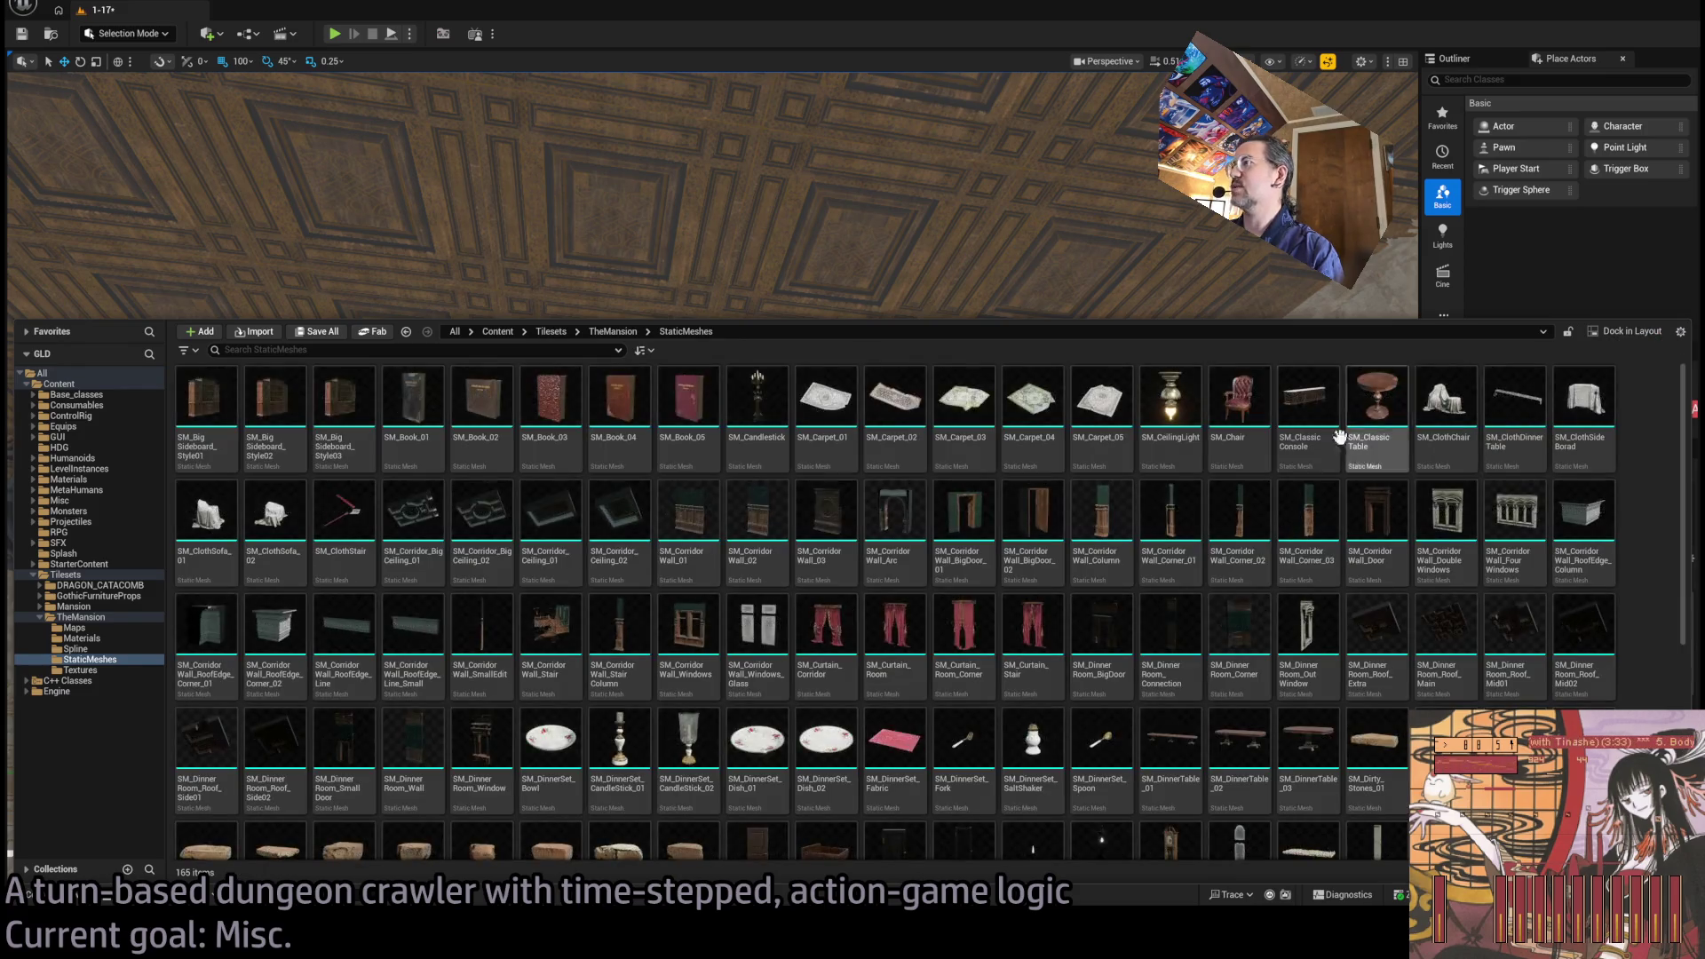
Dock and enlarge the asset browser, then drop SM_Wooden_Floor_01 into the room.
left_click(1650, 336)
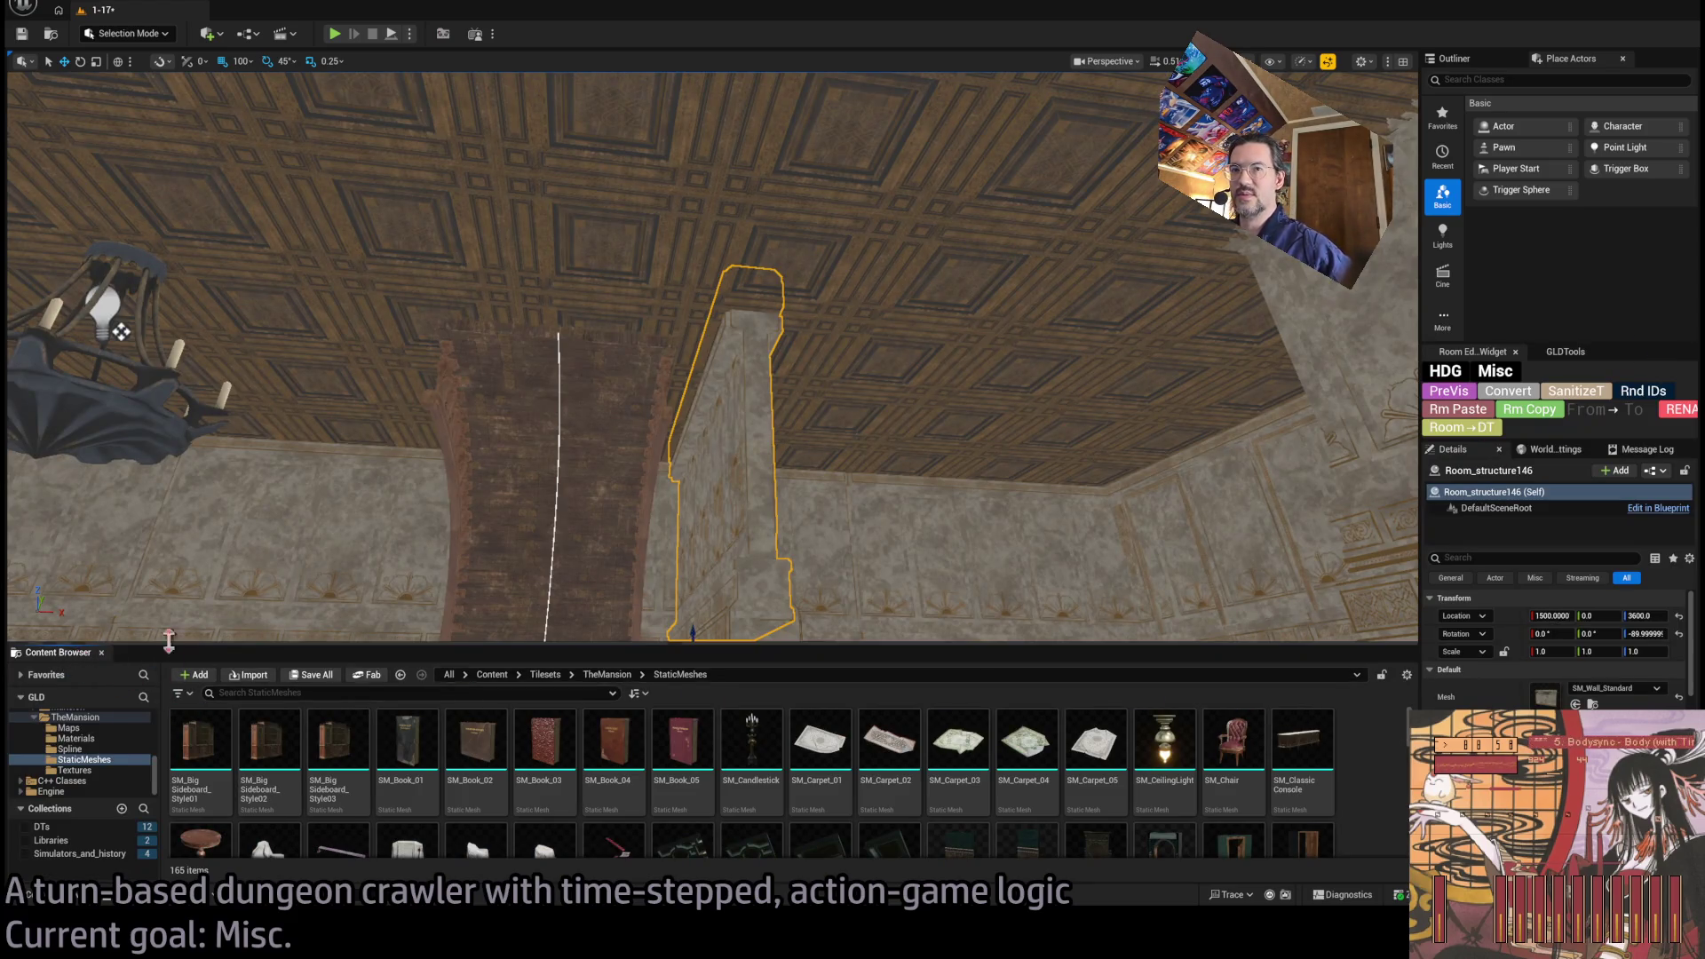
mouse_move(202, 645)
left_mouse_down()
mouse_move(294, 506)
mouse_move(383, 450)
mouse_move(426, 488)
mouse_move(468, 487)
left_mouse_up()
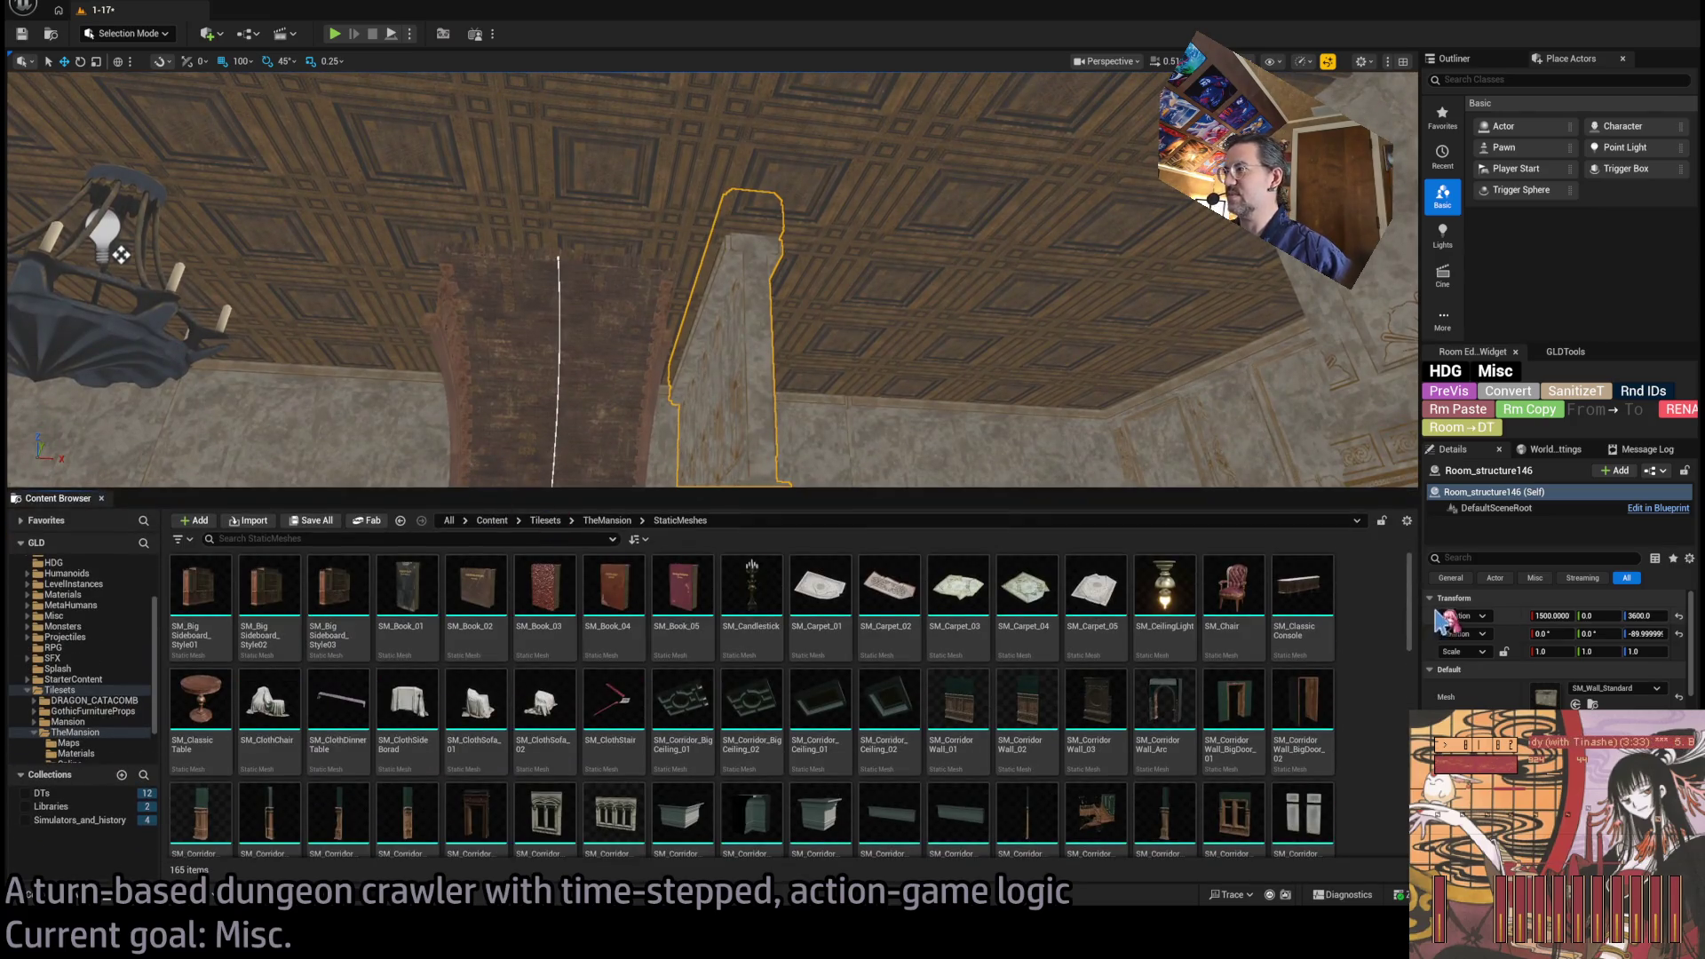
scroll(1331, 673, "down", 1)
scroll(1330, 673, "down", 1)
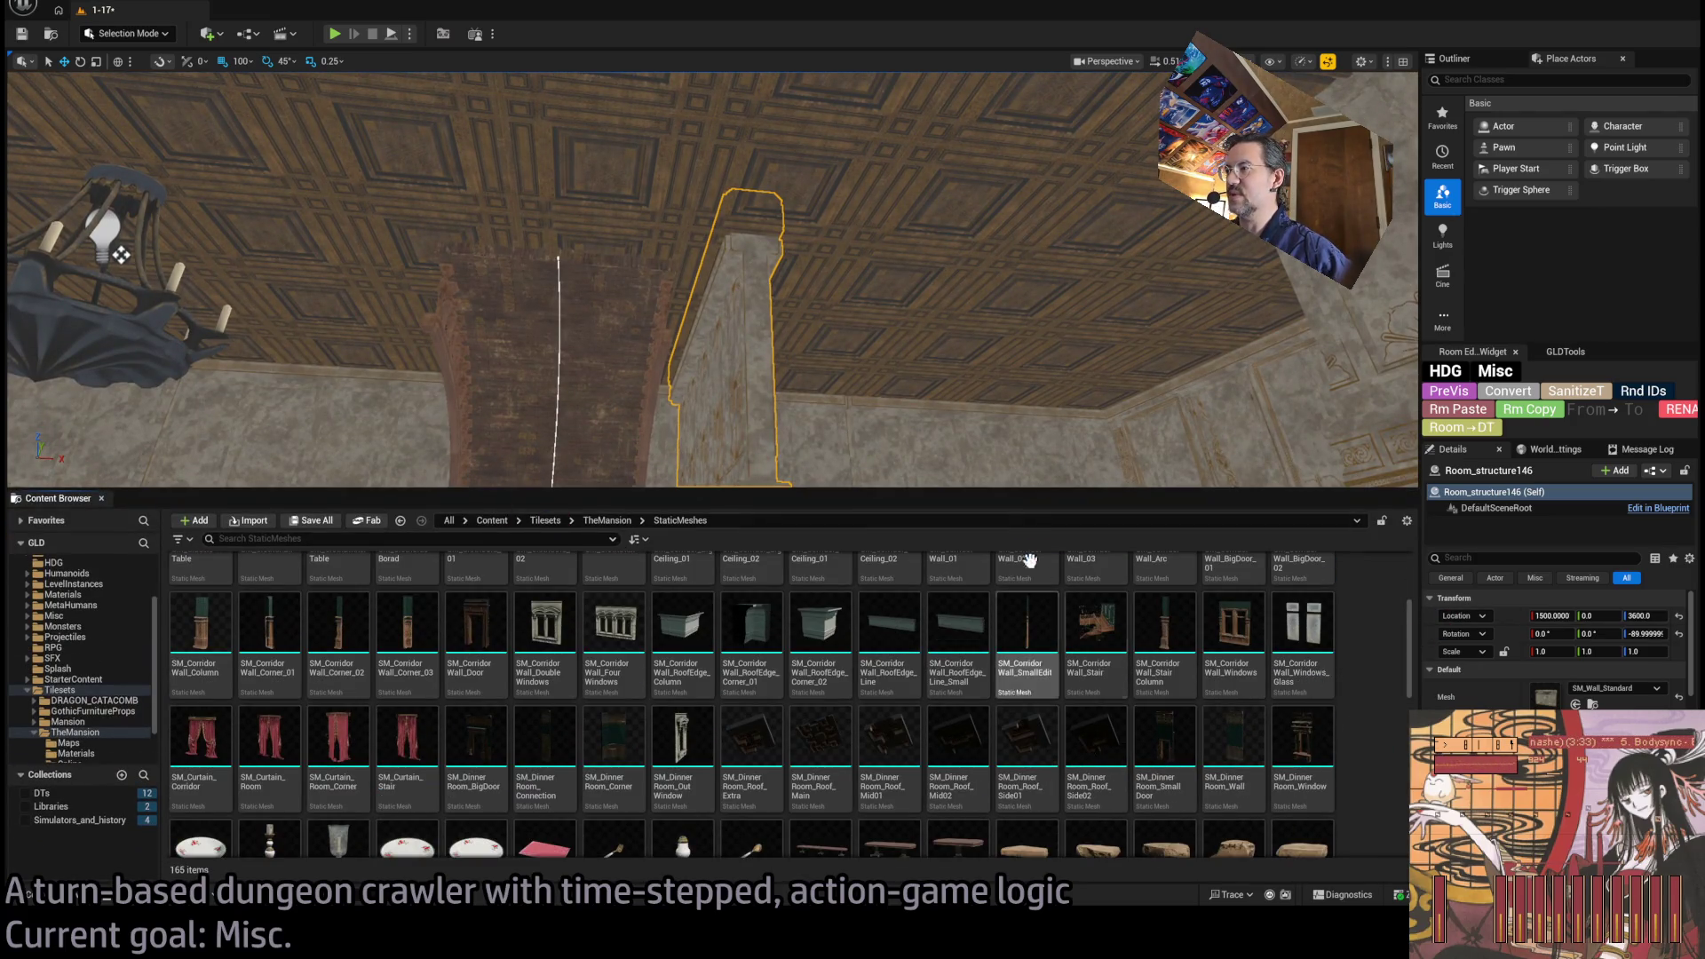
scroll(1265, 679, "up", 2)
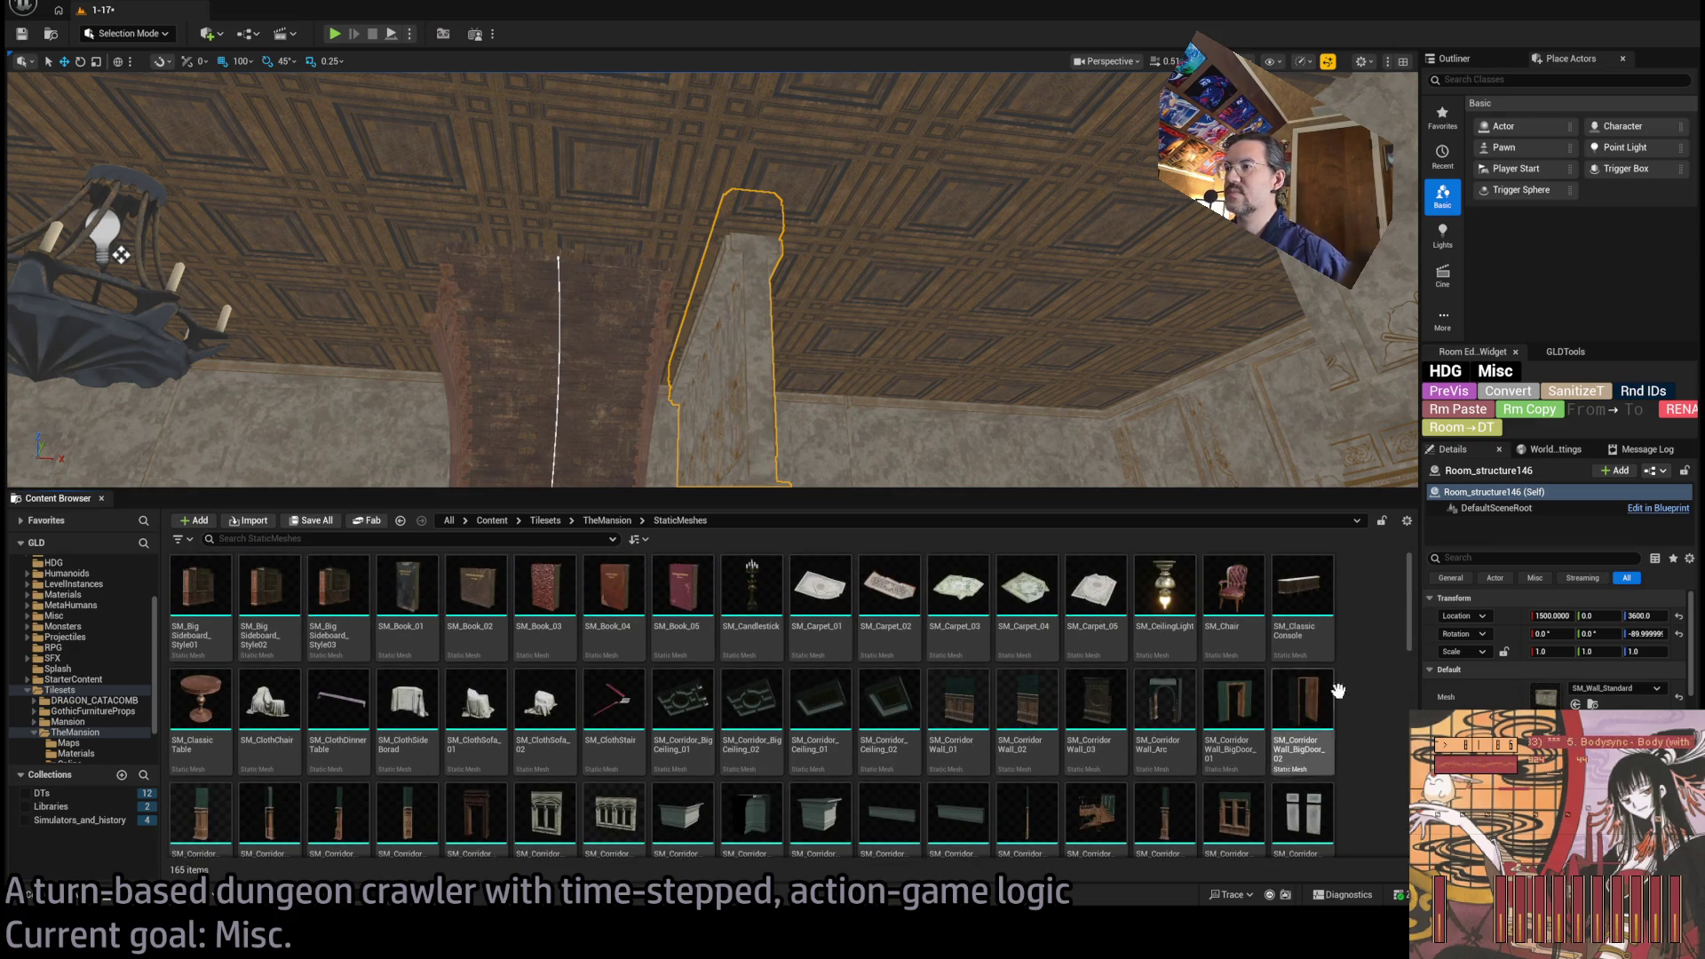
scroll(1386, 675, "down", 10)
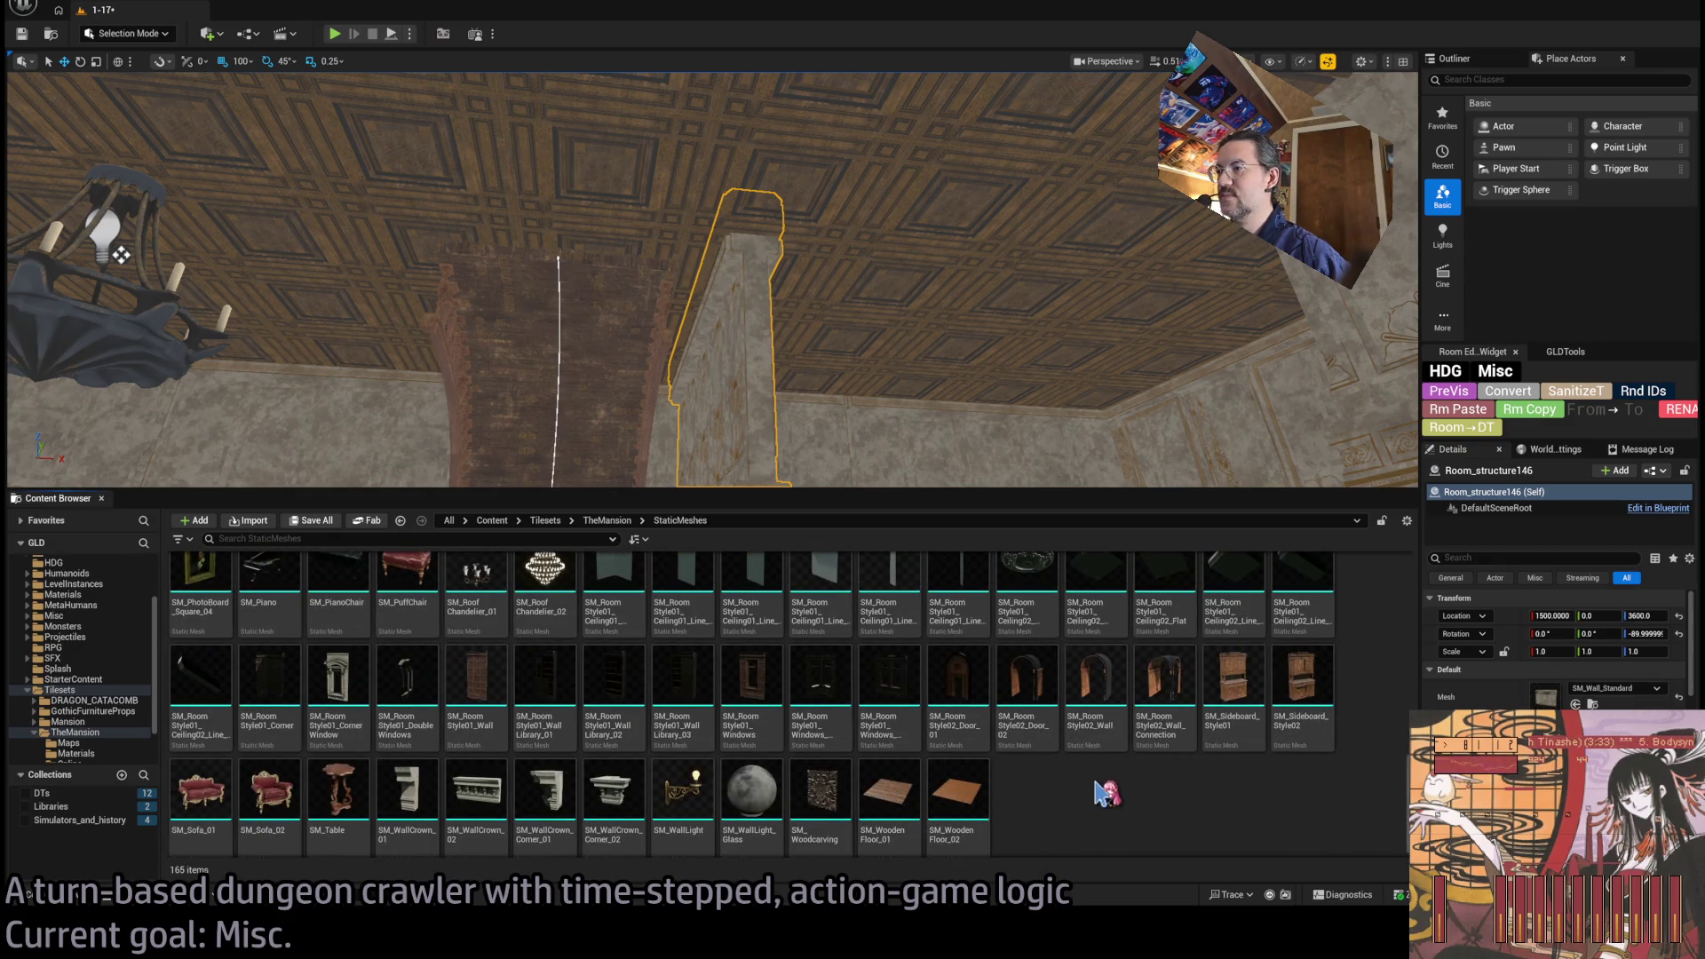
left_click_drag(890, 810, 711, 433)
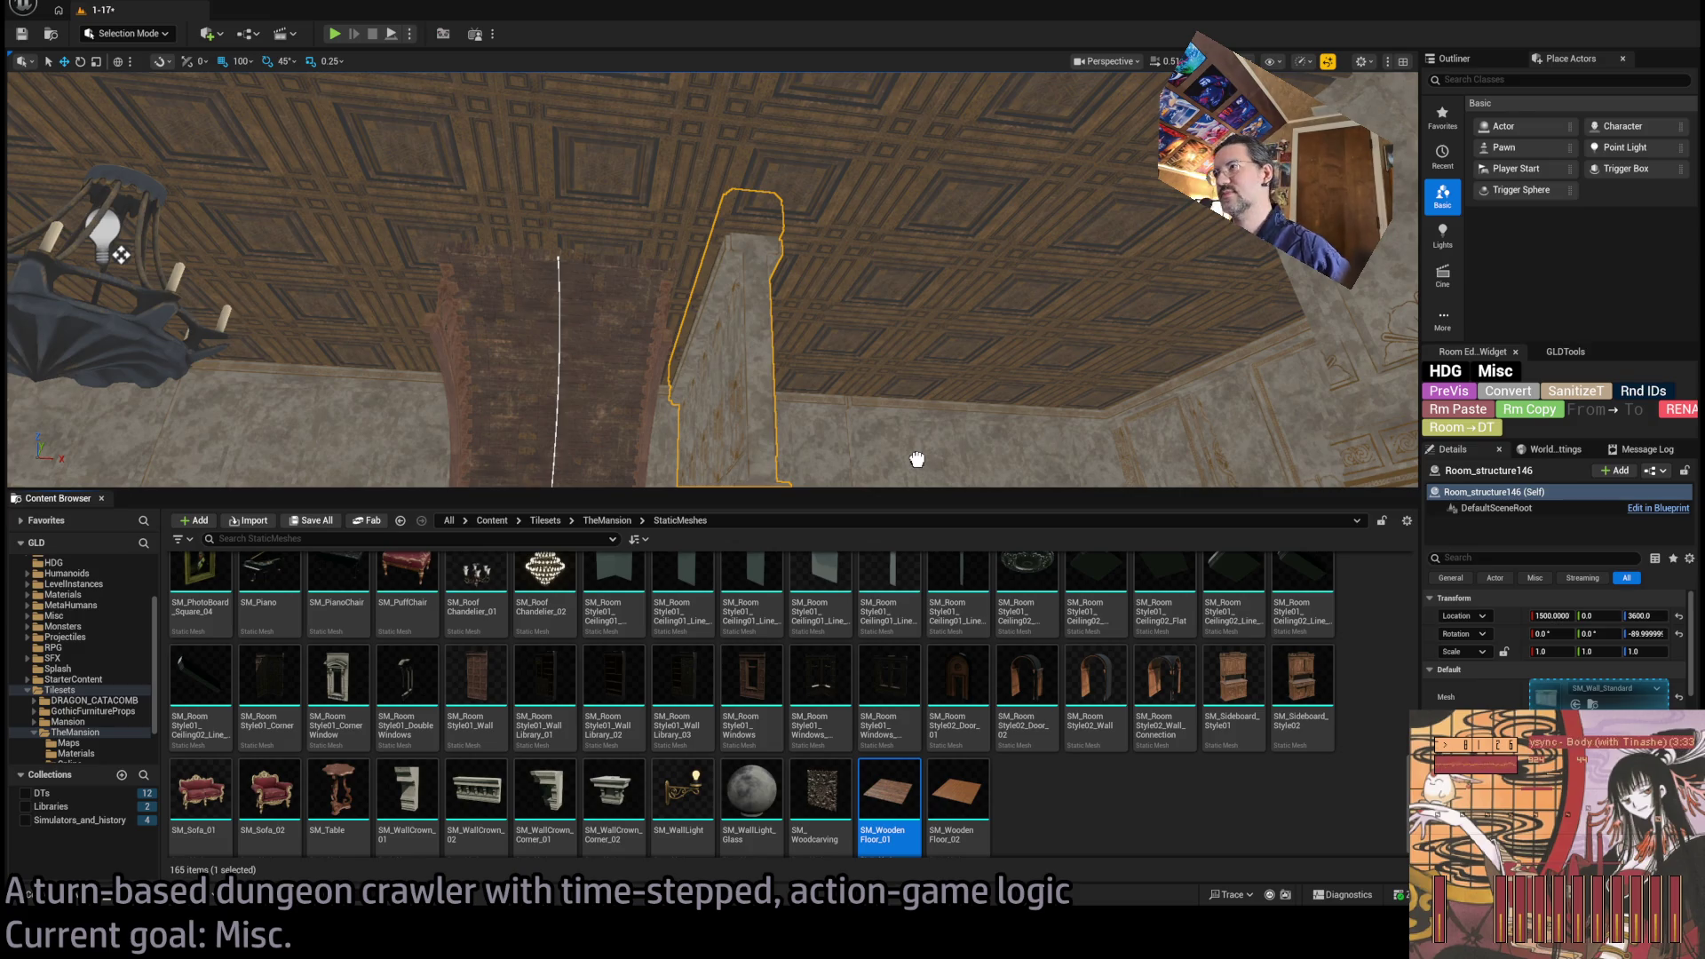
left_click(916, 459)
Move the floor piece to Y 600, flip it 180 degrees on X, and slide it left along X.
key("f")
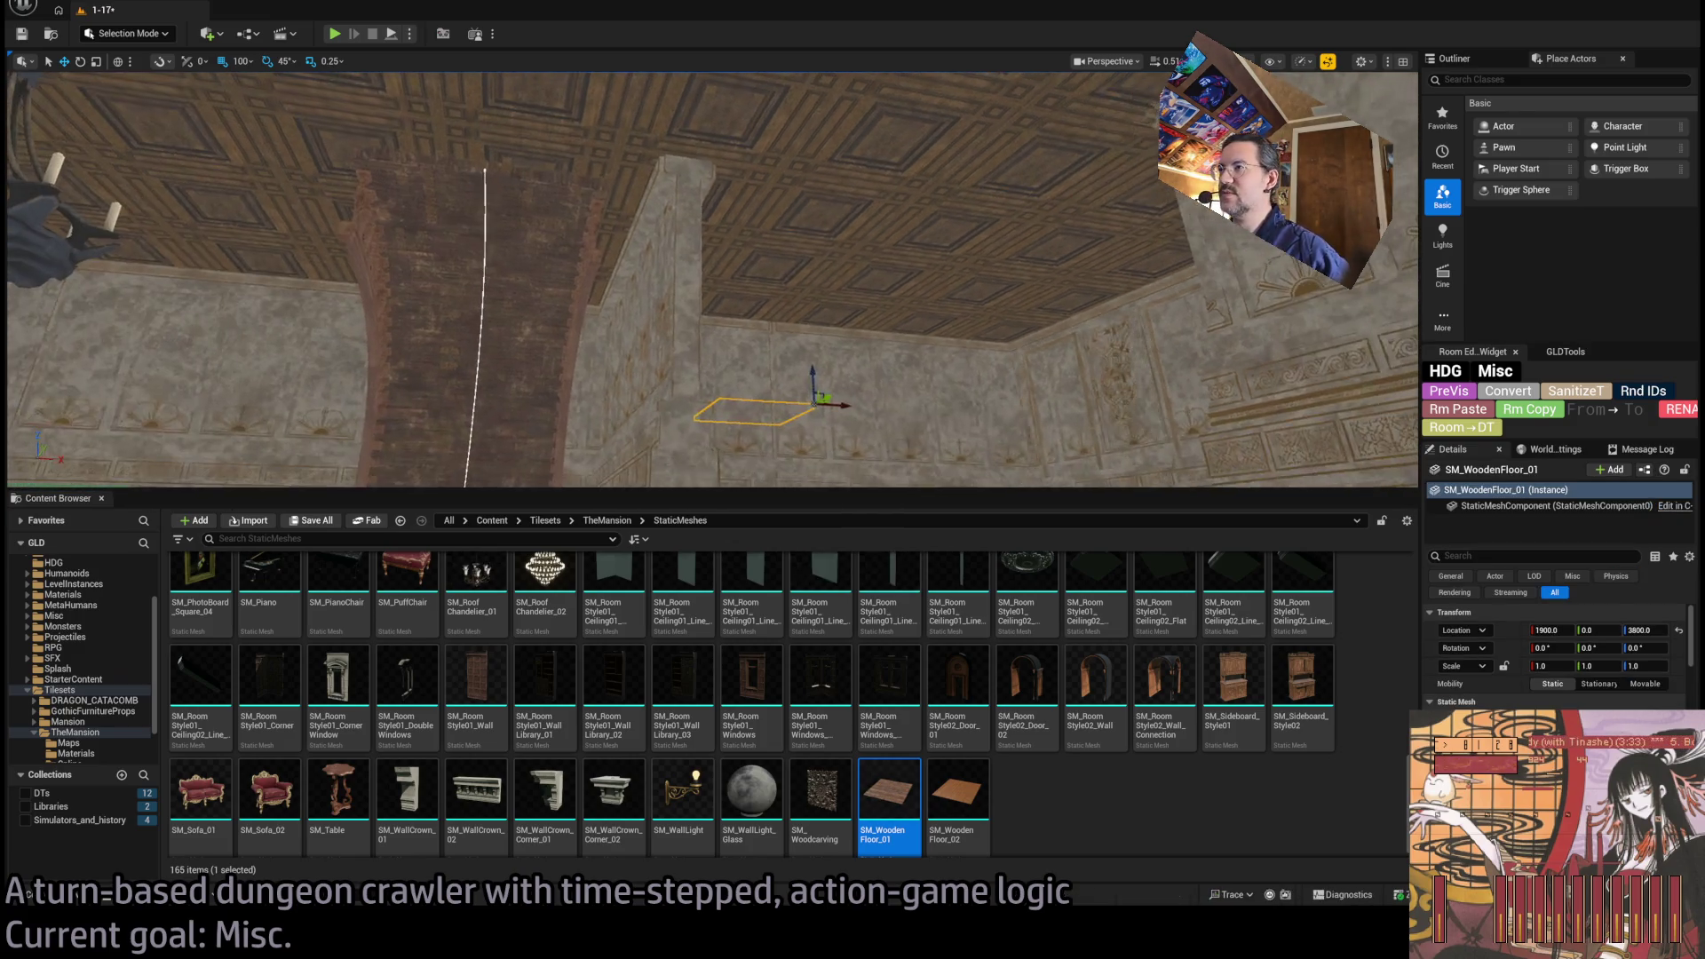
left_click_drag(827, 399, 1013, 305)
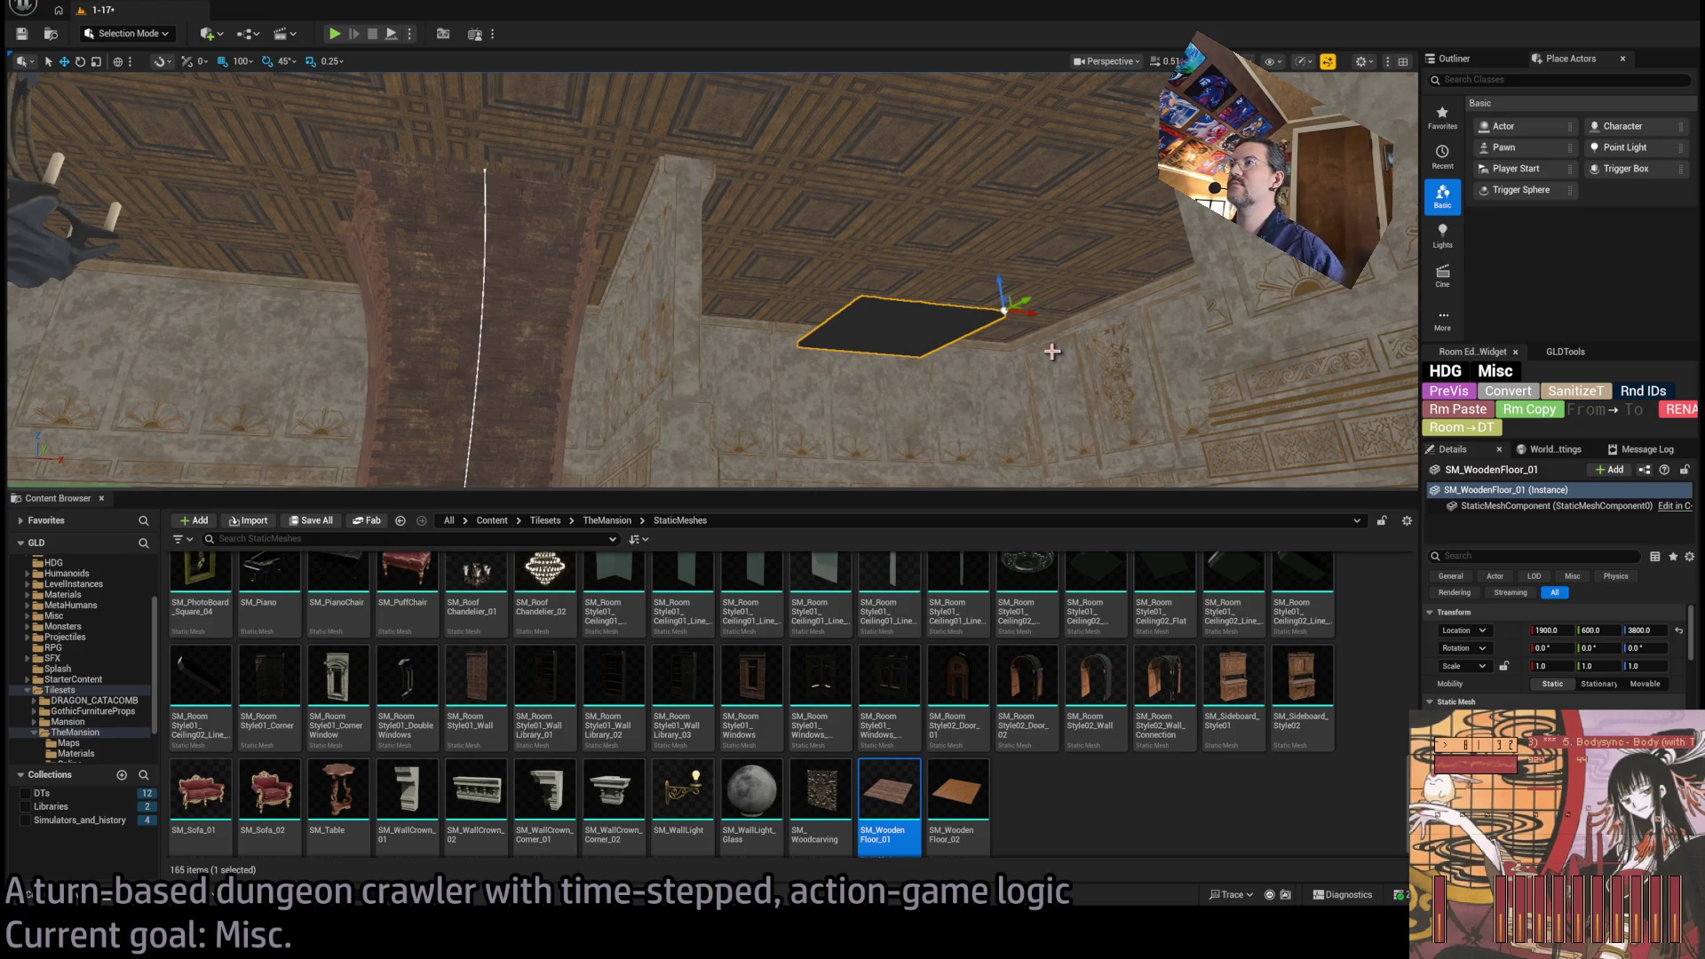
key("e")
left_click_drag(1031, 320, 1010, 359)
key("w")
left_click_drag(1057, 306, 518, 251)
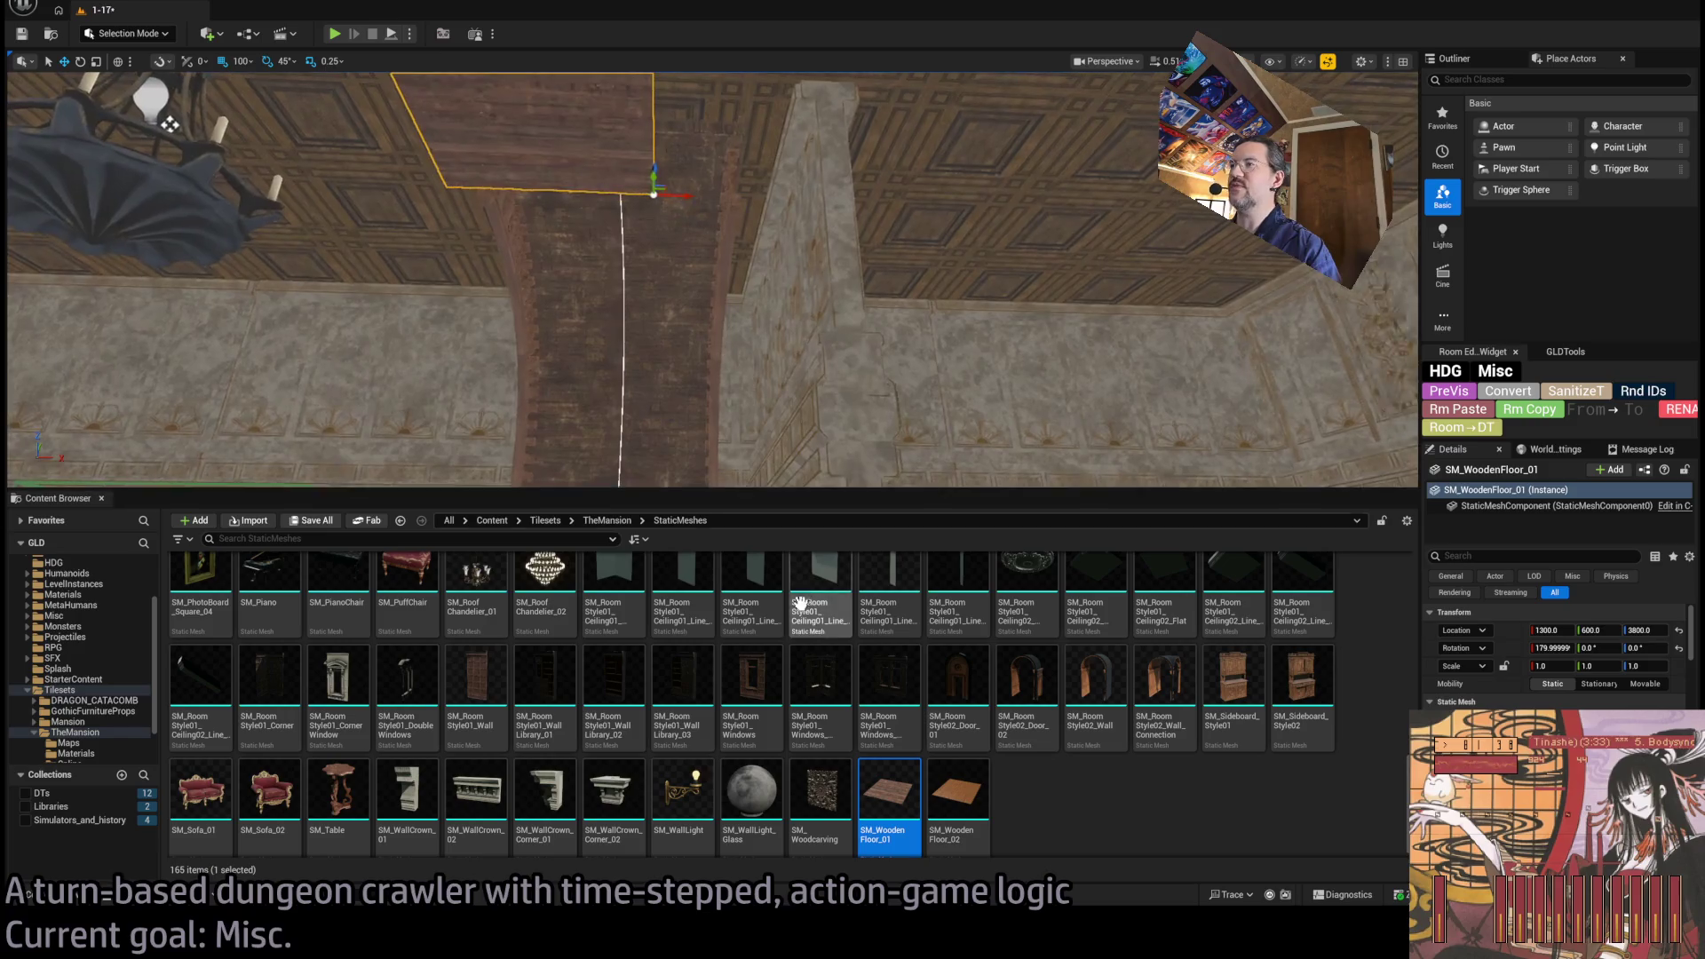
Raise the flipped floor piece 100 units into the ceiling gap at X 1300, Z 3800.
left_click(76, 903)
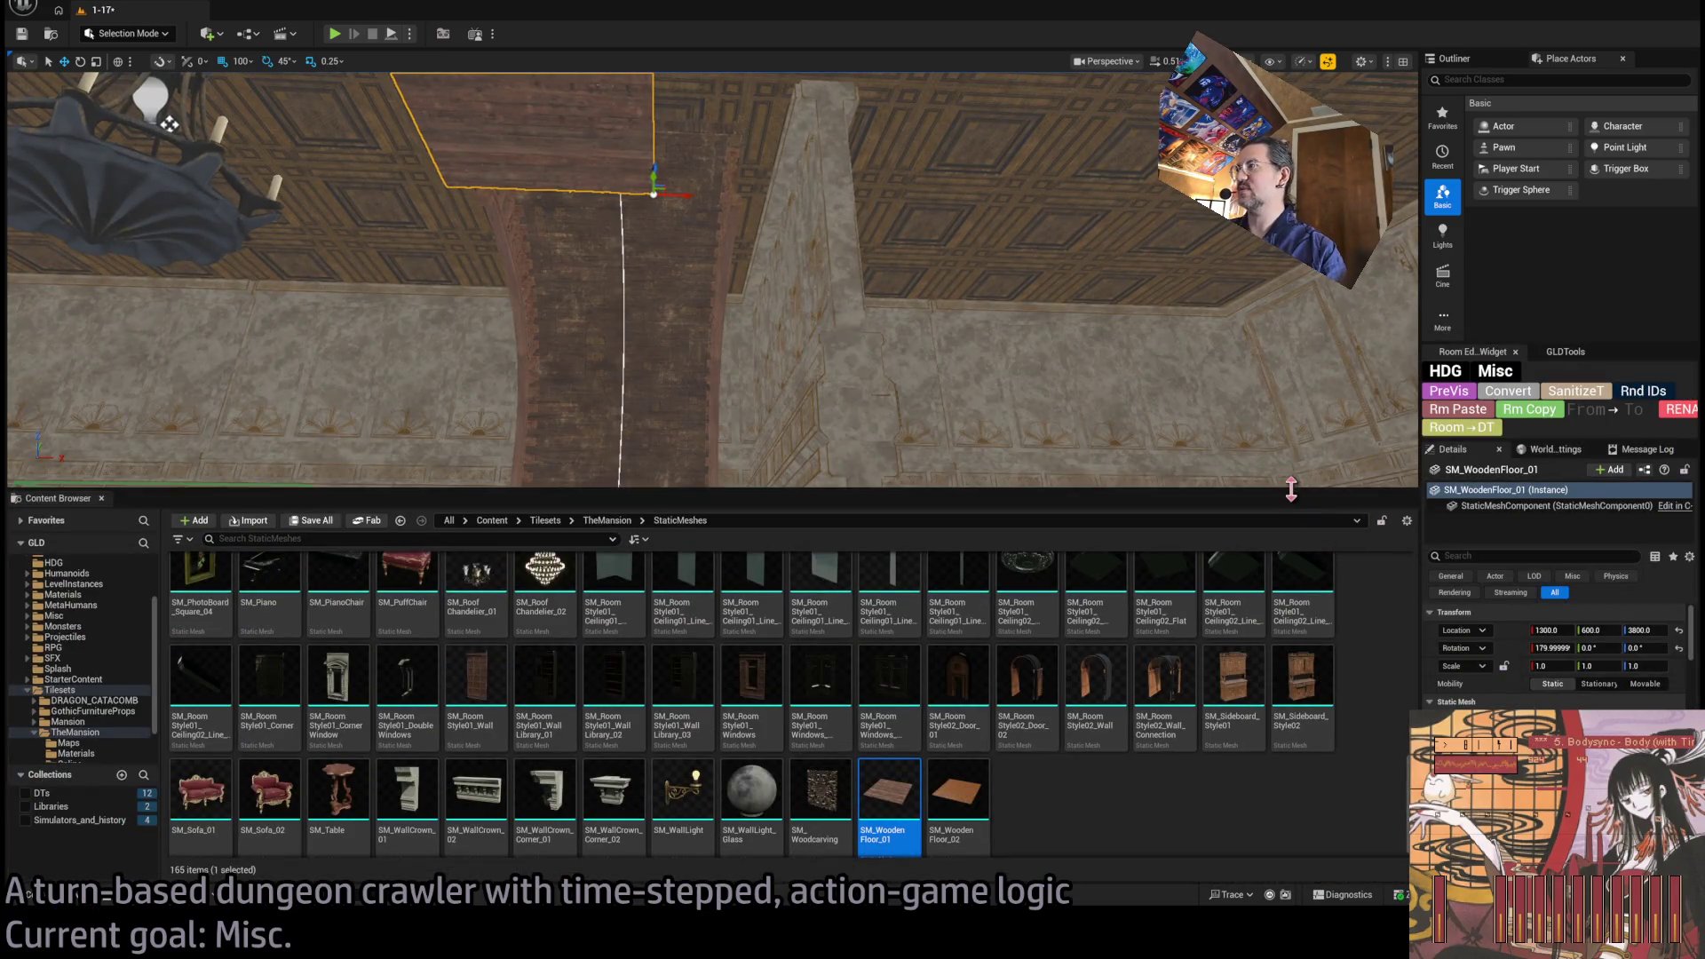
key("ctrl+space")
left_click_drag(628, 431, 418, 675)
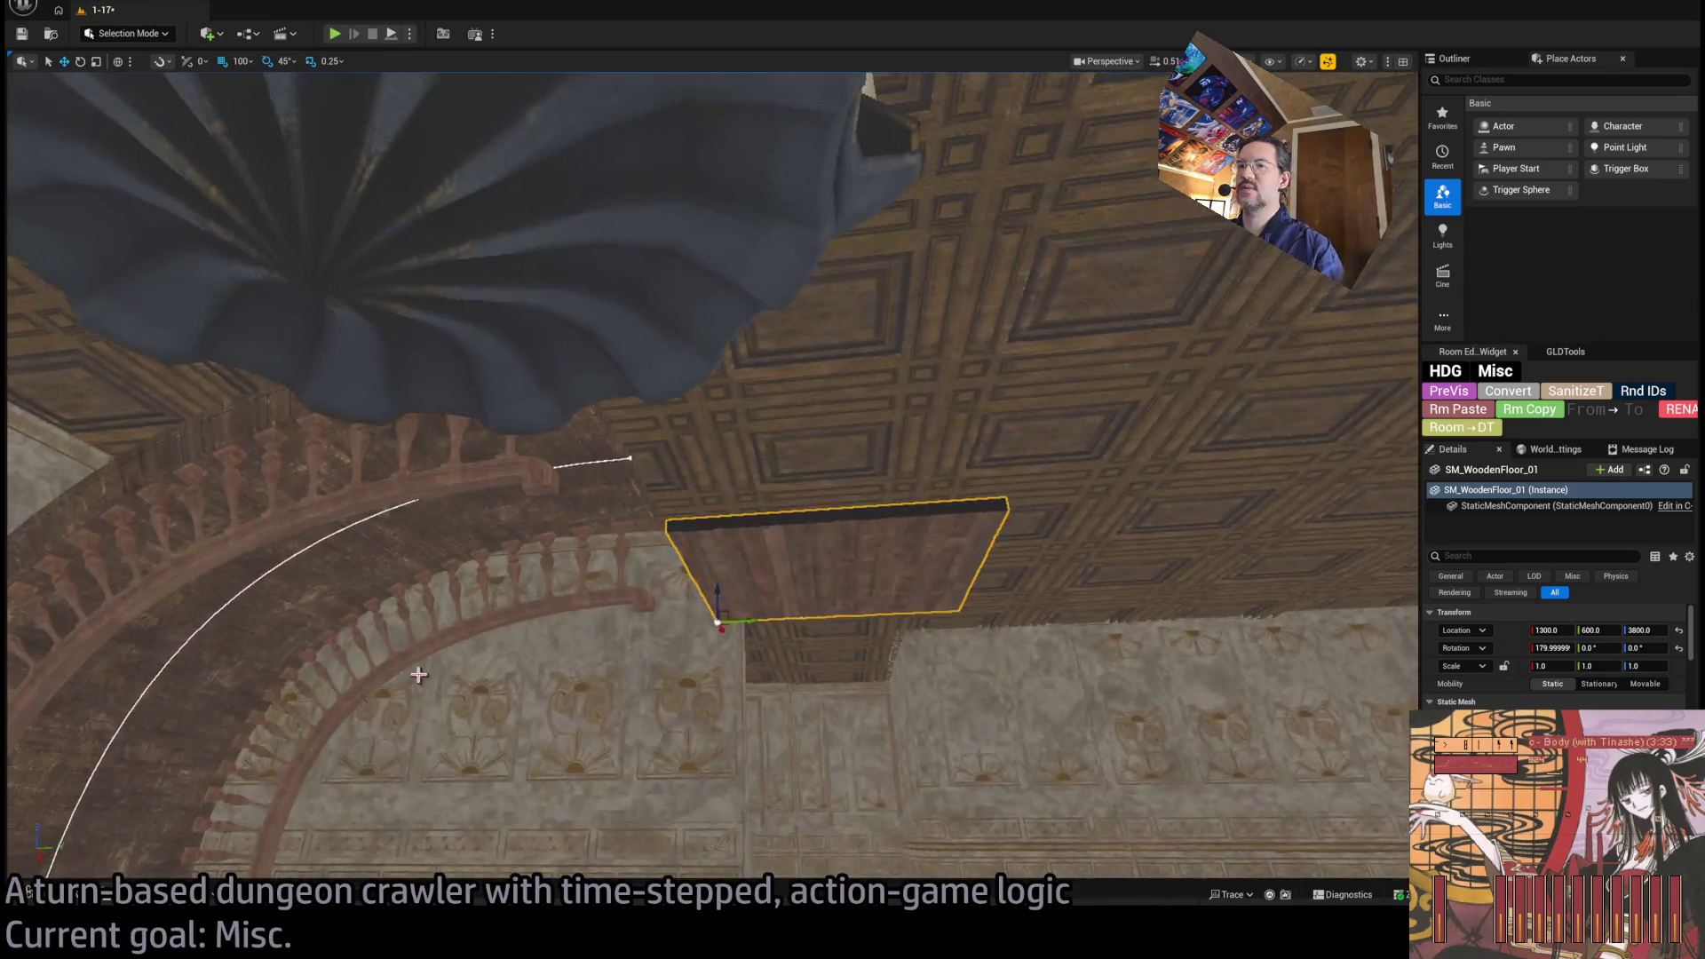
key("ctrl+space")
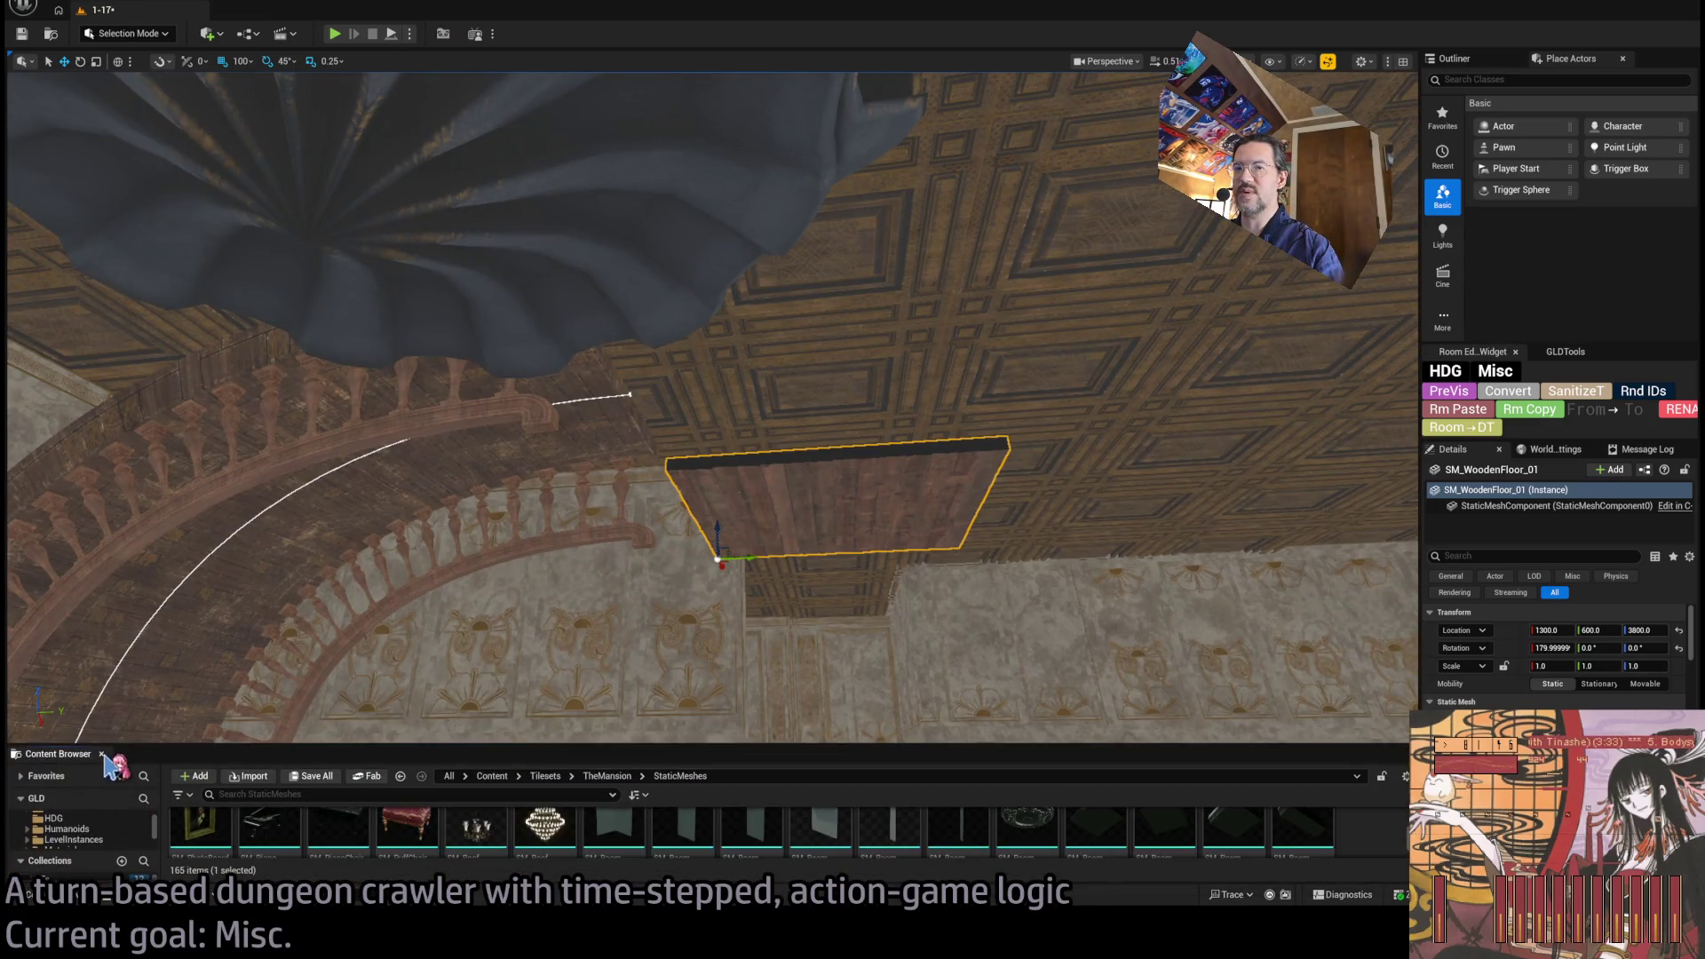
left_click(102, 755)
mouse_move(715, 604)
left_mouse_down()
mouse_move(723, 468)
mouse_move(835, 500)
mouse_move(678, 559)
left_mouse_up()
mouse_move(711, 479)
left_mouse_down()
mouse_move(728, 462)
mouse_move(710, 444)
left_mouse_up()
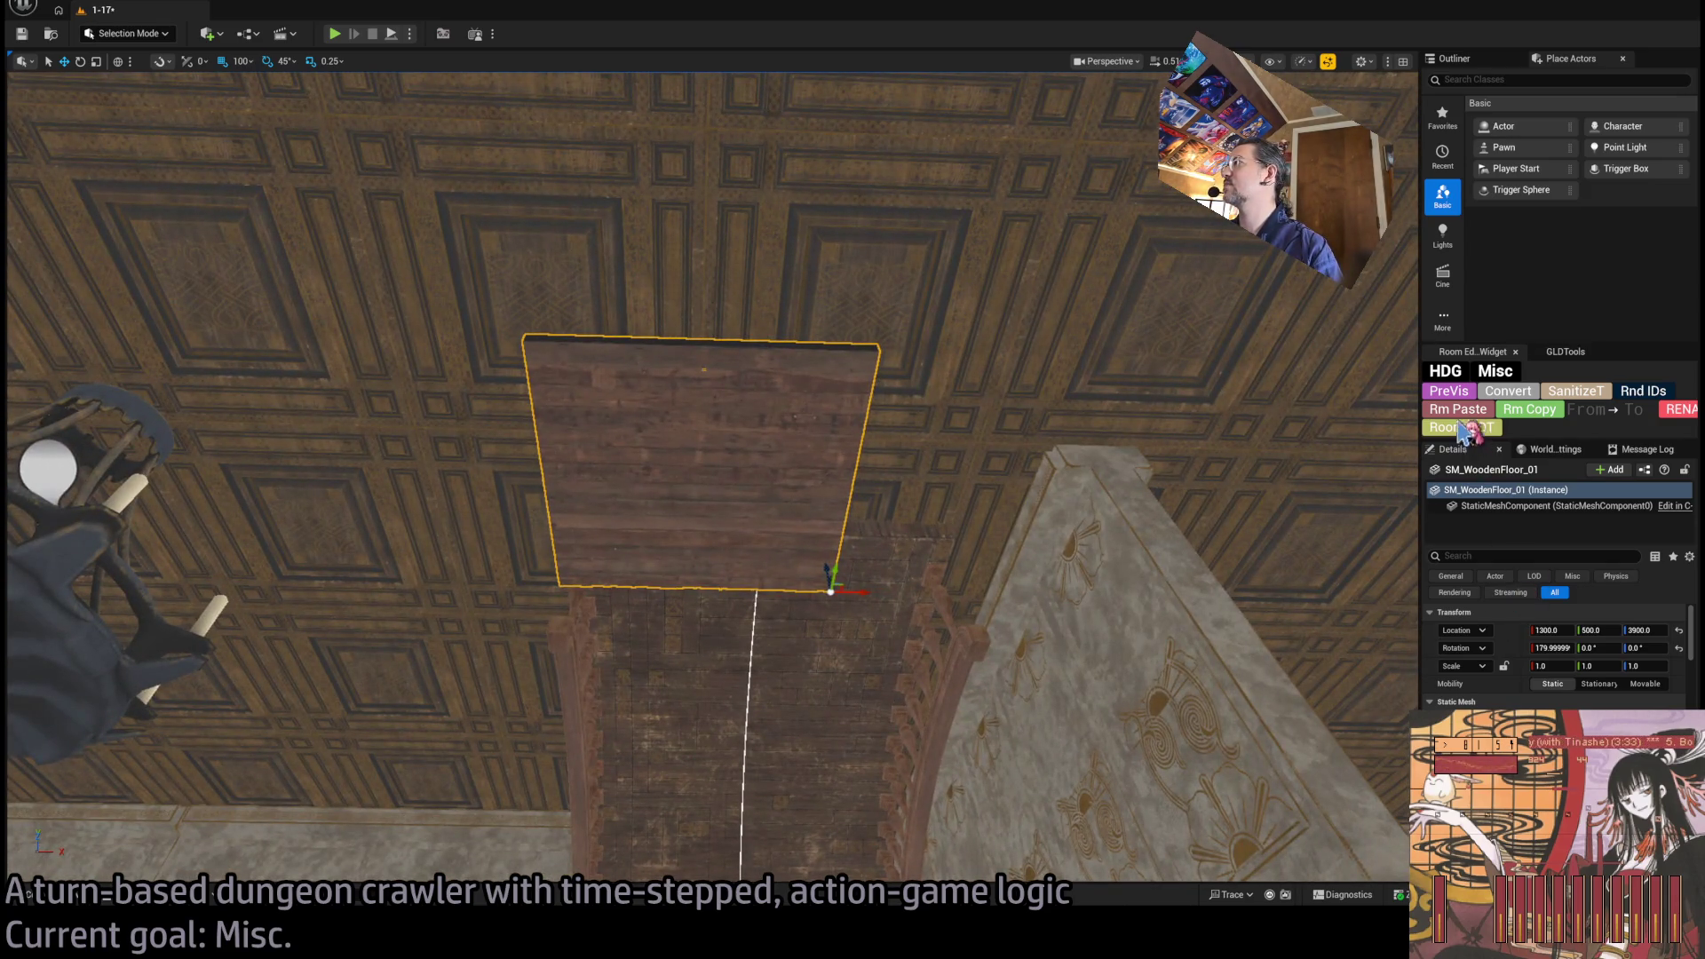
Convert the plank panel, switch to 10-unit snapping, and move it to X 1400, Y 520, Z 3940.
left_click(1524, 393)
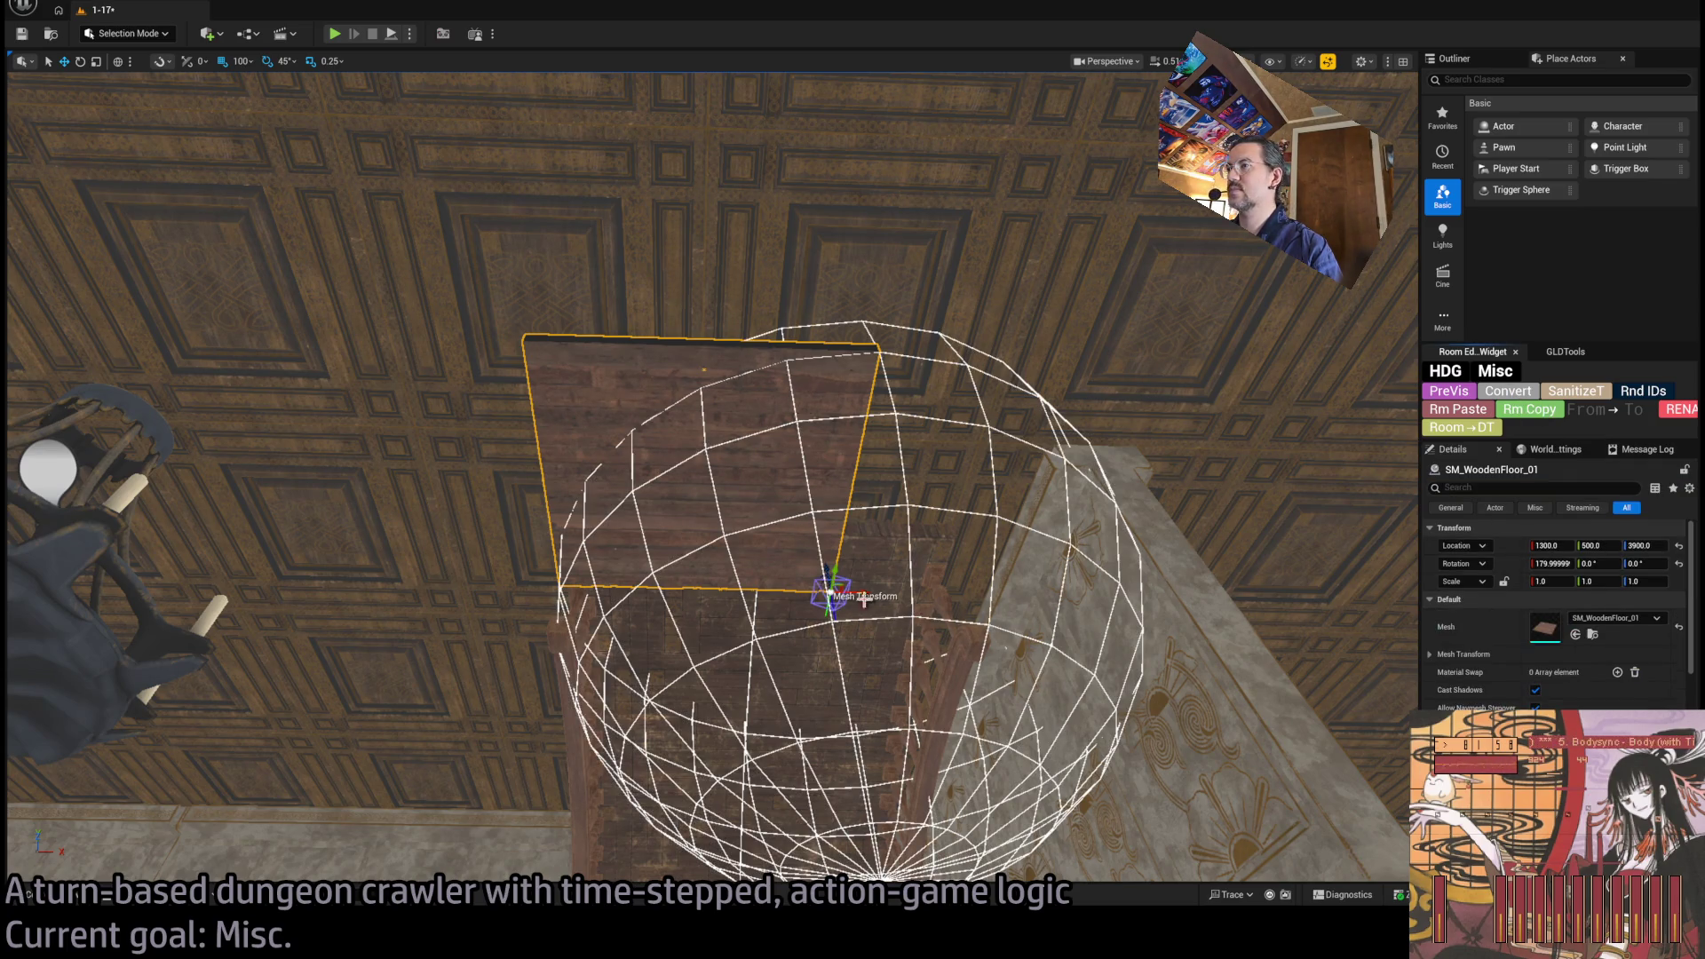
left_click_drag(868, 590, 994, 584)
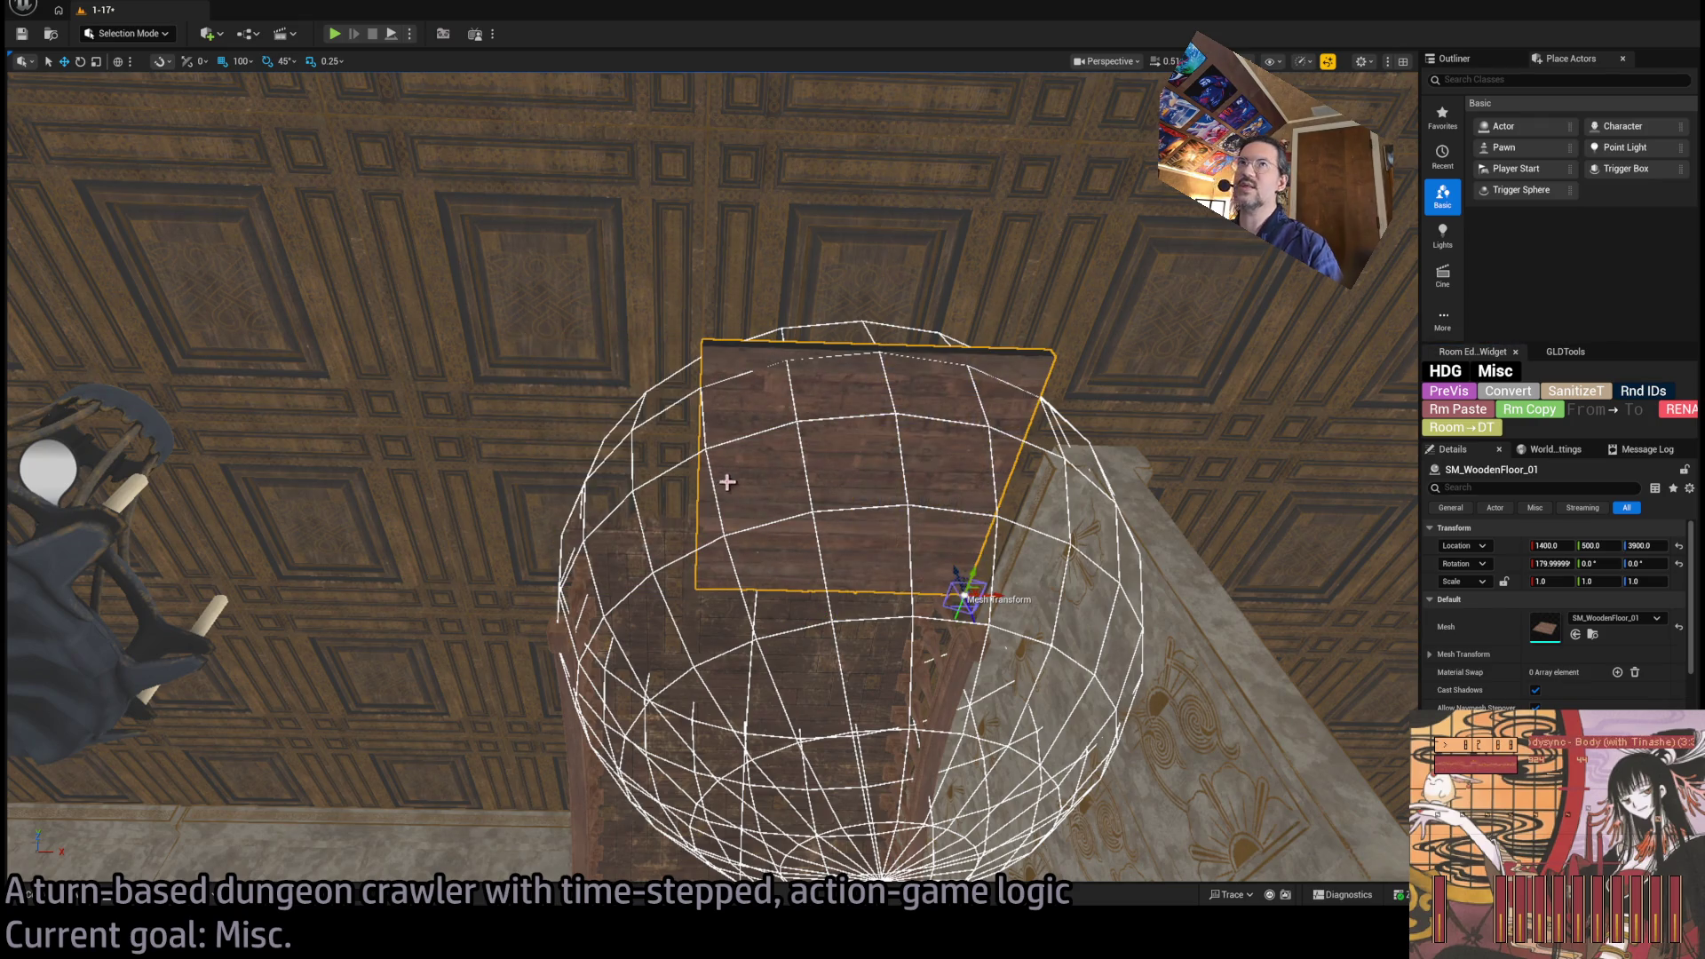
left_click(240, 62)
left_click(263, 83)
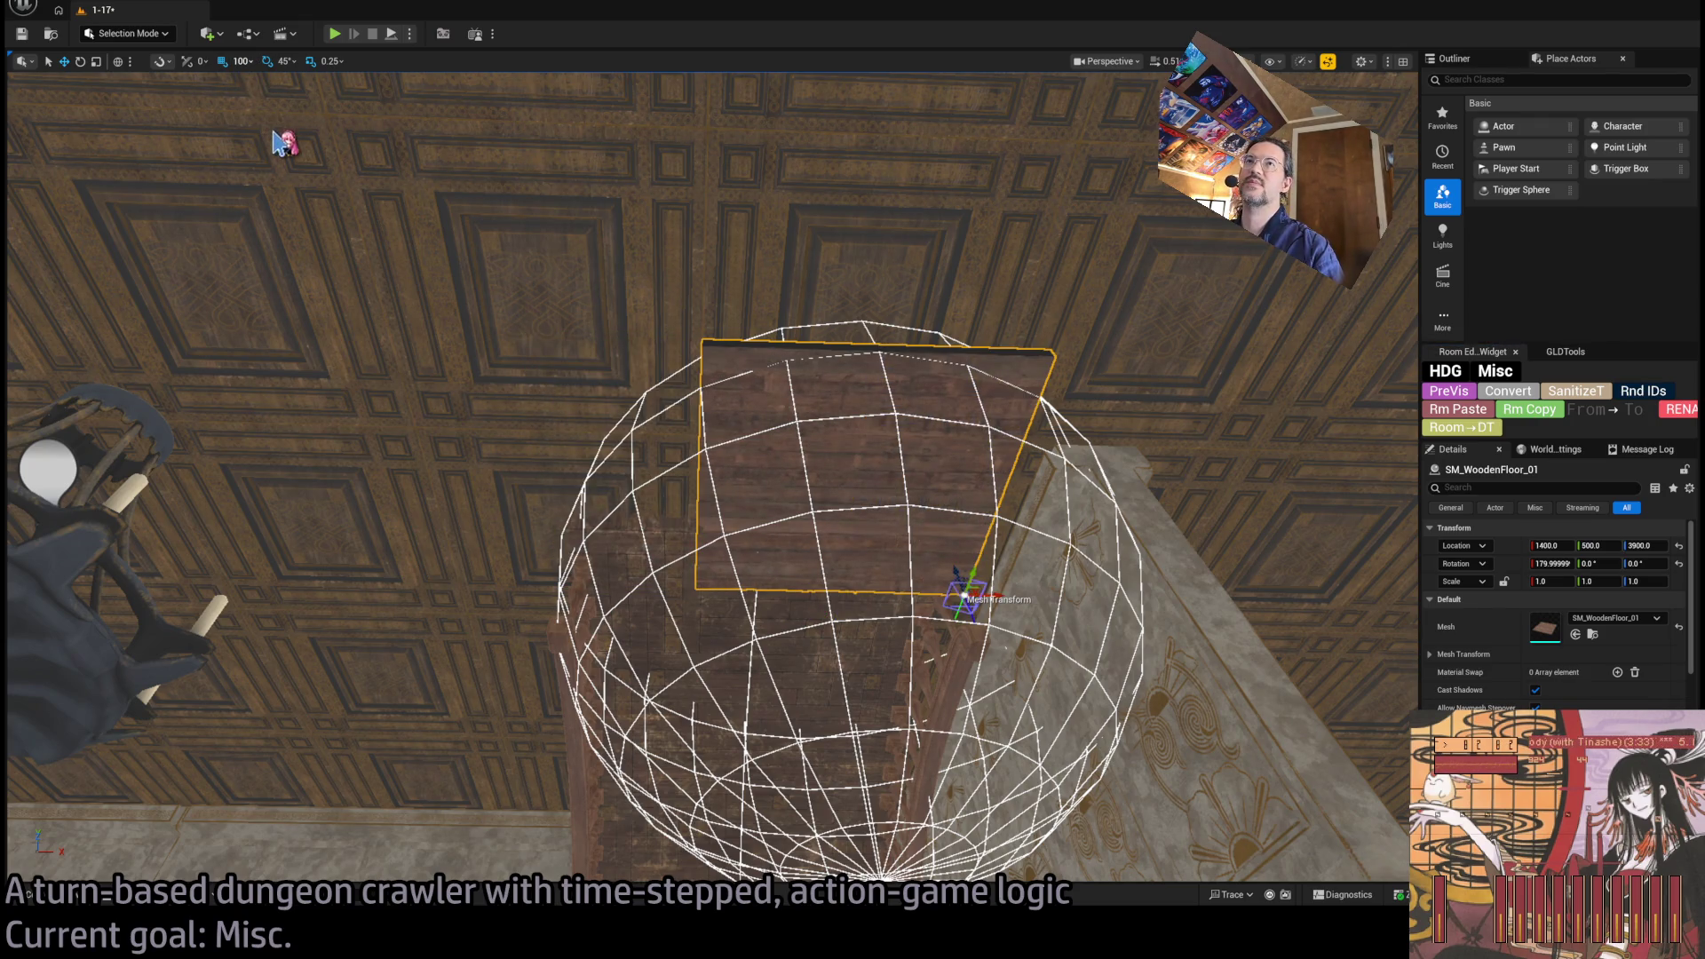
mouse_move(956, 572)
left_mouse_down()
mouse_move(953, 531)
mouse_move(888, 533)
mouse_move(799, 488)
left_mouse_up()
mouse_move(657, 437)
left_mouse_down()
mouse_move(684, 436)
mouse_move(649, 435)
mouse_move(621, 409)
mouse_move(587, 444)
mouse_move(621, 373)
mouse_move(657, 391)
mouse_move(693, 497)
left_mouse_up()
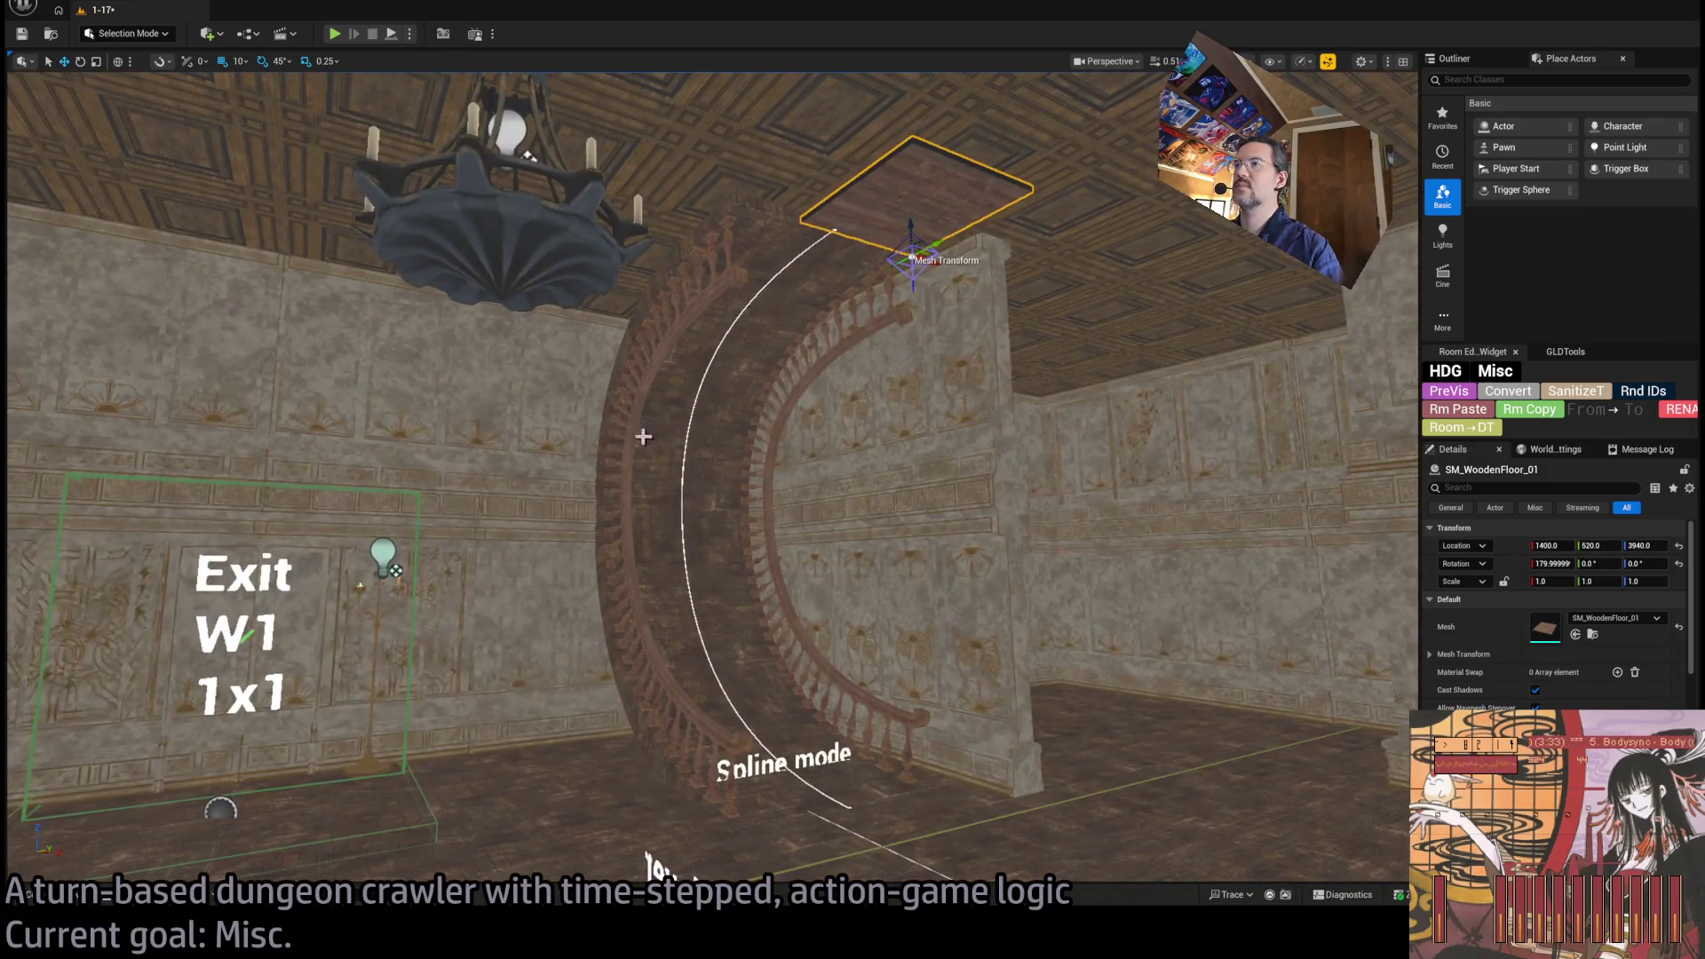
left_click(710, 543)
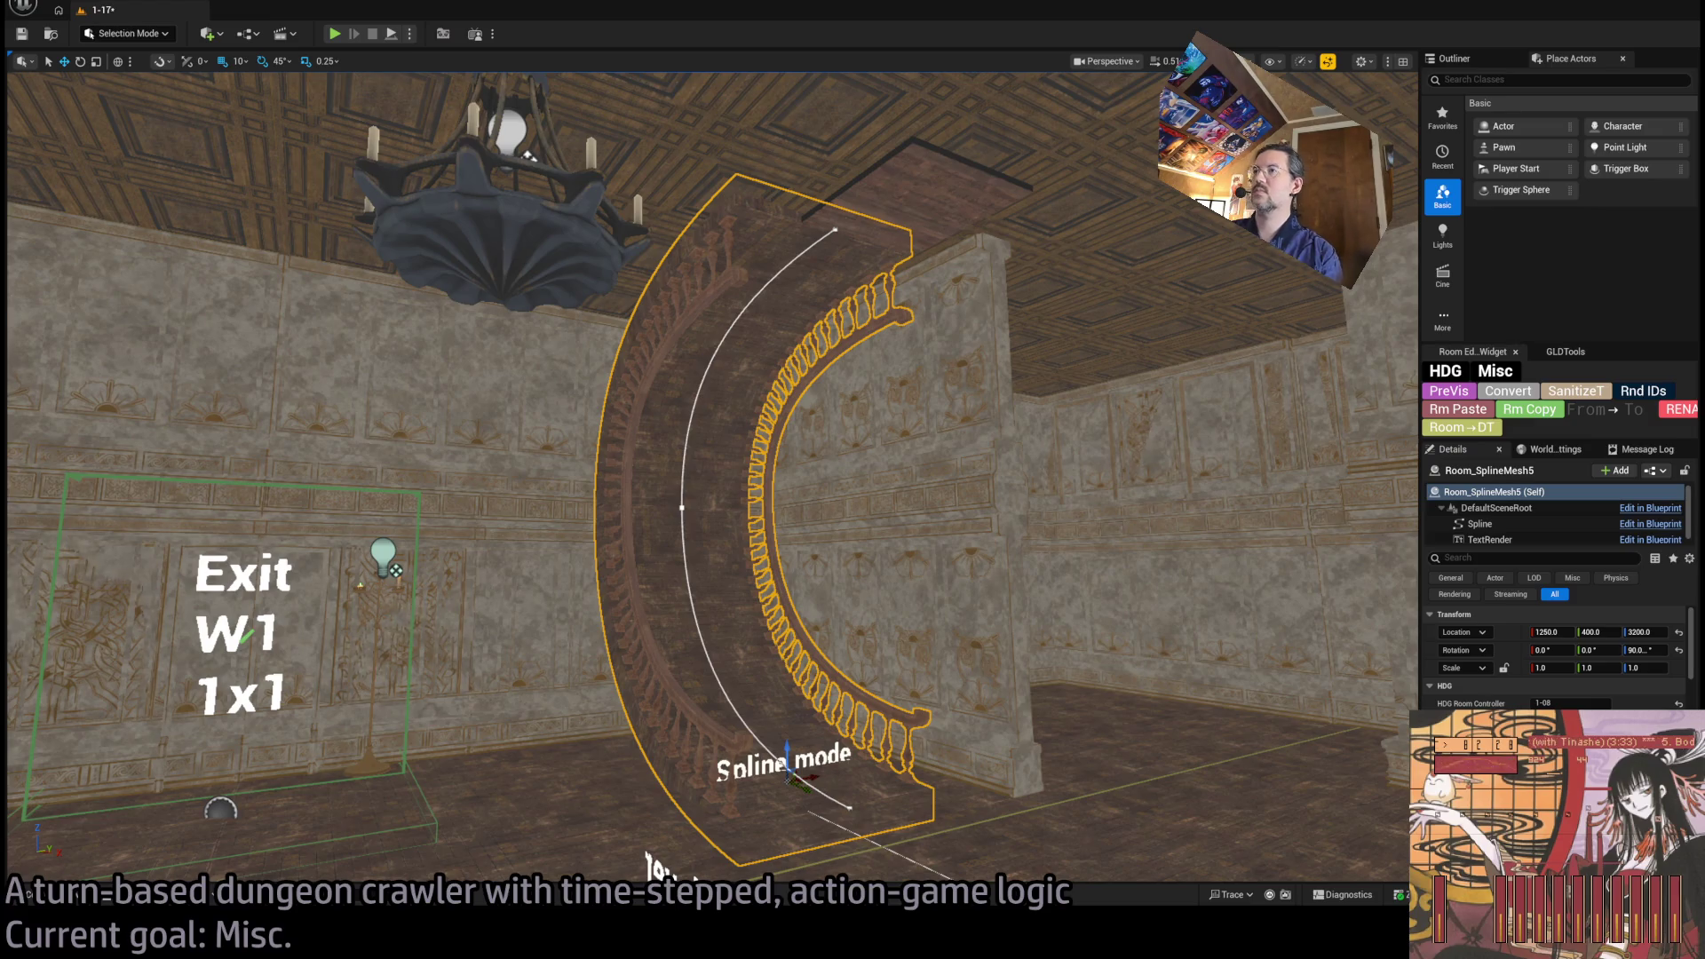
Select the curved staircase spline Room_SplineMesh5.
scroll(1554, 657, "down", 5)
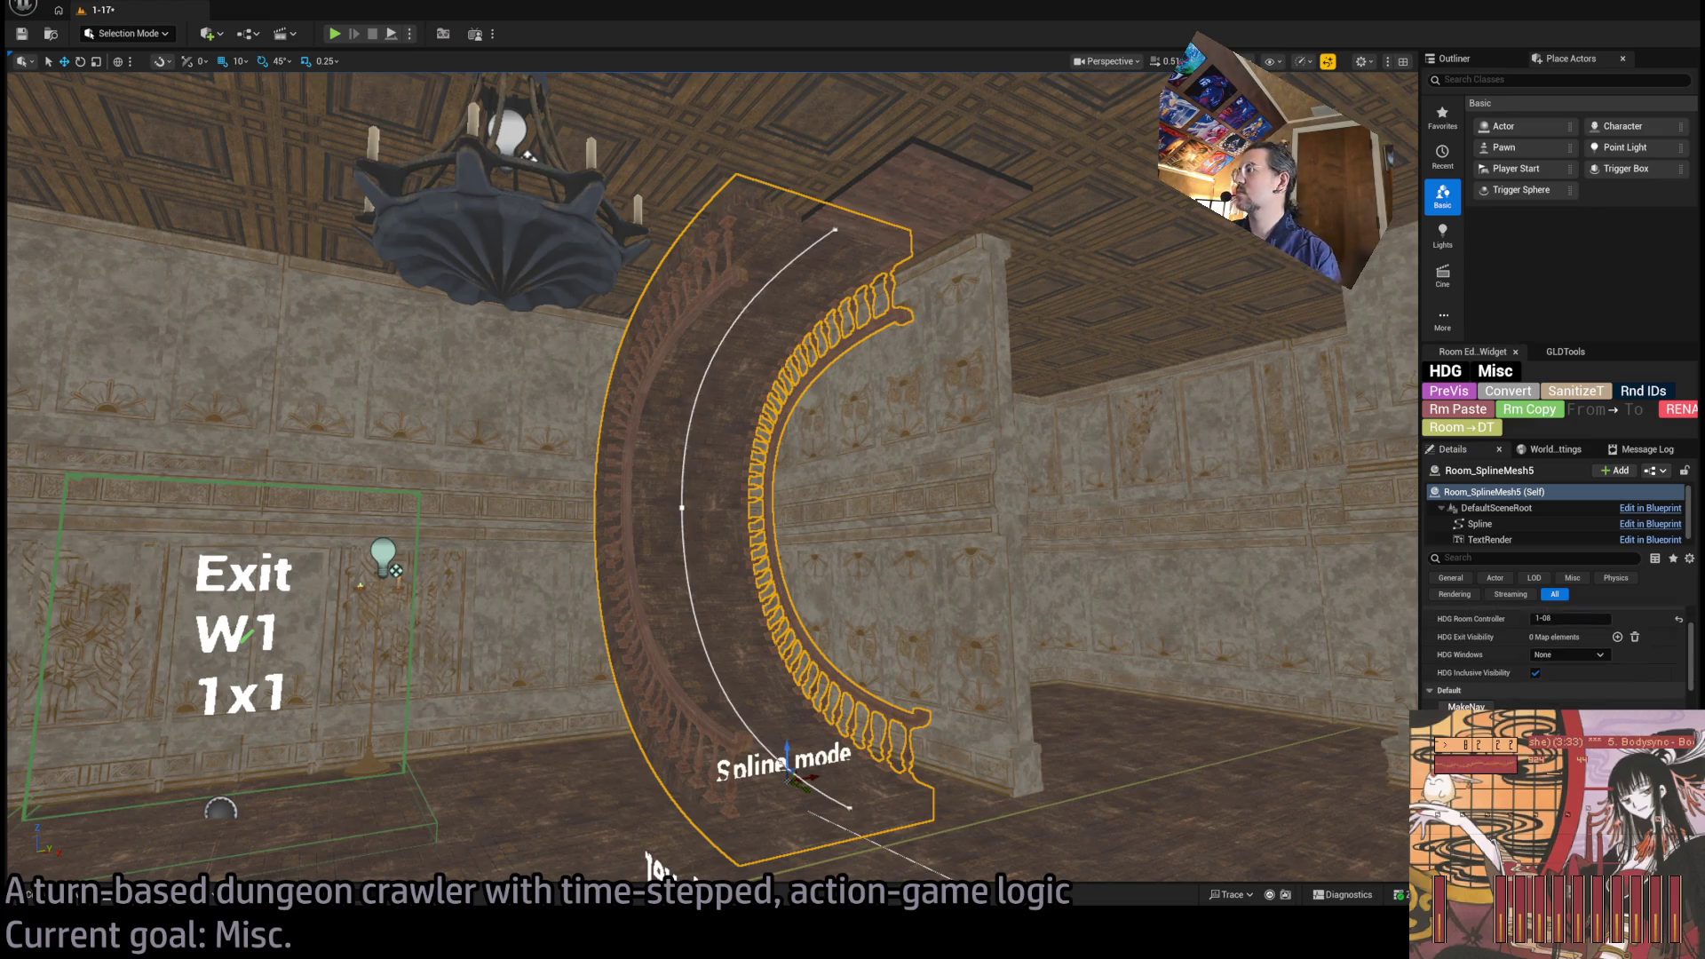
scroll(1554, 657, "down", 3)
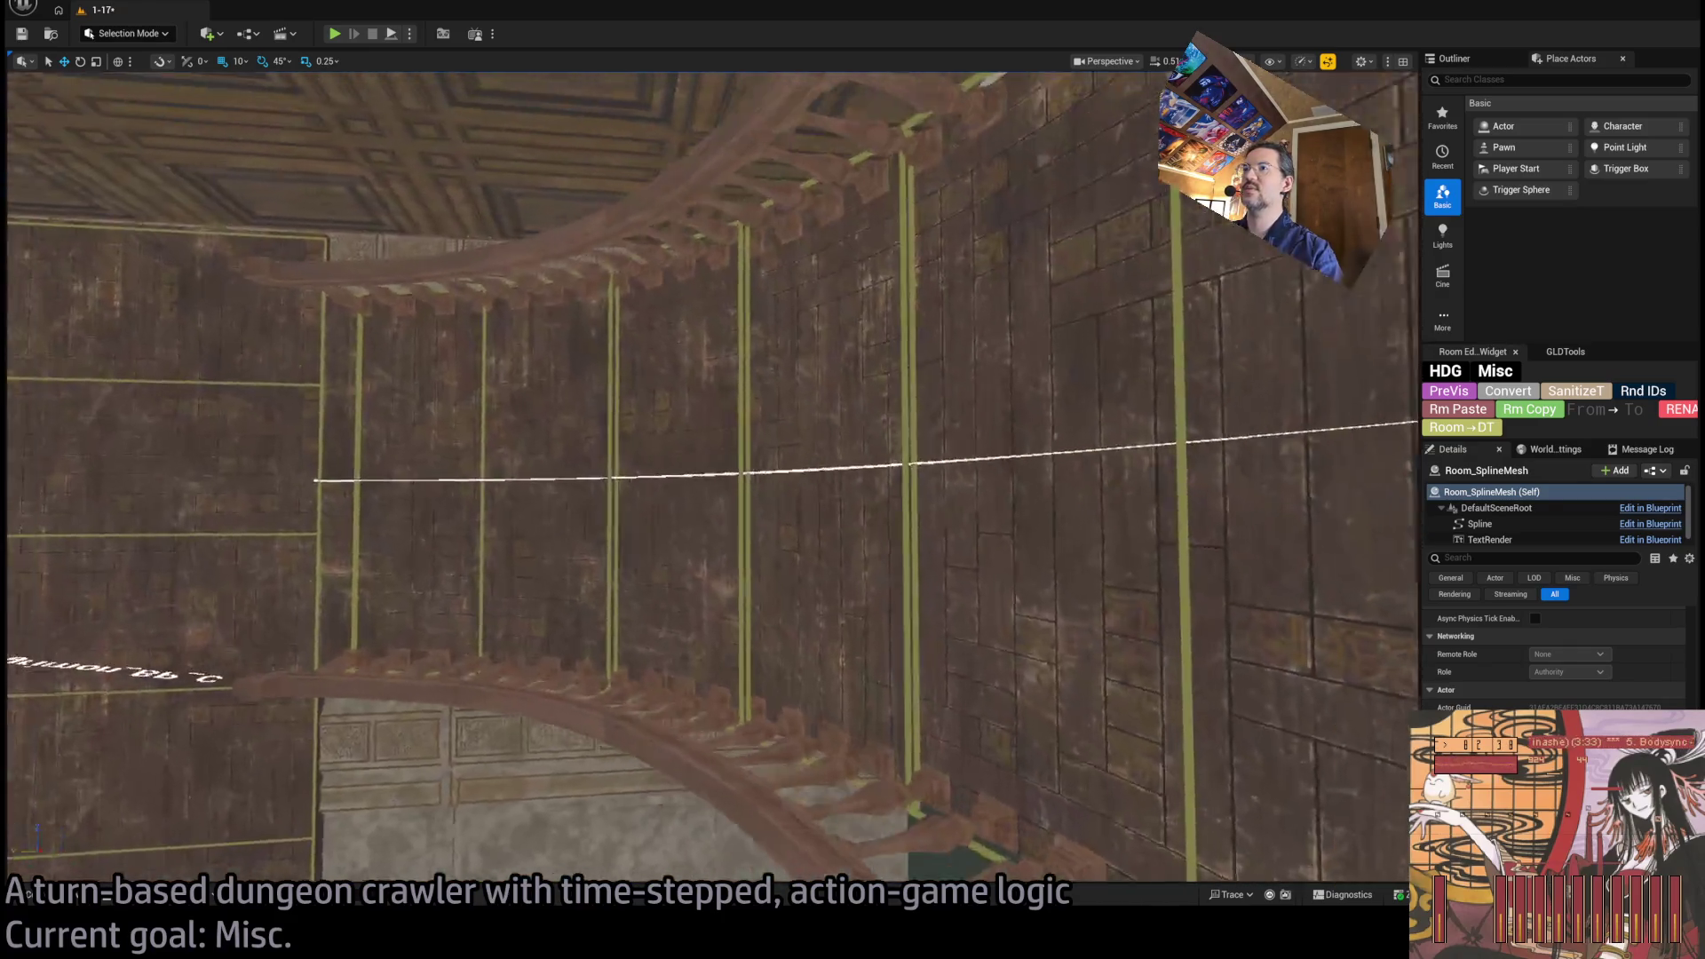
left_click(1031, 265)
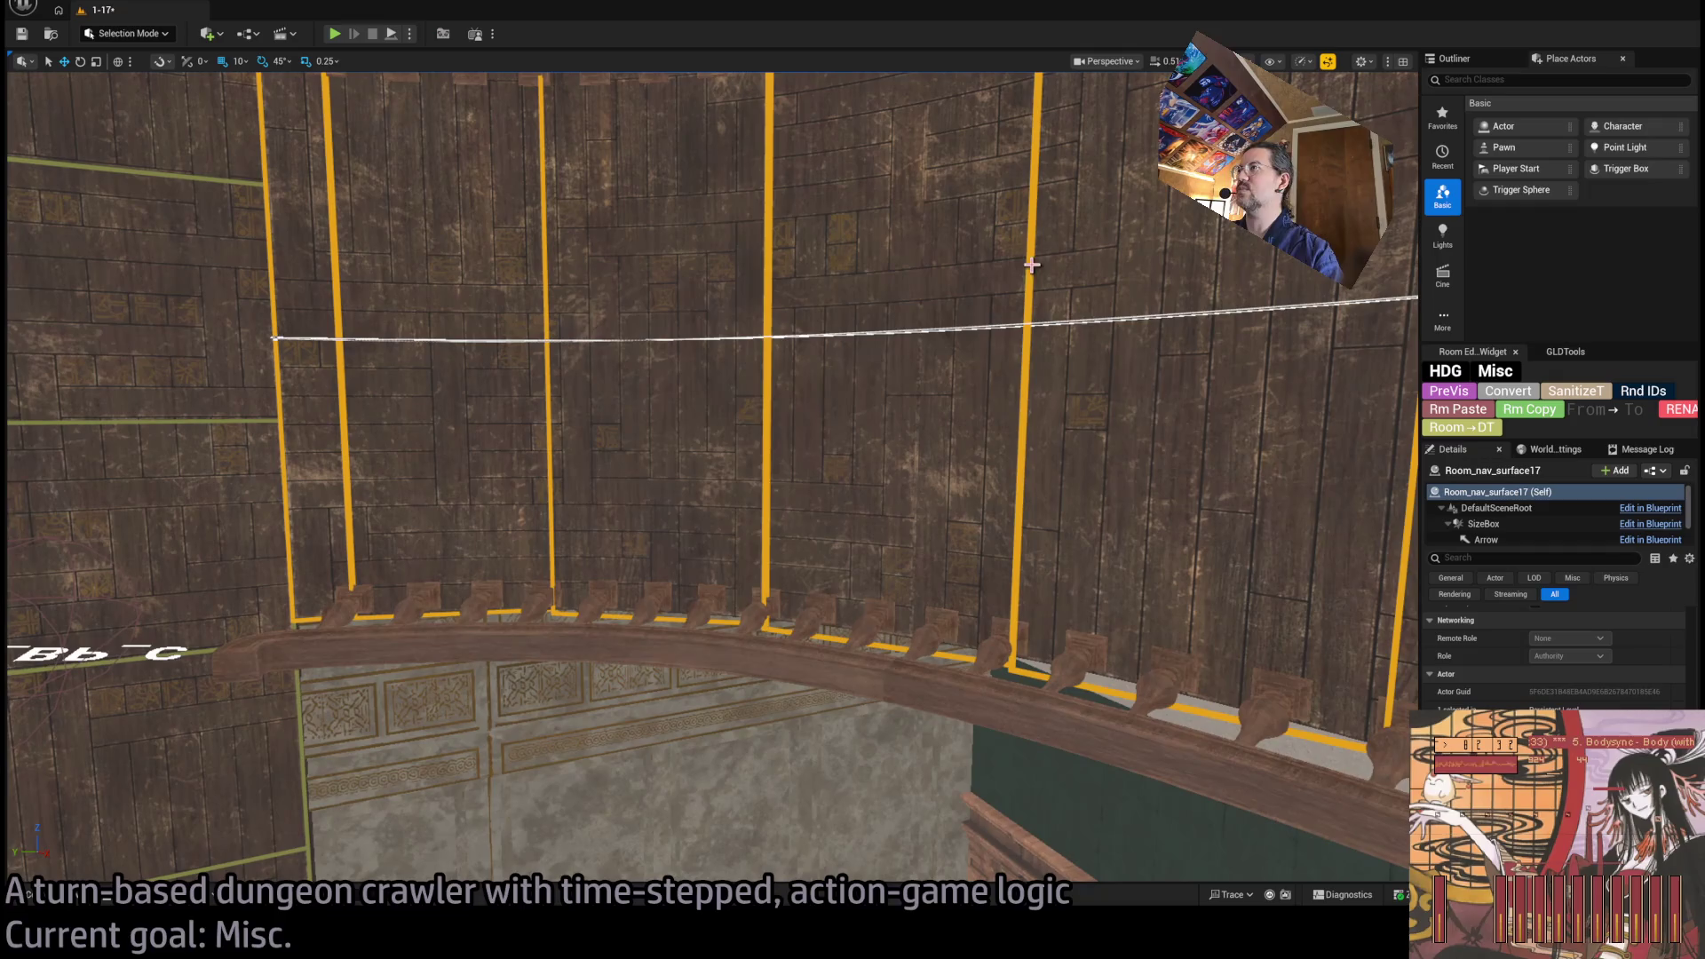
left_click(1499, 61)
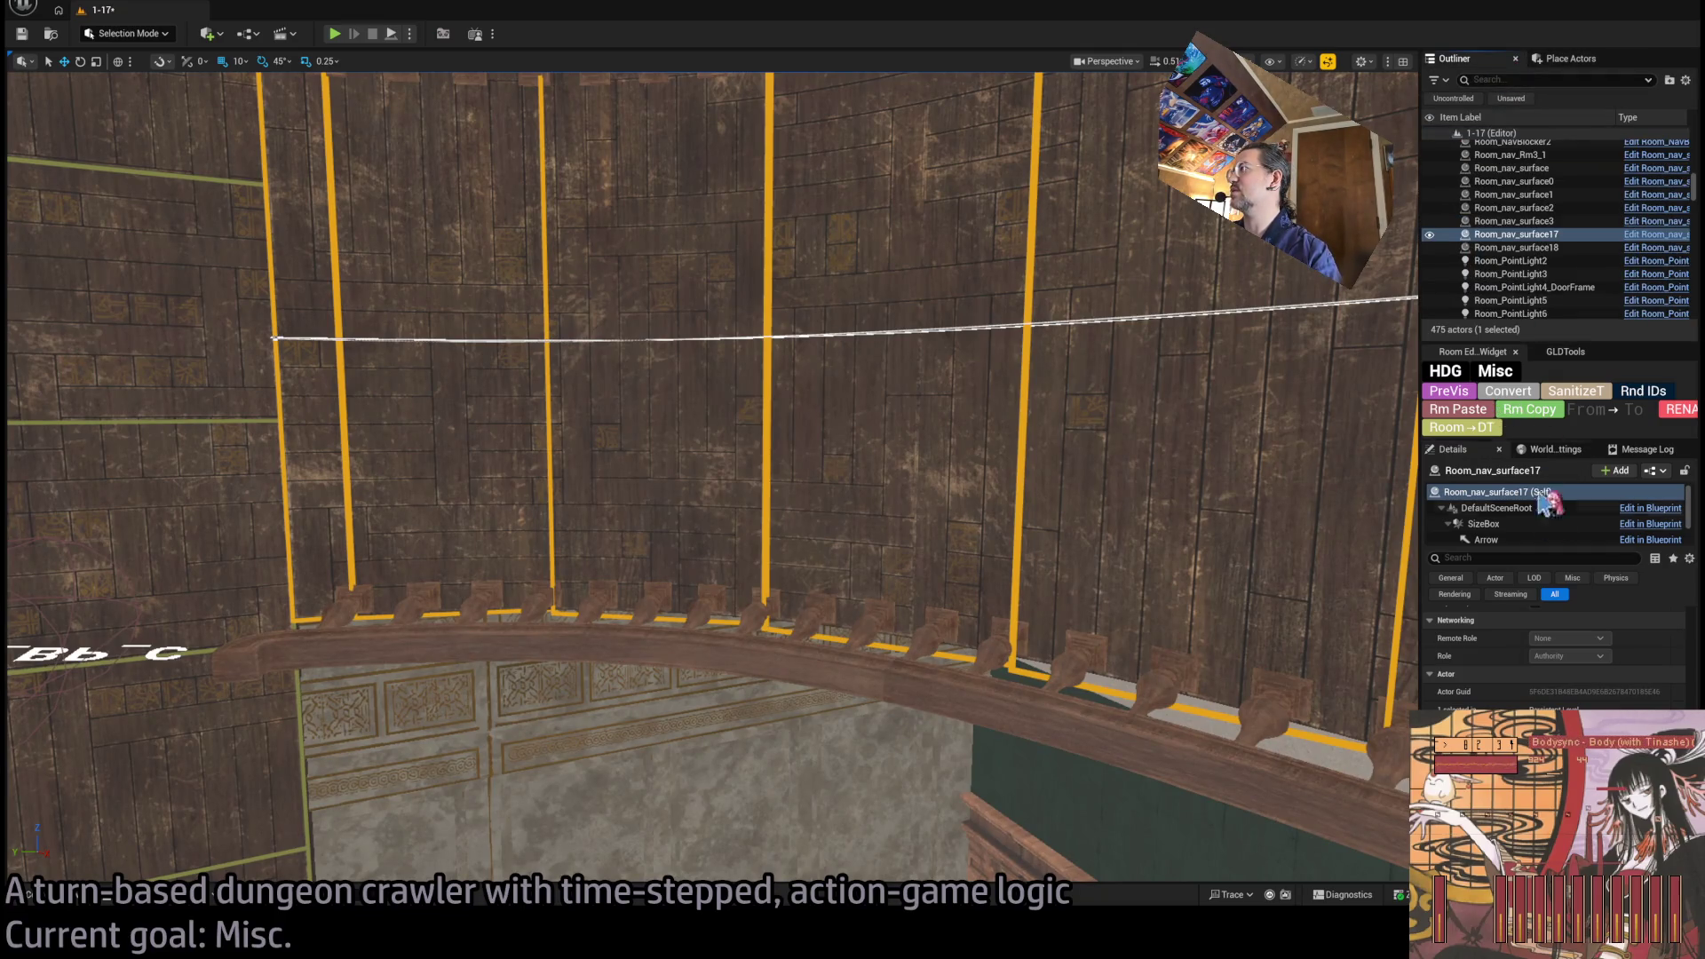
left_click_drag(1057, 550, 1057, 494)
scroll(1554, 648, "up", 3)
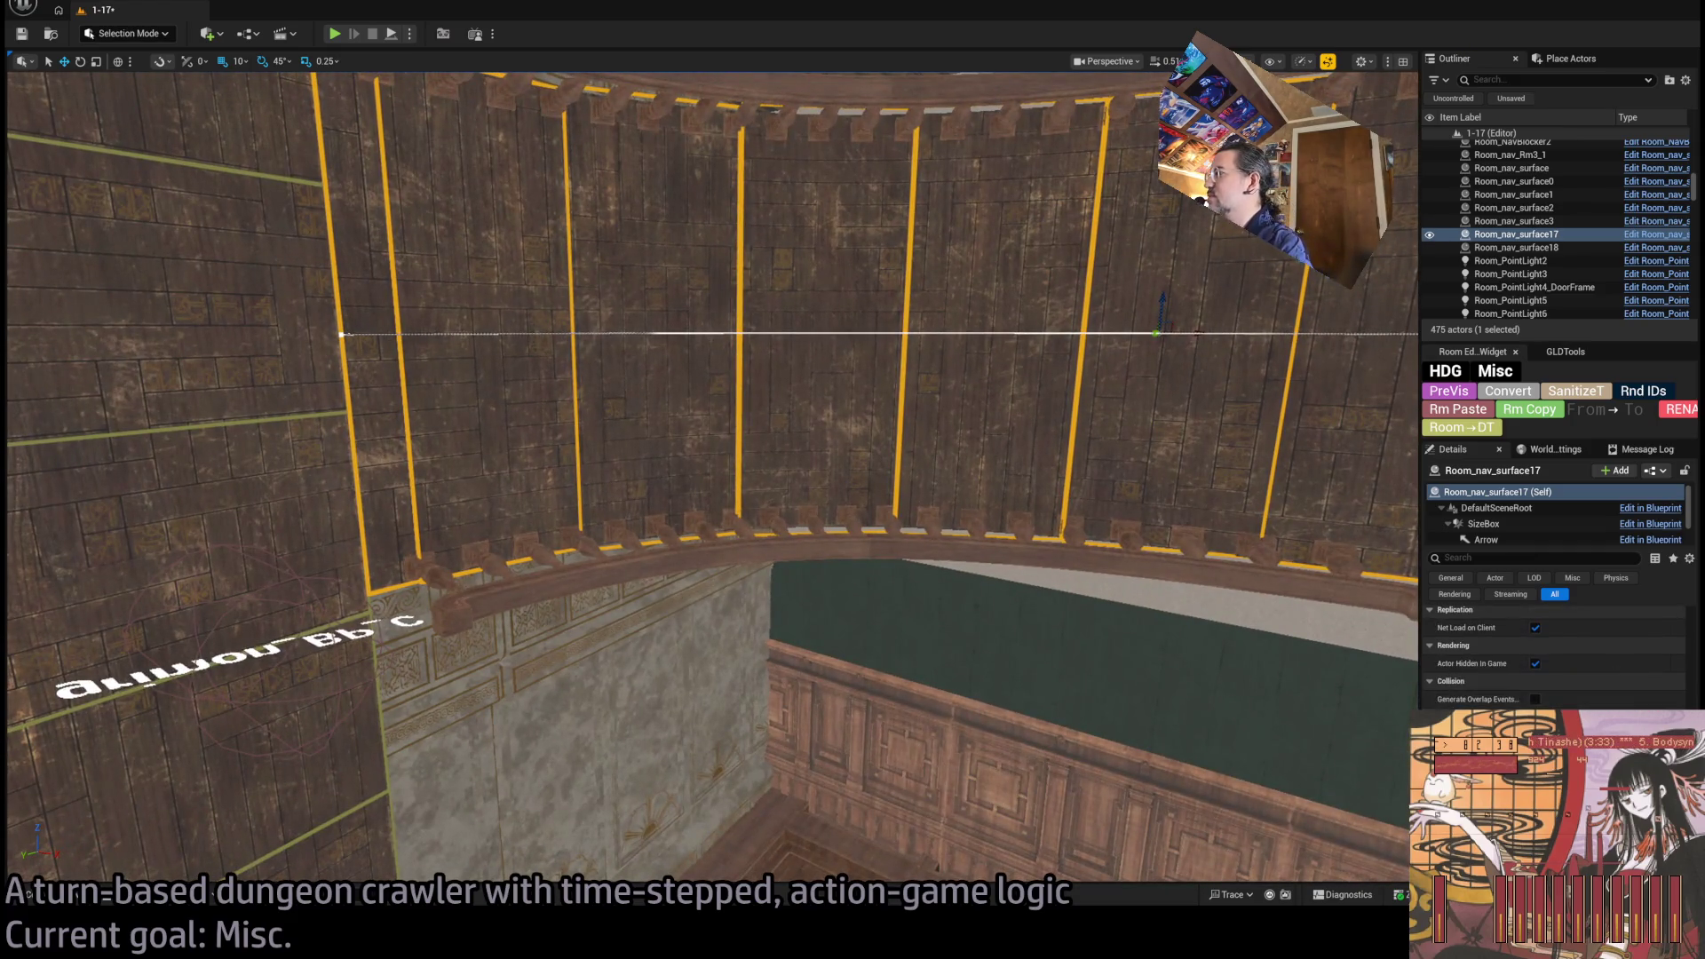
scroll(1554, 657, "up", 3)
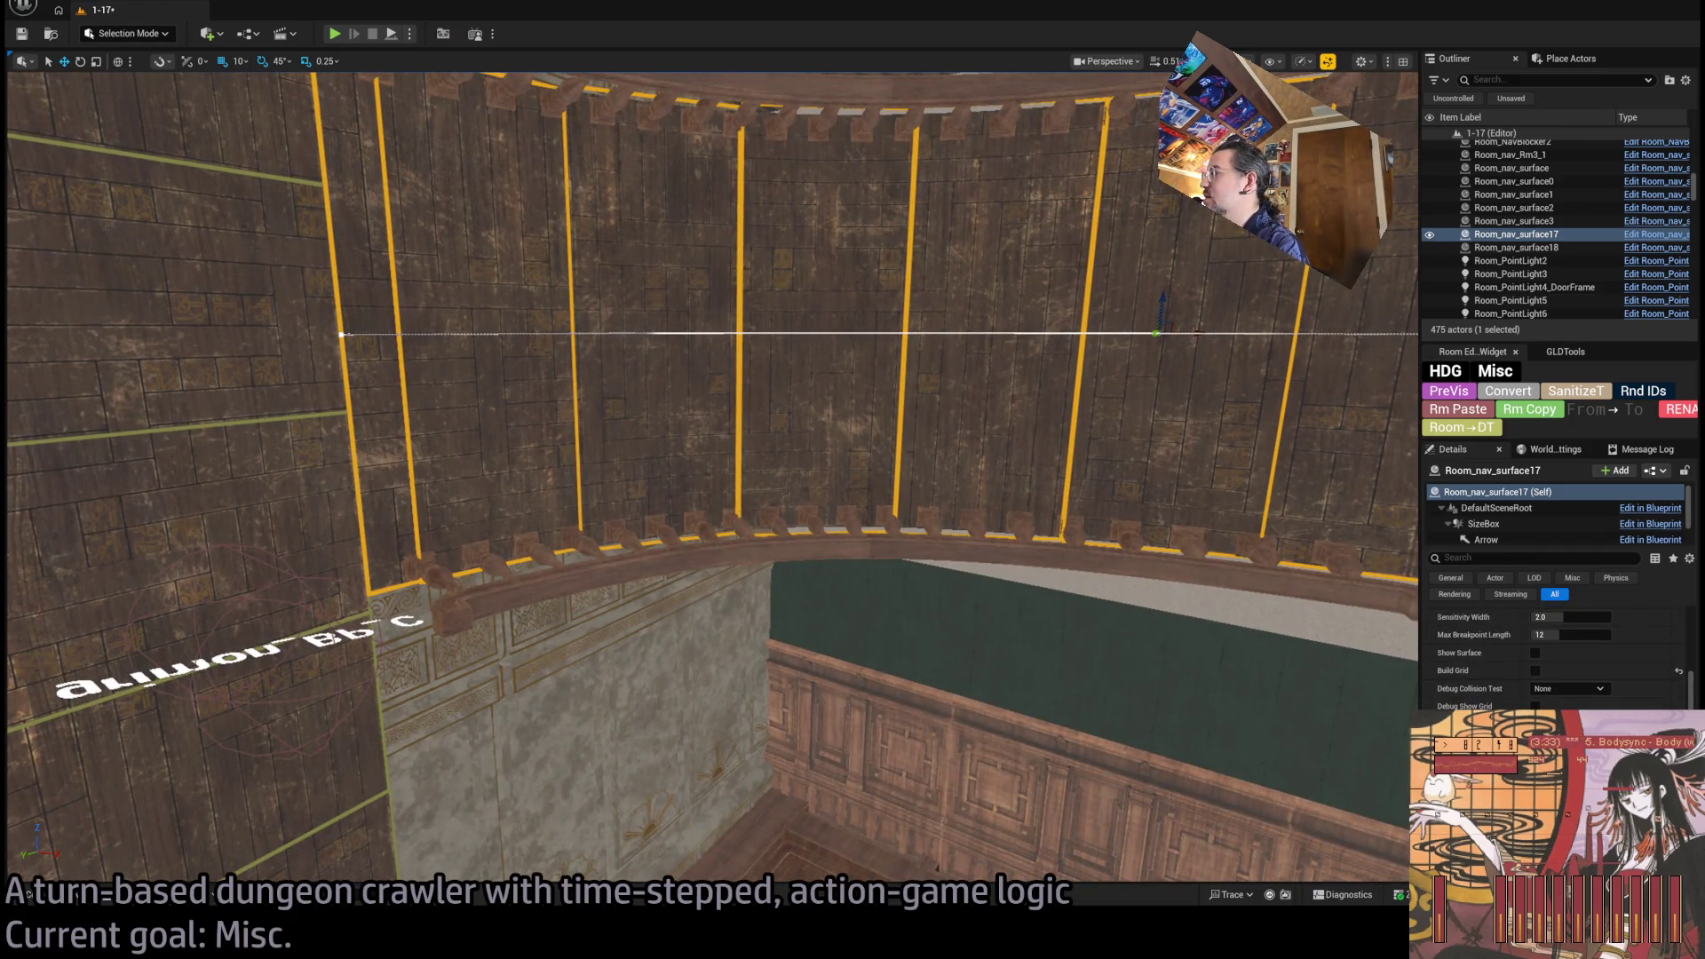
scroll(1554, 657, "up", 5)
mouse_move(1057, 495)
left_mouse_down()
mouse_move(1057, 568)
mouse_move(933, 526)
left_mouse_up()
left_click(933, 526)
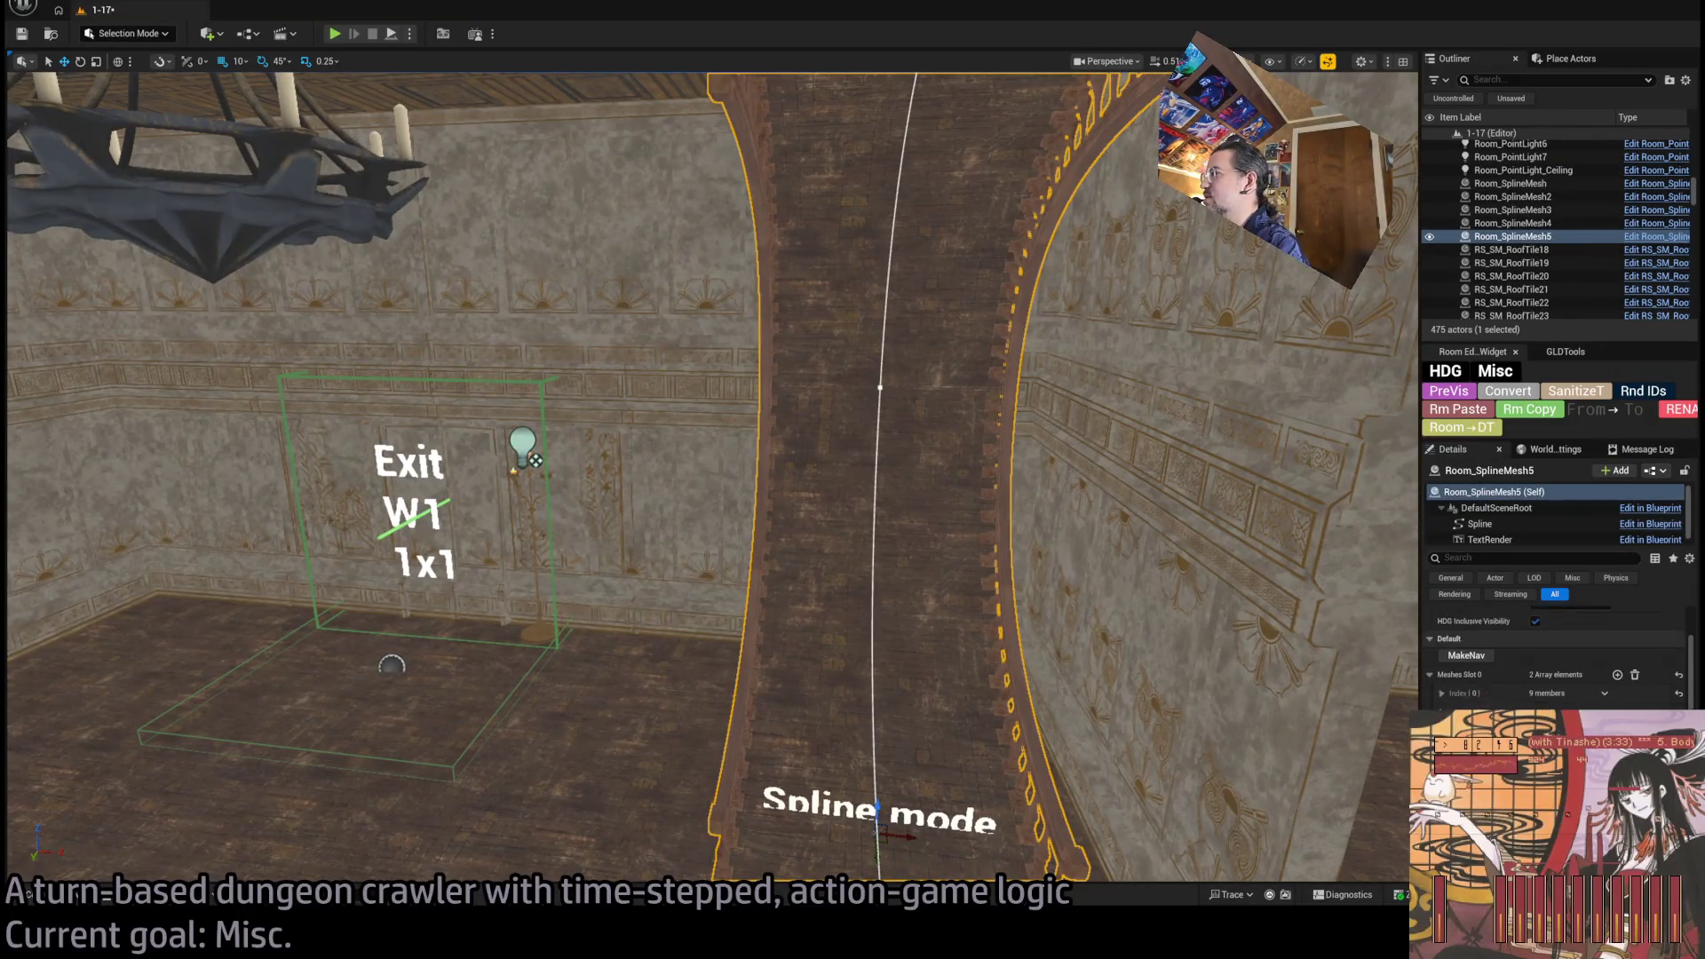
Save the level and run MakeNav to generate a navigation grid on the staircase.
scroll(1554, 657, "down", 5)
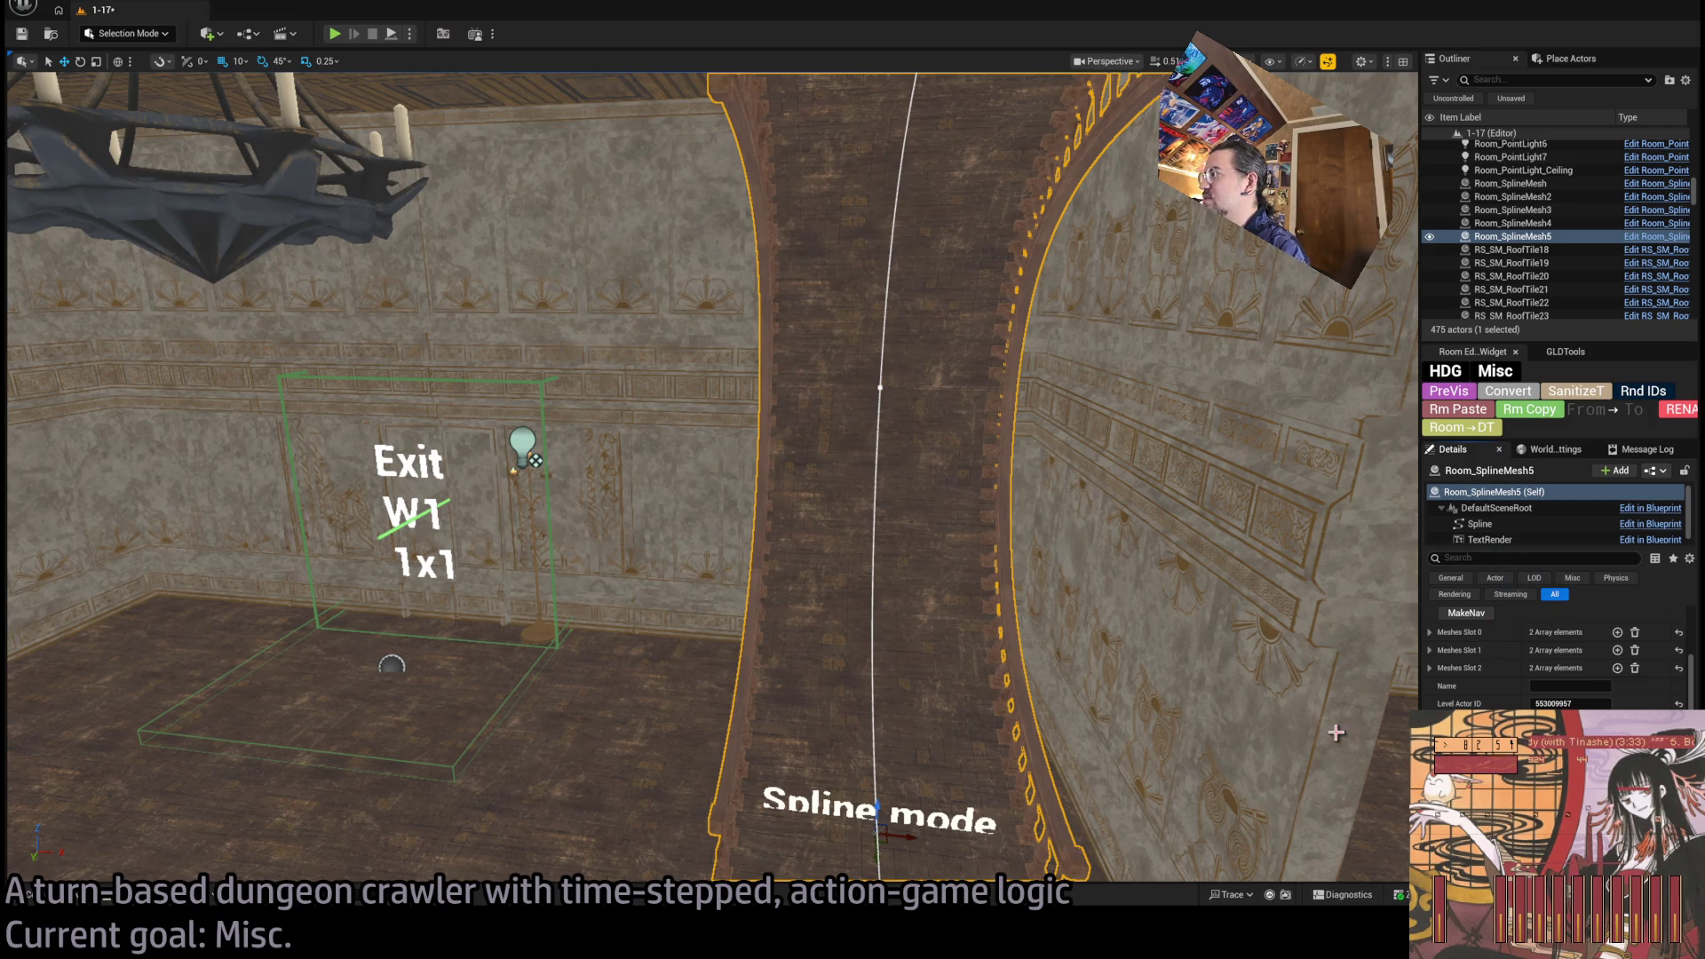
key("ctrl+s")
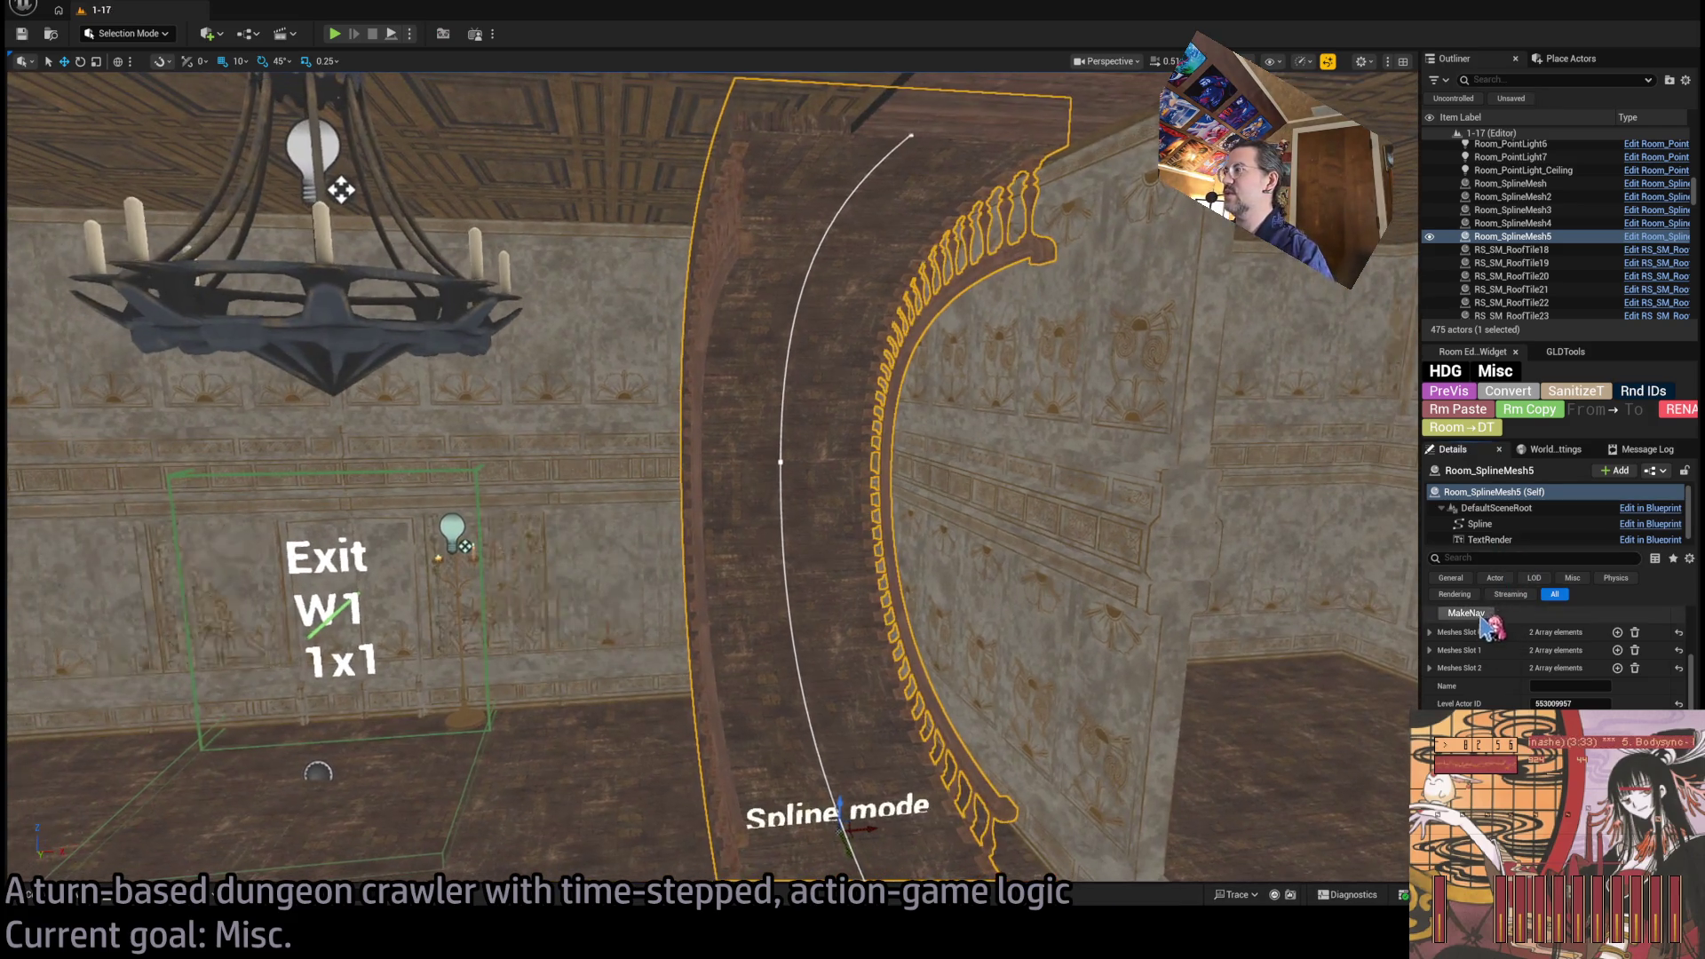
left_click(1466, 613)
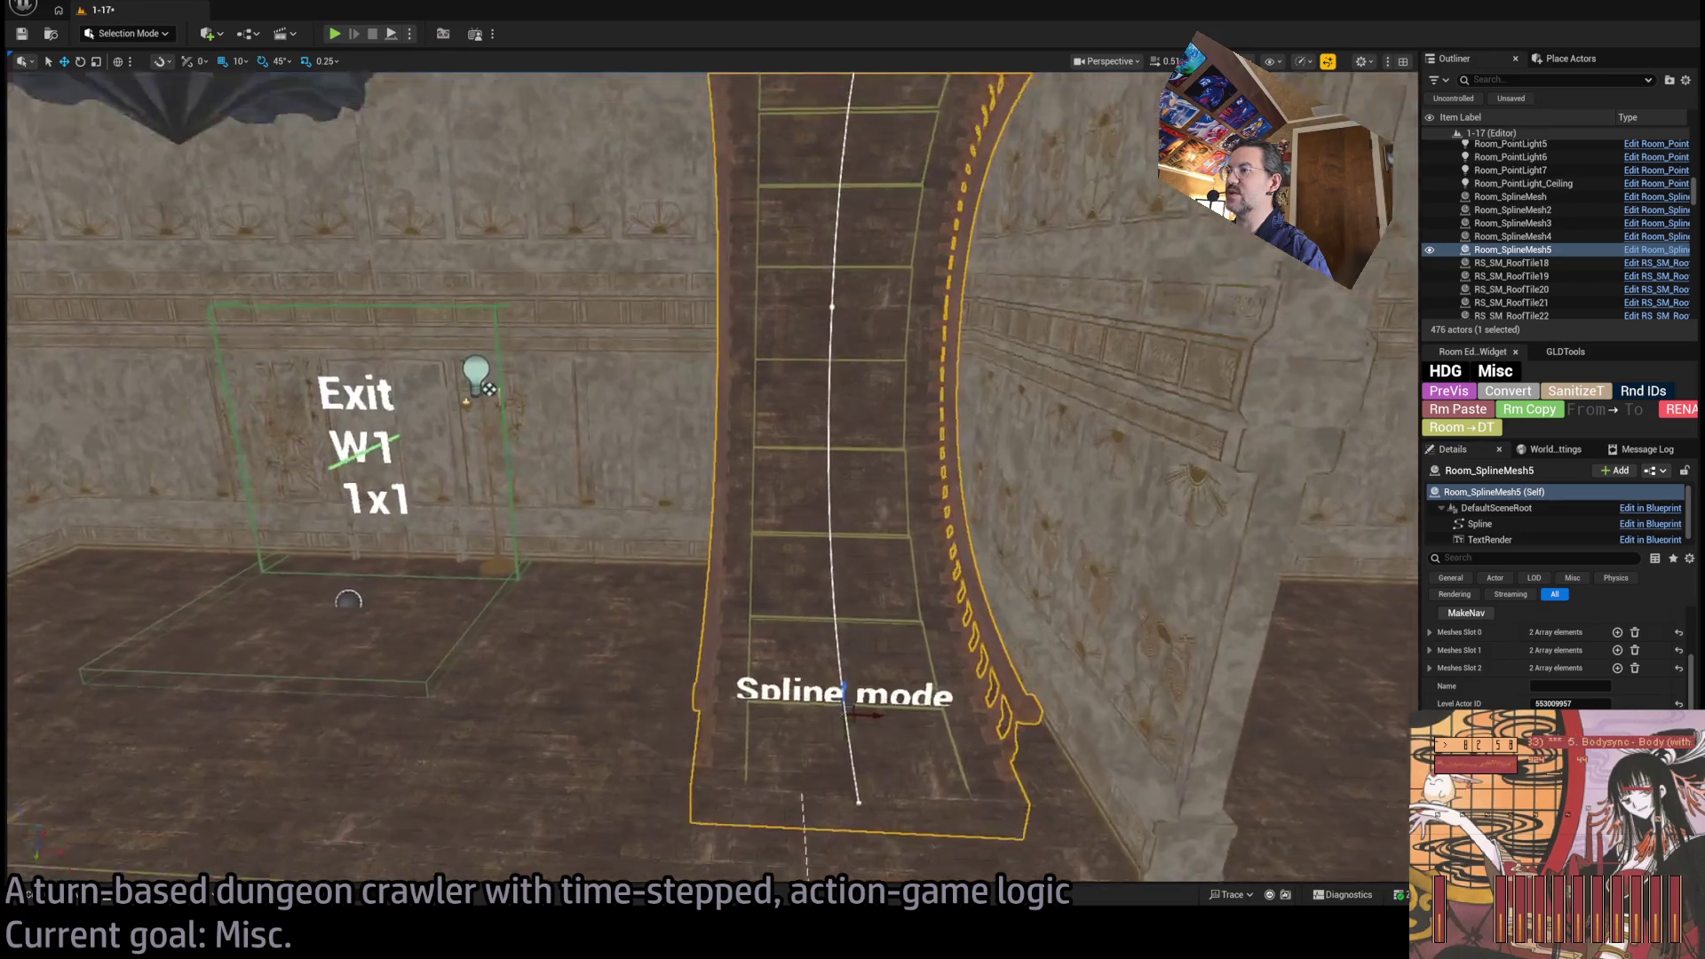
left_click(861, 641)
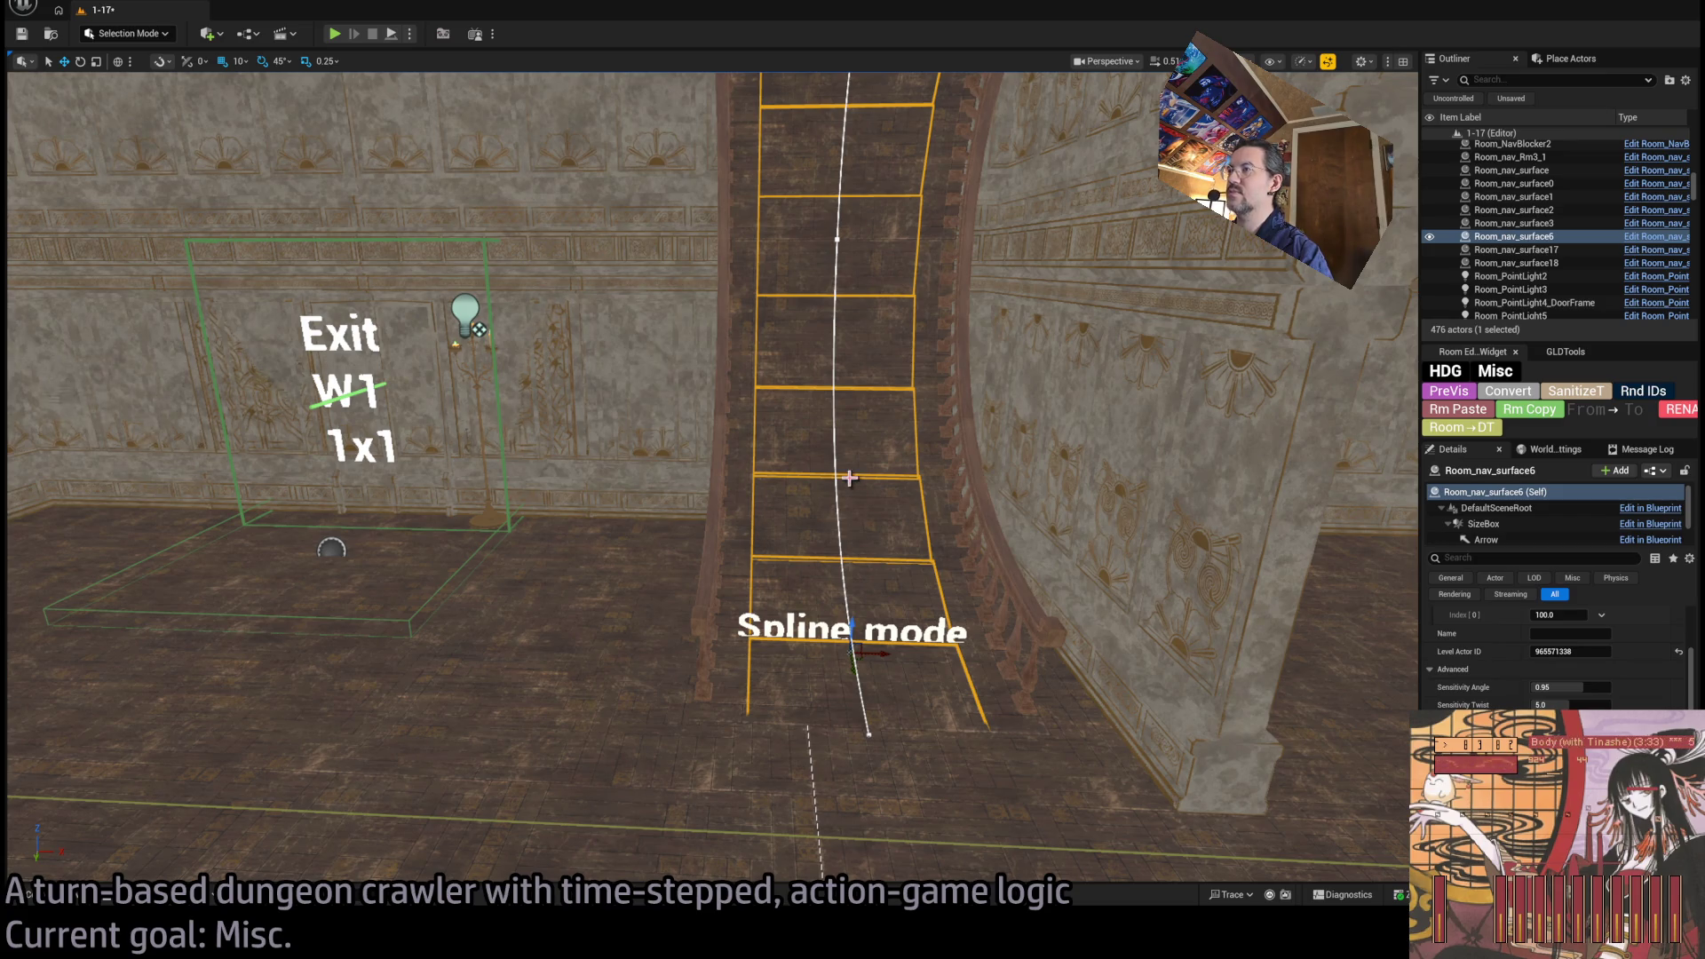
left_click(922, 511)
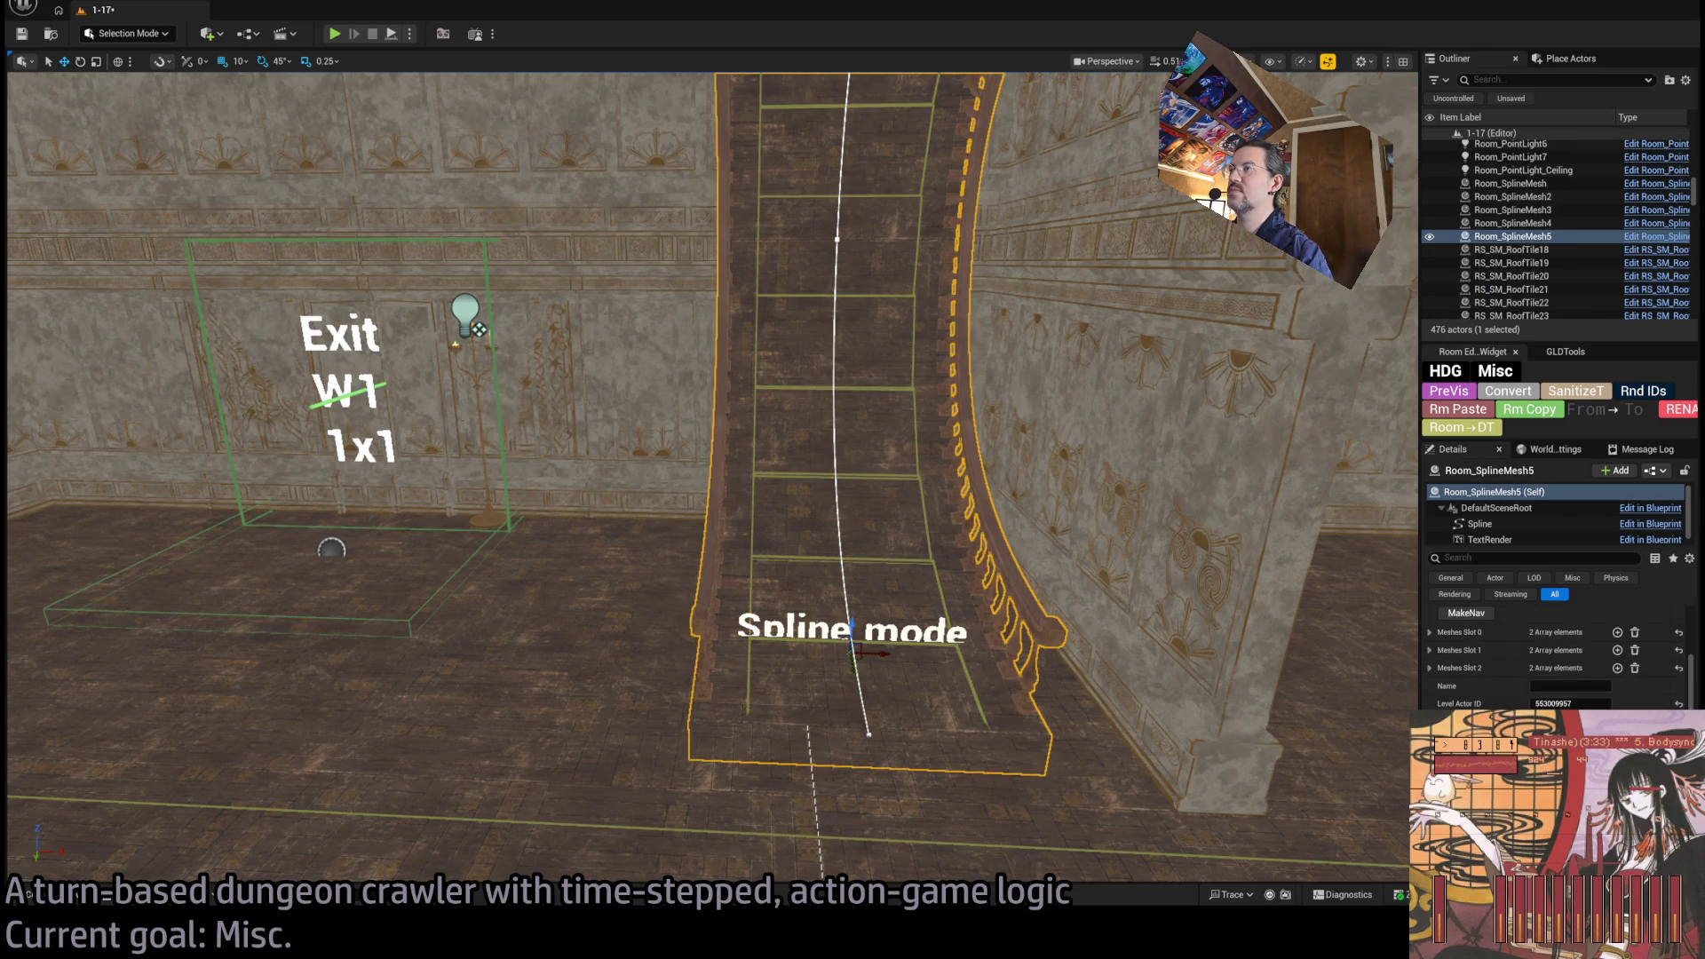
left_click(920, 480)
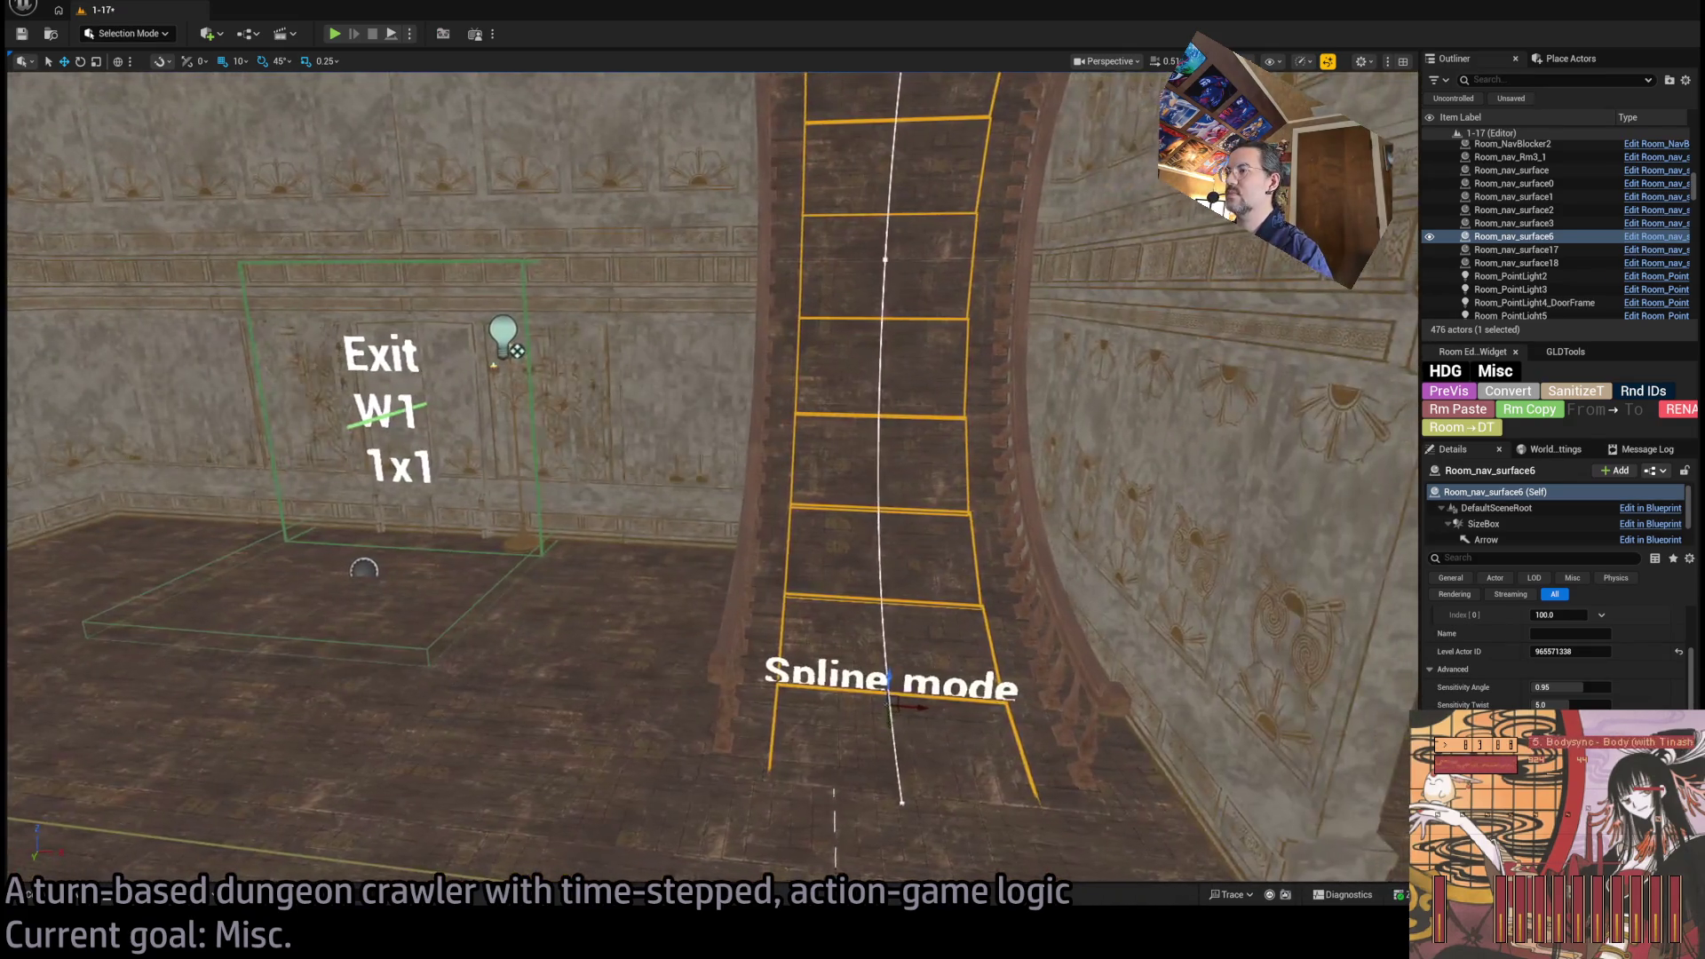
scroll(1554, 657, "up", 3)
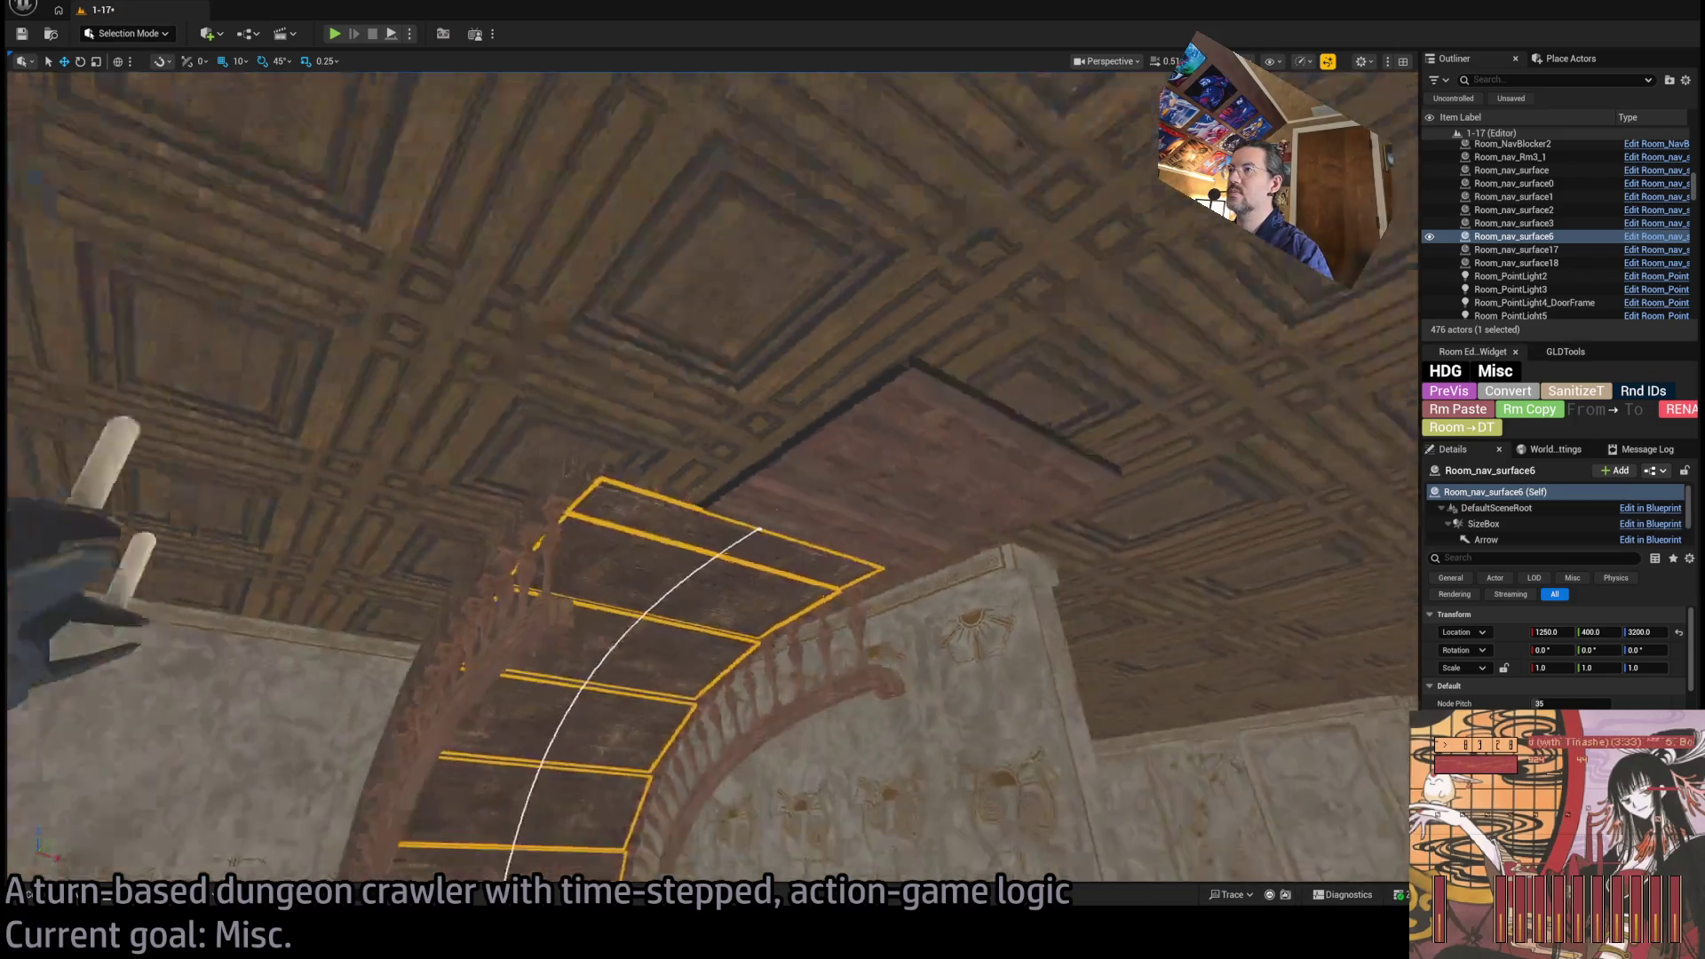
left_click(914, 533)
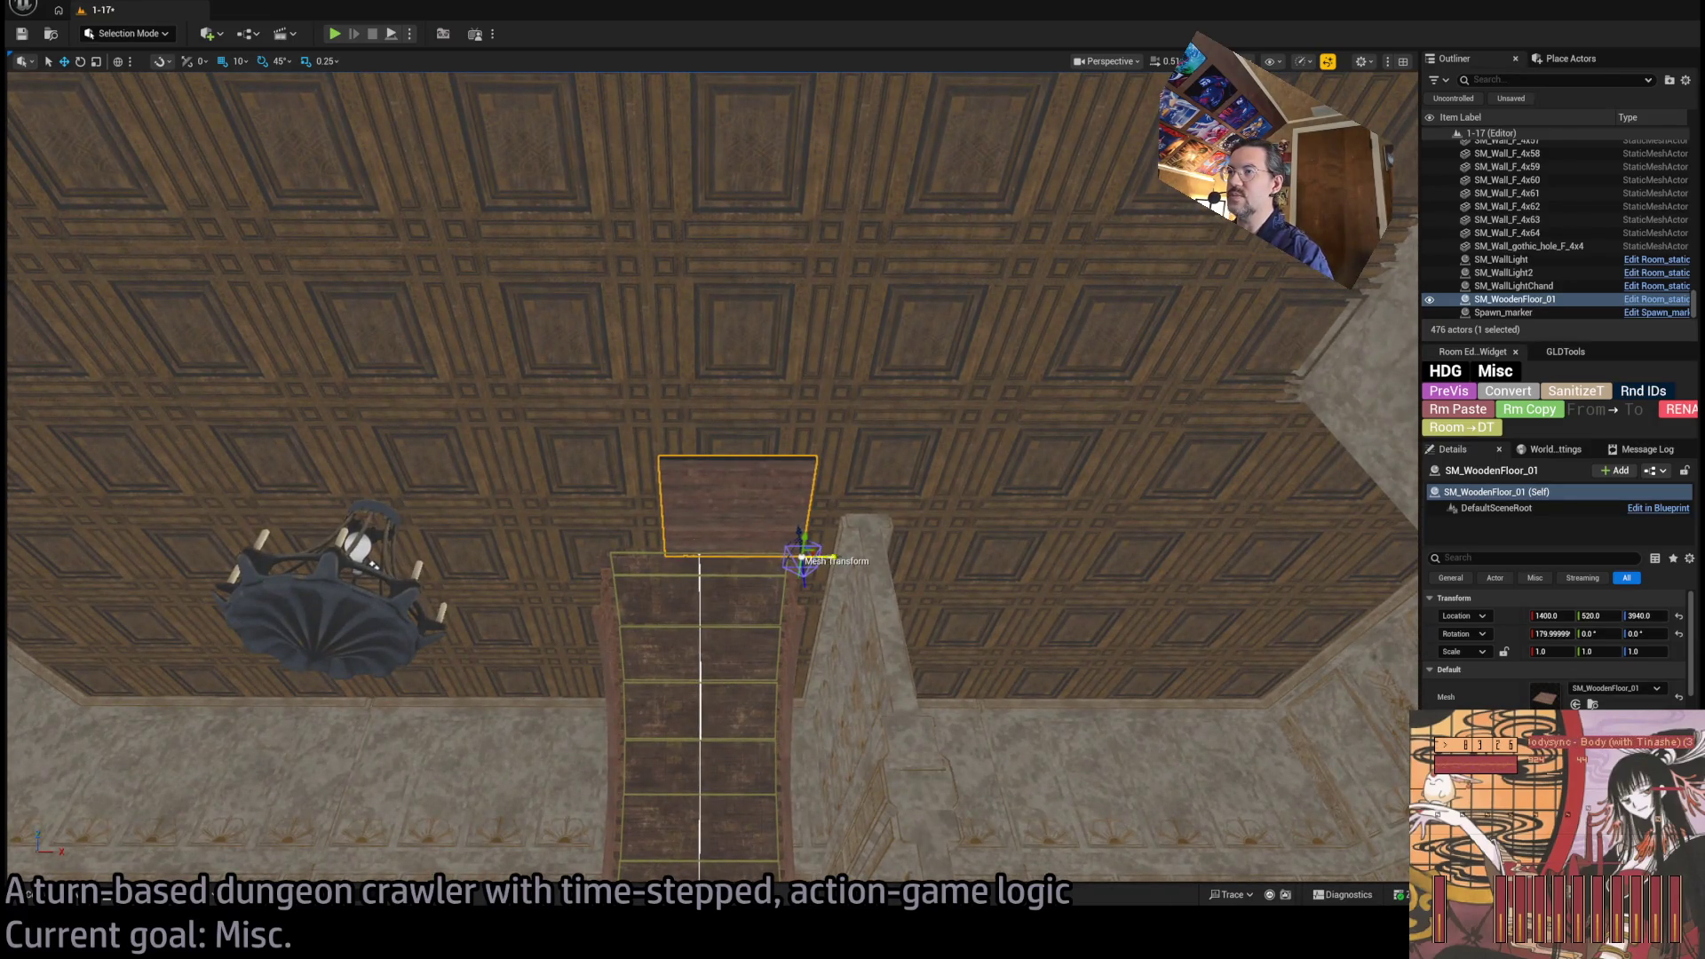
Alt-drag the plank panel three times to create SM_WoodenFloor_2, _3 and _4 beside it.
left_click_drag(828, 556, 664, 558)
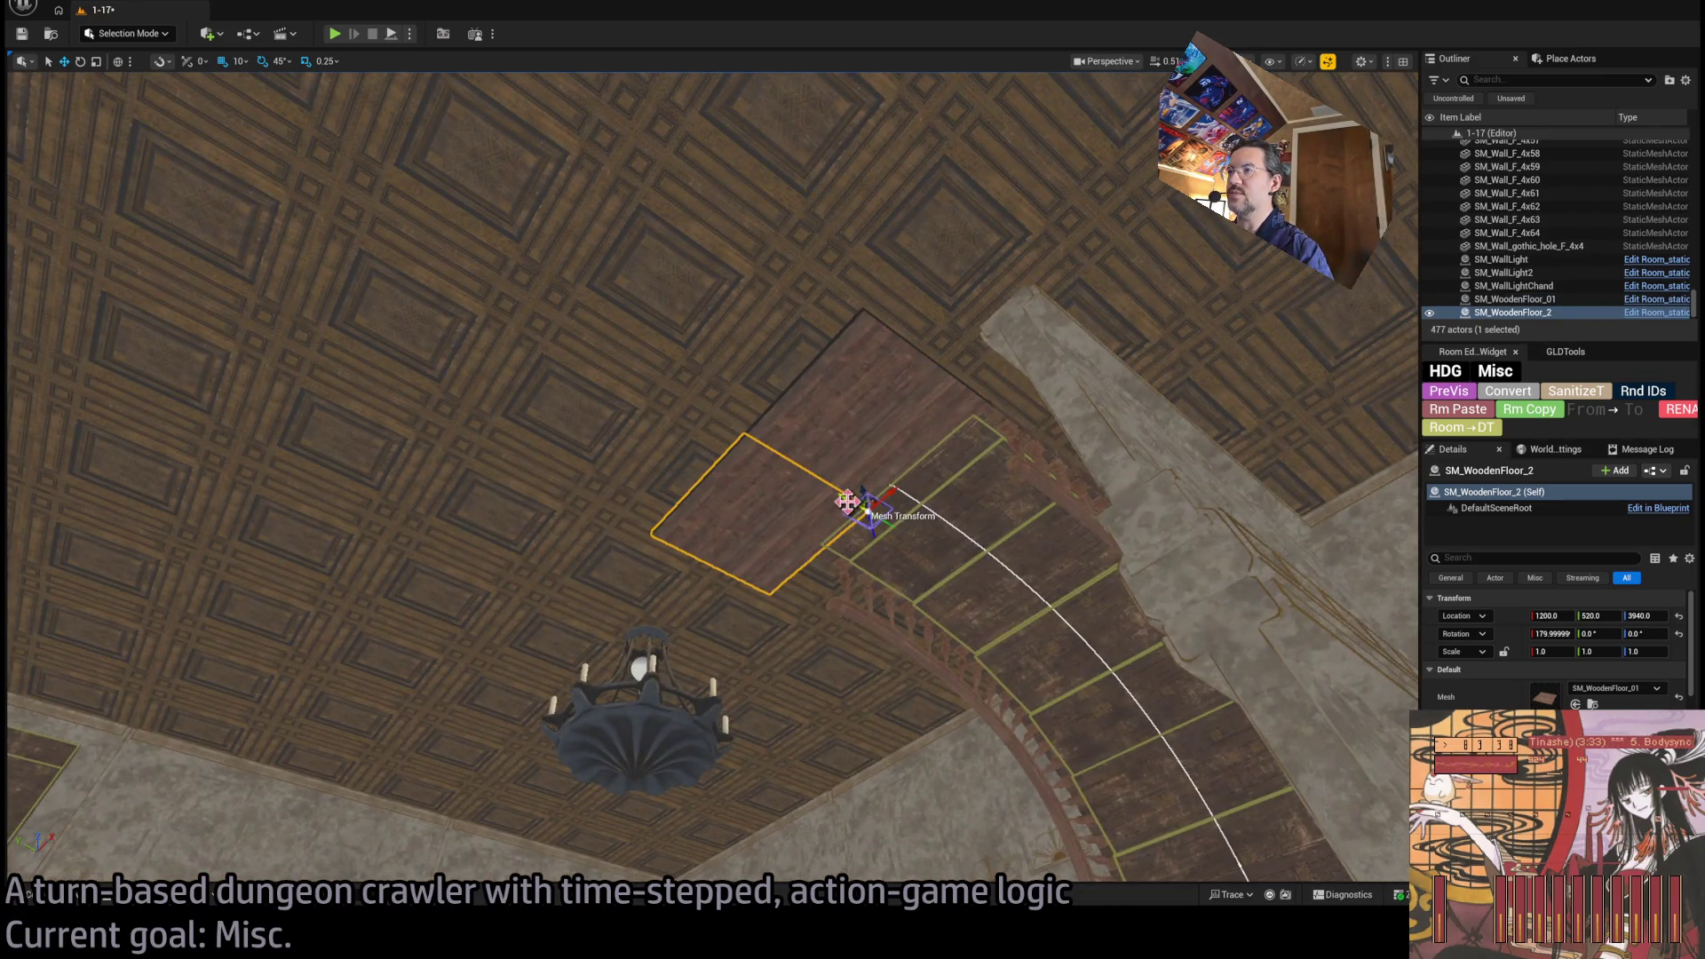
left_click_drag(846, 501, 660, 458)
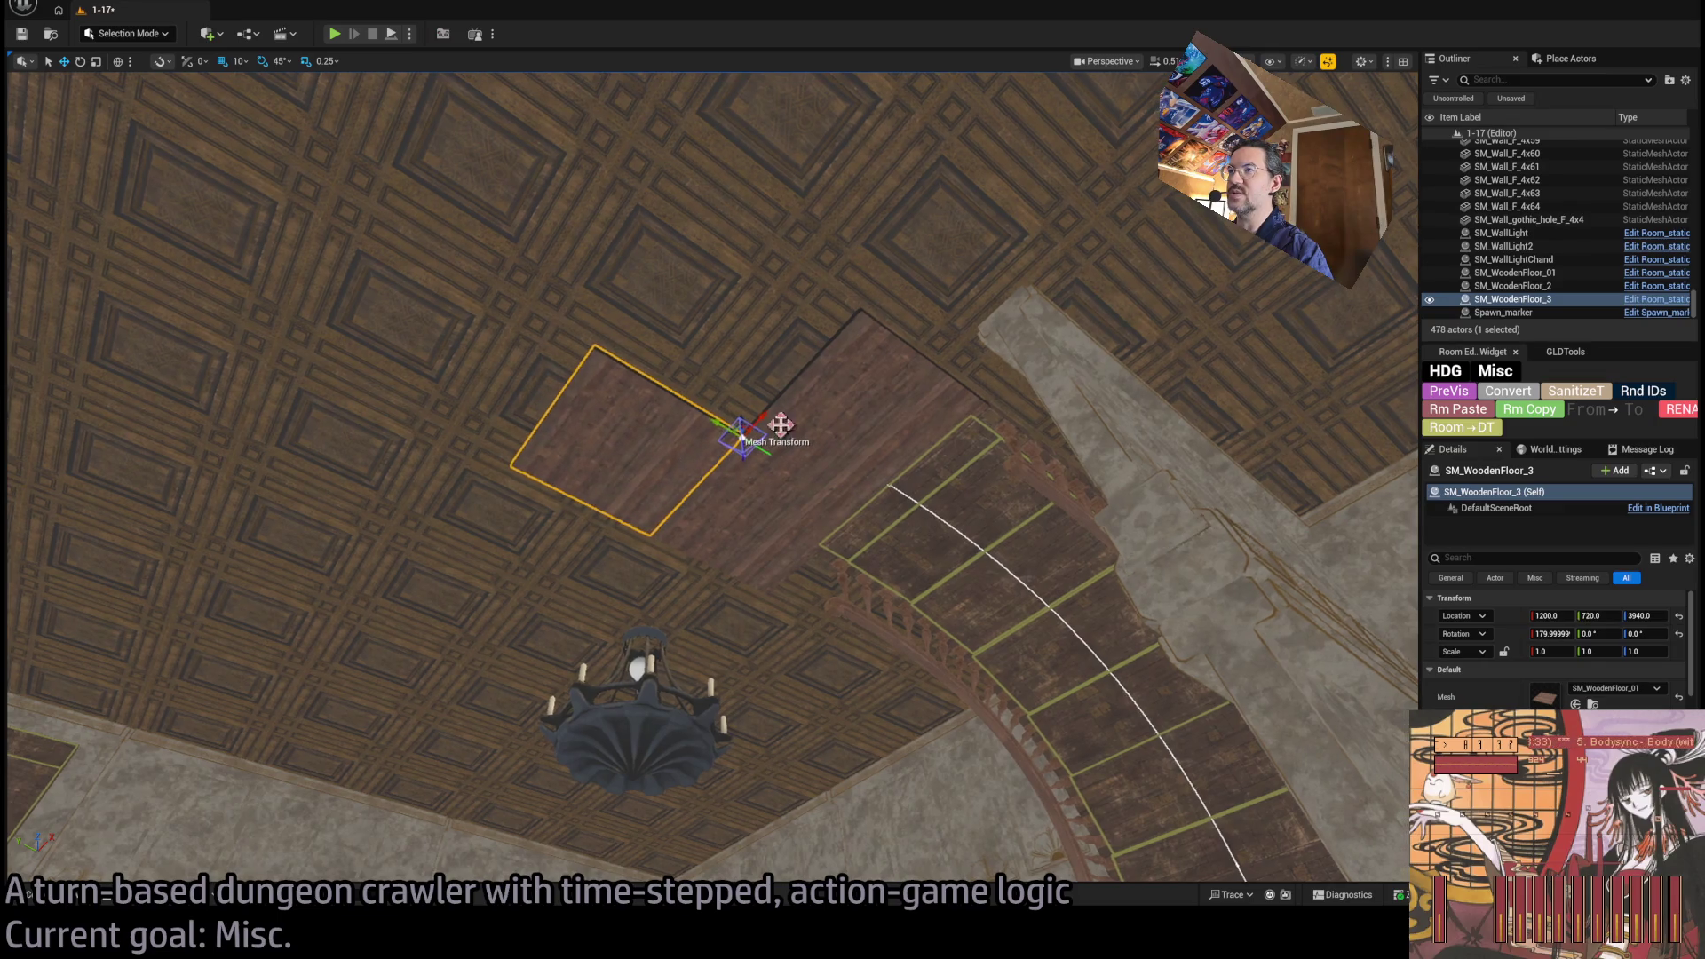
mouse_move(761, 417)
left_mouse_down()
mouse_move(910, 320)
mouse_move(902, 352)
mouse_move(890, 297)
mouse_move(964, 322)
left_mouse_up()
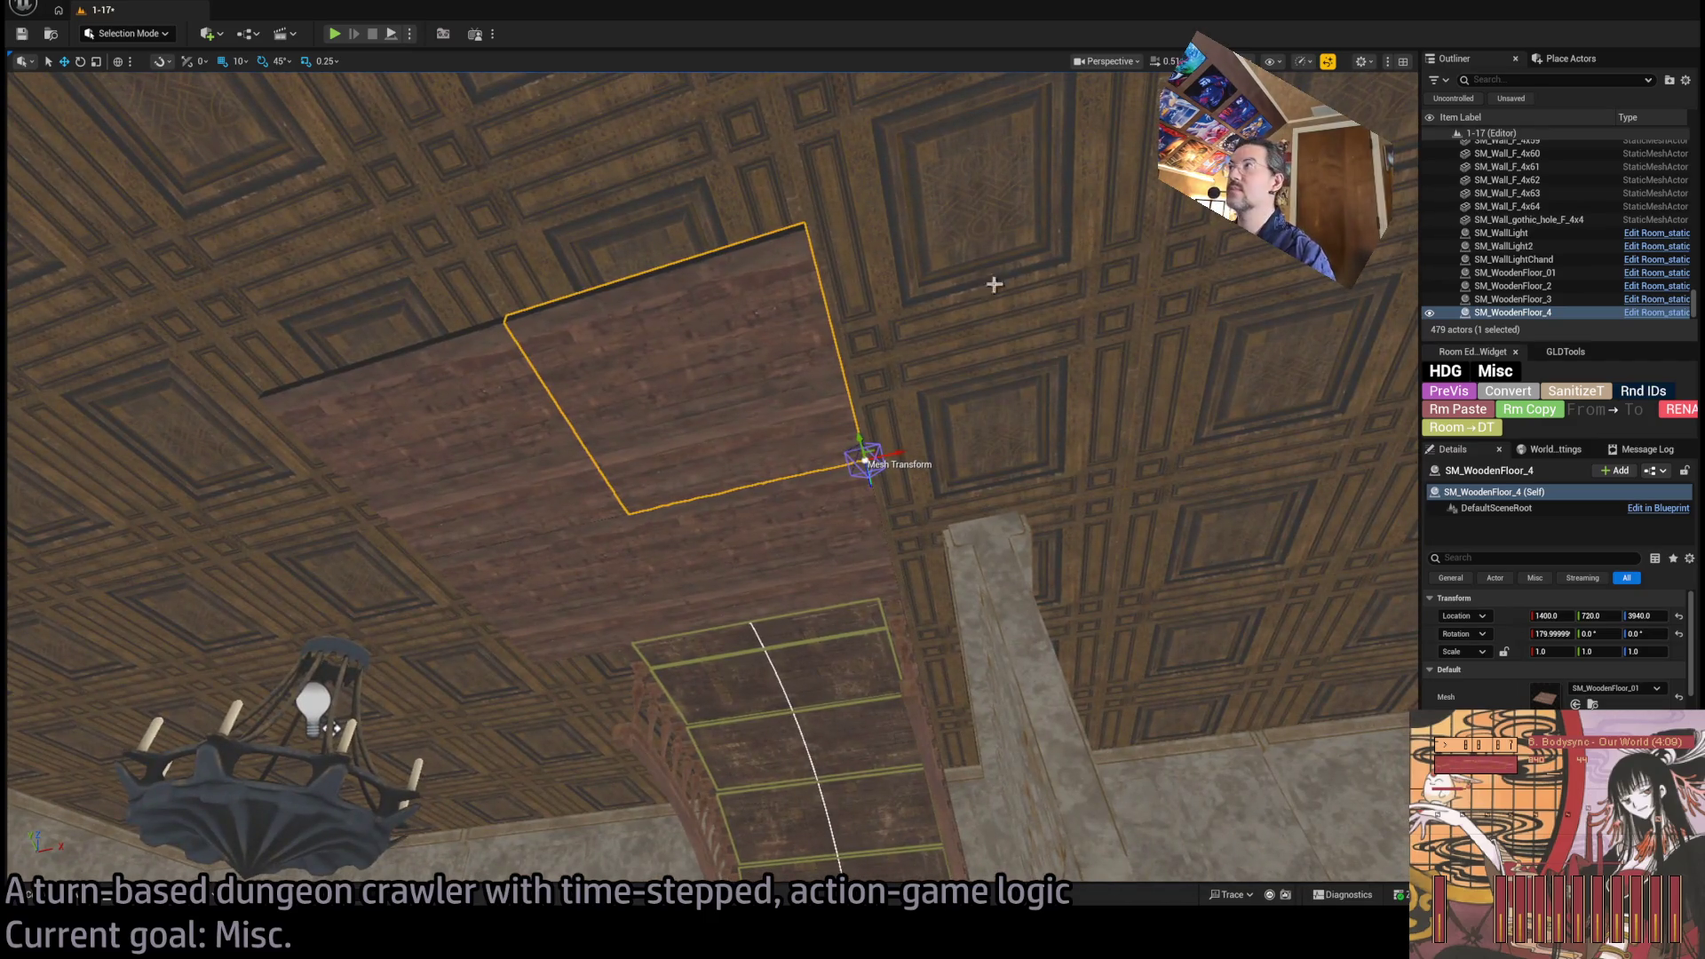
key("alt+8")
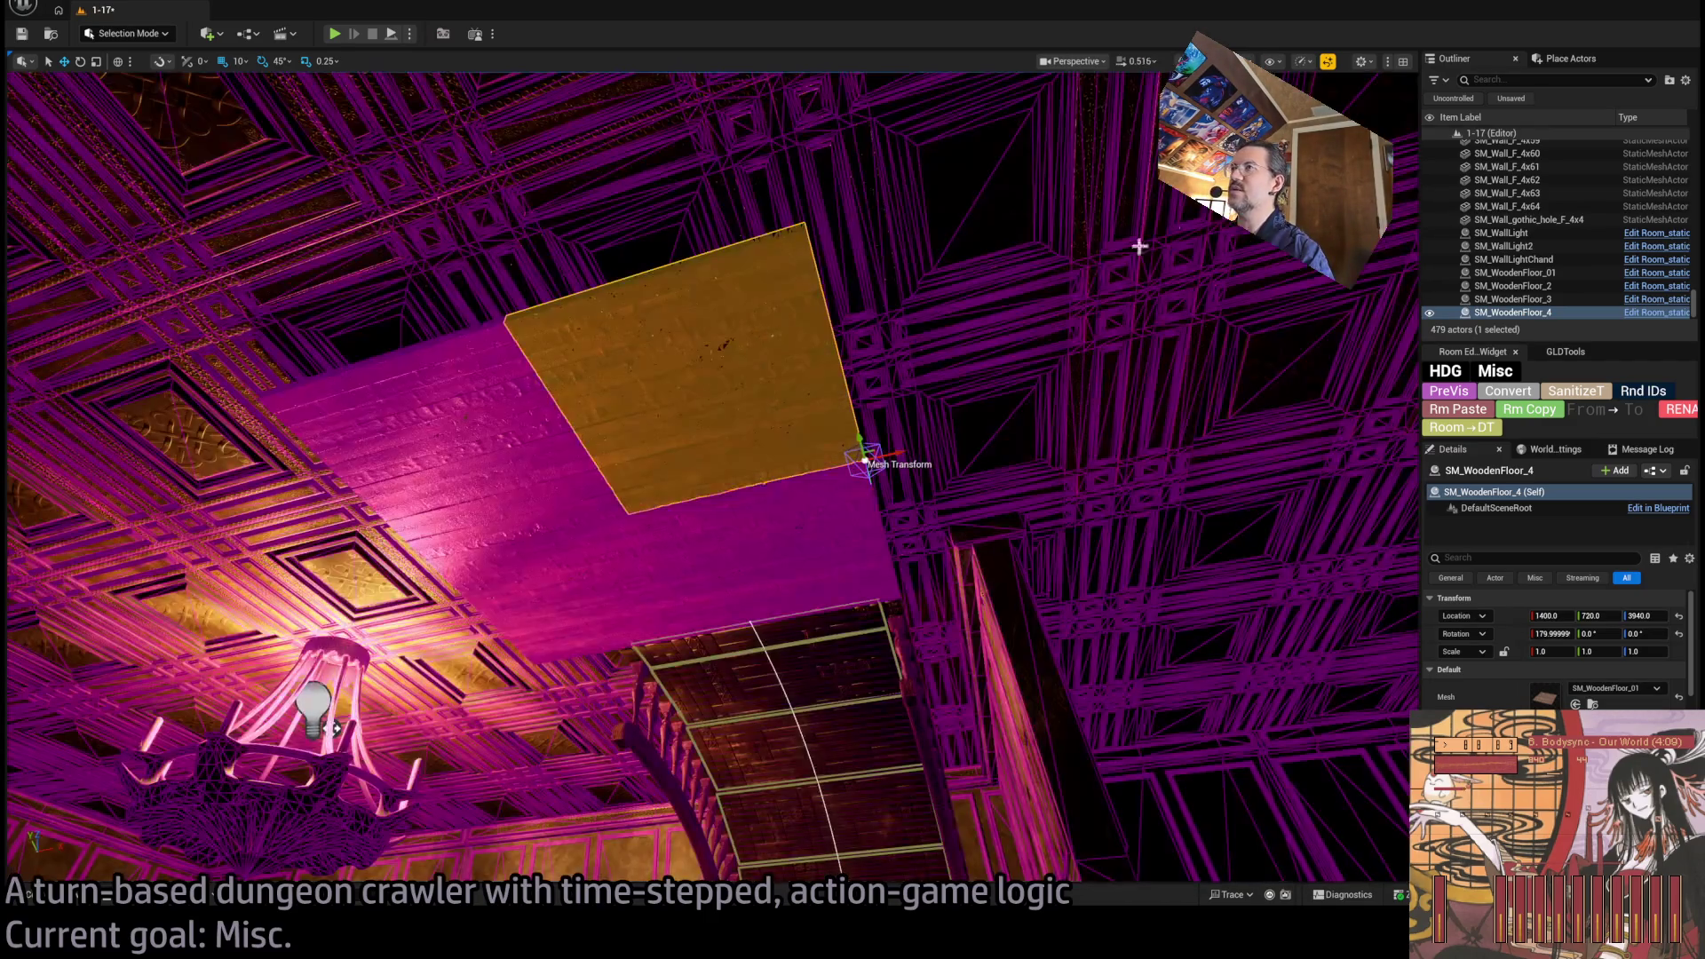
Fly up to the ceiling planks and open SM_WoodenFloor_01 in the Static Mesh Editor.
mouse_move(866, 460)
left_mouse_down()
mouse_move(866, 533)
mouse_move(889, 373)
mouse_move(888, 515)
mouse_move(888, 440)
left_mouse_up()
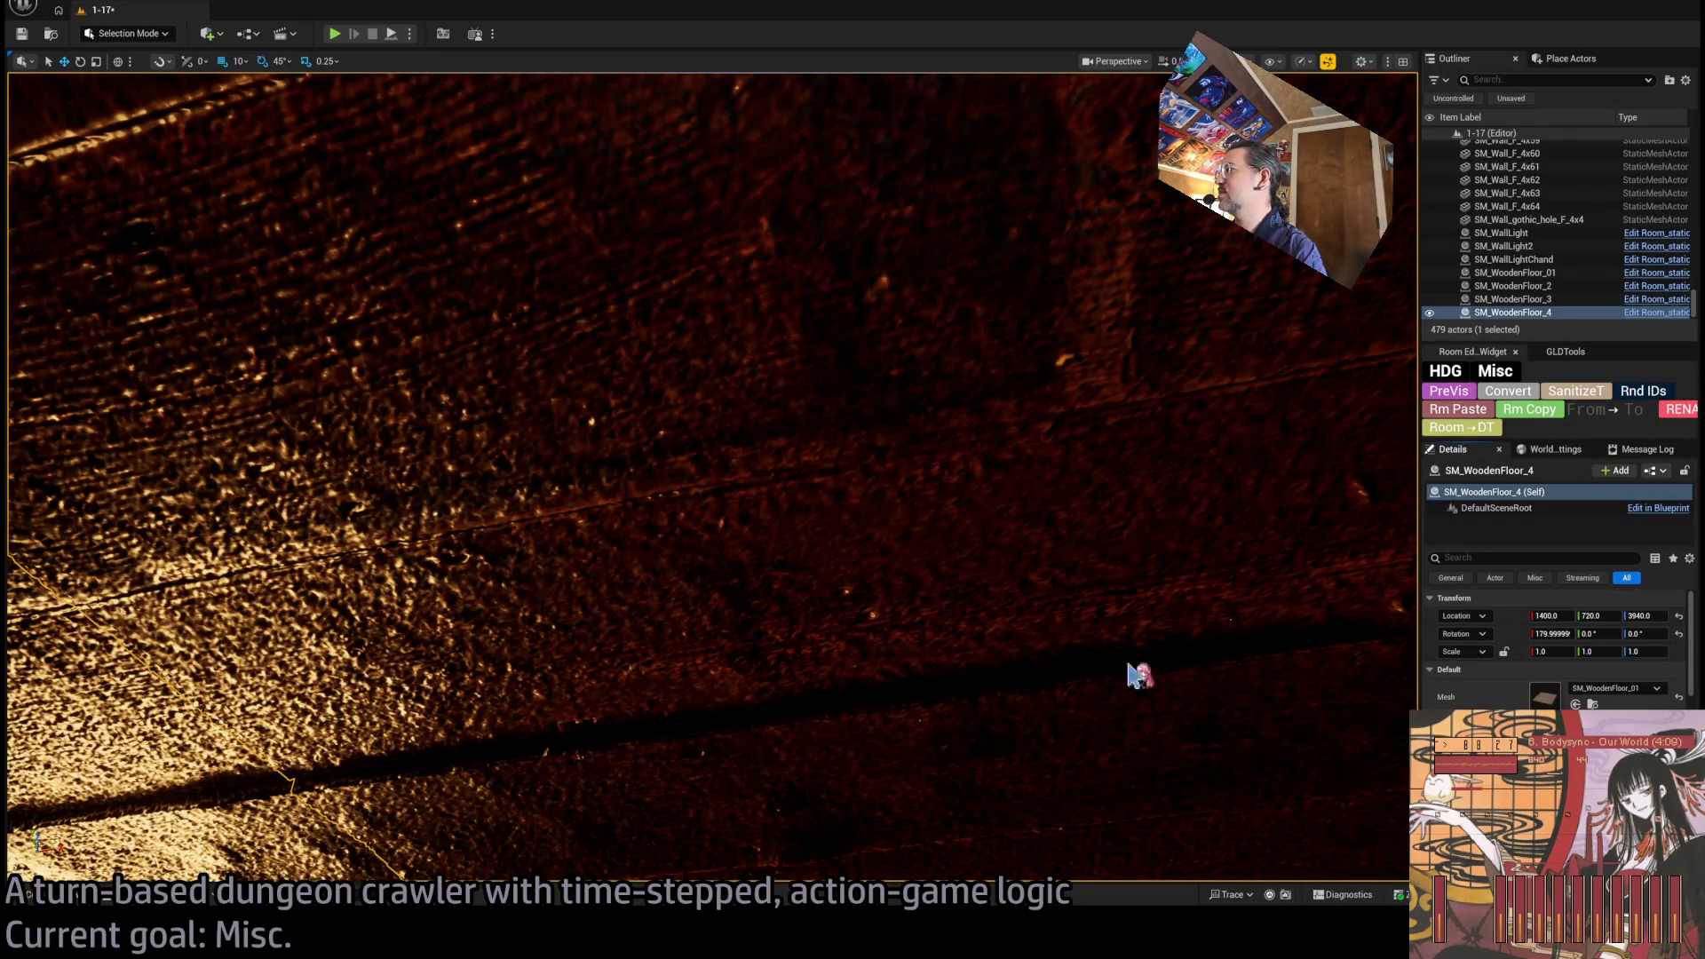
key("ctrl+e")
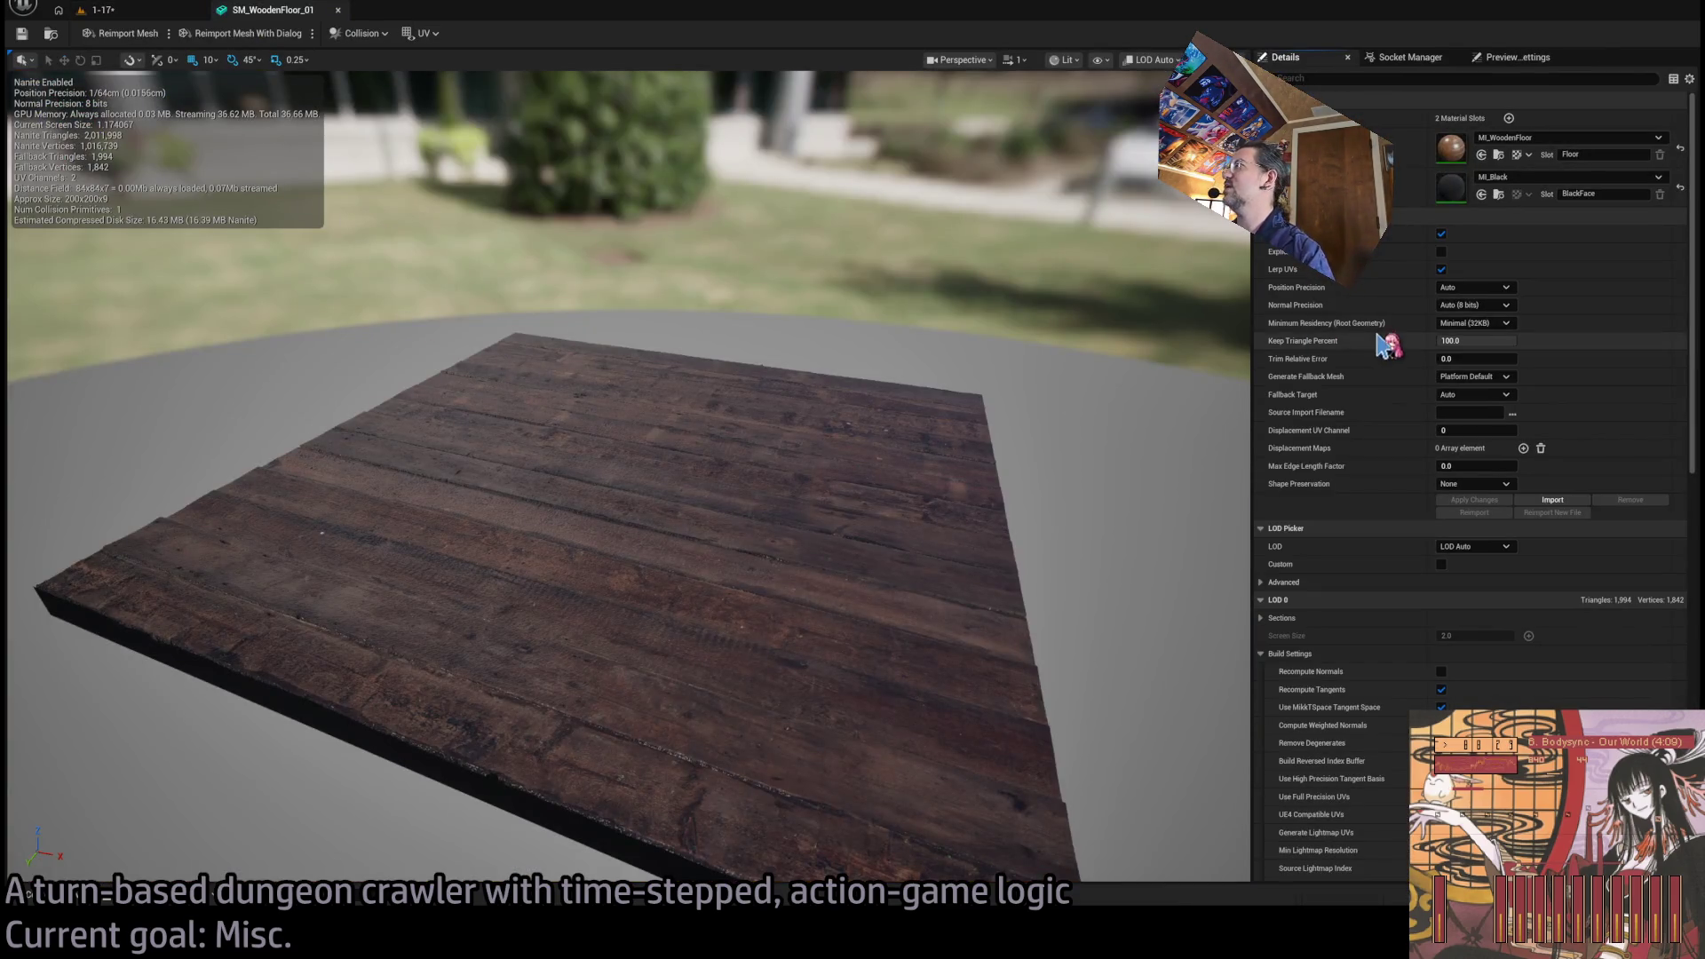
Orbit, zoom and frame the SM_WoodenFloor_01 mesh, then go back to the 1-17 level.
left_click_drag(701, 522, 657, 497)
scroll(657, 497, "up", 4)
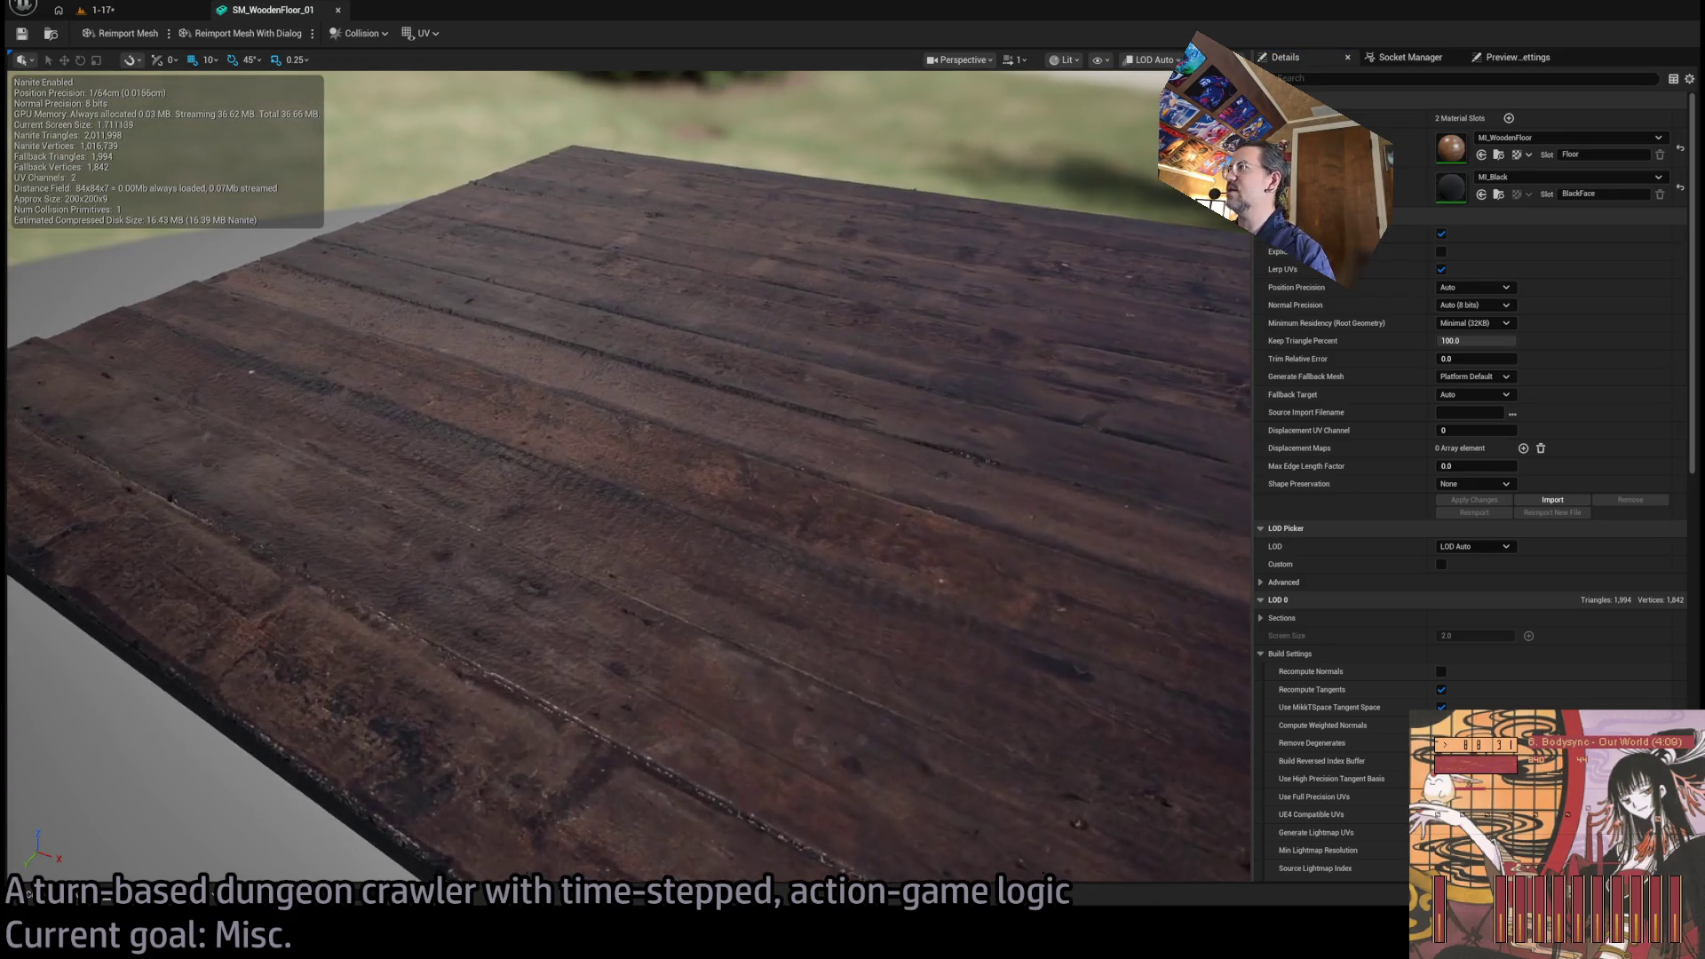
key("f")
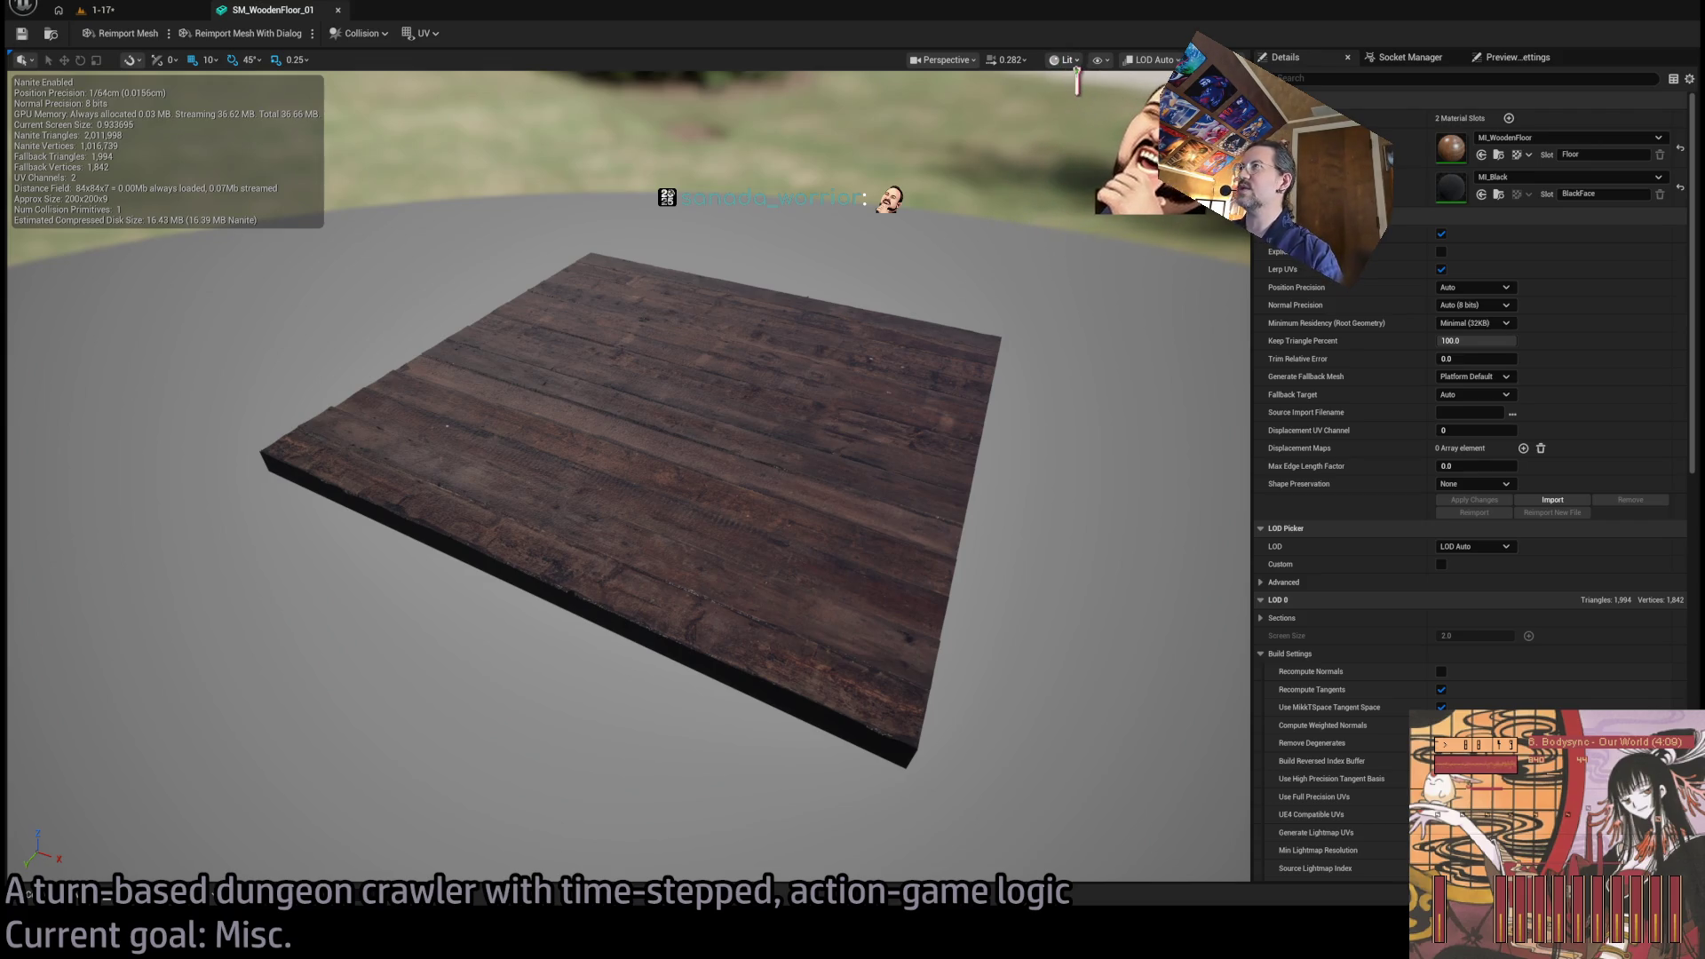
left_click(127, 18)
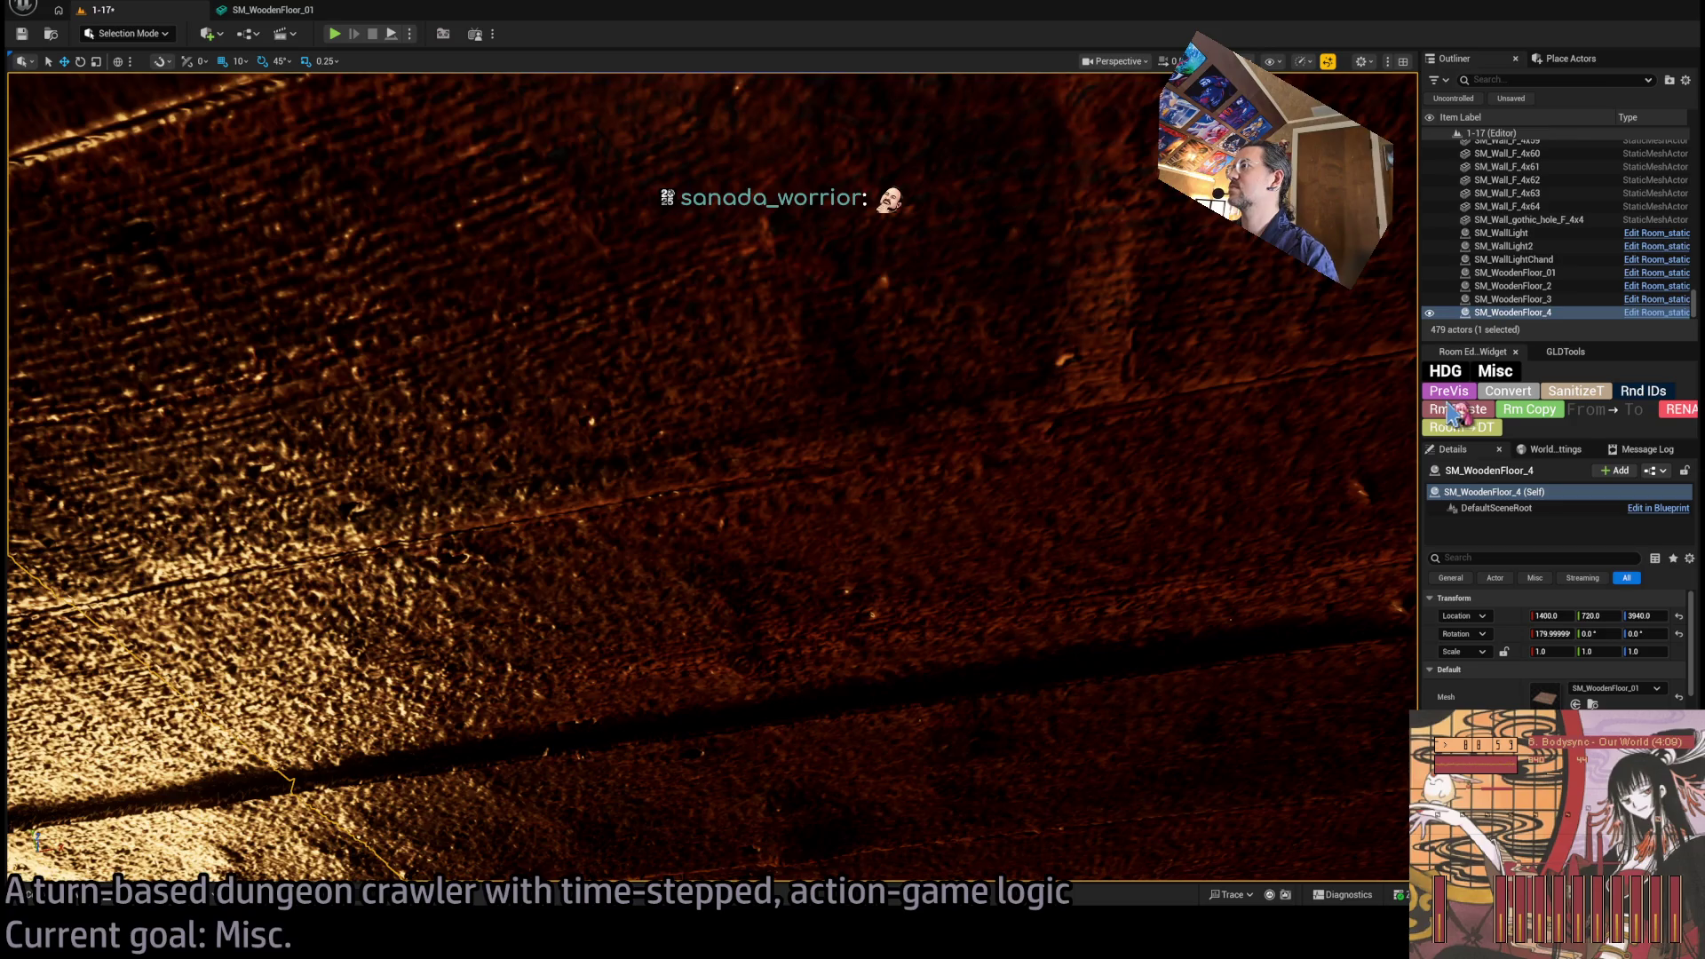
Fly the camera past the chandelier right up to the wooden ceiling planks.
left_click(1453, 413)
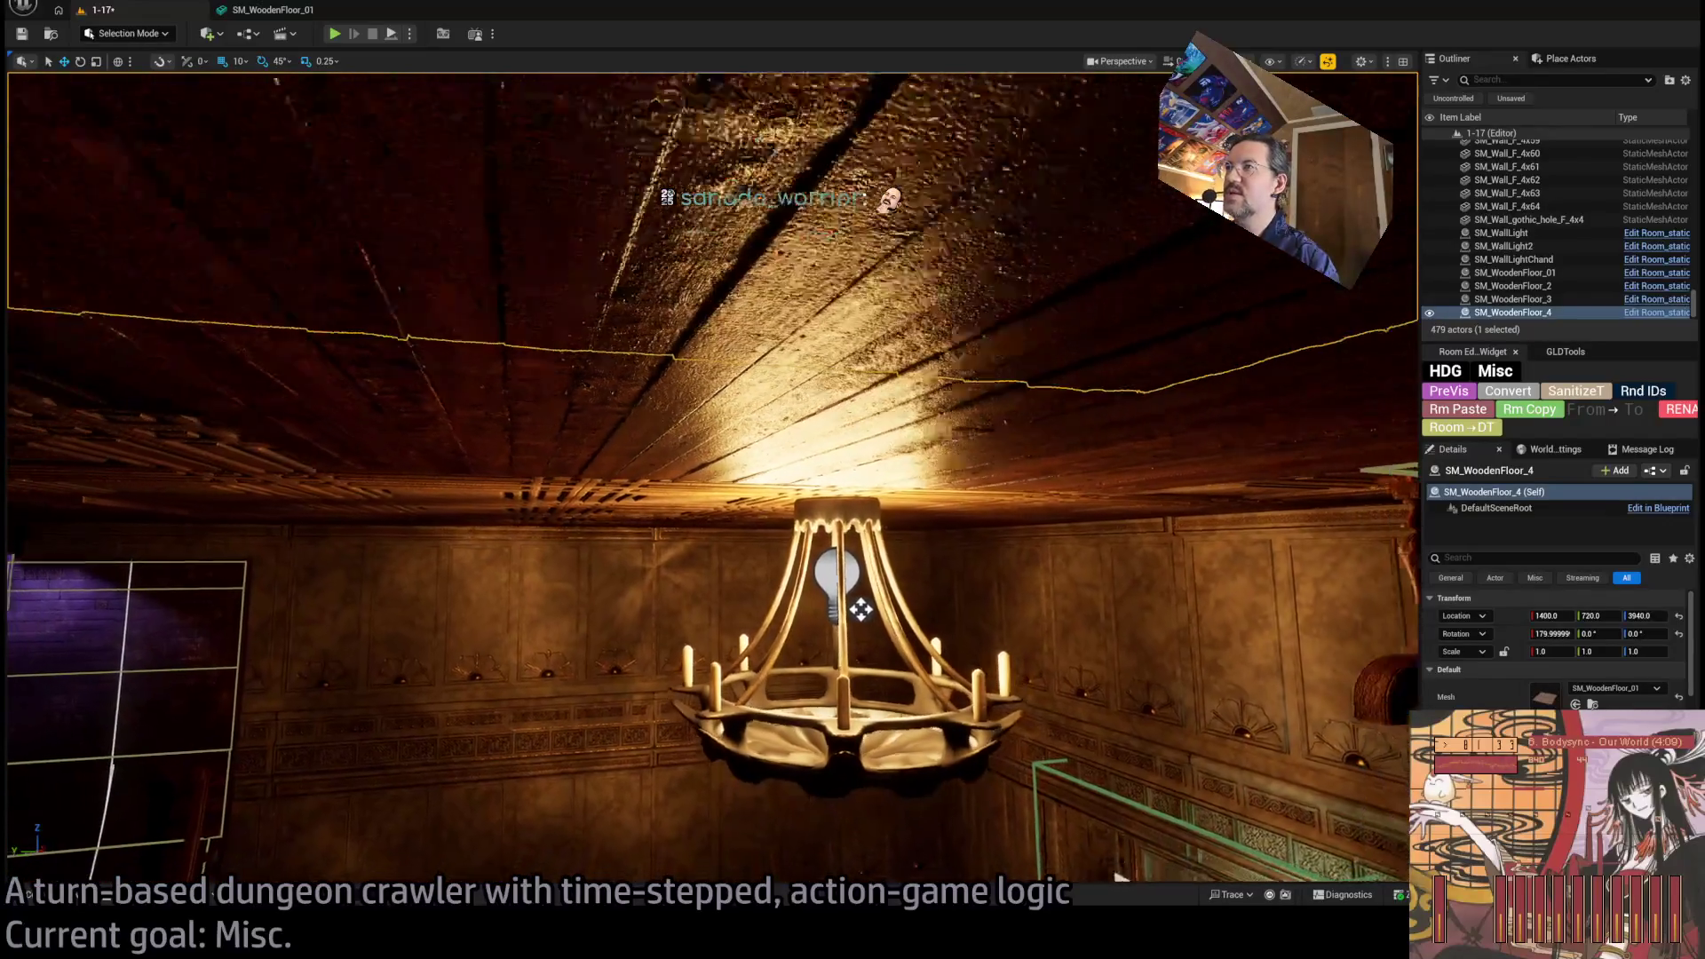
key("w")
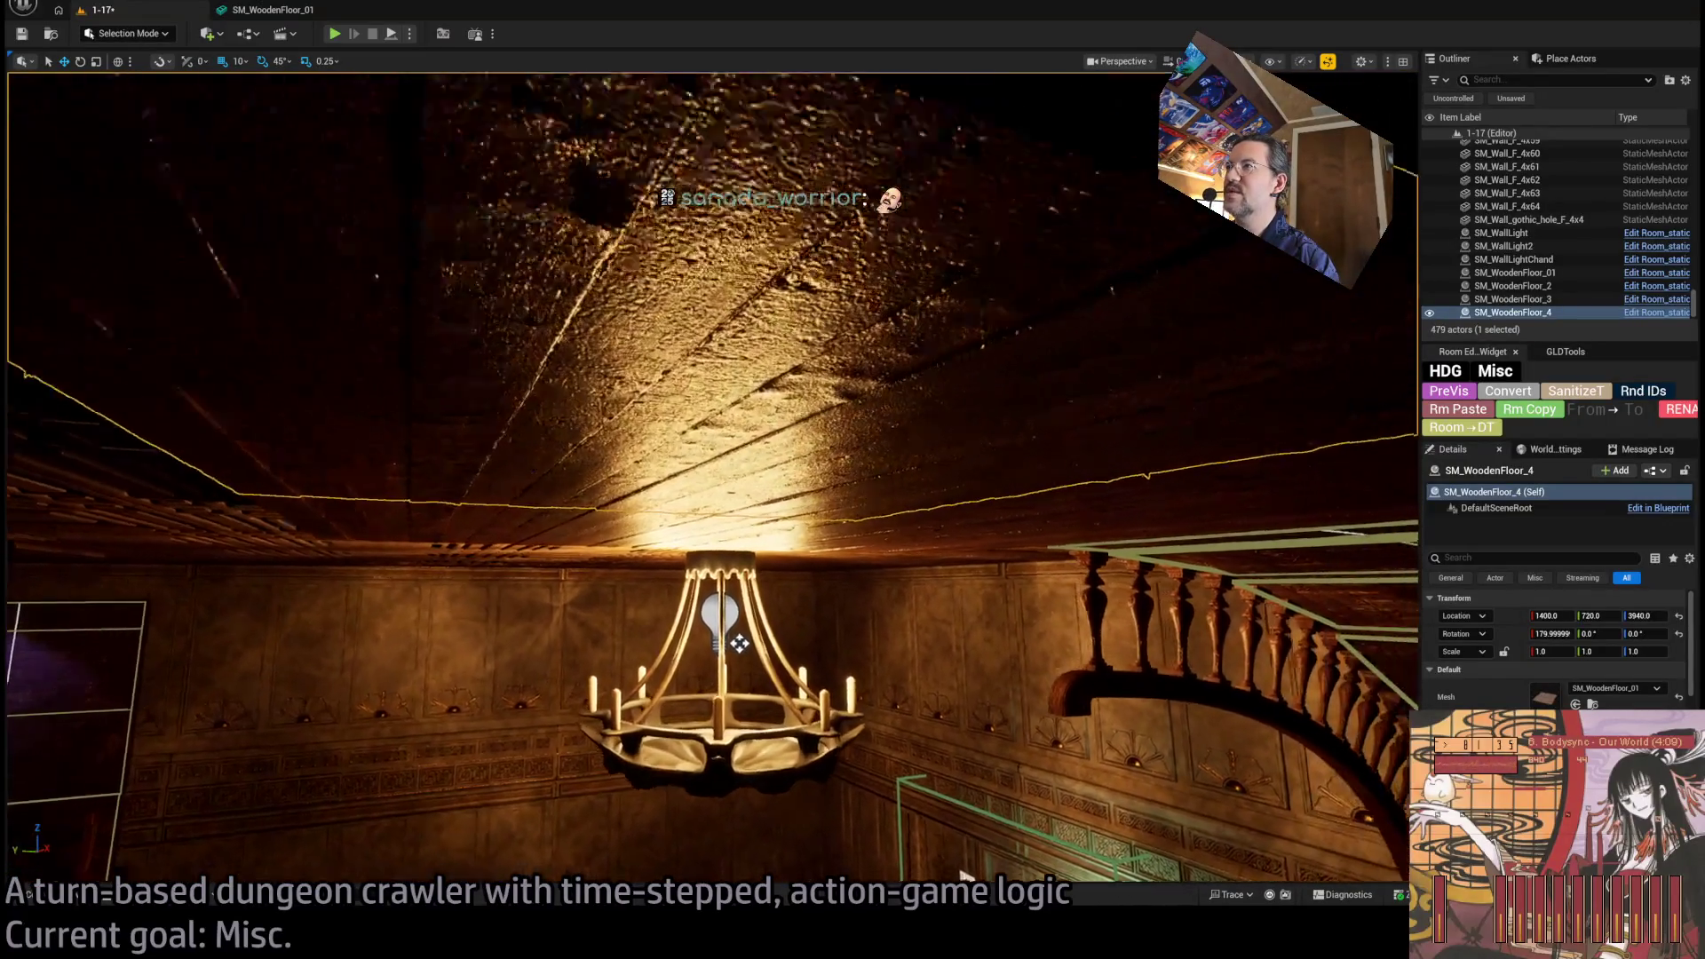
key("w")
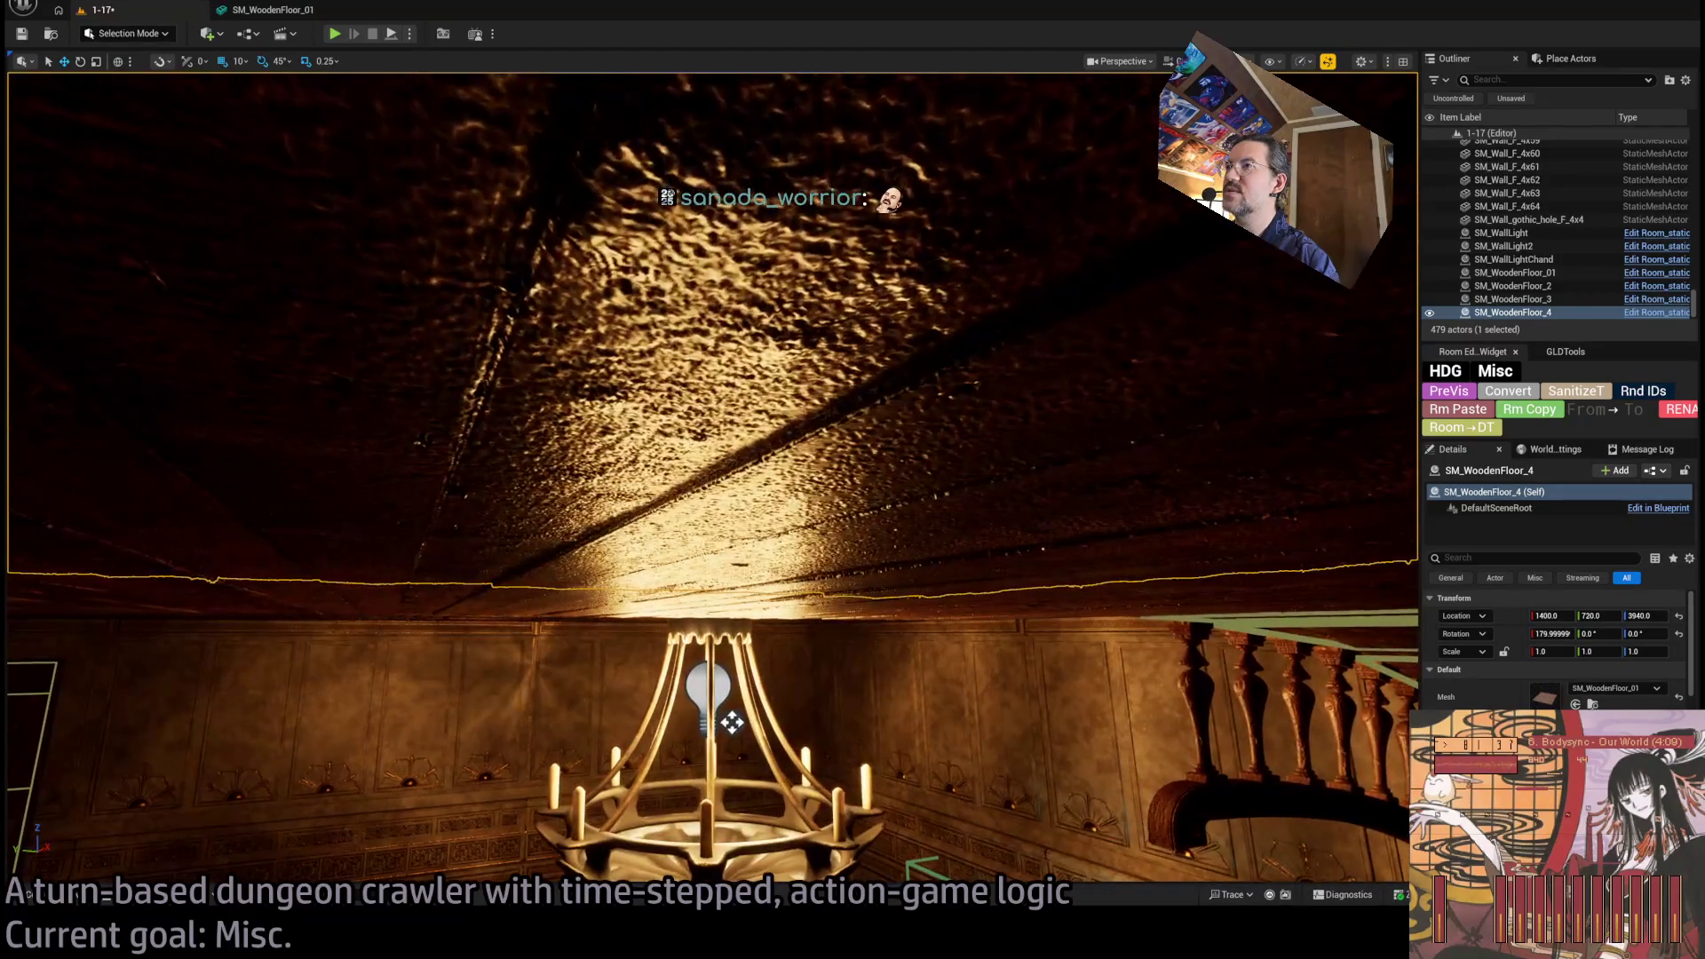
key("w")
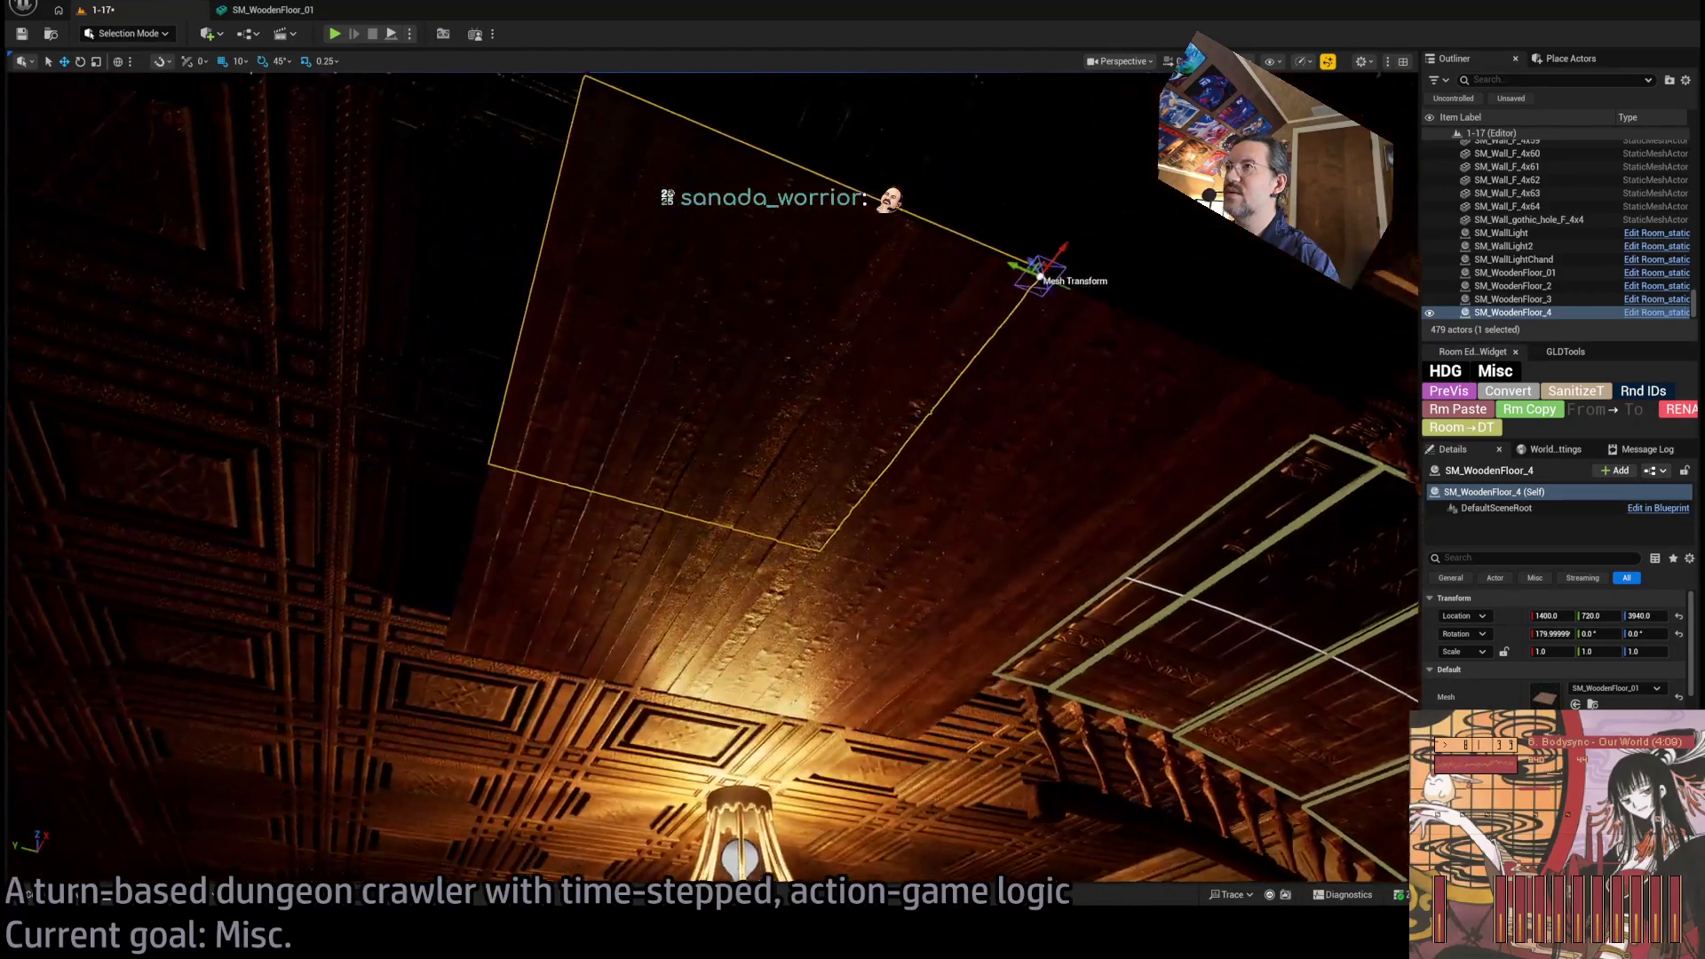
key("w")
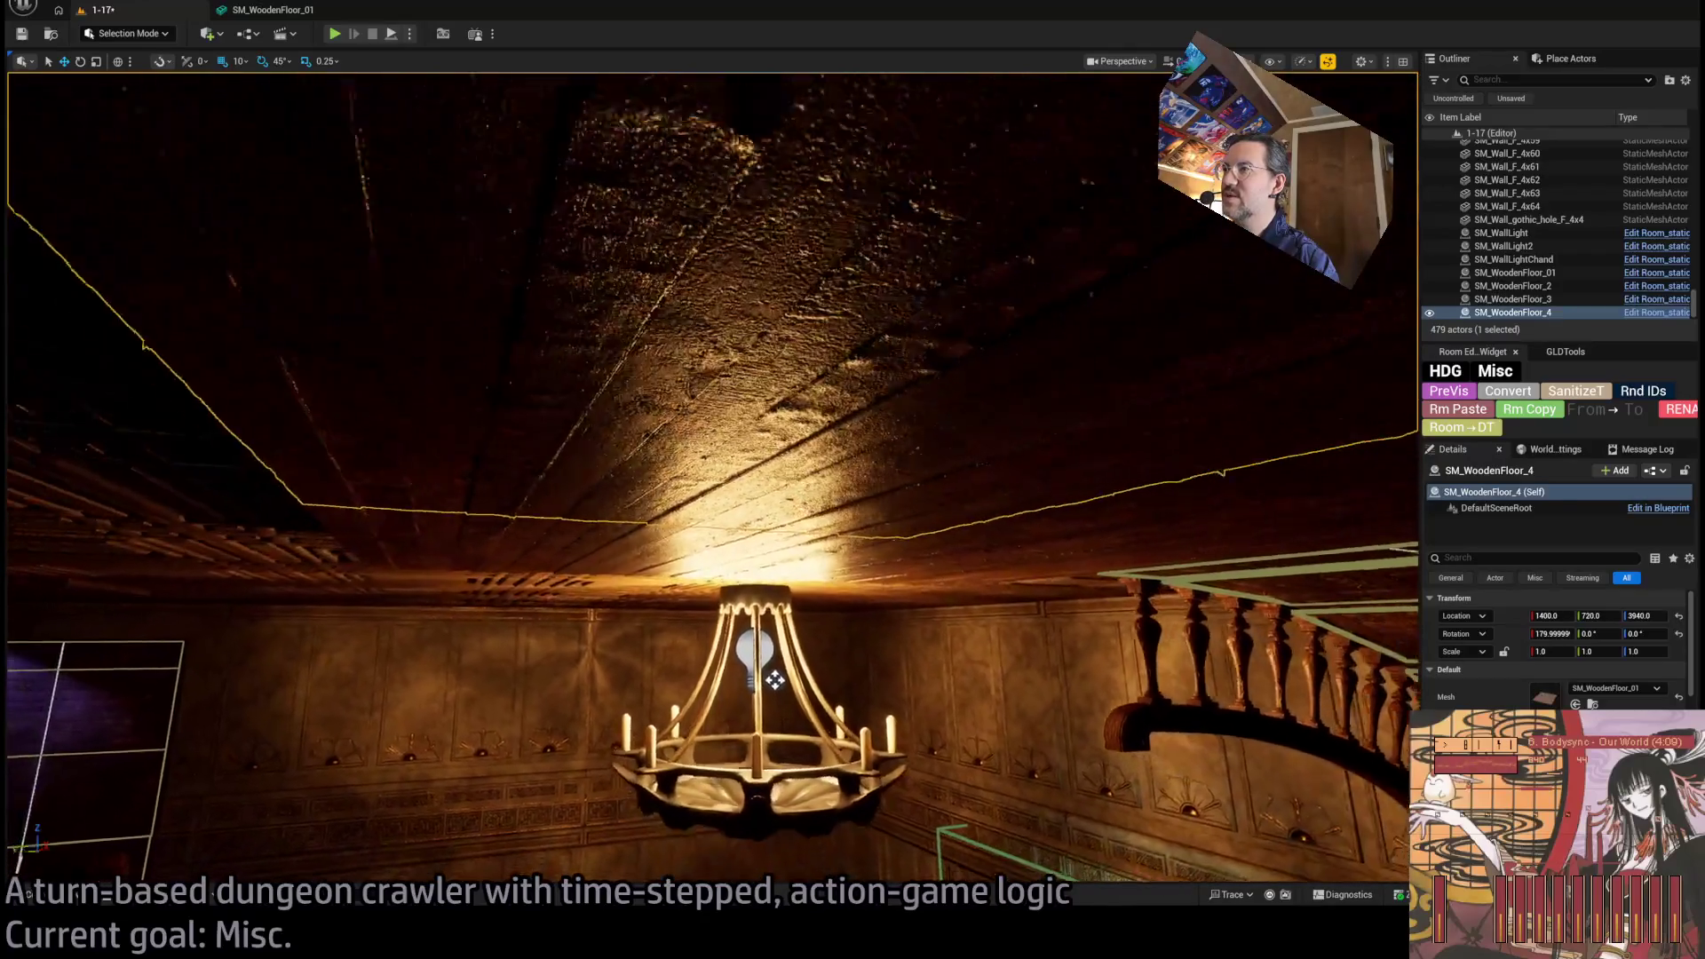
key("w")
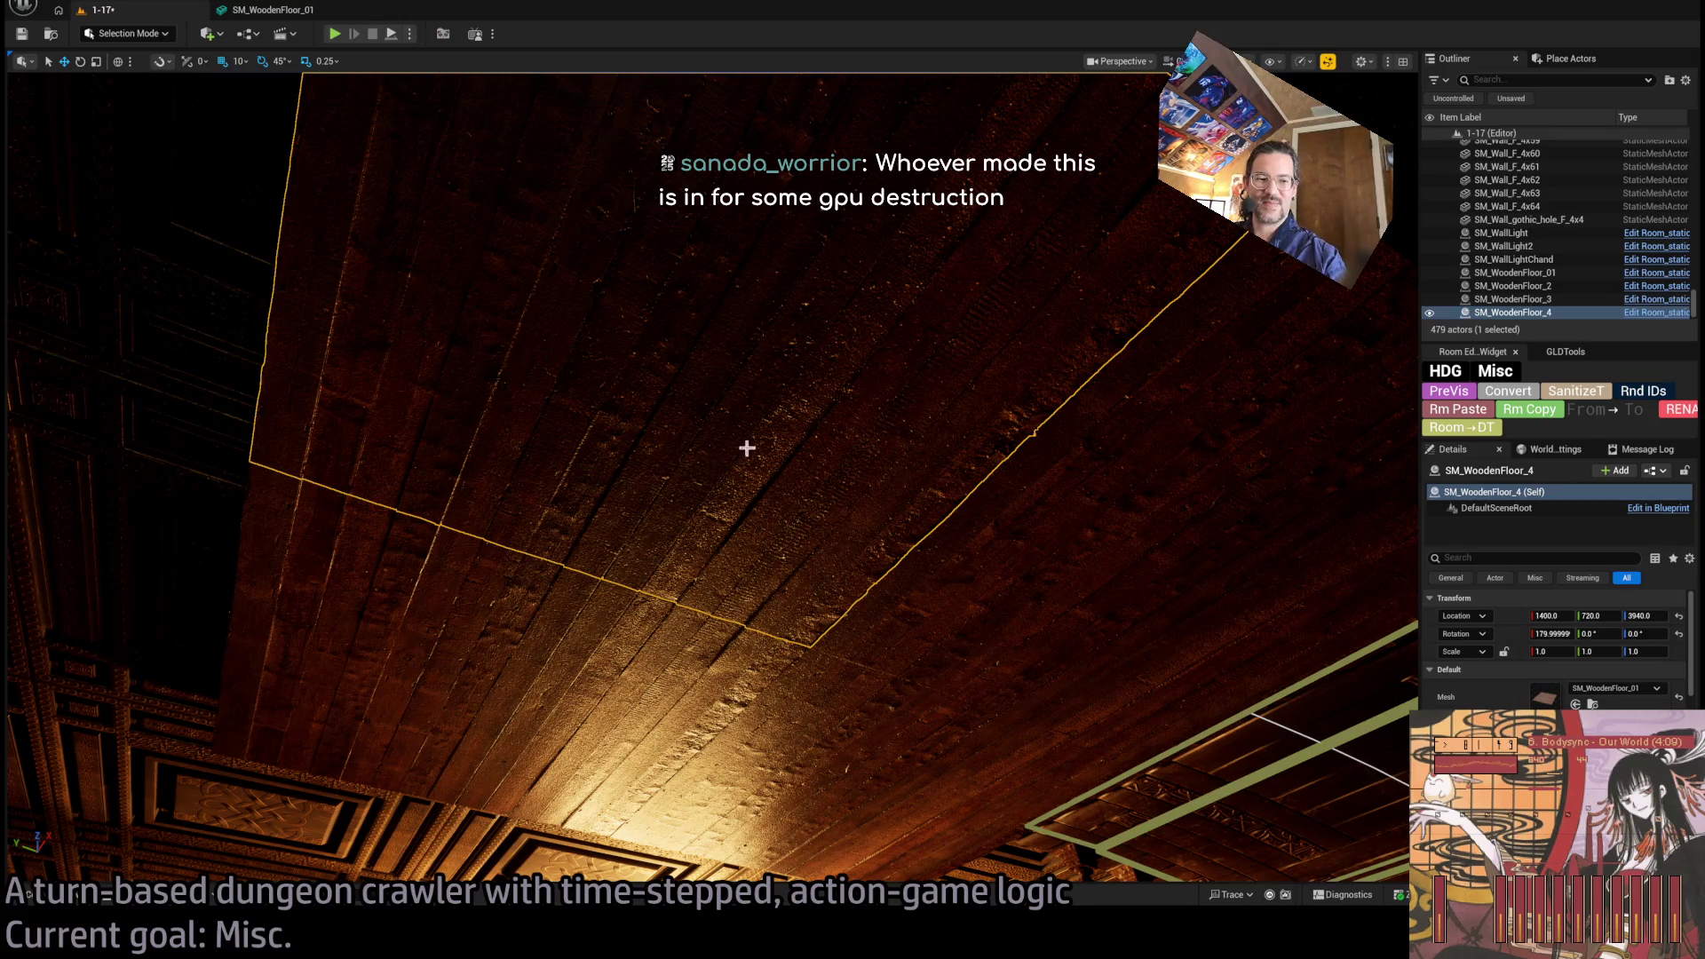
key("w")
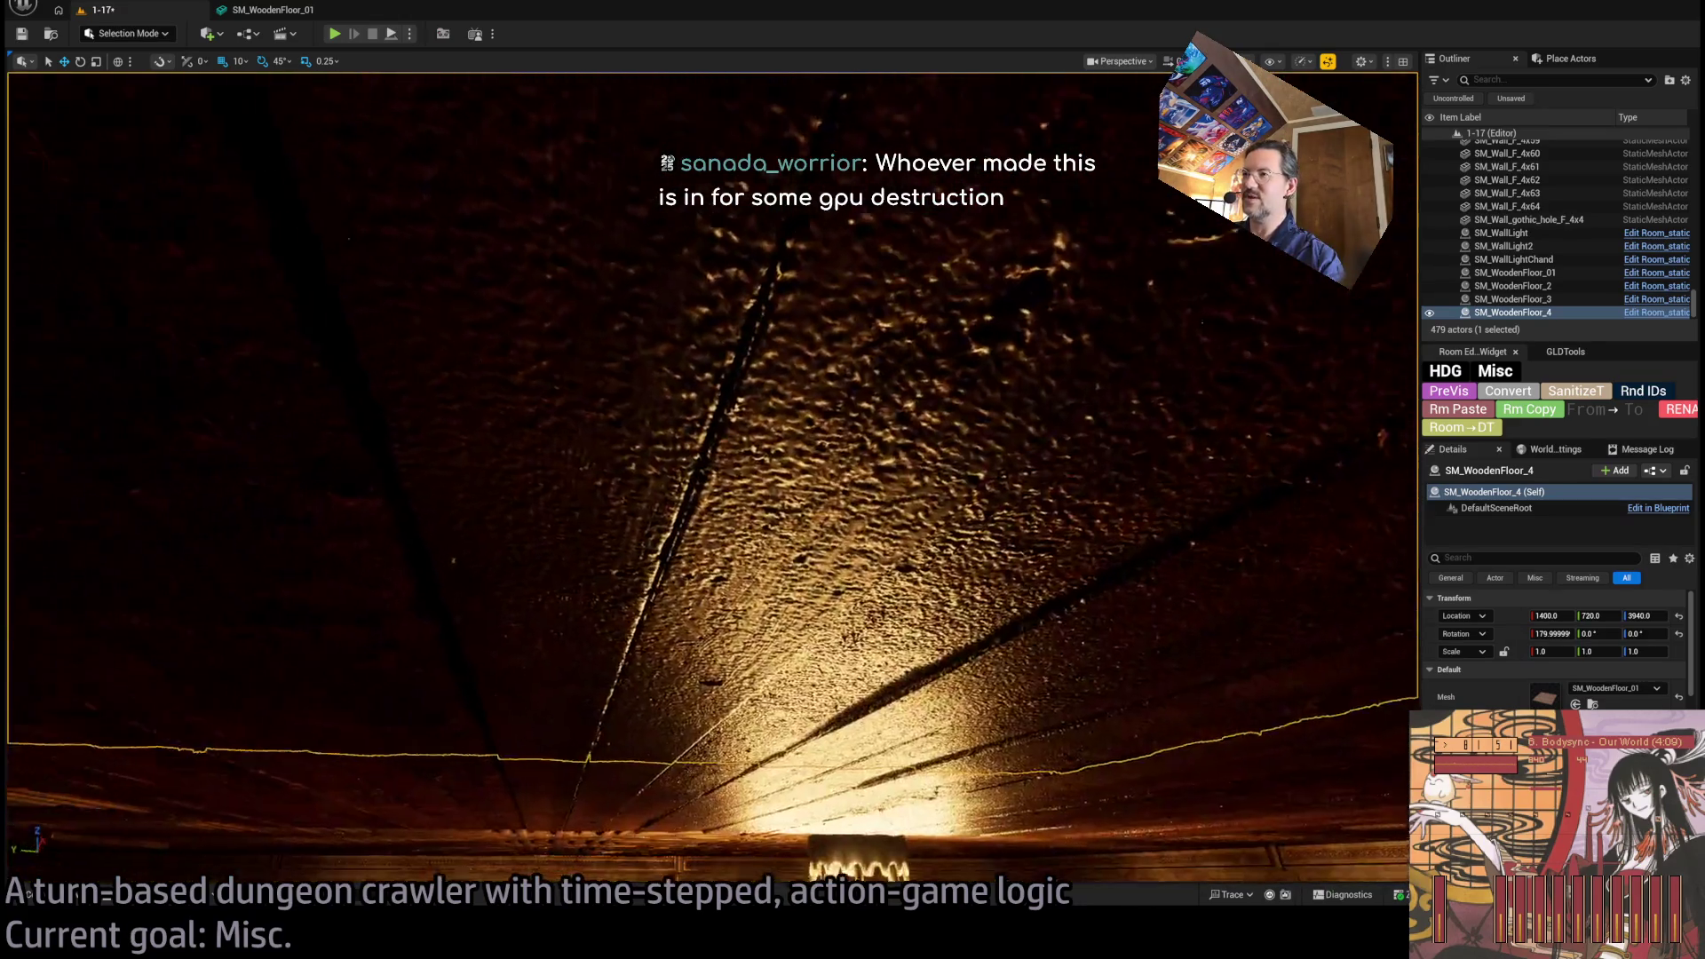
key("w")
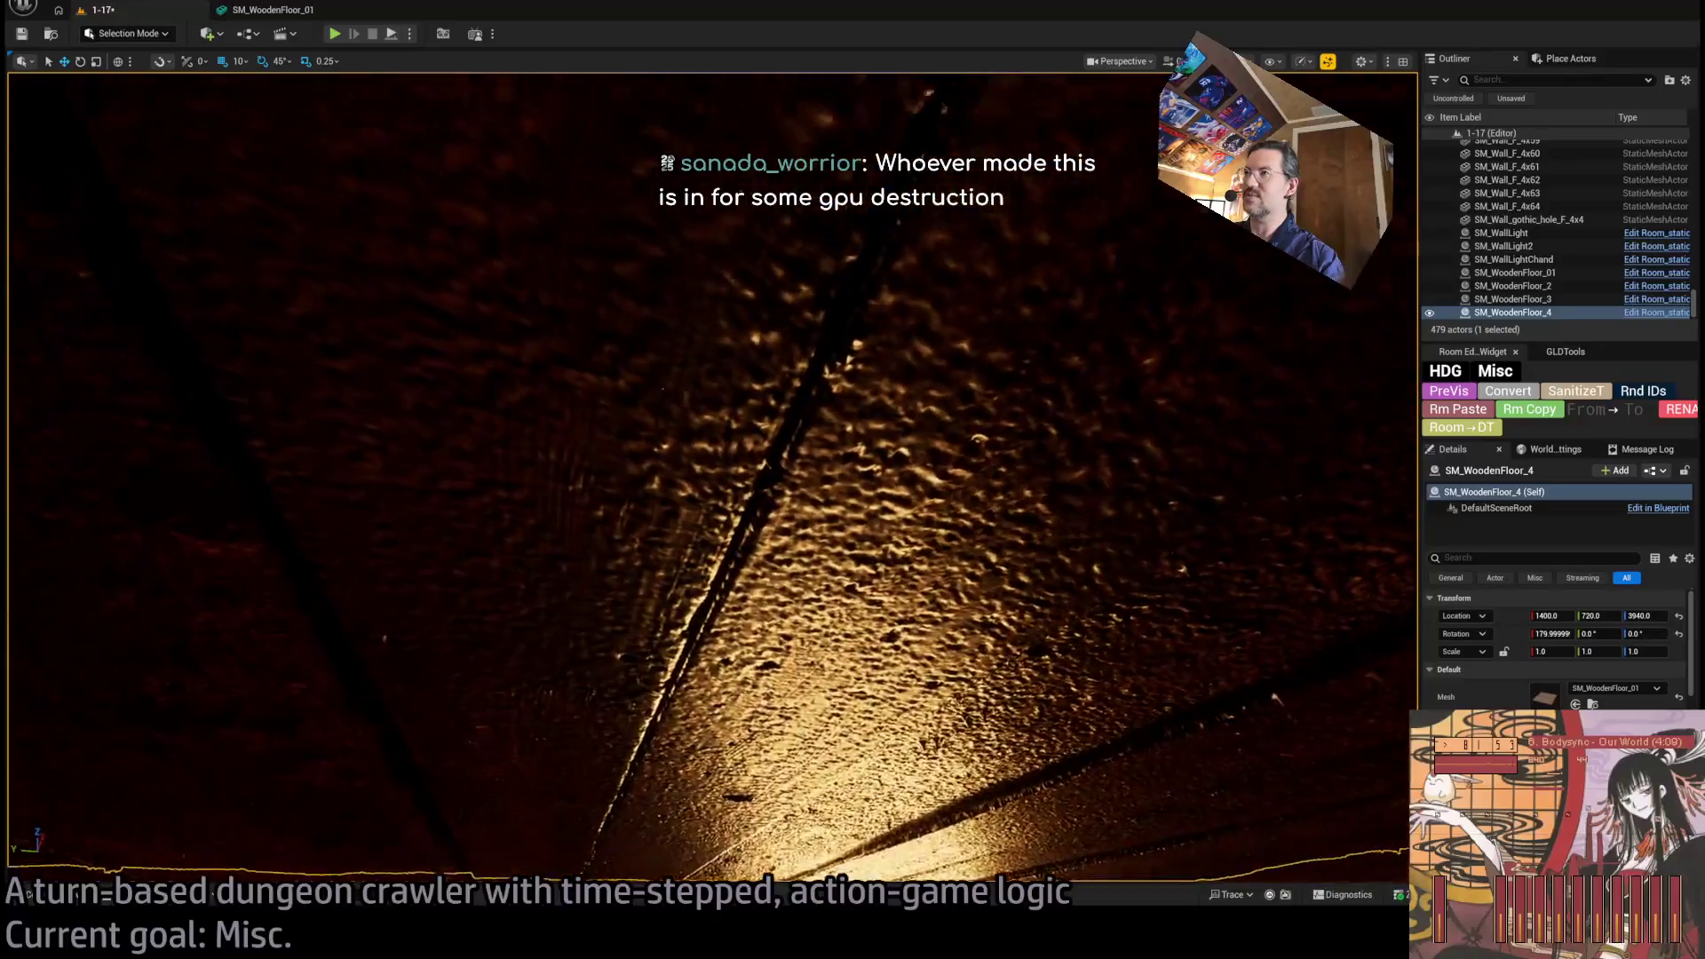
Pull back to view the wall, chandelier and balcony, then reopen the SM_WoodenFloor_01 mesh editor.
key("s")
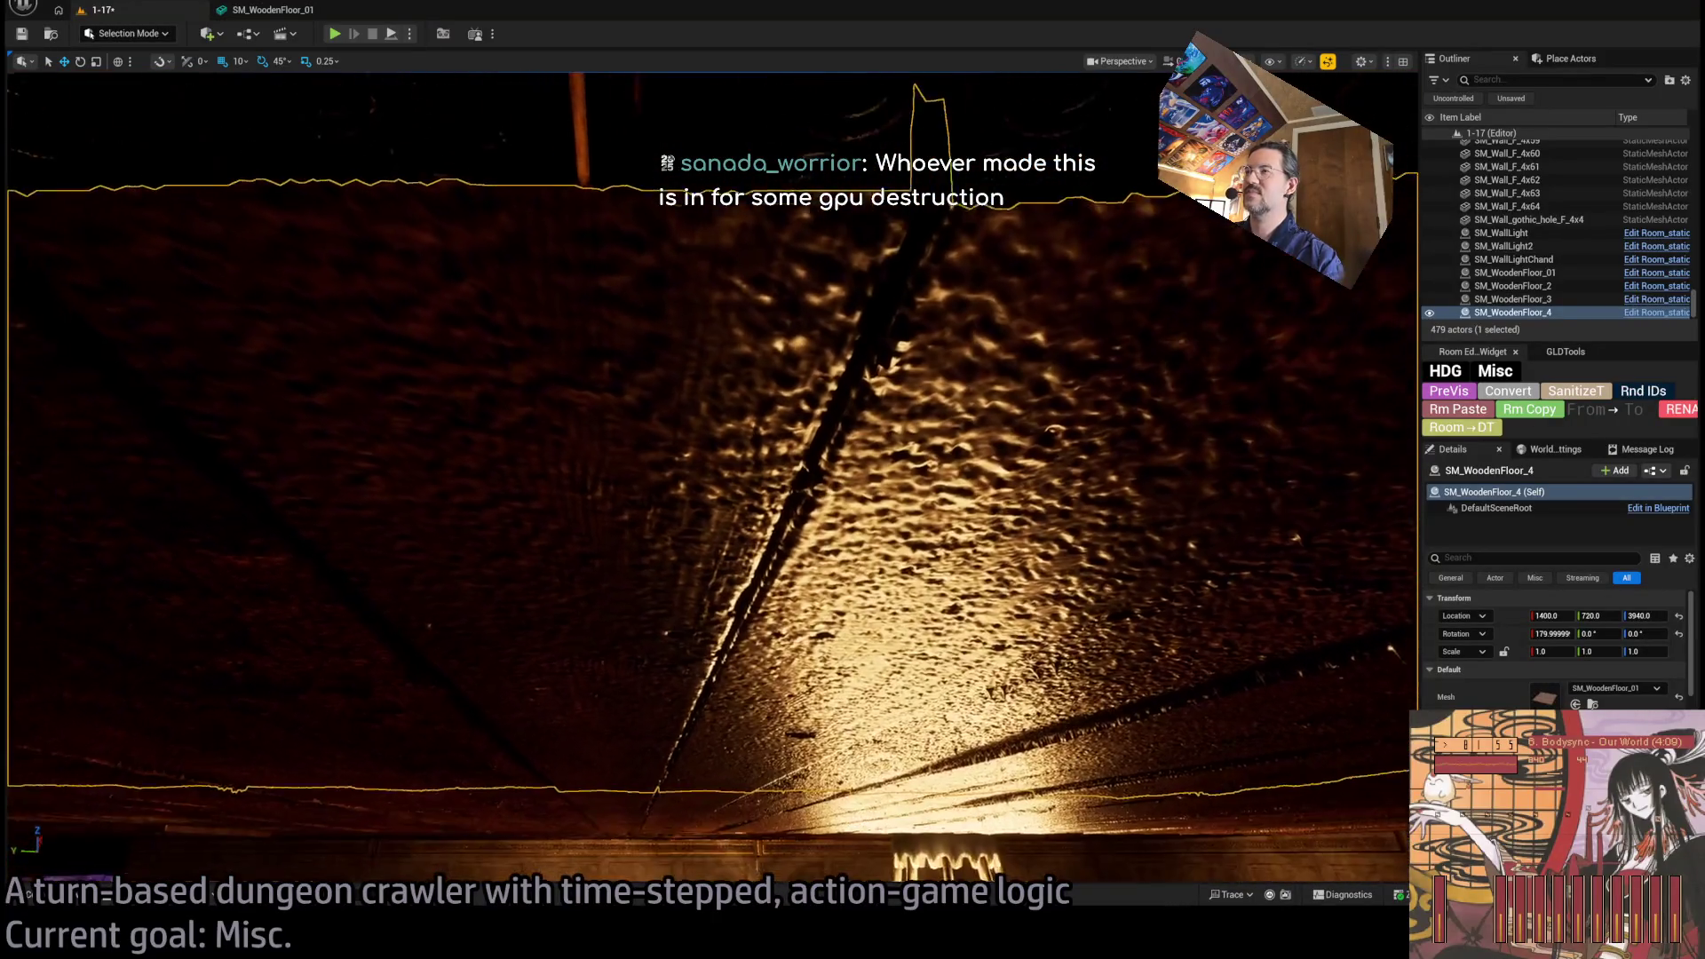
key("q")
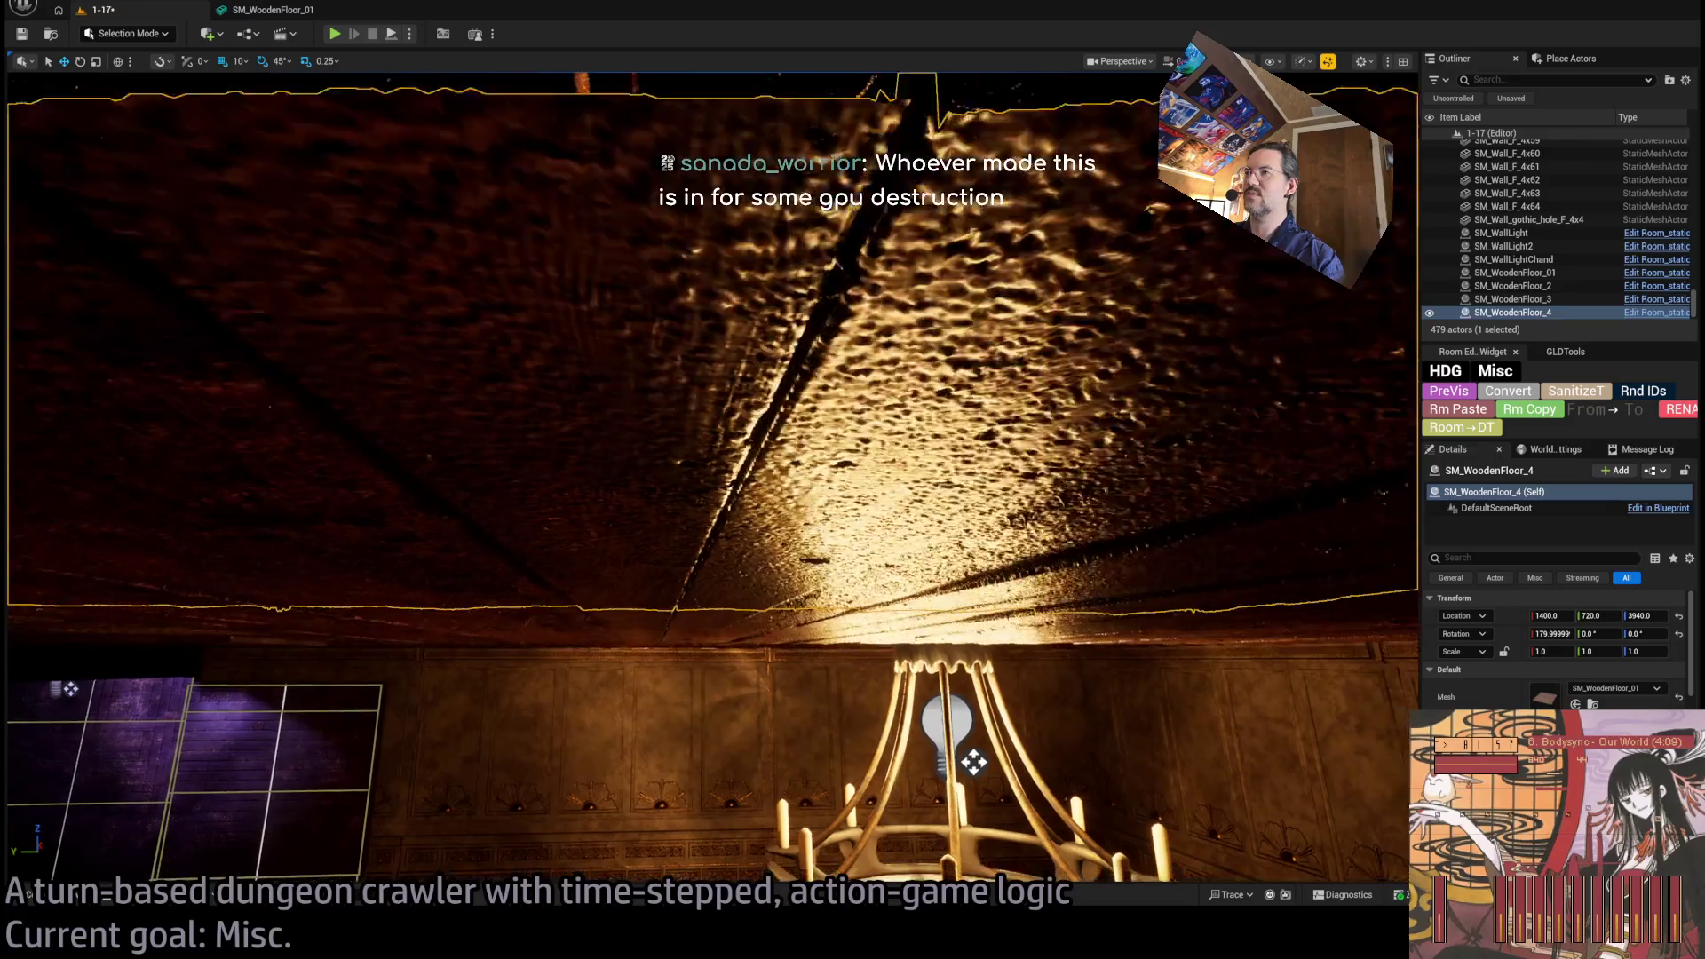
key("q")
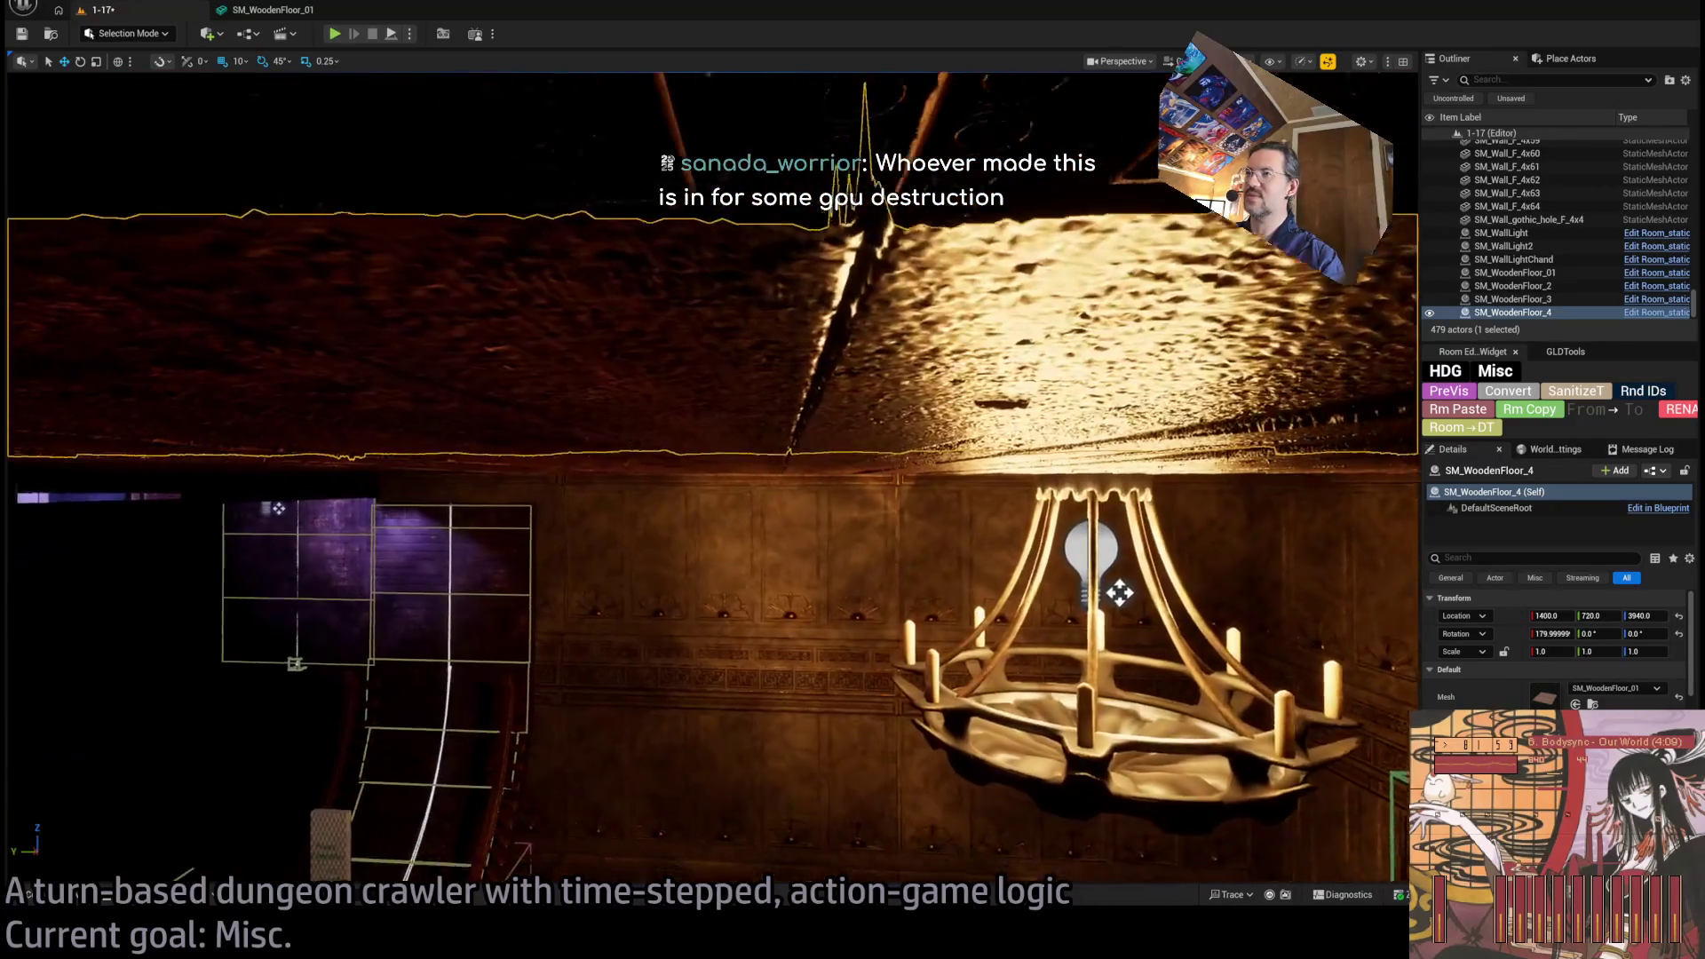
key("e")
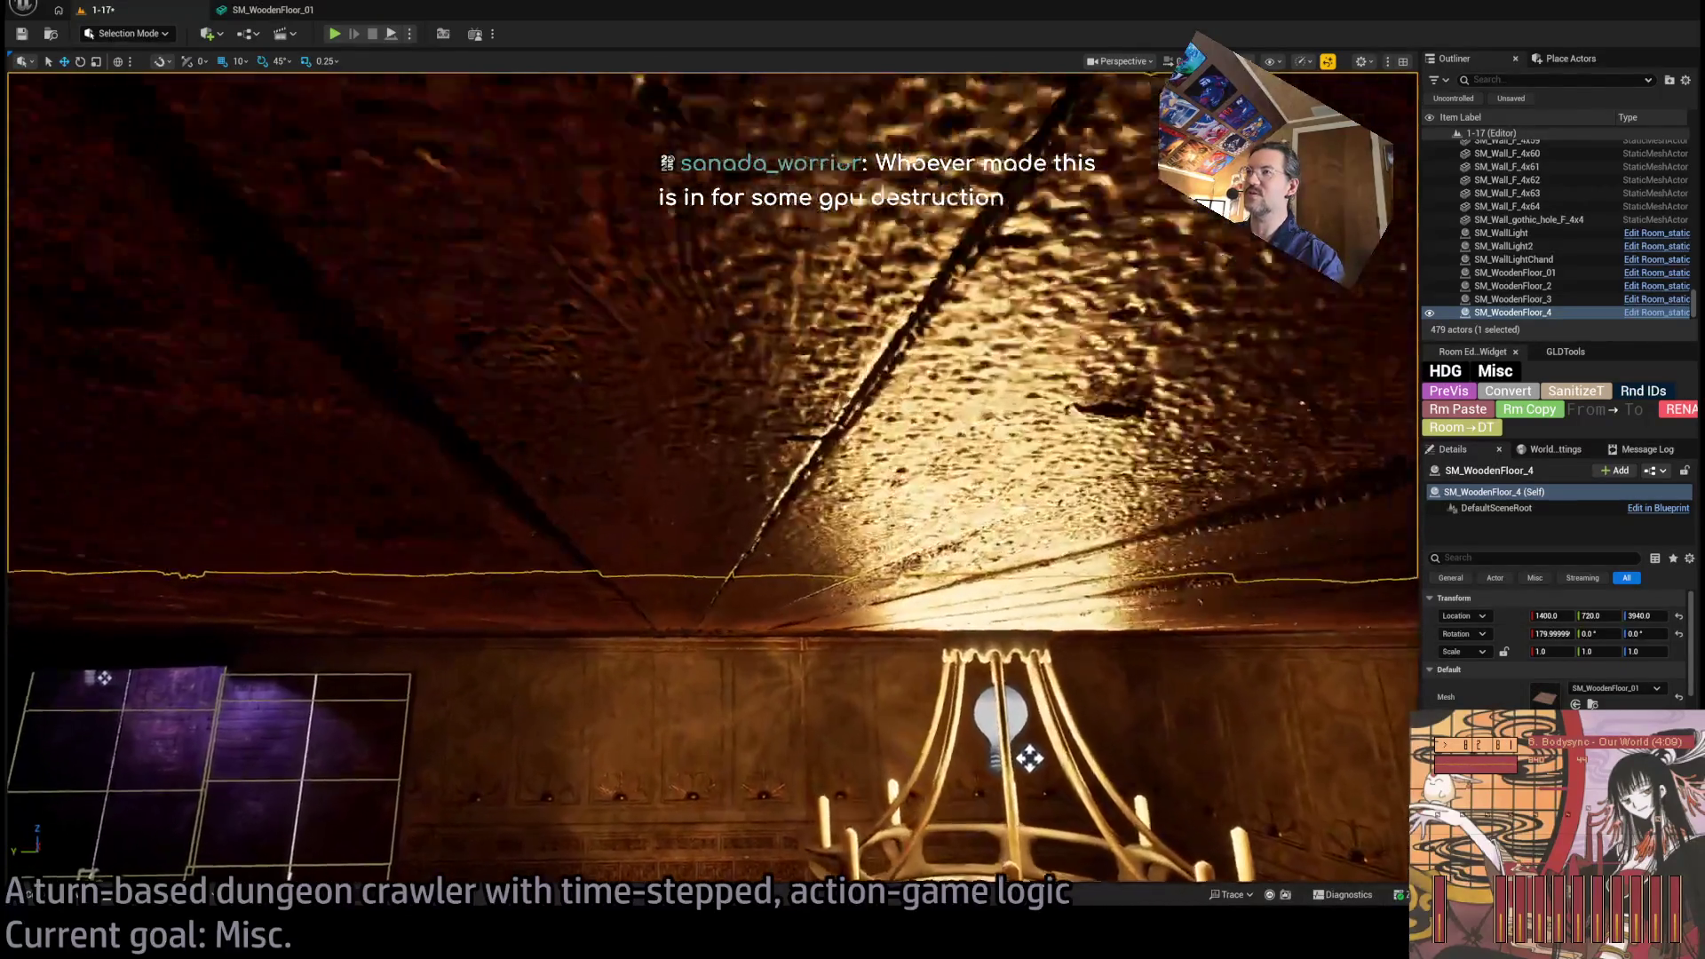
left_click_drag(1026, 755, 320, 710)
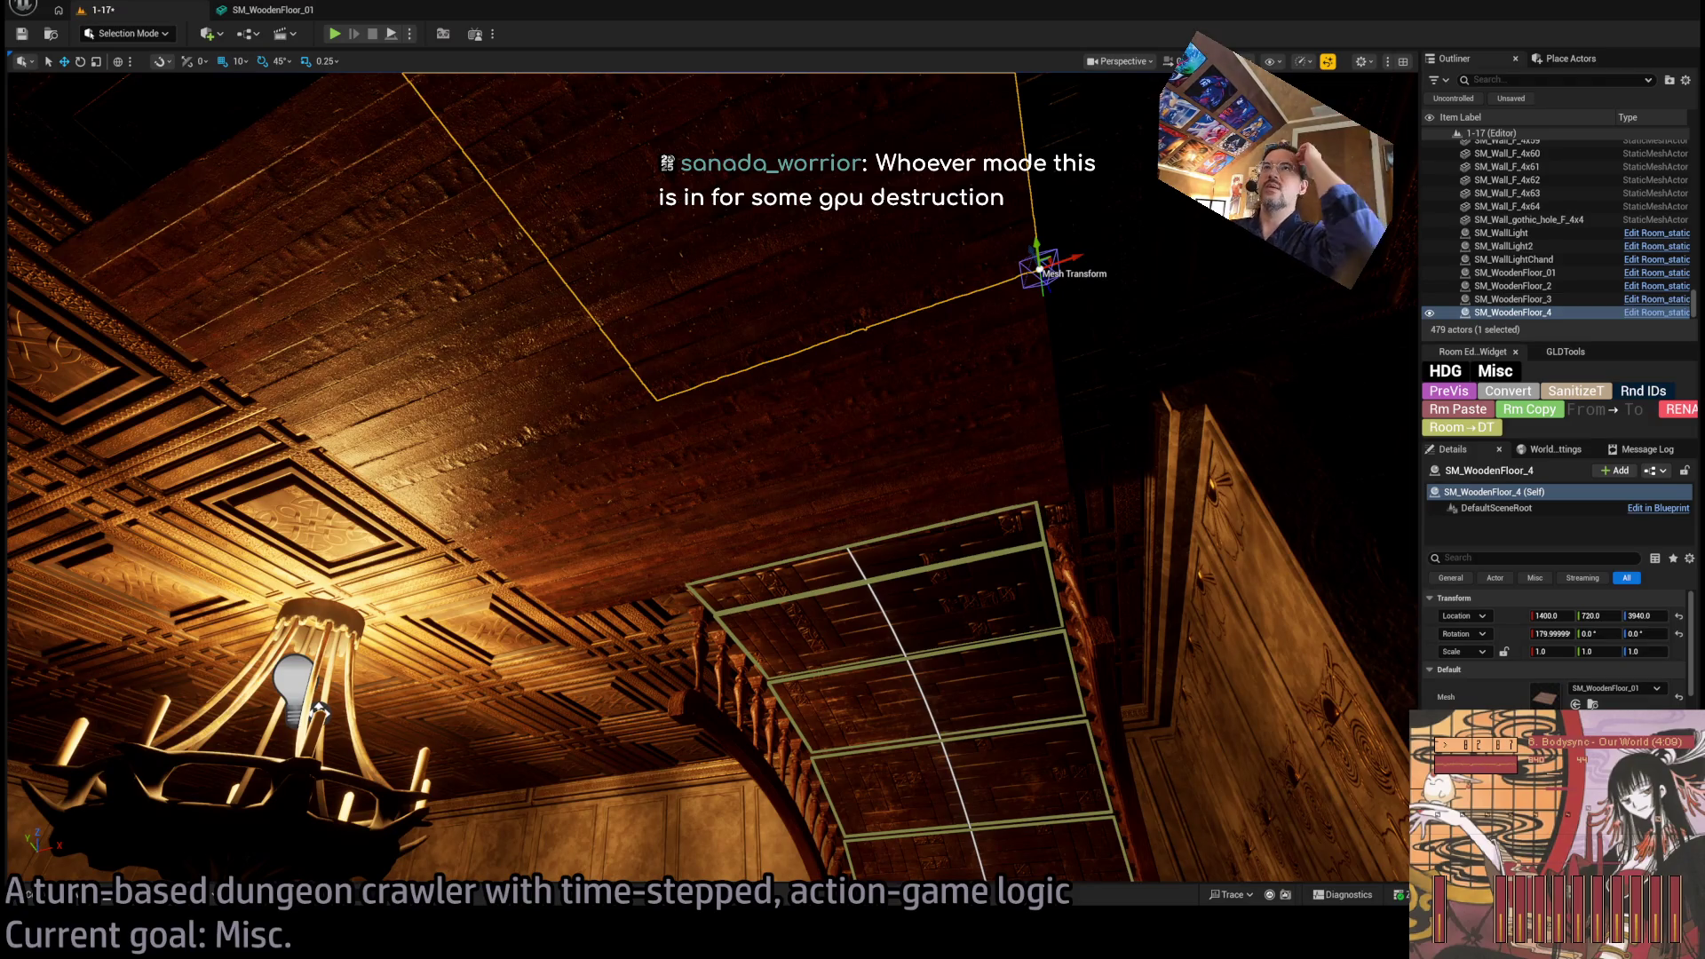
left_click(266, 10)
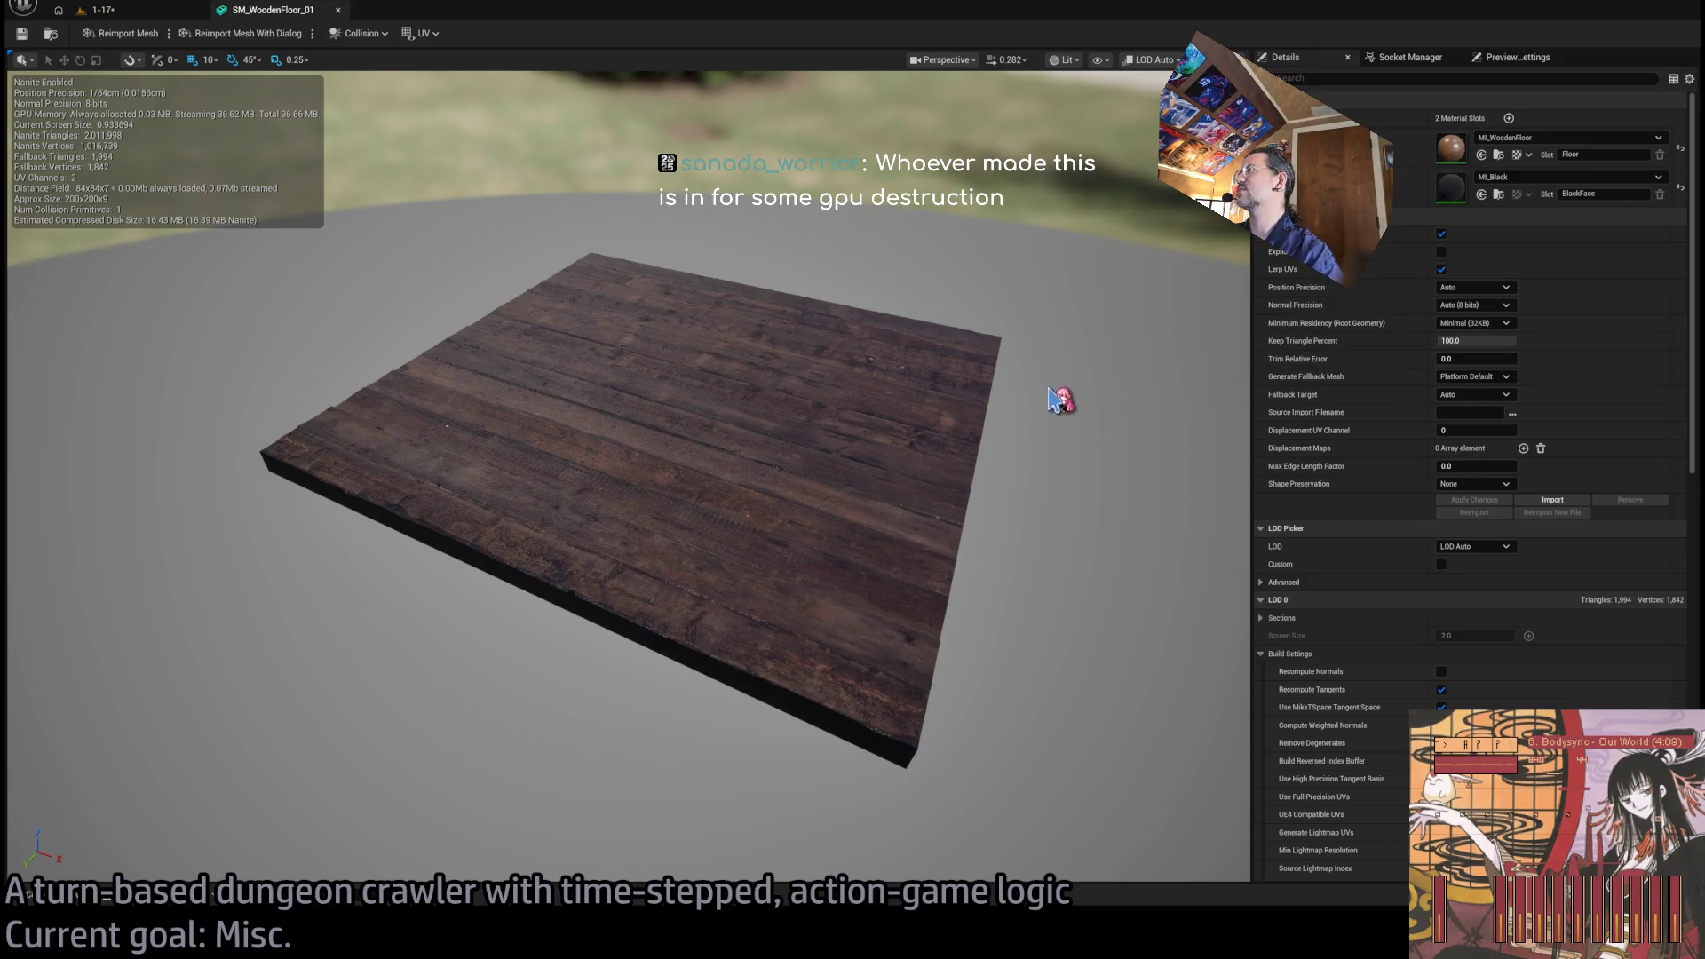
Set SM_WoodenFloor_01's Keep Triangle Percent to 25 (4.97 MB) and go back to level 1-17.
left_click(1474, 341)
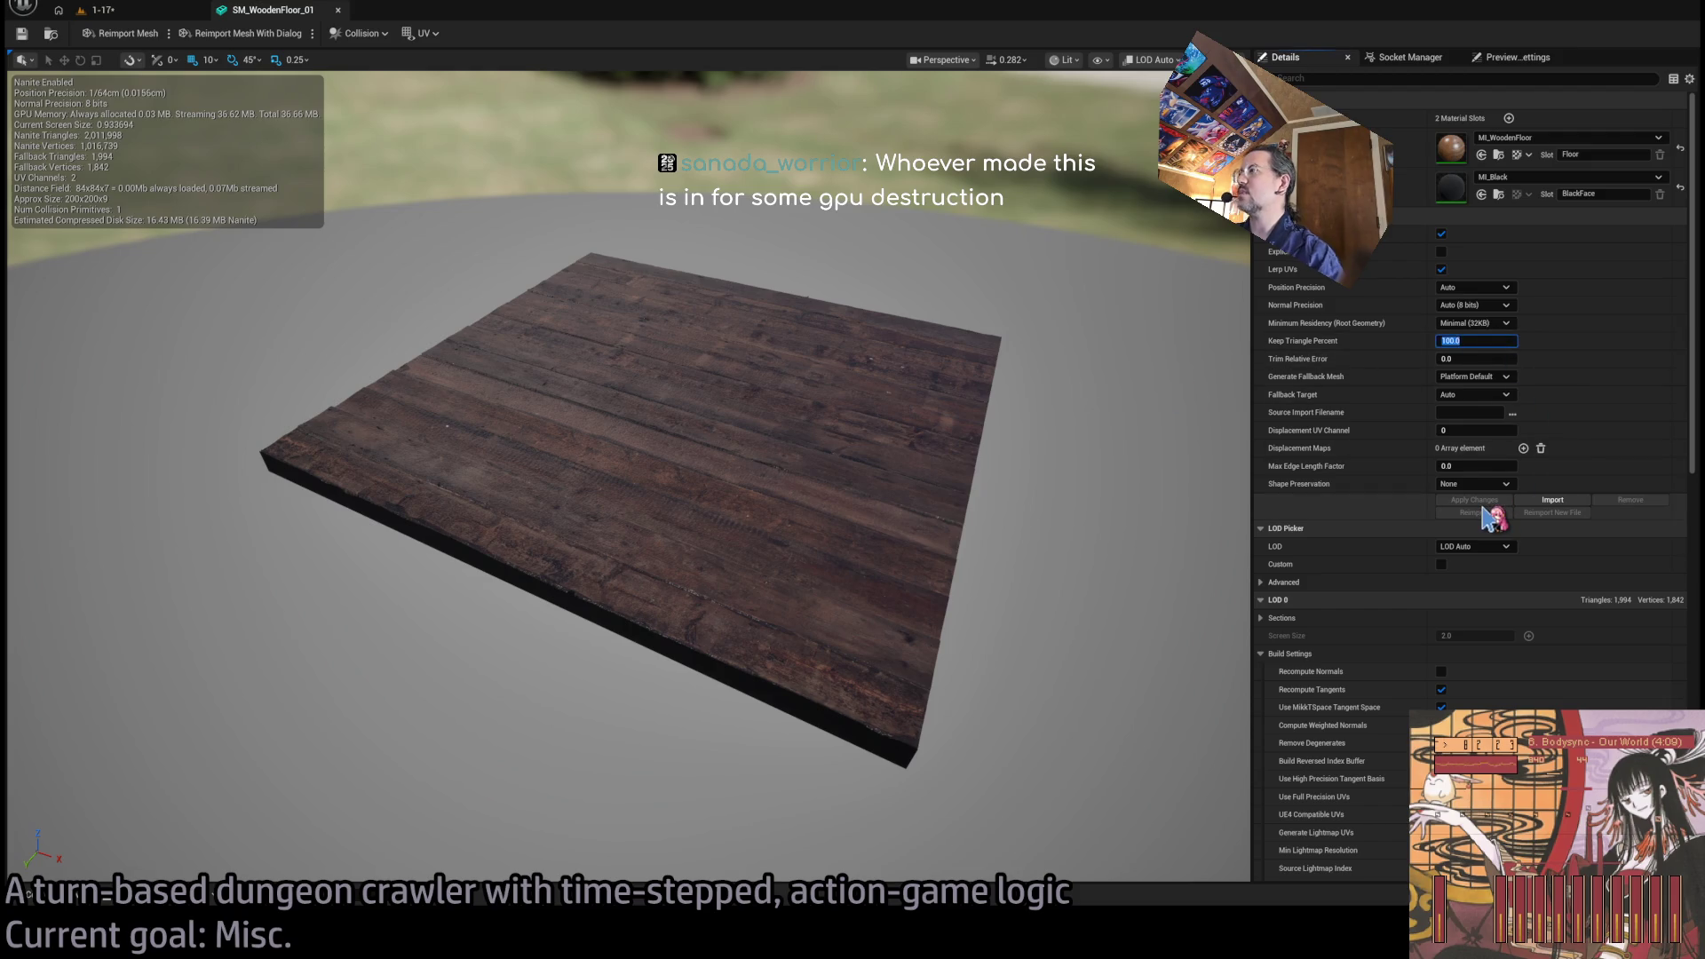
type("25")
key("Return")
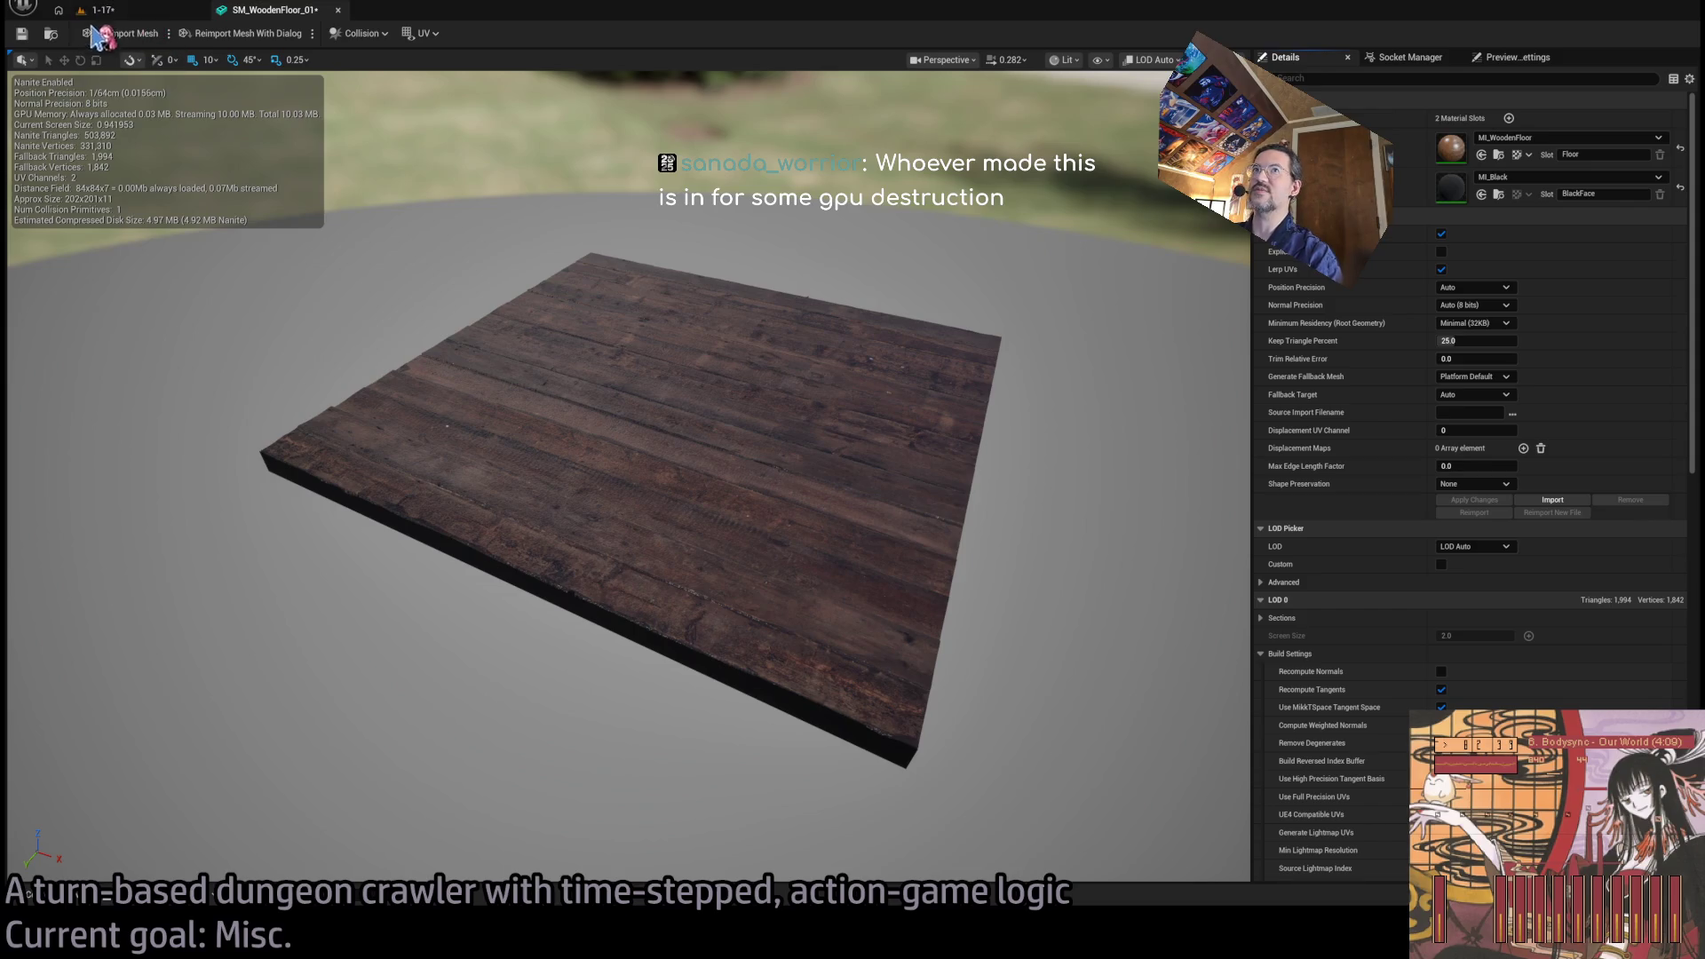
left_click(142, 13)
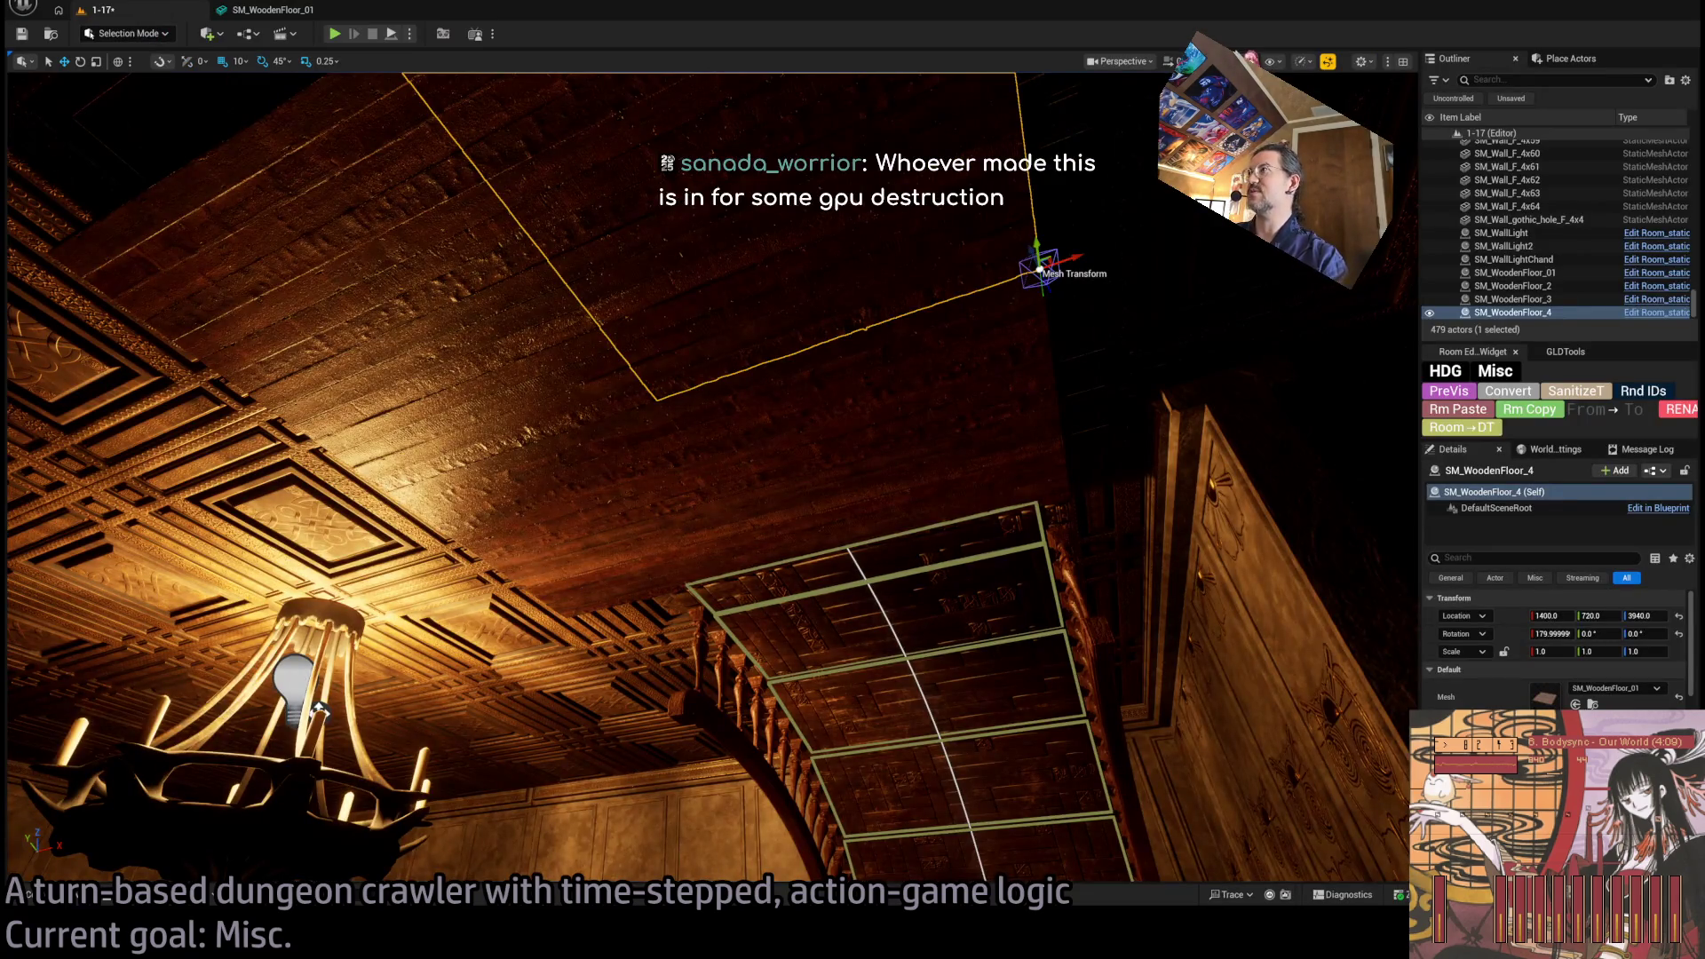
Show the PreVis triangle view framed on the ceiling, then reopen SM_WoodenFloor_01's Keep Triangle Percent field.
left_click_drag(952, 281, 1092, 180)
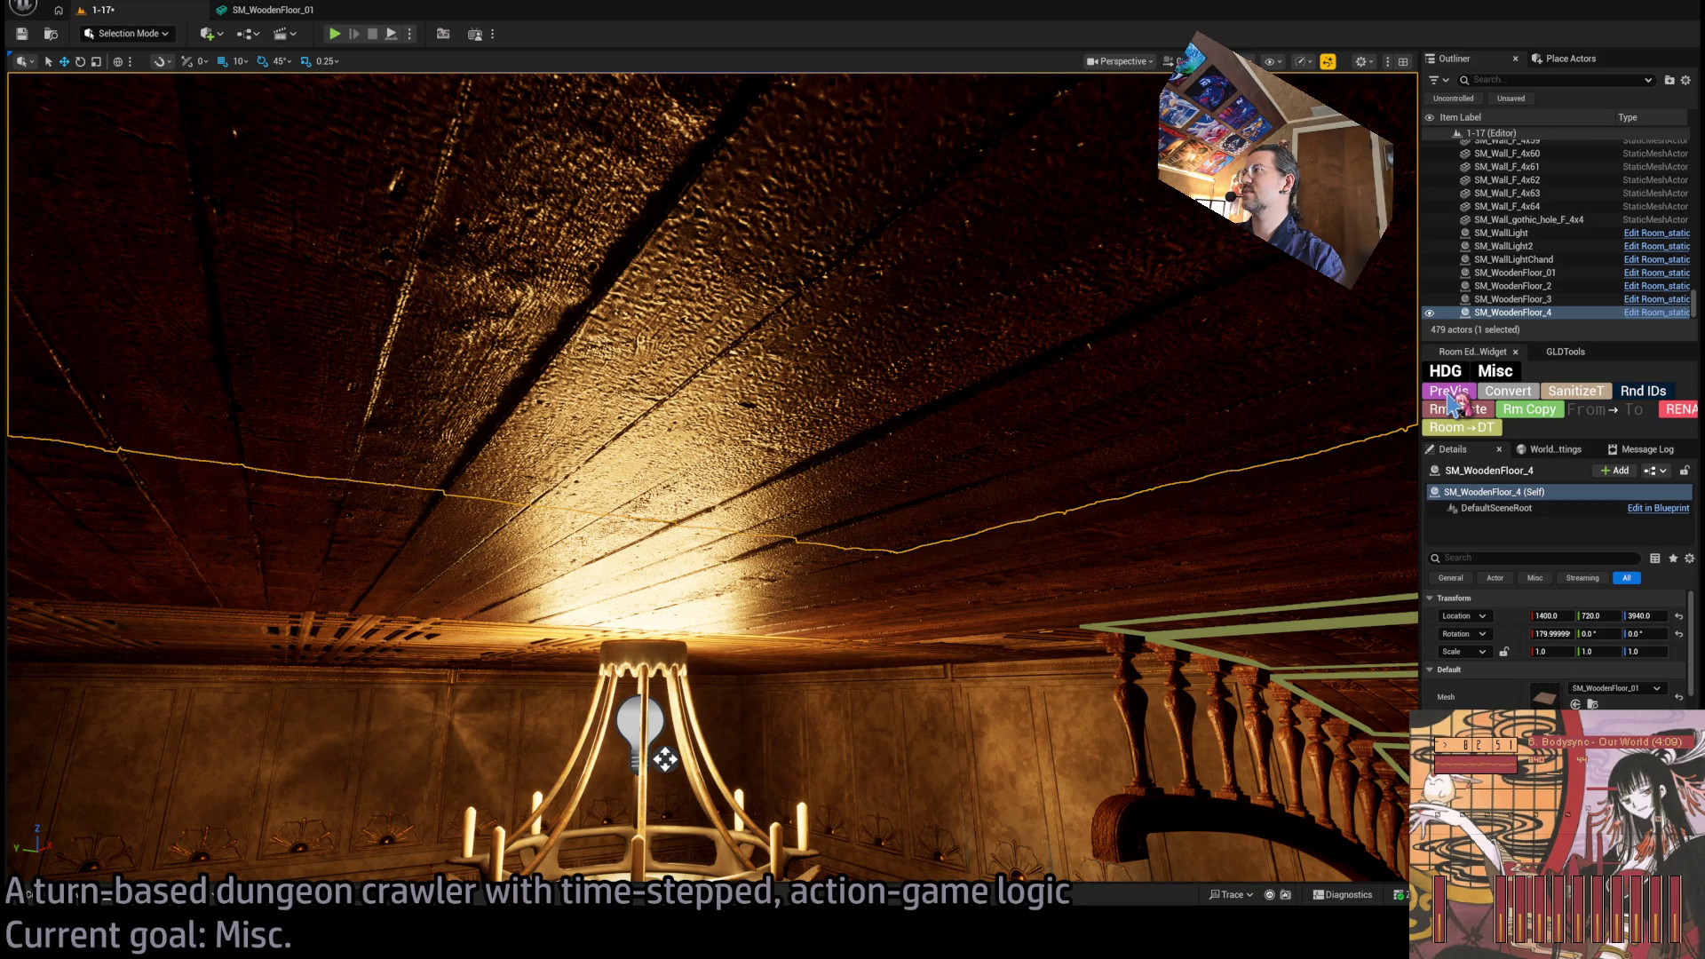
left_click(1449, 394)
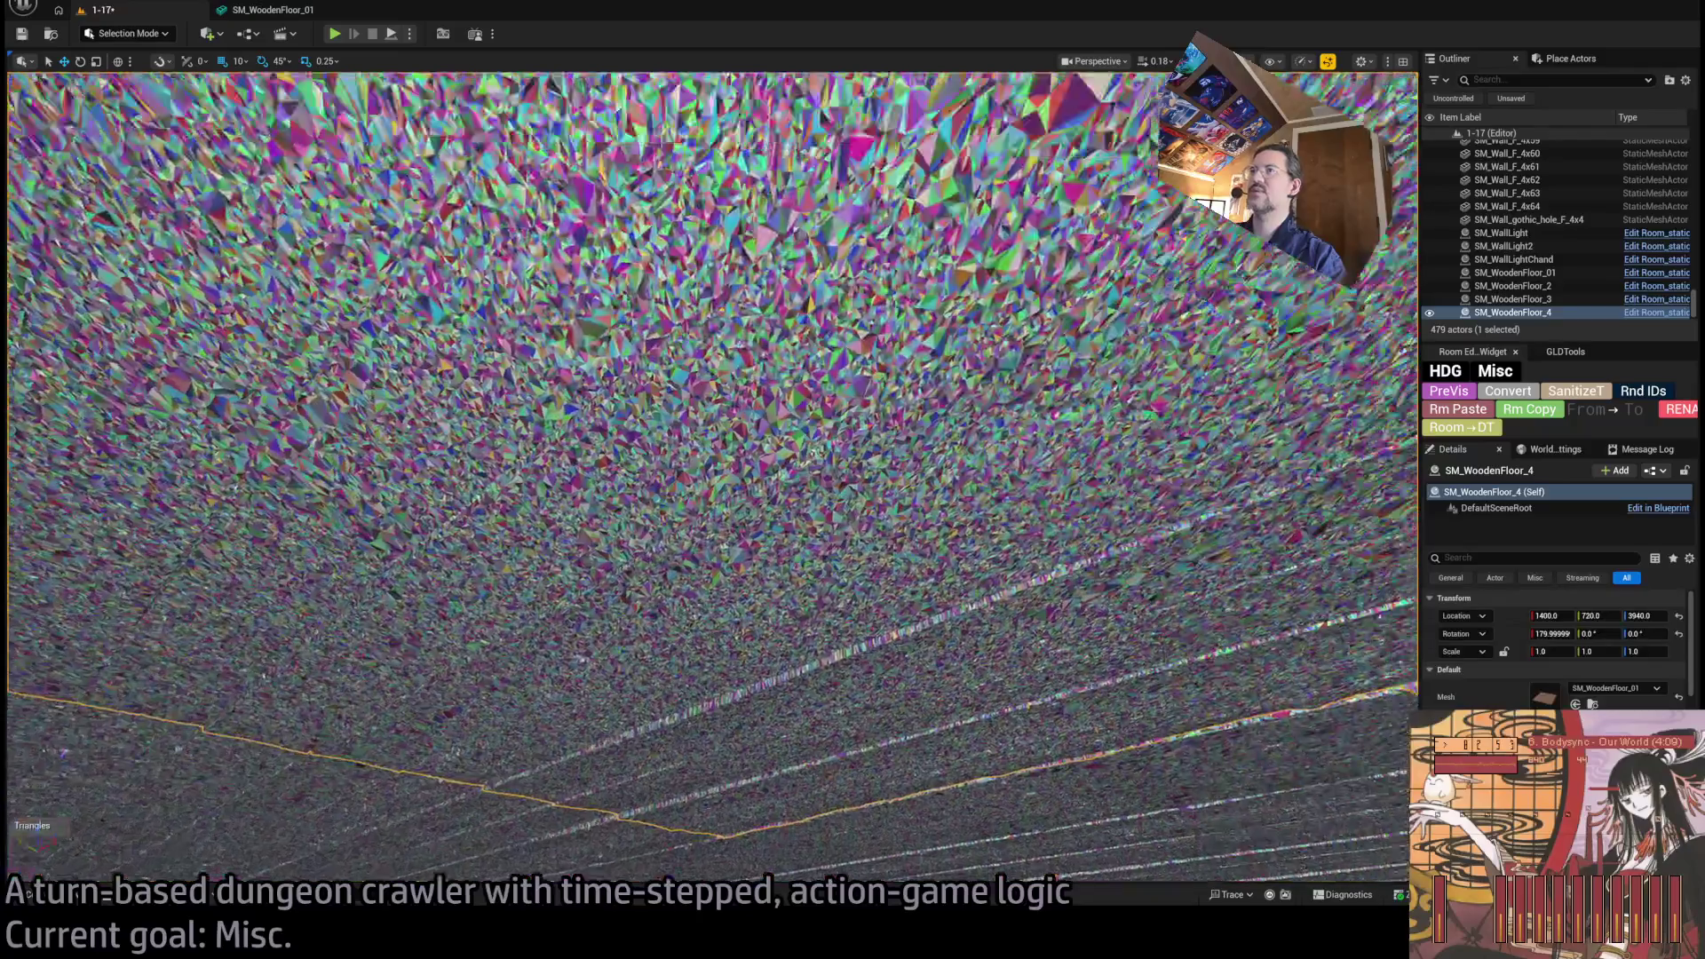
key("f")
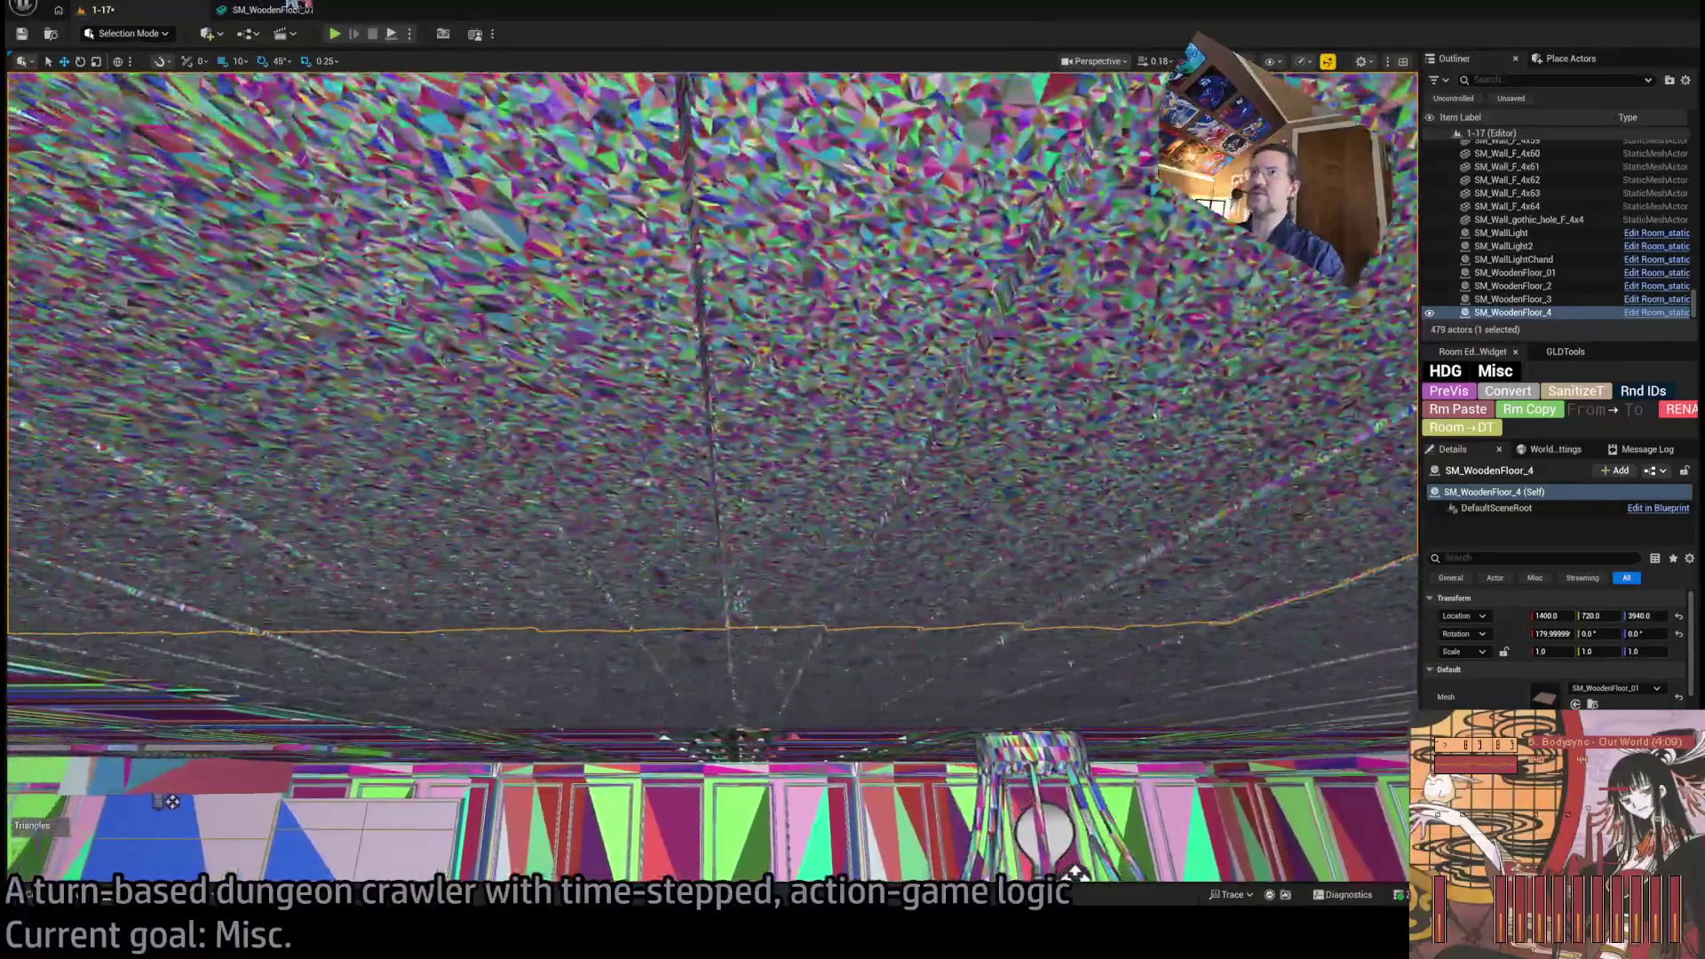
left_click(293, 9)
left_click(1475, 341)
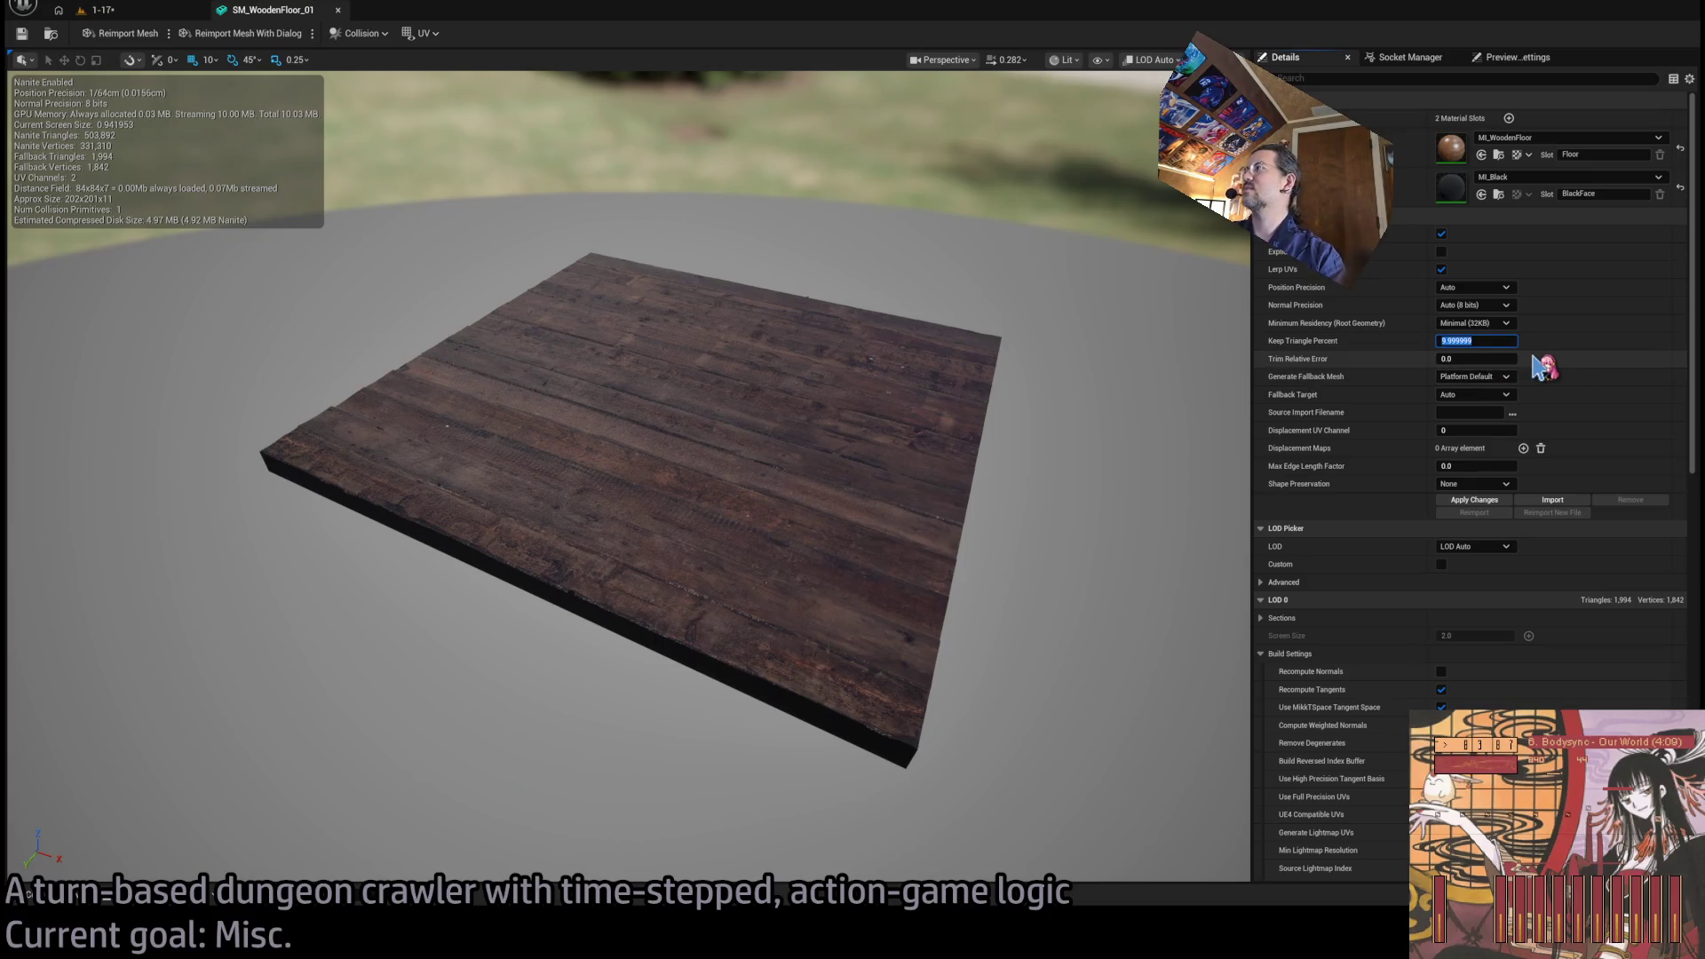
Apply Keep Triangle Percent 9.999999 (2.14 MB) and inspect the sparser ceiling in level 1-17.
left_click(1474, 500)
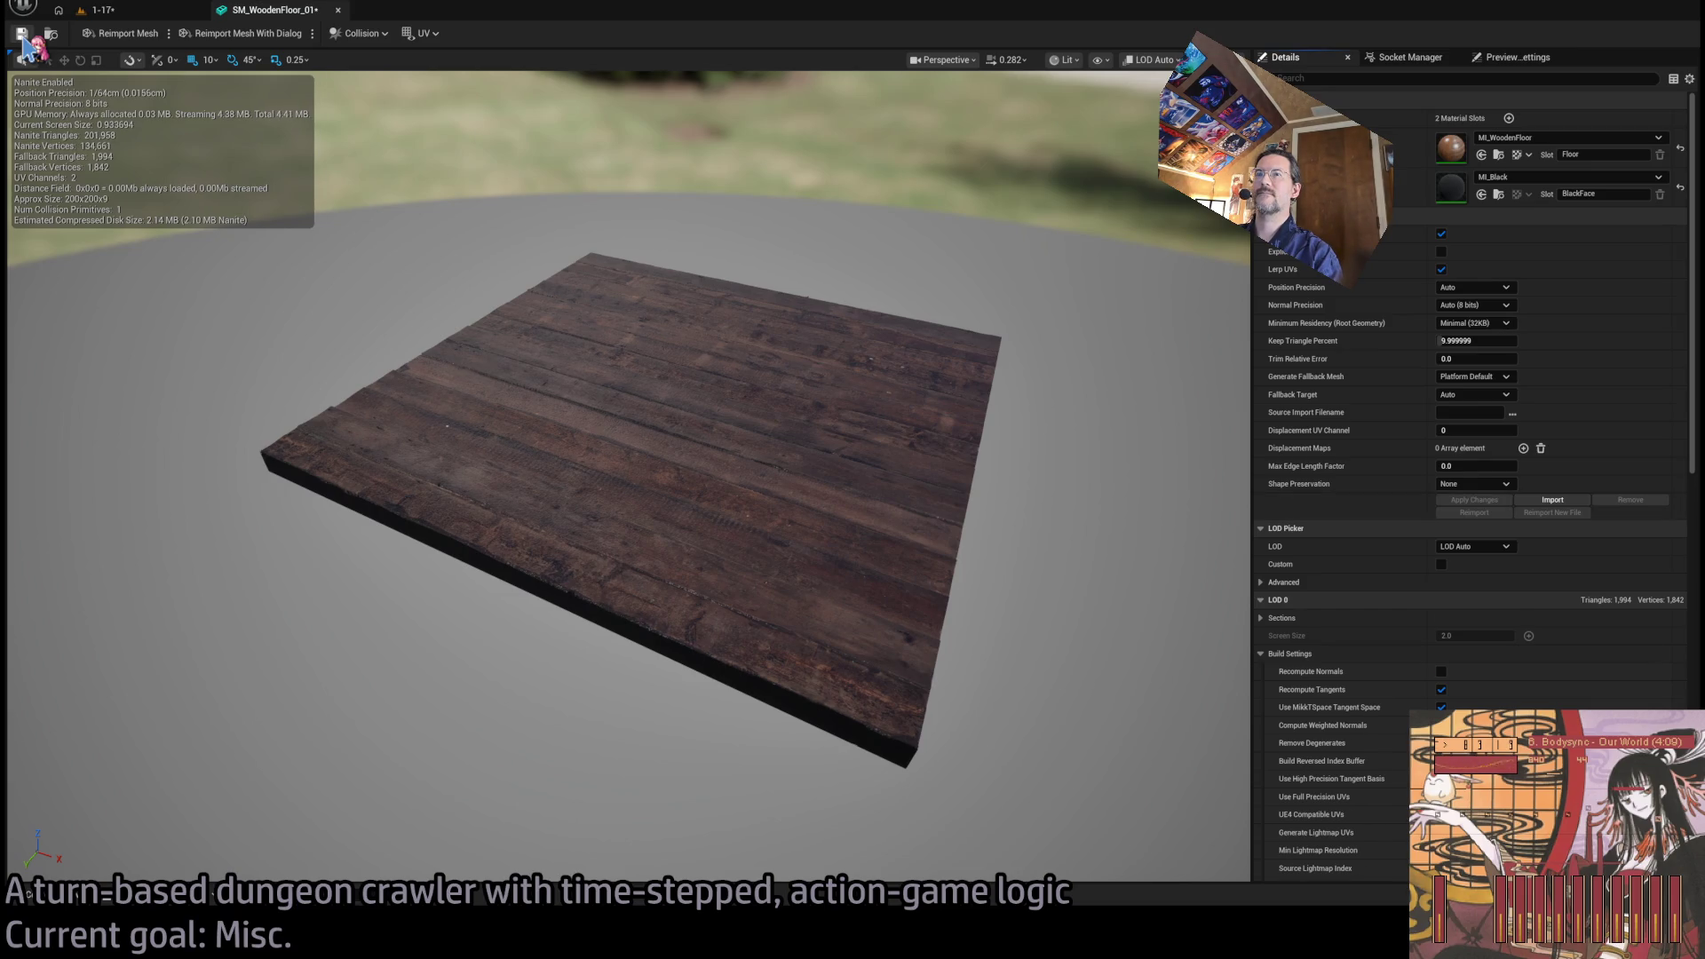
left_click(97, 9)
mouse_move(601, 238)
left_mouse_down()
mouse_move(622, 382)
mouse_move(578, 369)
mouse_move(597, 348)
left_mouse_up()
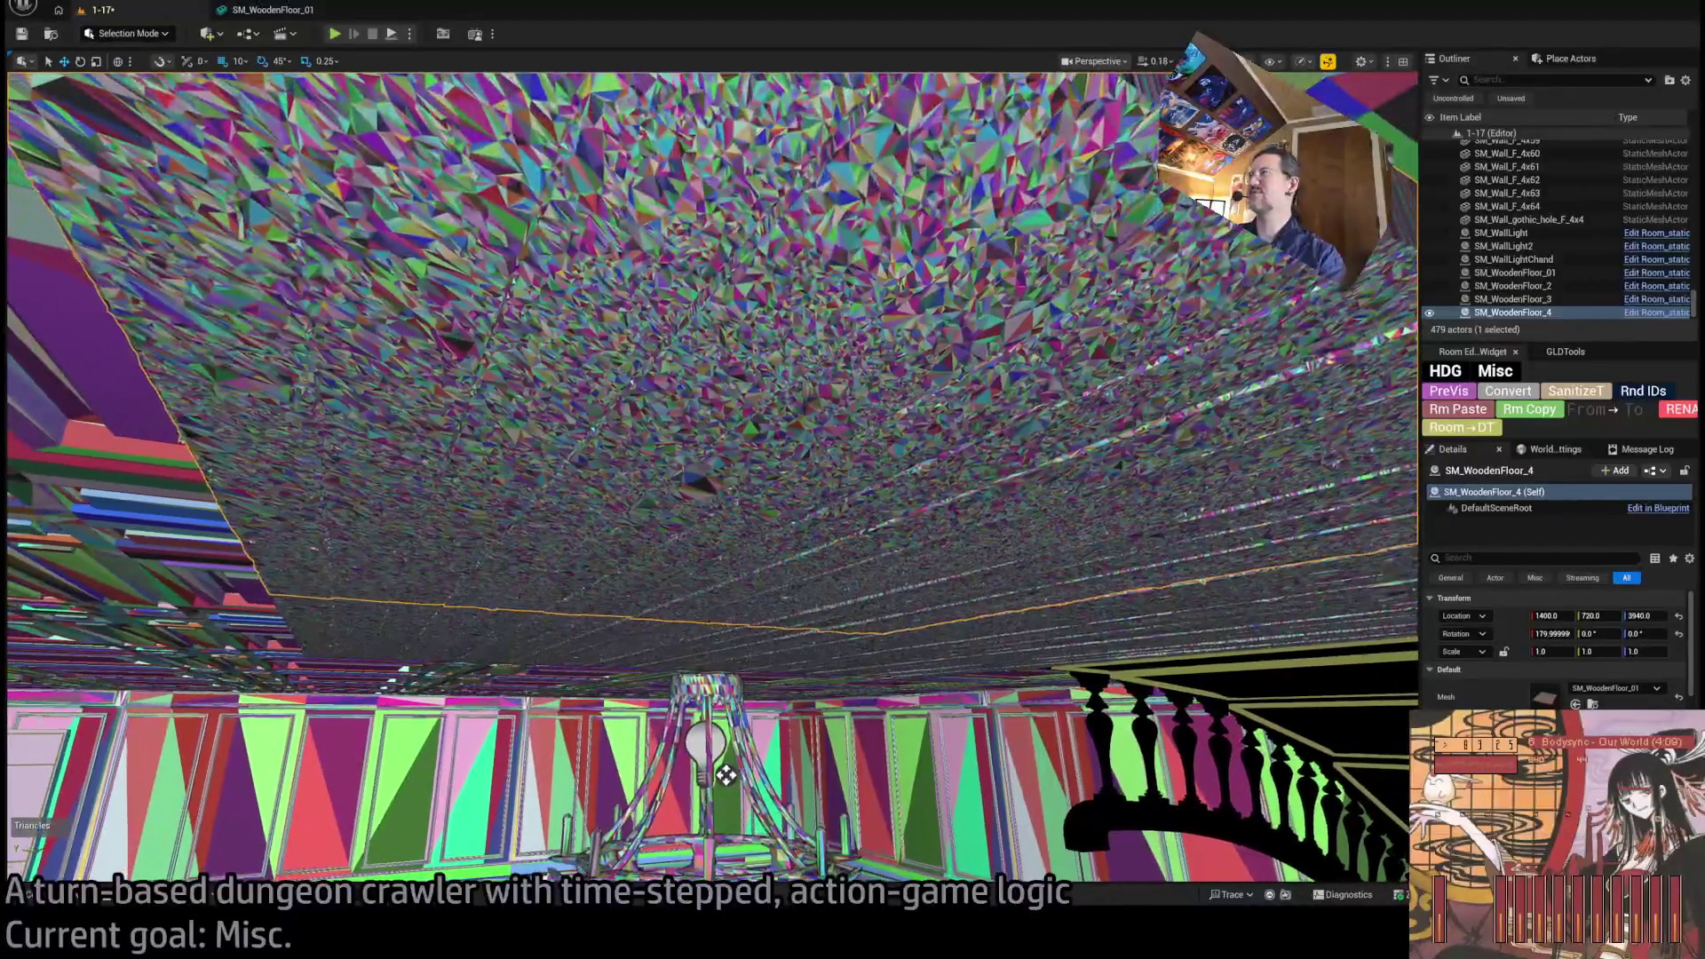
Switch the viewport back to Lit mode and aim the camera up at the wooden ceiling.
key("alt+4")
mouse_move(725, 775)
left_mouse_down()
mouse_move(632, 742)
mouse_move(871, 800)
mouse_move(875, 861)
mouse_move(875, 817)
left_mouse_up()
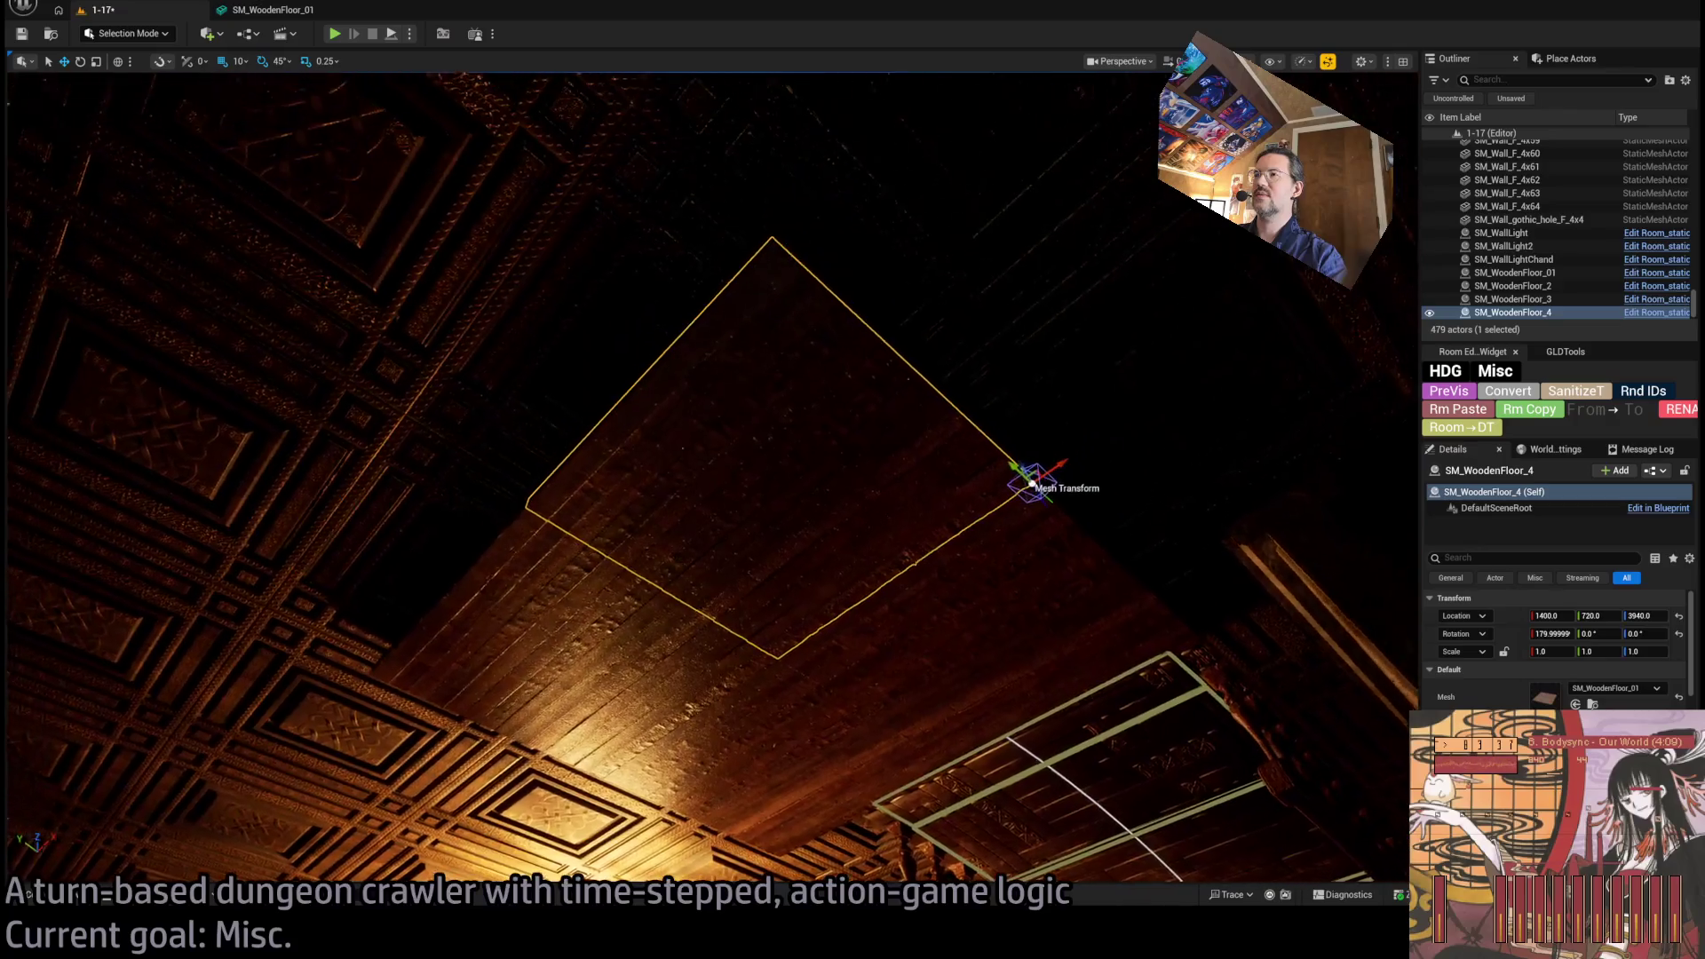
Save the level and select four ceiling floor pieces, starting with SM_WoodenFloor_3.
left_click_drag(874, 817, 875, 768)
left_click_drag(992, 338, 992, 327)
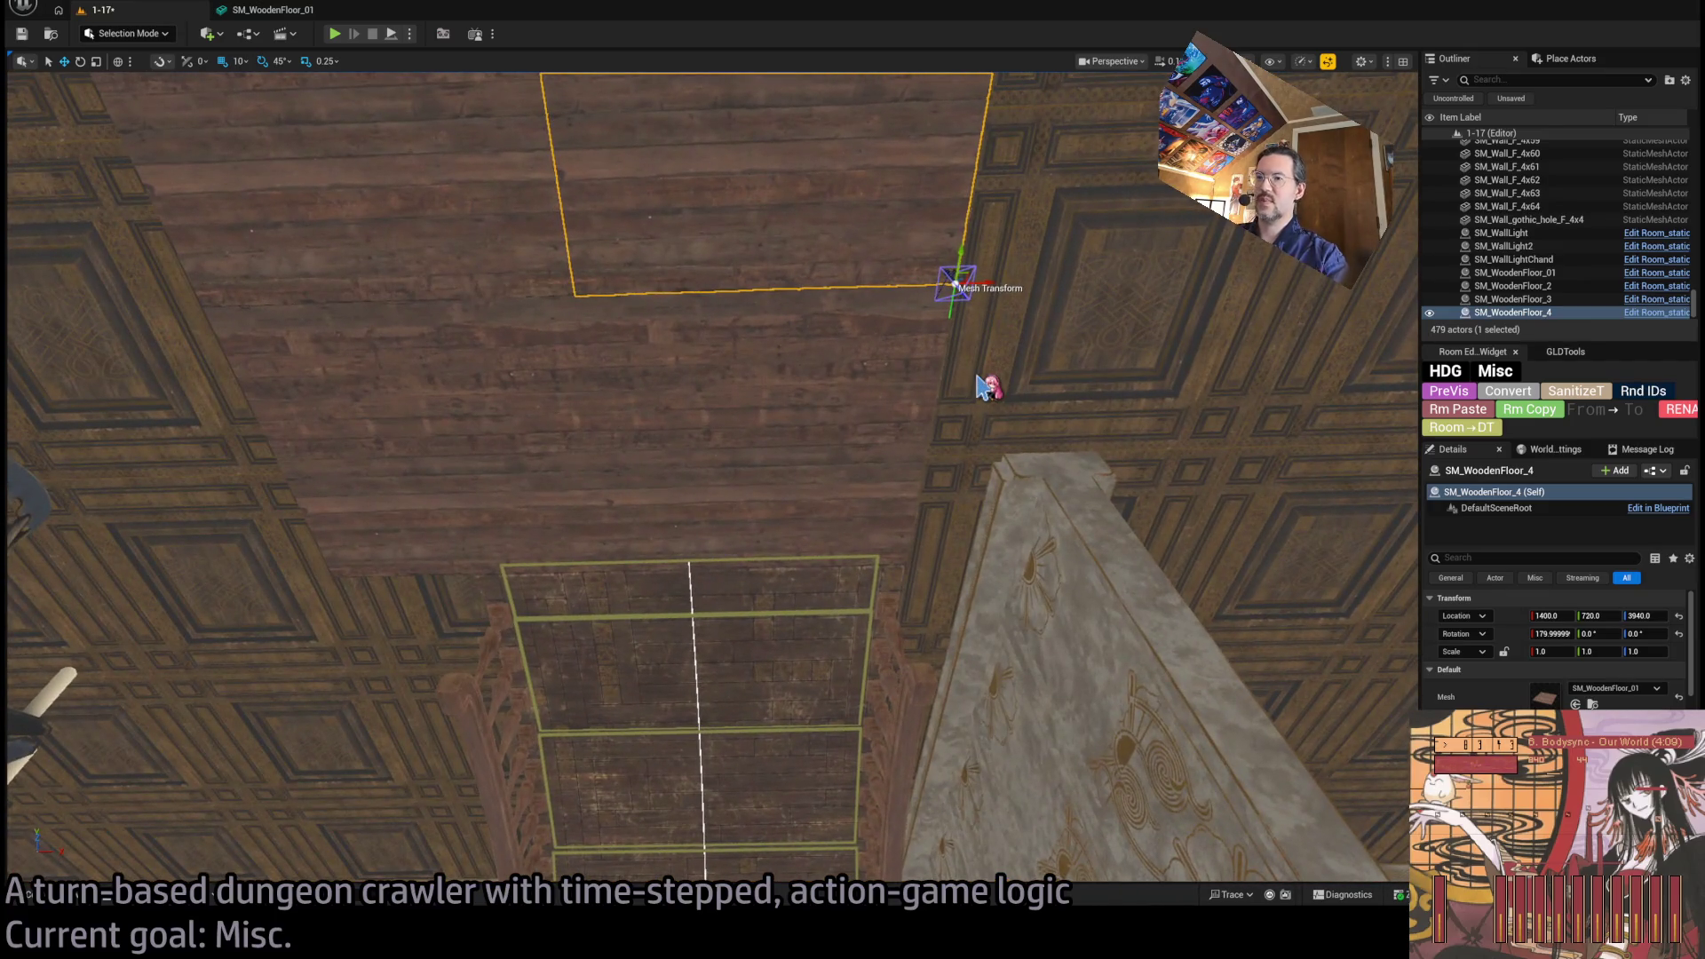
key("ctrl+s")
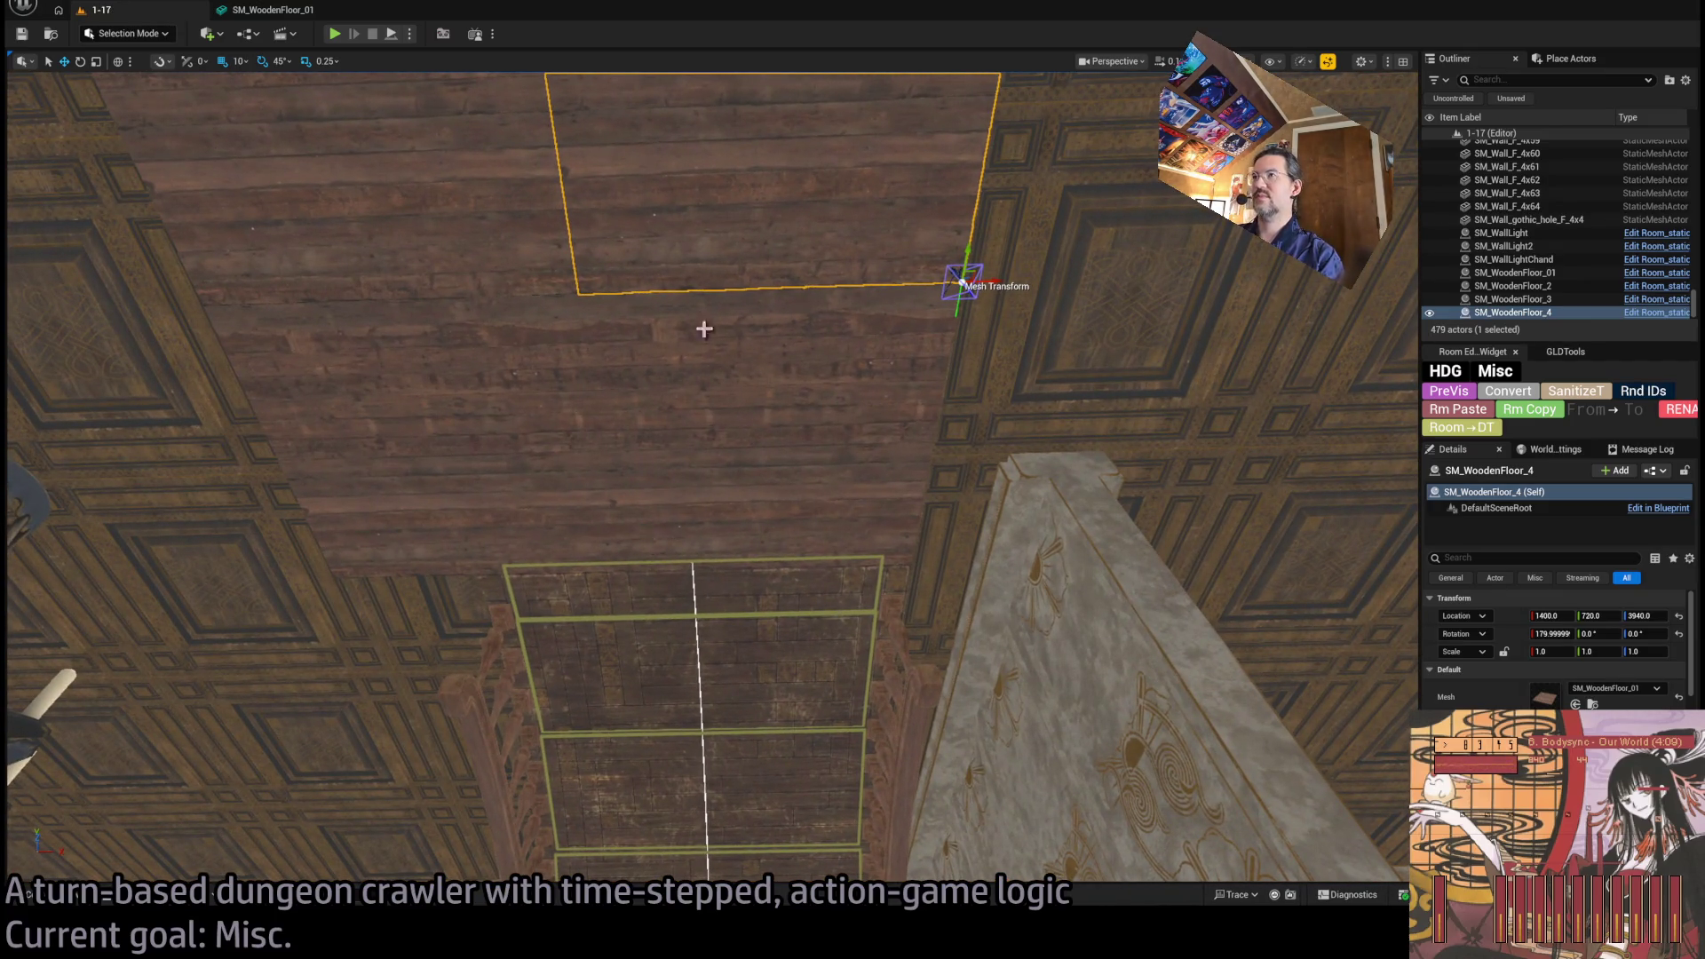
left_click_drag(674, 407, 674, 407)
left_click(674, 407)
left_click(657, 533, "ctrl")
left_click(906, 597, "ctrl")
left_click(844, 373, "ctrl")
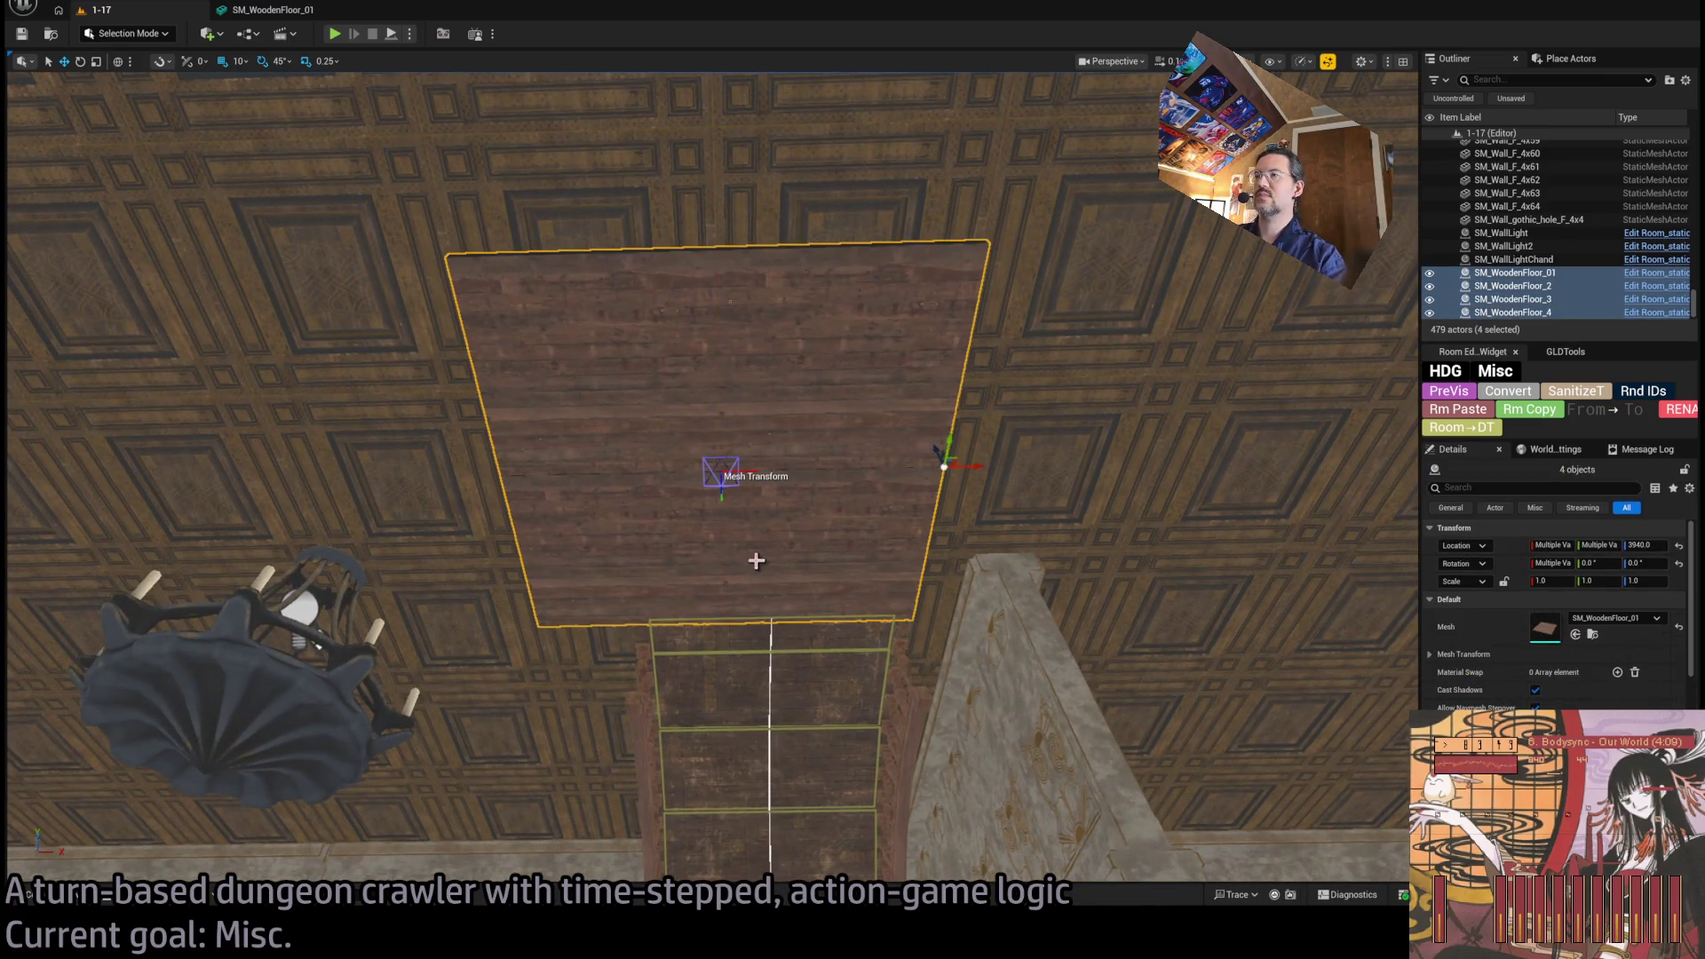
With grid snap at 50, duplicate the four ceiling pieces alongside the originals.
left_click_drag(831, 576, 1226, 568)
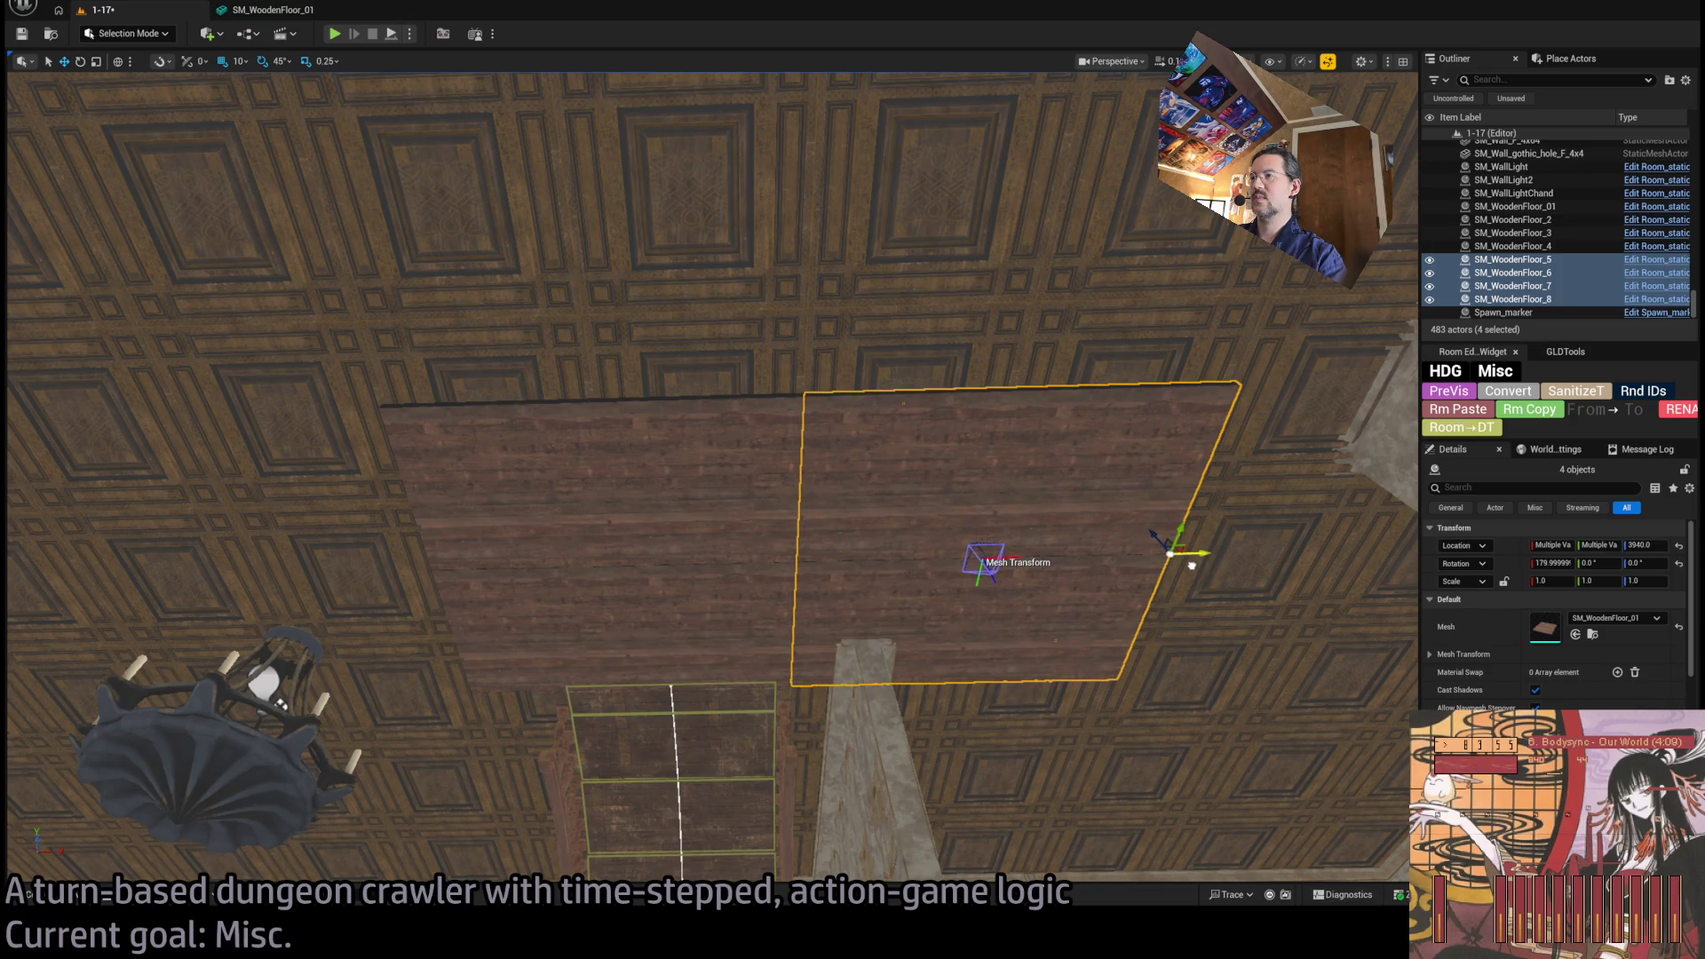
left_click_drag(1191, 565, 1192, 566)
left_click_drag(948, 545, 948, 545)
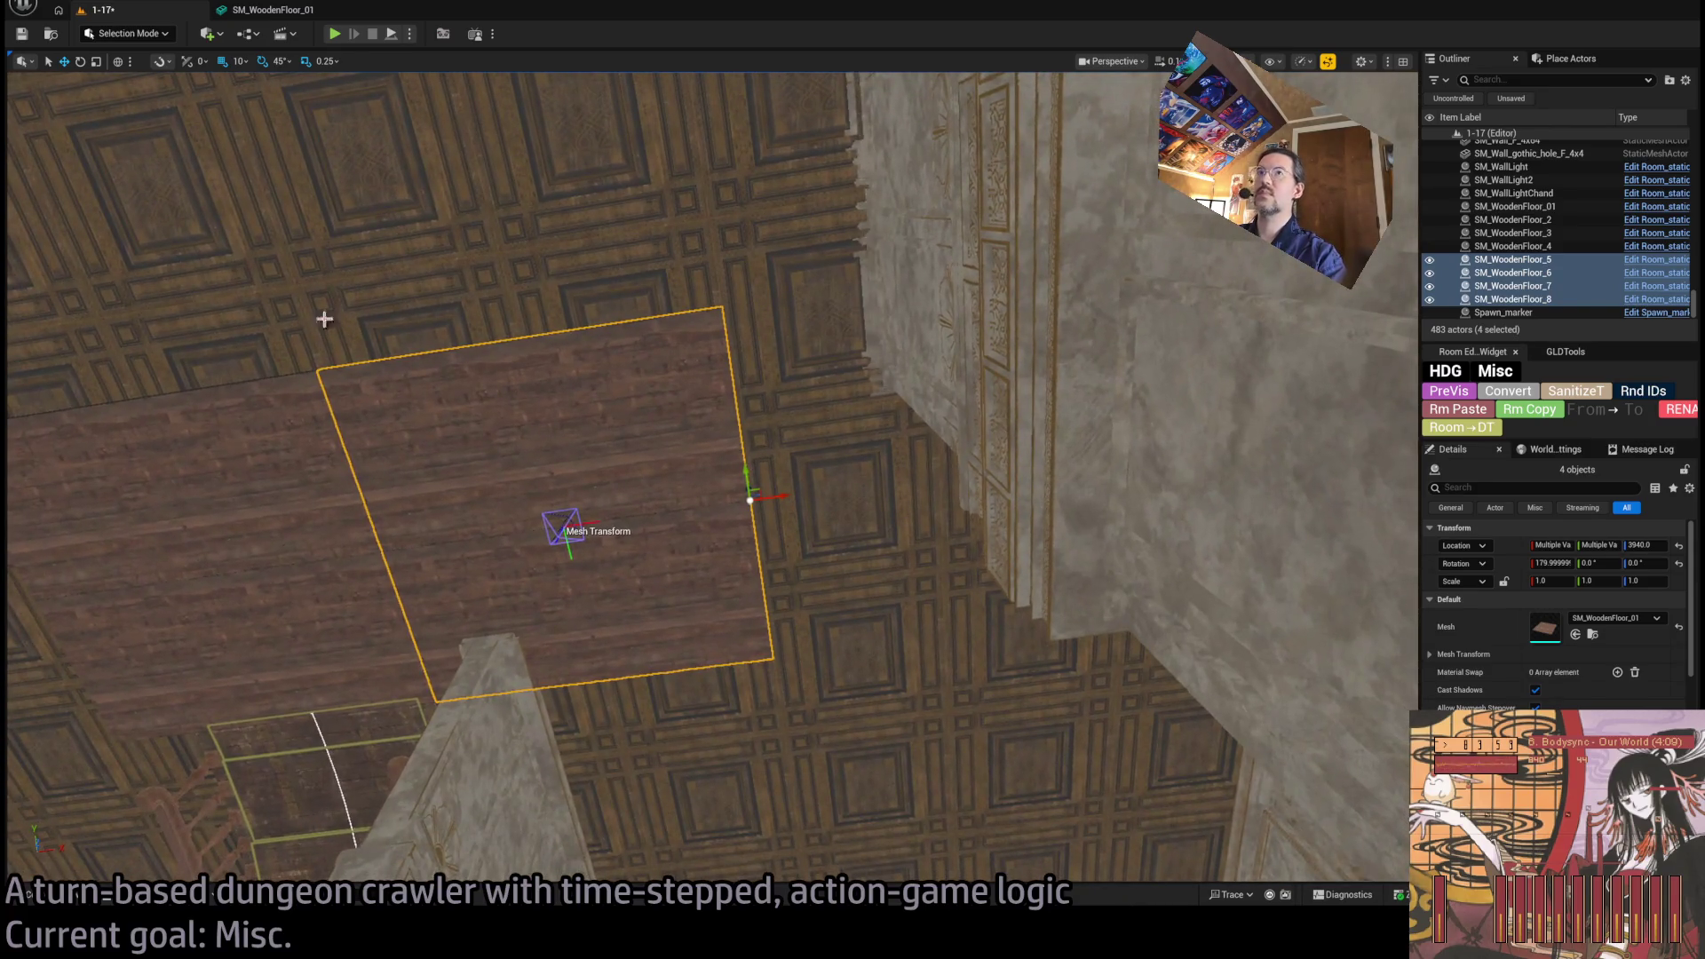
key("]")
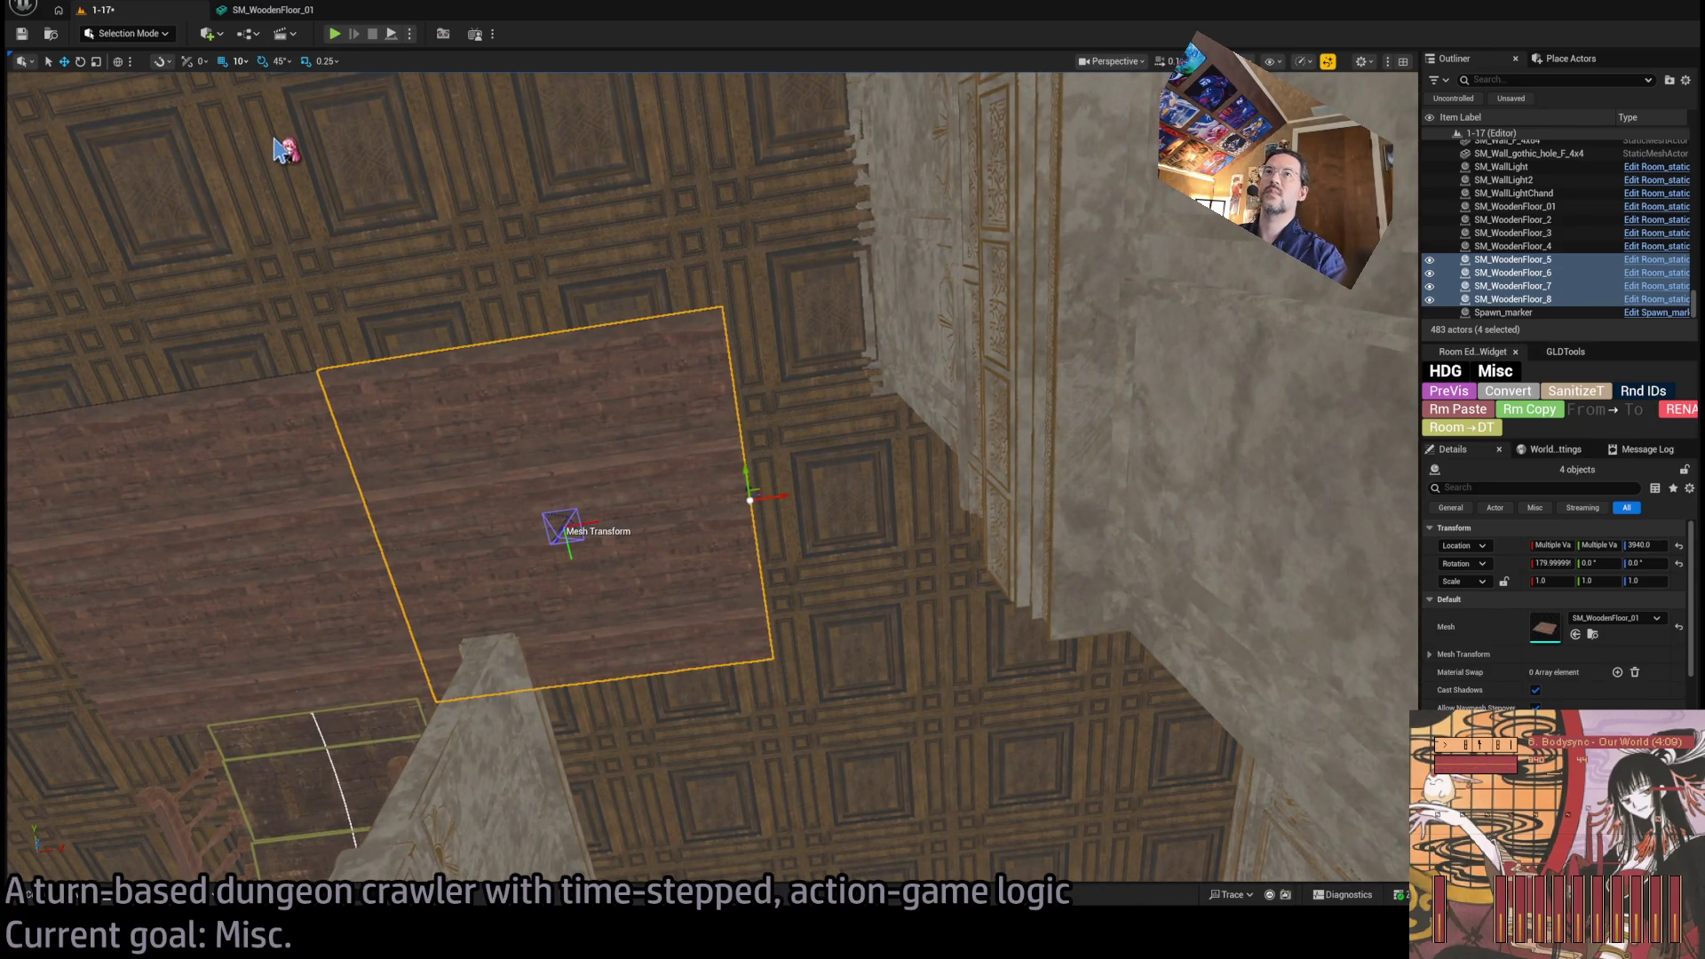
mouse_move(763, 478)
left_mouse_down("alt")
mouse_move(786, 619)
mouse_move(1088, 658)
mouse_move(1146, 630)
mouse_move(908, 424)
mouse_move(971, 704)
left_mouse_up("alt")
Duplicate the left pair of ceiling tiles to extend the plank ceiling further.
mouse_move(1041, 426)
left_mouse_down("ctrl+alt")
mouse_move(767, 550)
mouse_move(847, 676)
left_mouse_up("ctrl+alt")
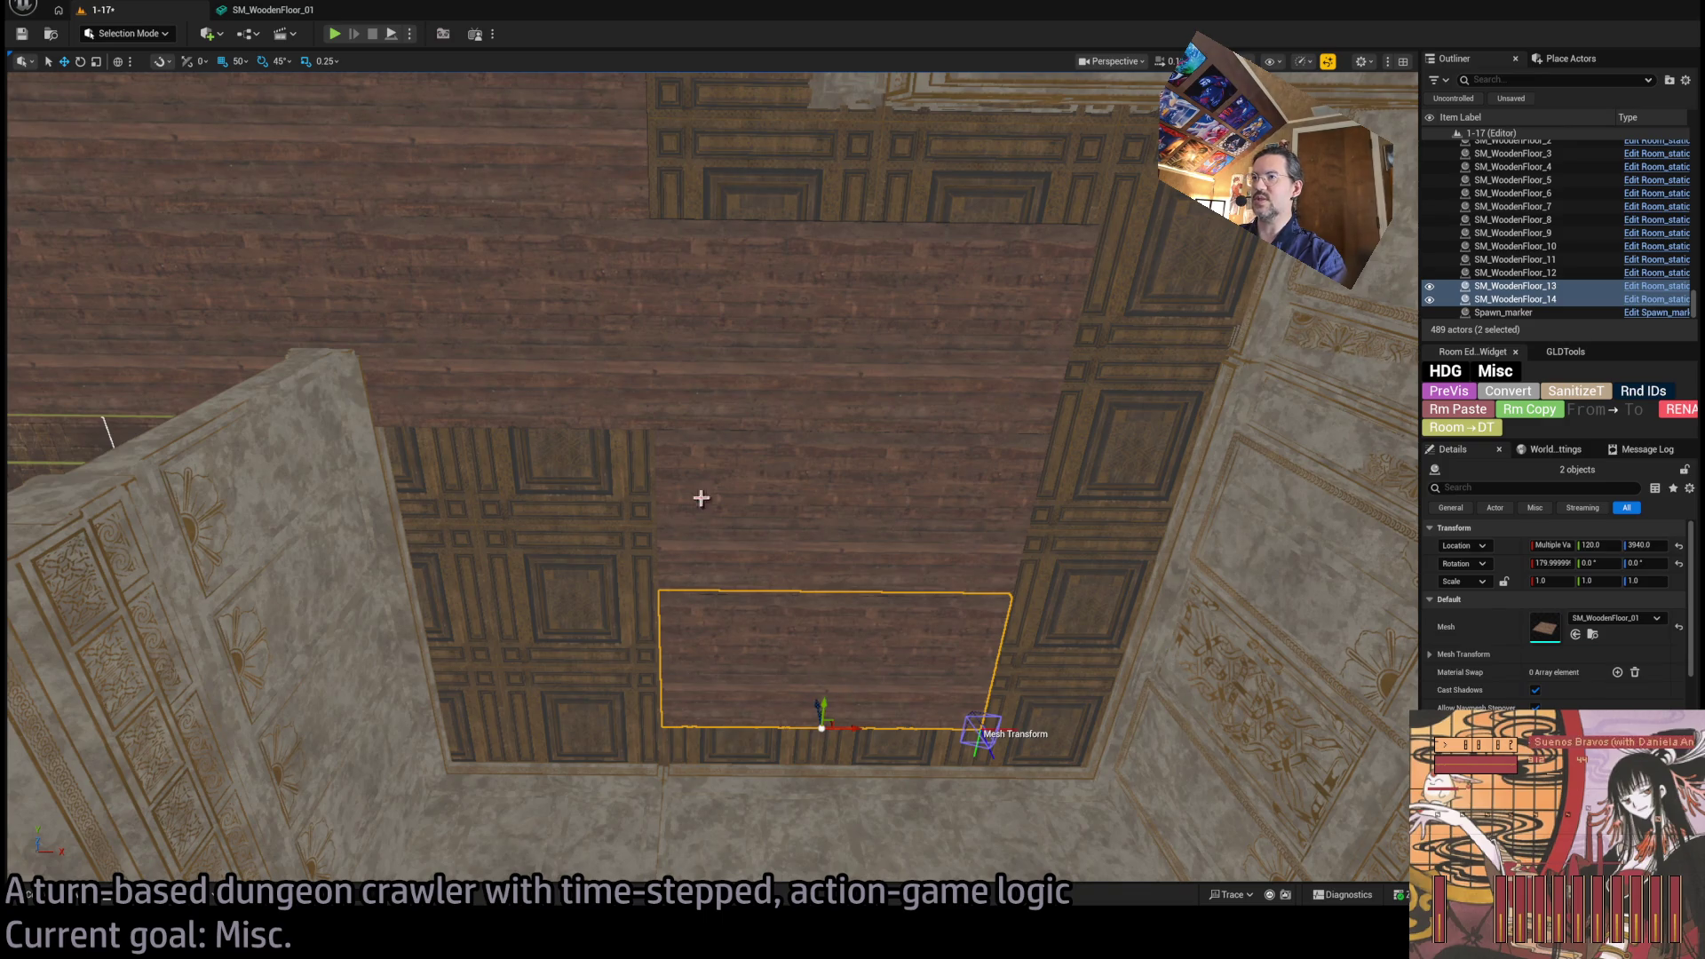
left_click_drag(688, 492, 713, 675, "ctrl+alt")
left_click_drag(851, 721, 760, 729, "alt")
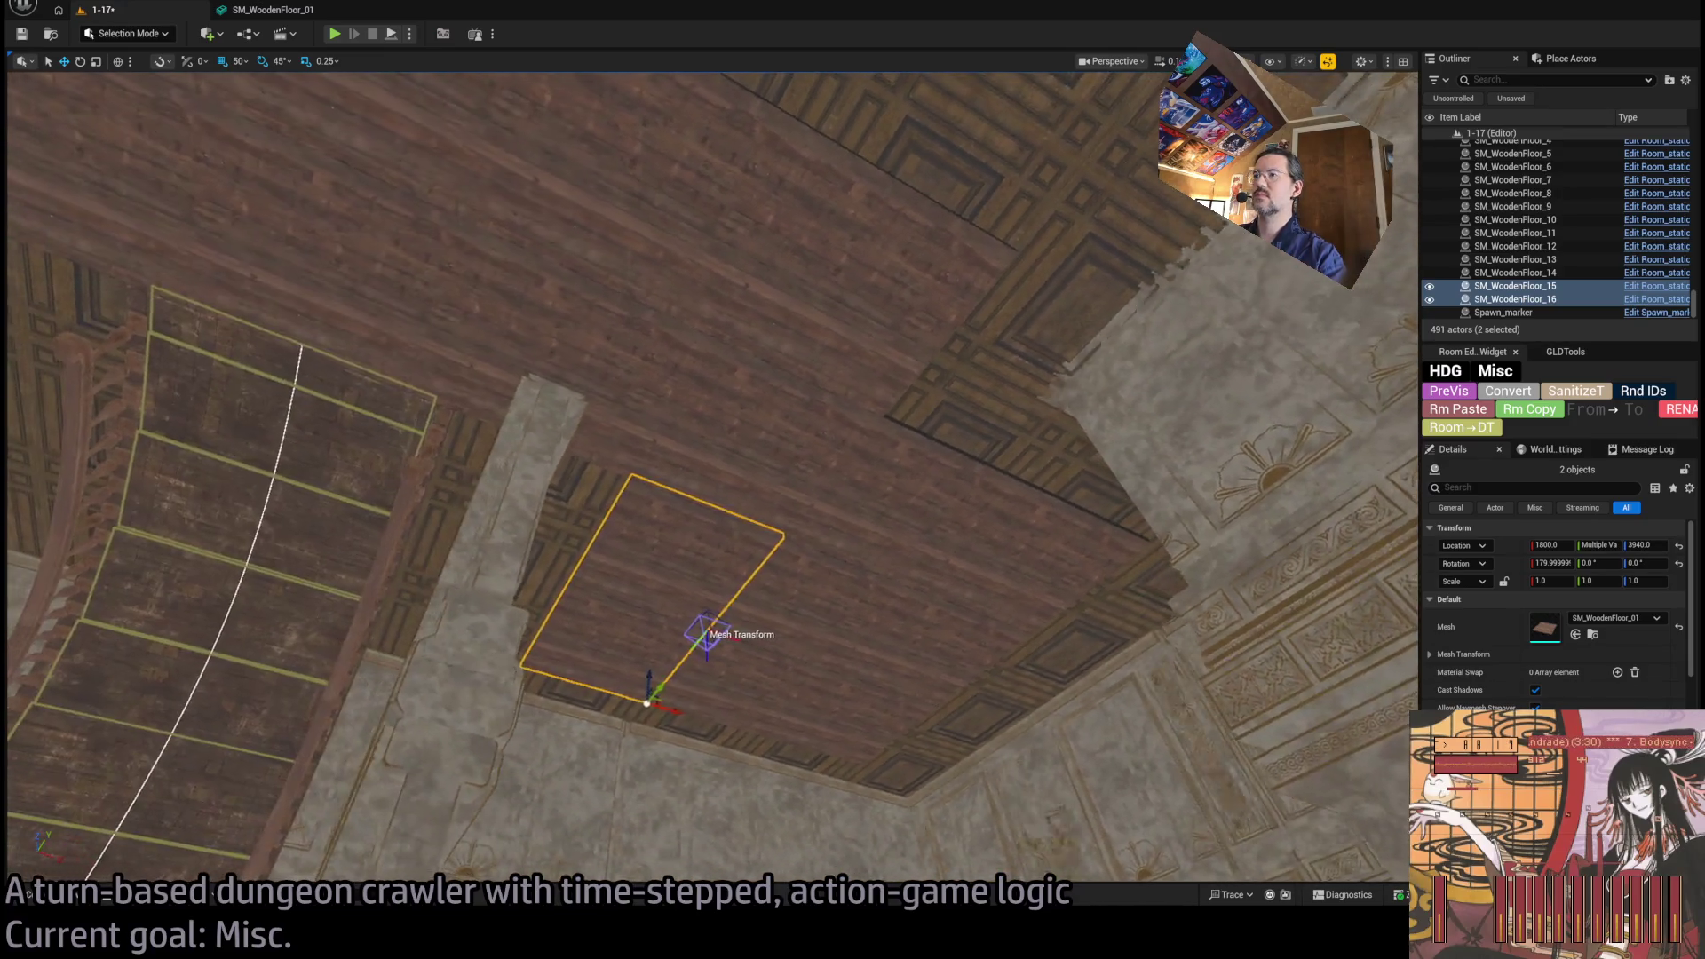
key("ctrl+space")
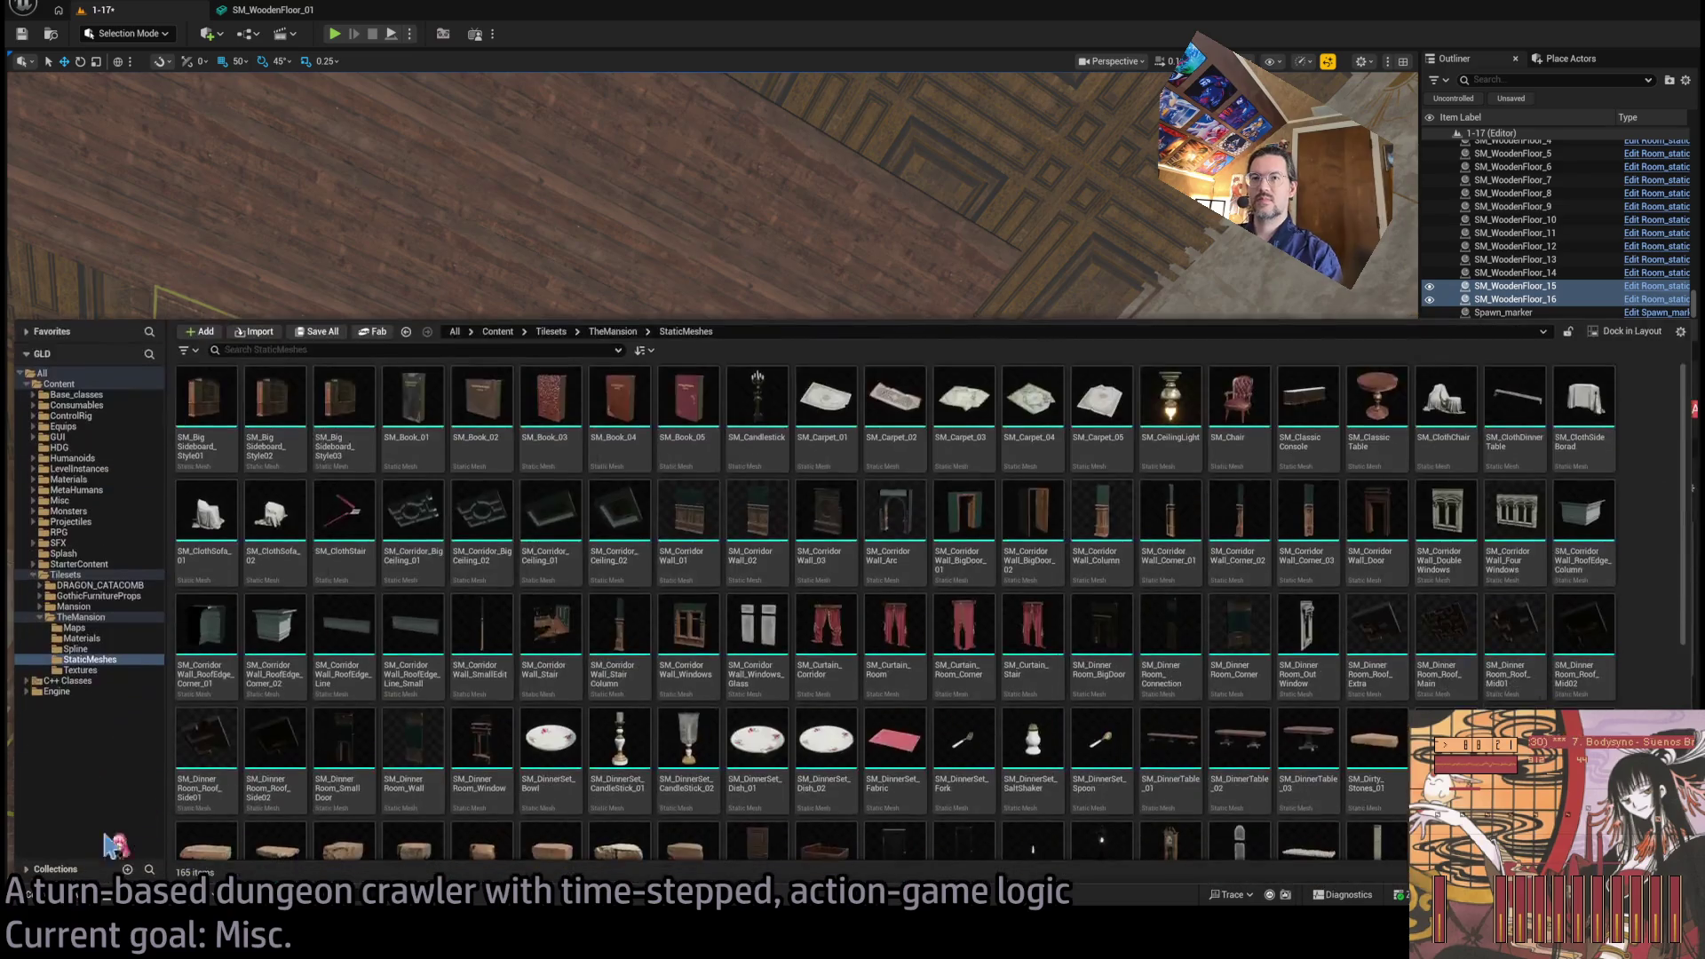
Duplicate ceiling piece SM_WoodenFloor_8 and change the copy's mesh to SM_CorridorWall_01.
left_click(911, 240)
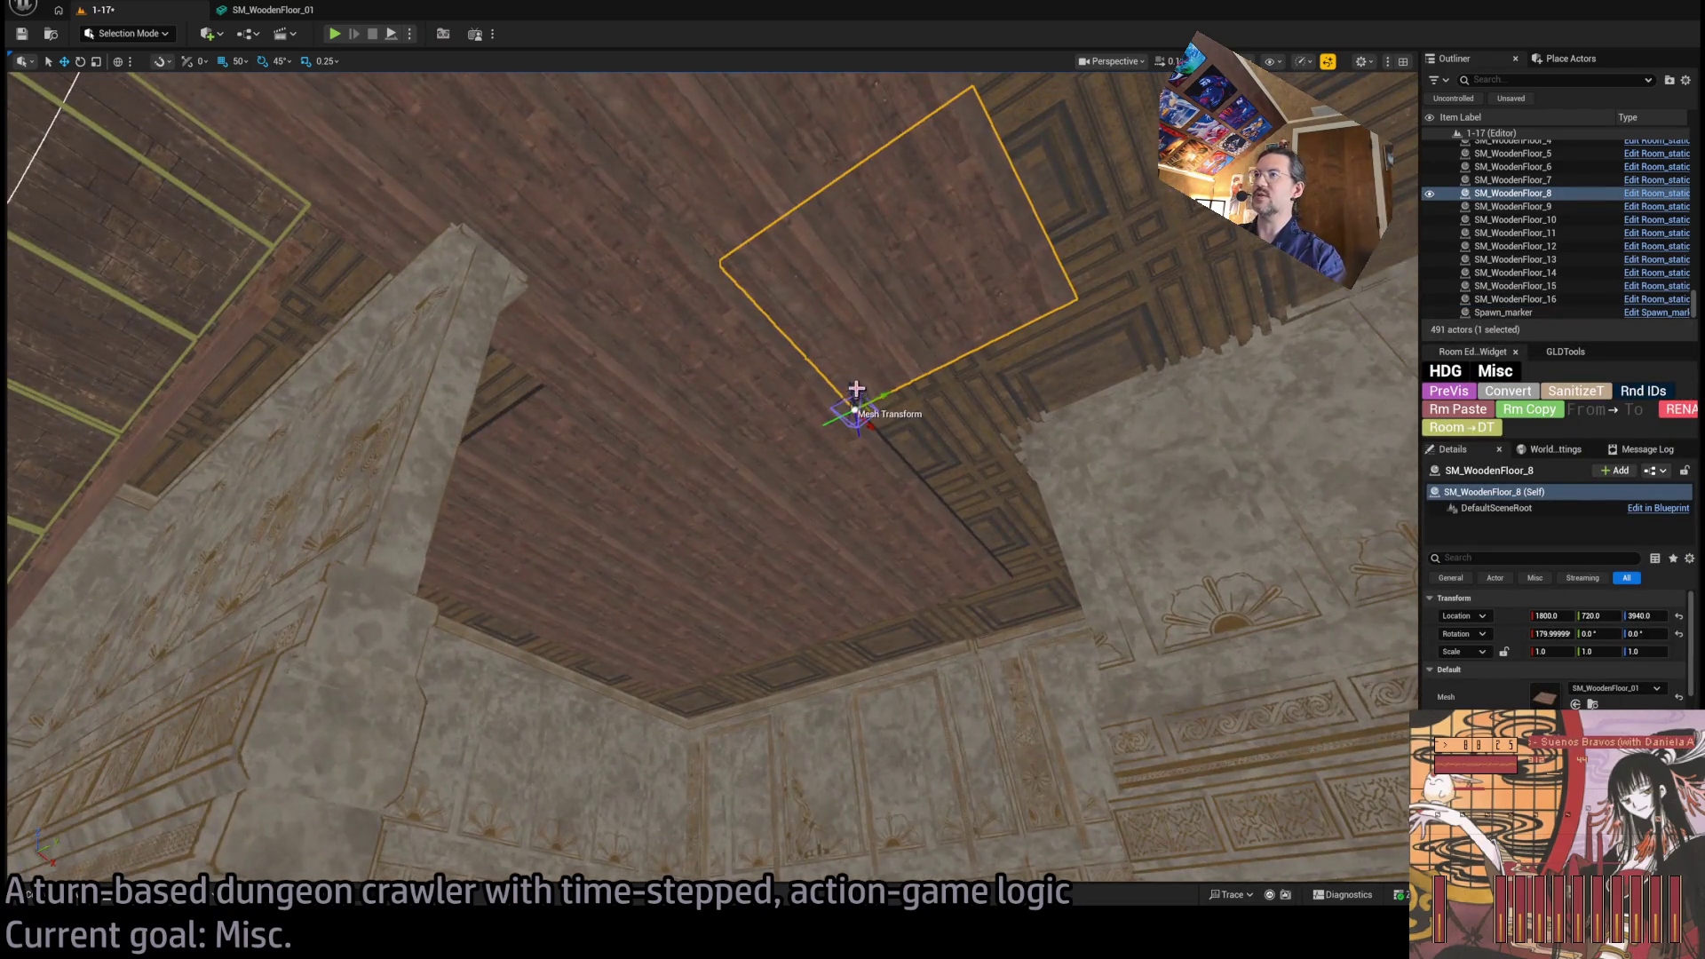
left_click_drag(855, 391, 856, 407)
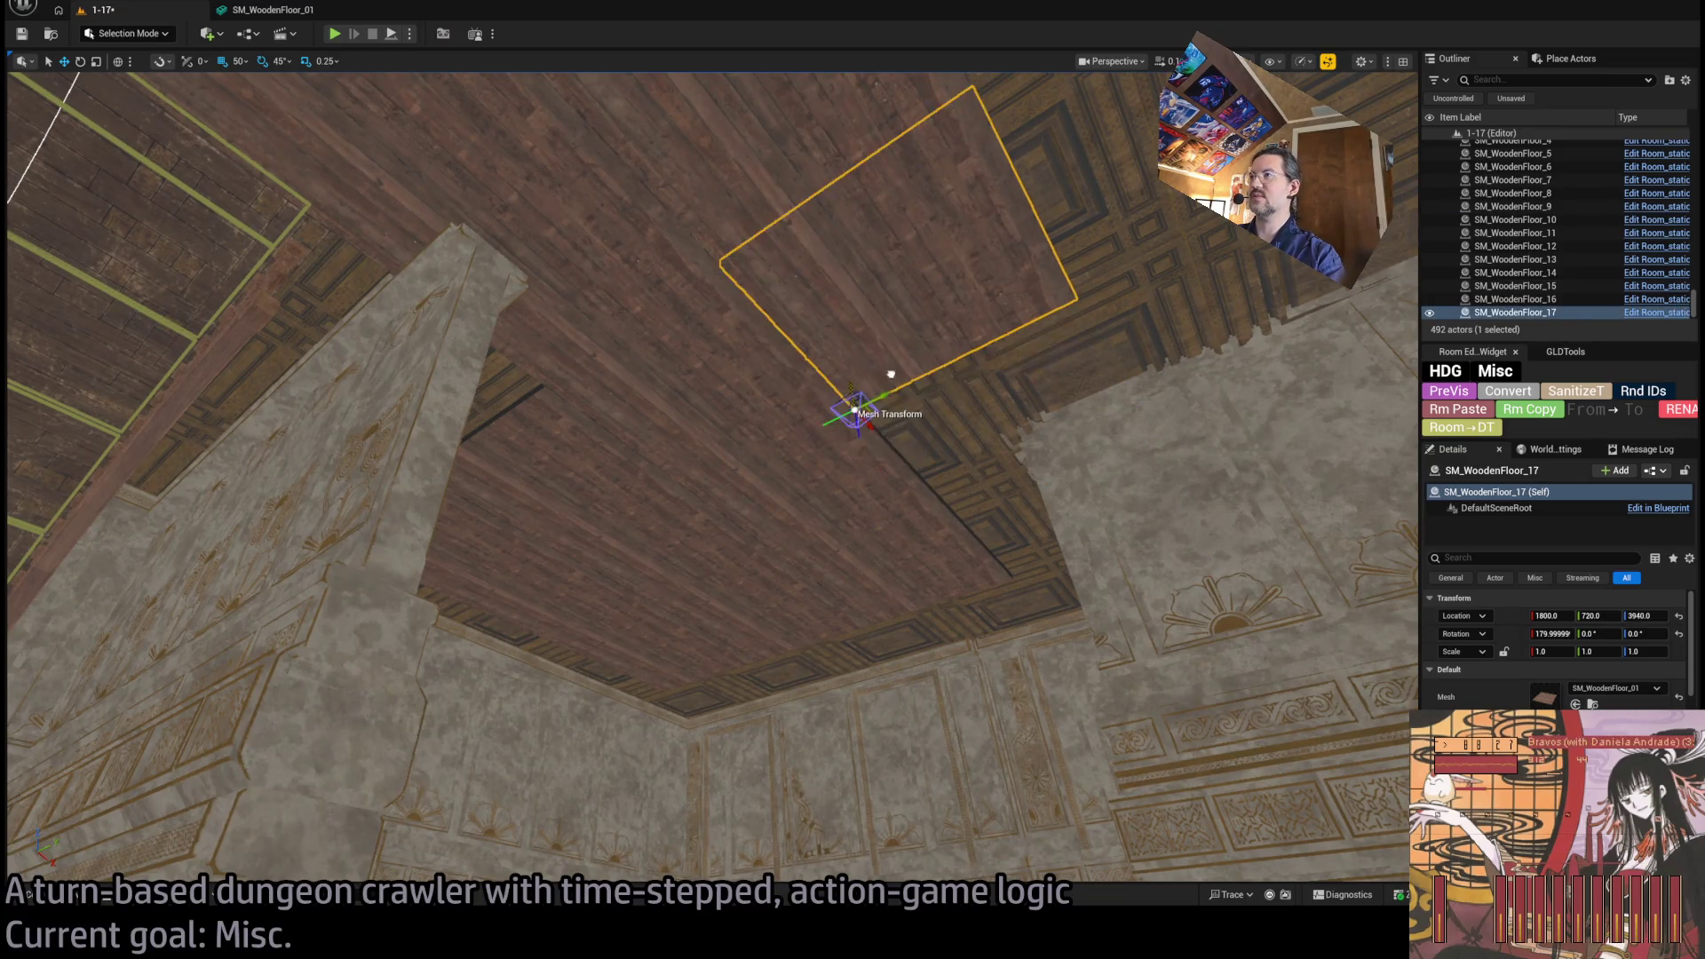
scroll(894, 411, "down", 3)
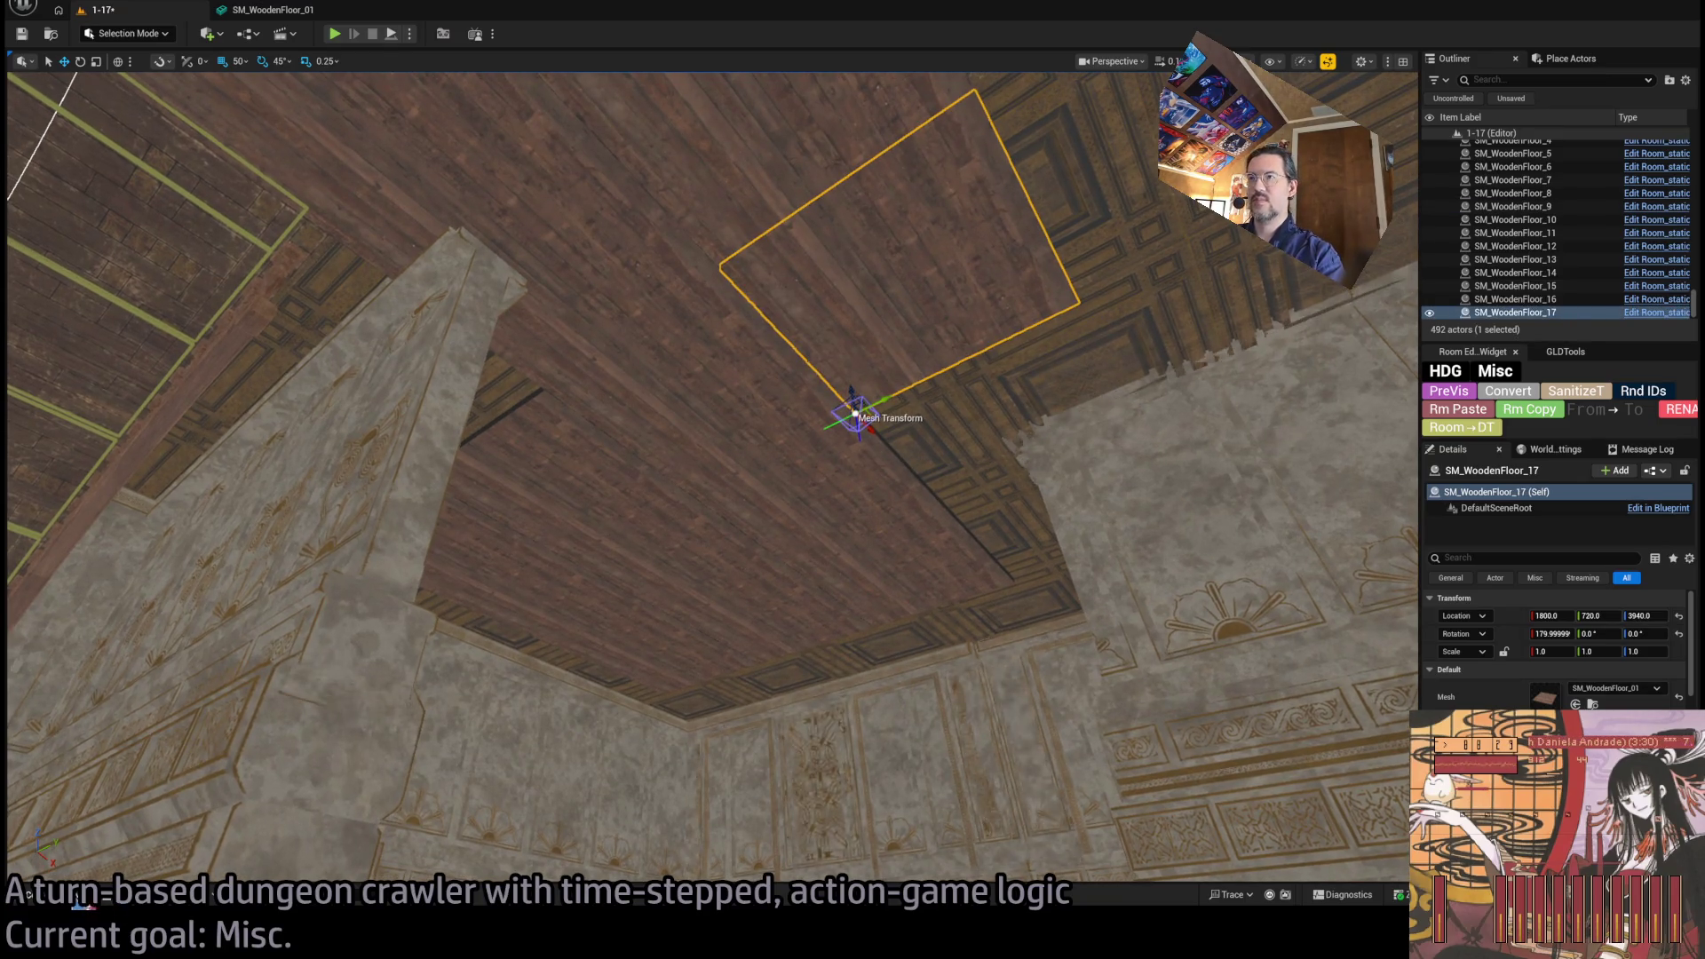
key("ctrl+space")
left_click(708, 537)
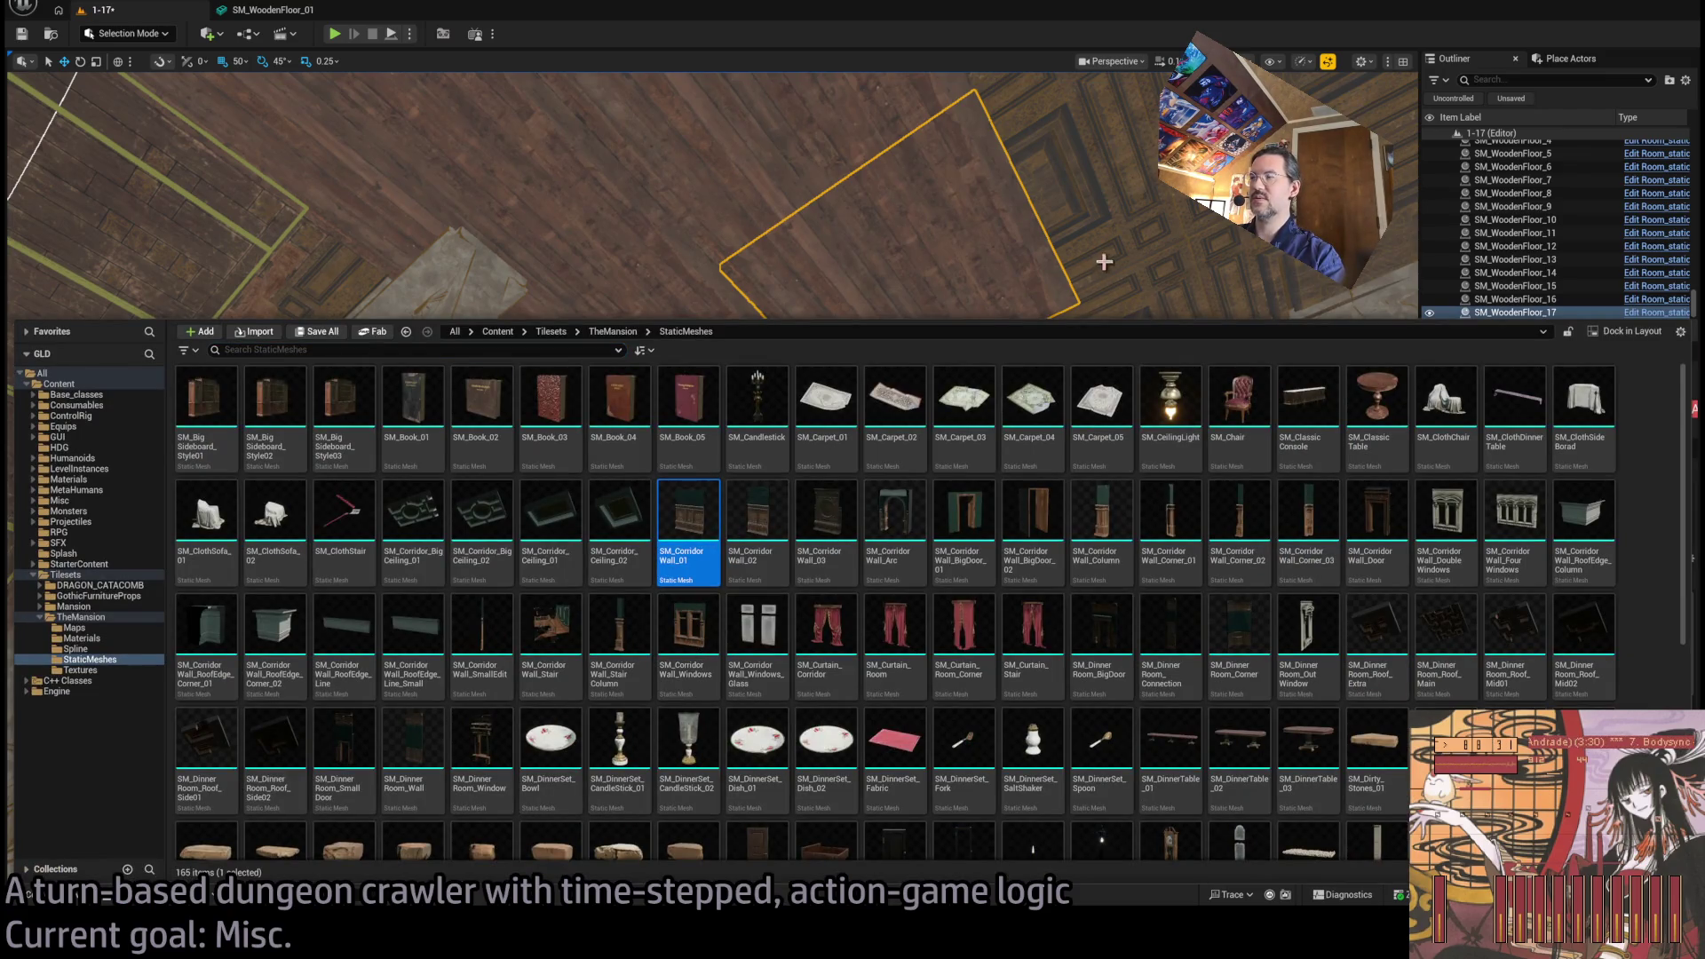
key("ctrl+space")
left_click(1575, 703)
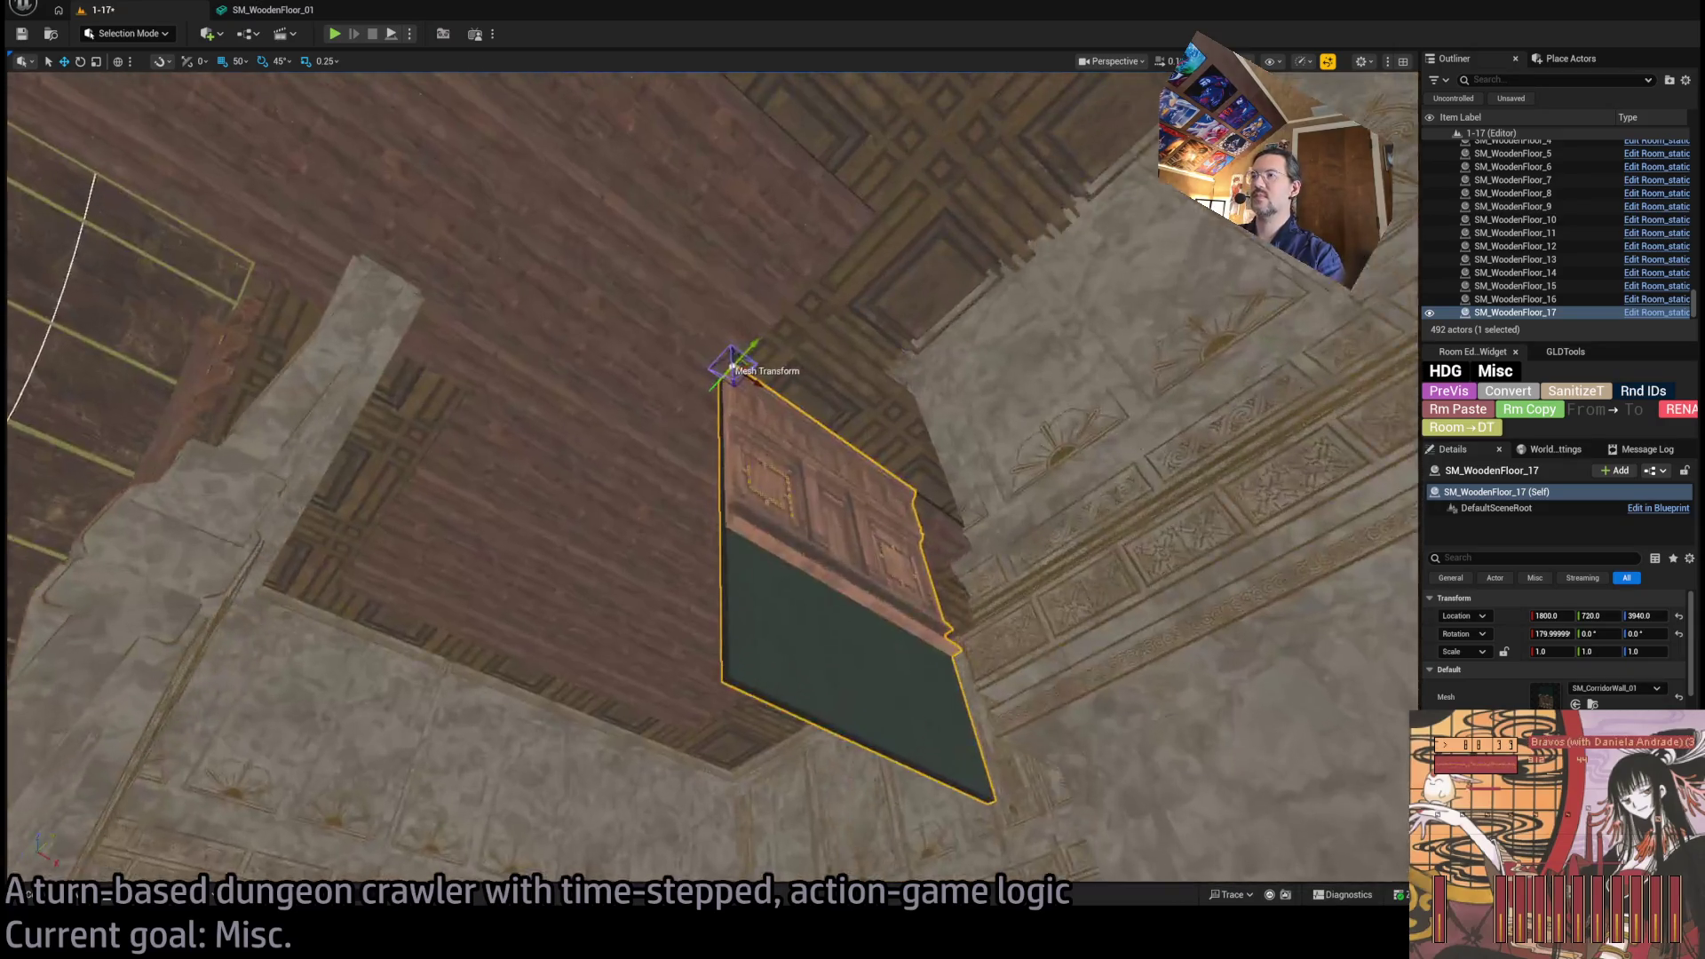
Rotate the new wall panel 180° to face inward and reselect it as SM_WoodenFloor_17.
key("e")
mouse_move(755, 345)
left_mouse_down()
mouse_move(979, 507)
mouse_move(915, 487)
mouse_move(964, 496)
mouse_move(897, 528)
left_mouse_up()
key("w")
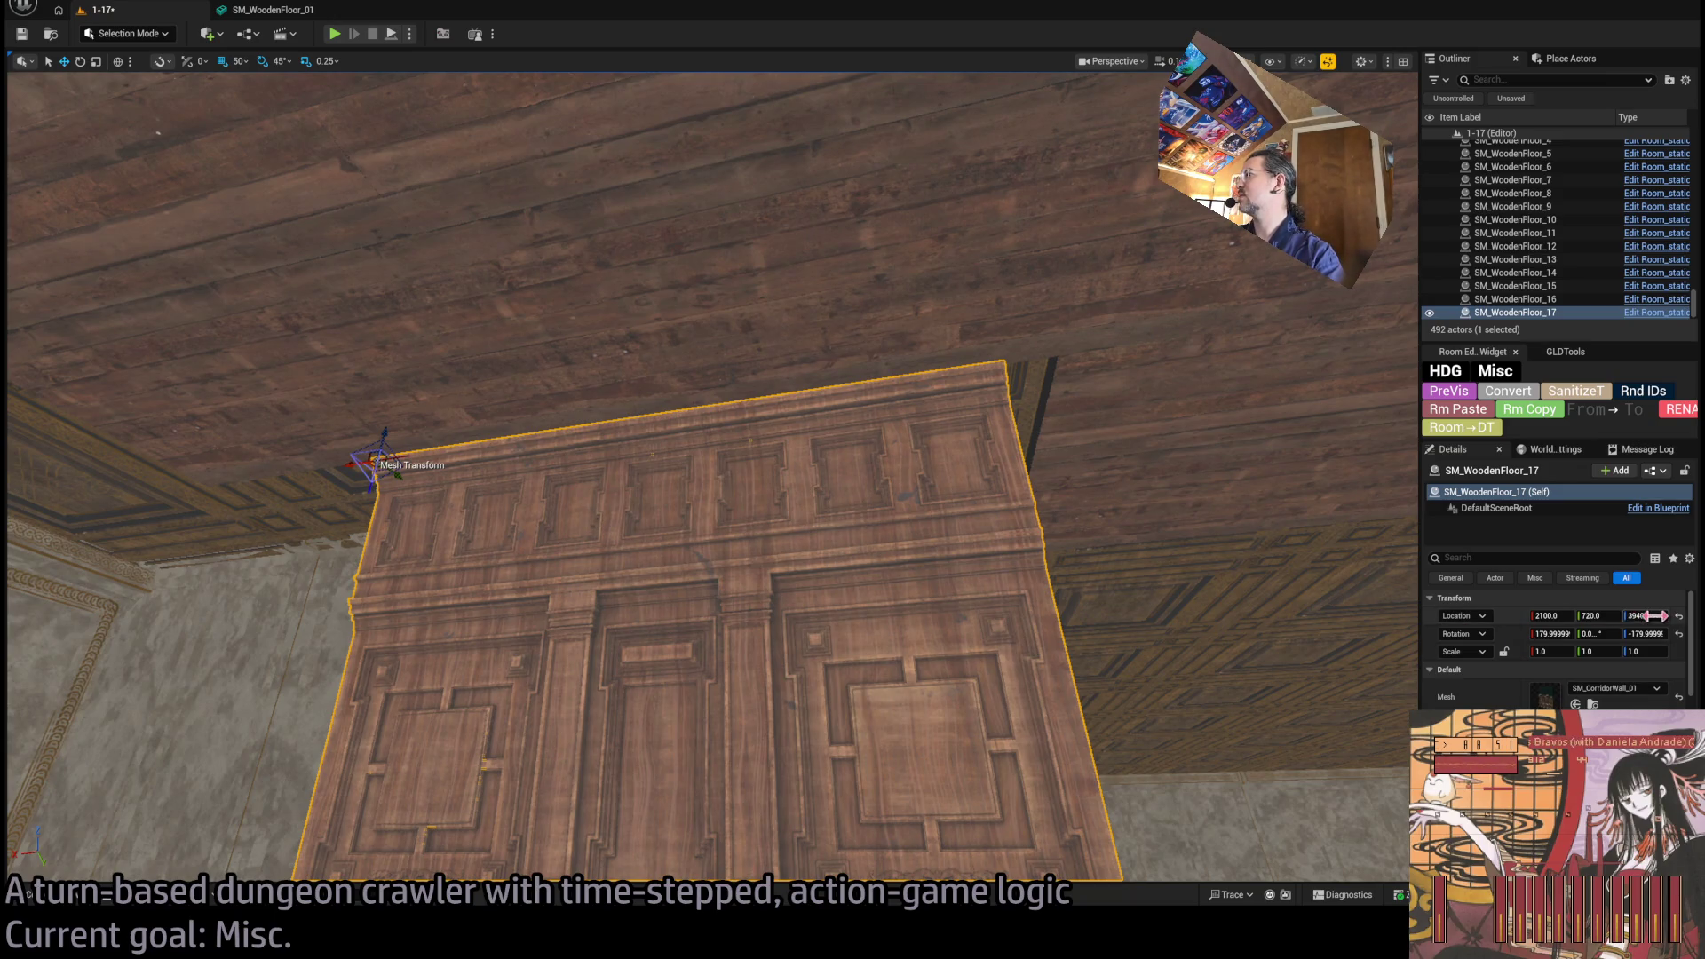
left_click(887, 307)
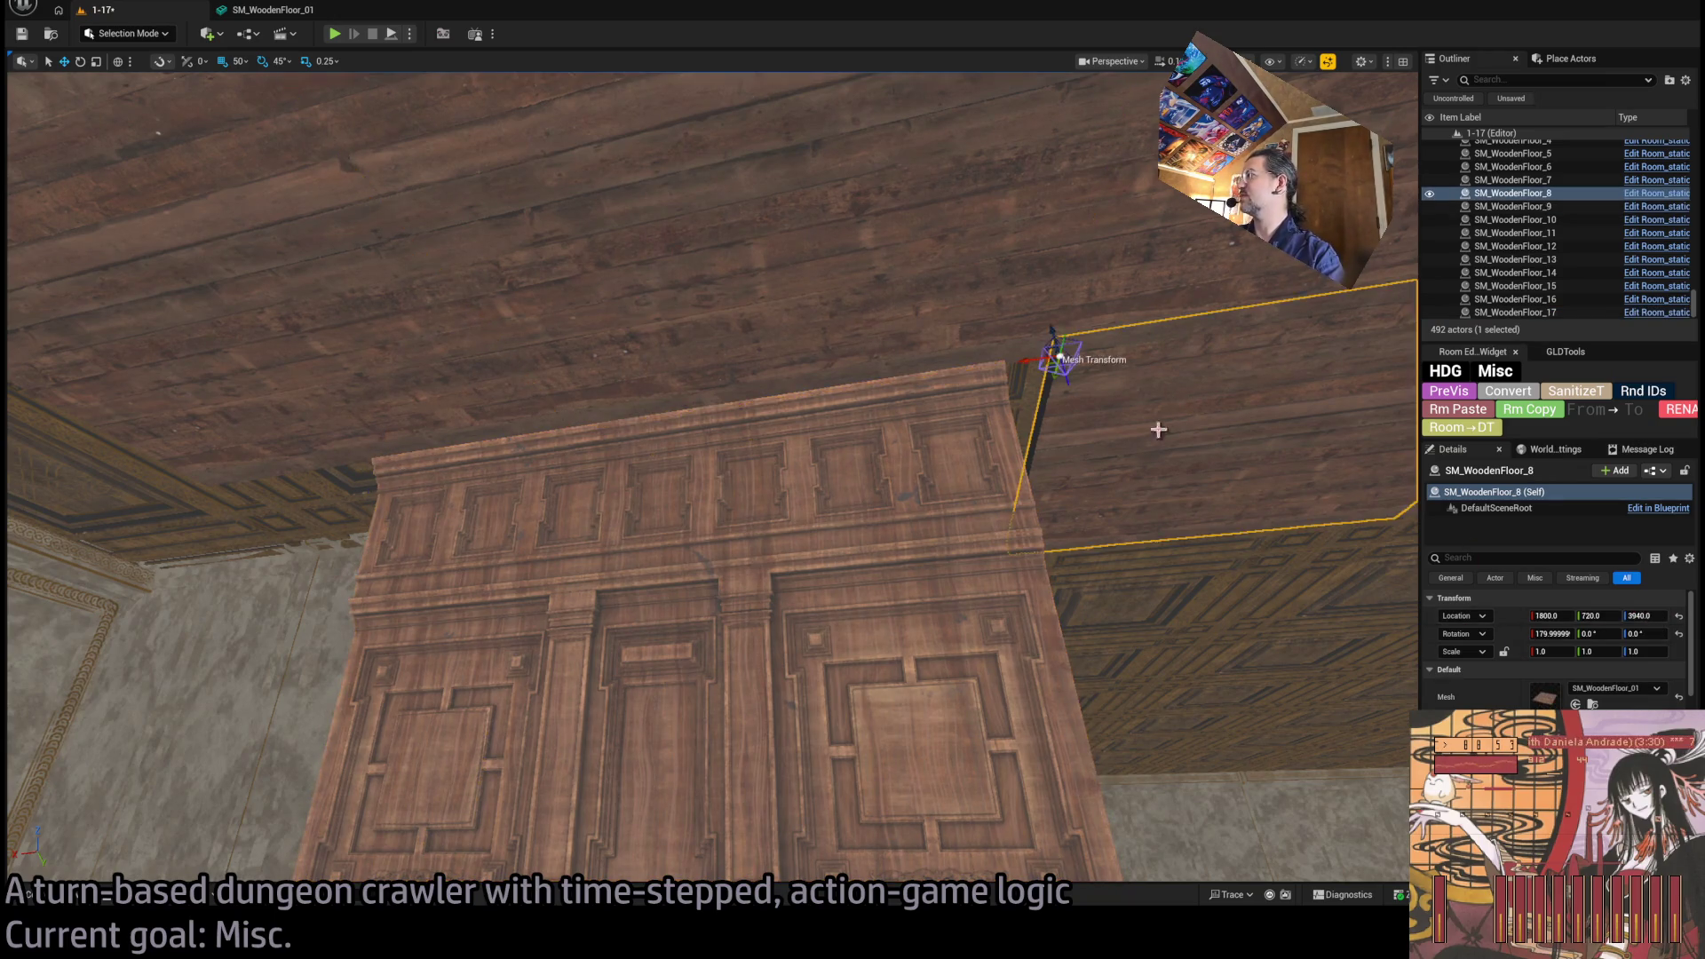
left_click(864, 269)
left_click(792, 581)
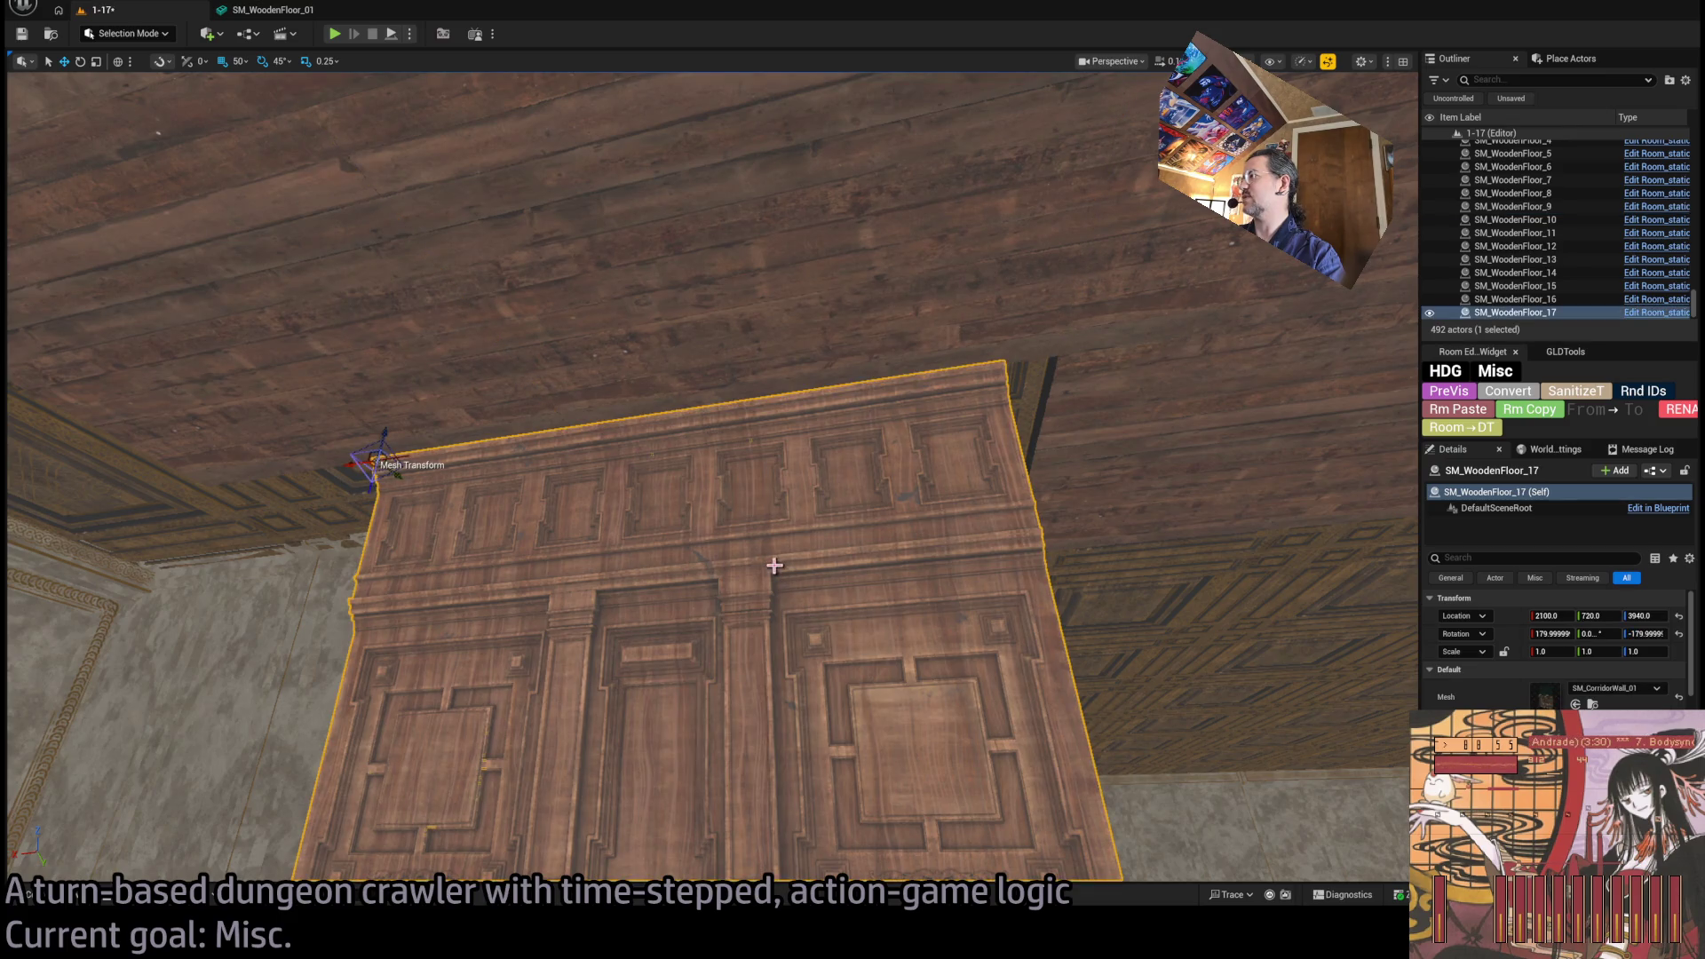
mouse_move(359, 464)
left_mouse_down()
mouse_move(190, 487)
mouse_move(472, 461)
mouse_move(200, 502)
left_mouse_up()
key("Up")
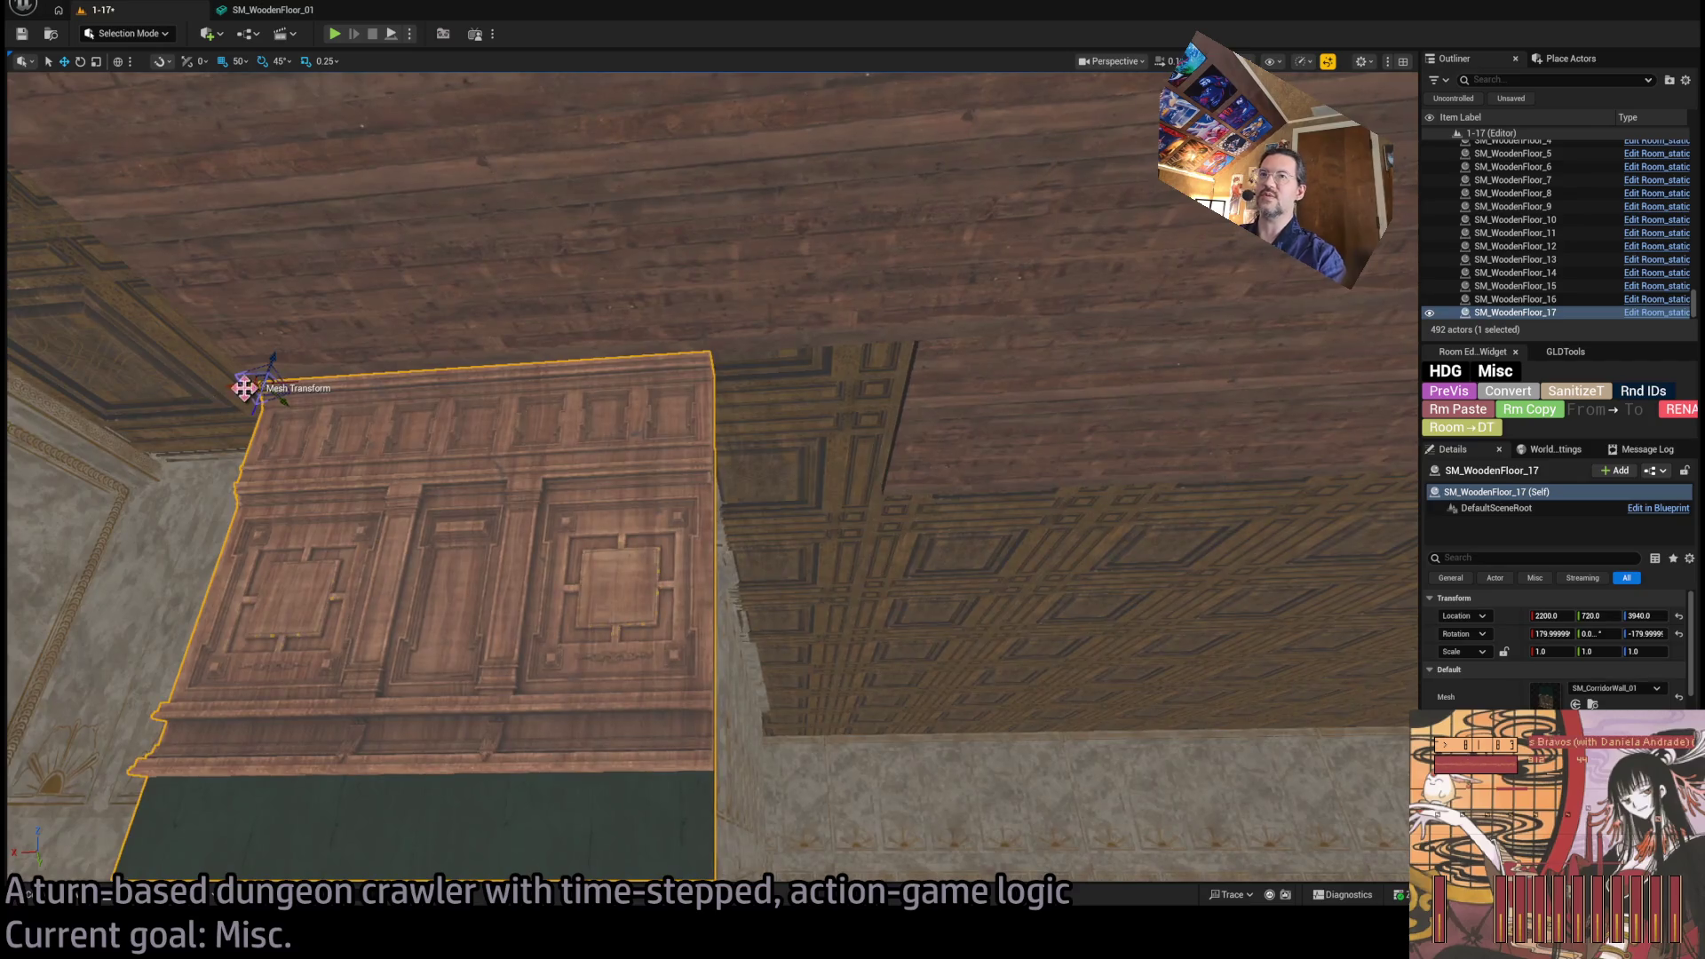
Duplicate the wall panel beside the first and pick the SM_CorridorWall_Column asset.
mouse_move(204, 435)
left_mouse_down()
mouse_move(777, 435)
mouse_move(680, 435)
left_mouse_up()
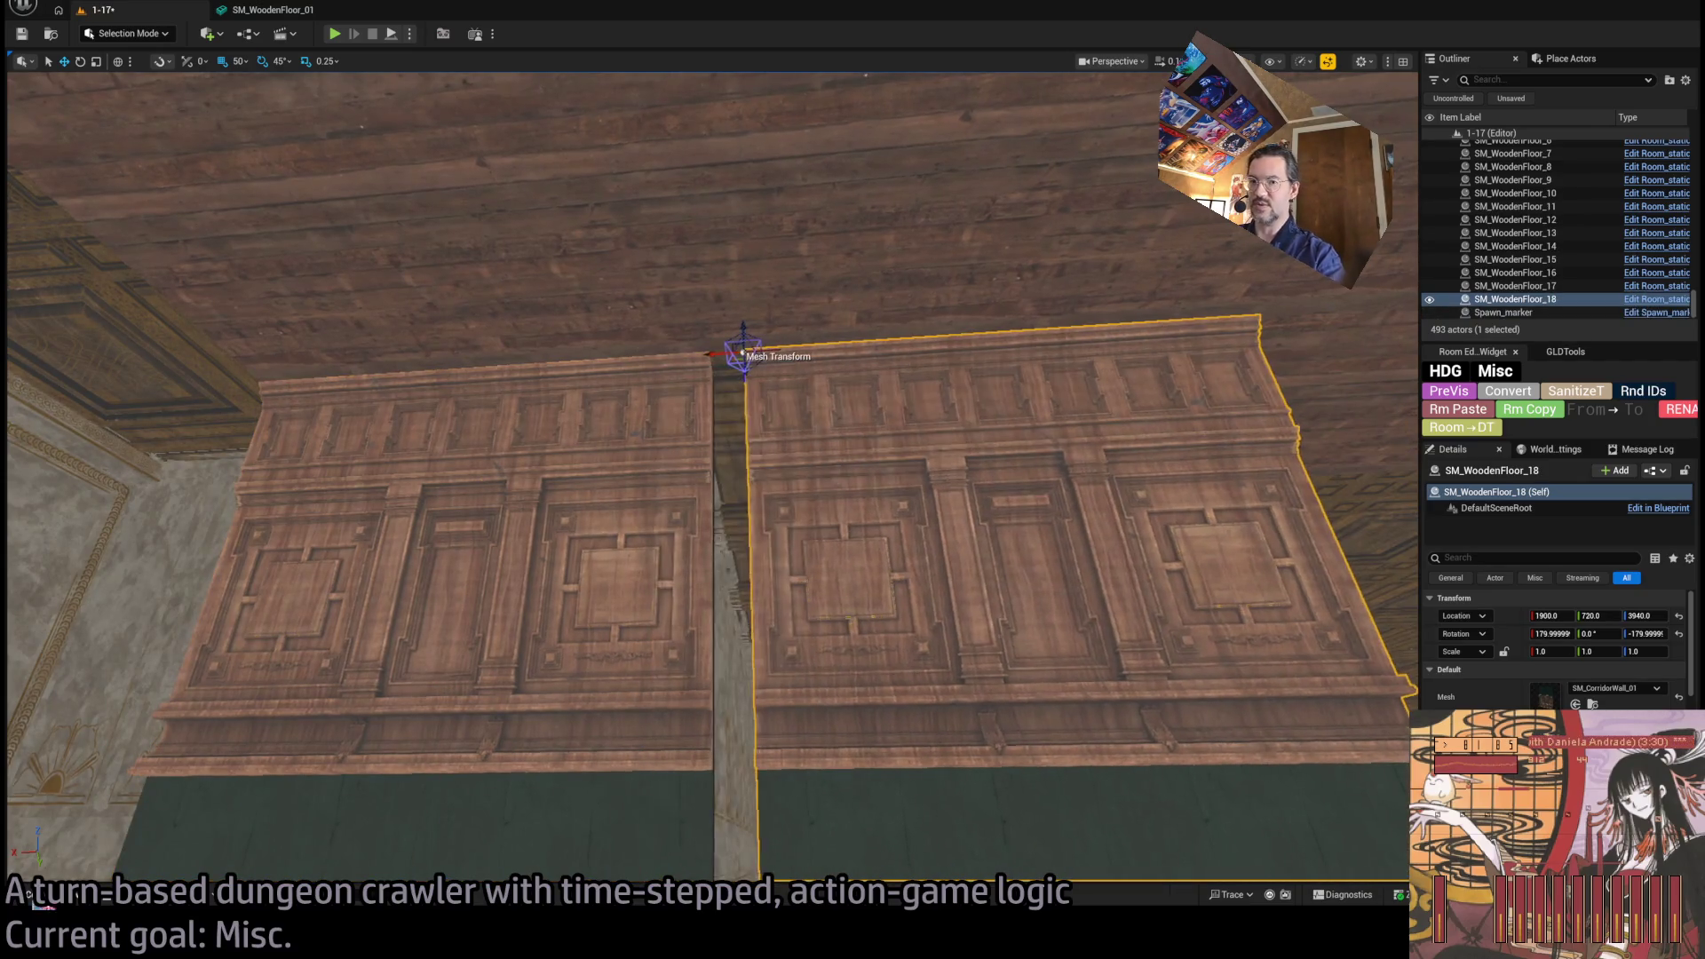
key("ctrl+space")
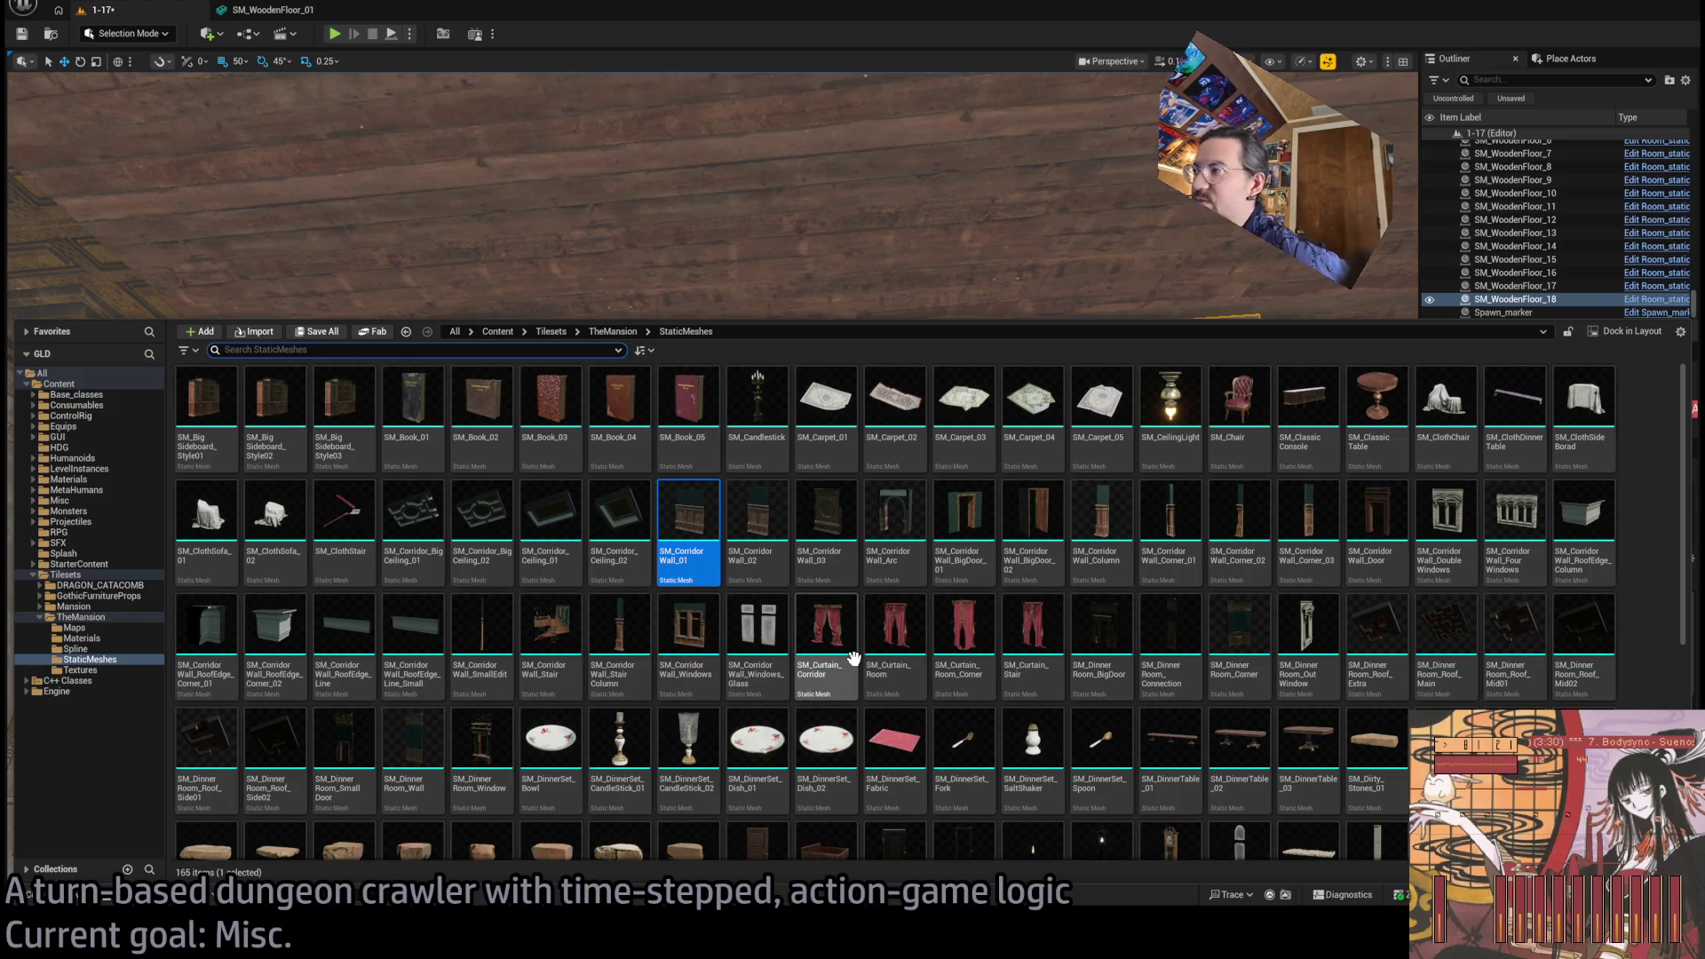
left_click(1102, 514)
Assign SM_CorridorWall_Column to the second panel and rotate it 180° to face the room.
key("ctrl+space")
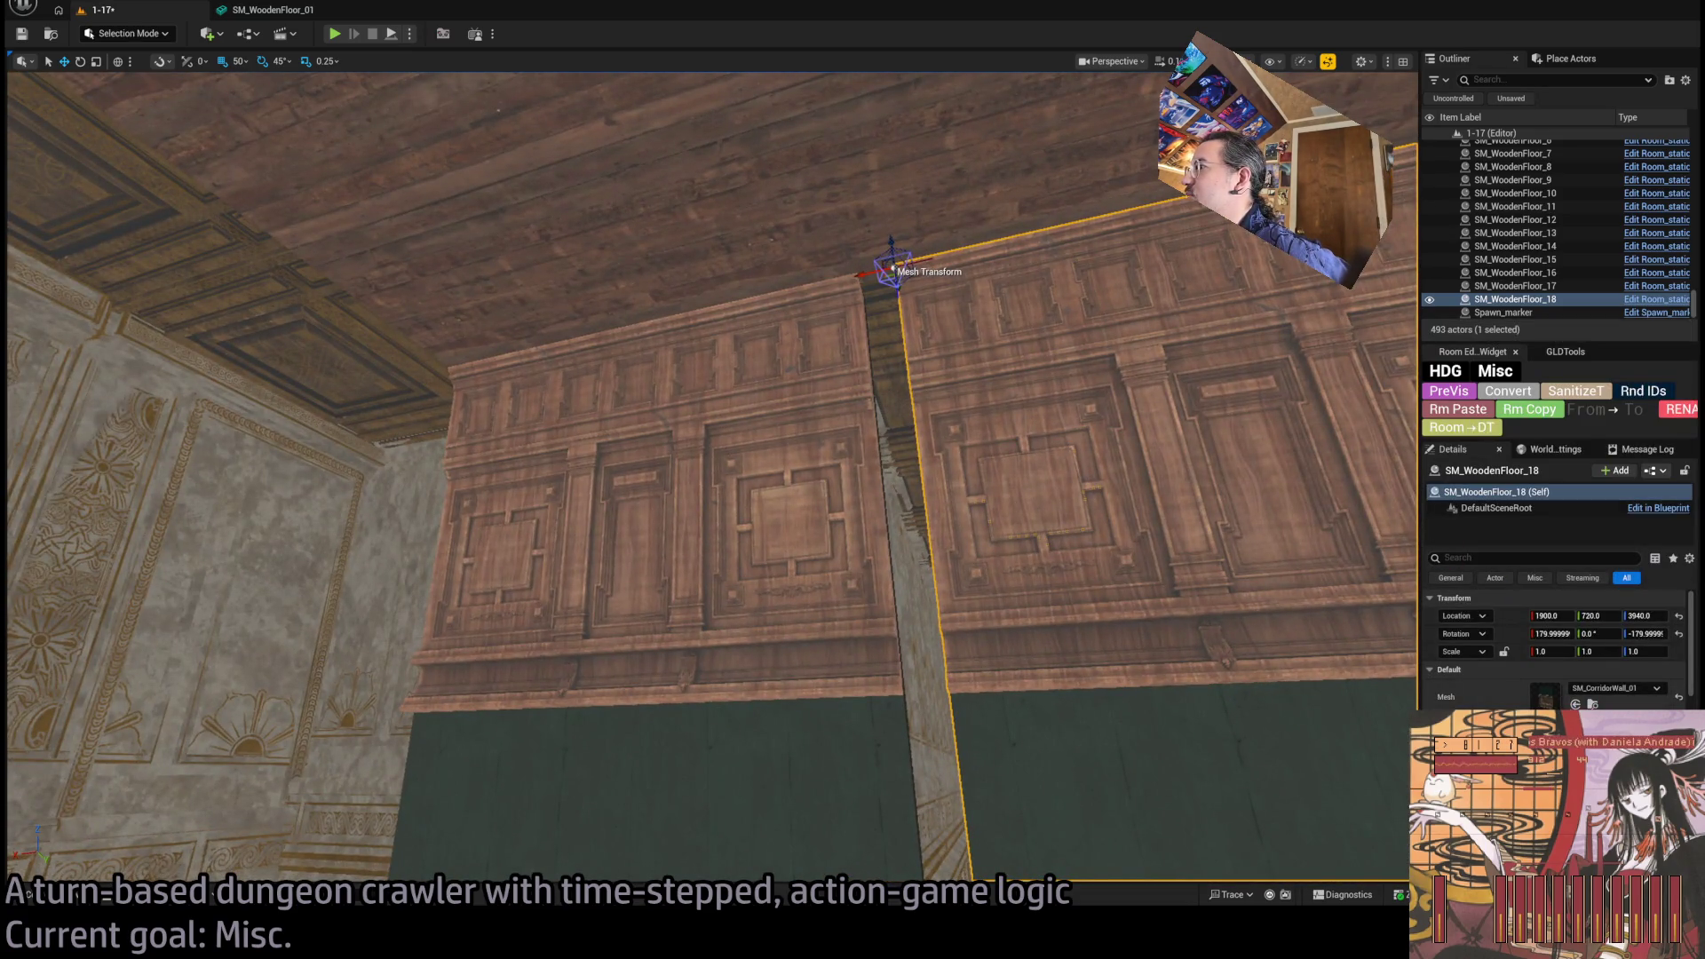
left_click(1575, 703)
scroll(1008, 528, "down", 5)
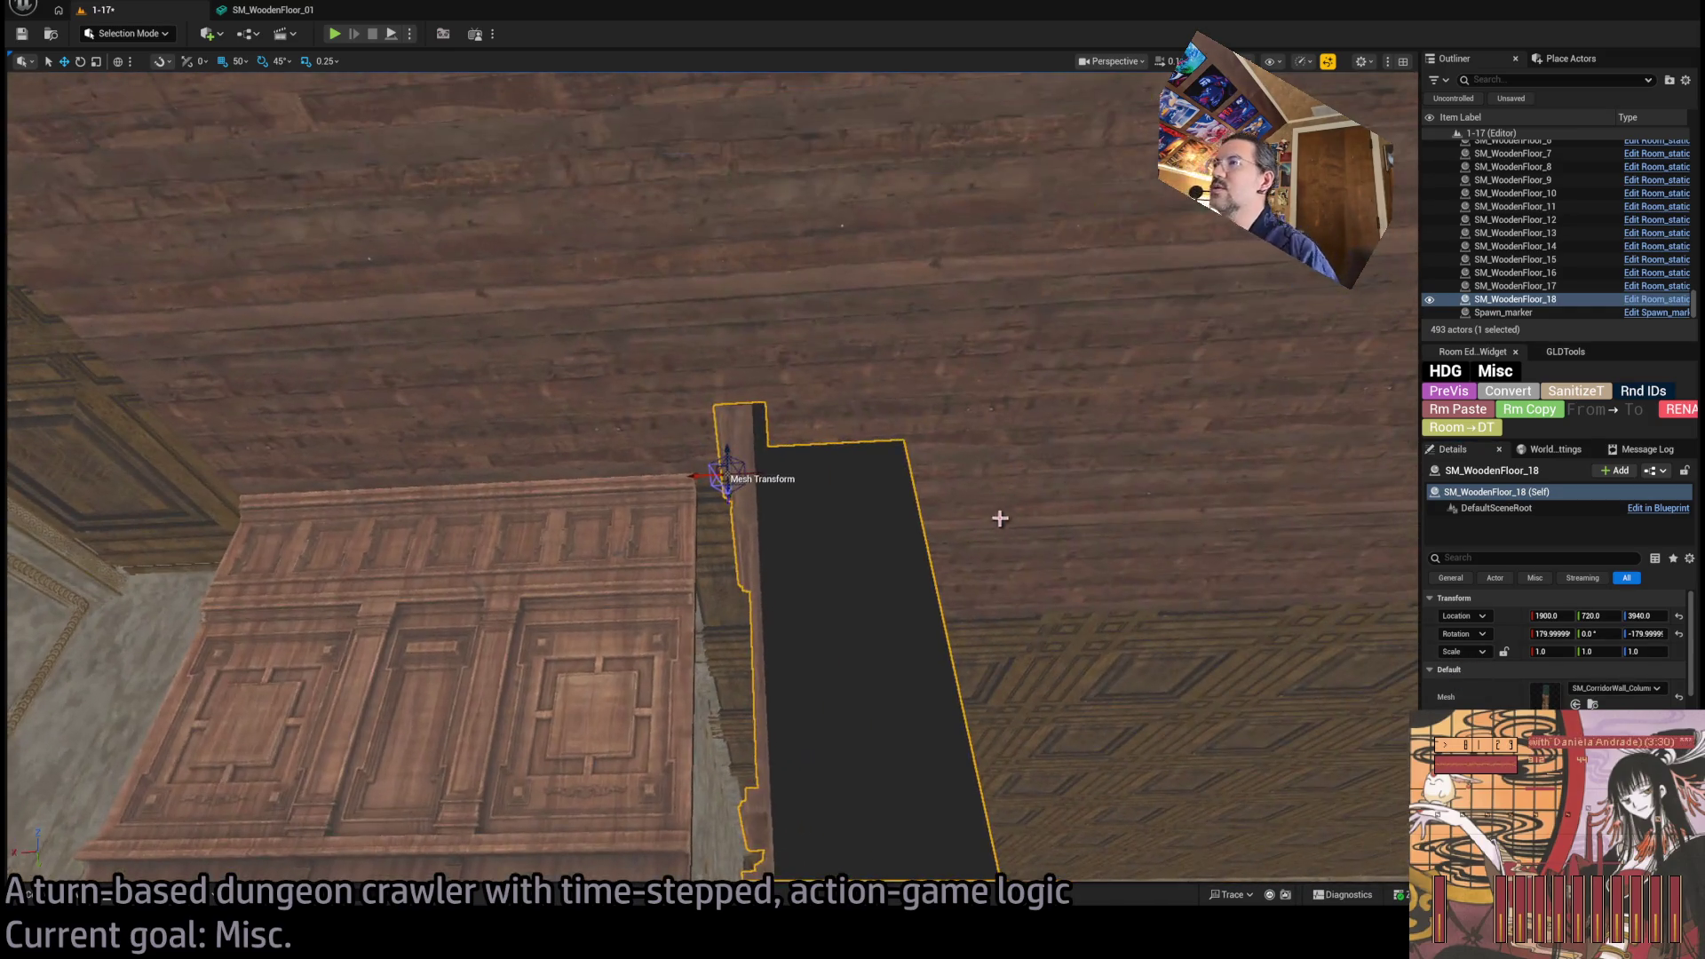
key("e")
mouse_move(764, 457)
left_mouse_down()
mouse_move(746, 480)
mouse_move(897, 464)
mouse_move(933, 487)
mouse_move(986, 417)
mouse_move(1044, 382)
left_mouse_up()
key("w")
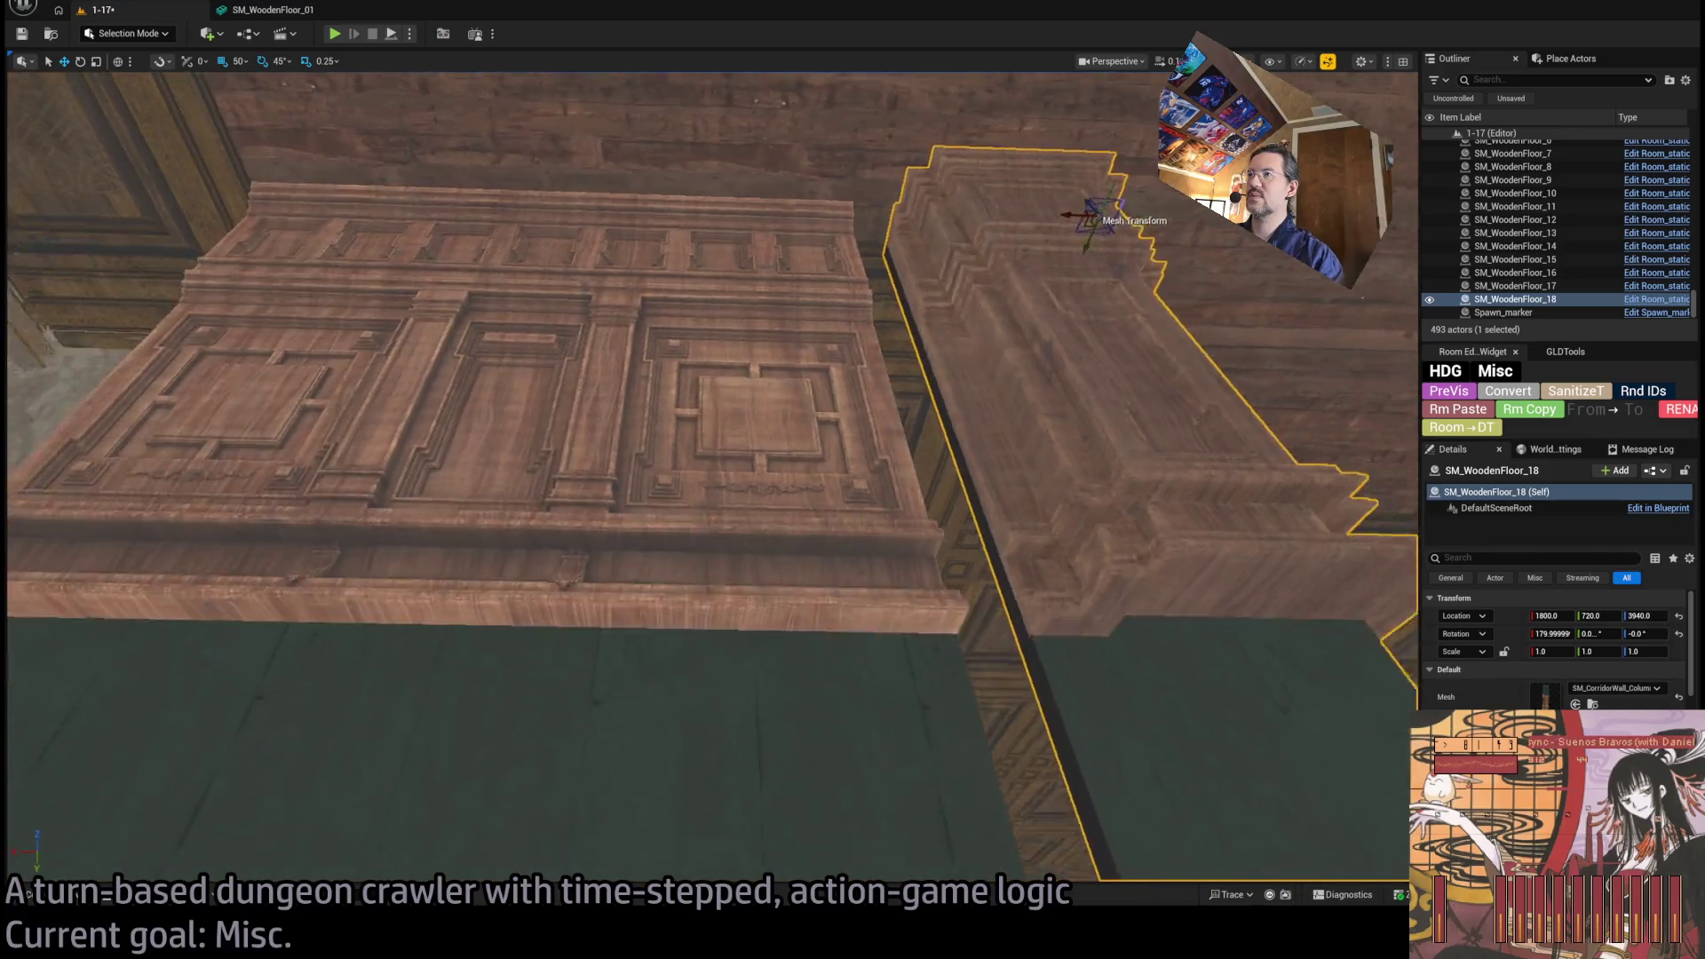
With 10-unit snapping, slide panel SM_WoodenFloor_17 along X to 2180.
scroll(711, 480, "down", 5)
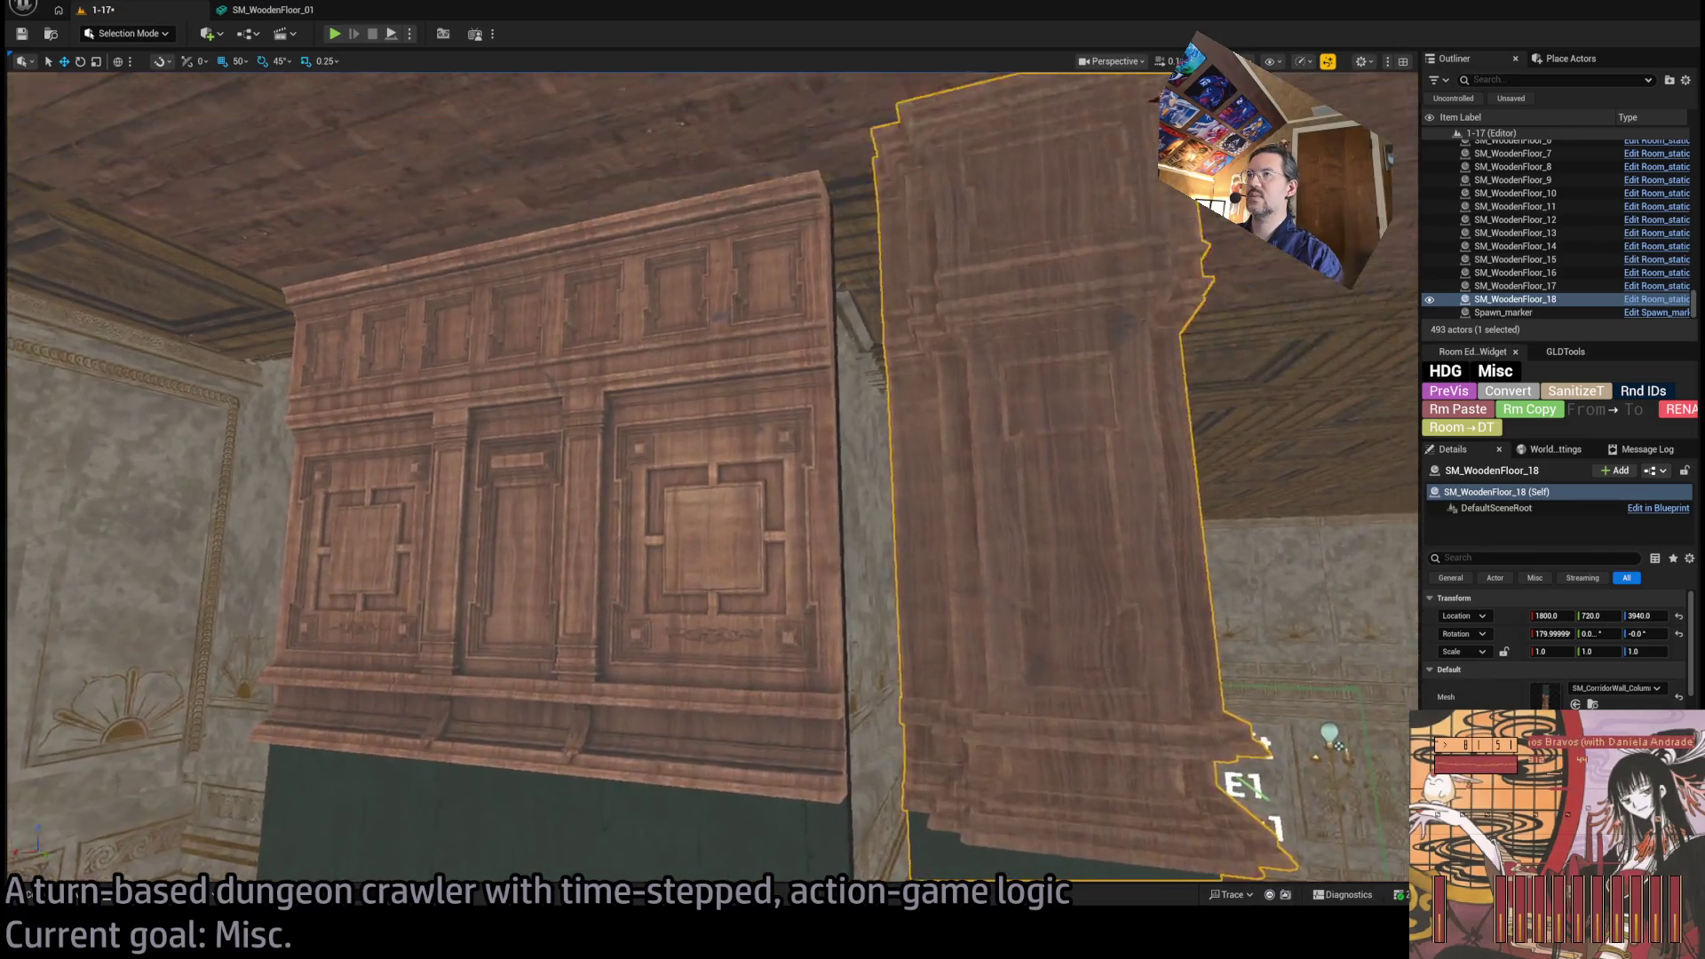
scroll(710, 480, "down", 5)
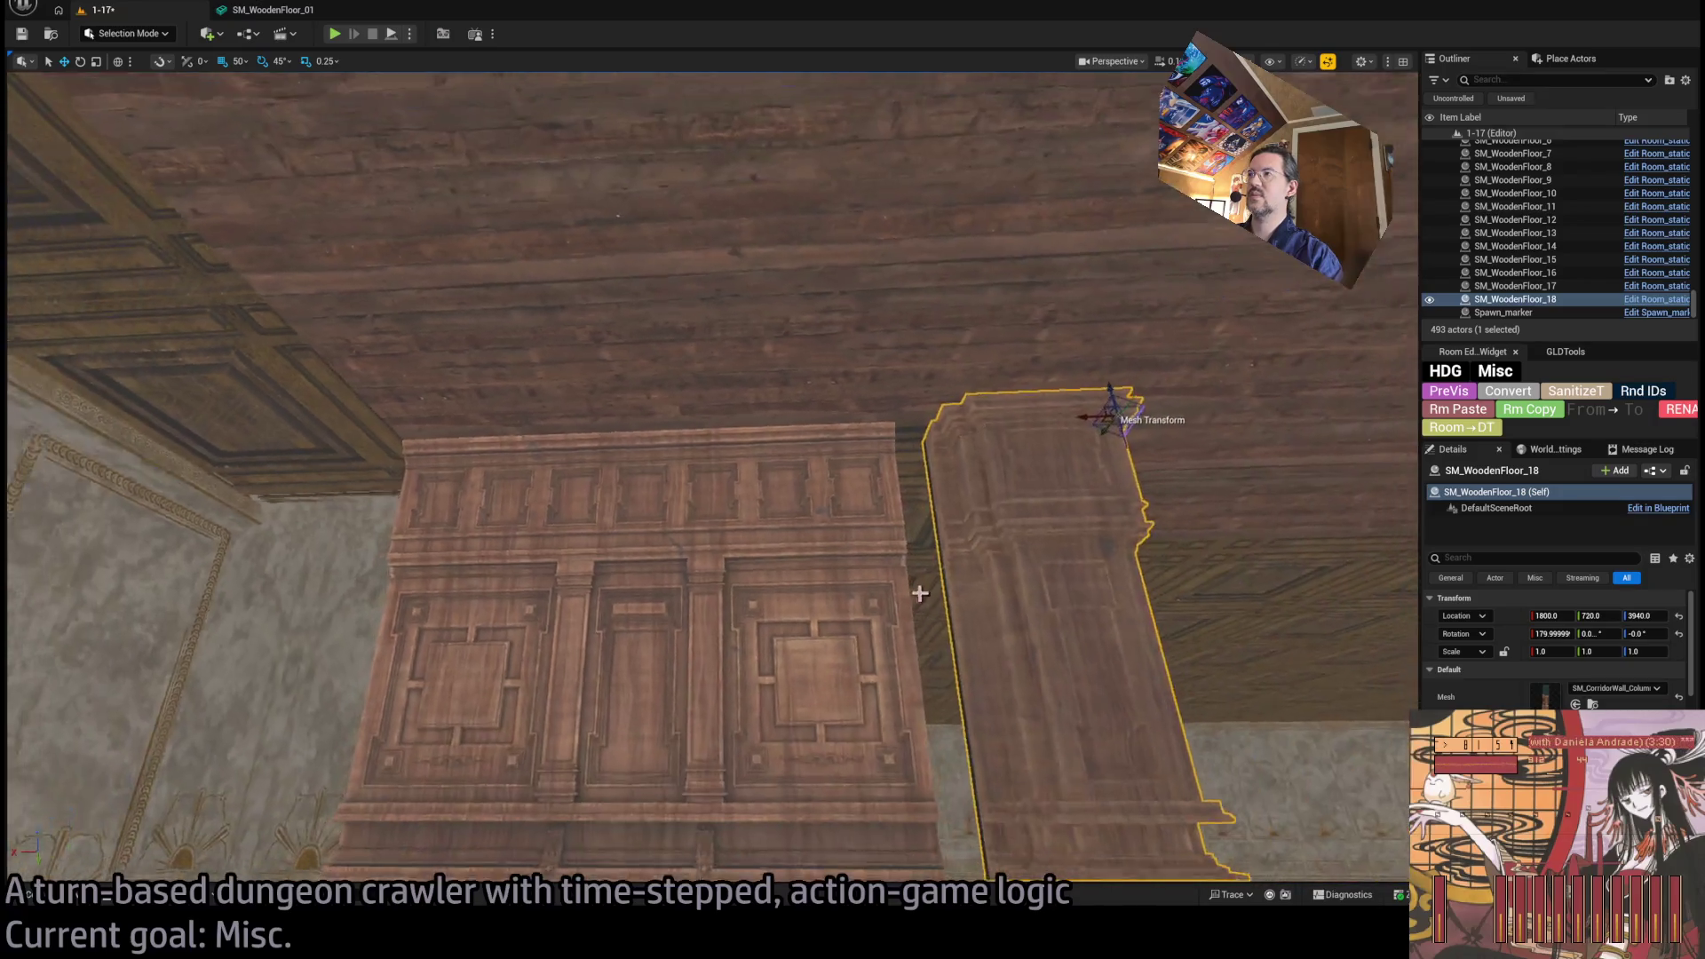
left_click(760, 666)
scroll(761, 666, "down", 3)
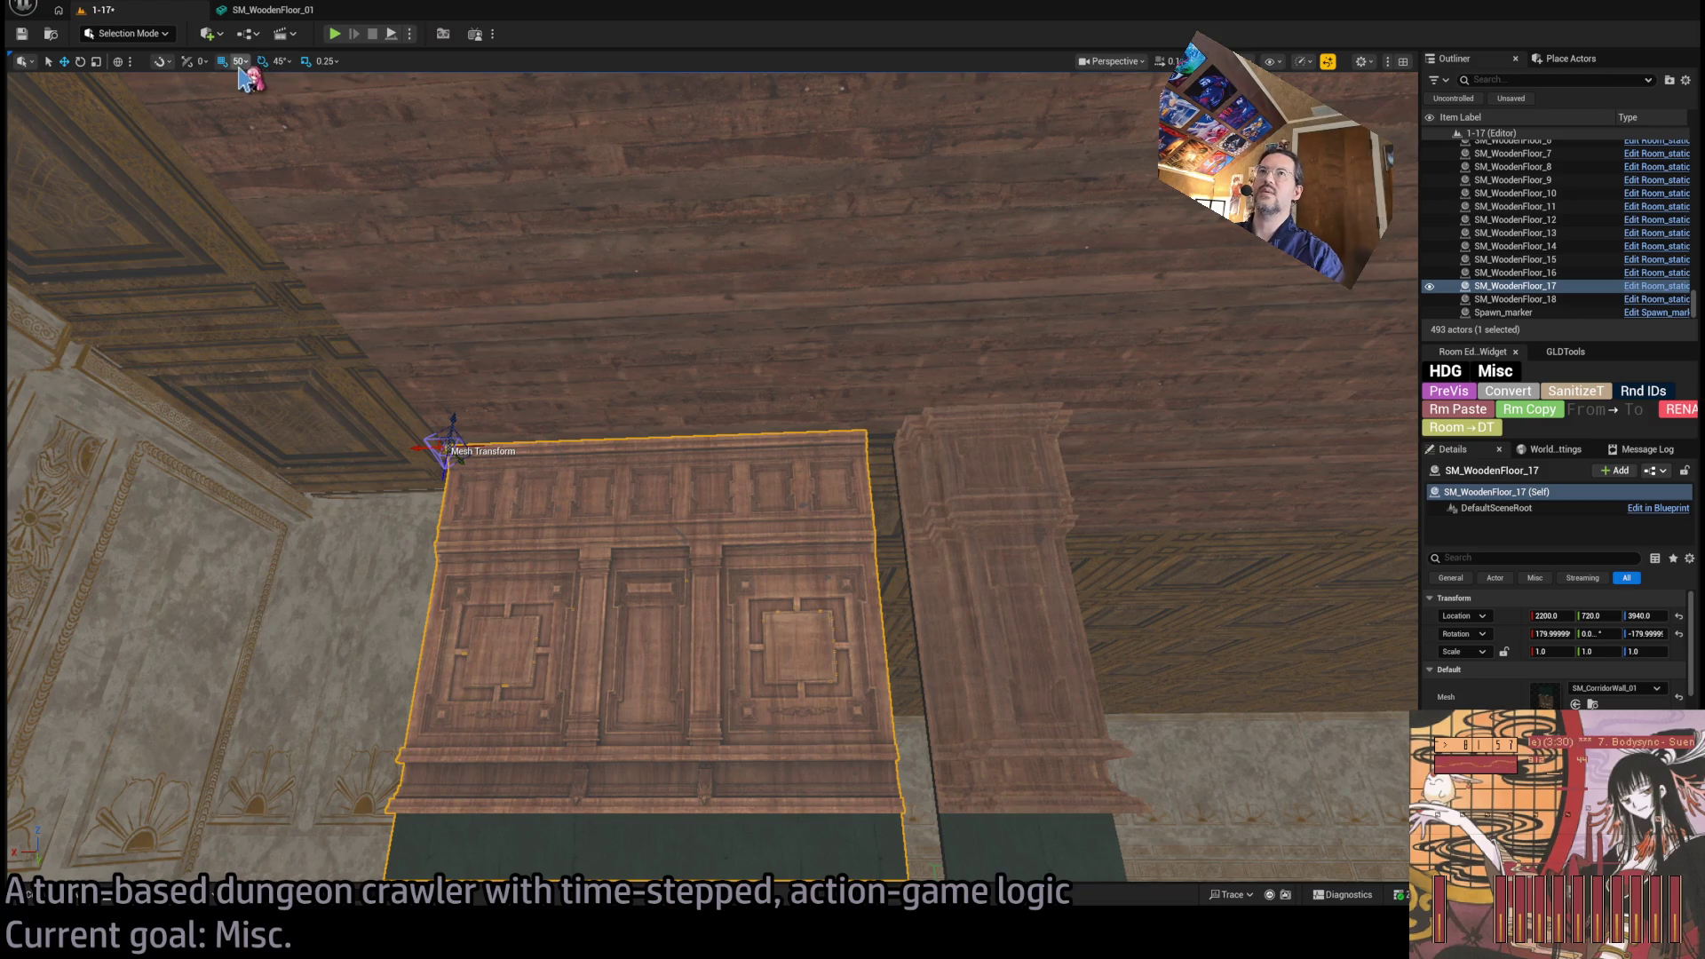
key("bracketleft")
mouse_move(431, 447)
left_mouse_down()
mouse_move(455, 450)
mouse_move(348, 450)
left_mouse_up()
left_click(73, 899)
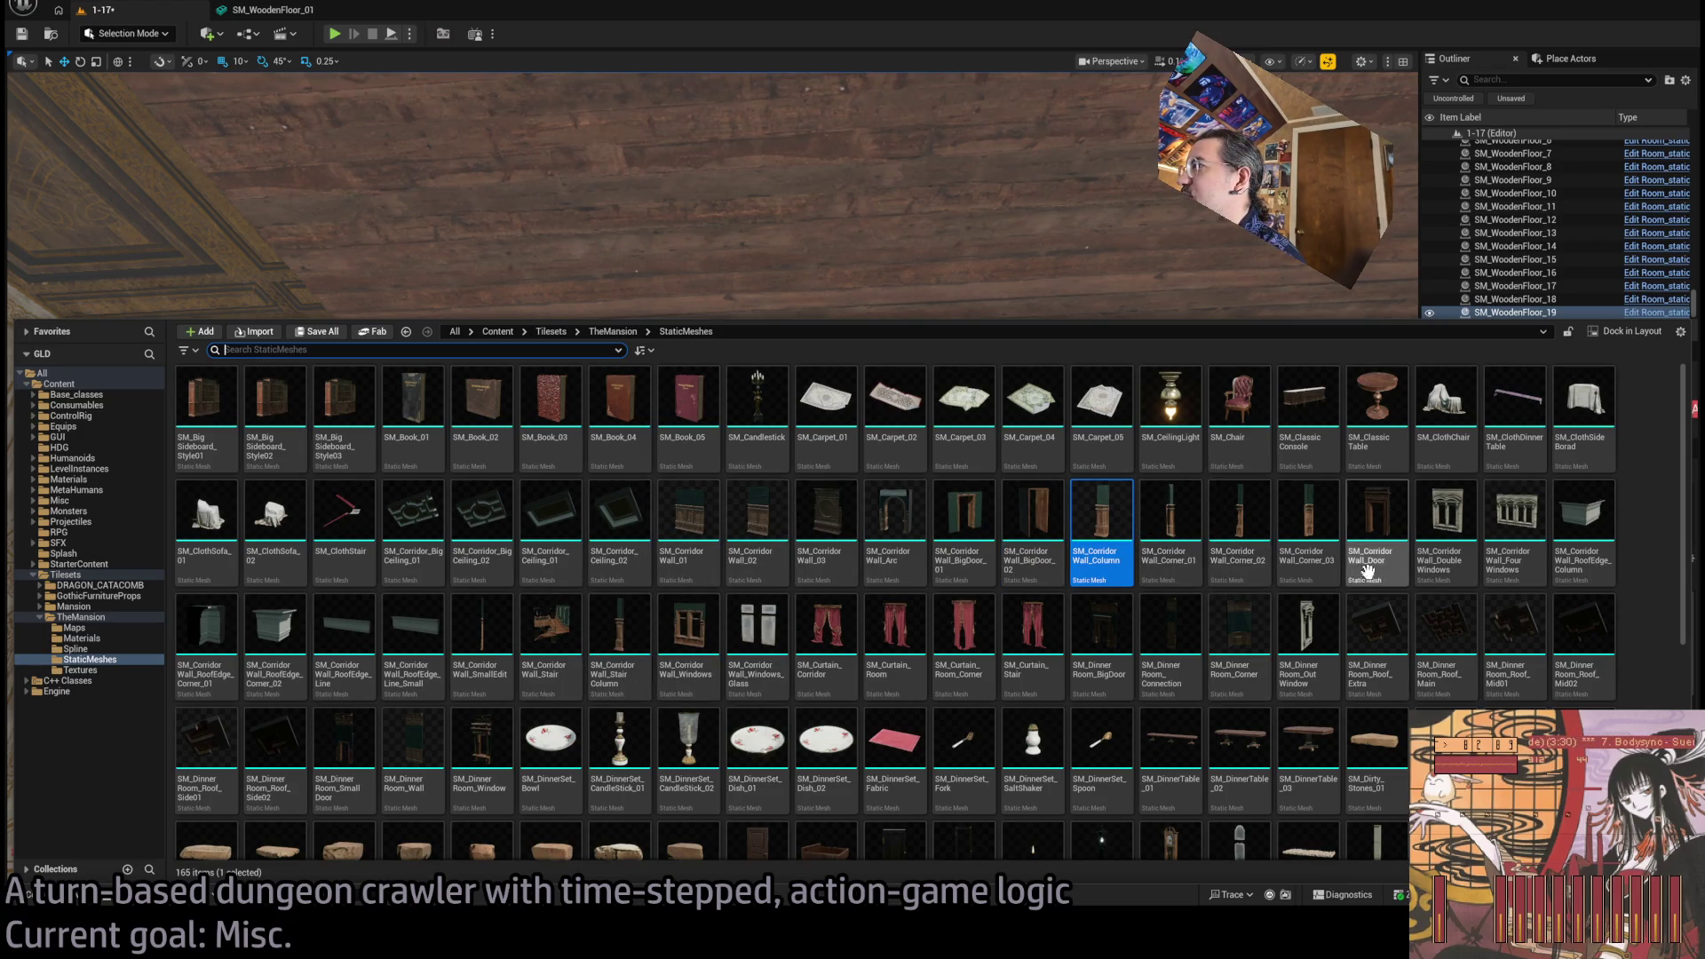
Make SM_WoodenFloor_19 an SM_CorridorWall_Corner piece, rotated 90° and fitted into the room corner at X 2210.
left_click(1310, 533)
key("ctrl+space")
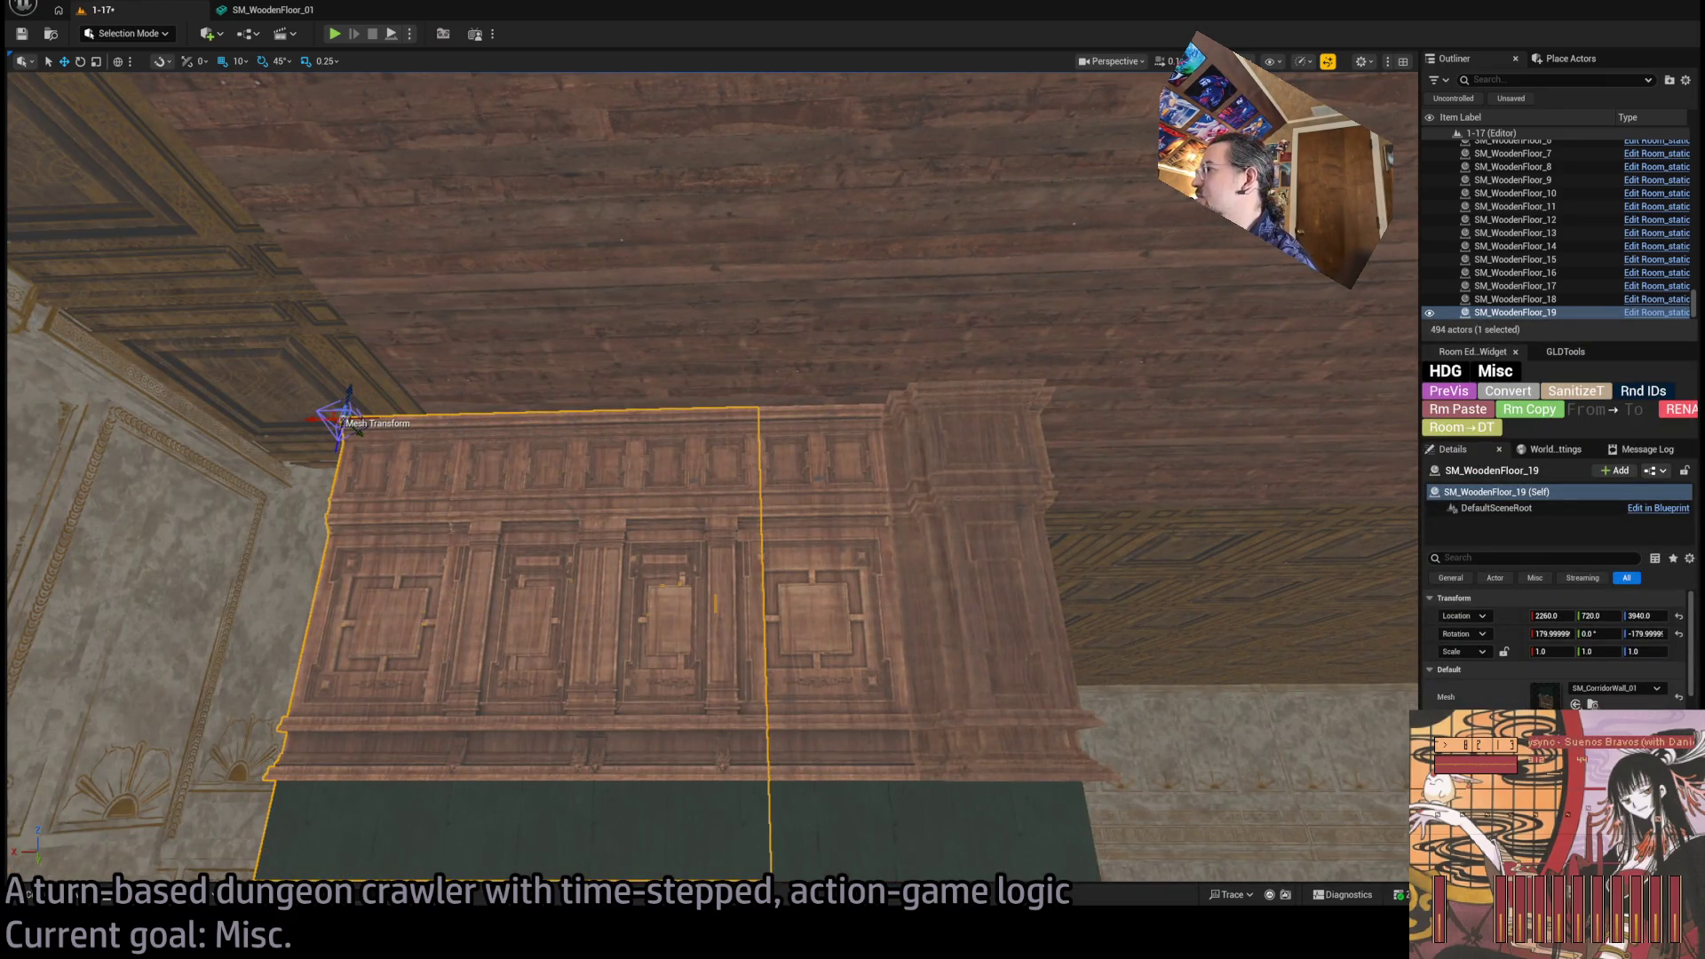
left_click(1576, 704)
mouse_move(953, 671)
left_mouse_down()
mouse_move(888, 639)
mouse_move(628, 376)
mouse_move(698, 325)
mouse_move(733, 324)
mouse_move(750, 343)
mouse_move(750, 462)
mouse_move(750, 310)
mouse_move(749, 357)
left_mouse_up()
key("e")
key("w")
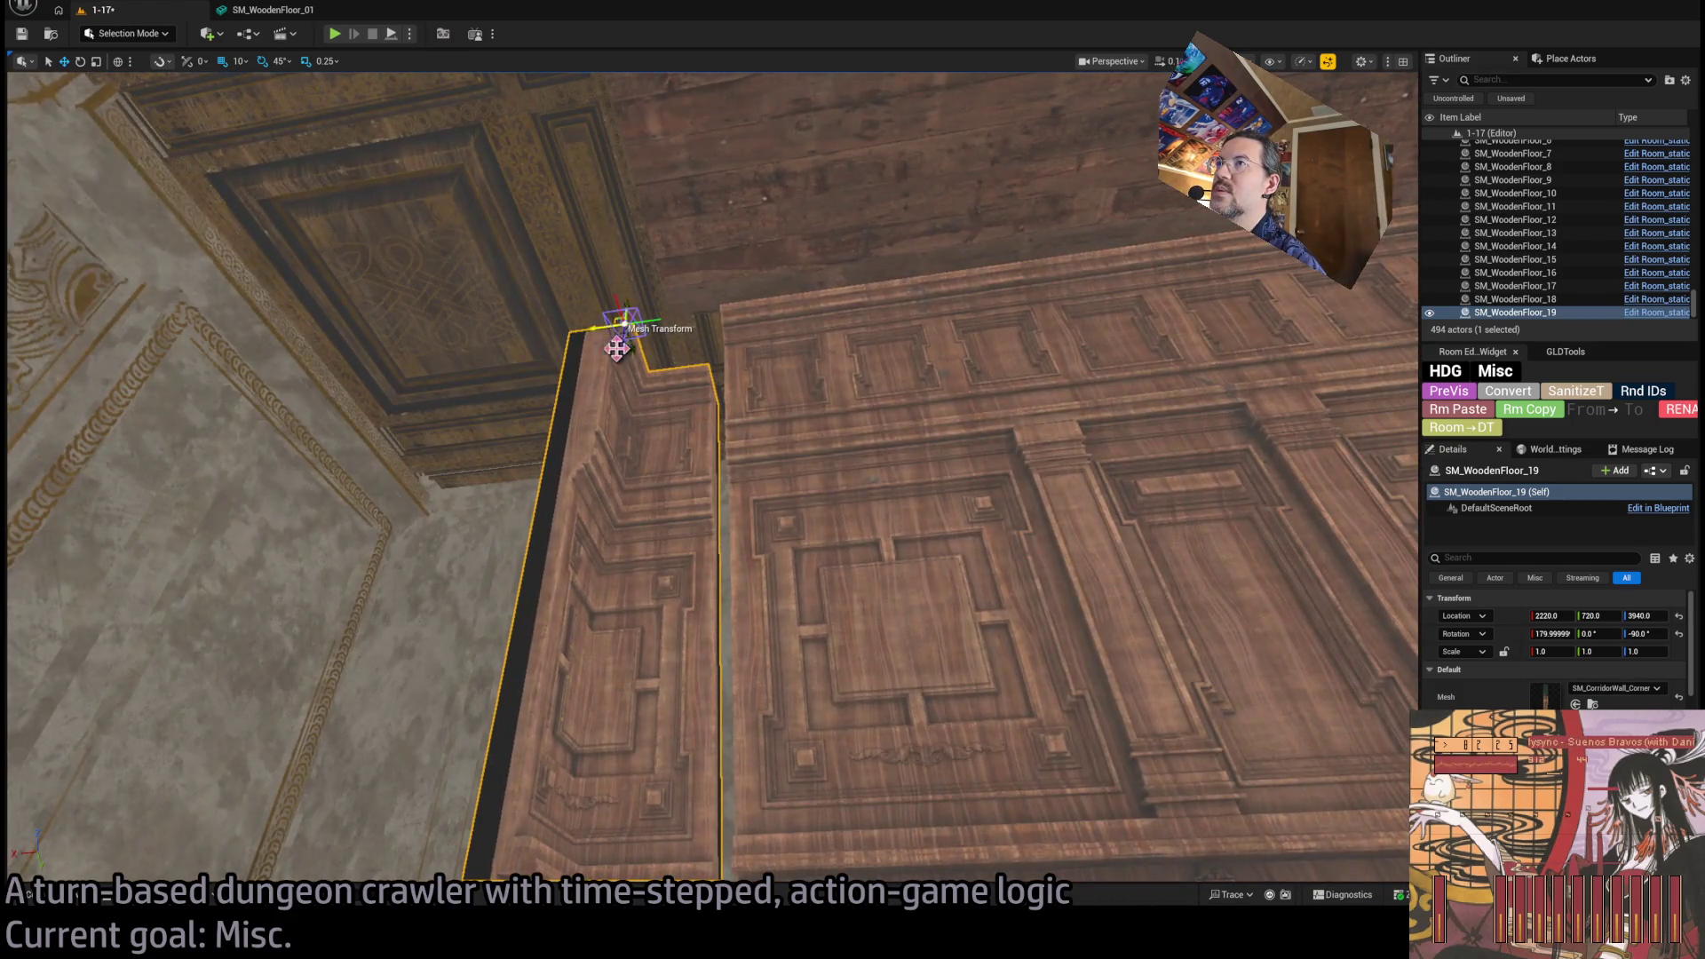
mouse_move(625, 330)
left_mouse_down()
mouse_move(591, 289)
mouse_move(631, 258)
left_mouse_up()
Select panel SM_WoodenFloor_17 and open its SM_CorridorWall_01 mesh in the Static Mesh Editor.
left_click_drag(757, 462, 752, 396)
mouse_move(867, 696)
left_mouse_down()
mouse_move(868, 657)
mouse_move(971, 518)
left_mouse_up()
left_click(1024, 518, "ctrl")
left_click(1052, 448, "ctrl")
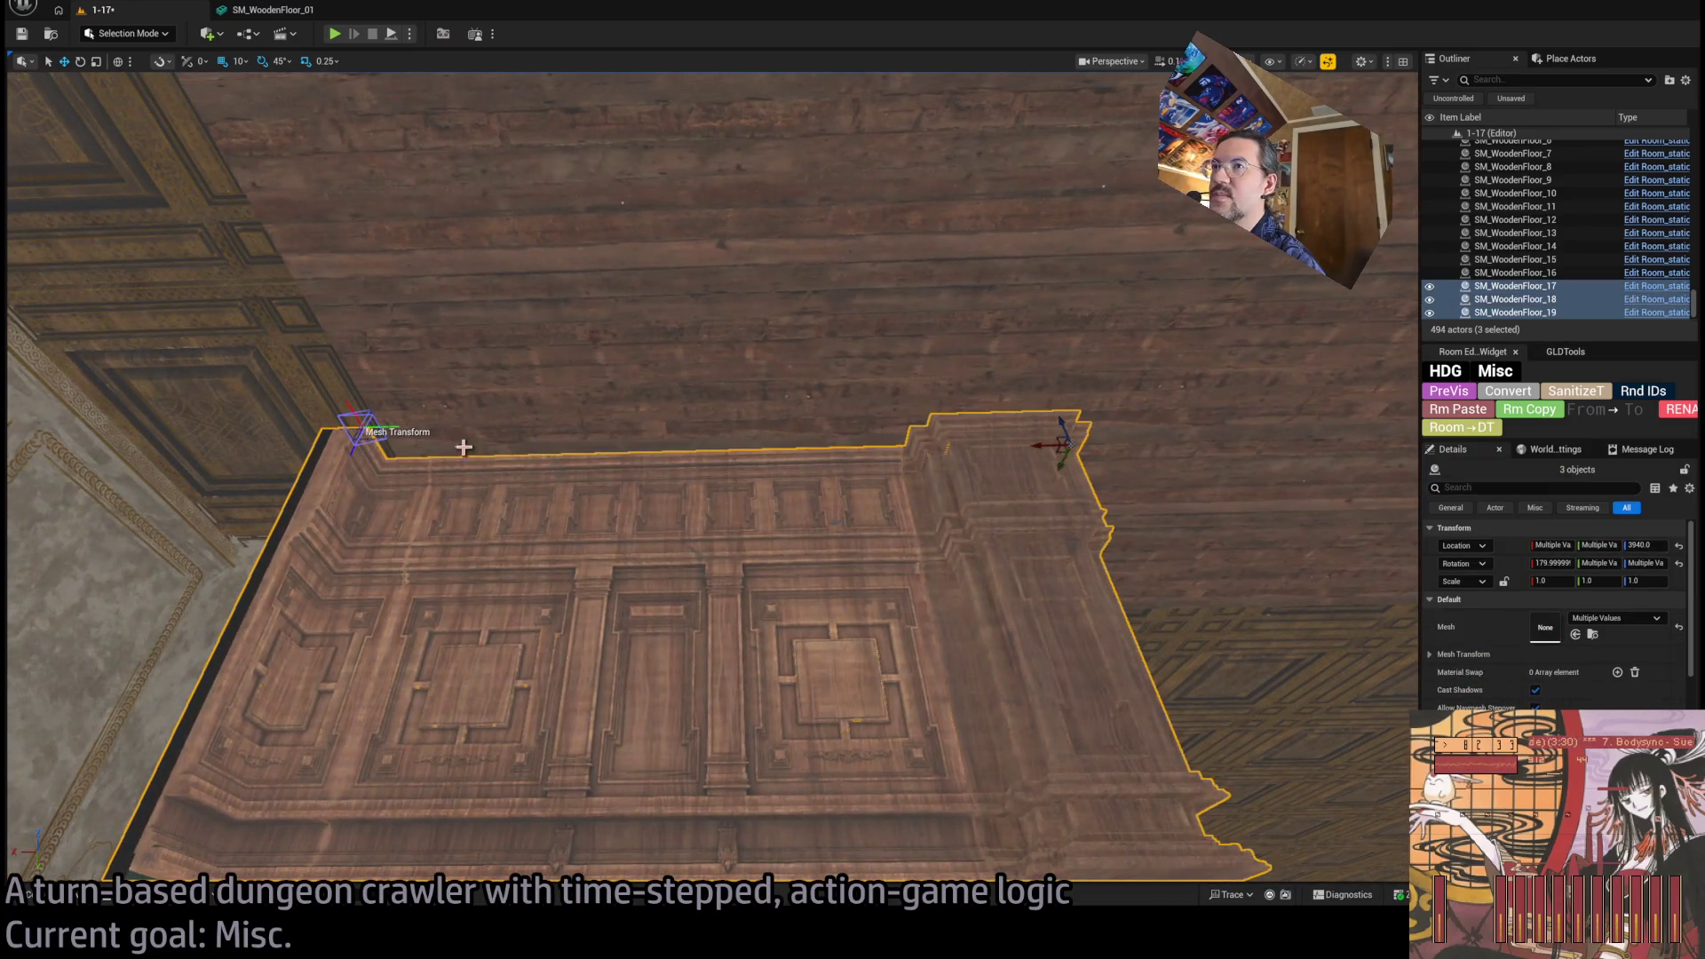
mouse_move(898, 620)
left_mouse_down()
mouse_move(862, 515)
mouse_move(755, 493)
left_mouse_up()
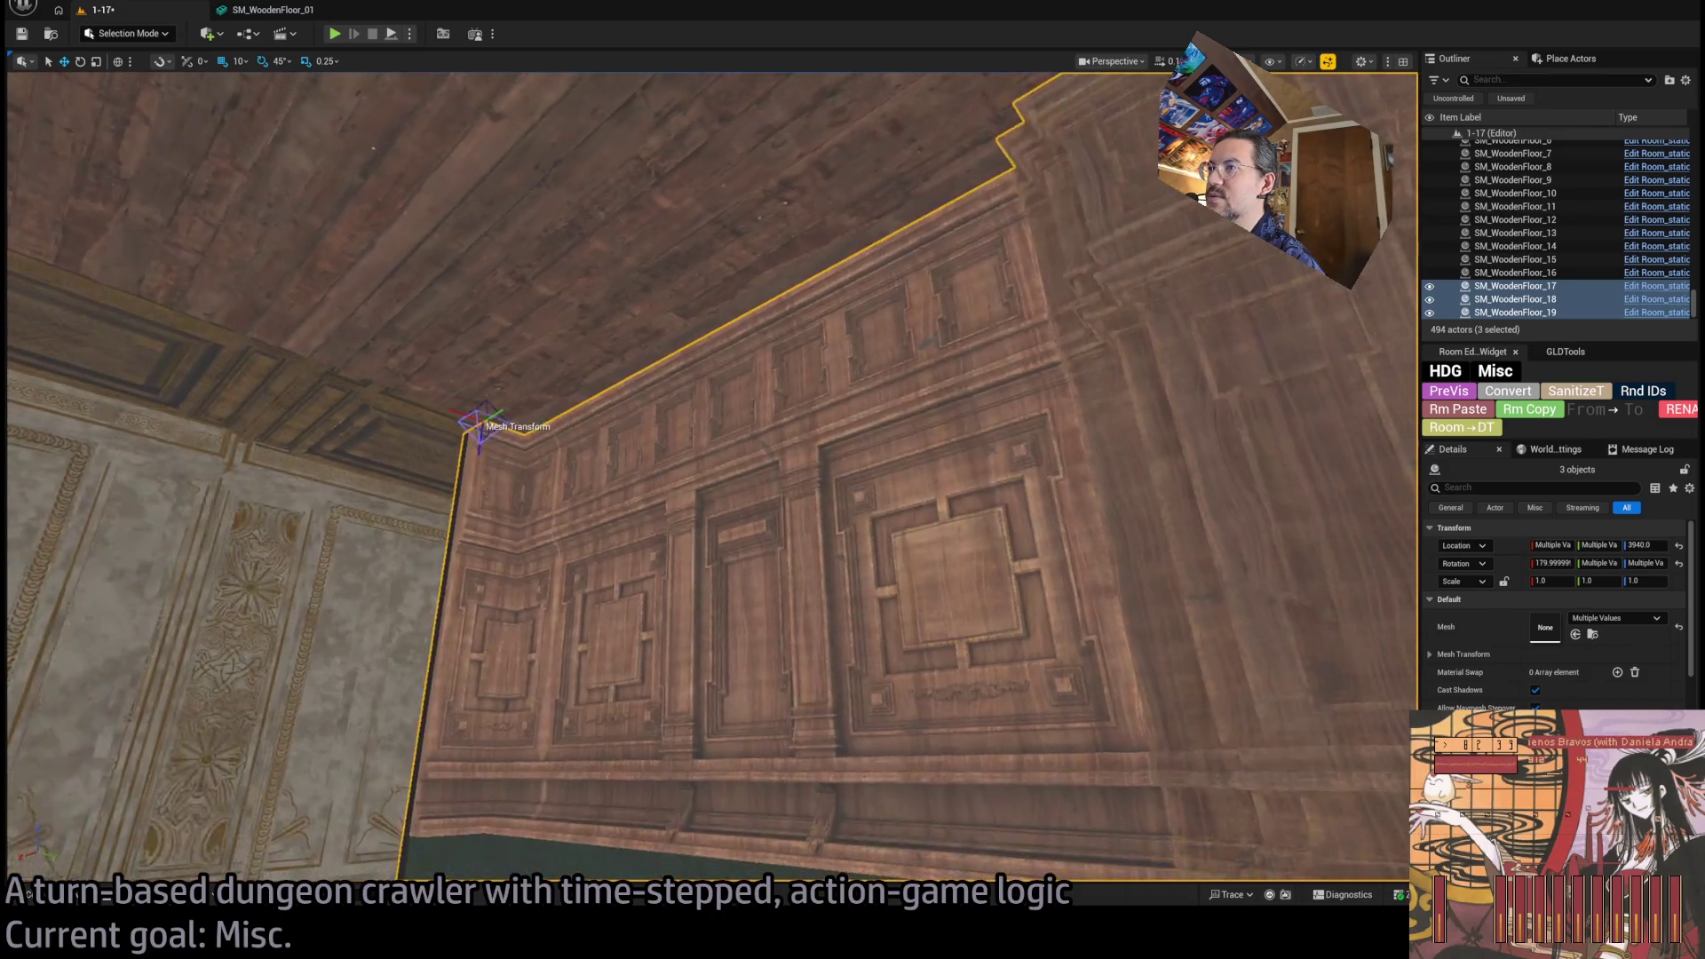
left_click(799, 497)
key("ctrl+e")
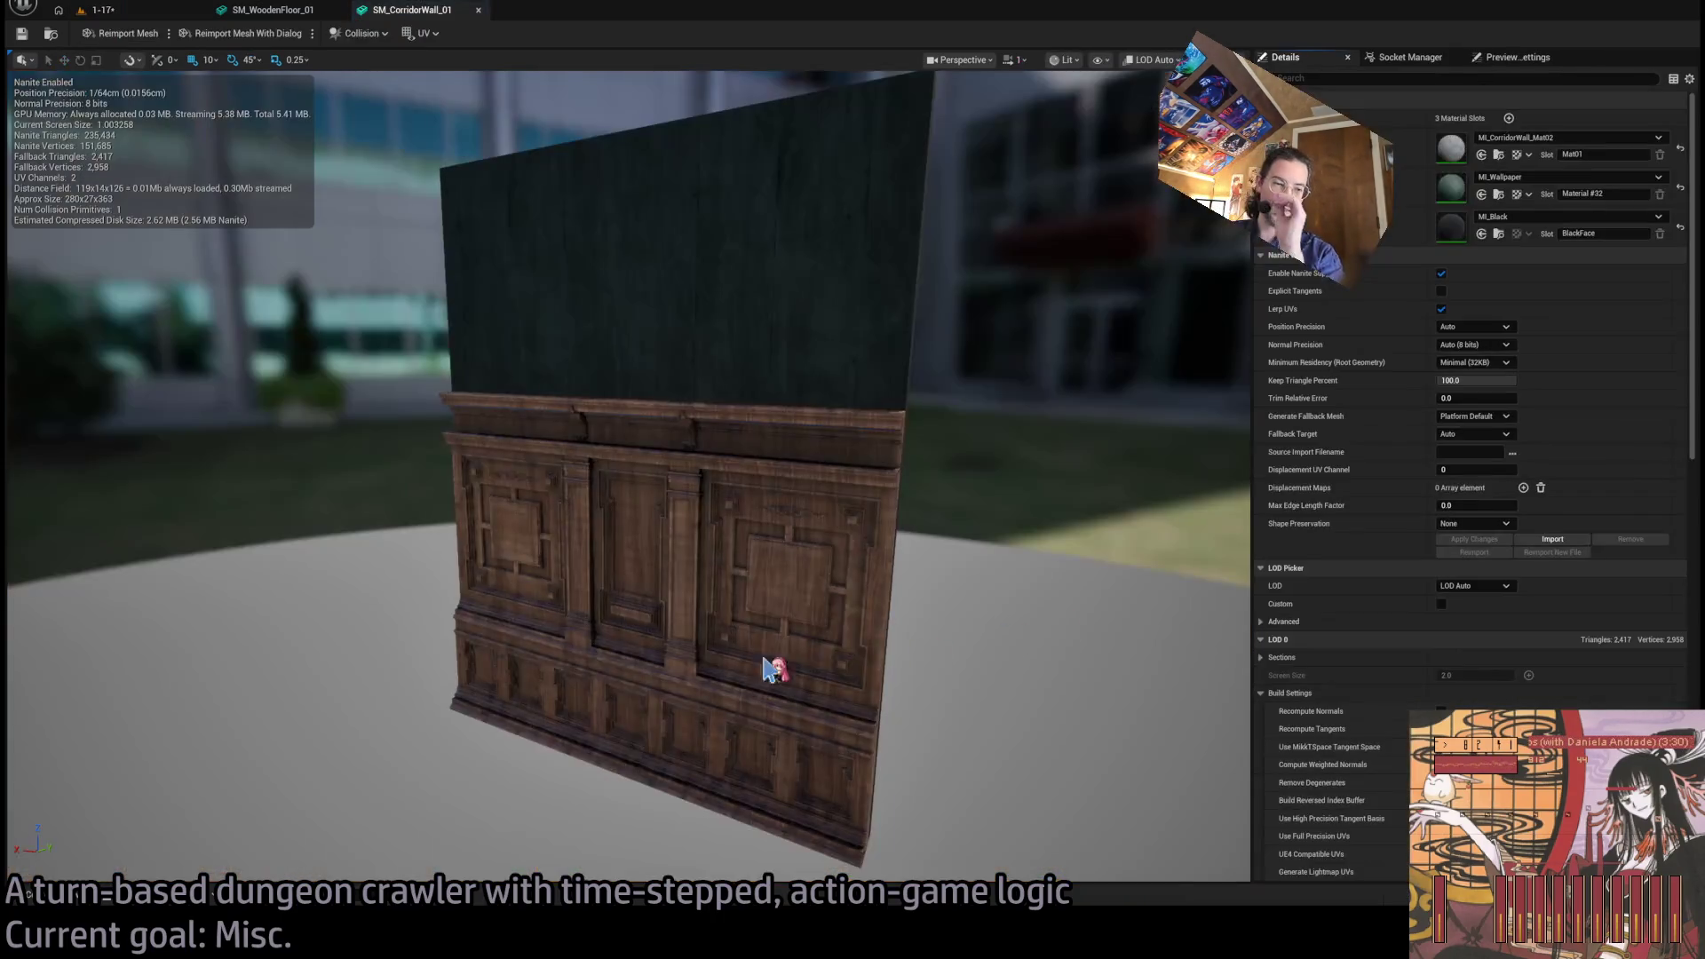
Close the SM_CorridorWall_01 editor and check level 1-17's triangle view before returning to textured shading.
middle_click(420, 11)
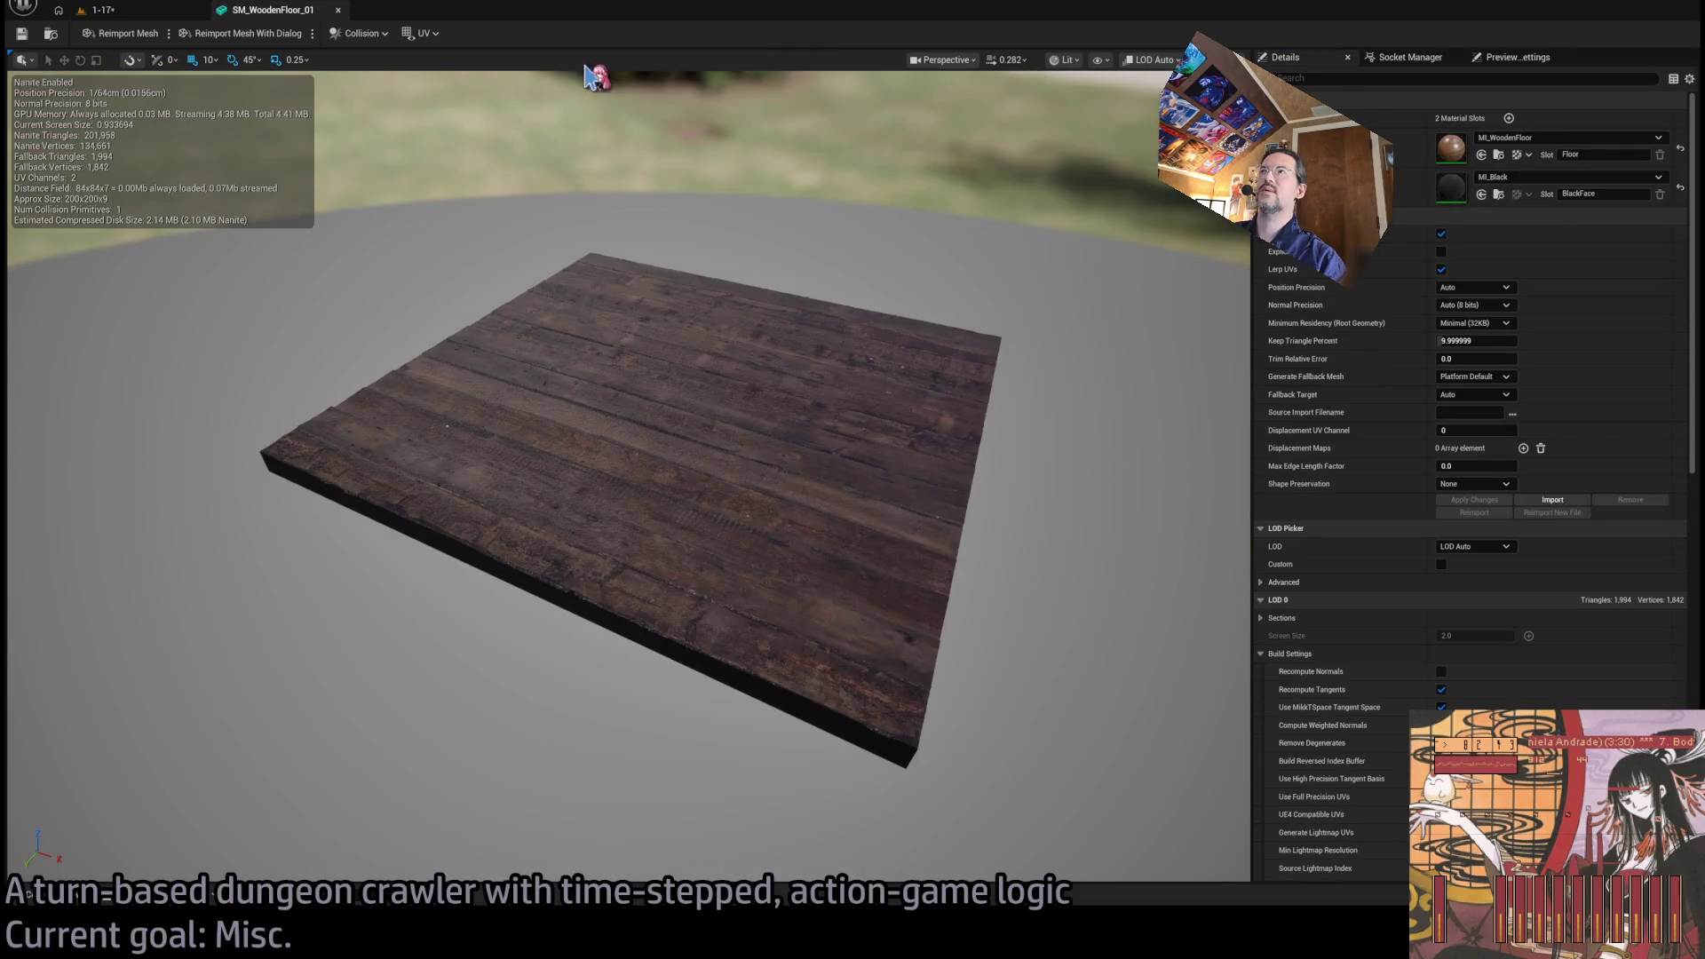
left_click(155, 11)
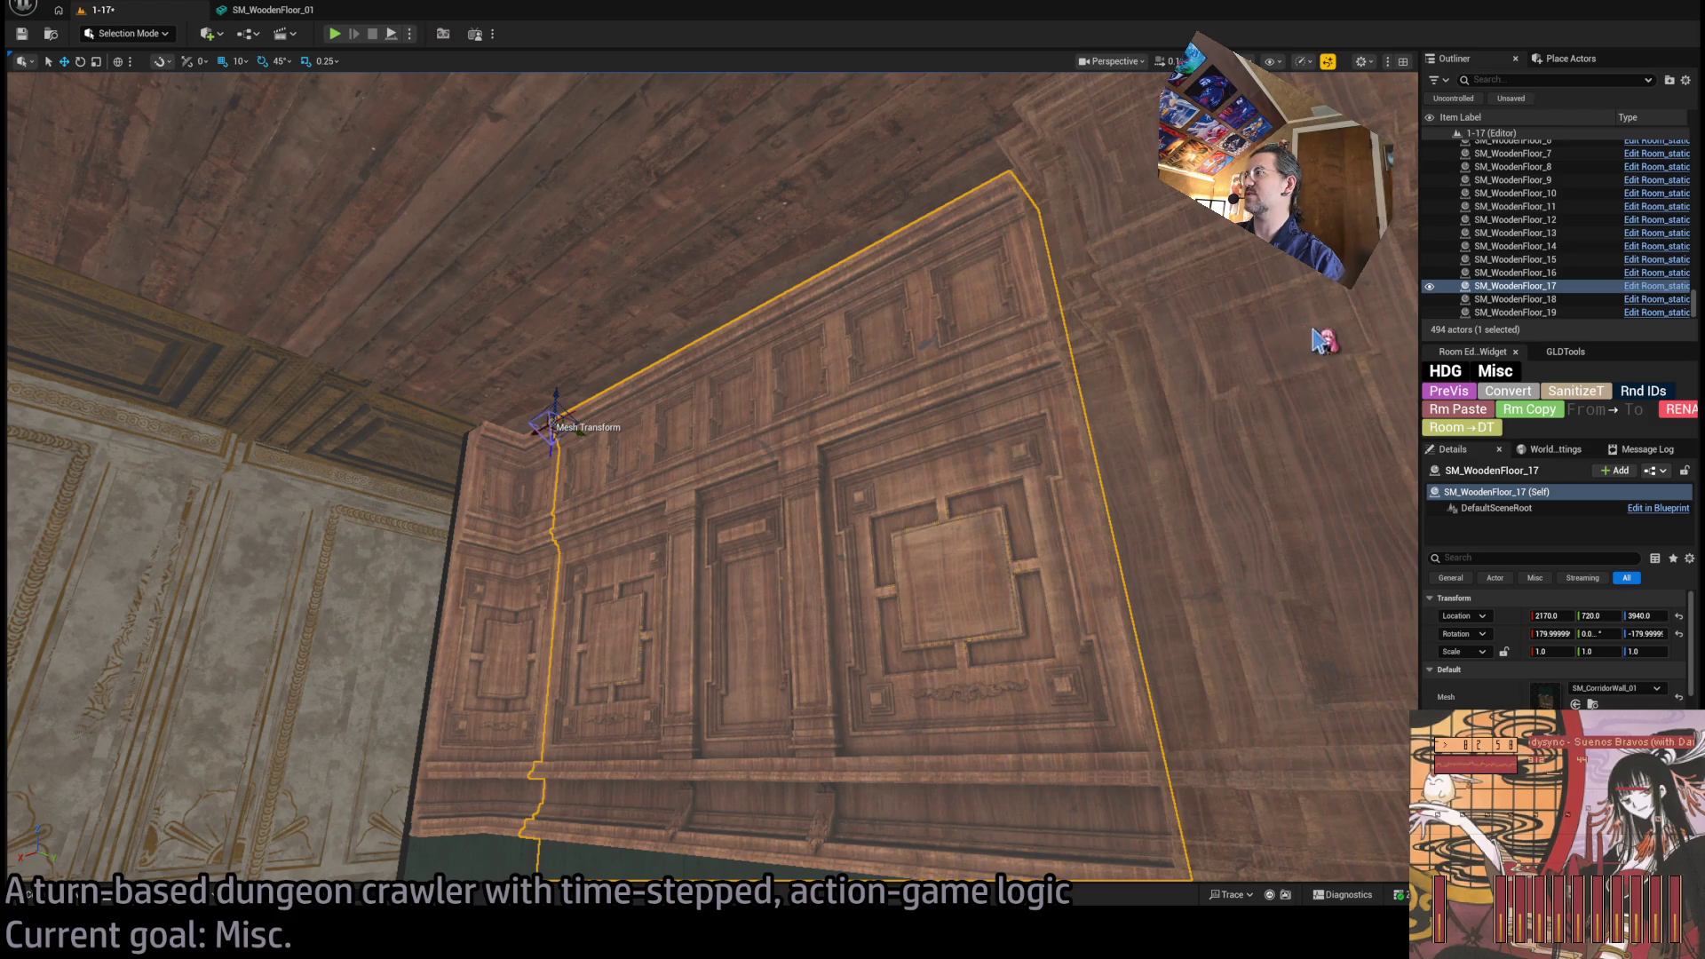
left_click(1448, 392)
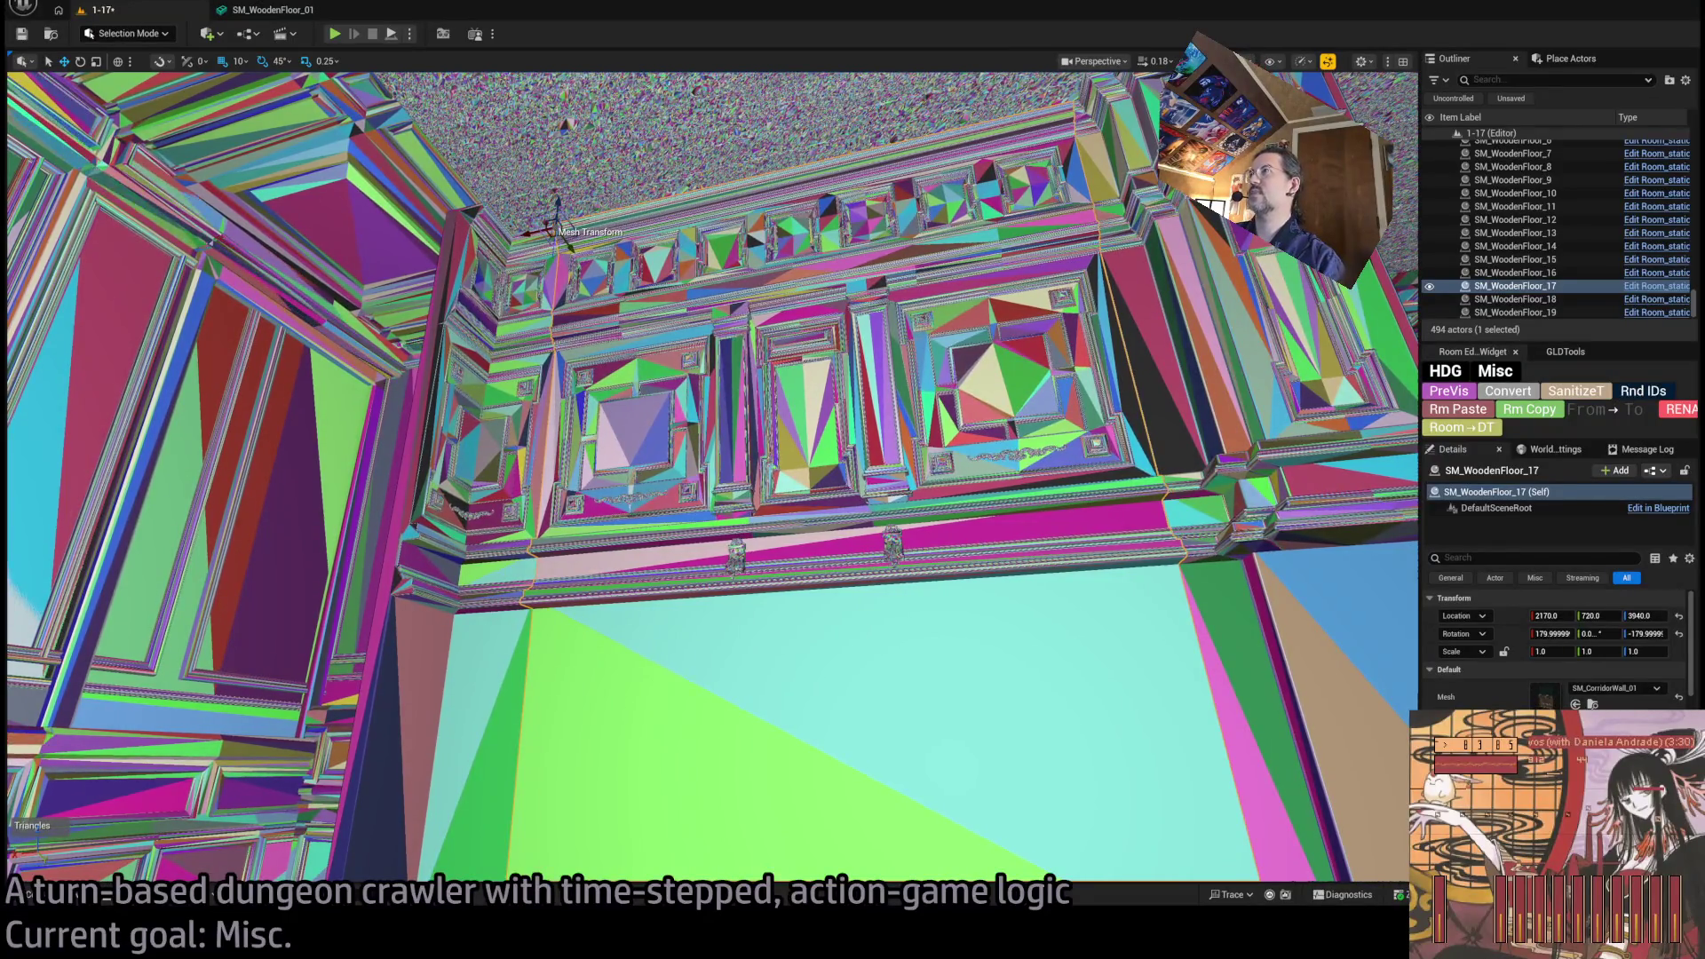
key("alt+4")
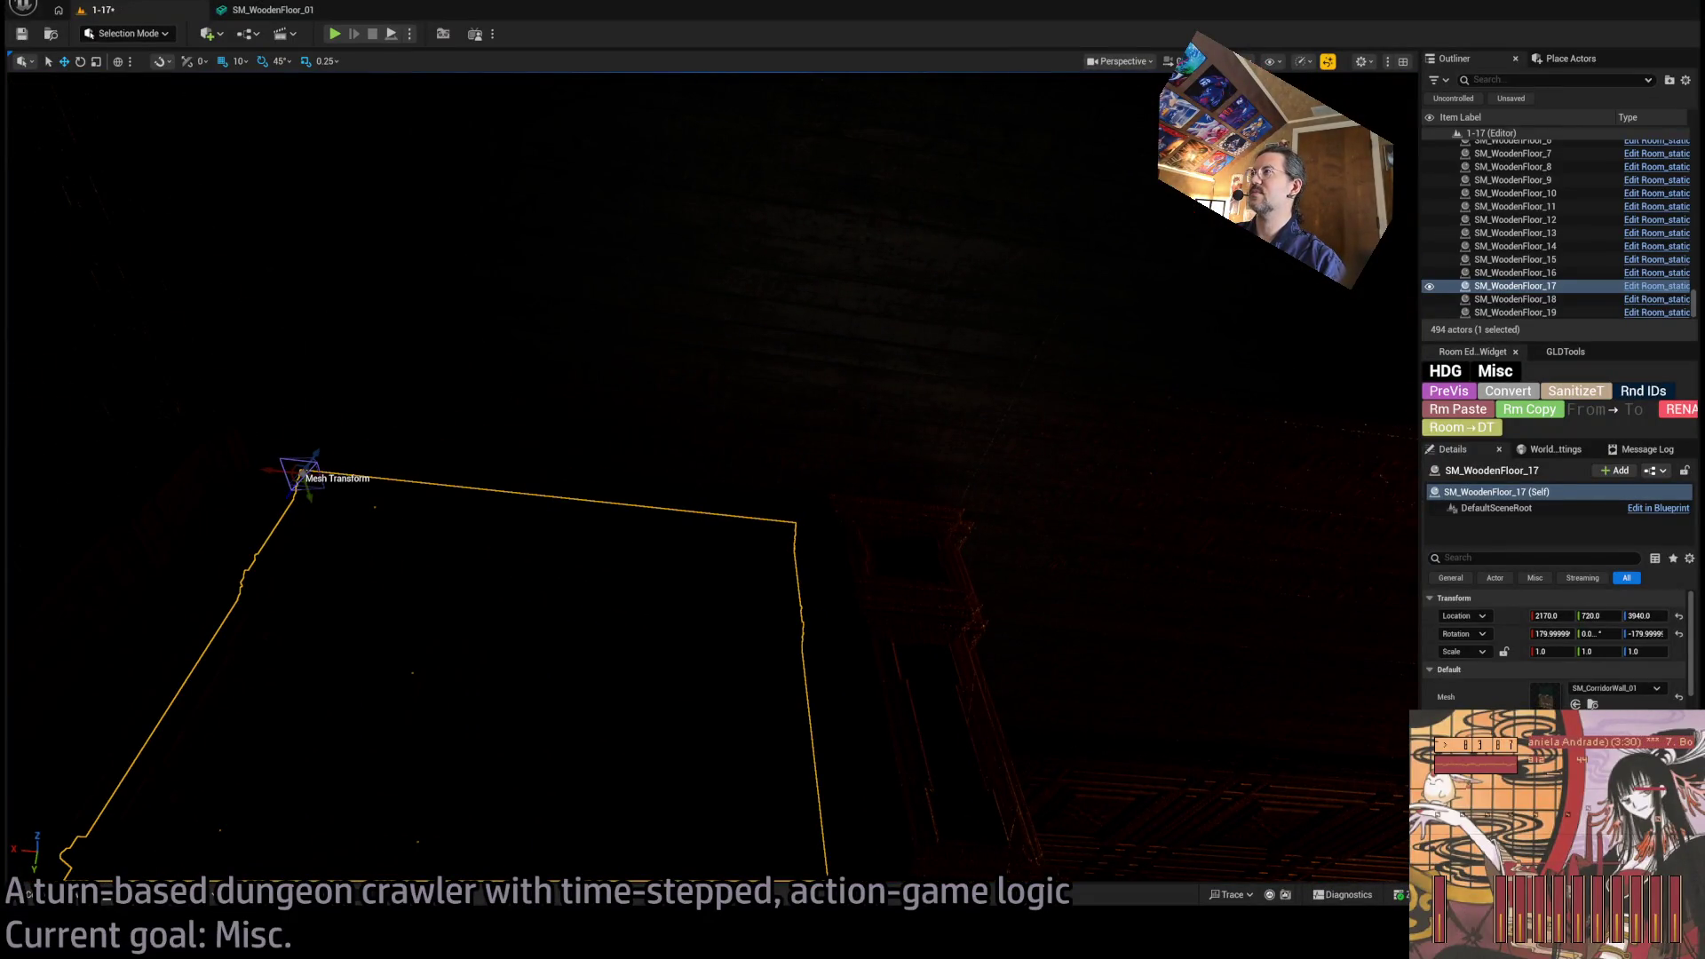
key("alt+3")
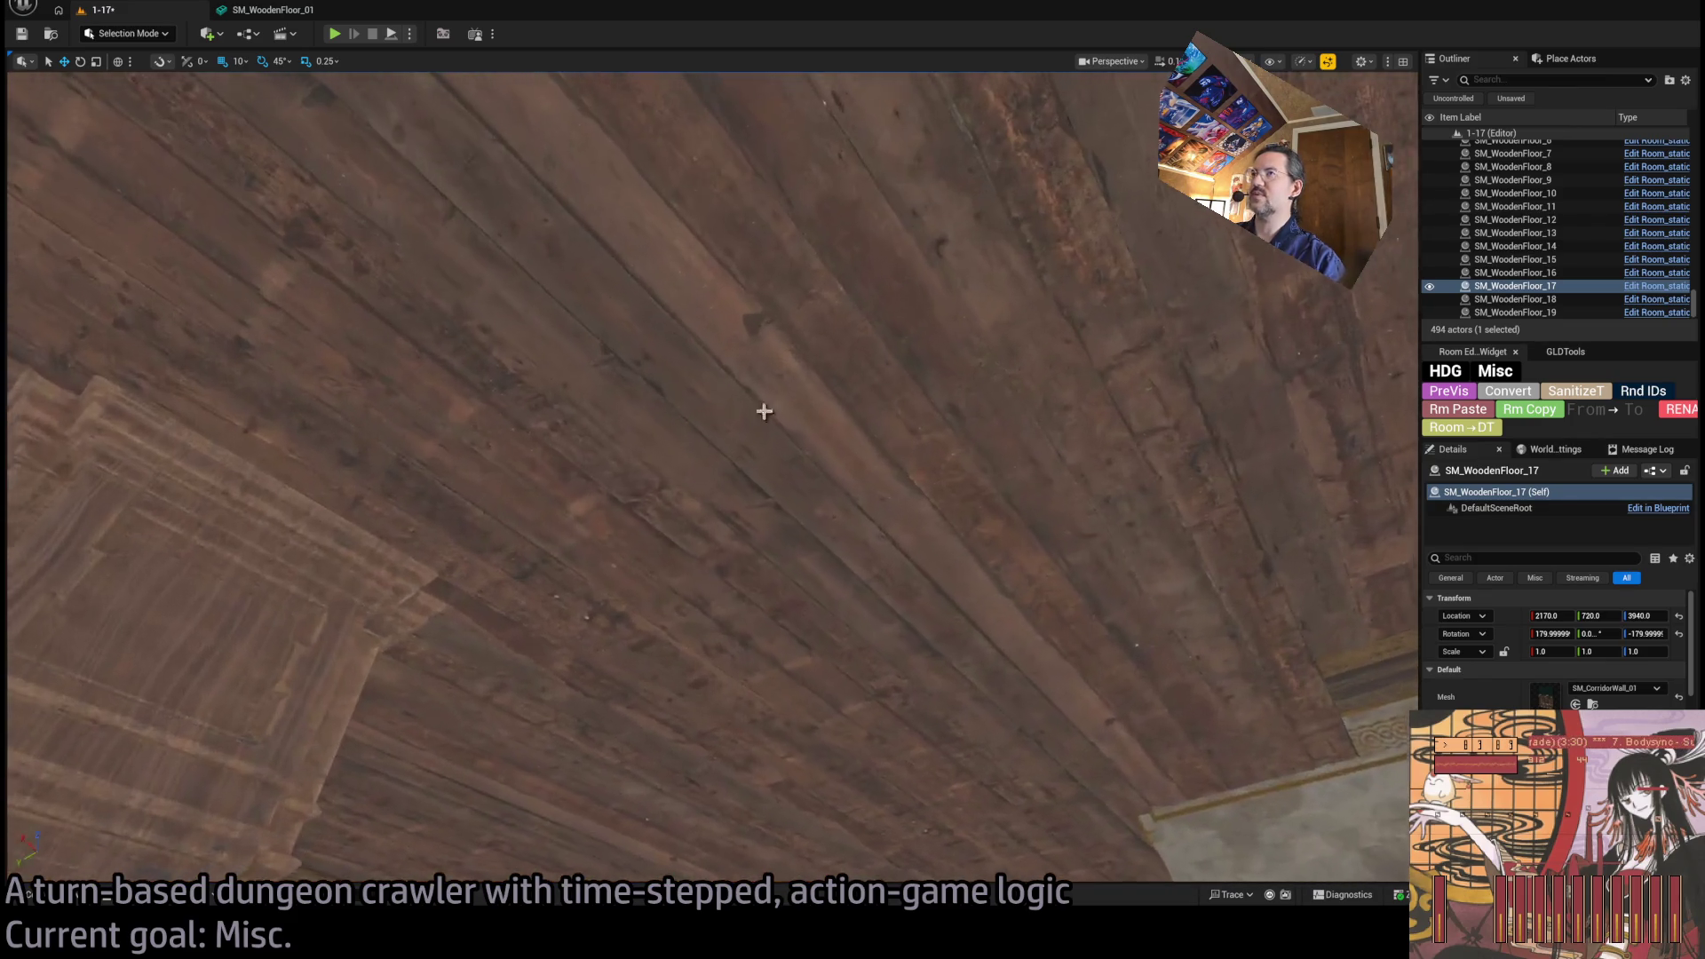
Set SM_WoodenFloor_01's Keep Triangle Percent to 5 and go back to level 1-17.
left_click(265, 9)
left_click(1474, 341)
type("5")
key("Return")
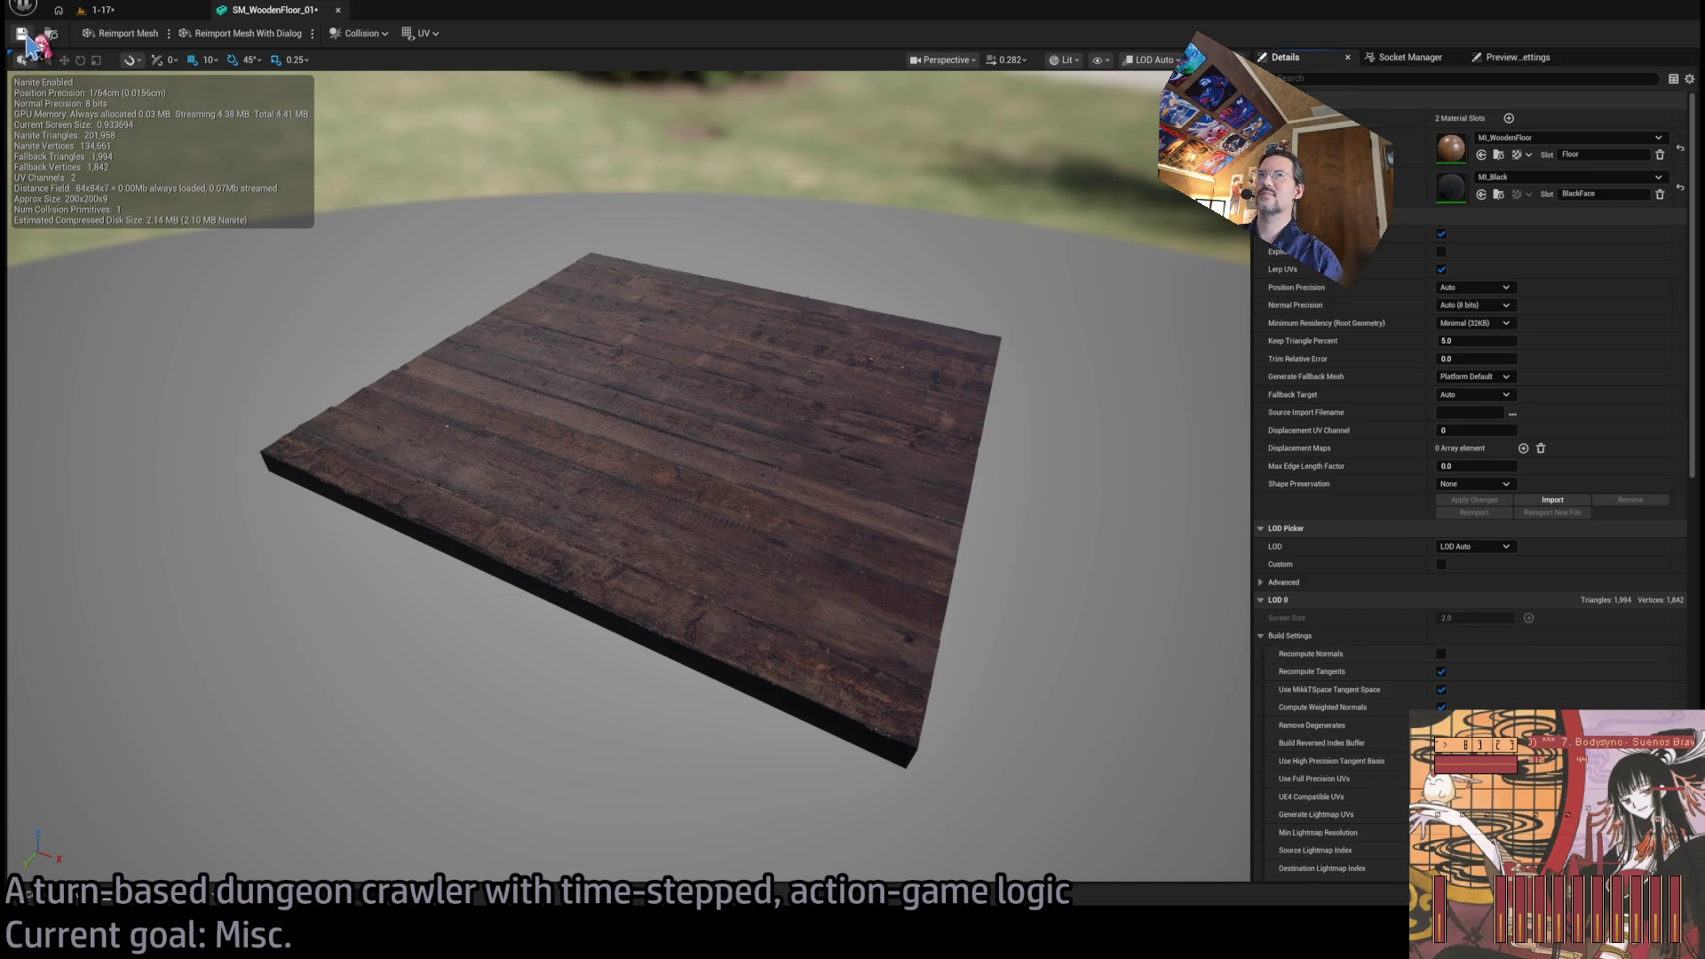
left_click(142, 11)
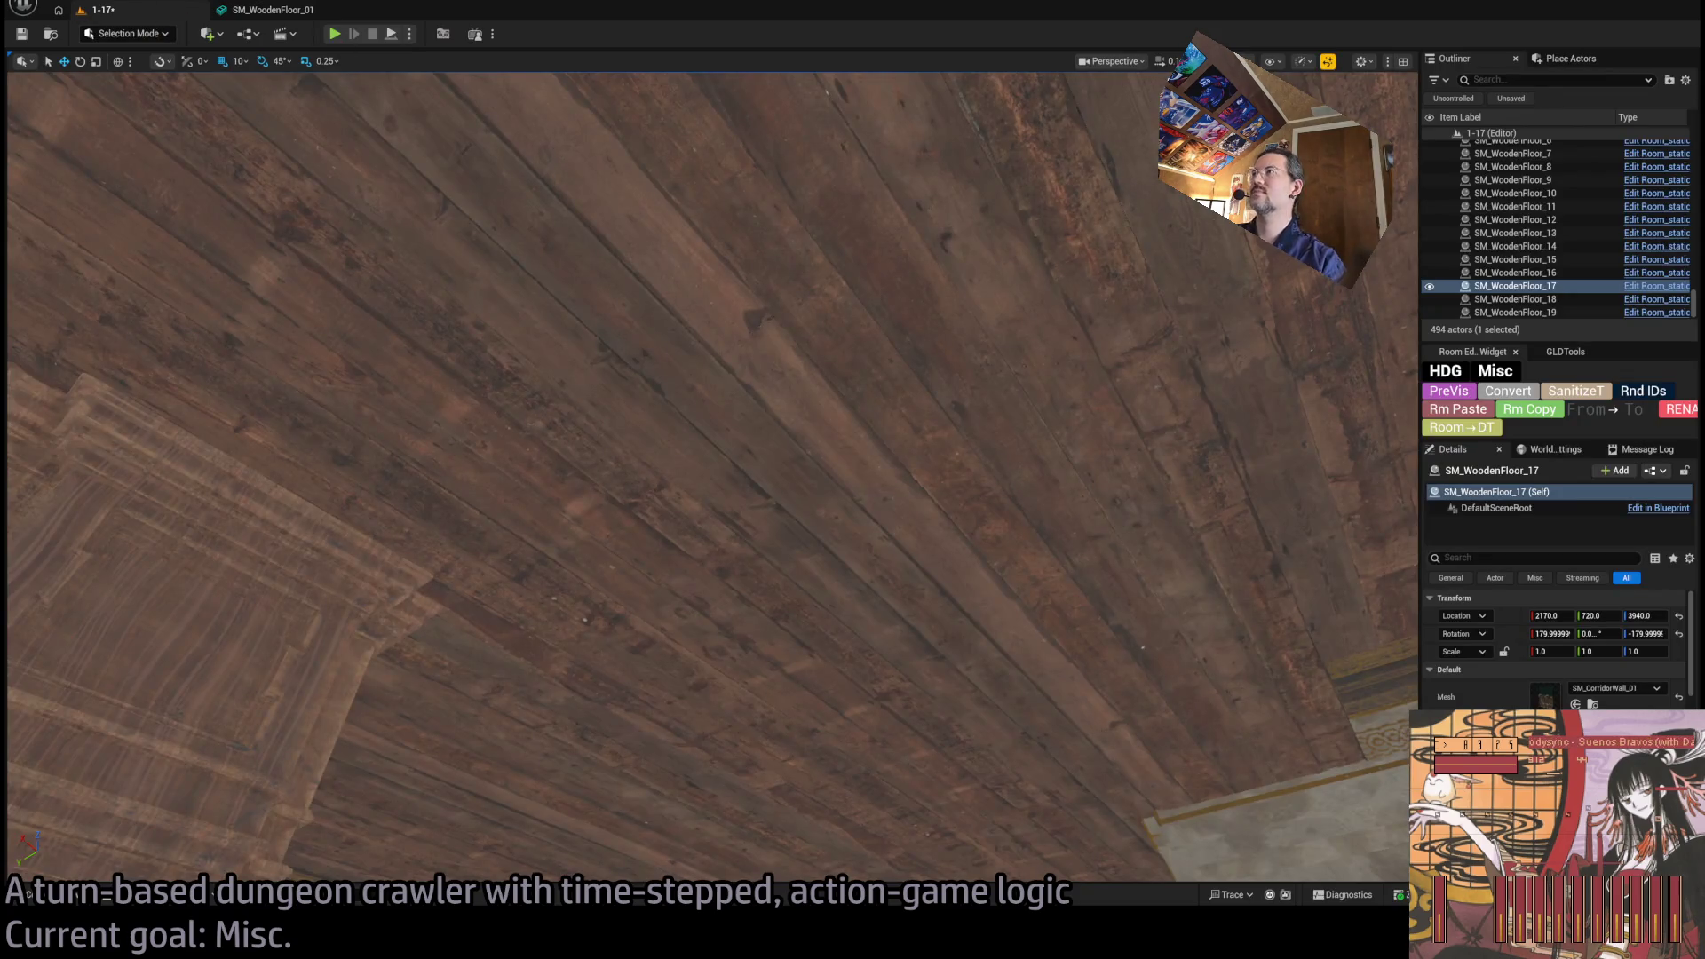
Duplicate the carved wall panel as SM_WoodenFloor_20, rotated to Z 90 at X 2200, Y 410, Z 3840.
left_click(1447, 392)
key("q")
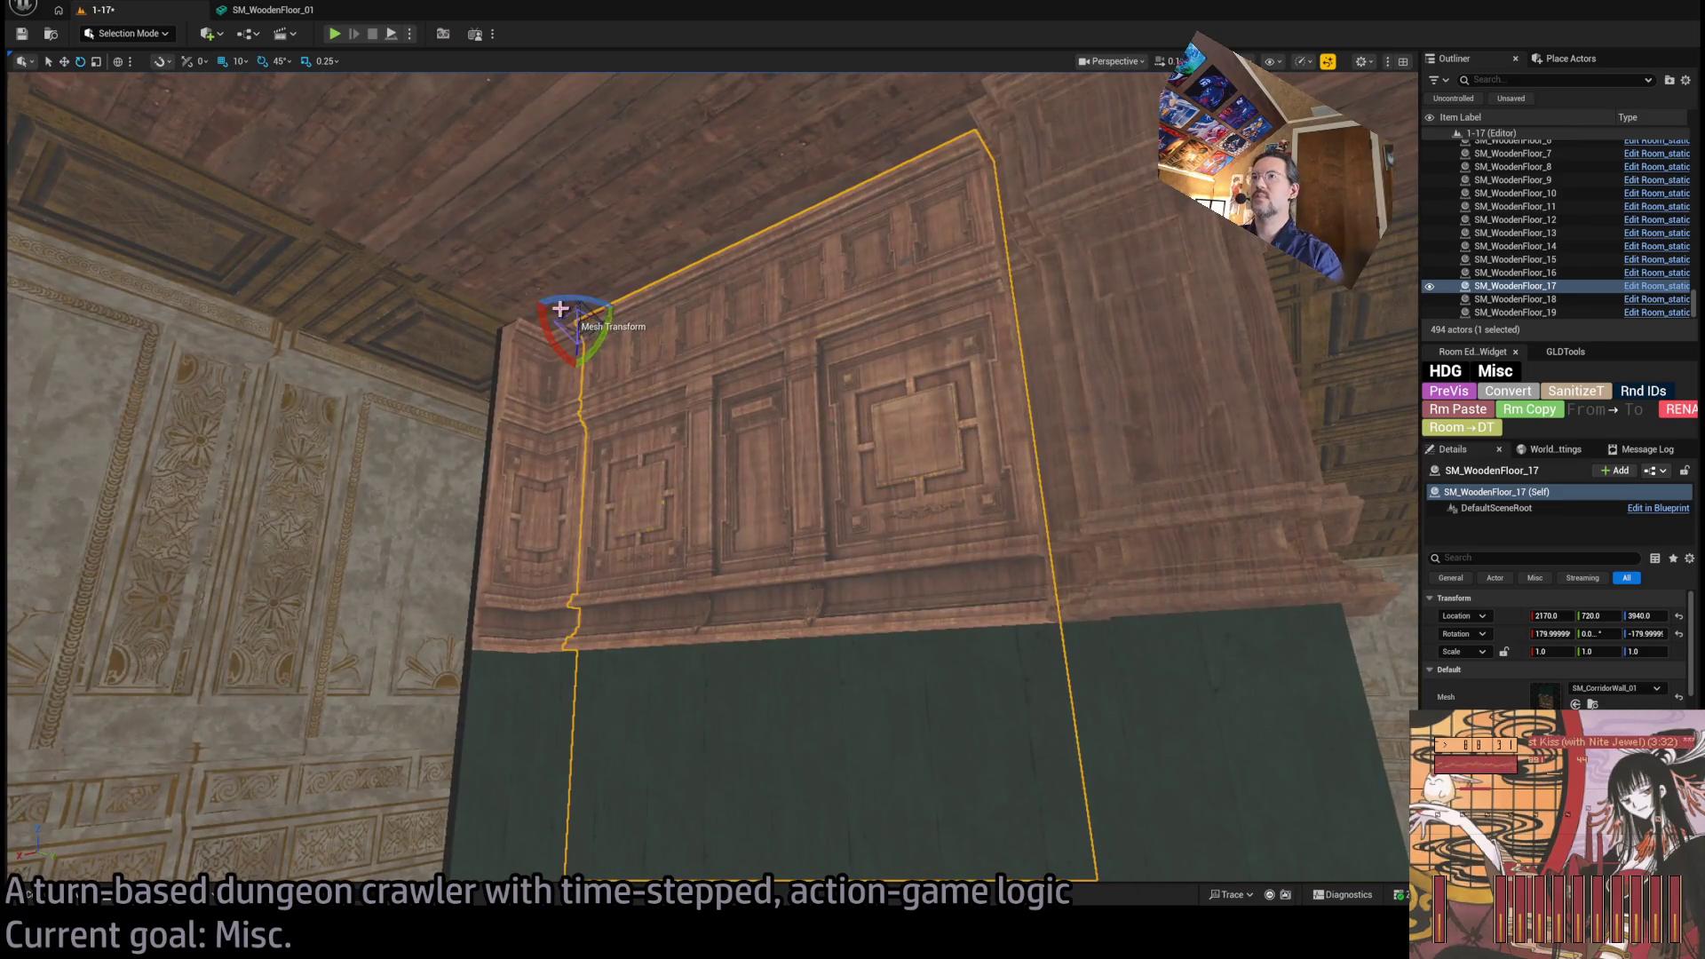
left_click_drag(577, 346, 582, 361)
key("w")
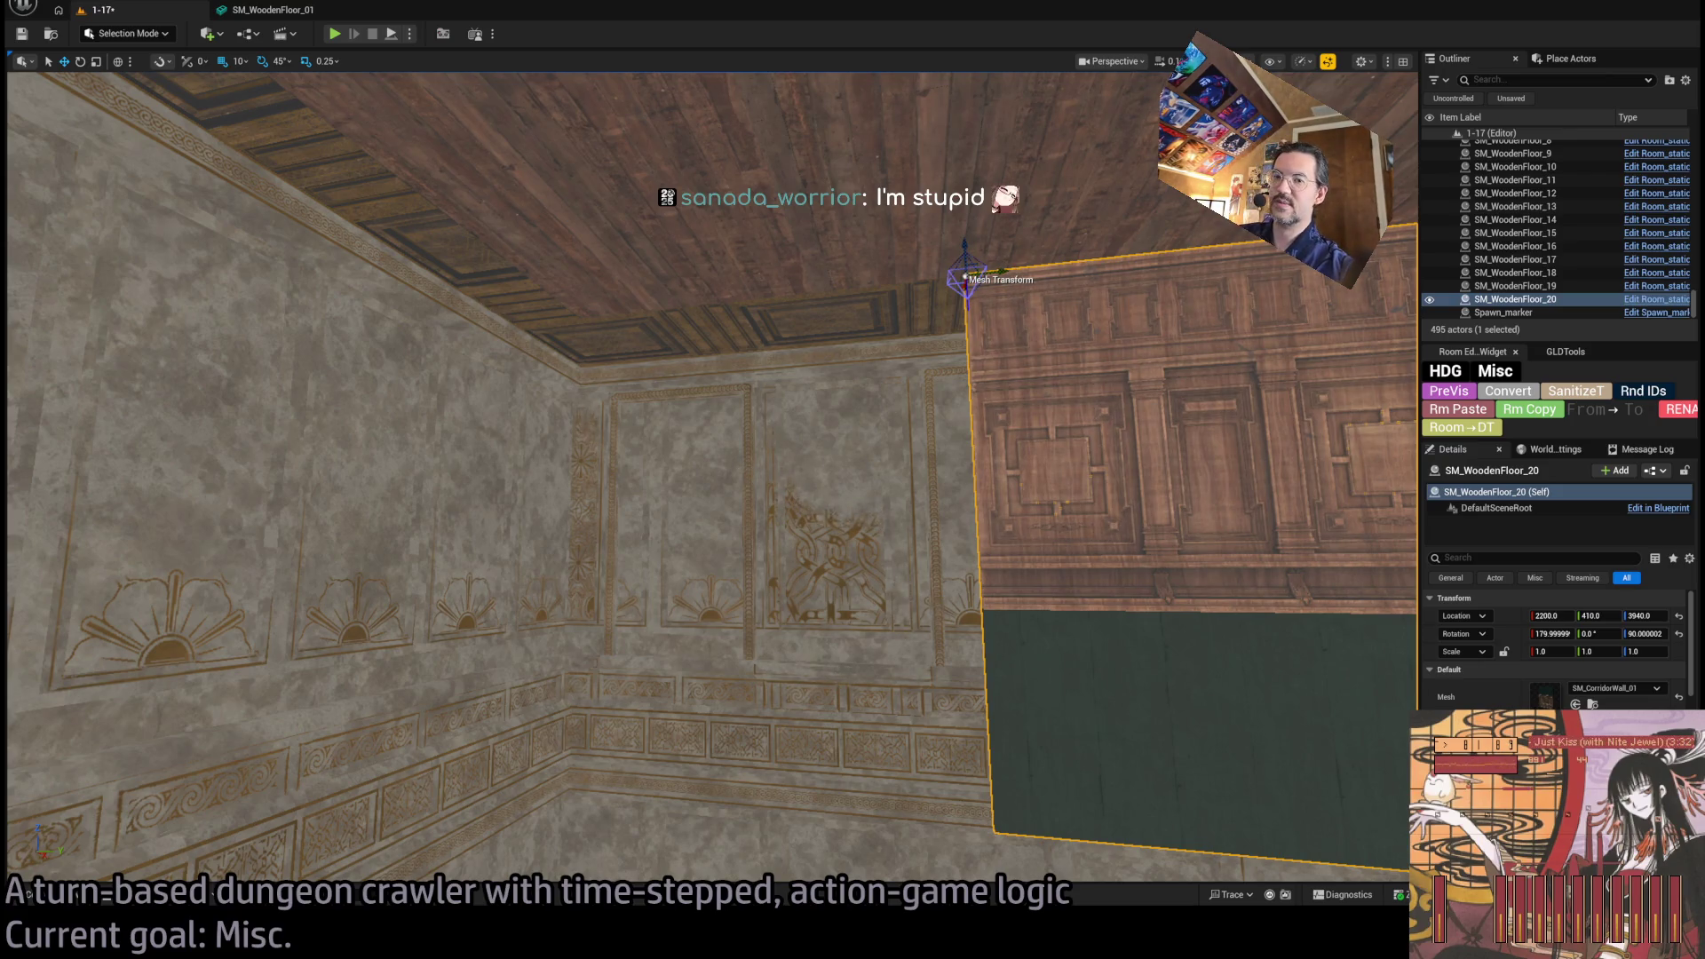
Alt-drag a copy of the panelled wall along the side wall and turn it 90 degrees.
mouse_move(976, 275)
left_mouse_down()
mouse_move(577, 322)
mouse_move(675, 351)
mouse_move(799, 325)
mouse_move(1050, 401)
mouse_move(1039, 382)
mouse_move(1075, 311)
mouse_move(1119, 313)
left_mouse_up()
key("e")
key("w")
key("Delete")
key("ctrl+z")
Move the carved corner piece SM_WoodenFloor_22 into the corner at X 2170.
mouse_move(721, 504)
left_mouse_down()
mouse_move(865, 417)
mouse_move(182, 394)
left_mouse_up()
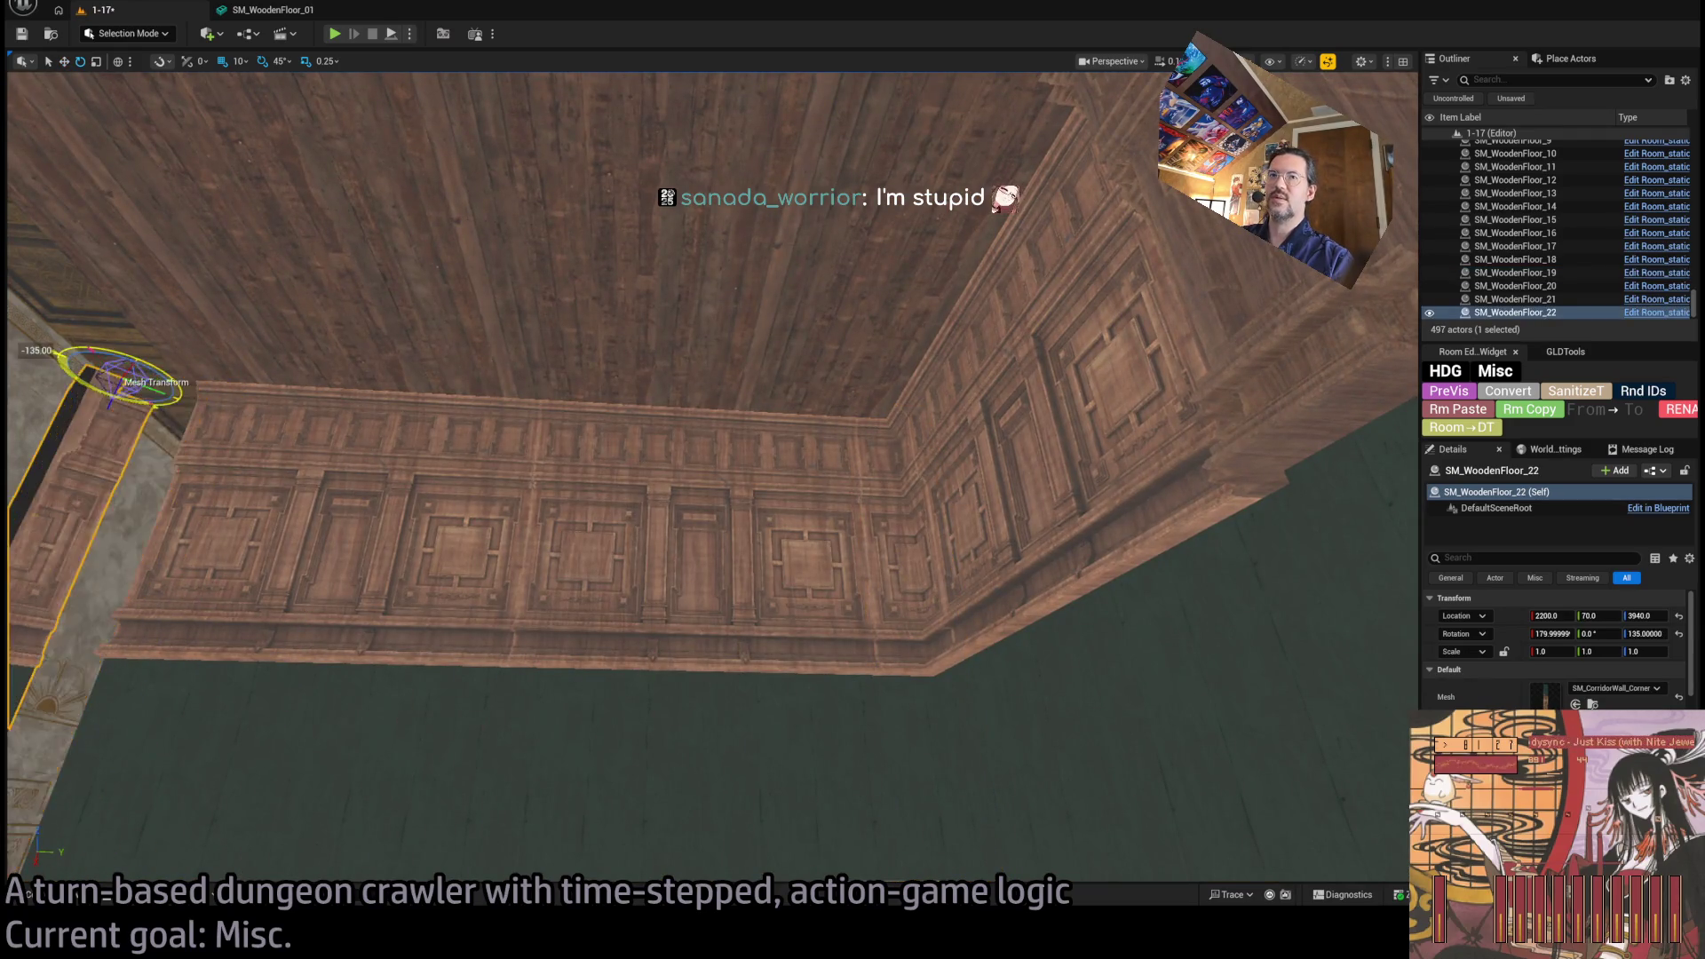
left_click_drag(258, 408, 517, 350)
mouse_move(644, 345)
left_mouse_down()
mouse_move(458, 267)
mouse_move(590, 274)
mouse_move(572, 302)
mouse_move(719, 300)
mouse_move(746, 253)
mouse_move(710, 307)
mouse_move(453, 371)
left_mouse_up()
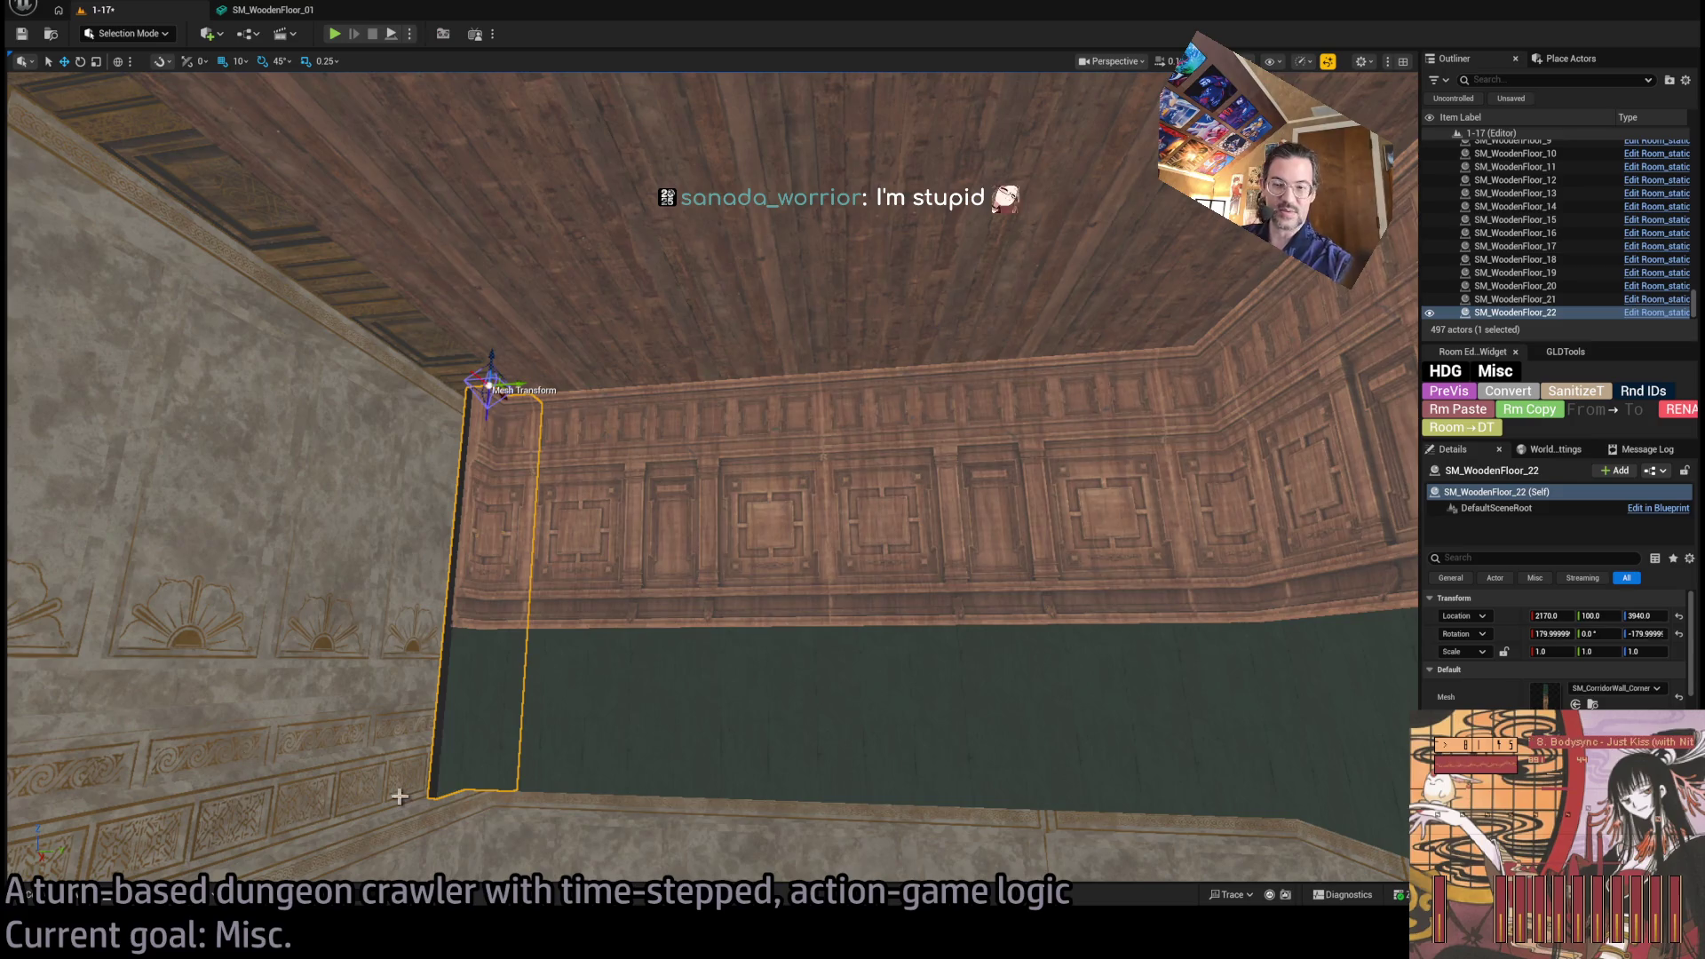
Copy and paste the two panelled wall sections.
left_click(696, 533)
left_click(550, 510, "ctrl")
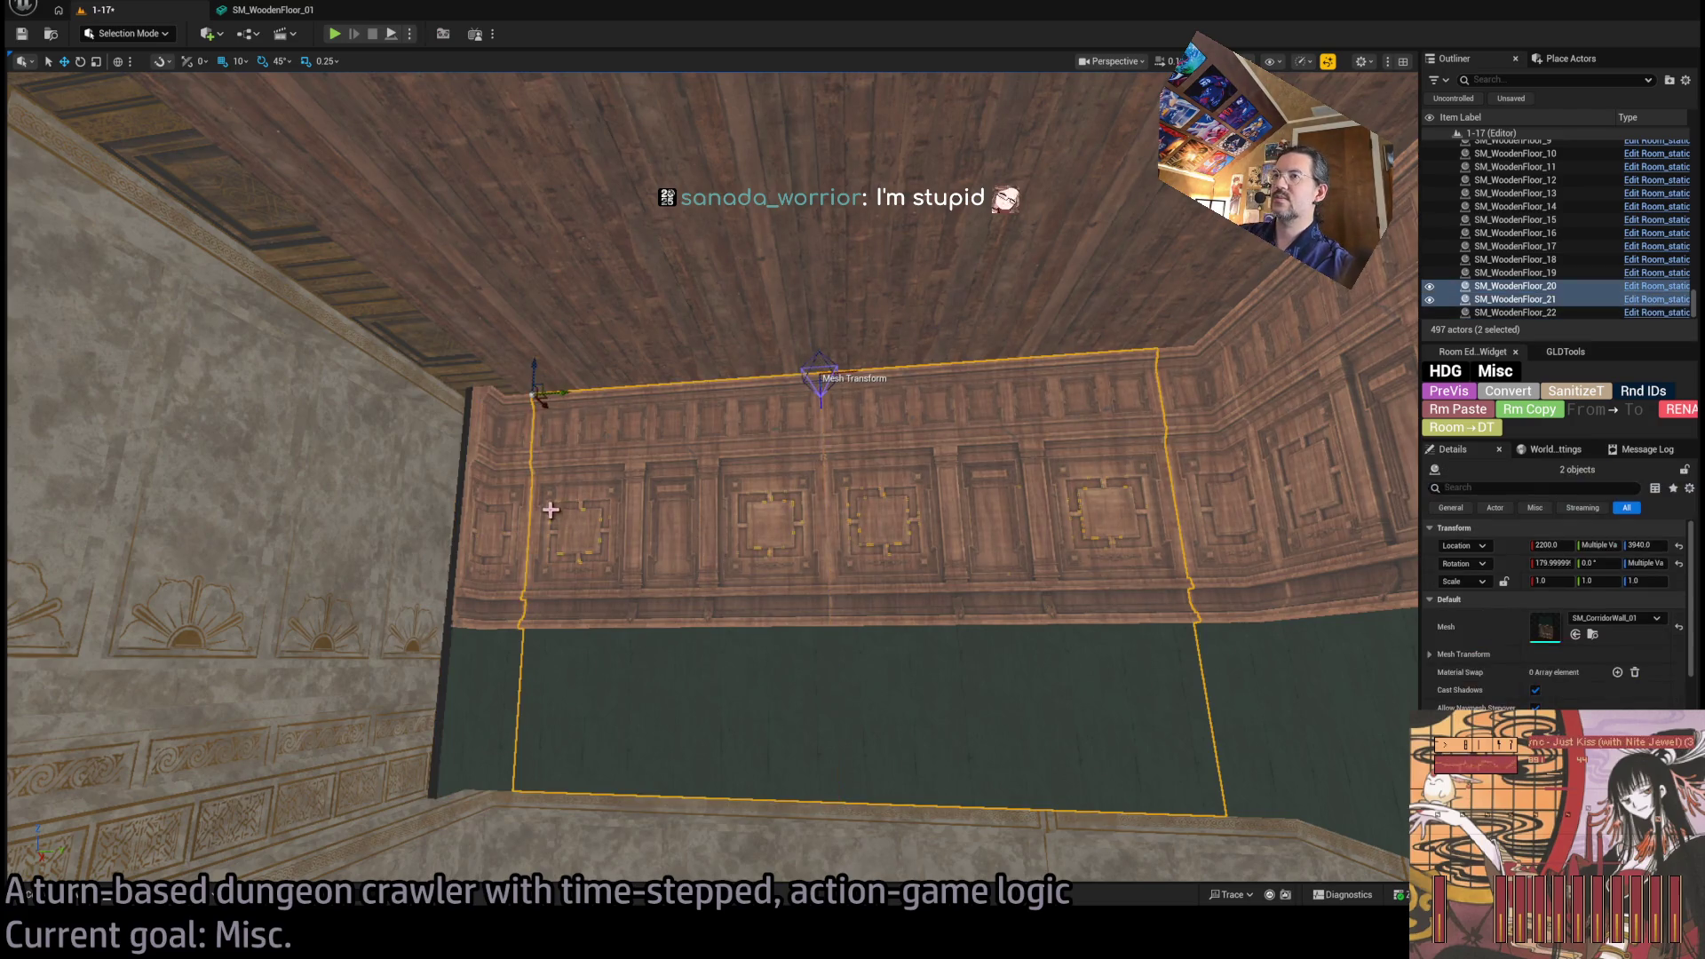
mouse_move(846, 510)
left_mouse_down()
mouse_move(1039, 468)
mouse_move(995, 471)
left_mouse_up()
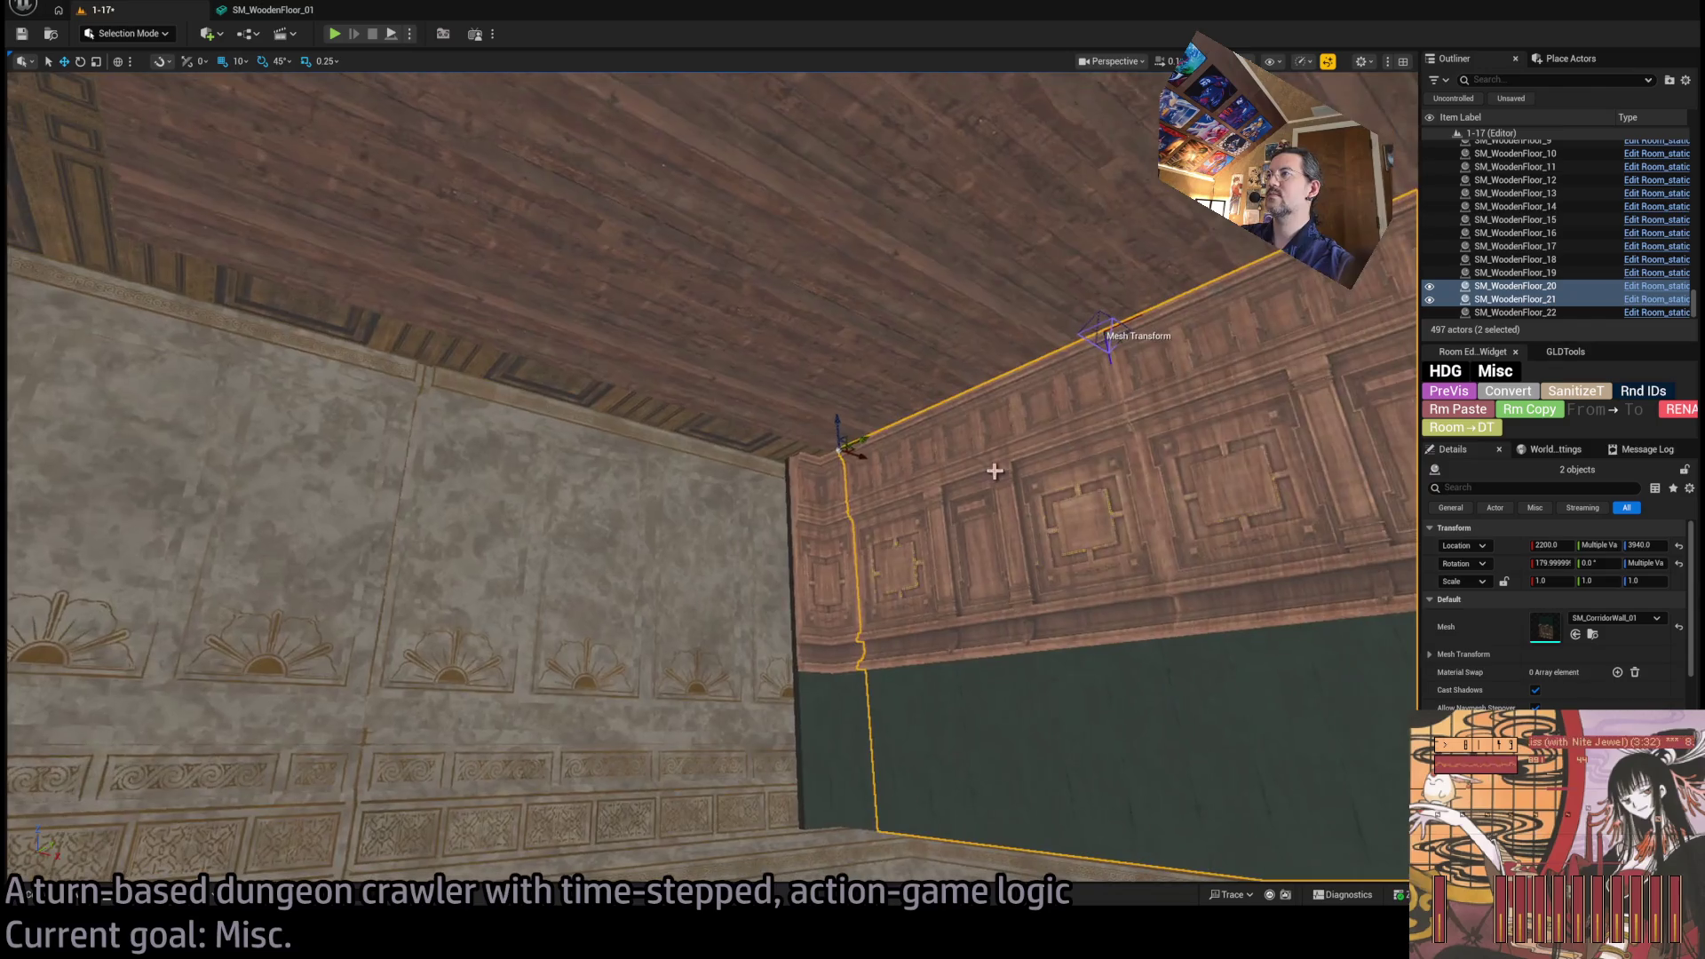
key("w")
key("ctrl+v")
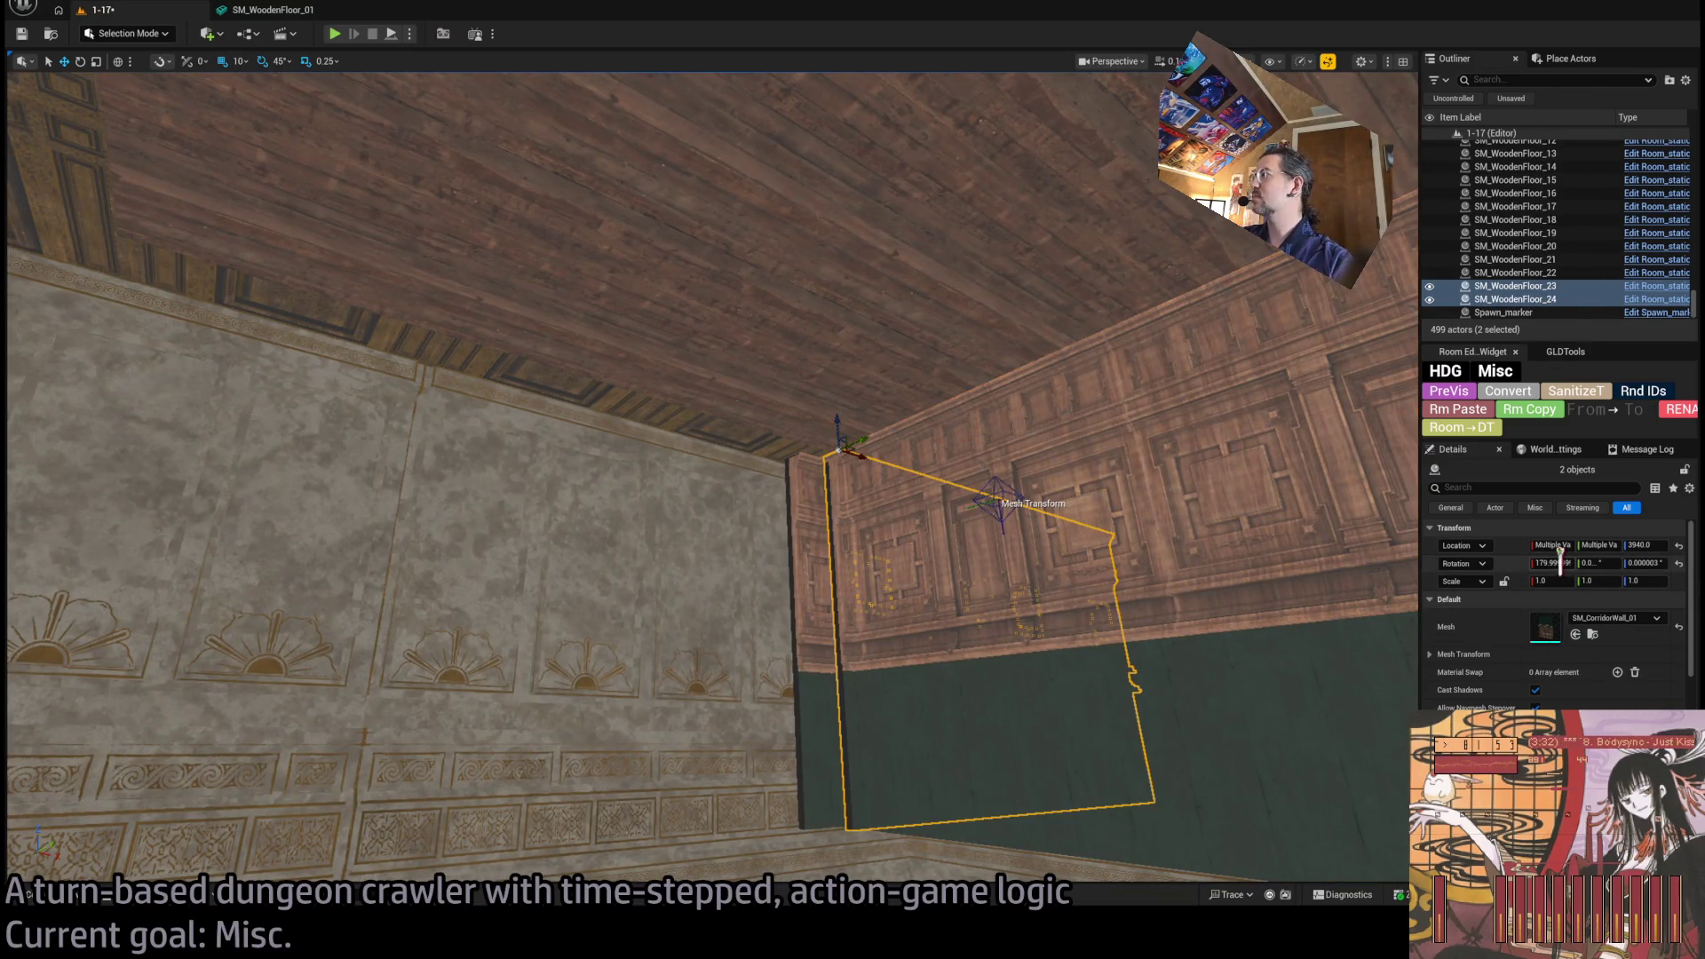
Slide the pasted walls flush against the left wall, placing them at X 1890 and X 1610.
left_click_drag(857, 457, 24, 456)
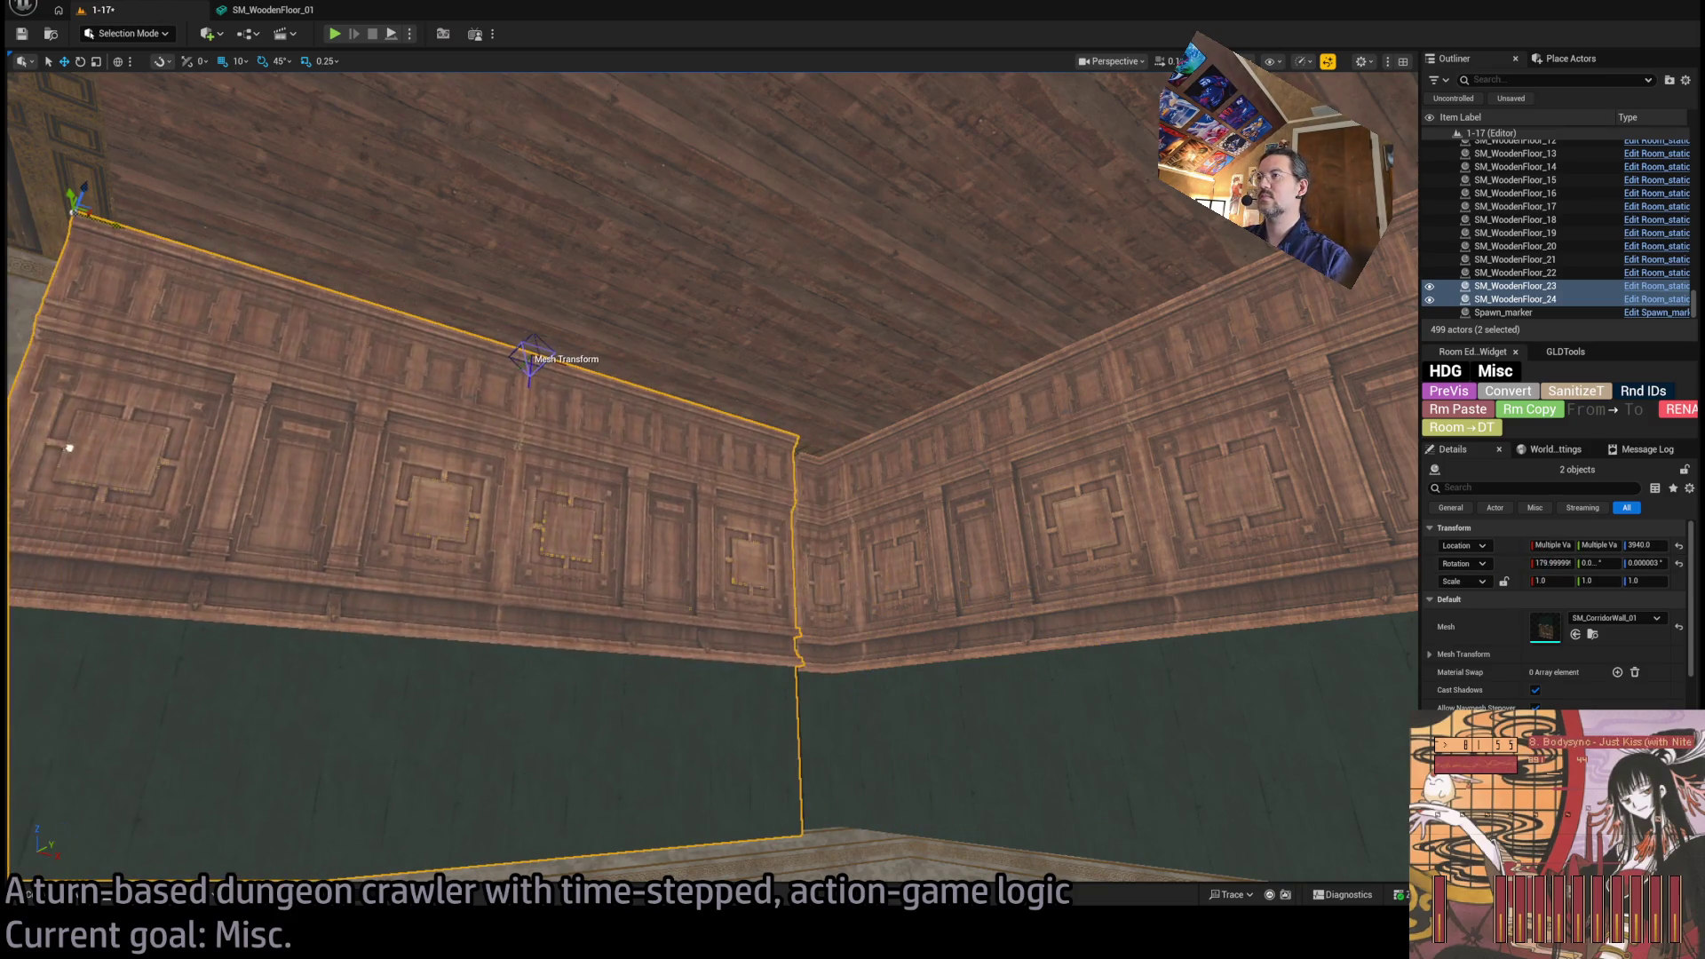
left_click_drag(205, 483, 87, 354)
scroll(69, 350, "down", 3)
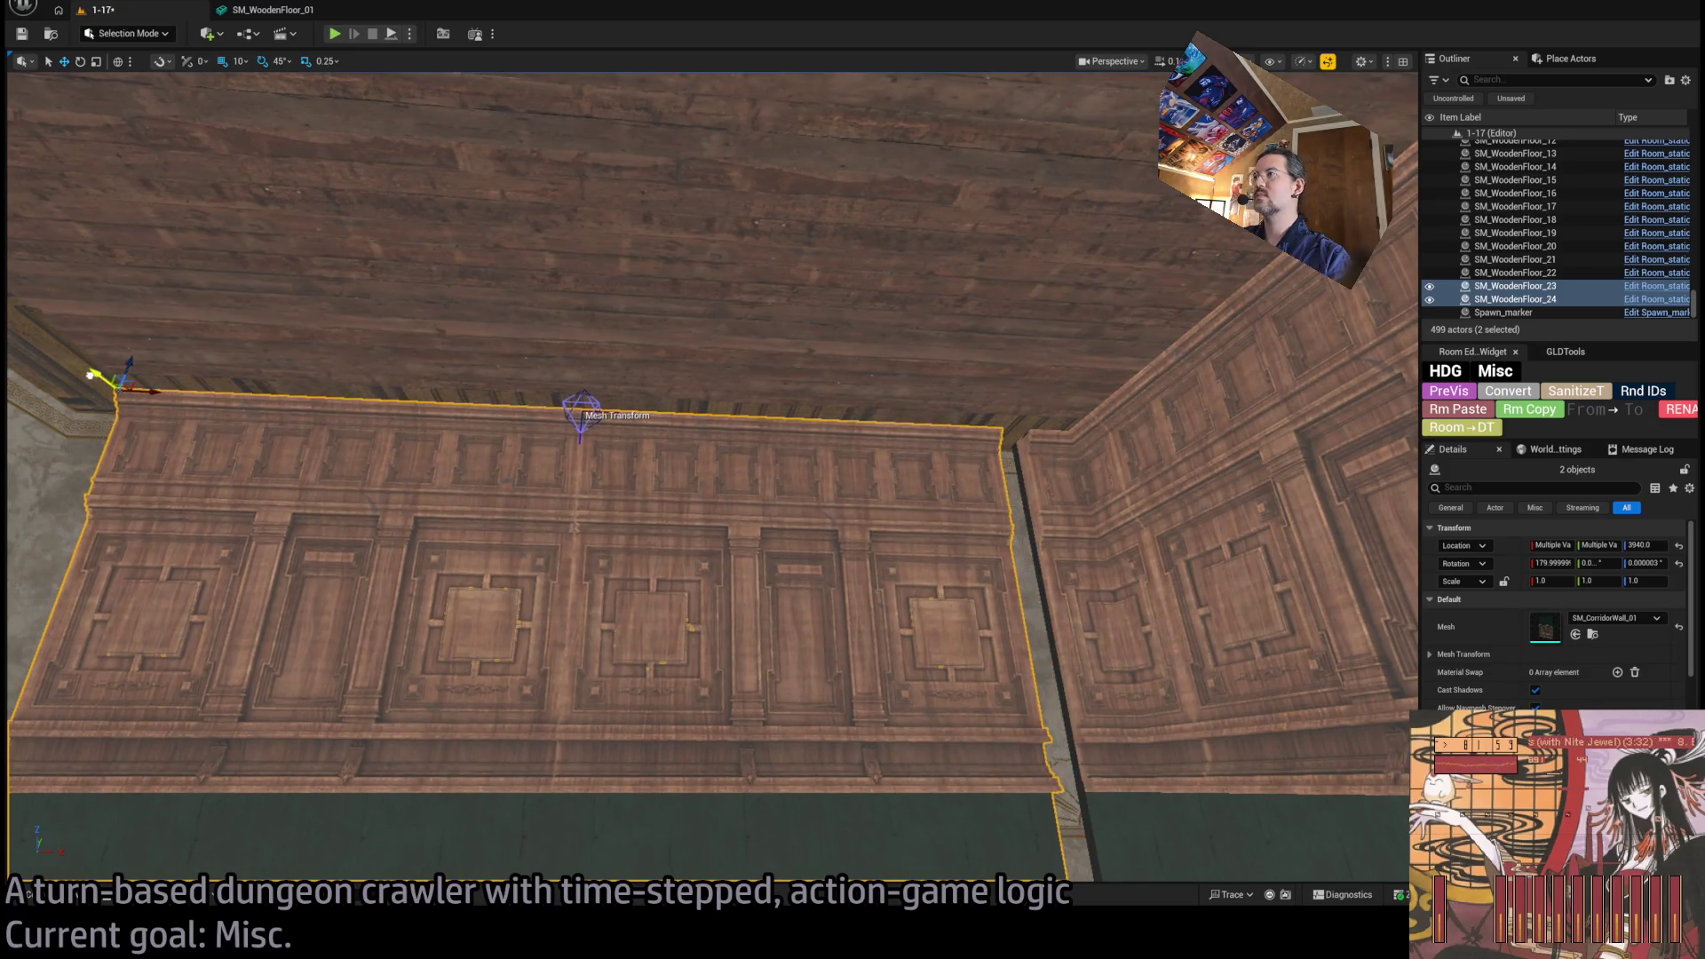
left_click_drag(149, 391, 287, 455)
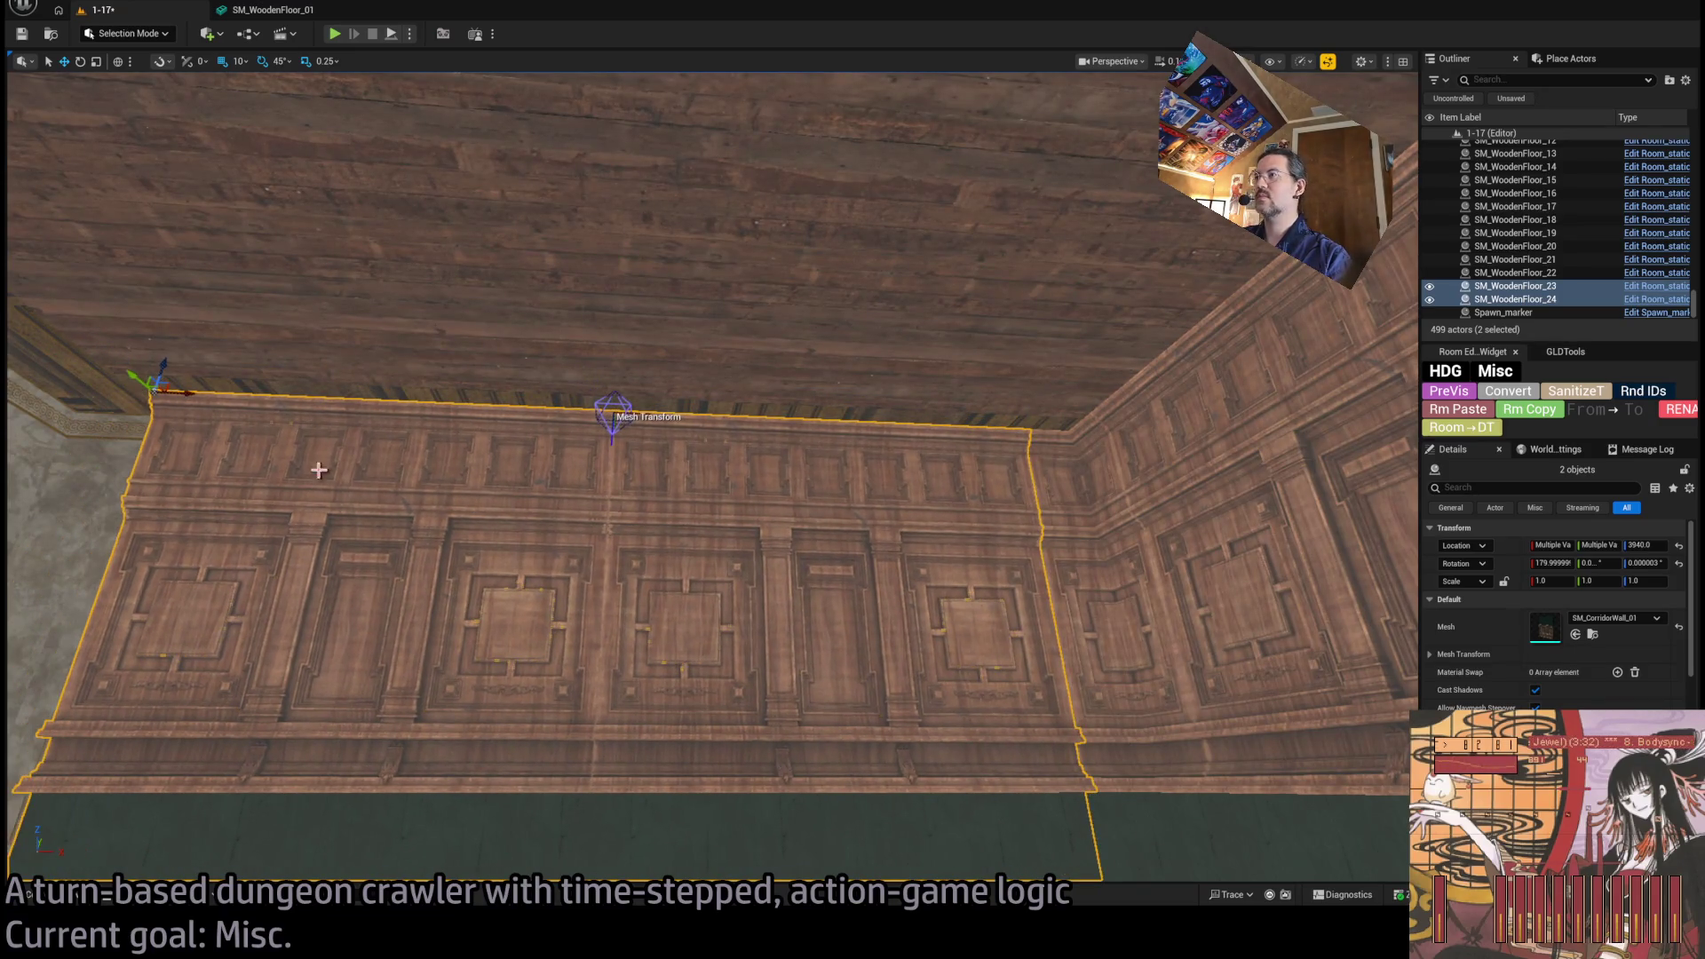
left_click(355, 551, "ctrl")
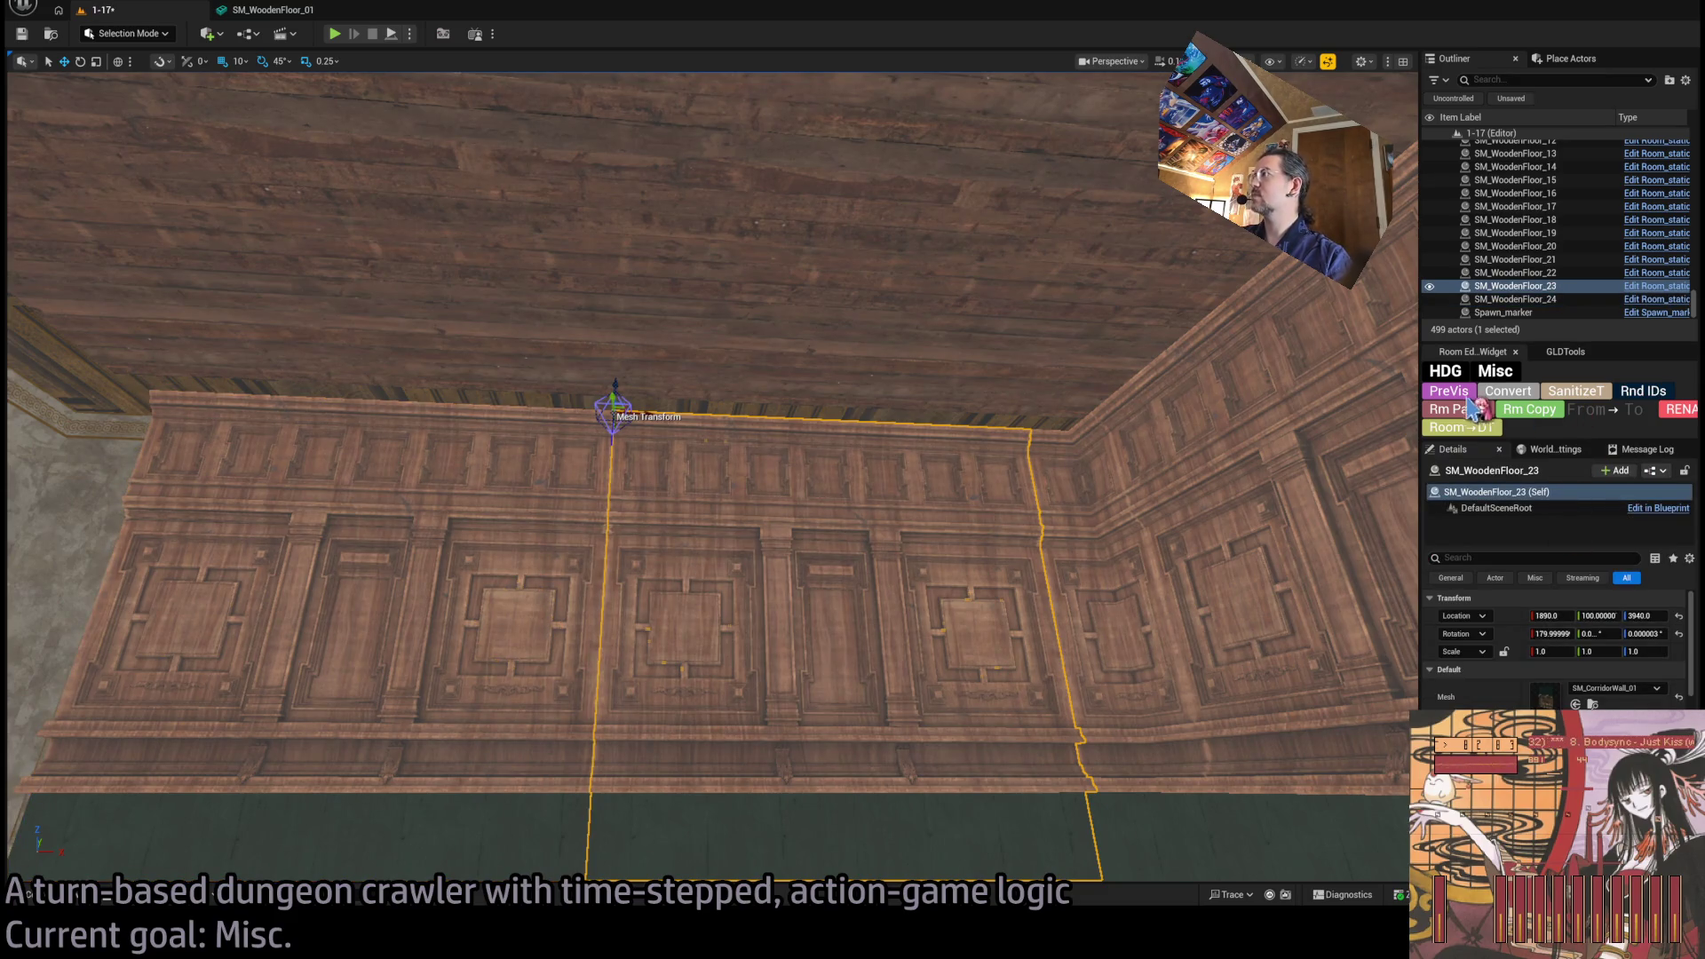
left_click(1574, 394)
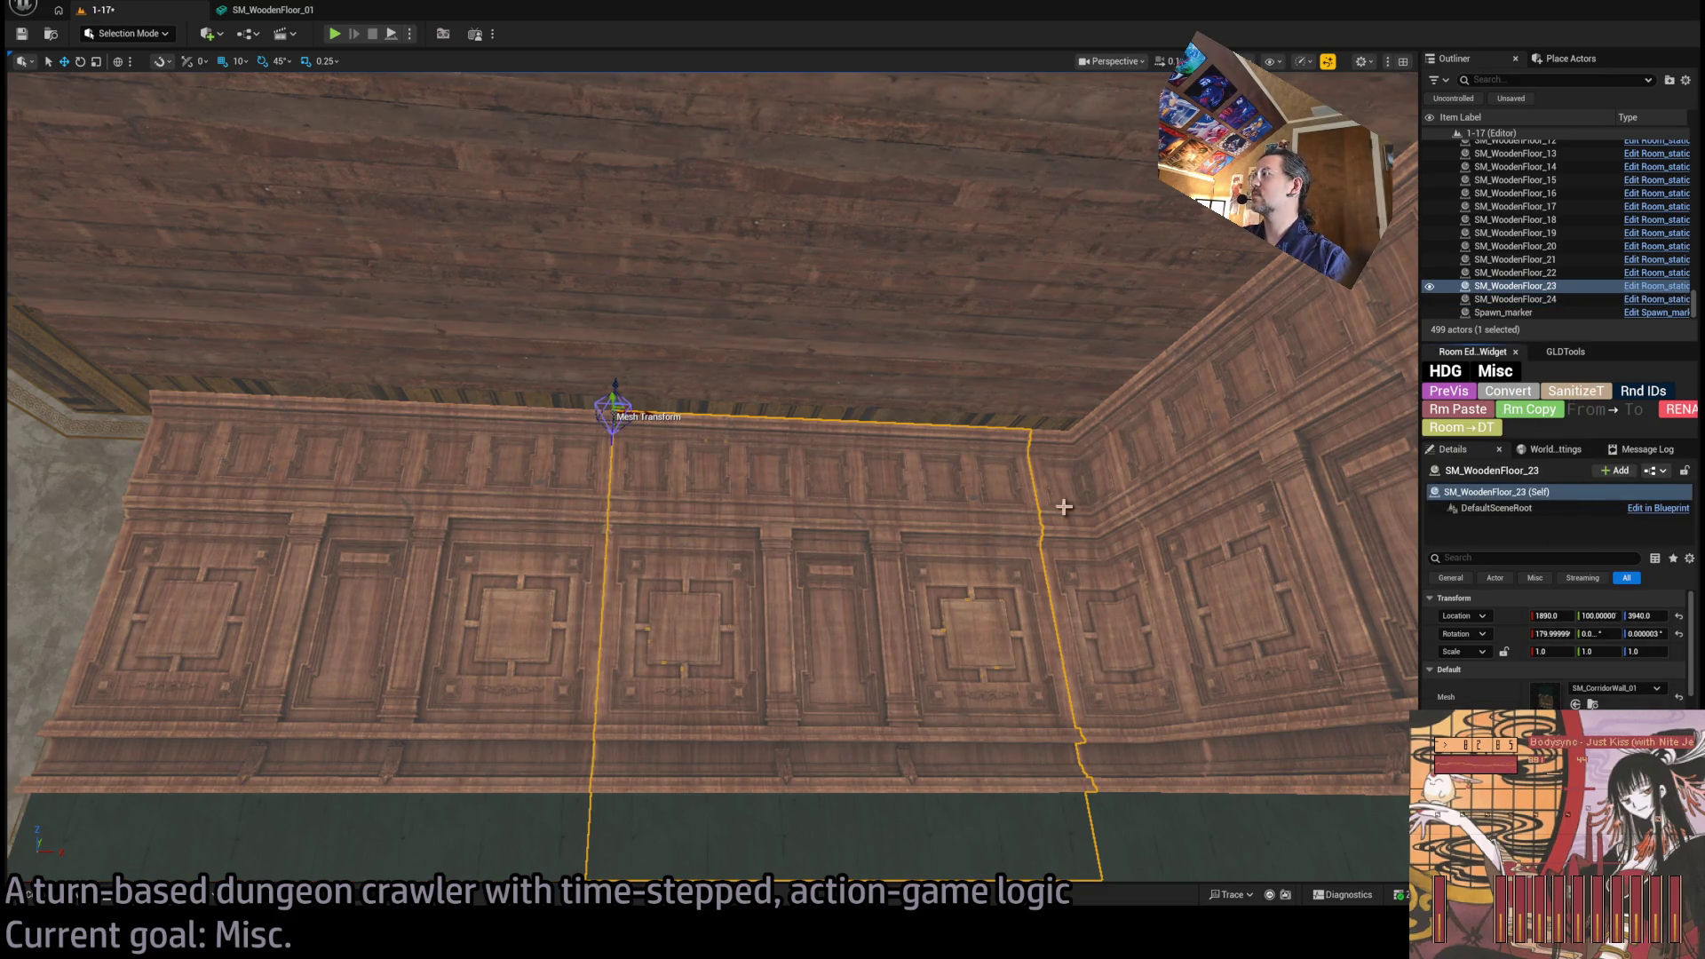
key("ctrl+z")
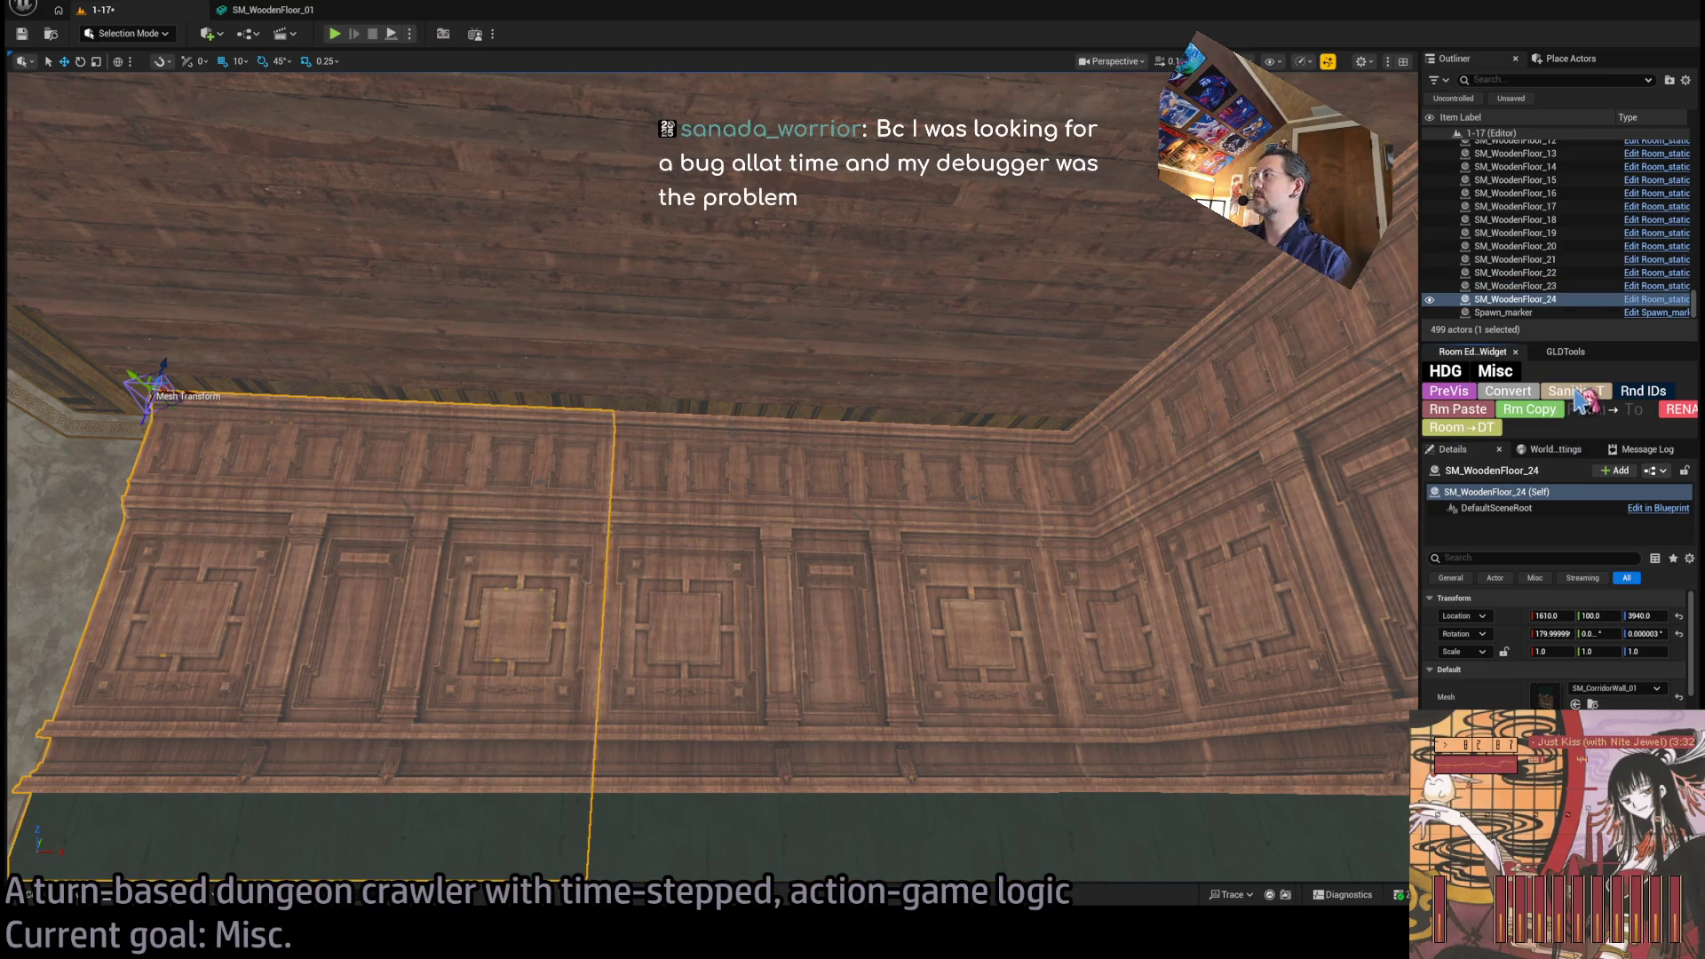
Set each wall piece's X rotation to exactly 180, including SM_WoodenFloor_18 and SM_WoodenFloor_19.
left_click(1565, 634)
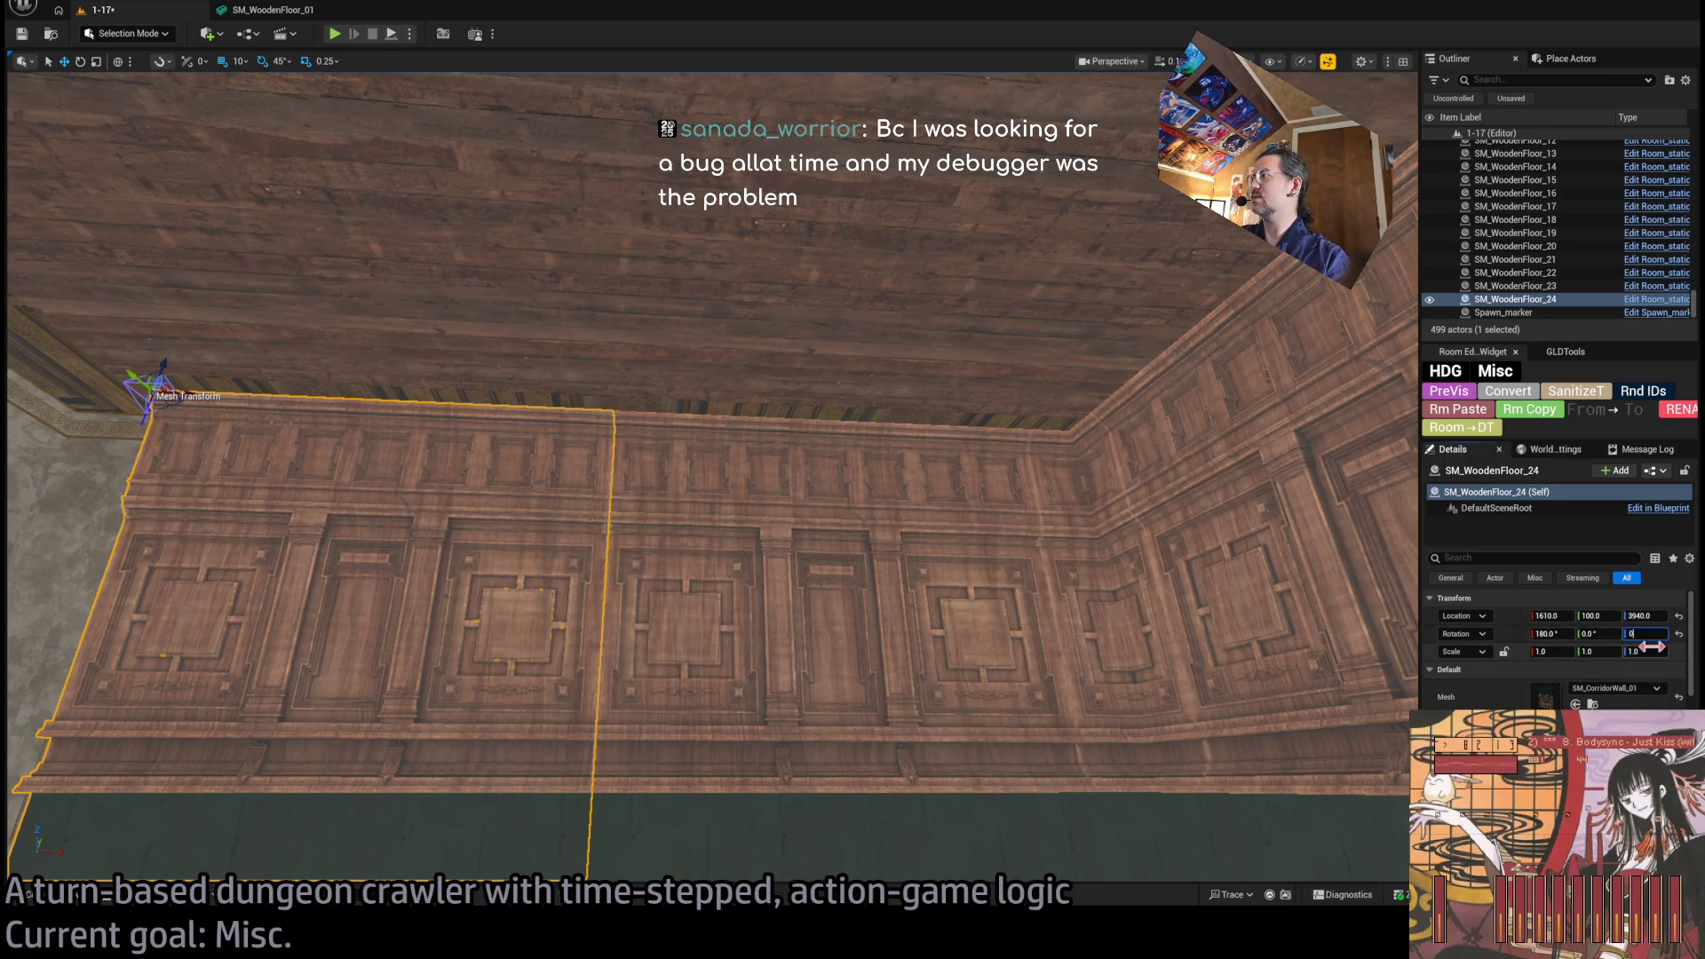
key("ctrl+z")
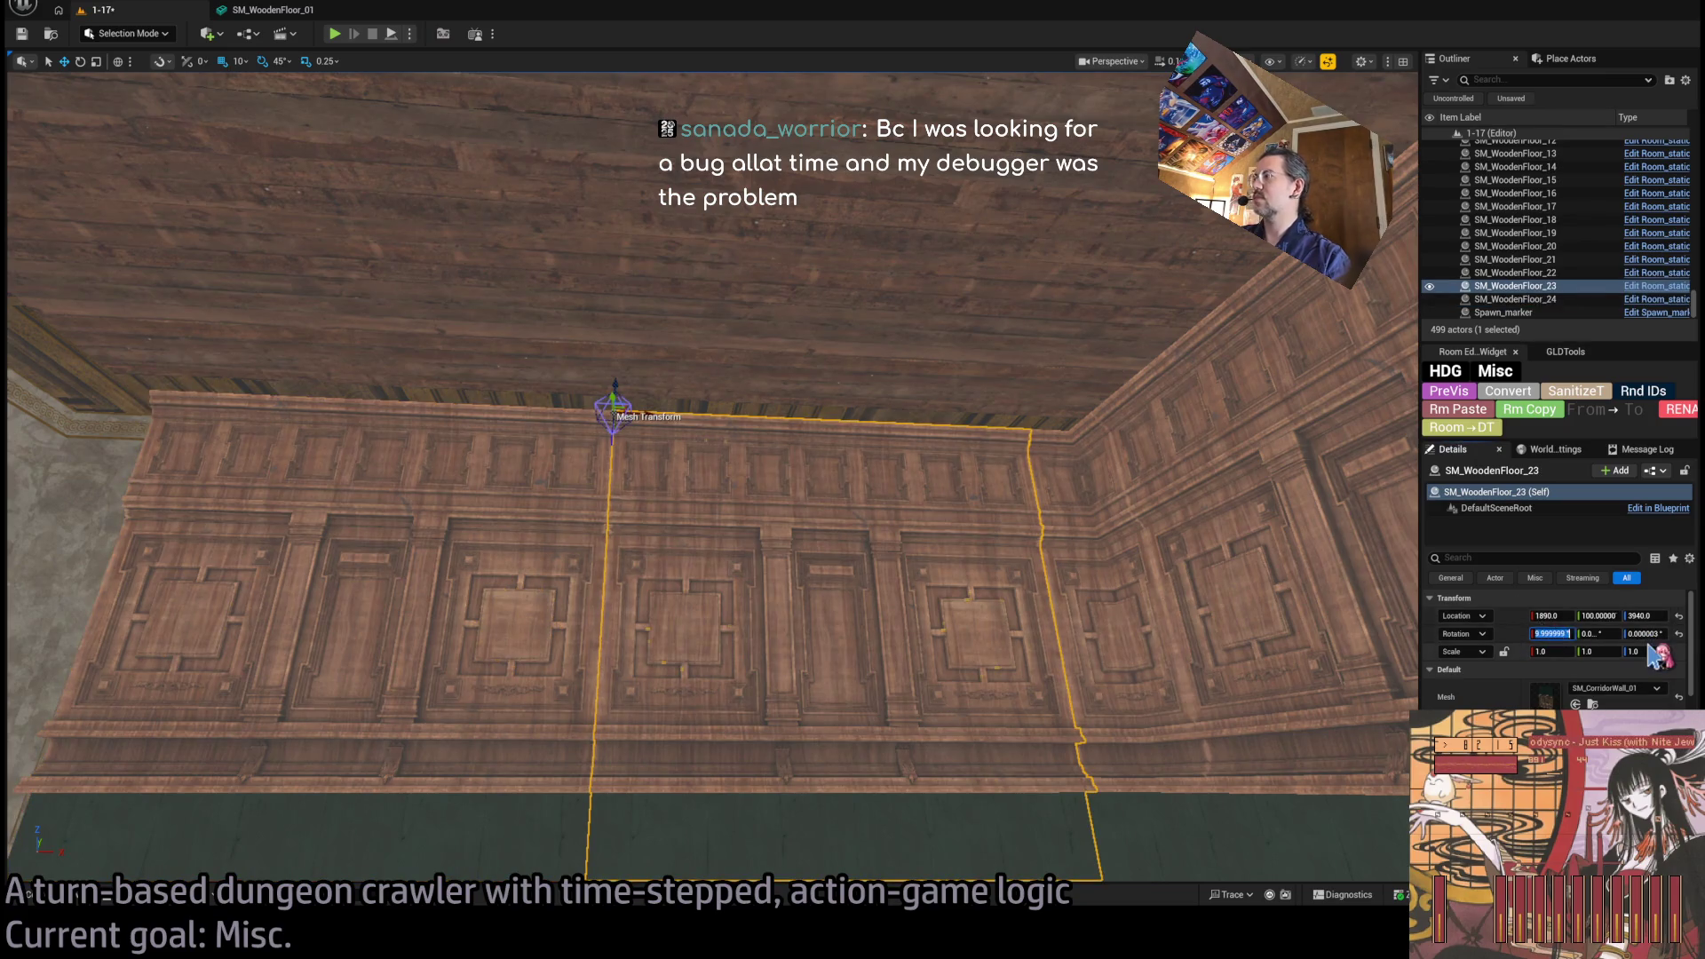
key("ctrl+z")
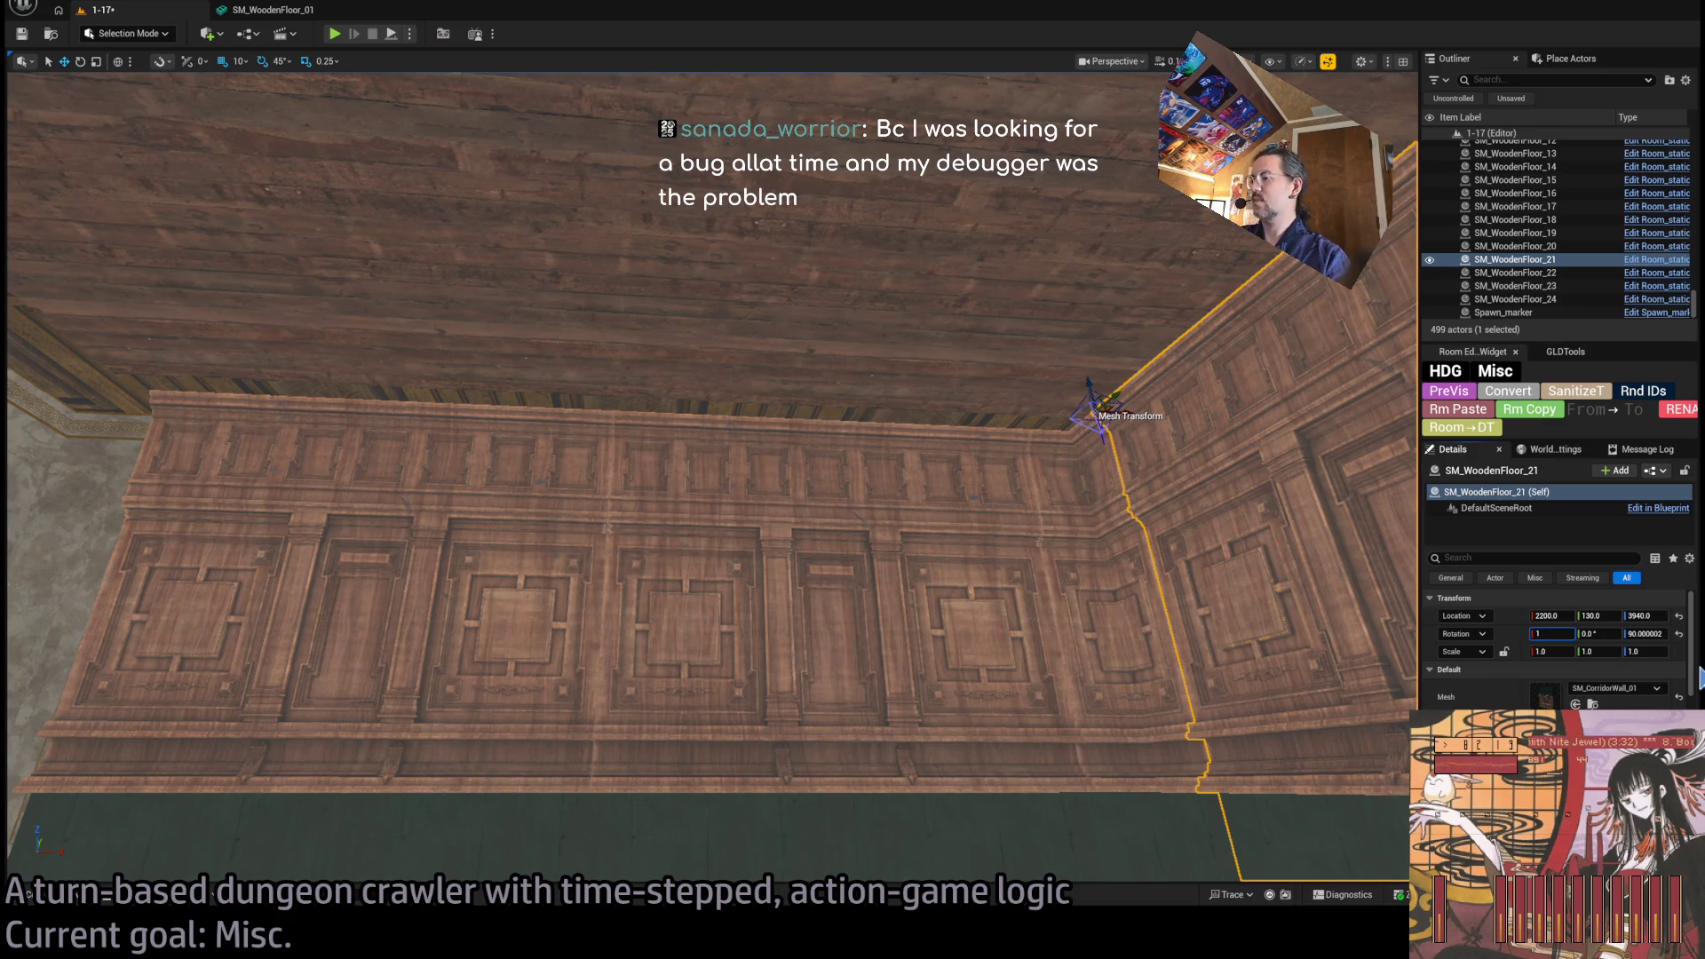
type("80")
key("Tab")
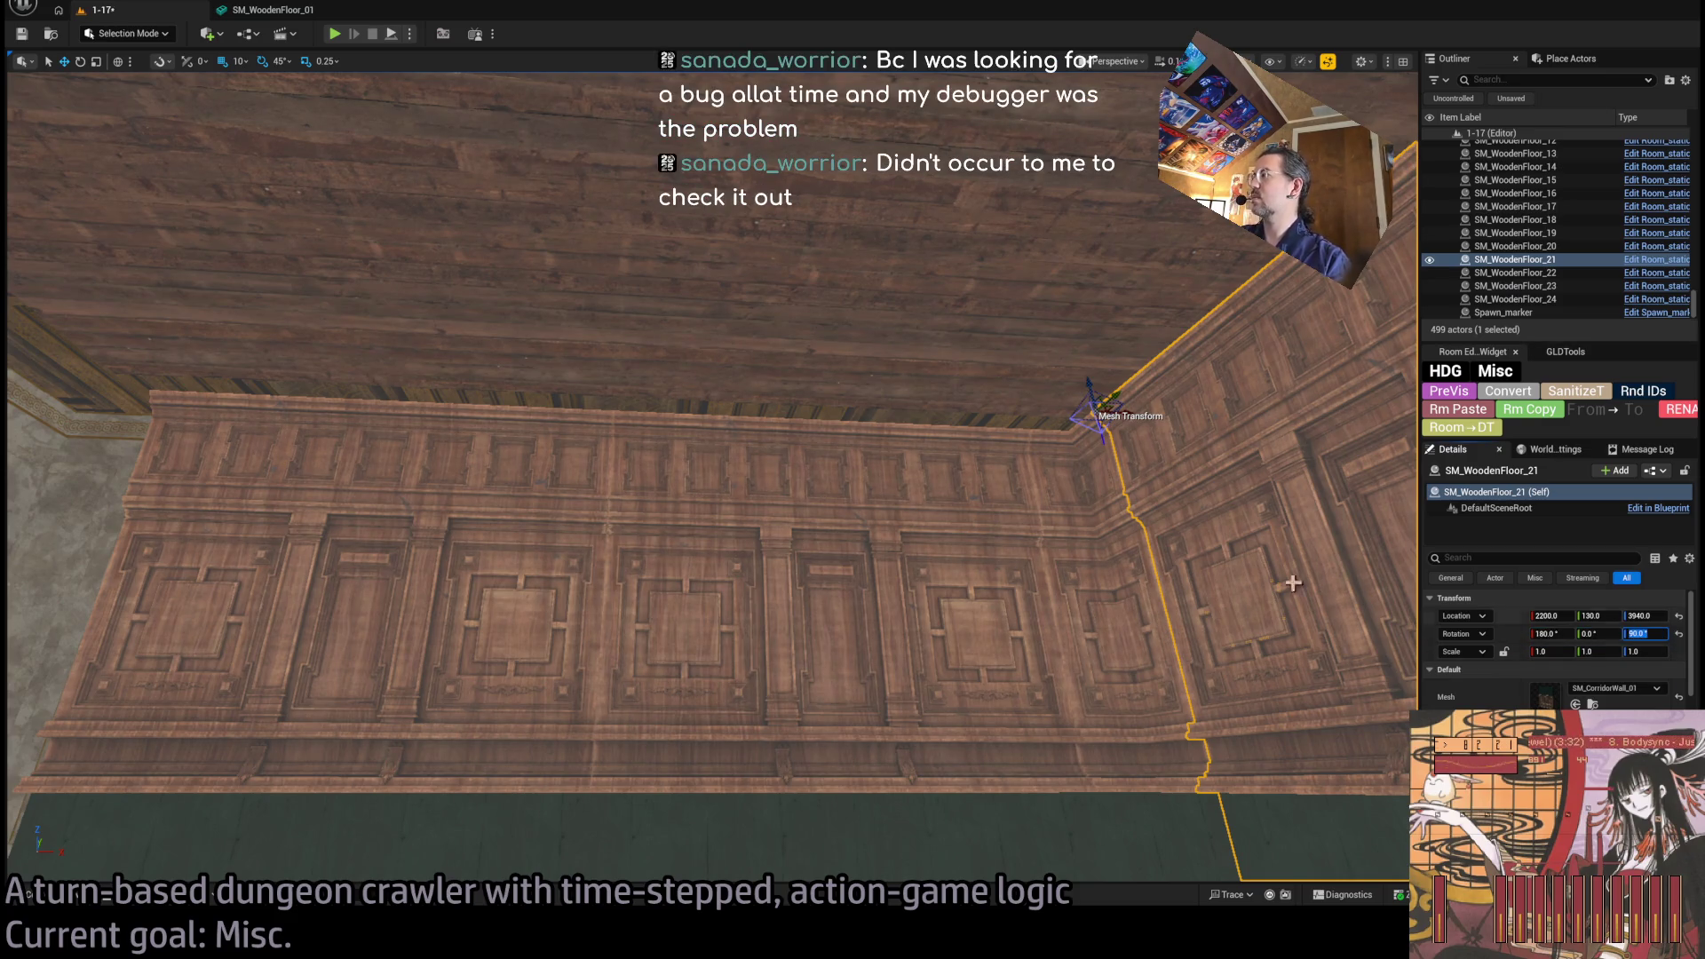
key("ctrl+z")
key("shift+Tab")
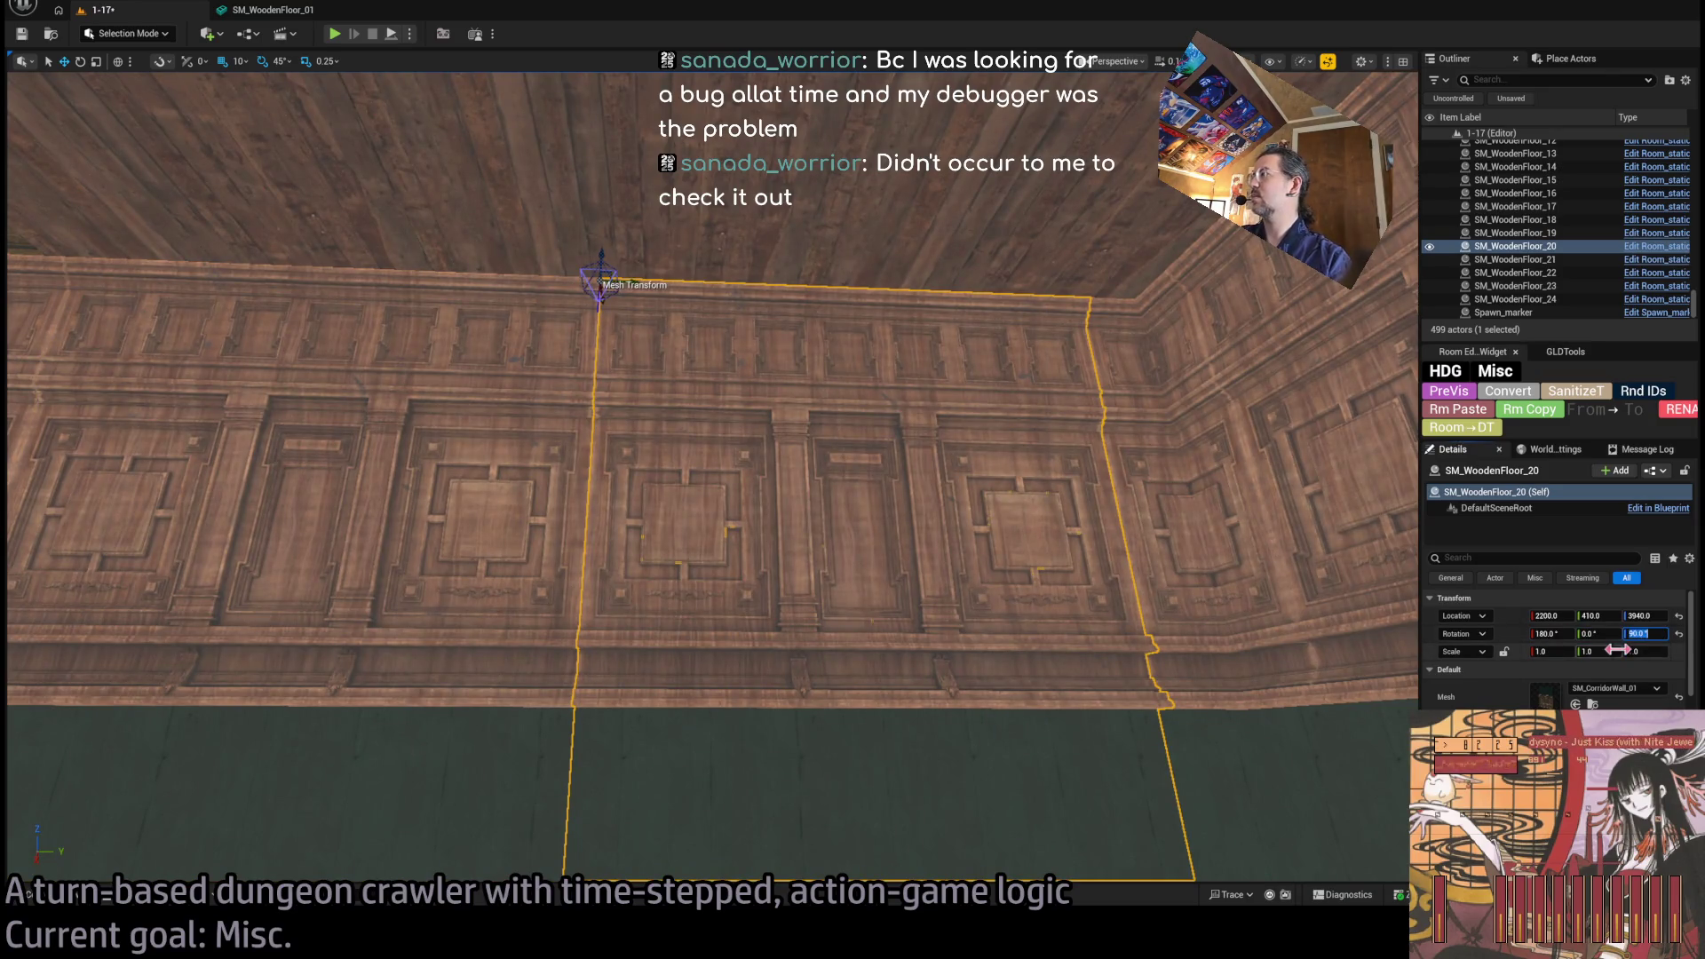
key("ctrl+z")
key("ctrl+z")
key("ctrl+z")
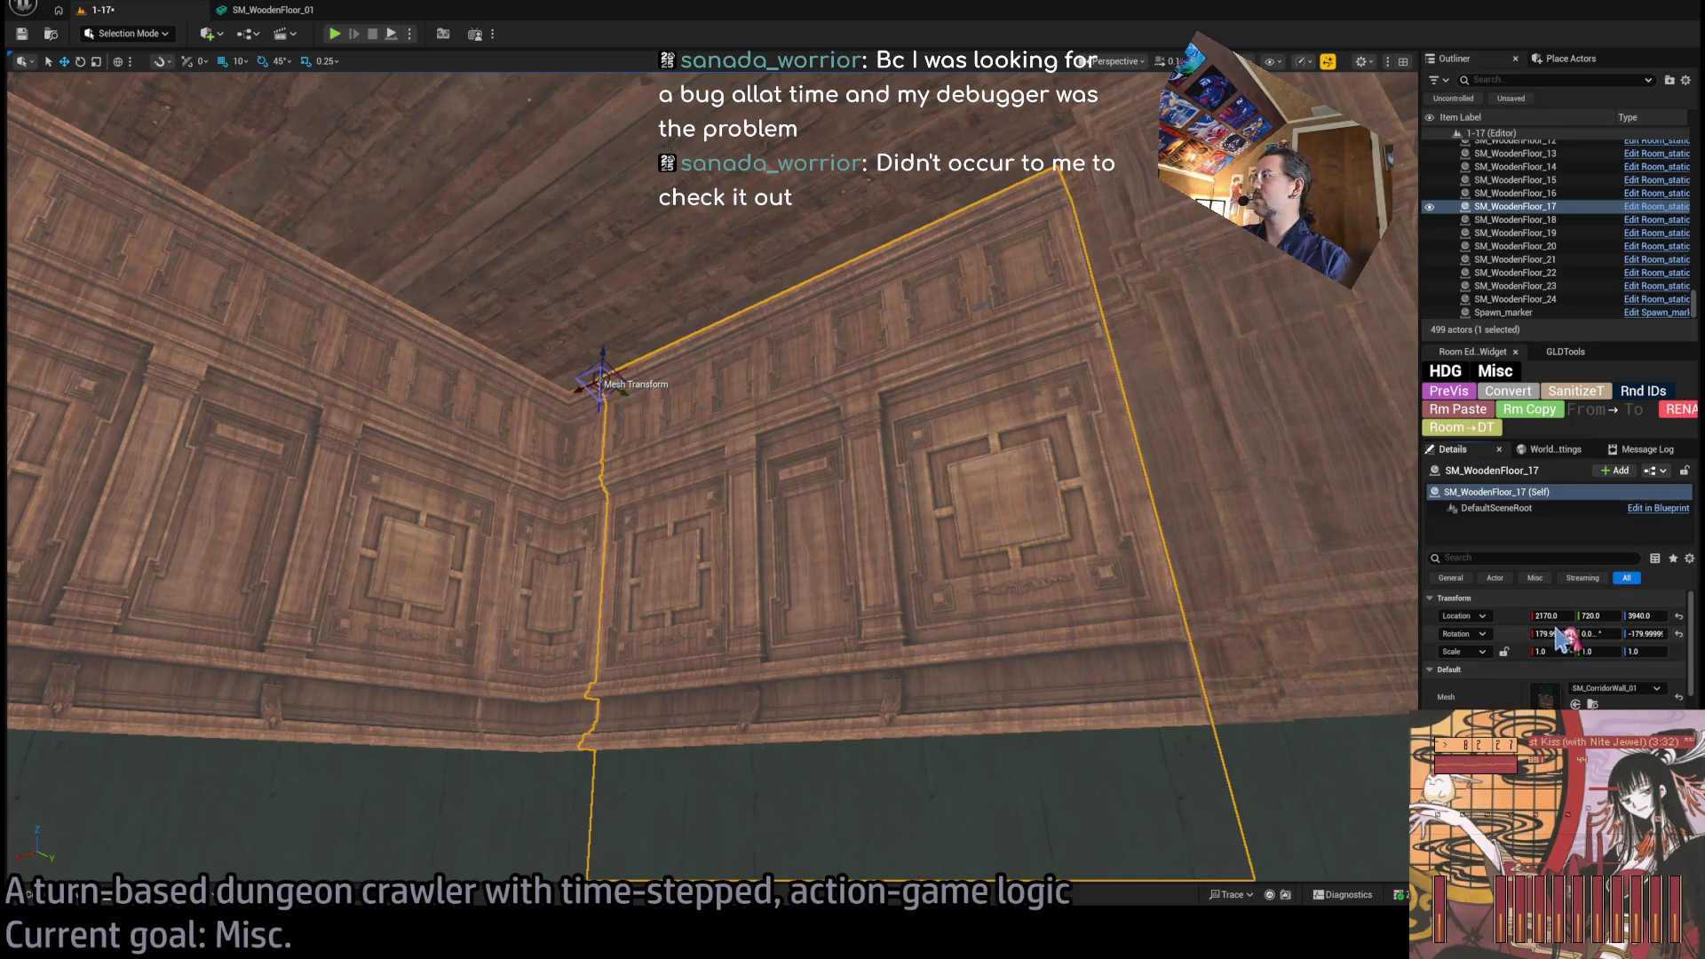
key("Tab")
key("Tab")
key("ctrl+z")
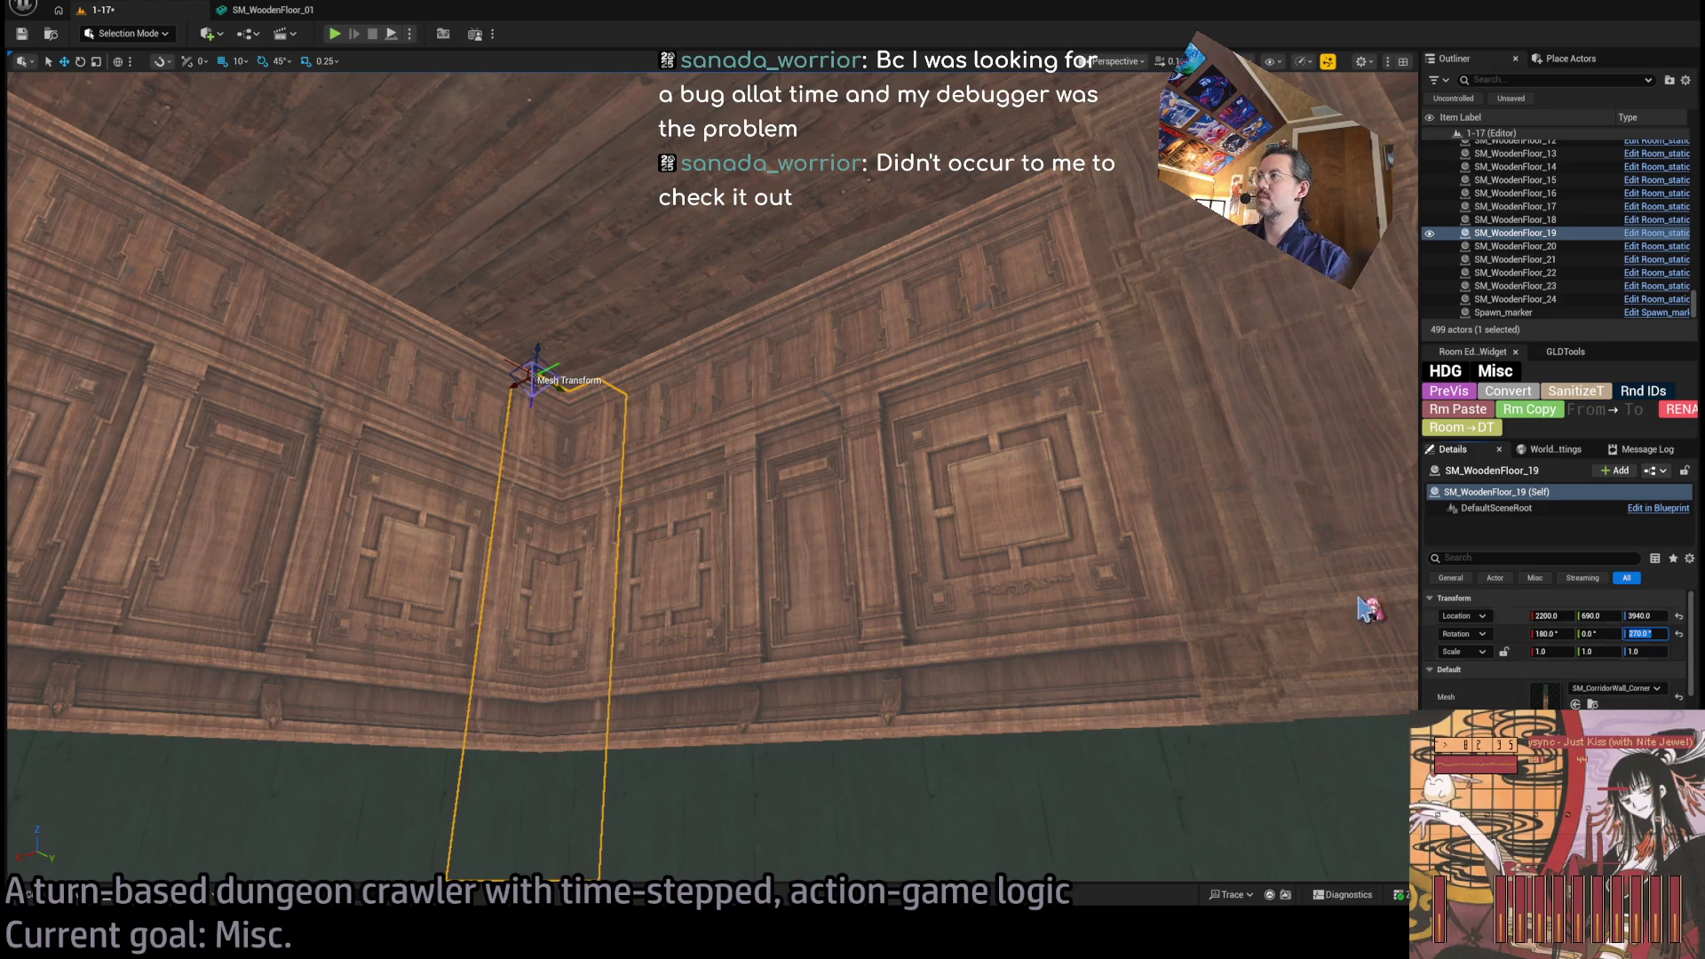
key("ctrl+z")
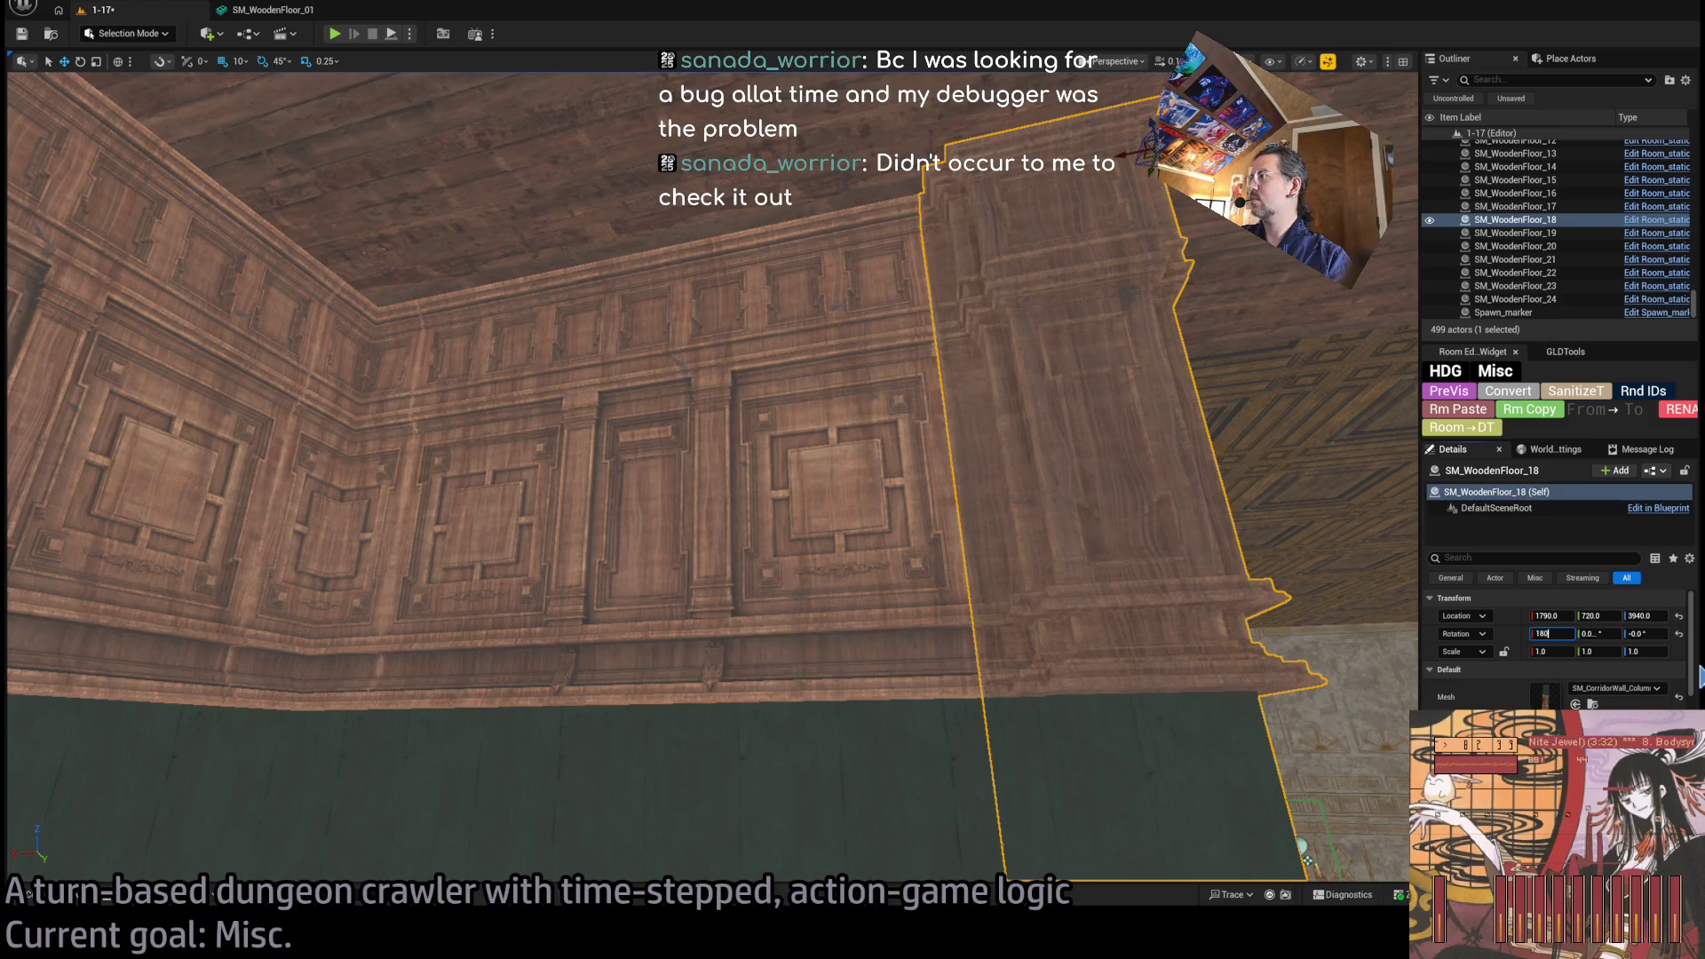
key("ctrl+z")
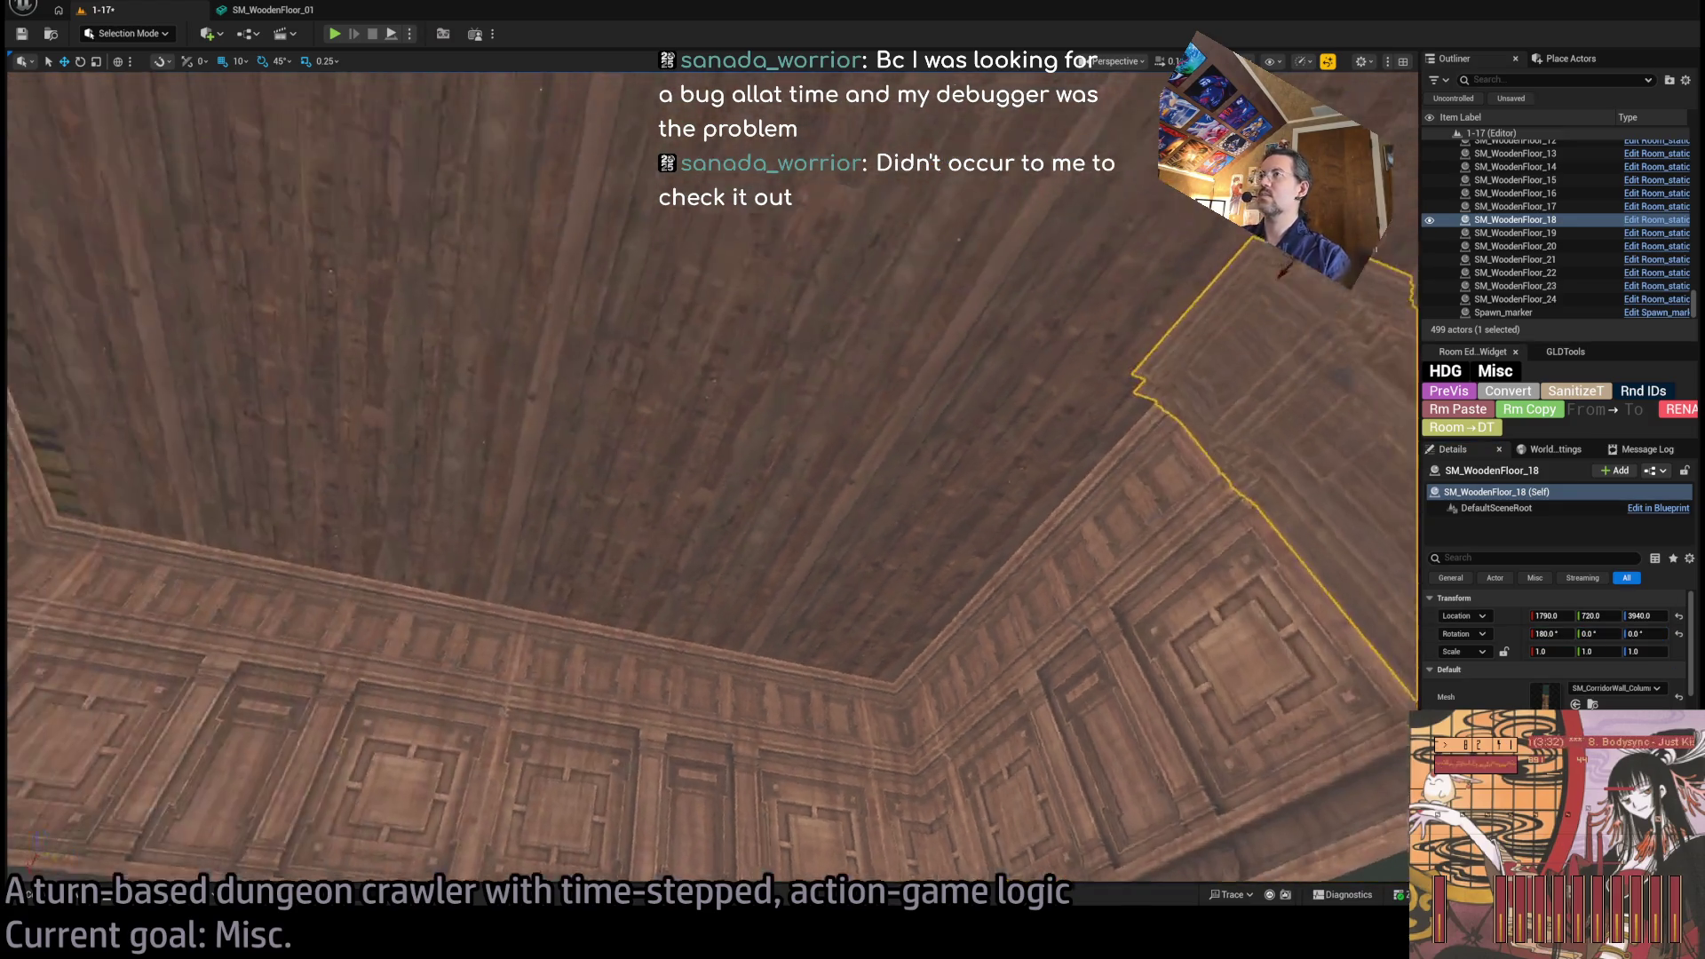
Correct the X rotation on three neighbouring ceiling plank panels.
left_click(1572, 634)
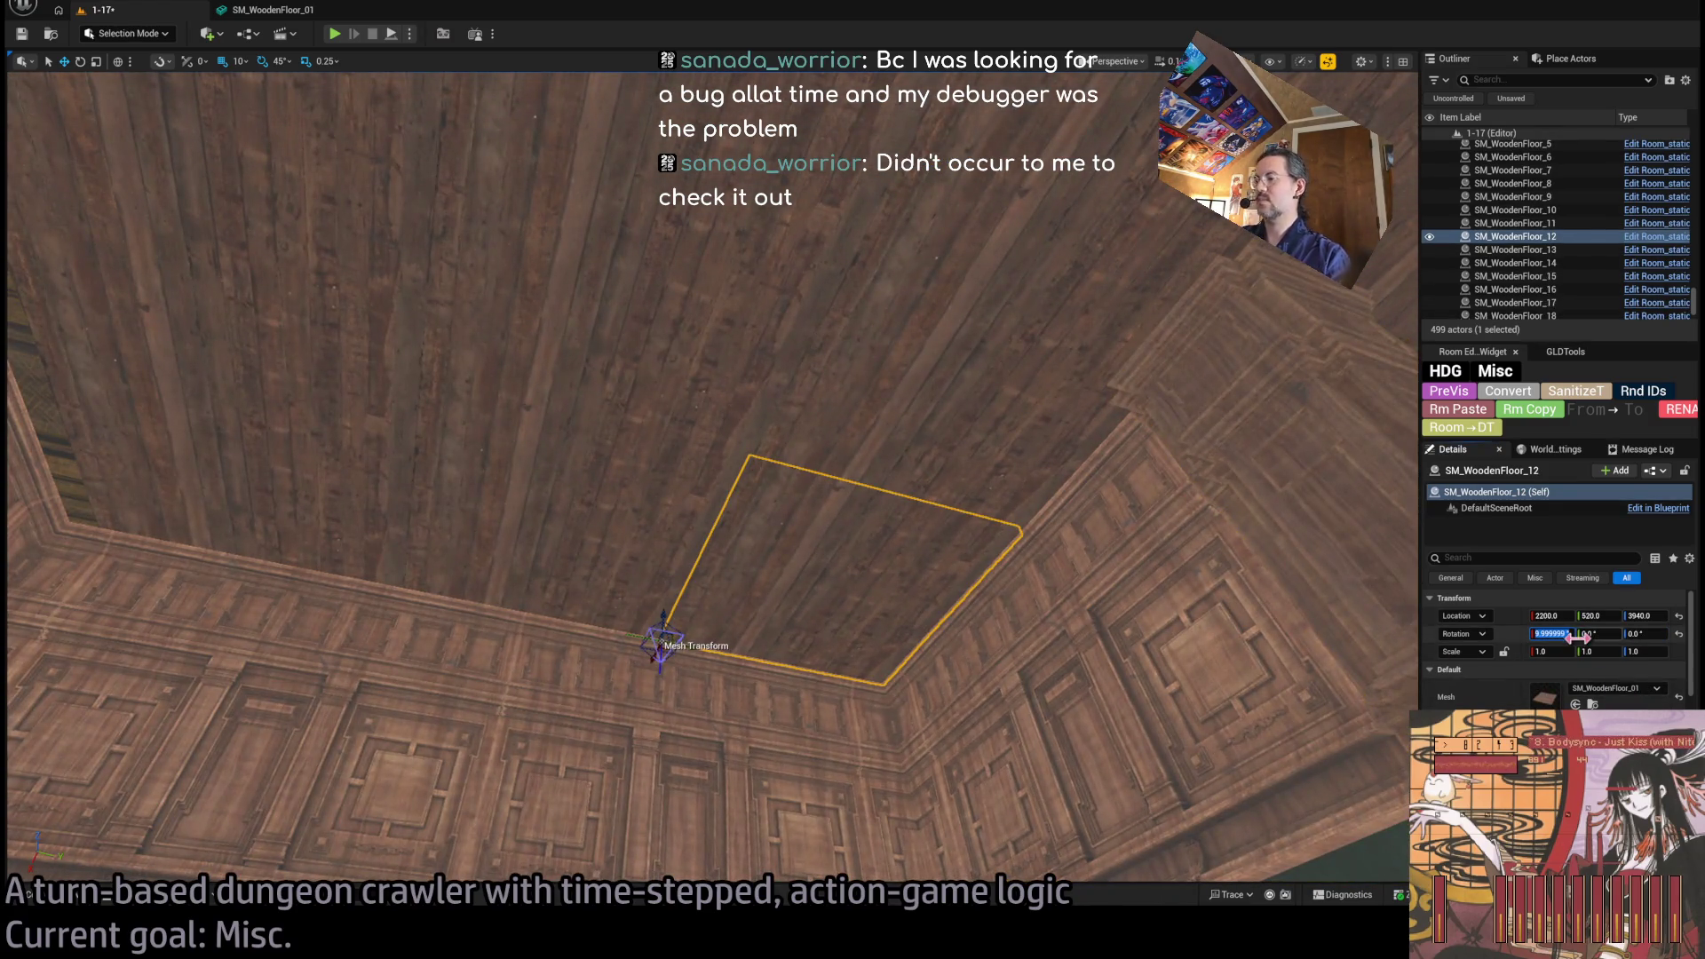
left_click(527, 482)
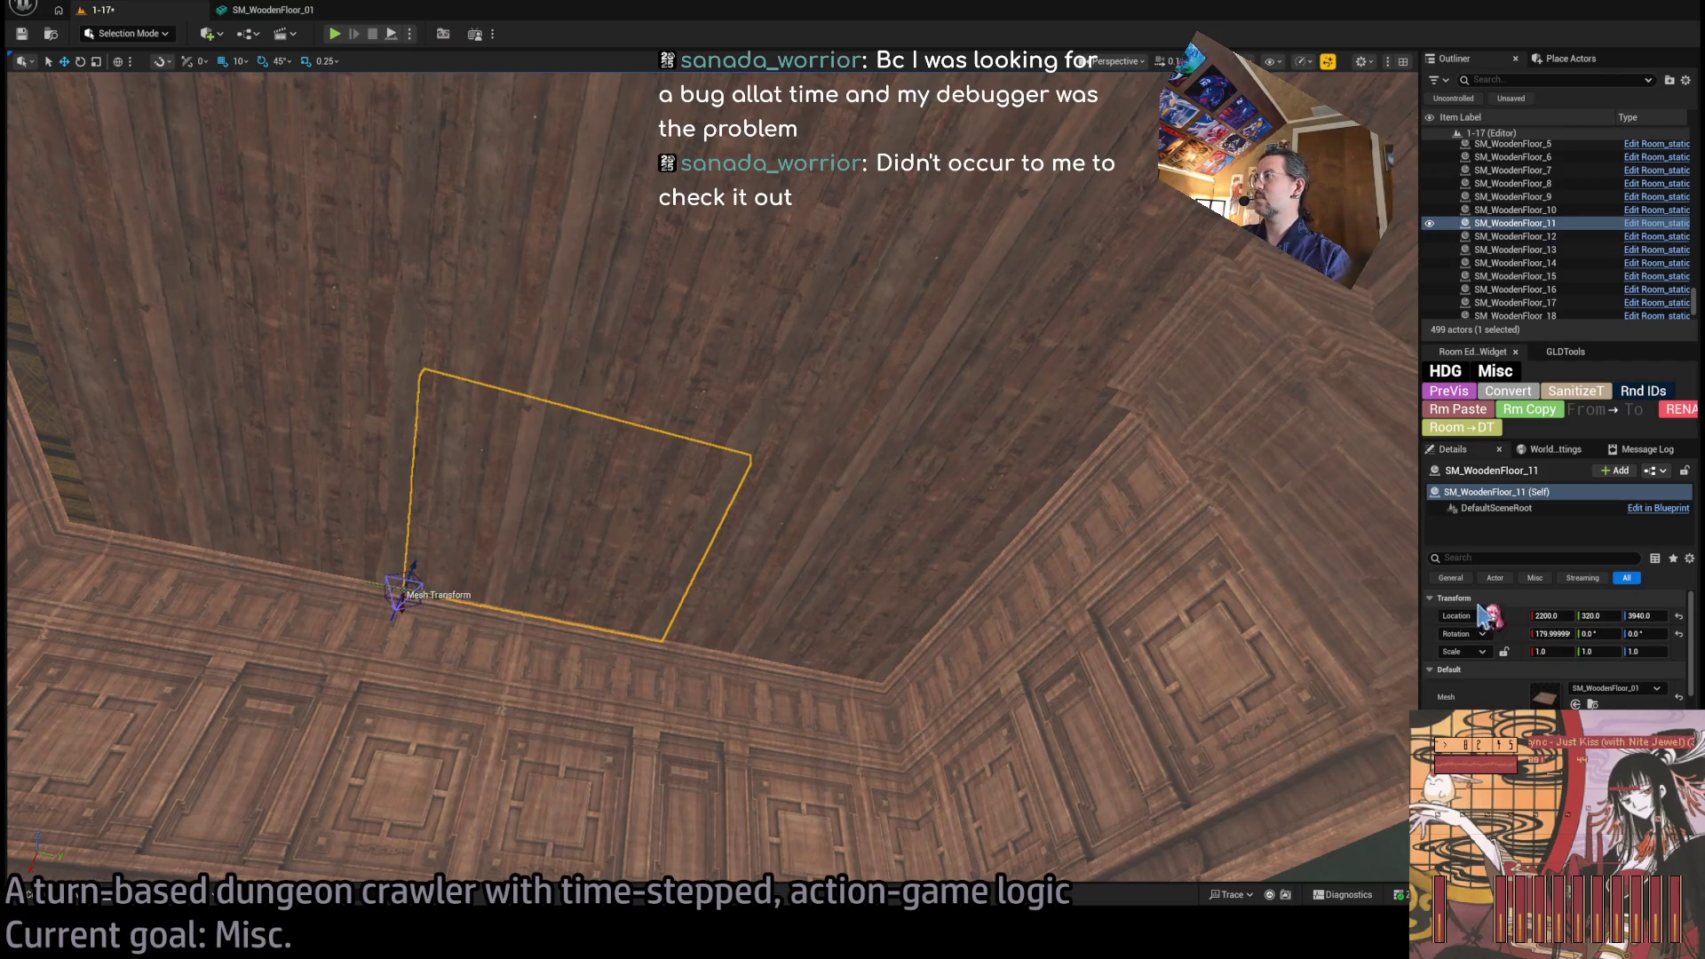
left_click(1561, 635)
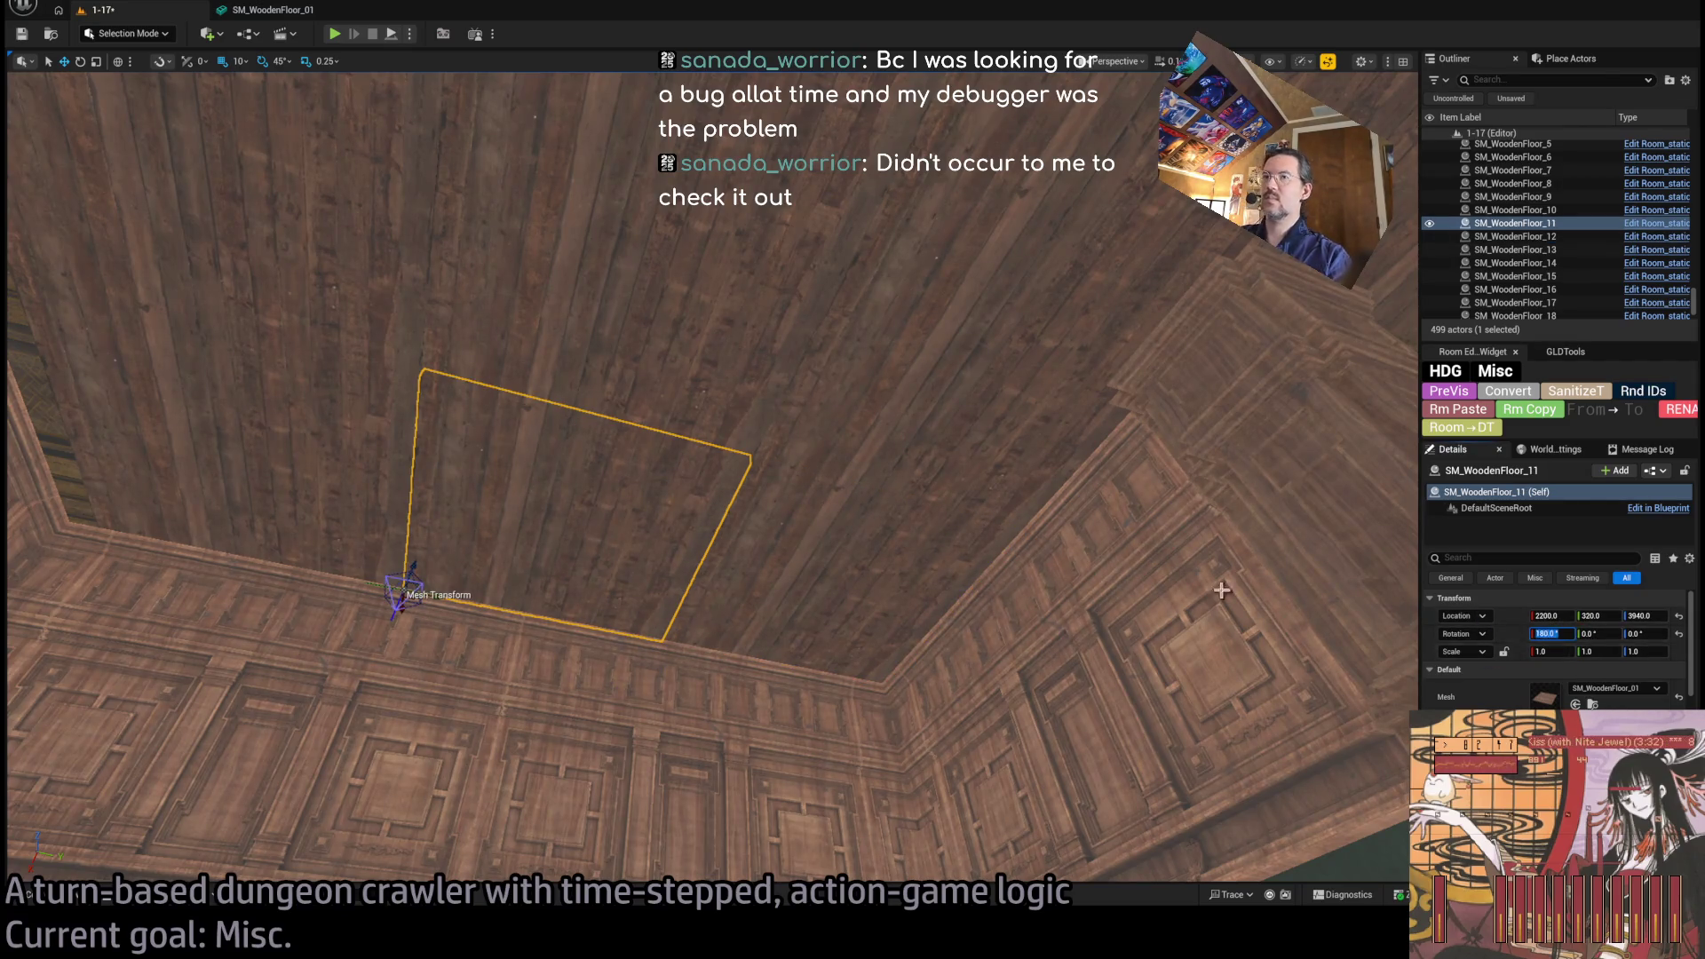
left_click(198, 492)
left_click(1553, 634)
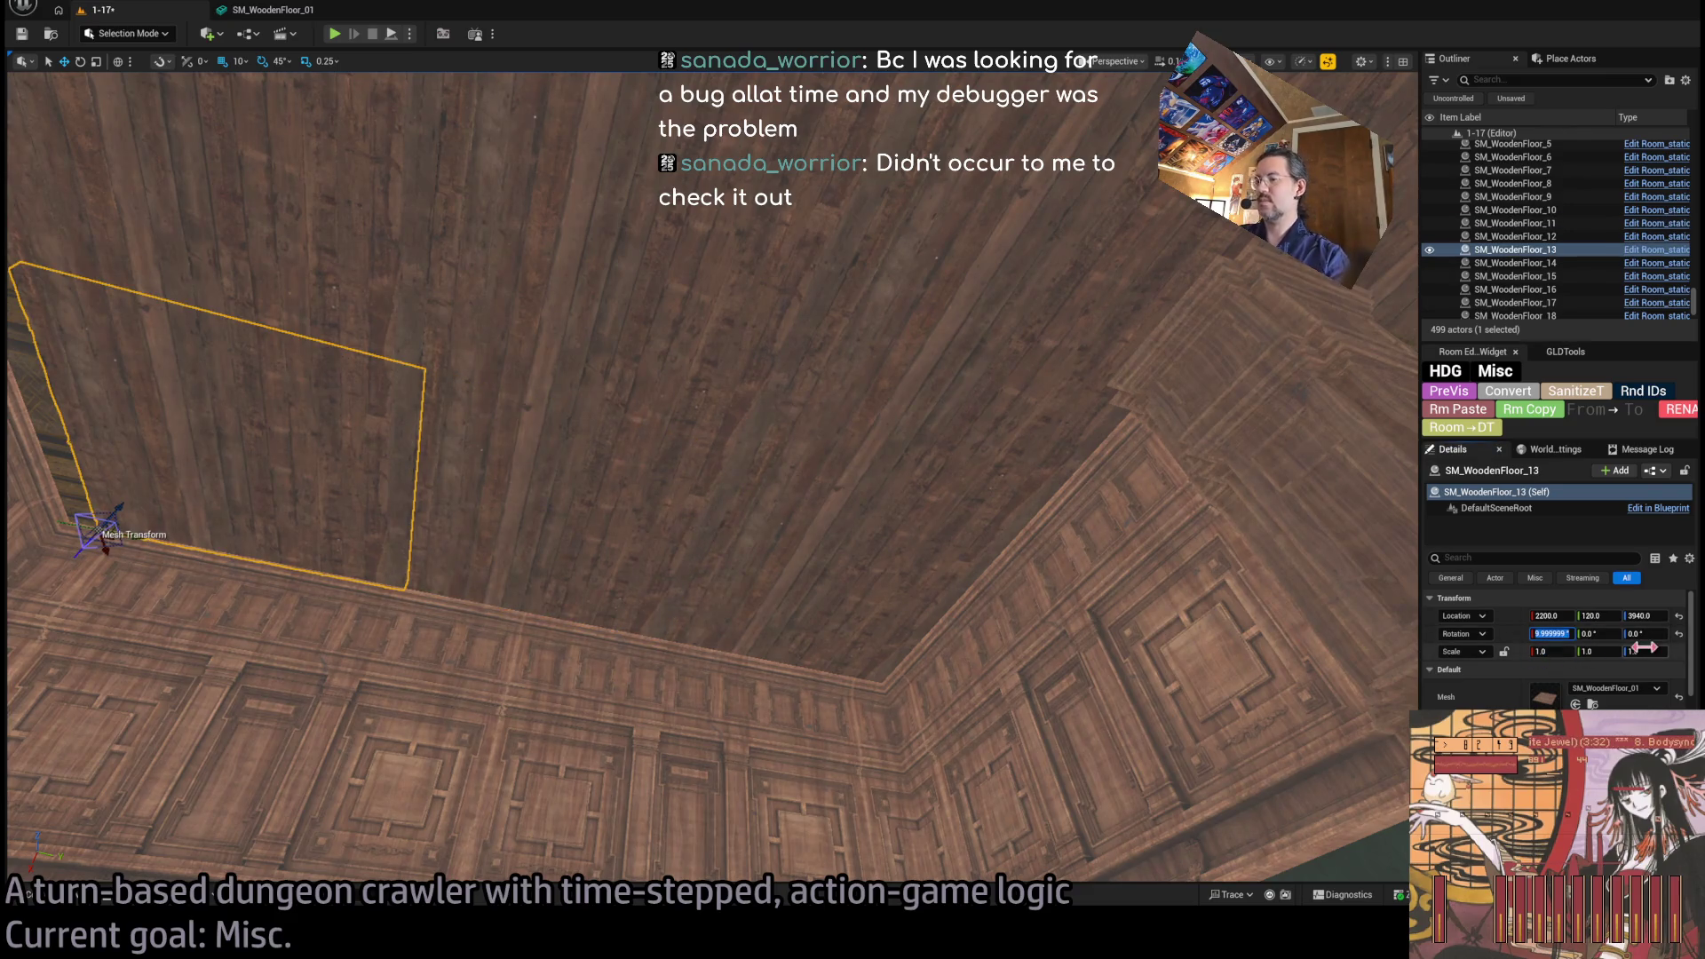
left_click_drag(944, 598, 876, 593)
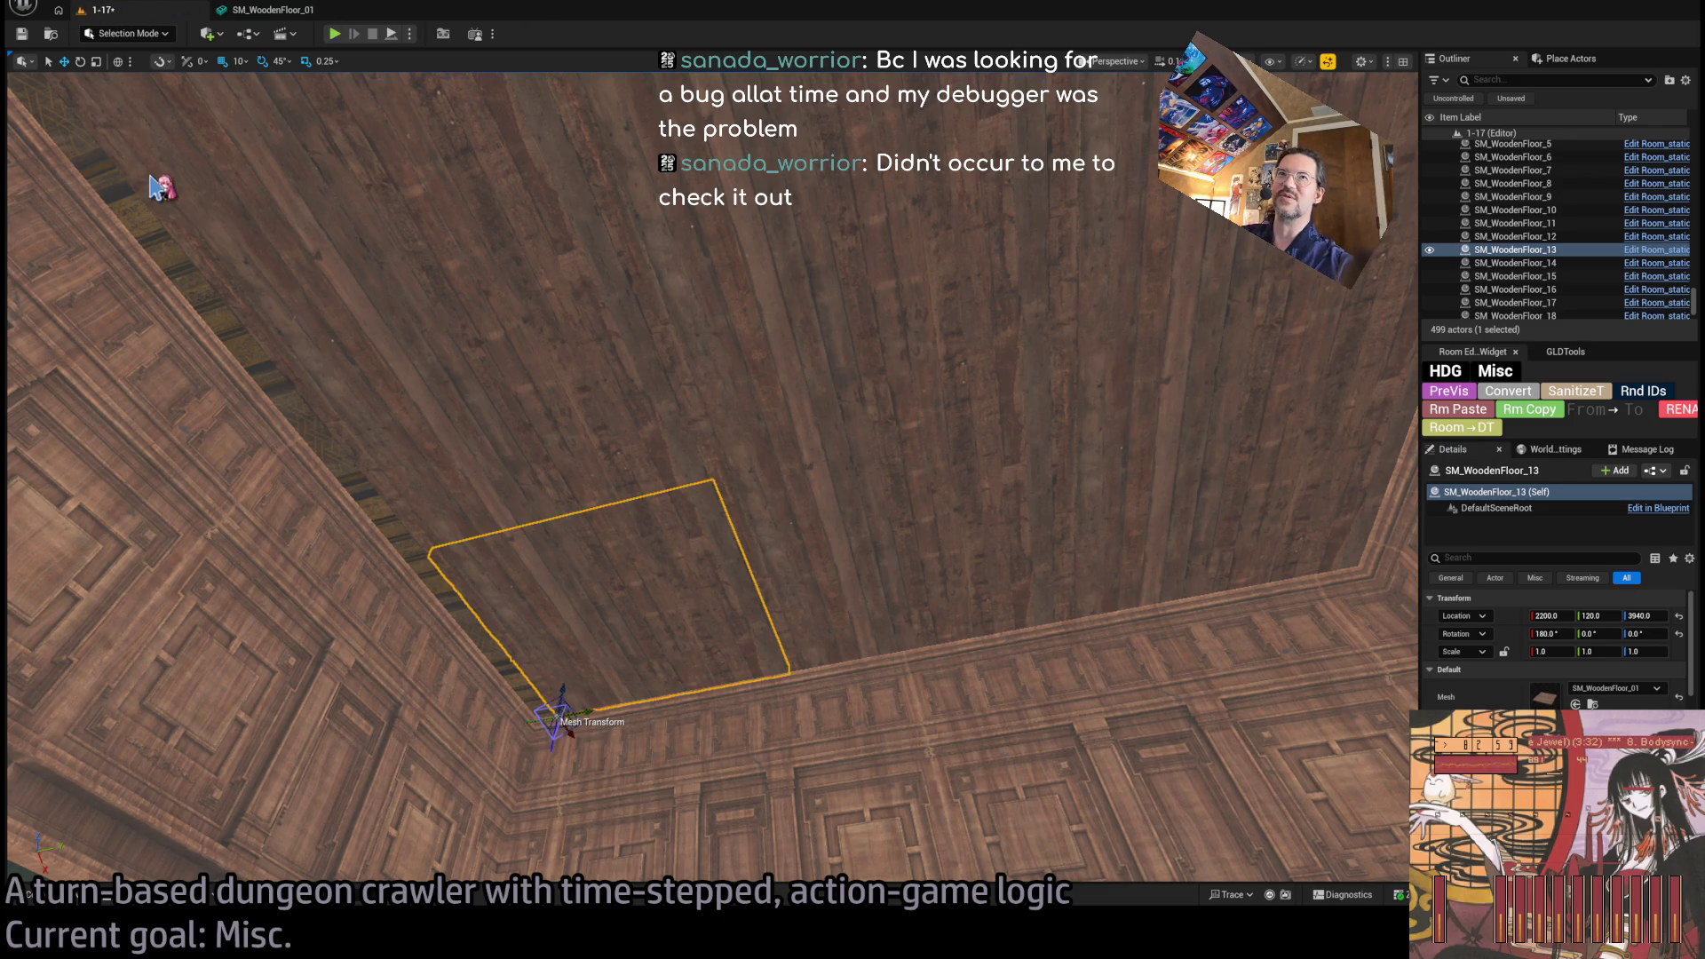
mouse_move(830, 539)
left_mouse_down()
mouse_move(786, 520)
mouse_move(768, 573)
left_mouse_up()
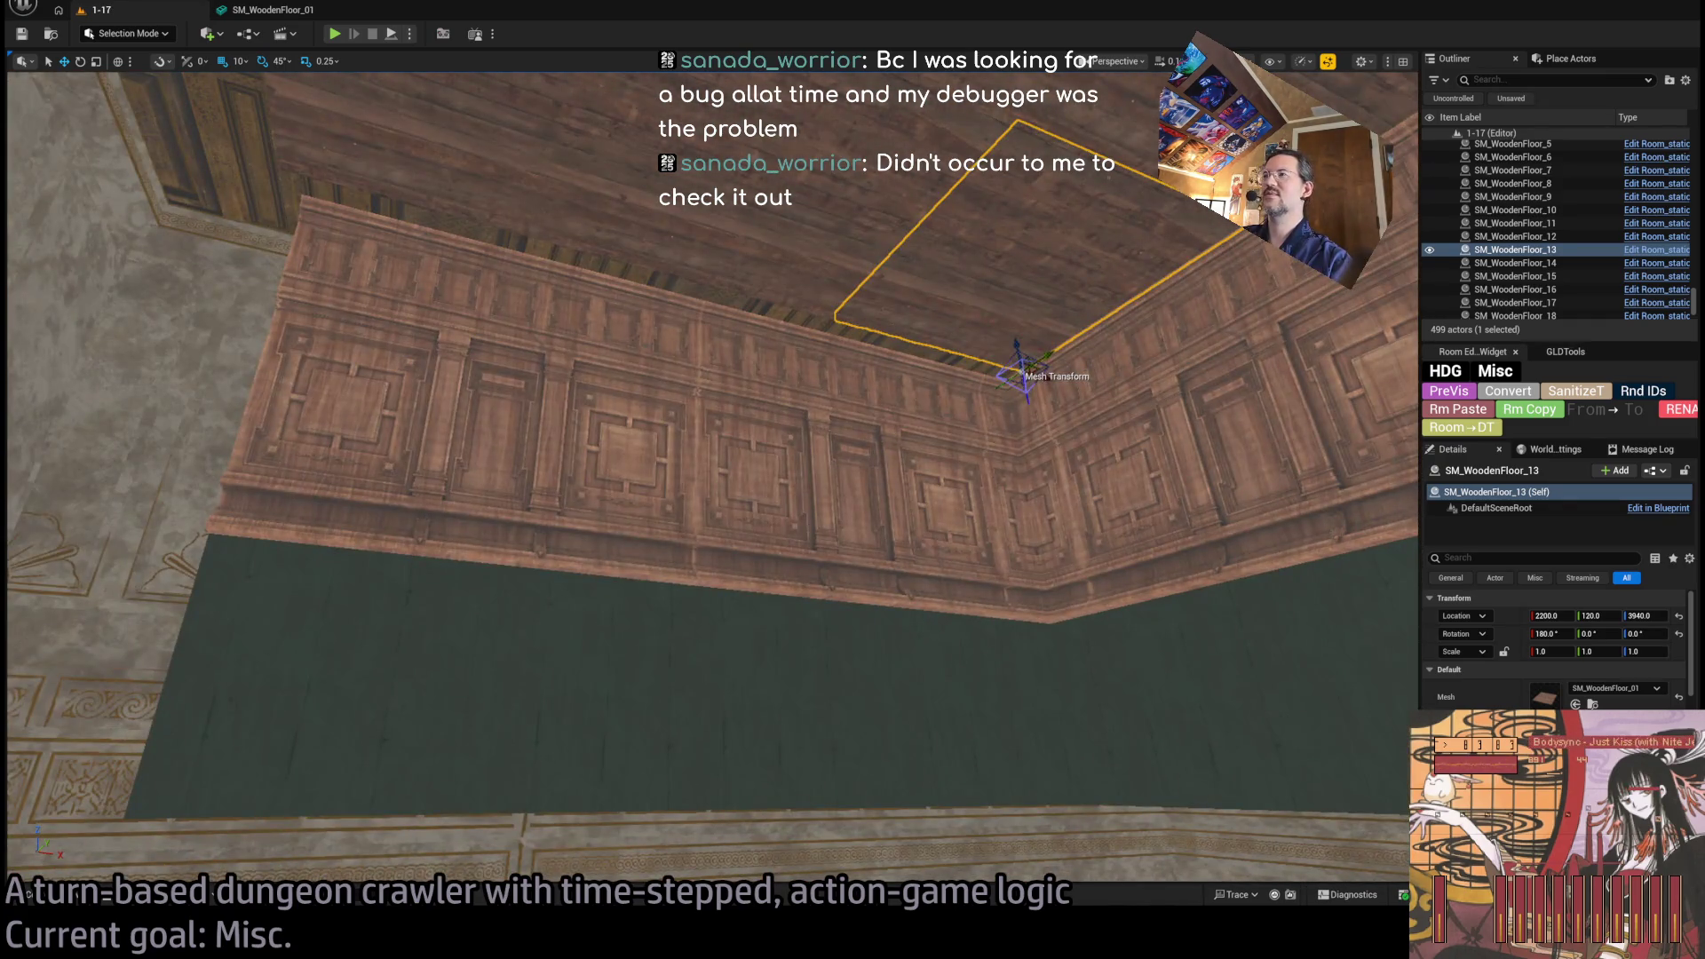
Duplicate the corner wall piece as SM_WoodenFloor_25 at X 1570, Y 100, turned 90 degrees.
left_click(1066, 577)
mouse_move(1065, 577)
left_mouse_down()
mouse_move(1036, 353)
mouse_move(342, 223)
mouse_move(293, 233)
mouse_move(361, 247)
left_mouse_up()
key("w")
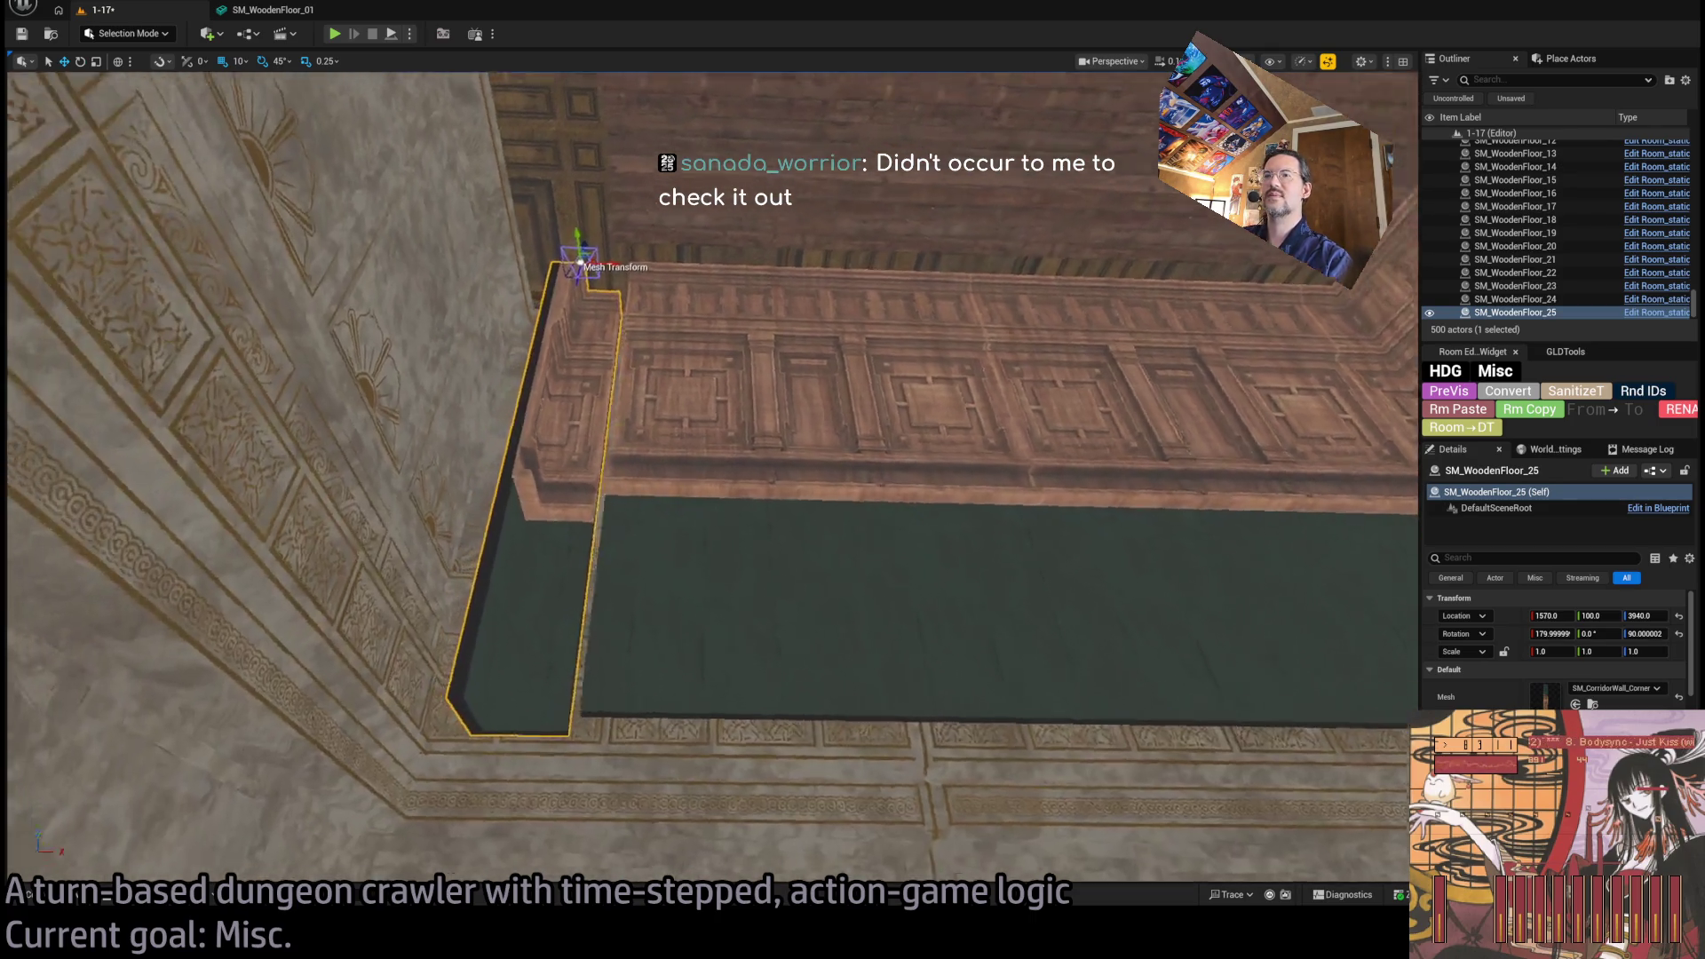
Nudge the corner wall piece into alignment at X 1580.
scroll(711, 217, "up", 2)
left_click_drag(641, 214, 659, 169)
scroll(751, 178, "up", 2)
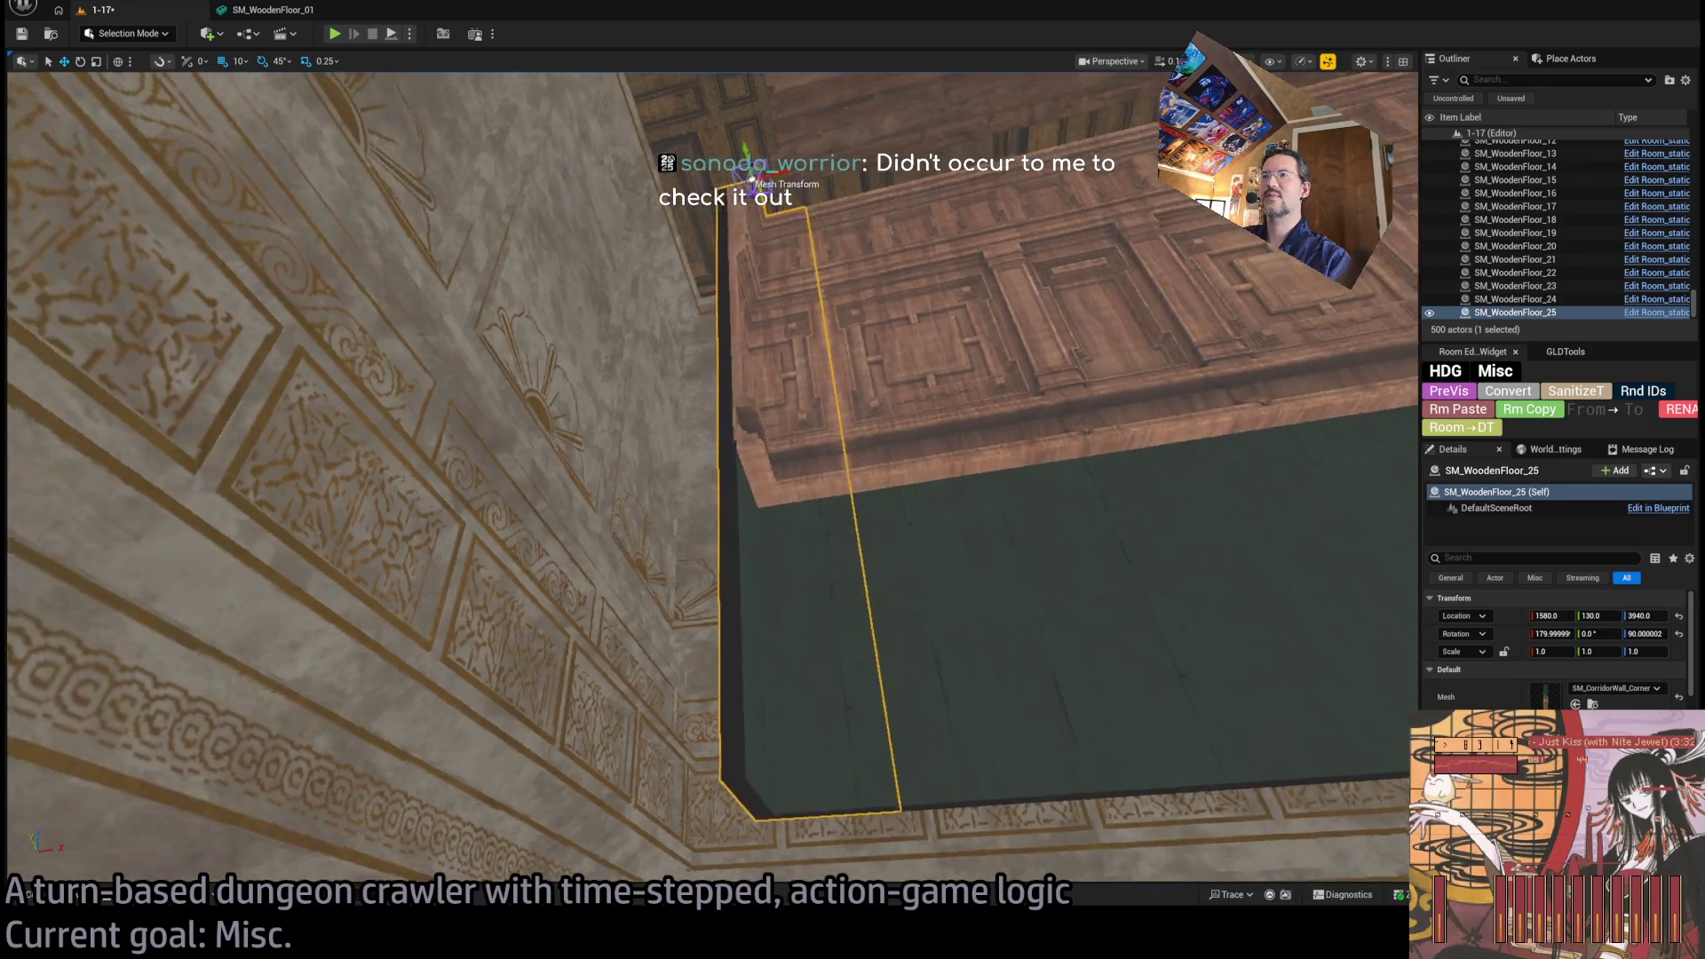
scroll(858, 326, "down", 5)
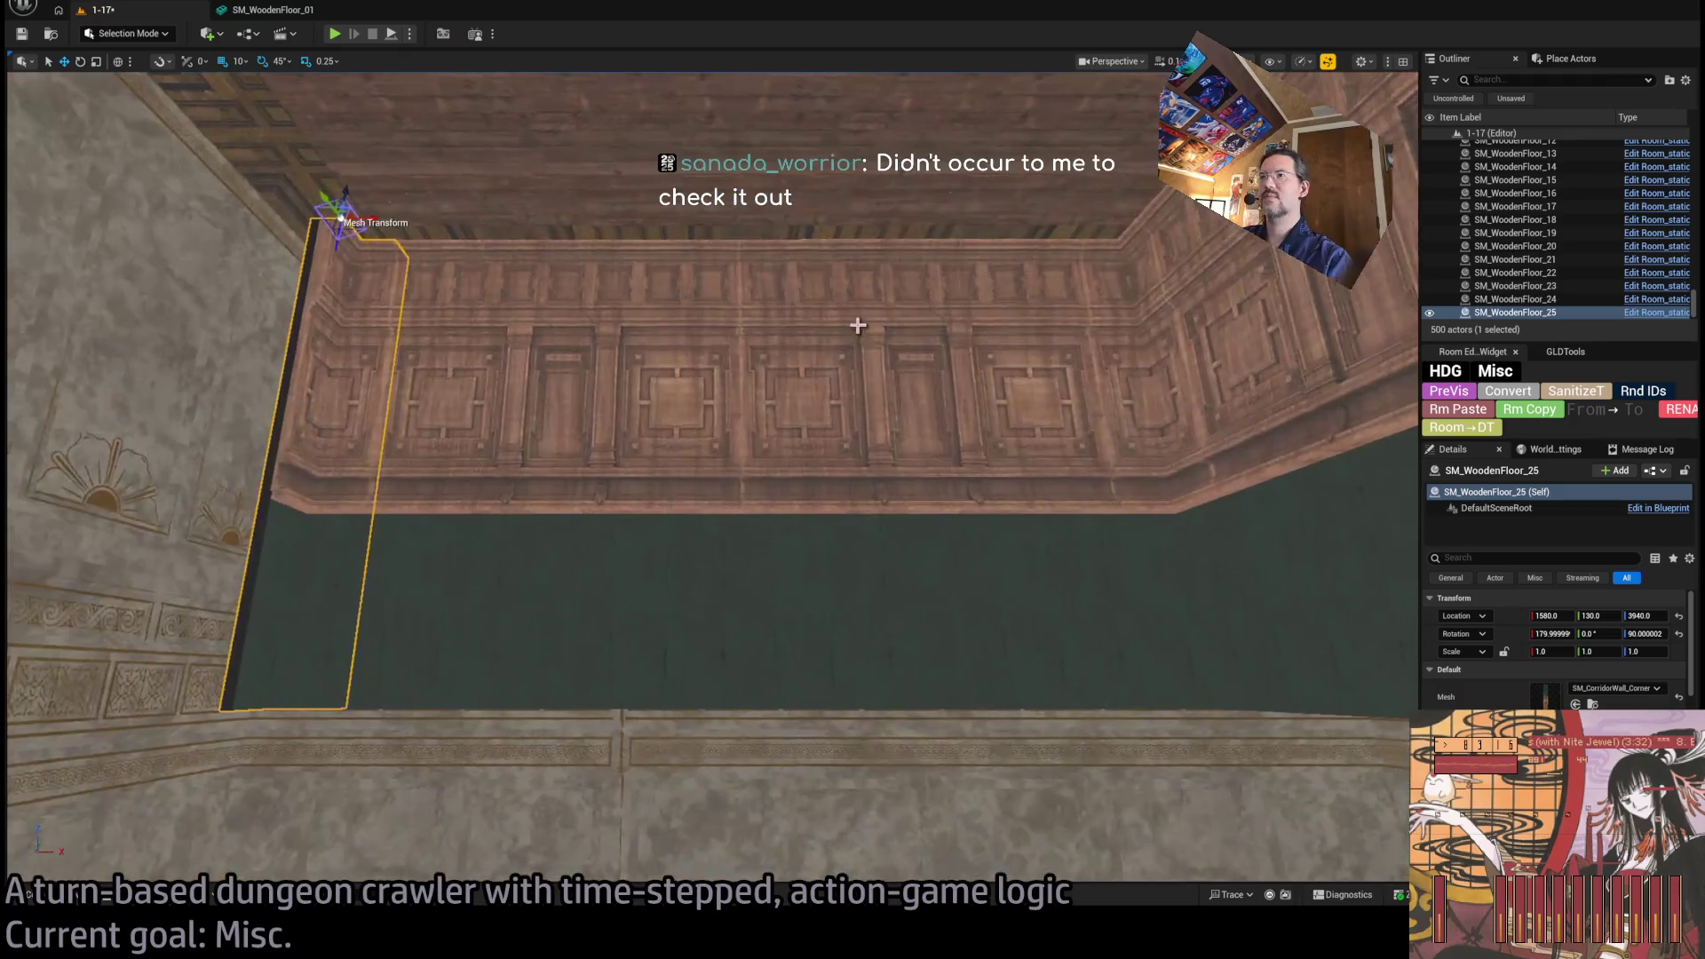
Rotate-duplicate the two back wall pieces by -90 degrees and keep one copy, SM_WoodenFloor_26.
left_click(693, 430)
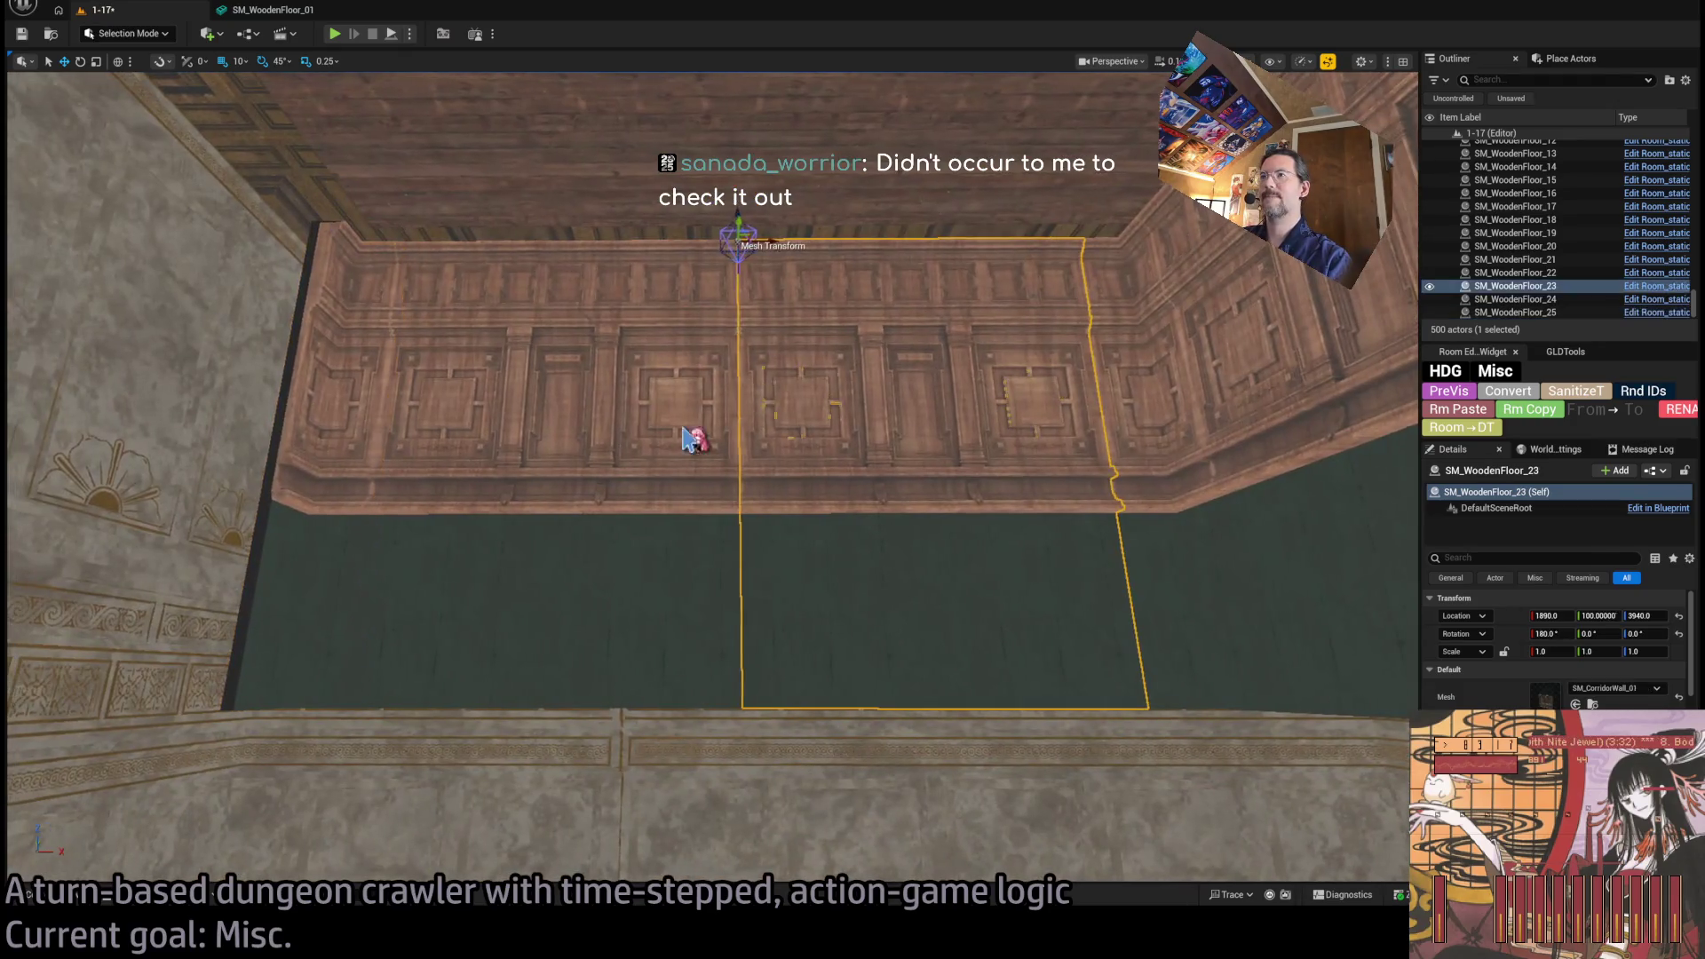
left_click(614, 317, "ctrl")
key("e")
left_click_drag(398, 216, 426, 266)
key("w")
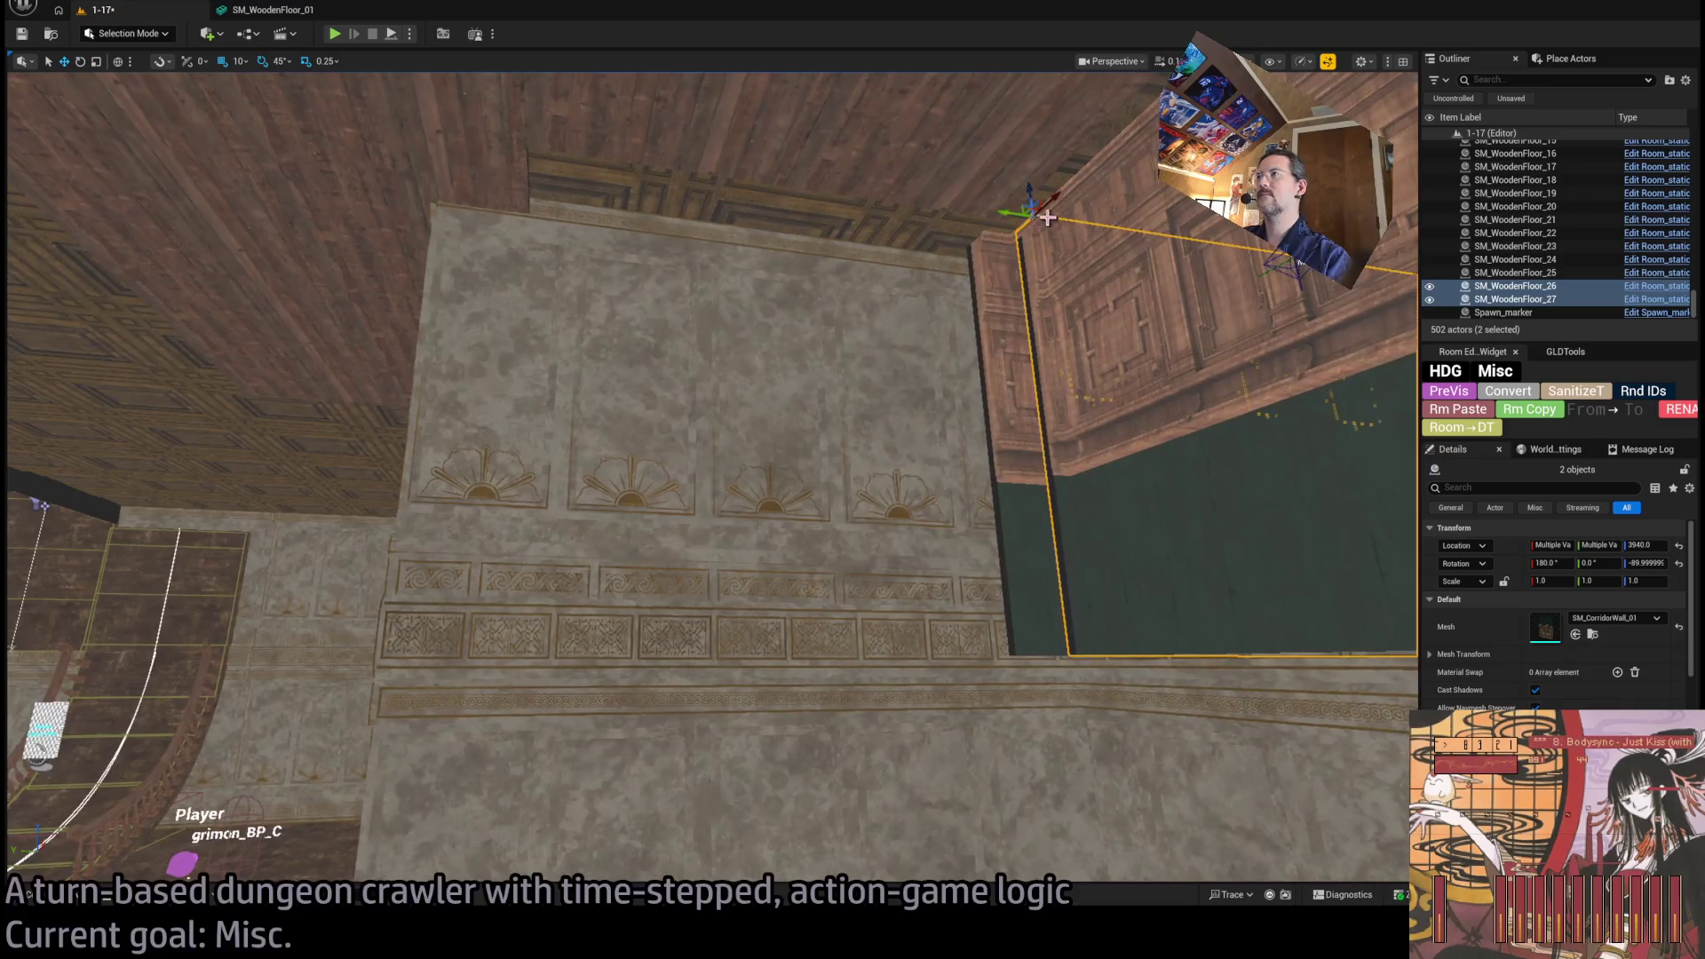
left_click_drag(1018, 211, 433, 423)
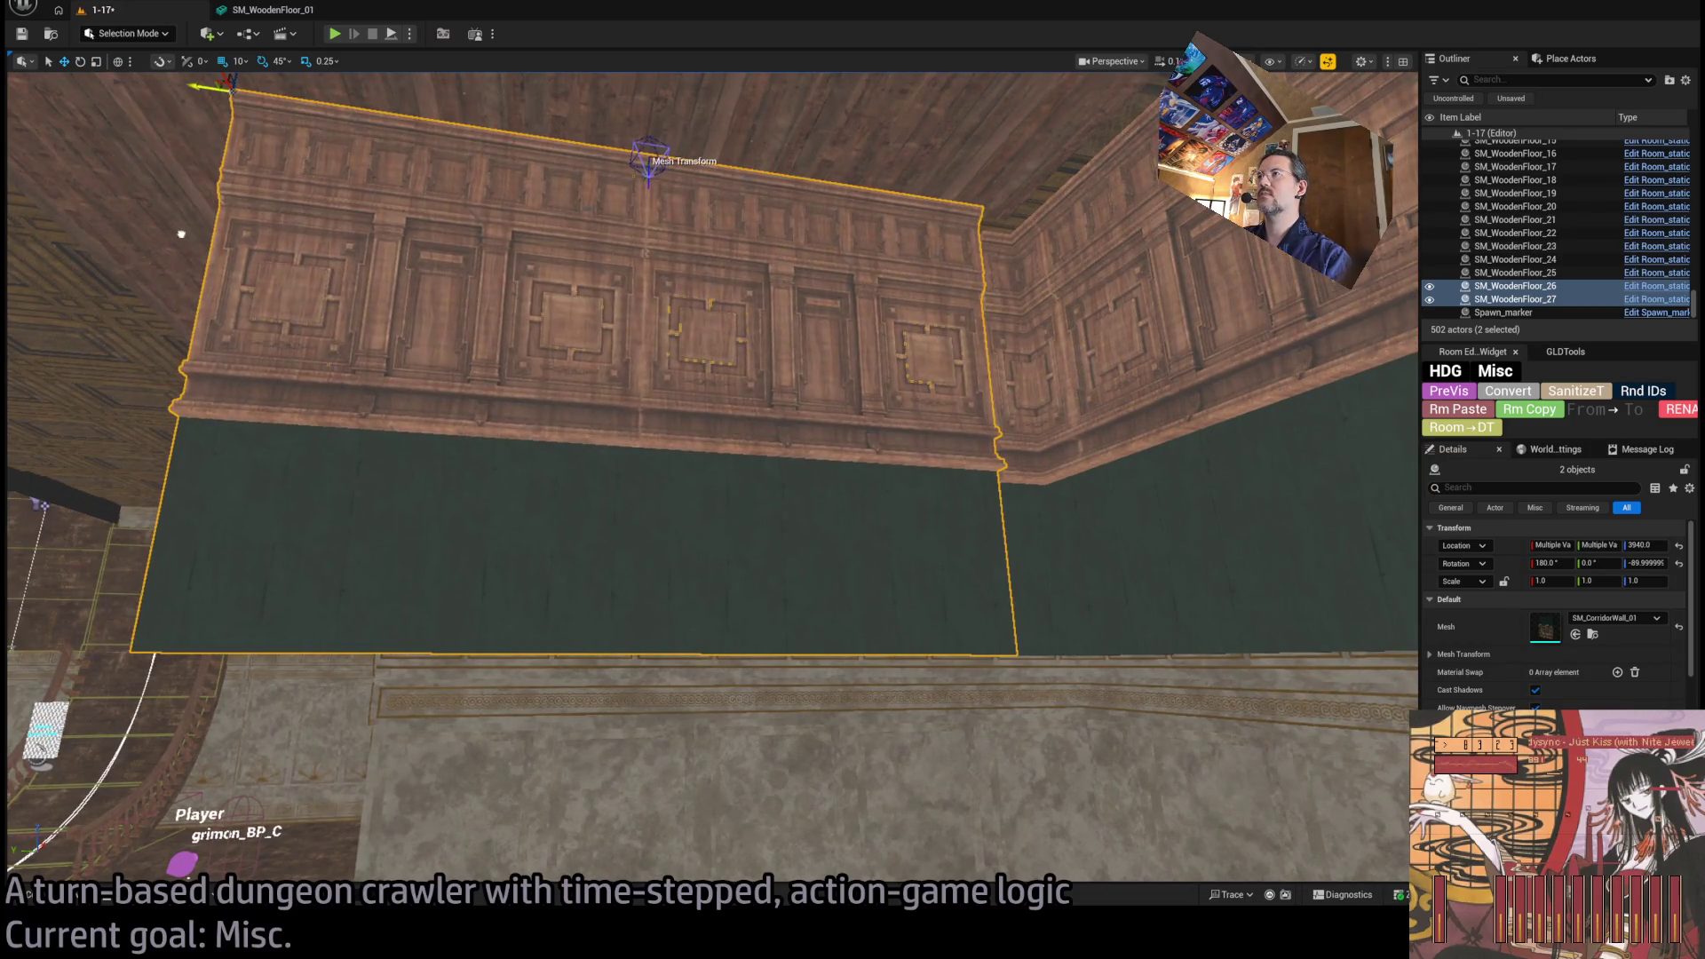
left_click(433, 422)
key("Delete")
left_click(739, 327)
mouse_move(648, 175)
left_mouse_down()
mouse_move(552, 164)
mouse_move(476, 200)
mouse_move(579, 155)
mouse_move(746, 136)
mouse_move(727, 169)
mouse_move(662, 193)
mouse_move(700, 180)
mouse_move(649, 155)
mouse_move(692, 169)
mouse_move(663, 158)
left_mouse_up()
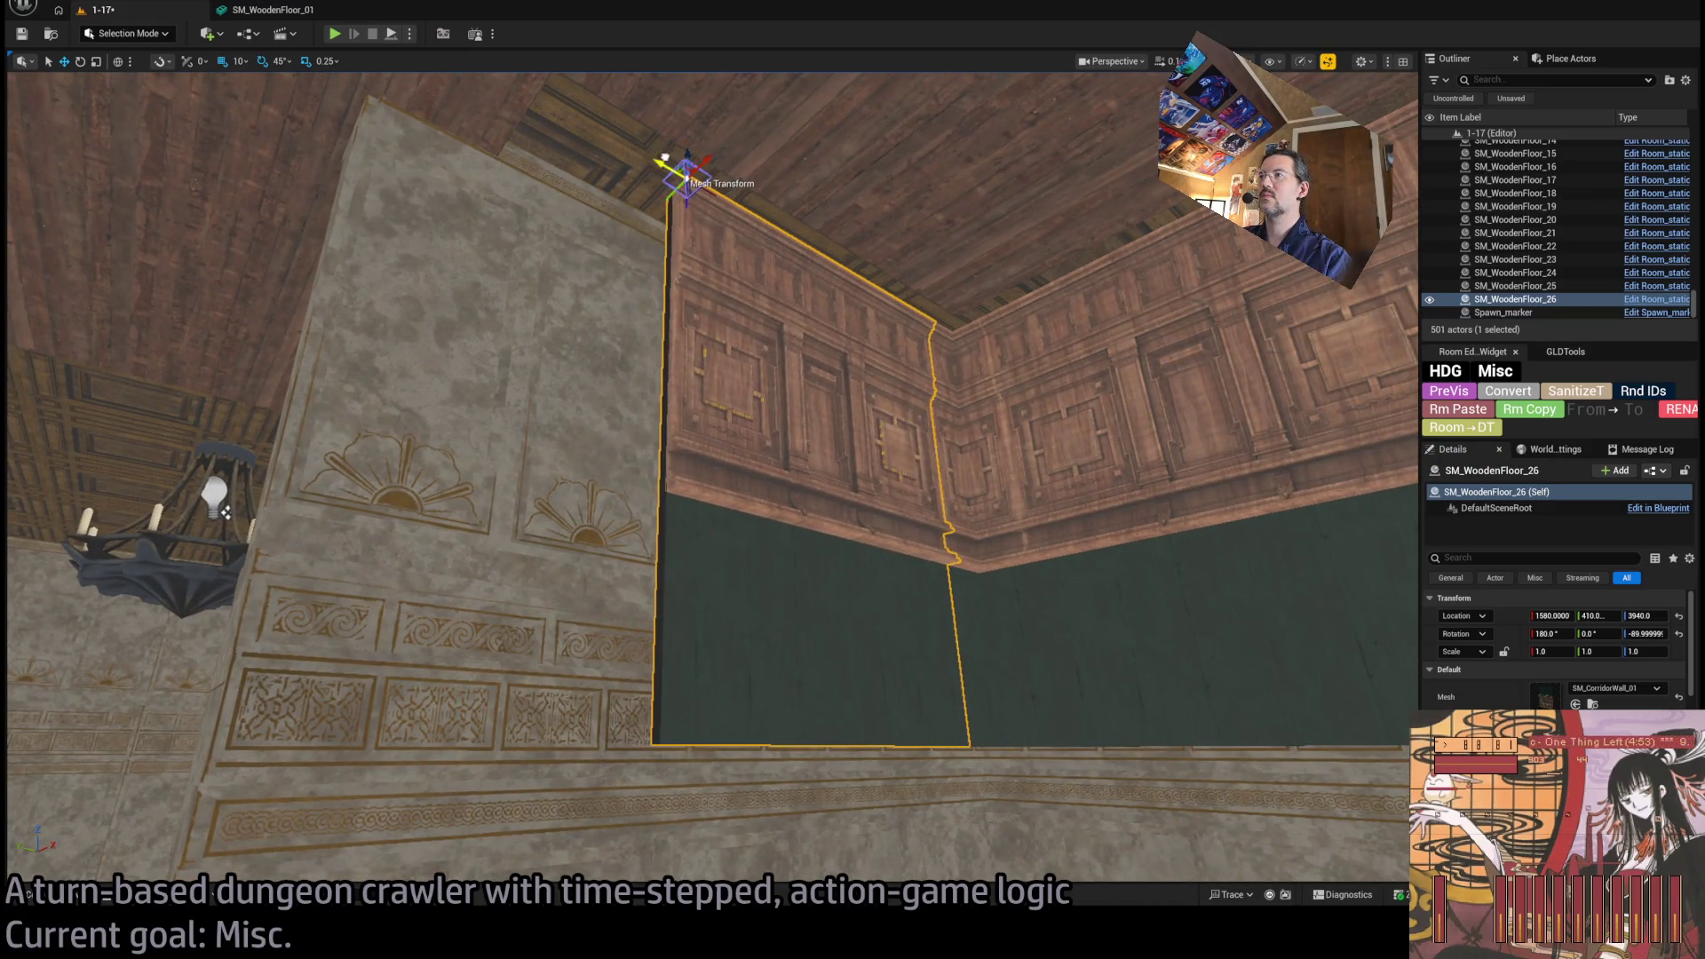
left_click_drag(769, 287, 769, 287)
Alt-drag three ceiling-edge plank tiles to copy them into the next strip.
left_click(1082, 405)
left_click(631, 461, "ctrl")
left_click(691, 450, "ctrl")
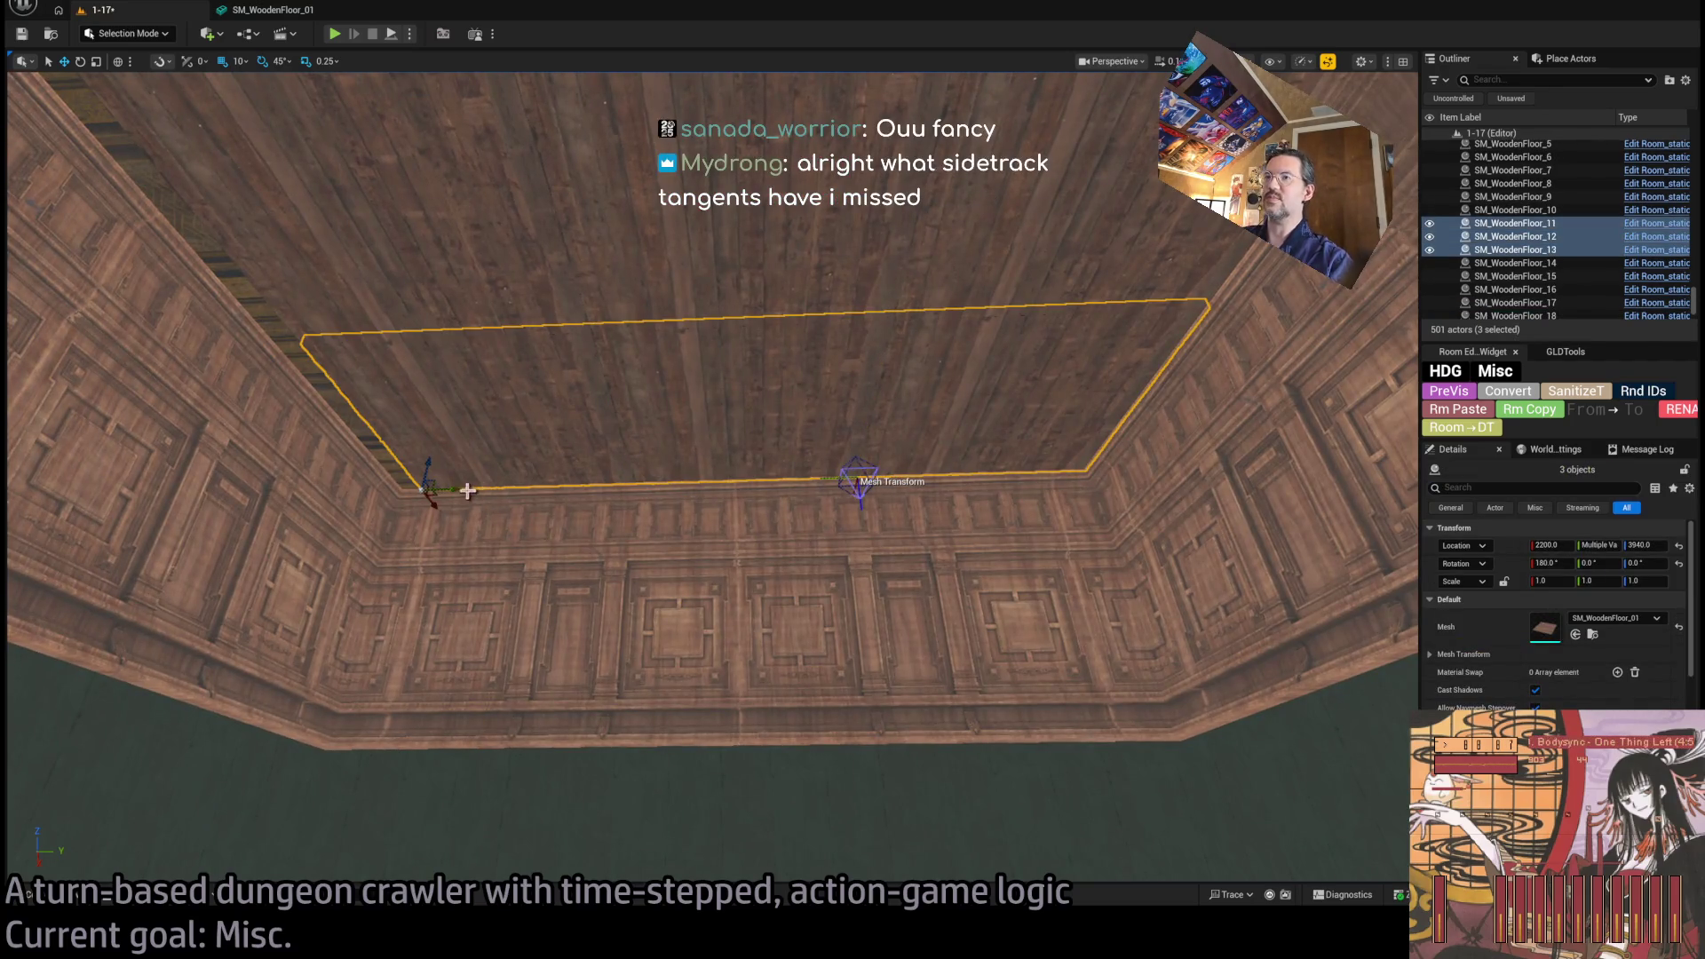
mouse_move(458, 474)
left_mouse_down()
mouse_move(393, 485)
mouse_move(448, 468)
left_mouse_up()
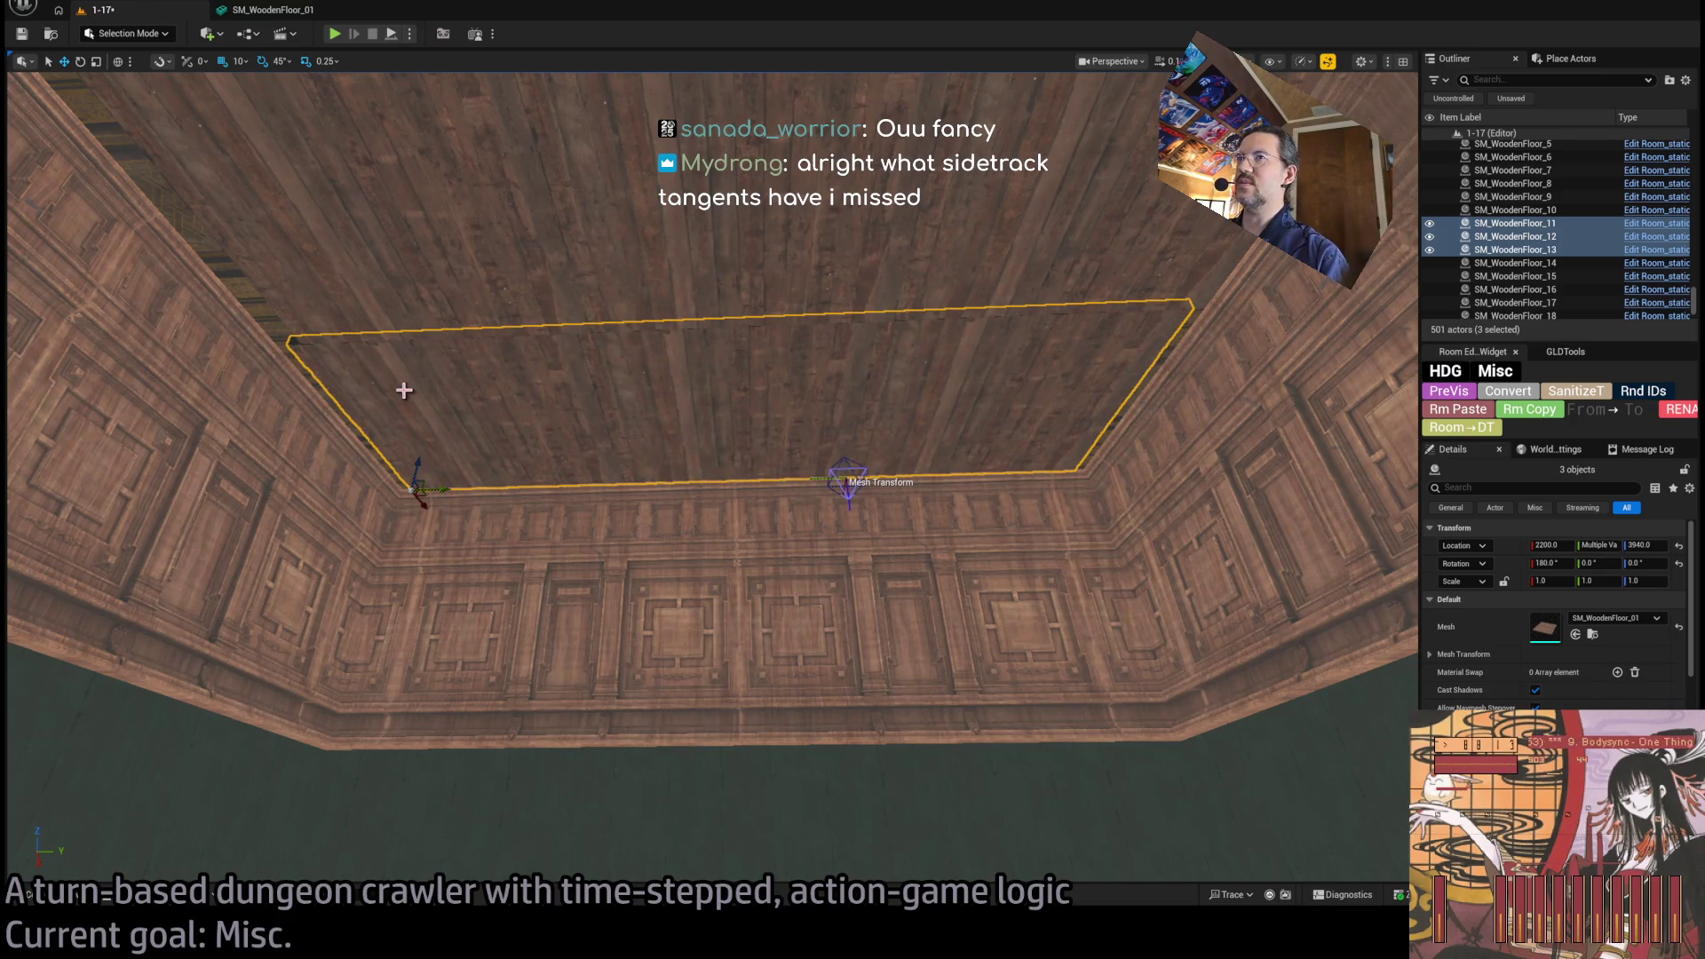
left_click_drag(404, 391, 809, 557)
left_click_drag(955, 566, 706, 506)
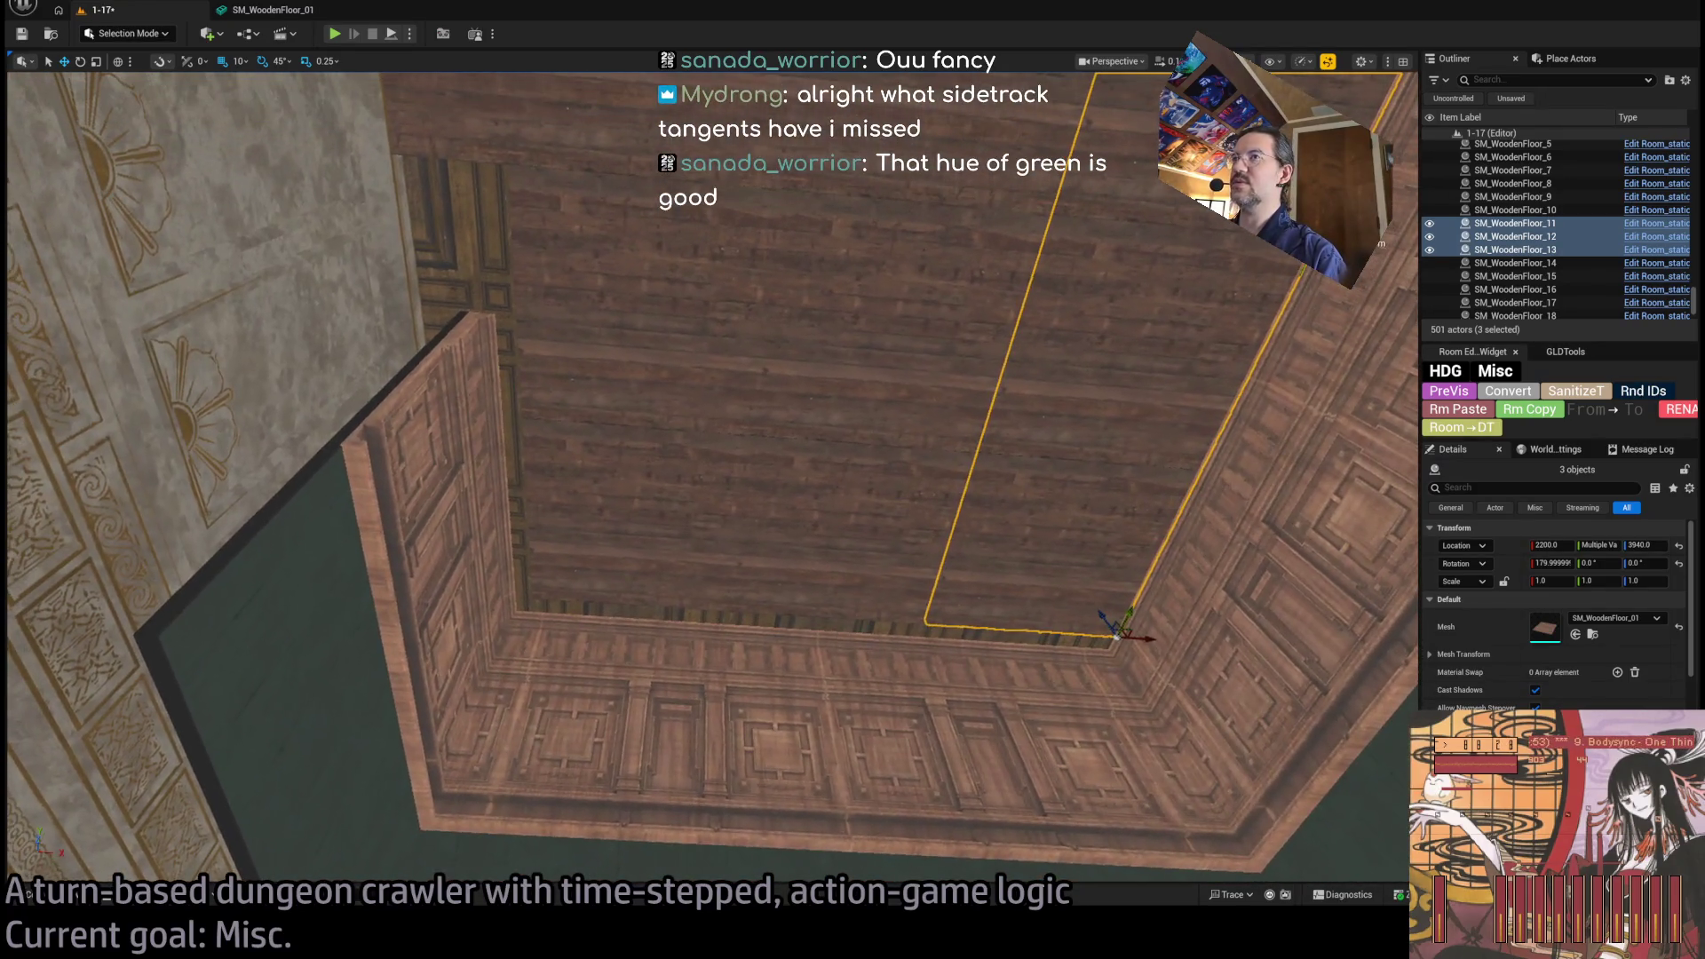
left_click(881, 573)
left_click(967, 564, "ctrl")
left_click(653, 550, "ctrl")
left_click(586, 350, "ctrl")
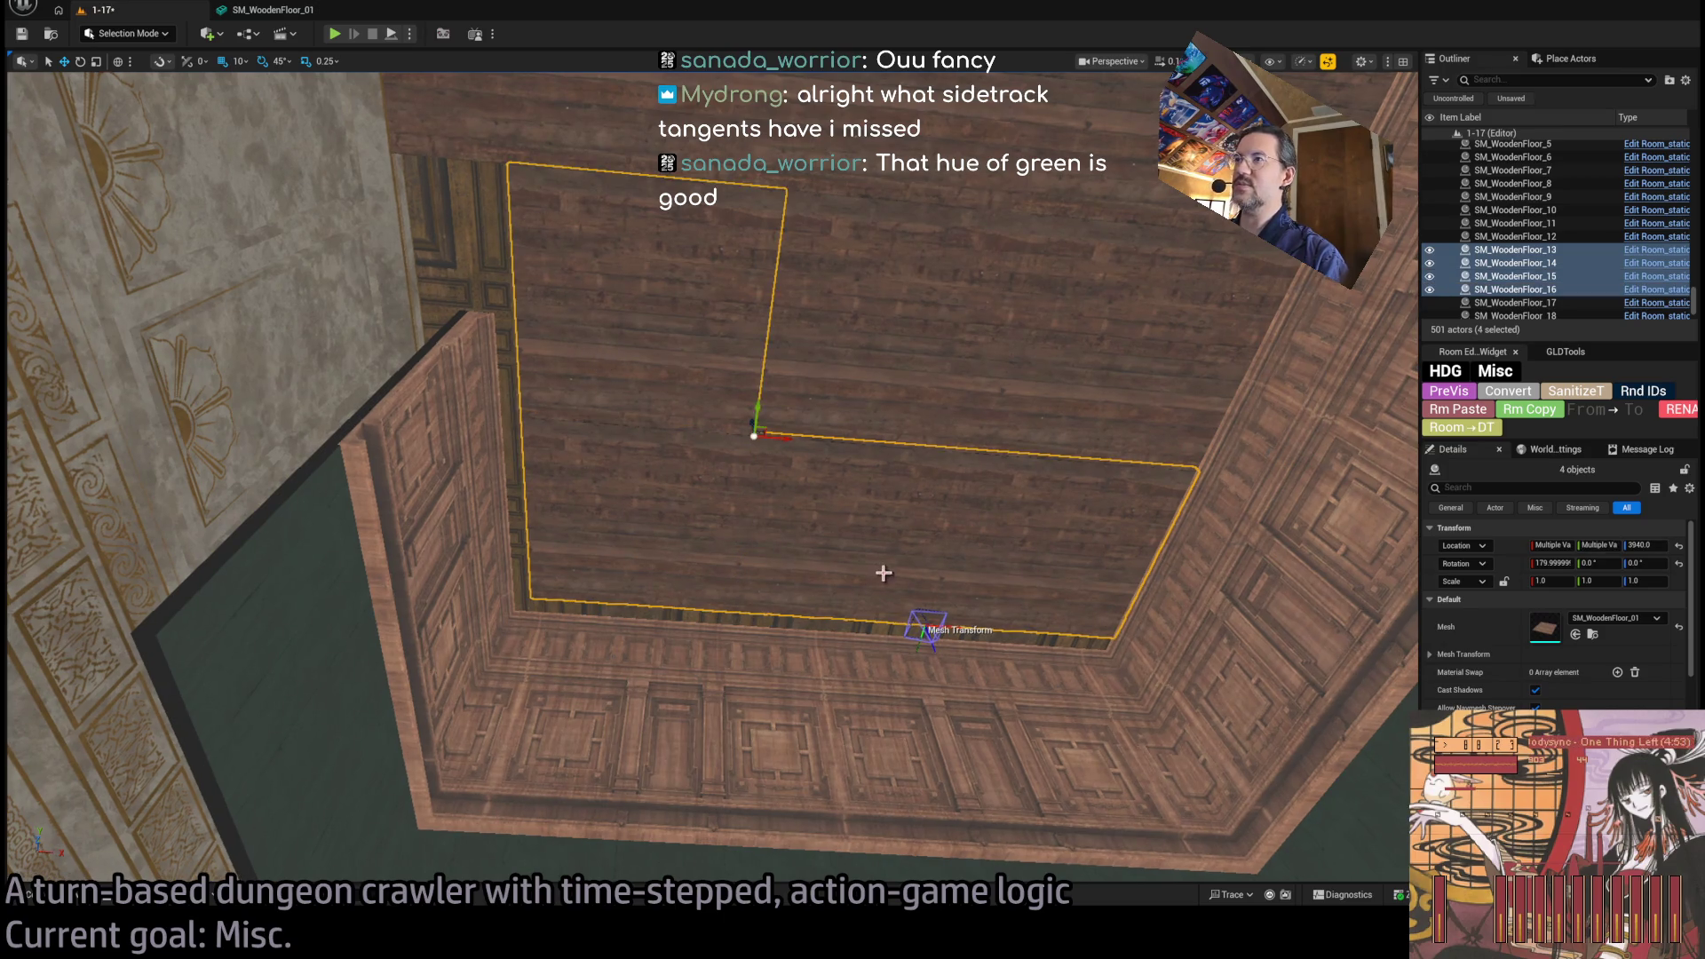
left_click(1029, 559)
left_click(852, 546, "ctrl")
left_click(619, 452, "ctrl")
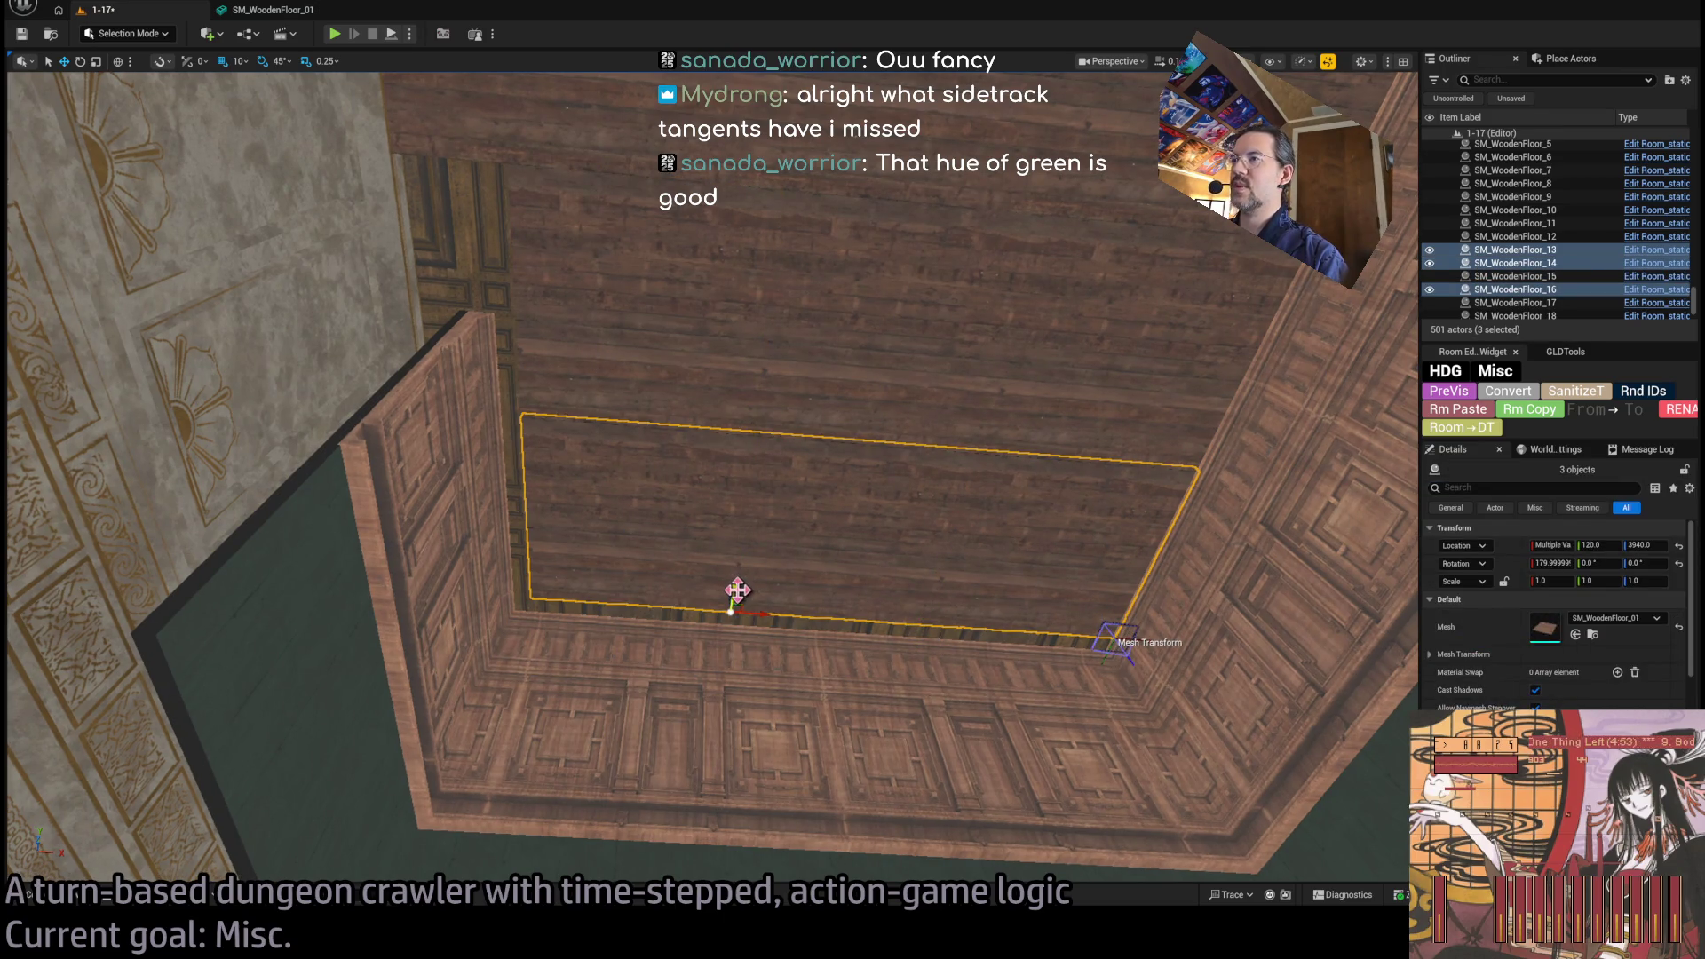
left_click_drag(734, 591, 680, 724)
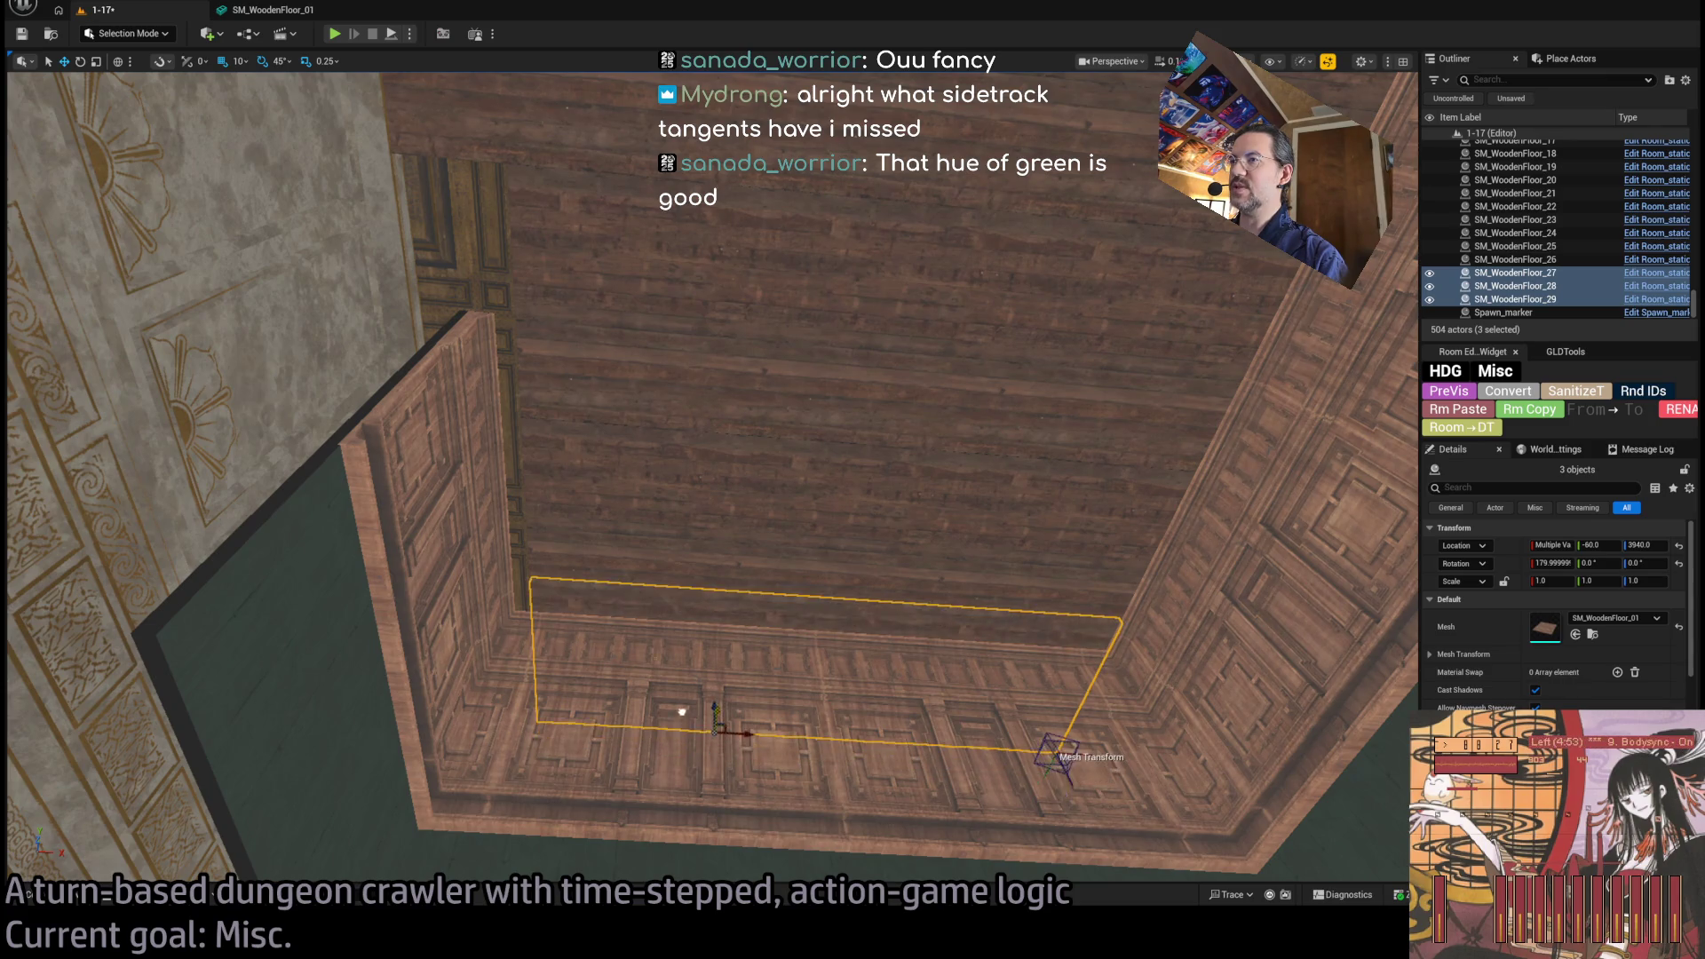
Copy another three plank tiles sideways to fill the remaining ceiling gap.
mouse_move(679, 725)
left_mouse_down()
mouse_move(869, 596)
mouse_move(1092, 615)
mouse_move(621, 329)
mouse_move(654, 343)
left_mouse_up()
left_click(735, 506)
left_click(730, 613, "ctrl")
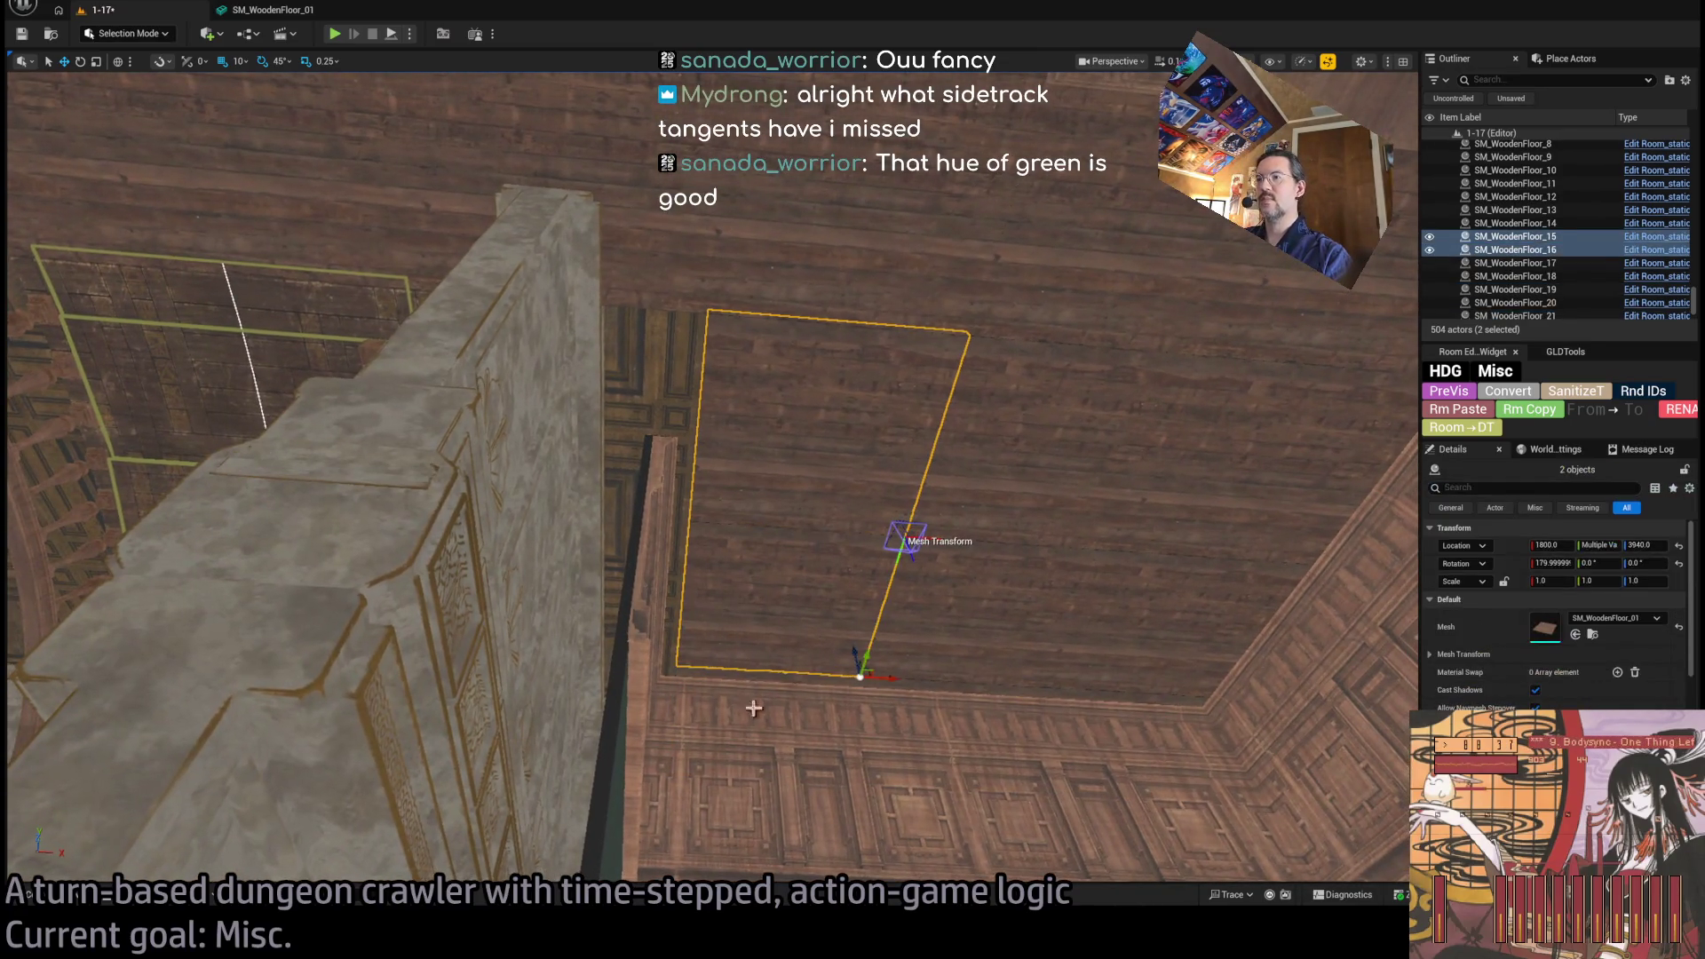
left_click(733, 686, "ctrl")
mouse_move(856, 782)
left_mouse_down()
mouse_move(674, 749)
mouse_move(732, 675)
mouse_move(781, 657)
mouse_move(737, 630)
mouse_move(830, 494)
left_mouse_up()
left_click_drag(726, 622, 809, 749)
left_click(700, 750)
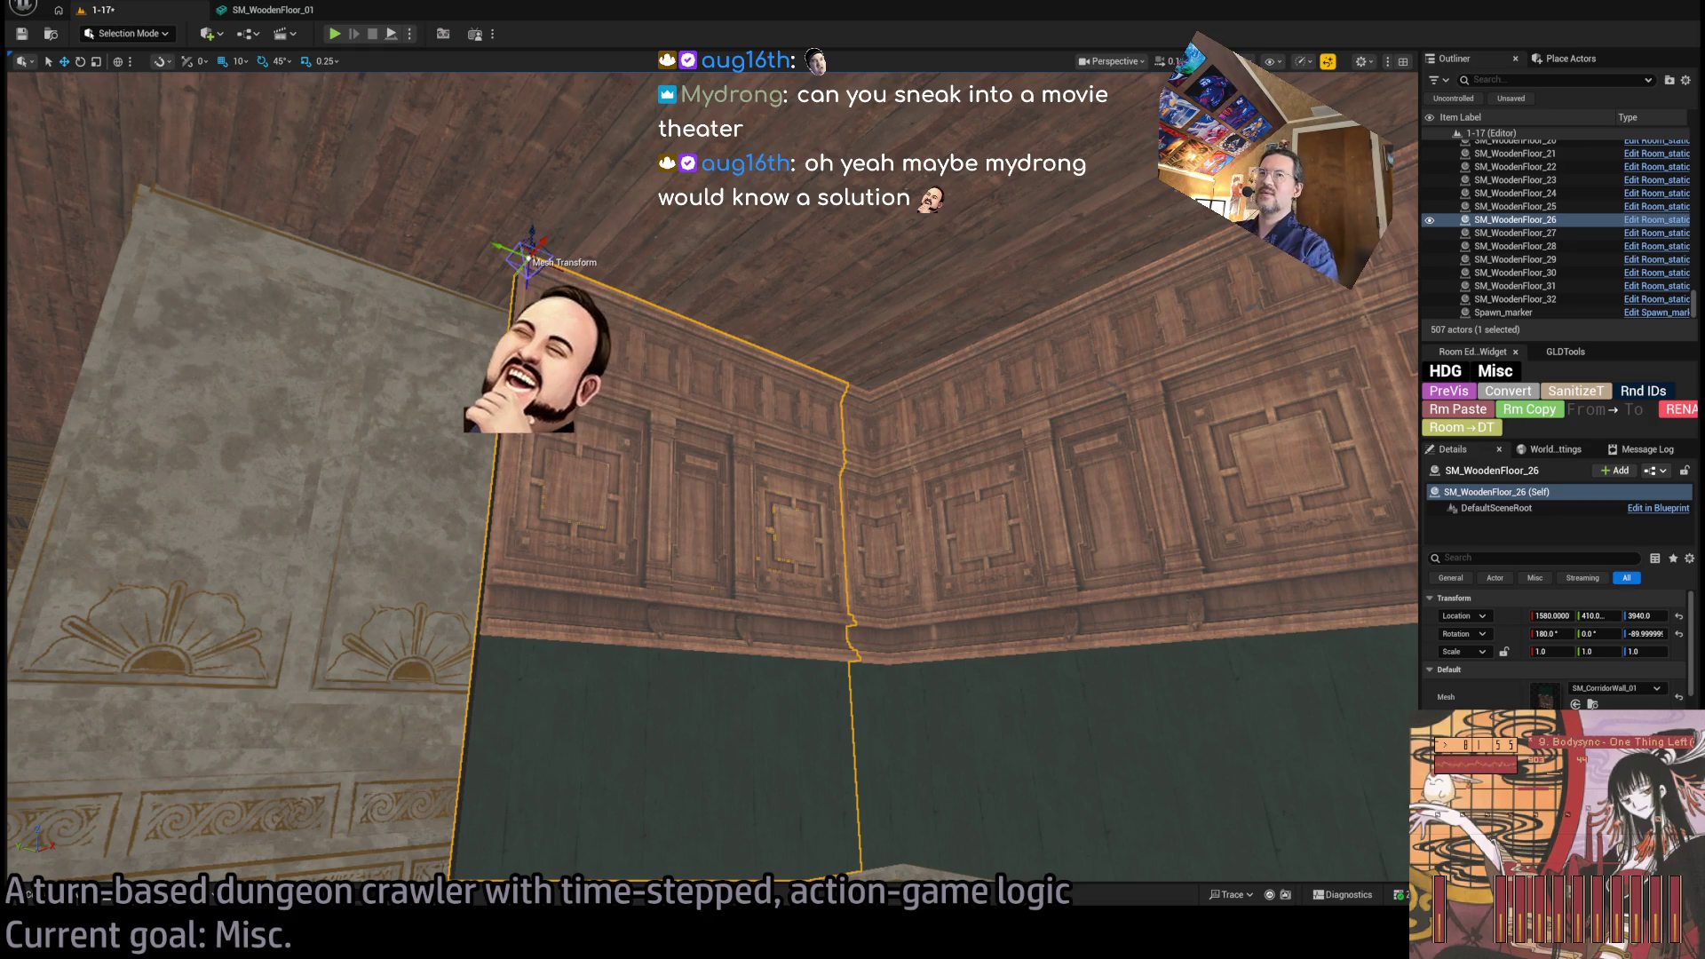
Alt-drag a carved wall copy over the bare grey wall, making SM_WoodenFloor_33 at X 1580, Y 690.
left_click_drag(711, 444, 568, 444)
left_click_drag(804, 330, 337, 357)
mouse_move(711, 444)
left_mouse_down()
mouse_move(853, 458)
mouse_move(852, 320)
mouse_move(782, 333)
mouse_move(795, 422)
mouse_move(830, 422)
left_mouse_up()
left_click_drag(306, 571, 351, 489)
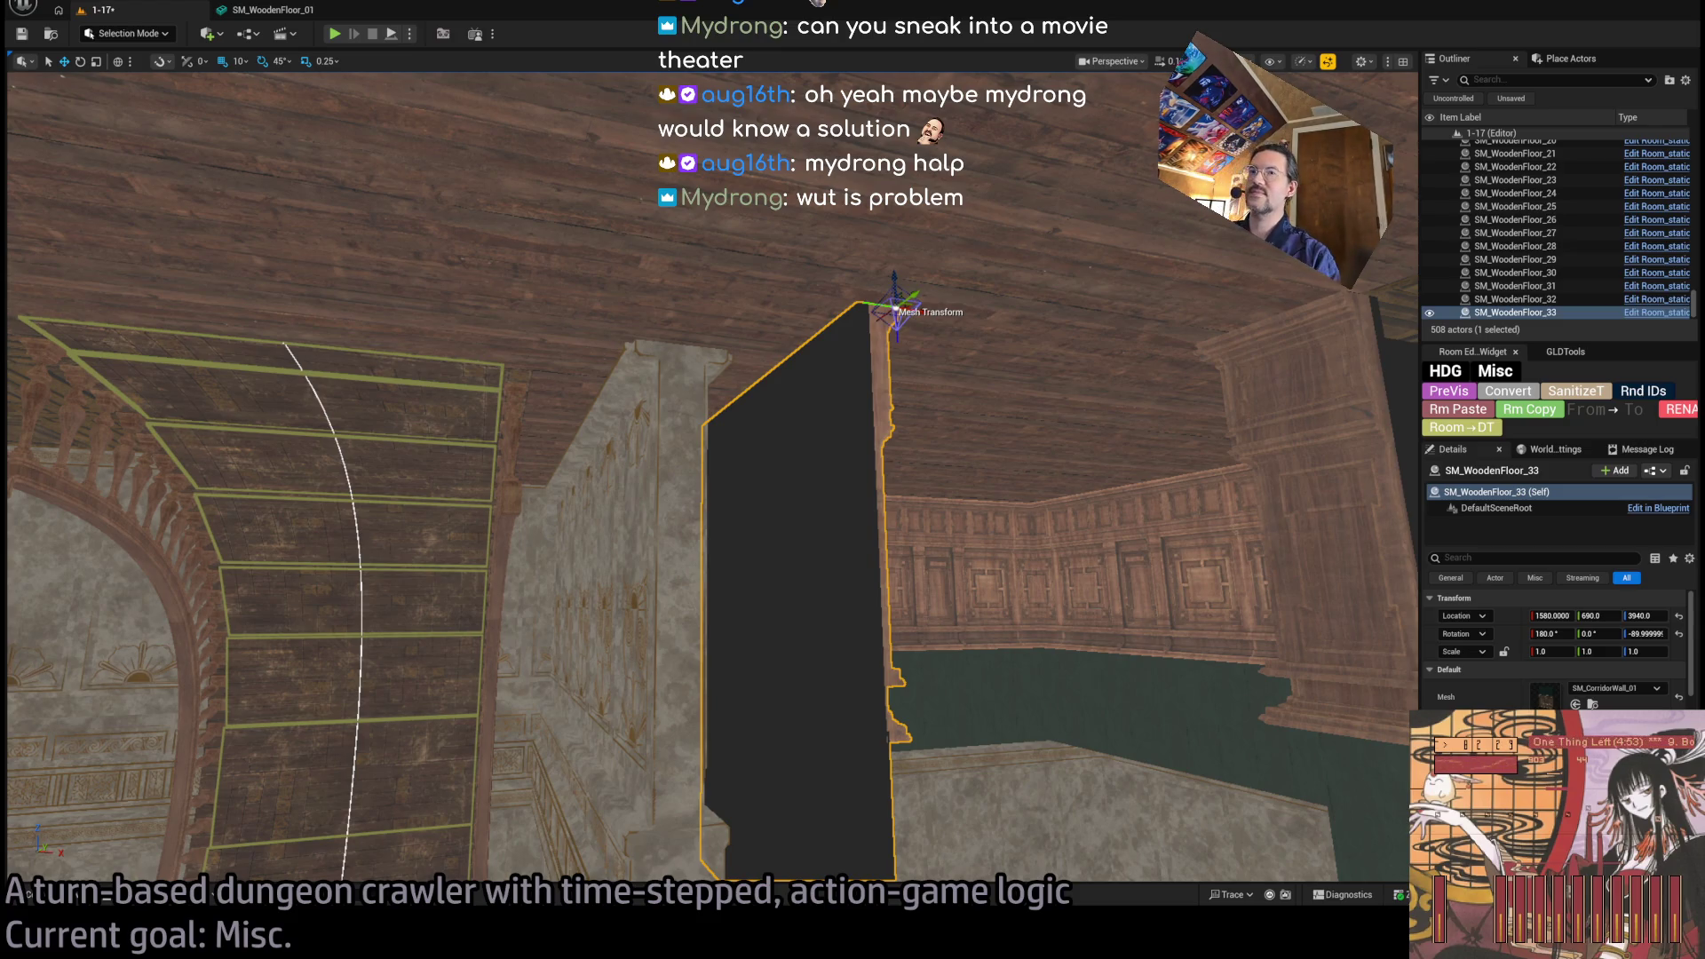
mouse_move(997, 352)
left_mouse_down()
mouse_move(1012, 357)
mouse_move(906, 396)
mouse_move(871, 438)
left_mouse_up()
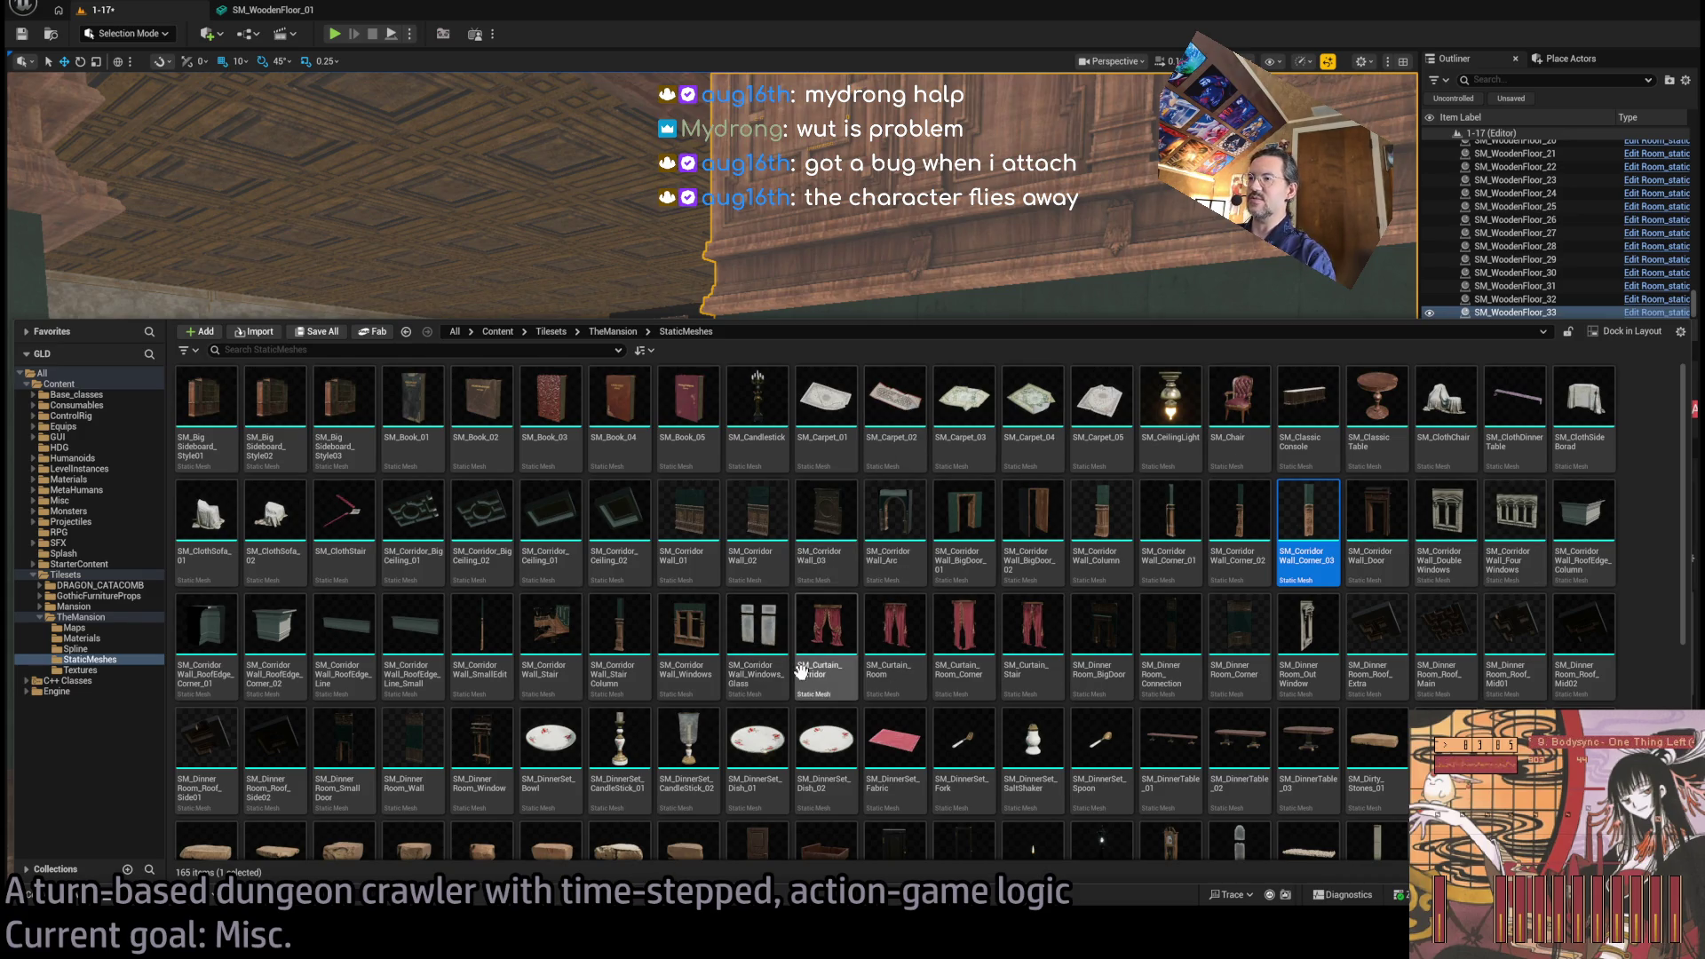
Duplicate the wall, swap its mesh to the stair corner wall, and rotate it to face the room.
left_click(404, 750)
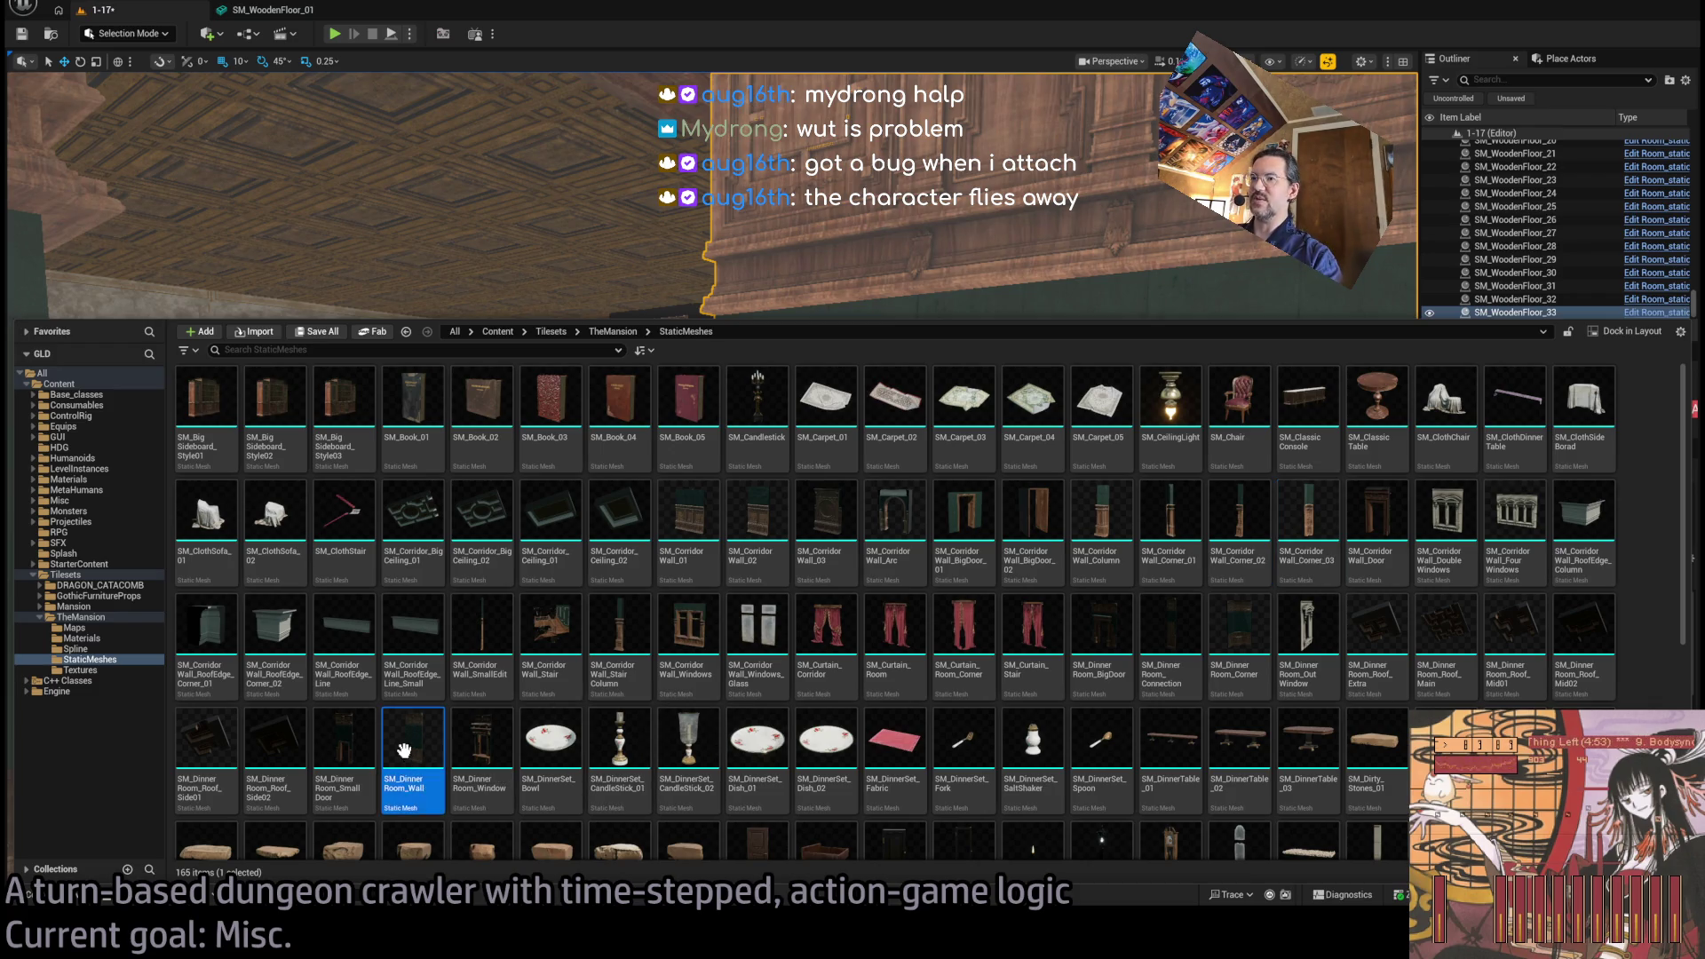
left_click_drag(404, 751, 58, 682)
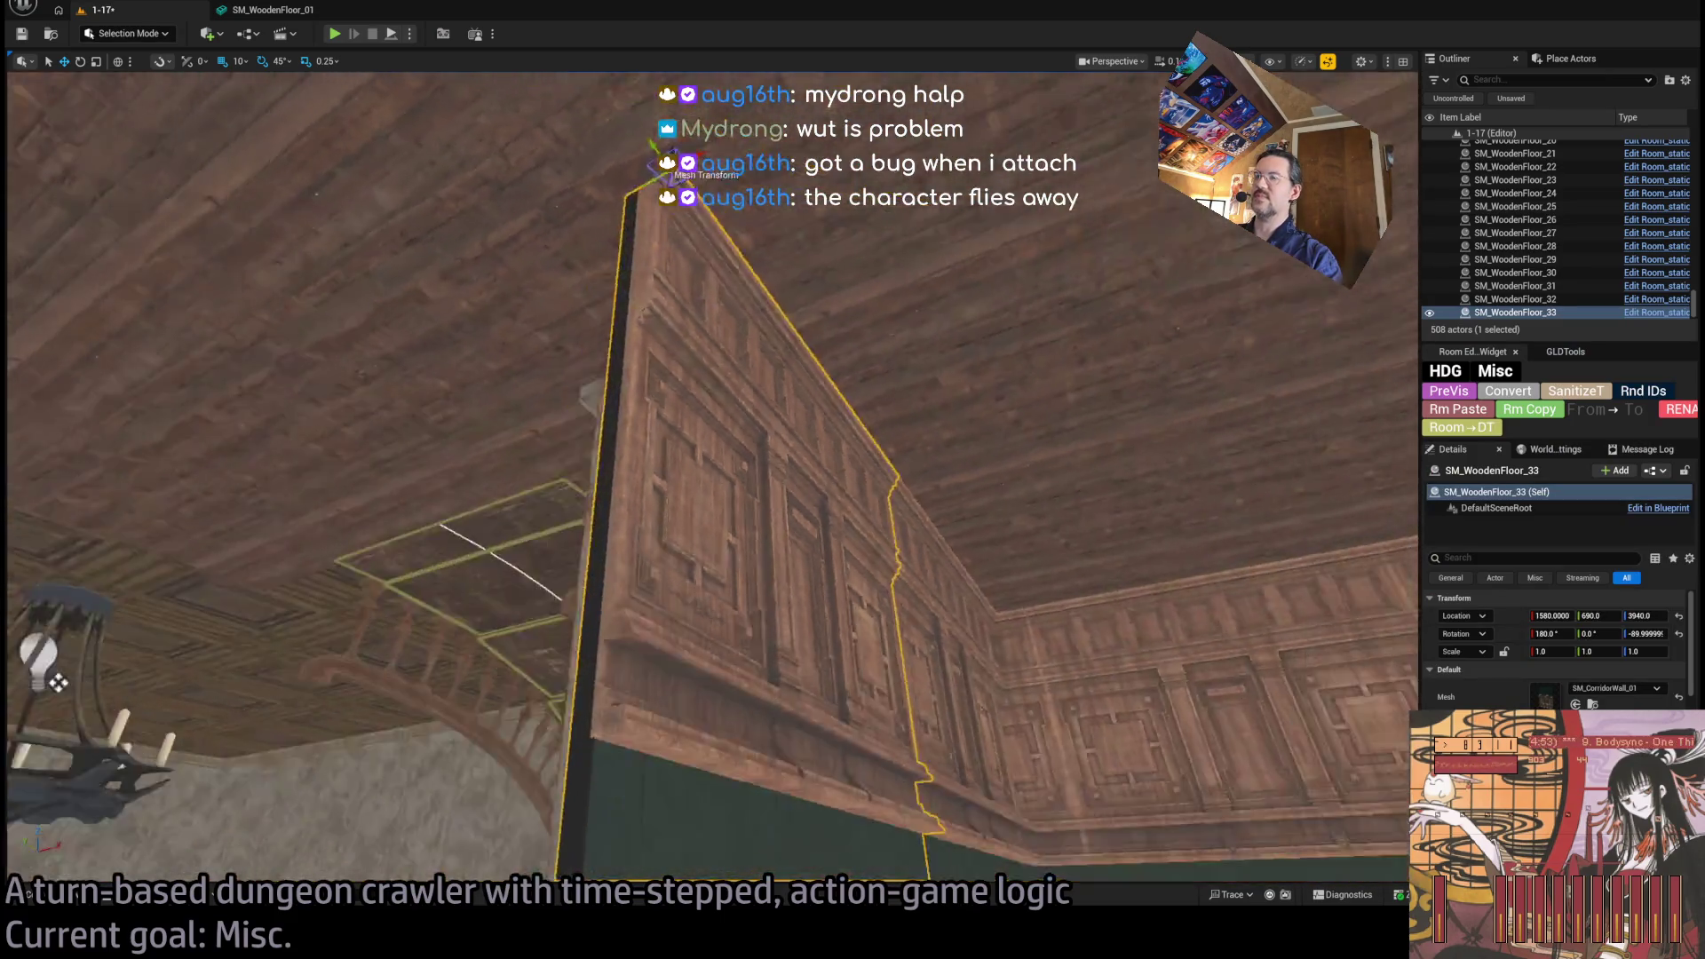
key("ctrl+space")
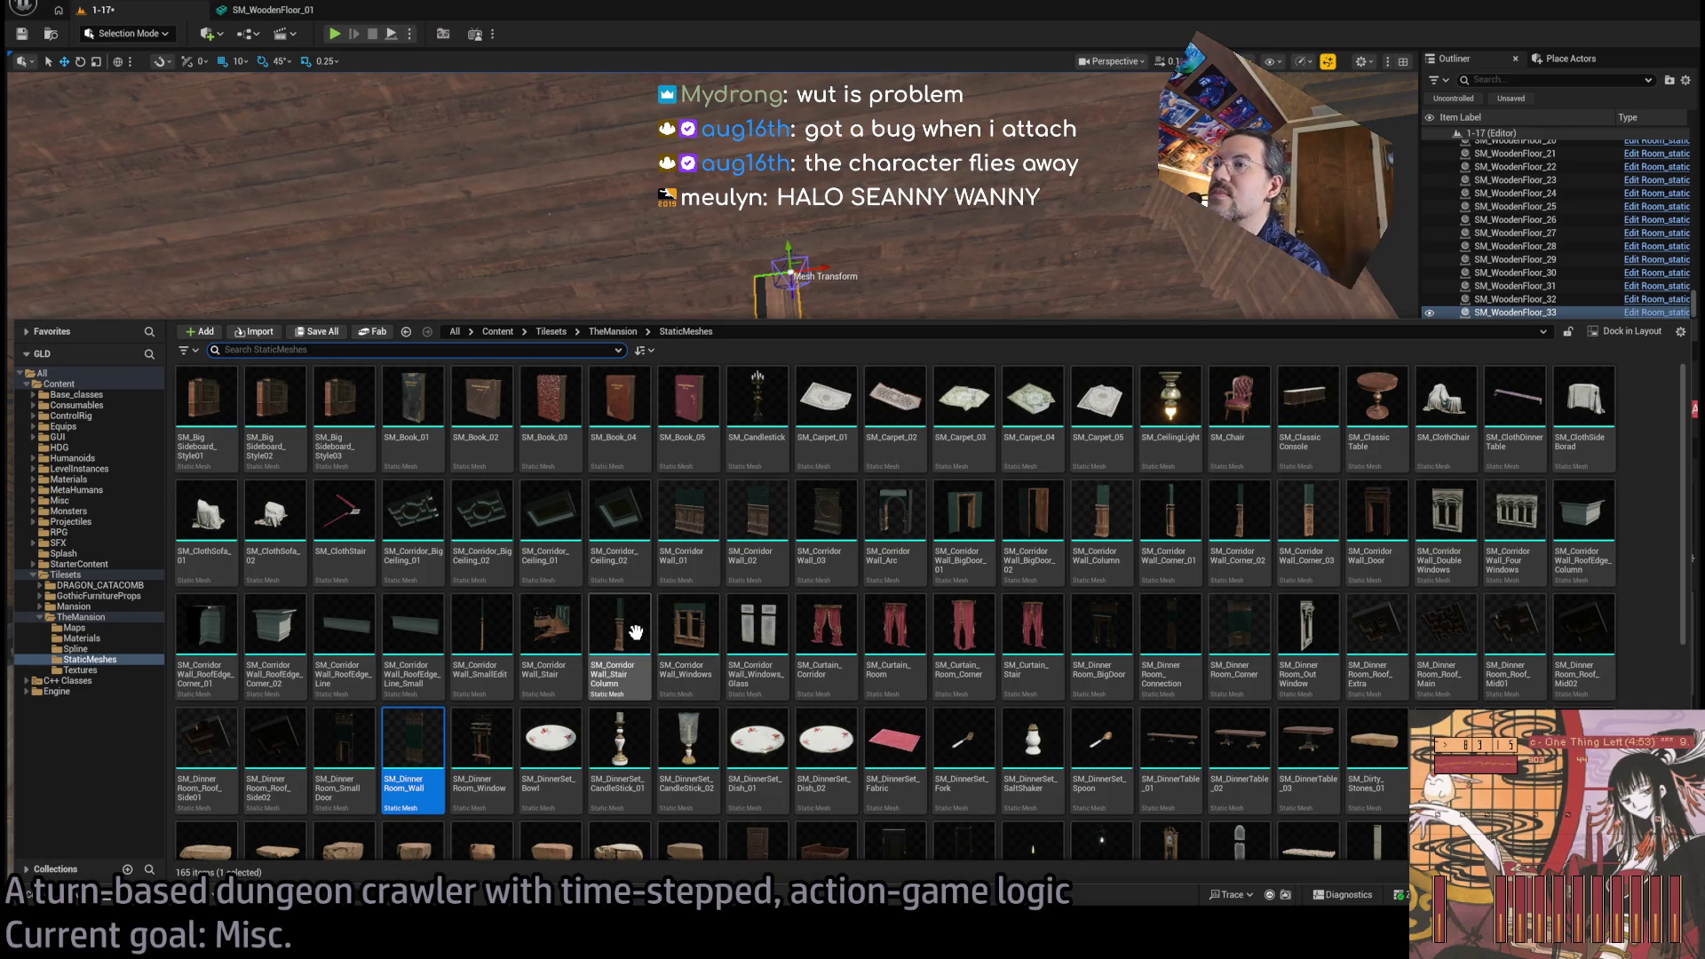
key("ctrl+space")
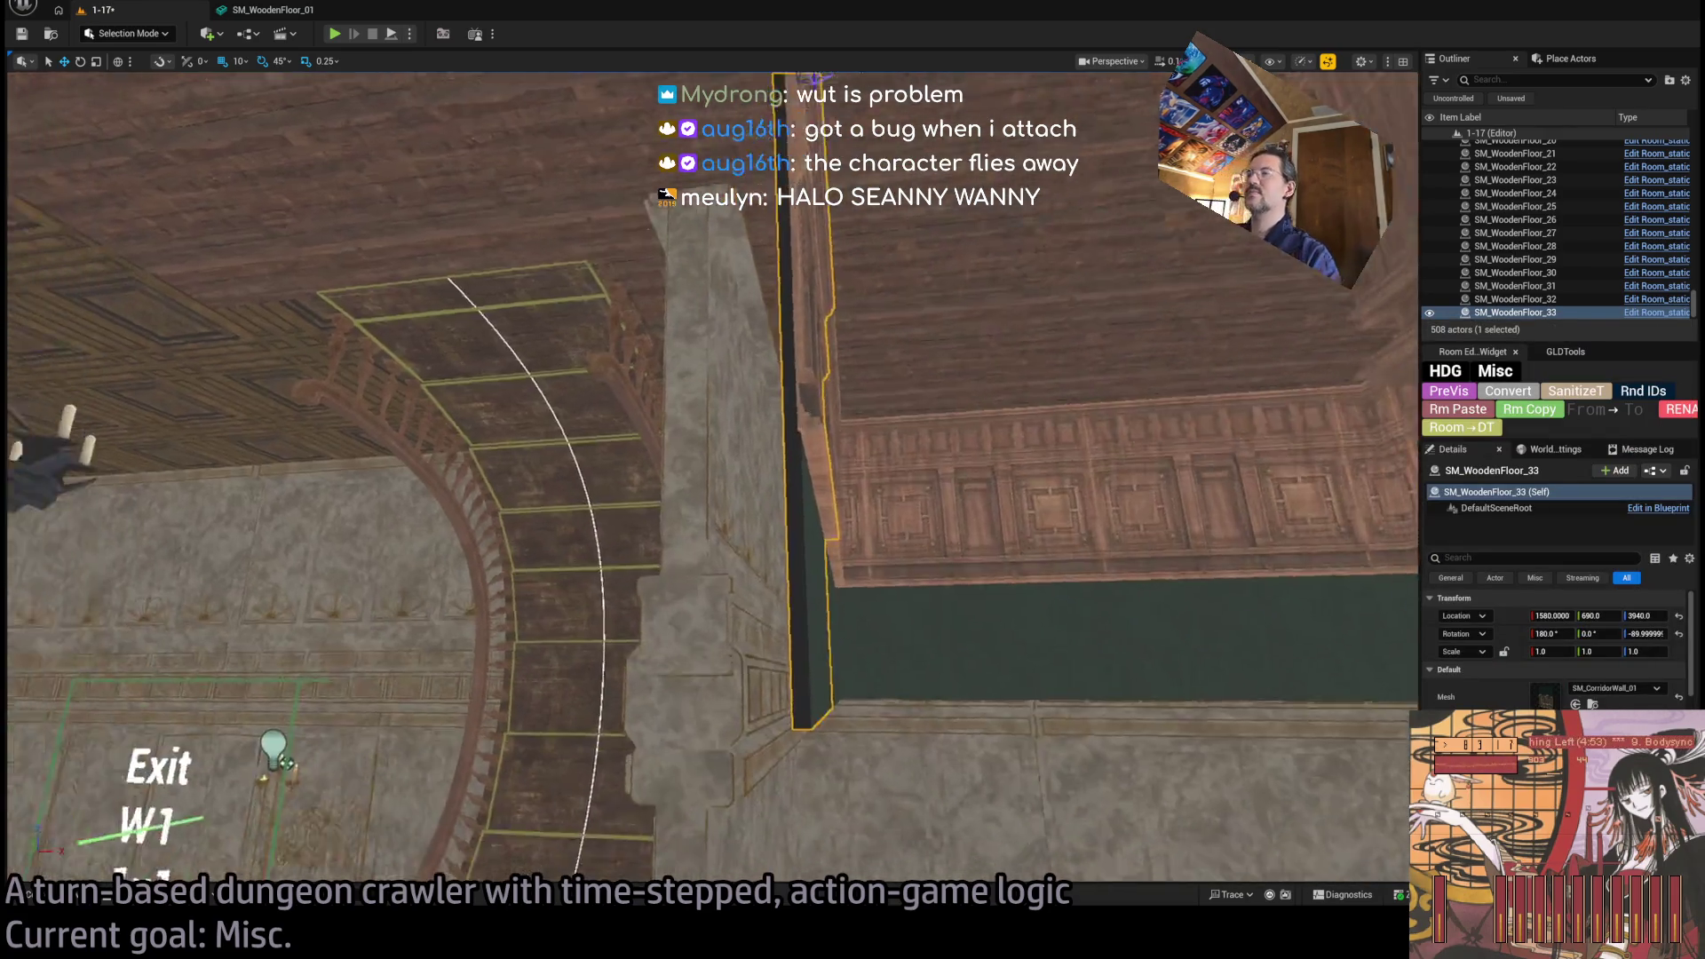
key("ctrl+d")
scroll(876, 353, "down", 3)
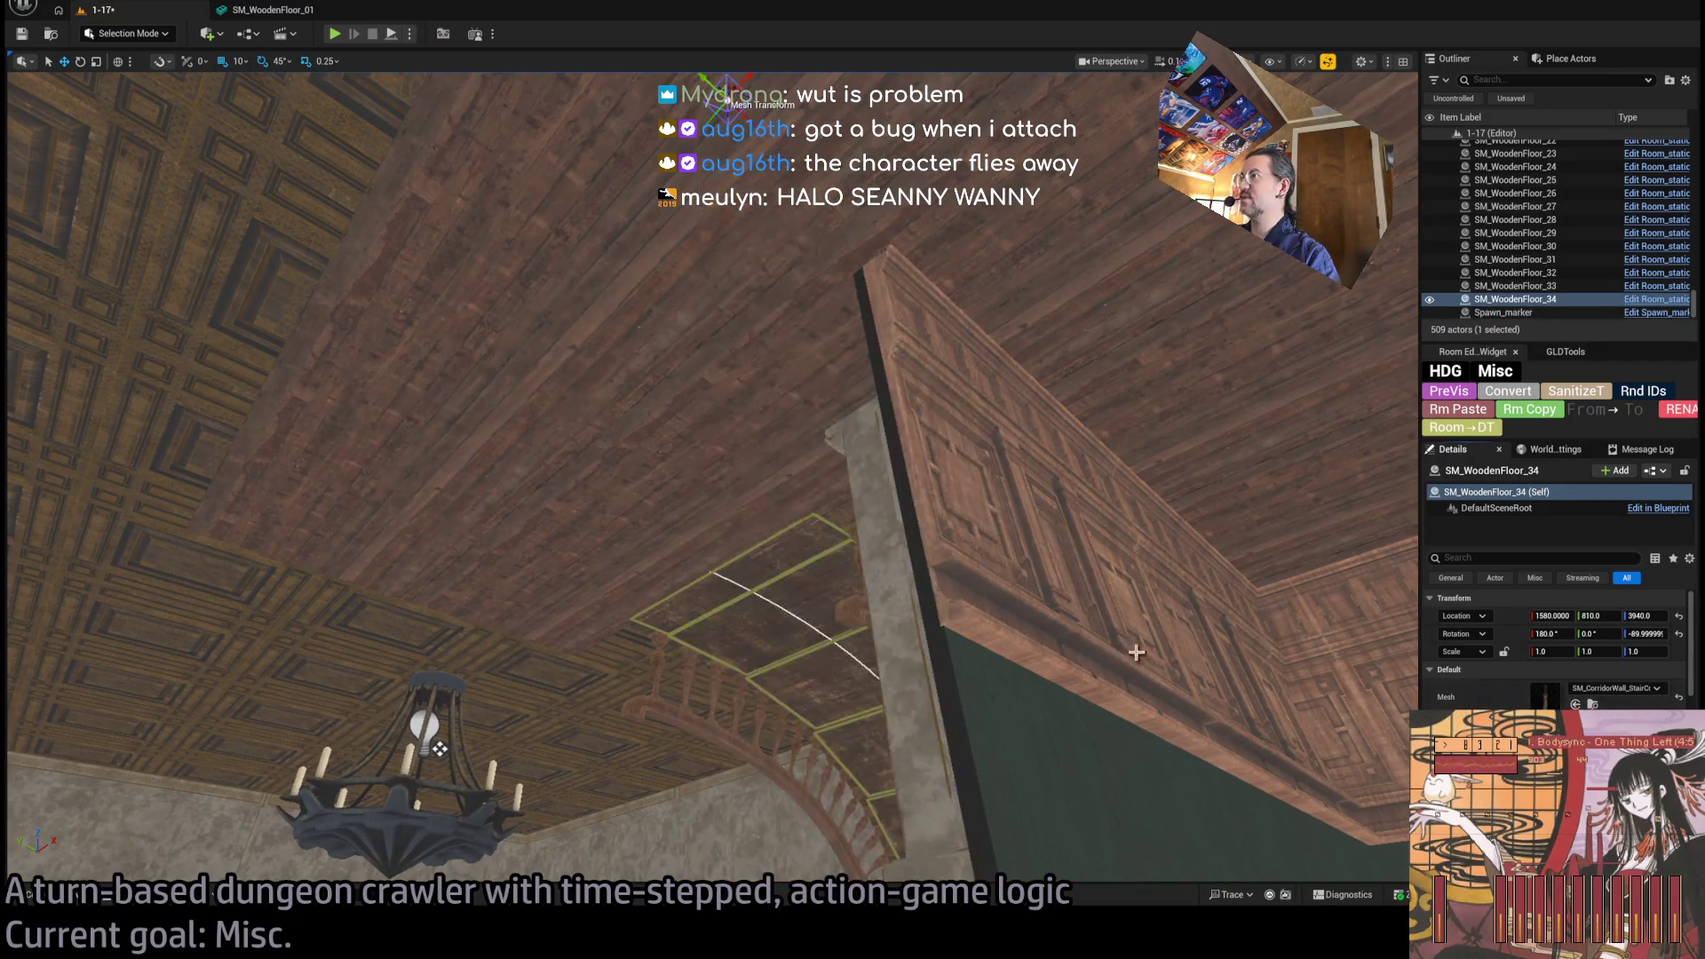
left_click_drag(1136, 653, 1136, 533)
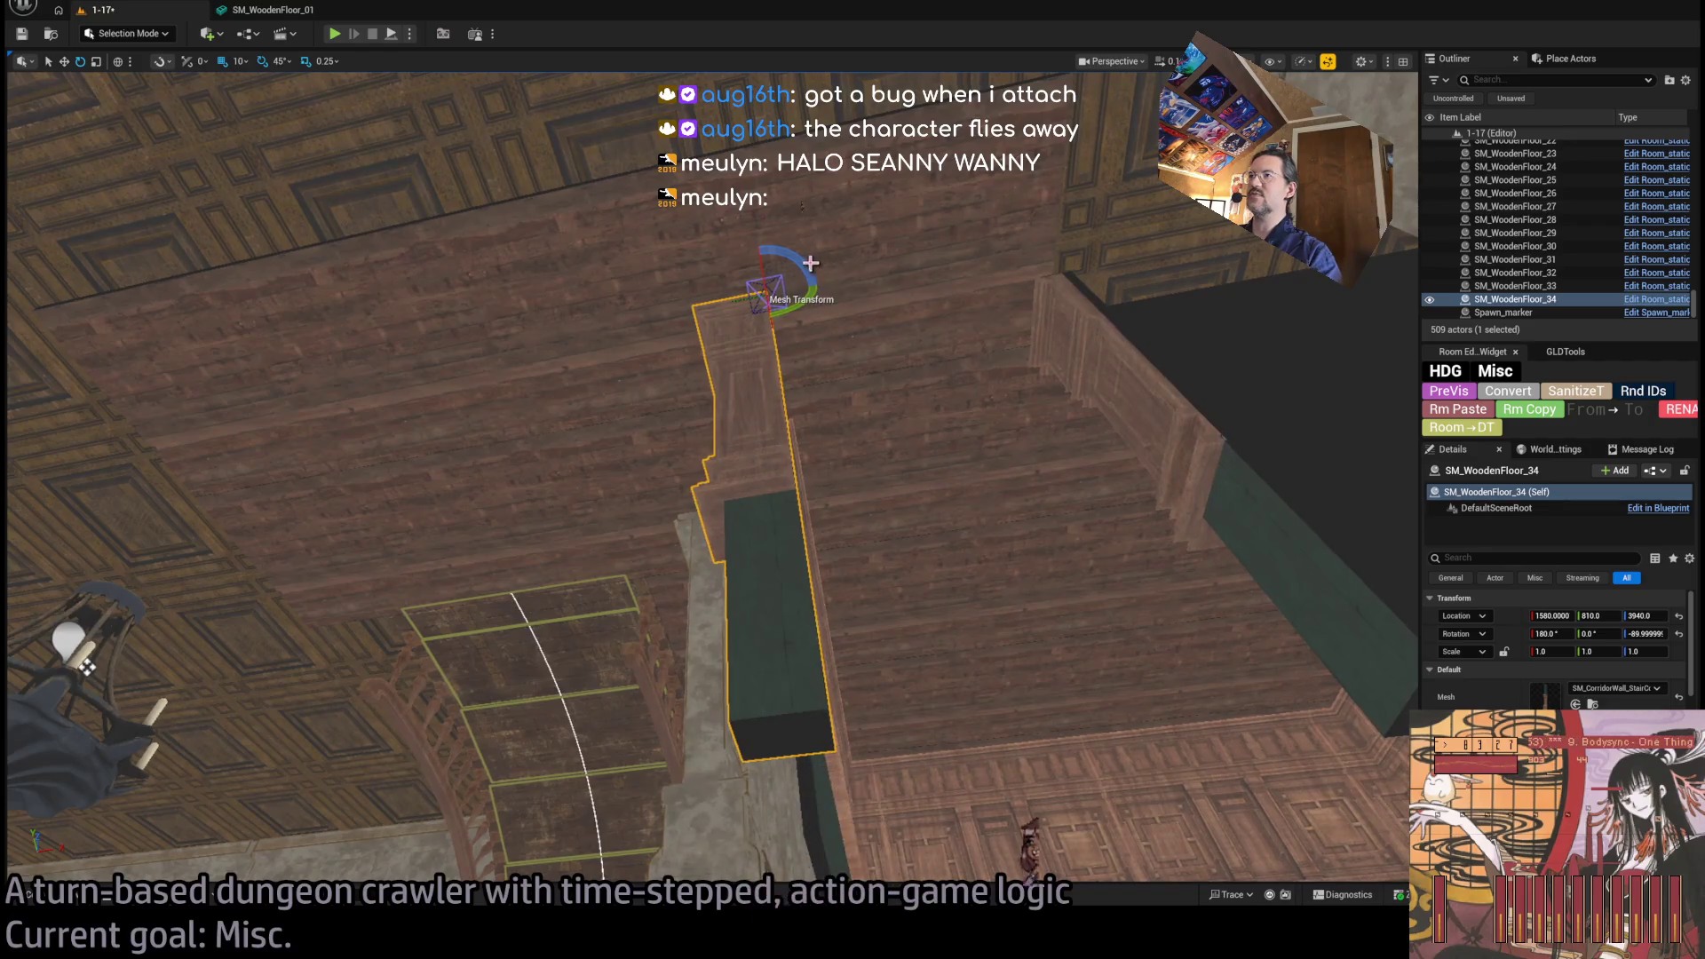
left_click_drag(809, 327, 775, 342)
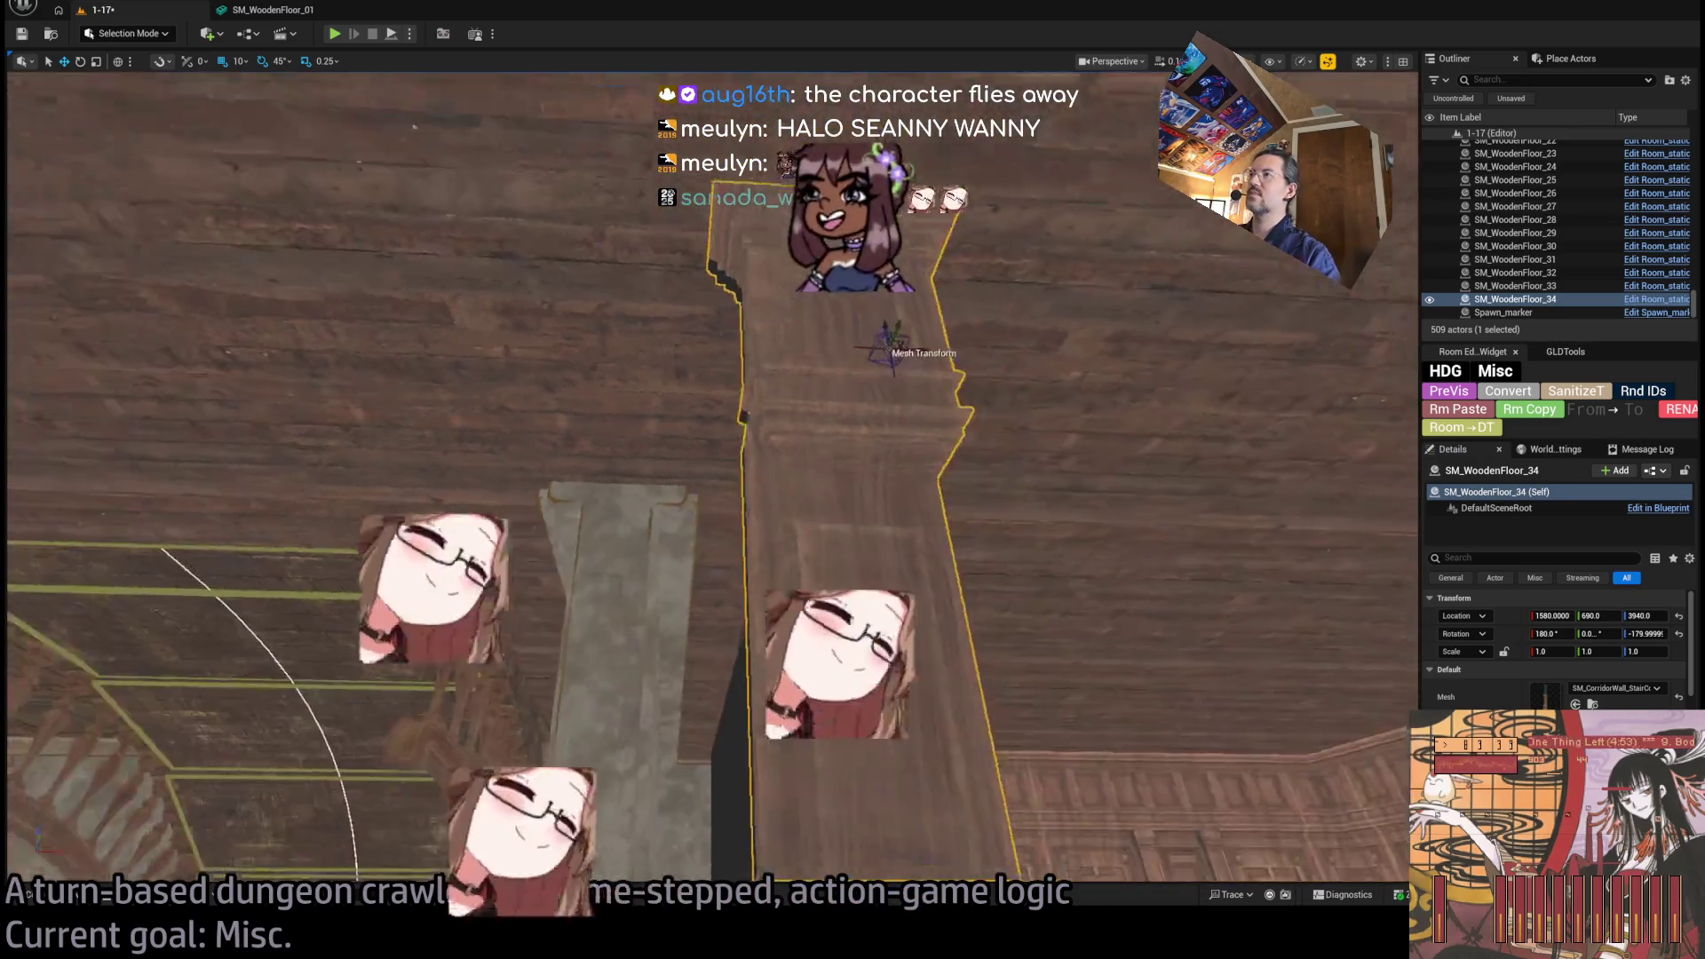
Rotate-duplicate another wall section 90 degrees and place it at X 1260, Y 740.
left_click(856, 621)
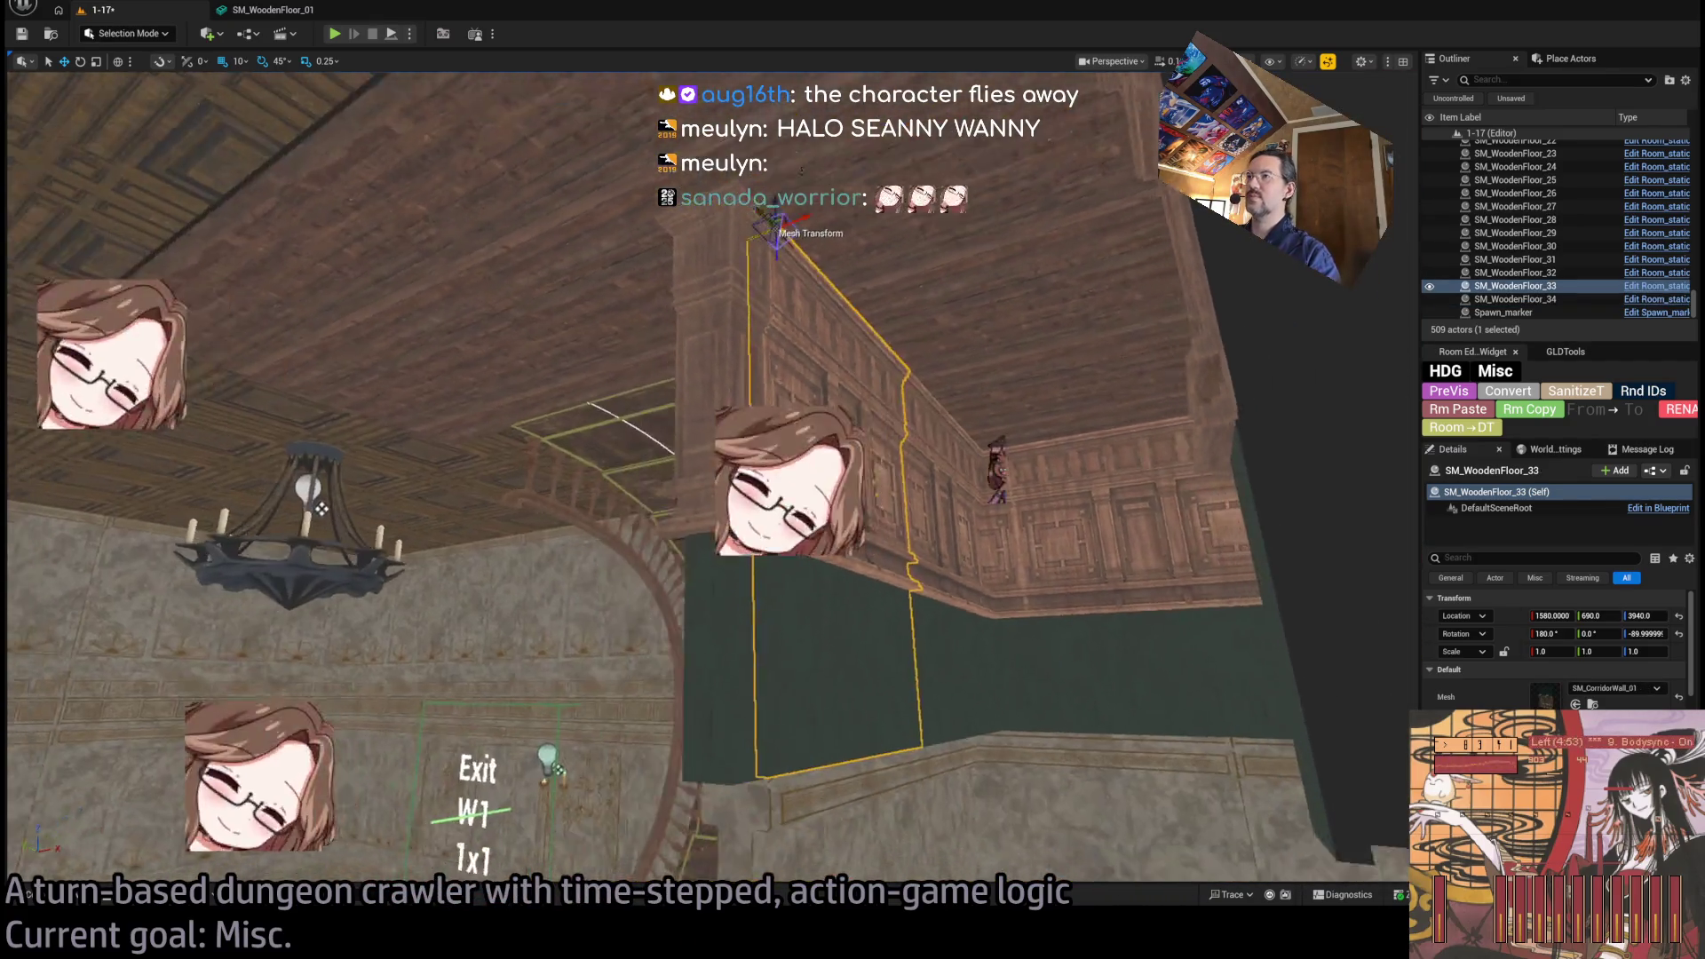
left_click_drag(885, 232, 857, 253)
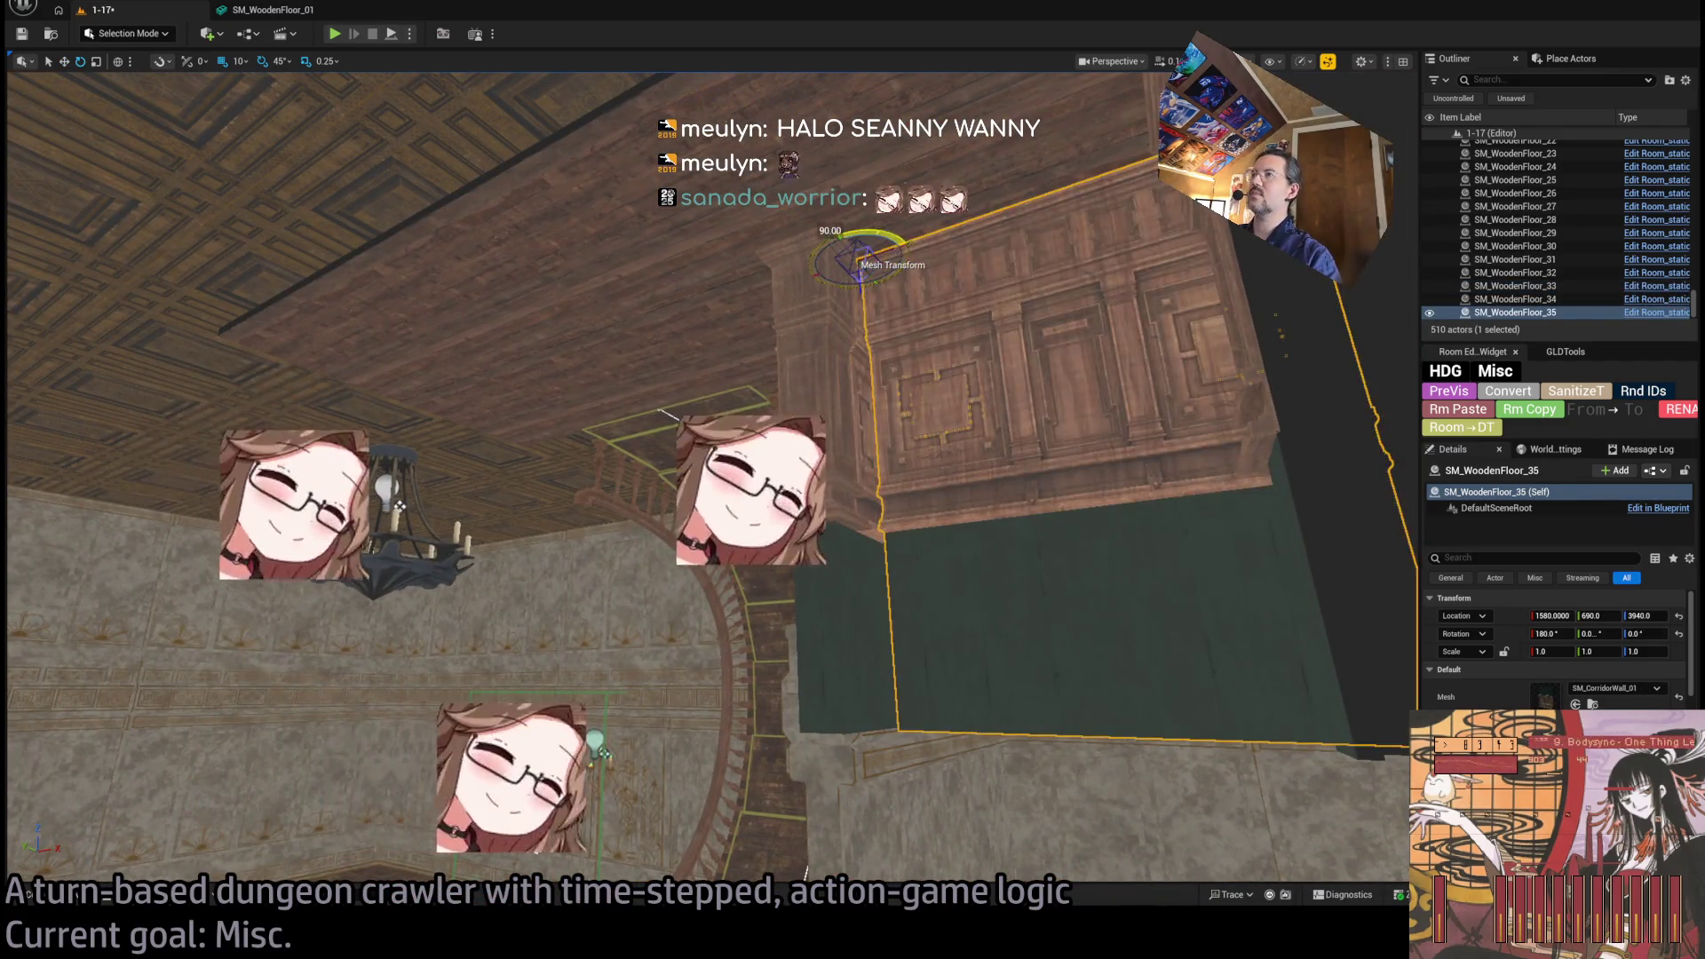
key("a")
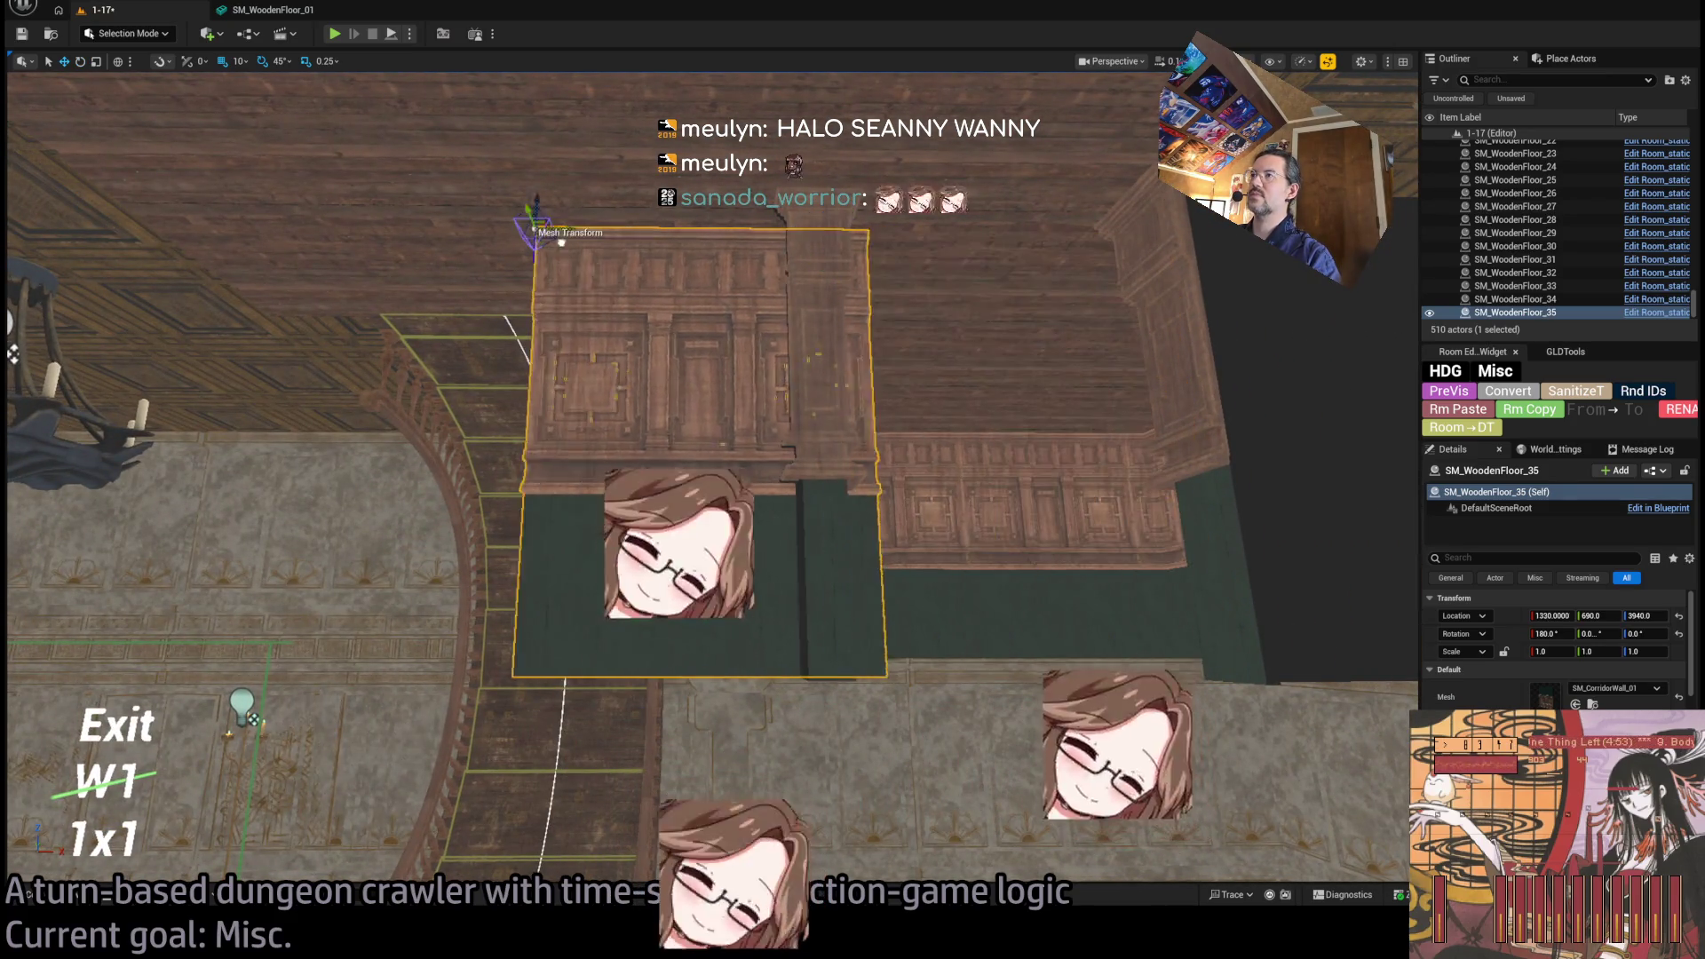
key("w")
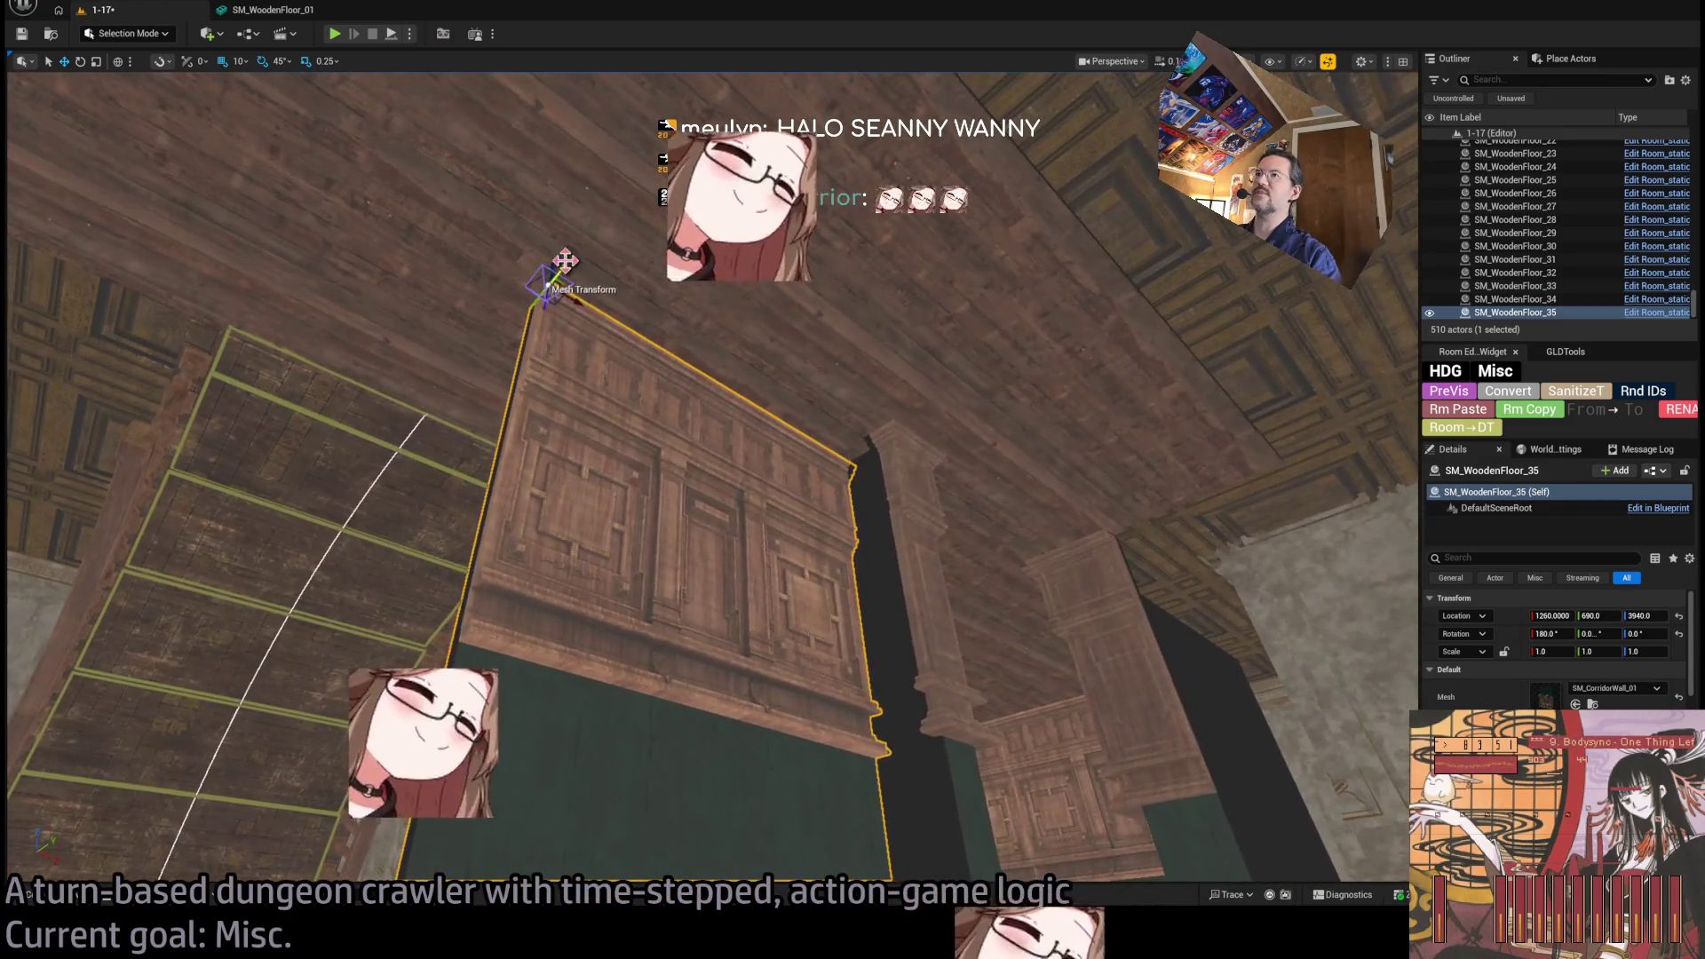
mouse_move(565, 266)
left_mouse_down()
mouse_move(635, 238)
mouse_move(635, 284)
mouse_move(701, 289)
mouse_move(666, 275)
mouse_move(741, 368)
mouse_move(929, 502)
left_mouse_up()
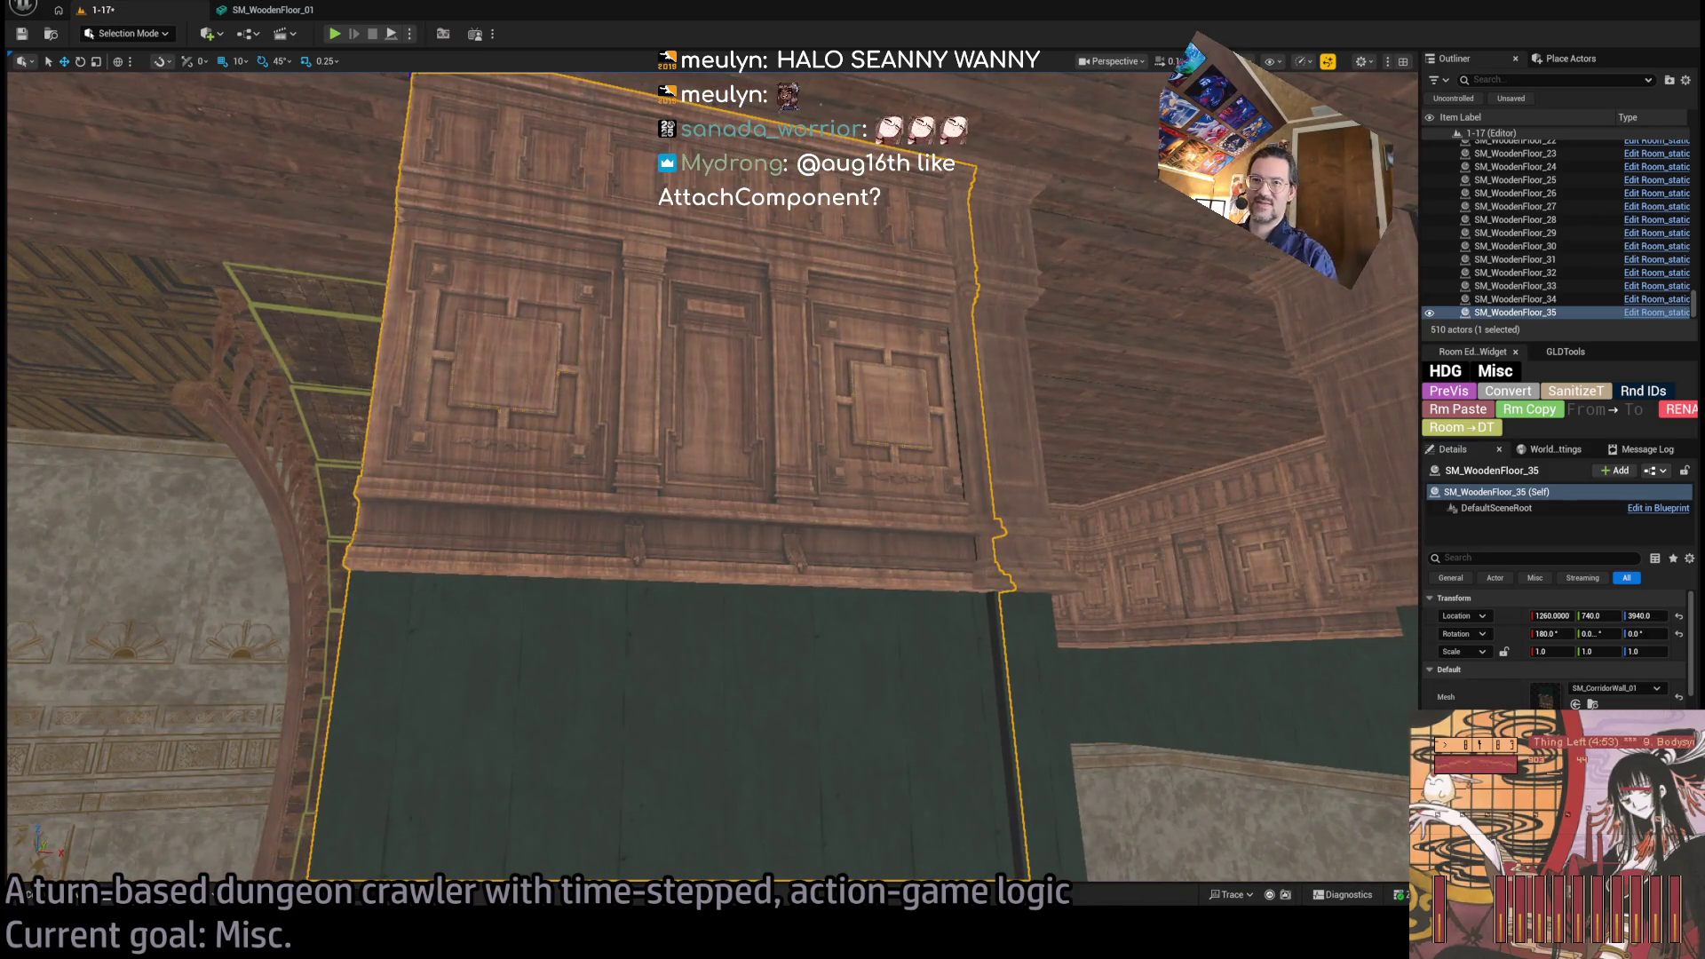
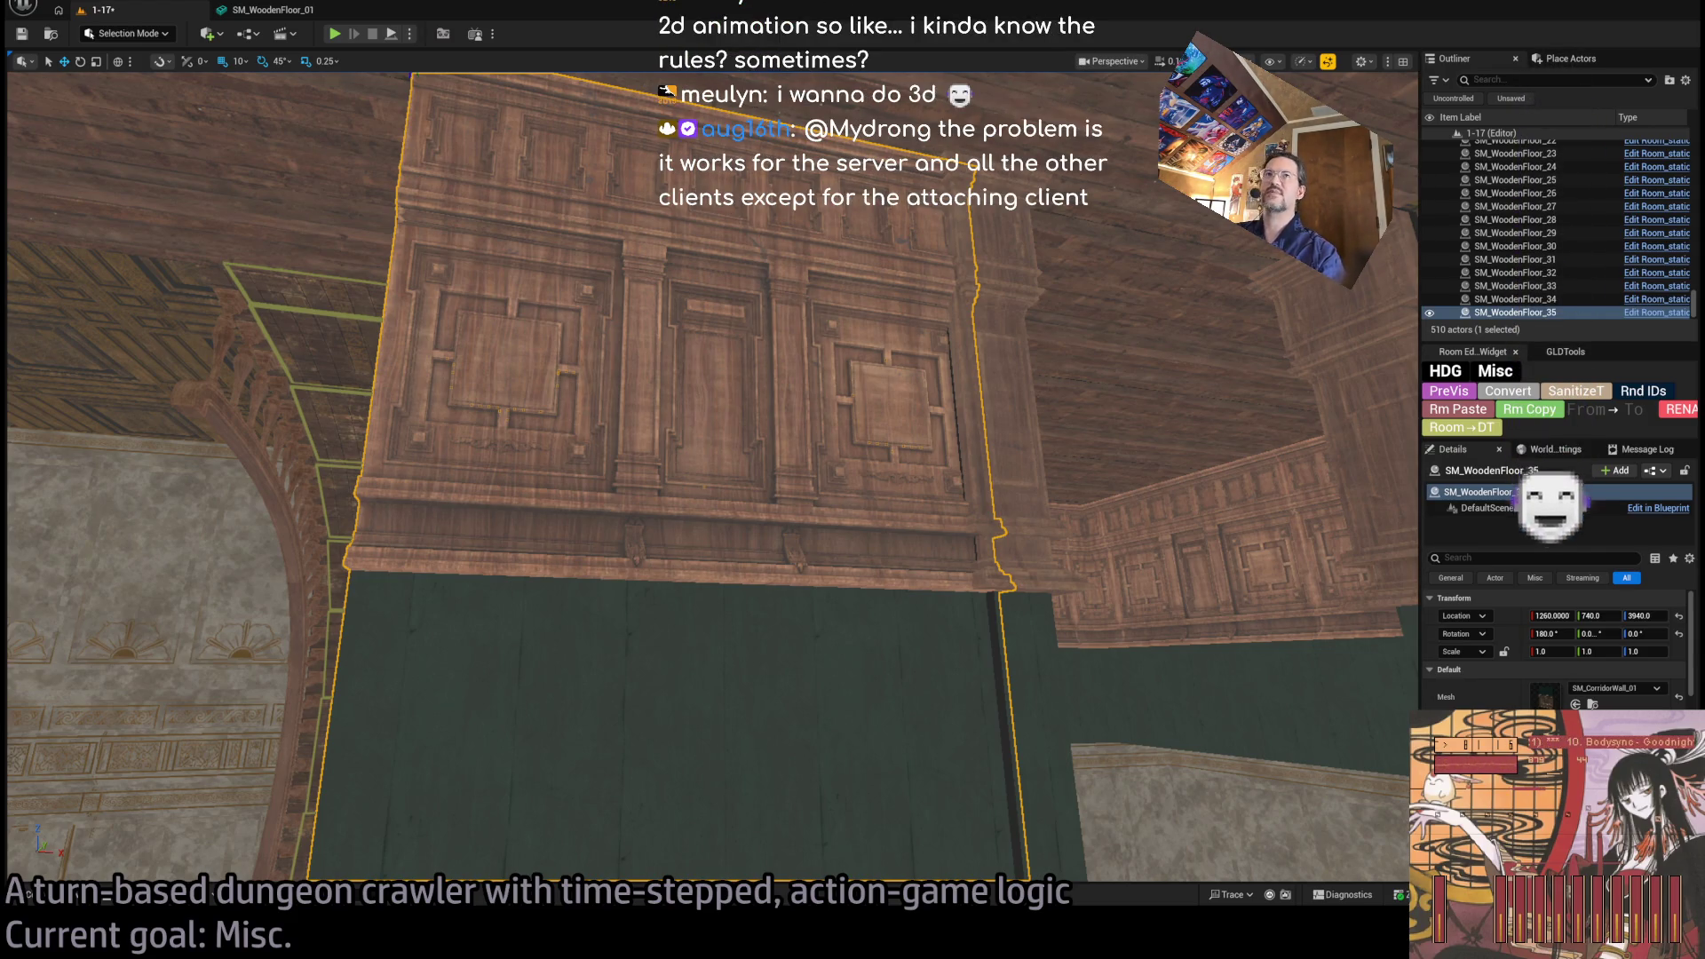
Save level 1-17, widen the outliner, close SM_WoodenFloor_01 and open MH_Rapier_R2_LSeq_KEYS_ONLY.
key("ctrl+s")
left_click_drag(1421, 277, 1287, 277)
left_click_drag(1115, 289, 601, 226)
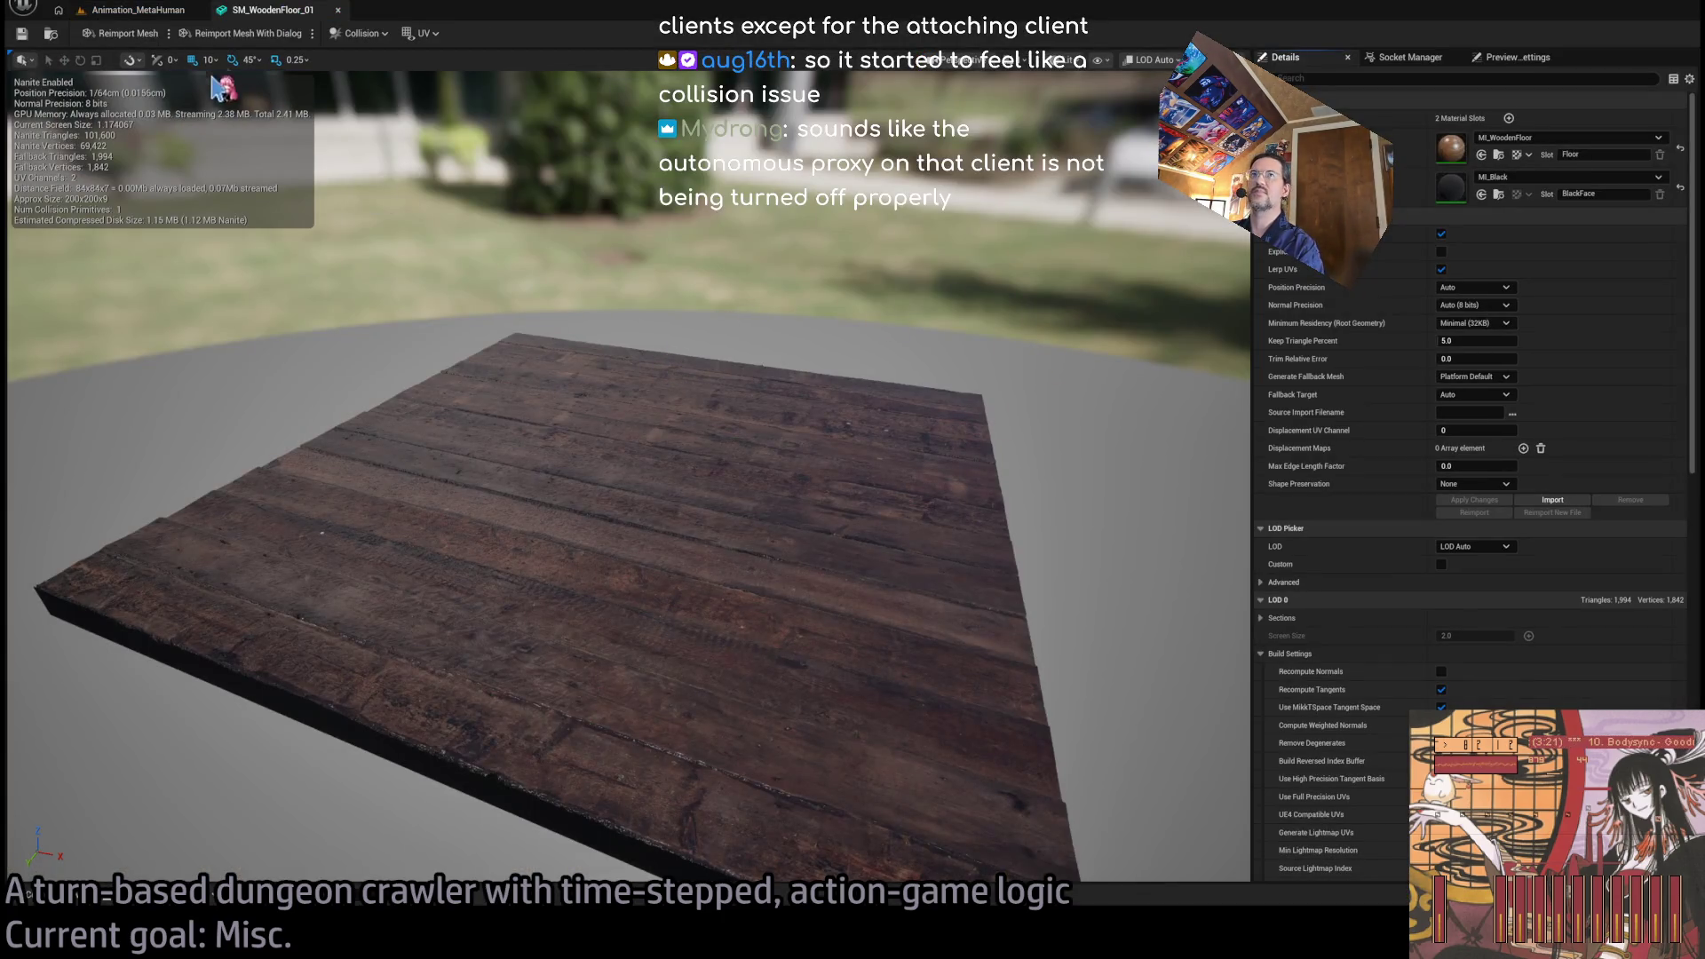
left_click(338, 10)
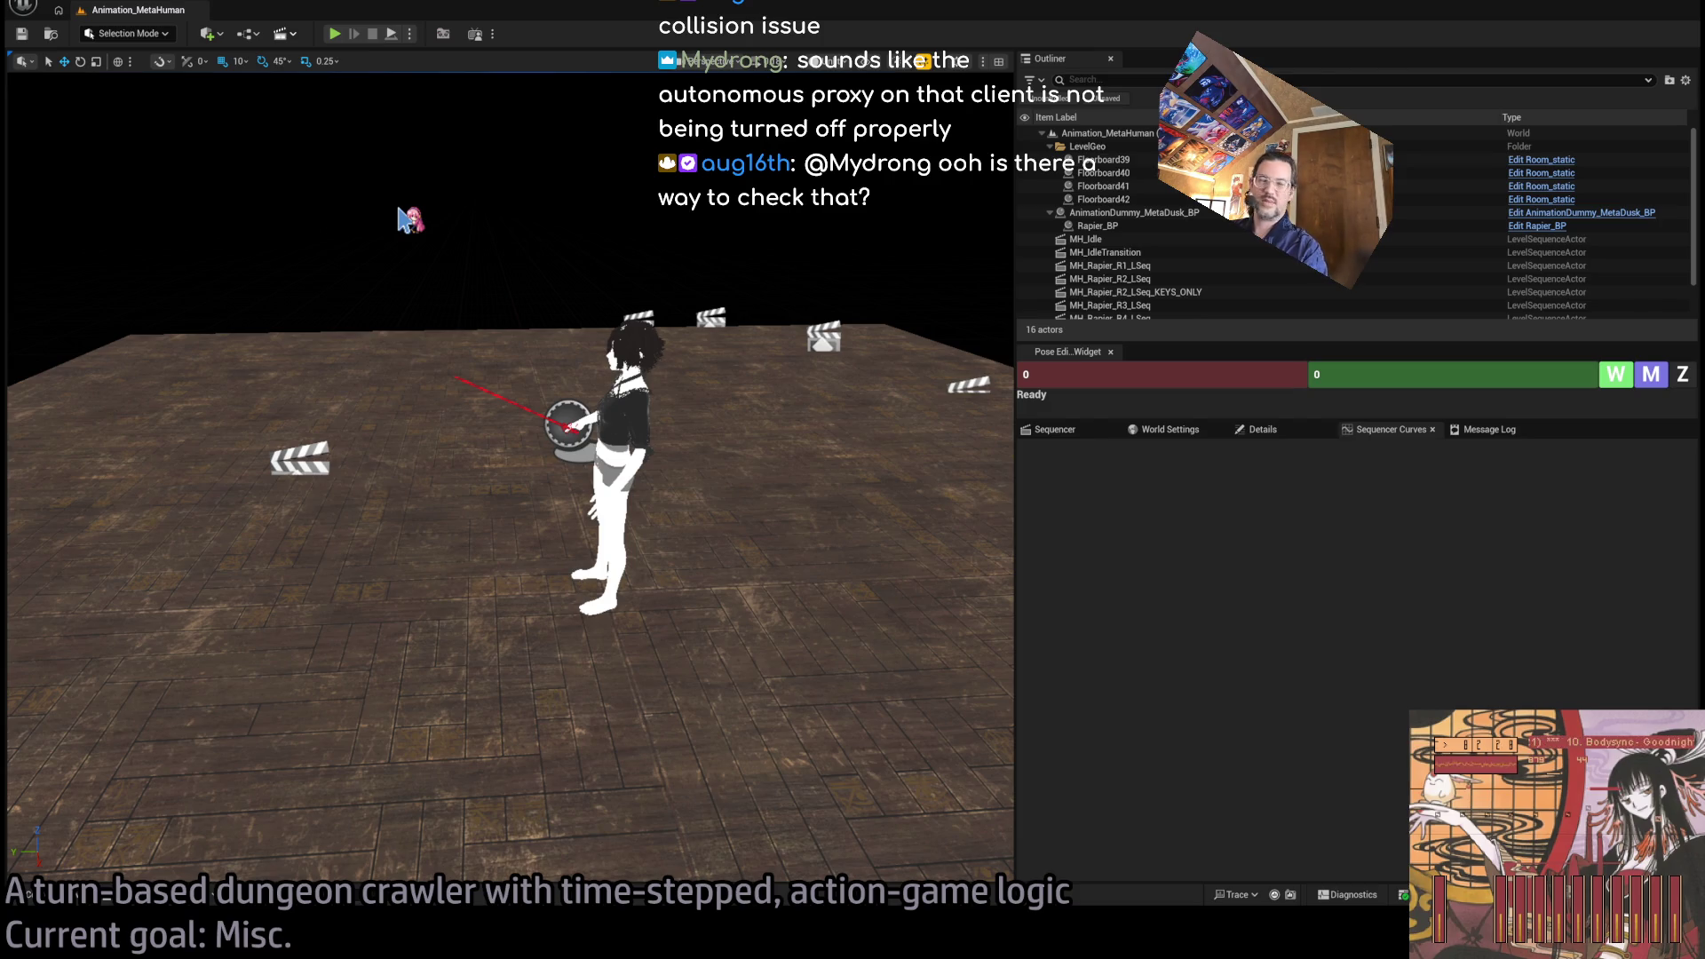
left_click(1055, 429)
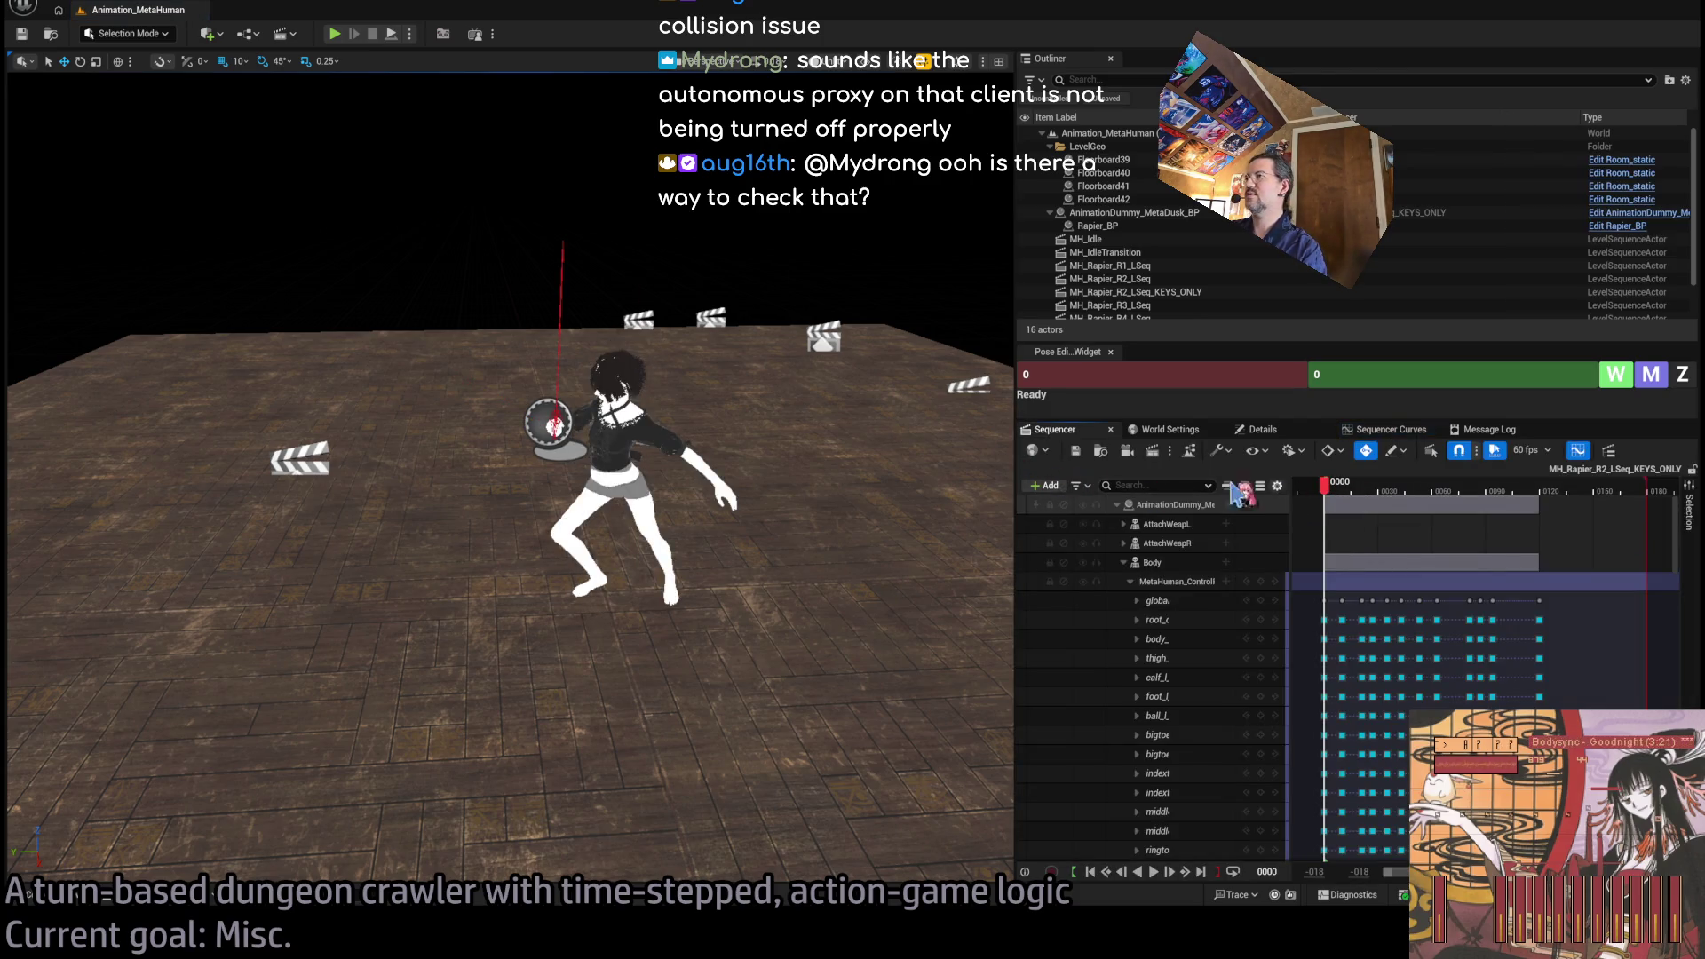
Play and scrub the rapier combo's early frames, checking poses between frames 3 and 70.
mouse_move(621, 533)
left_mouse_down()
mouse_move(550, 560)
mouse_move(515, 541)
left_mouse_up()
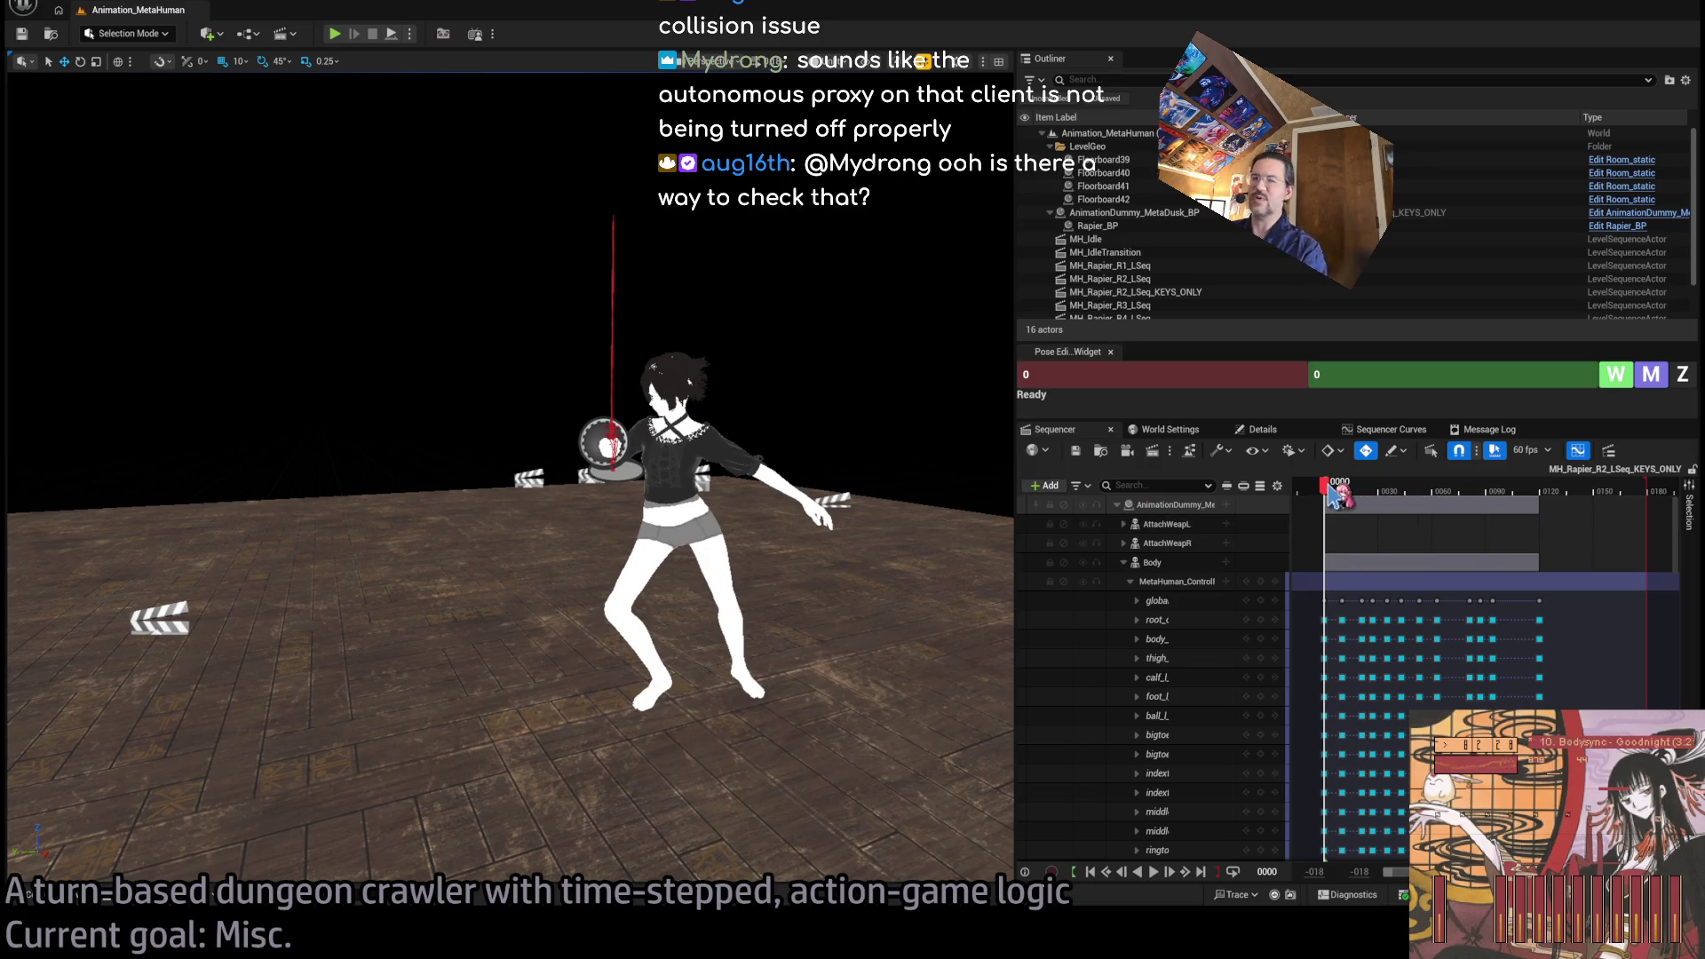
mouse_move(1330, 494)
left_mouse_down()
mouse_move(1504, 513)
mouse_move(1332, 501)
left_mouse_up()
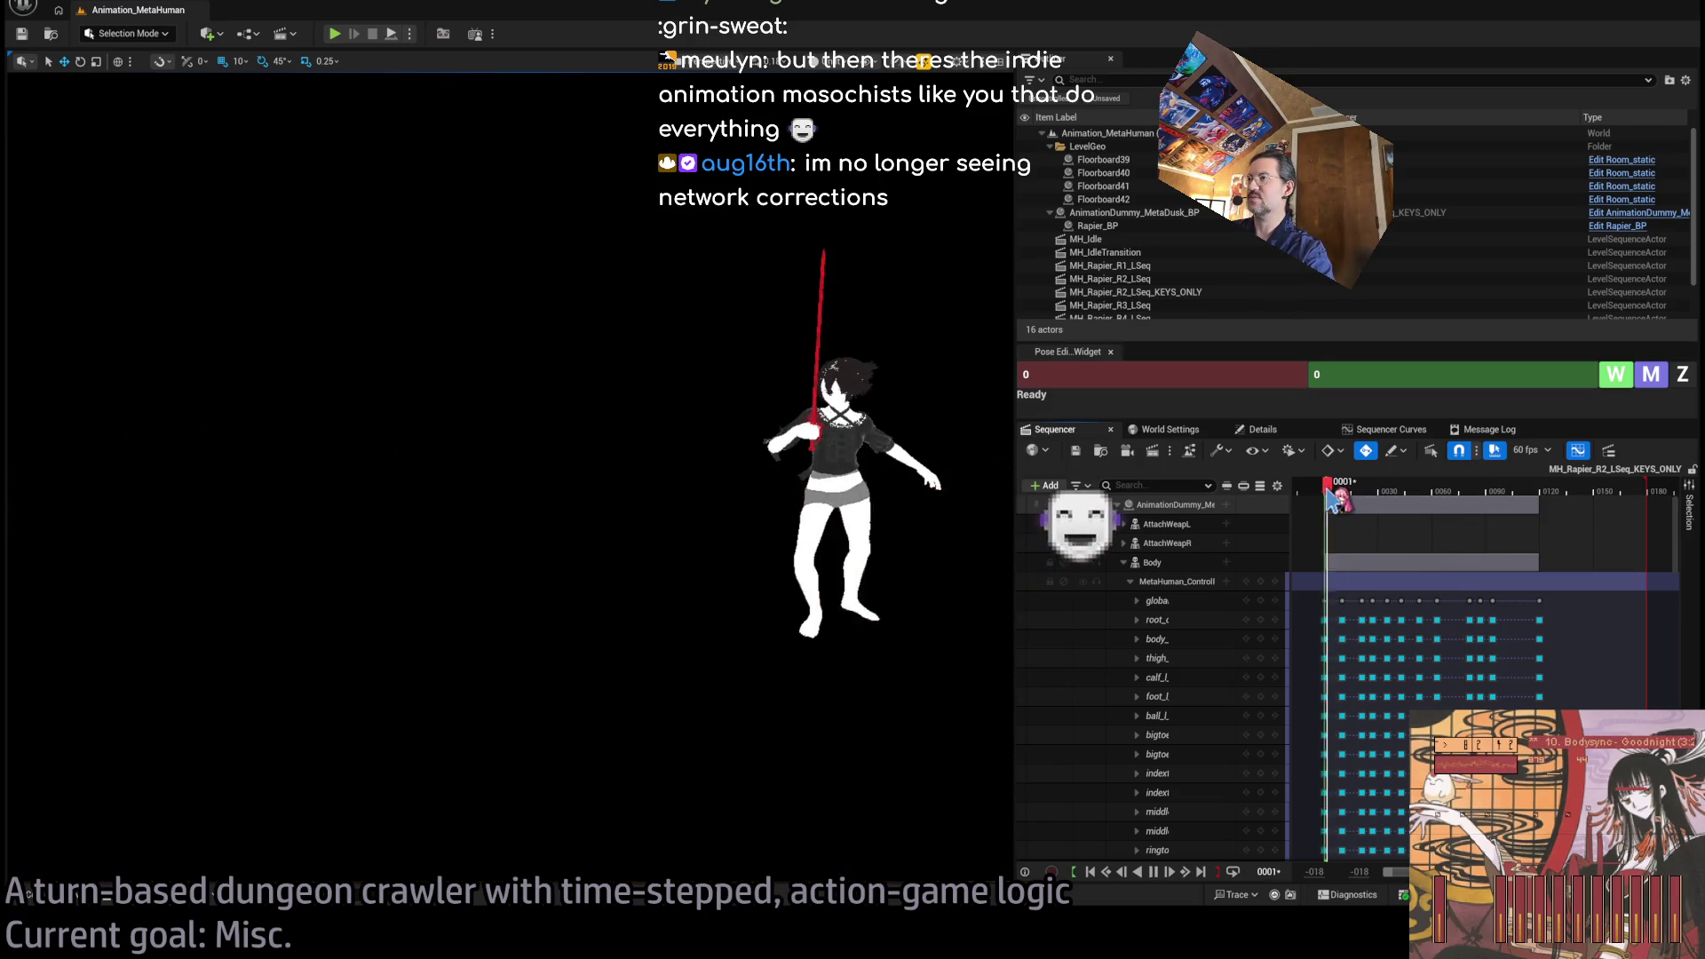
key("space")
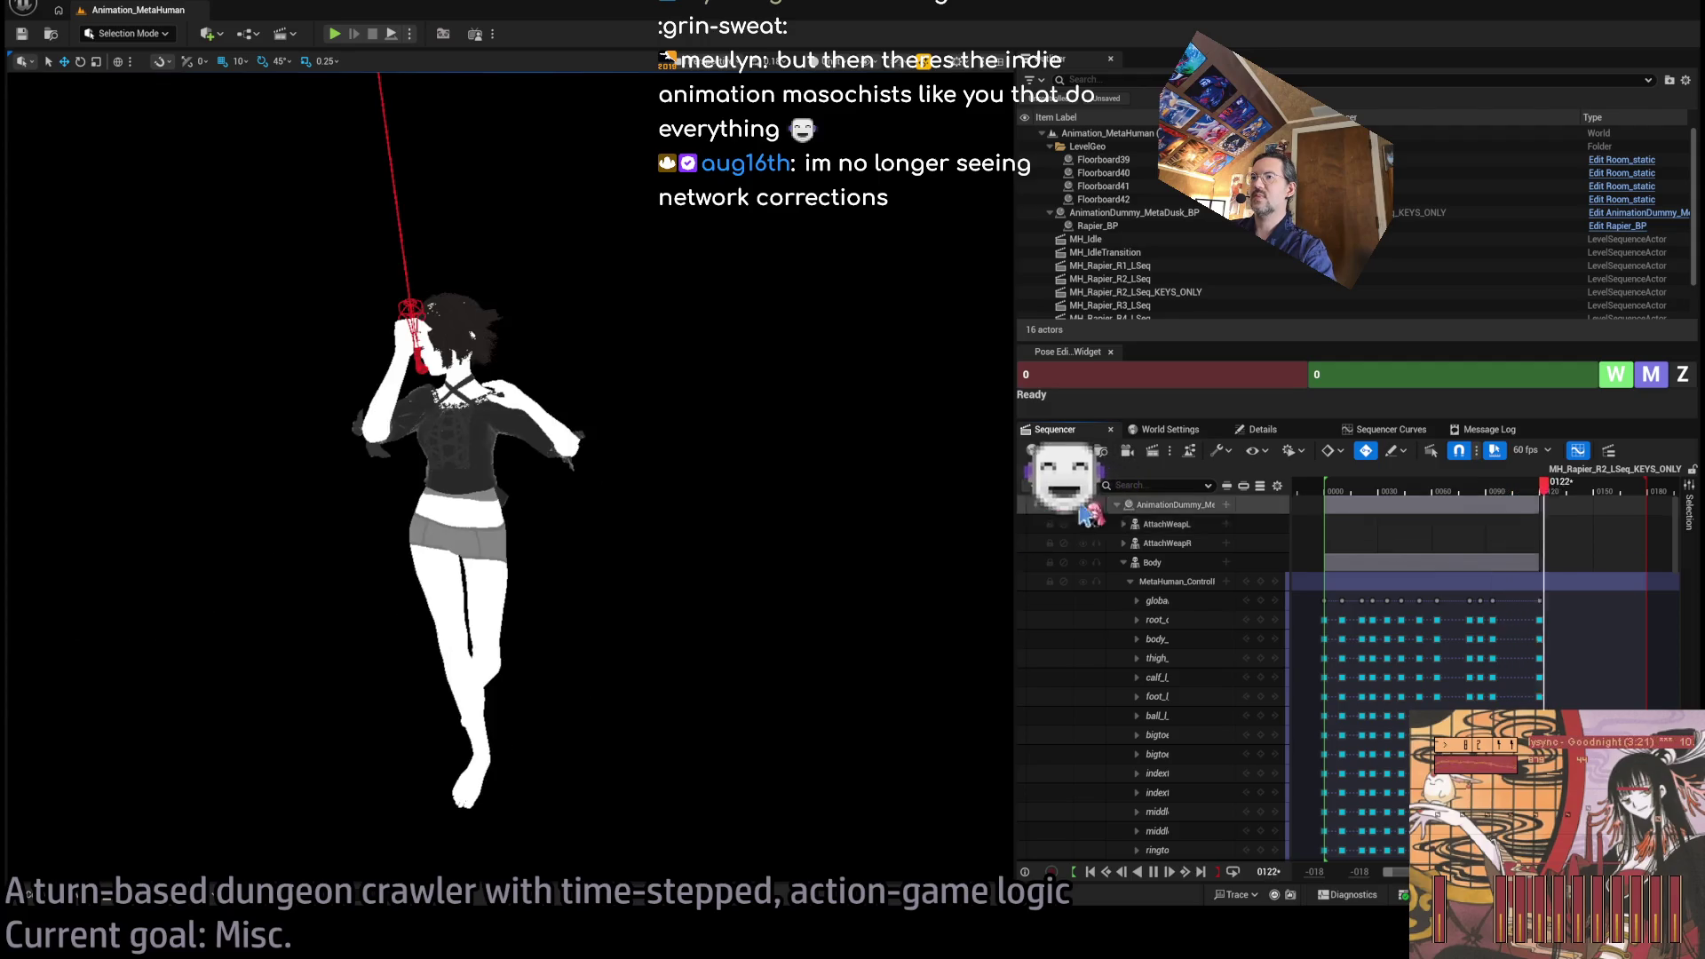
left_click(1349, 500)
mouse_move(1330, 497)
left_mouse_down()
mouse_move(1457, 496)
mouse_move(1331, 505)
left_mouse_up()
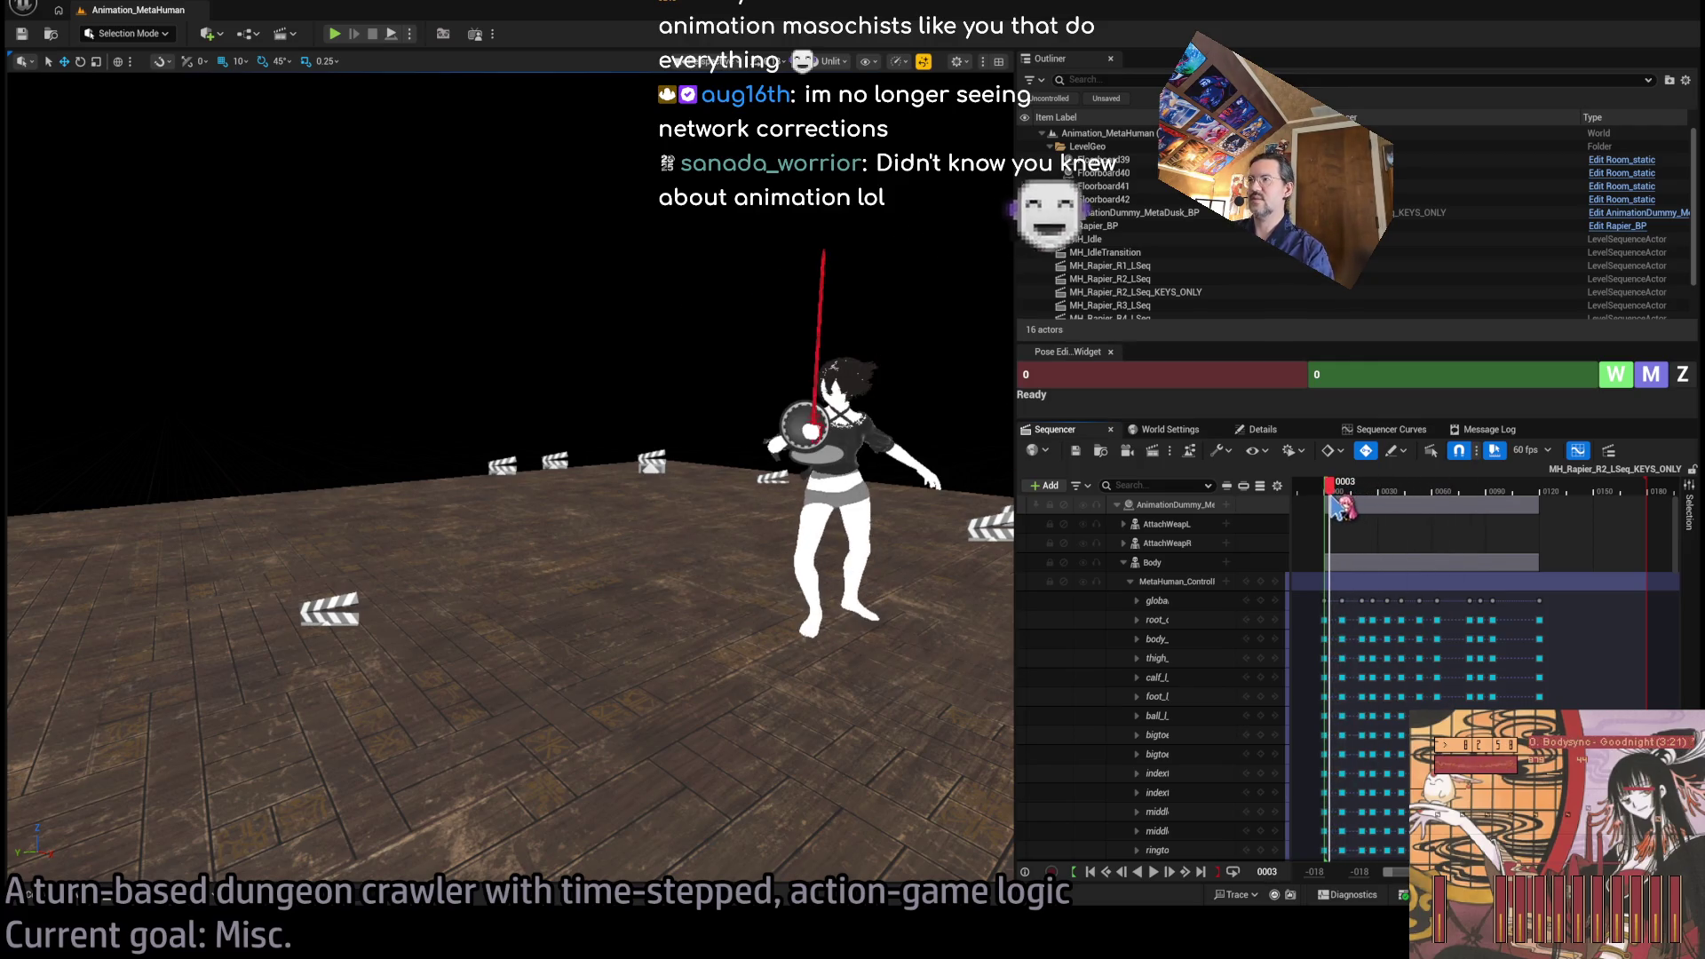
key("f")
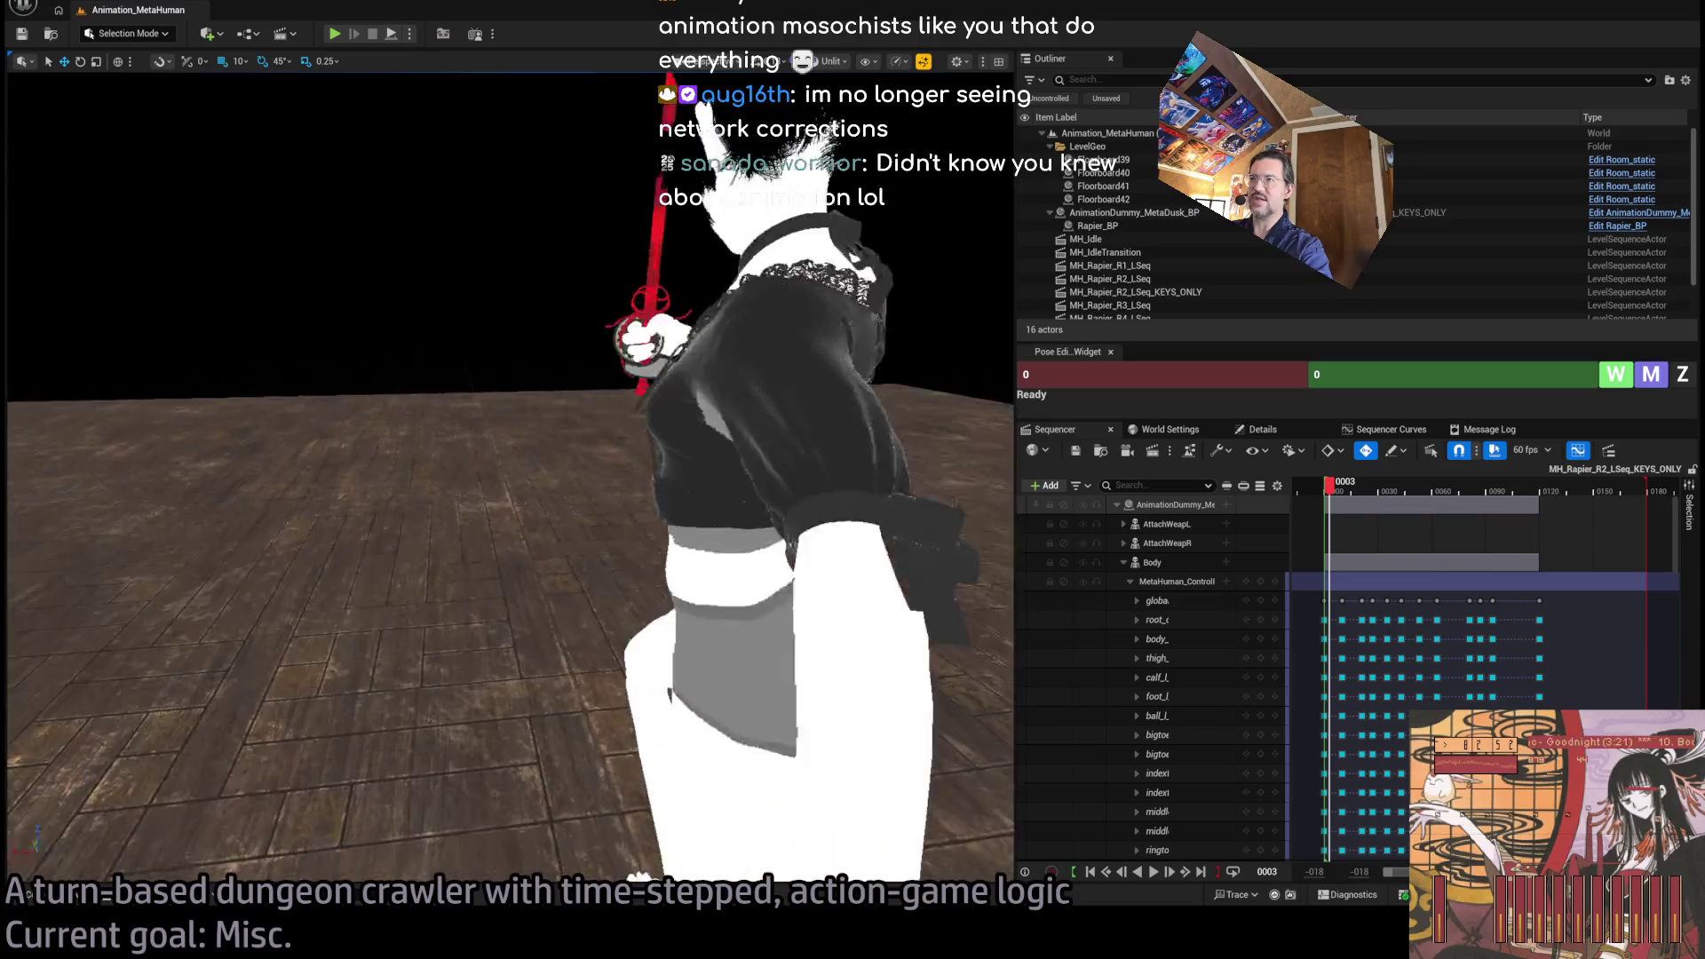
left_click_drag(1341, 499, 1358, 495)
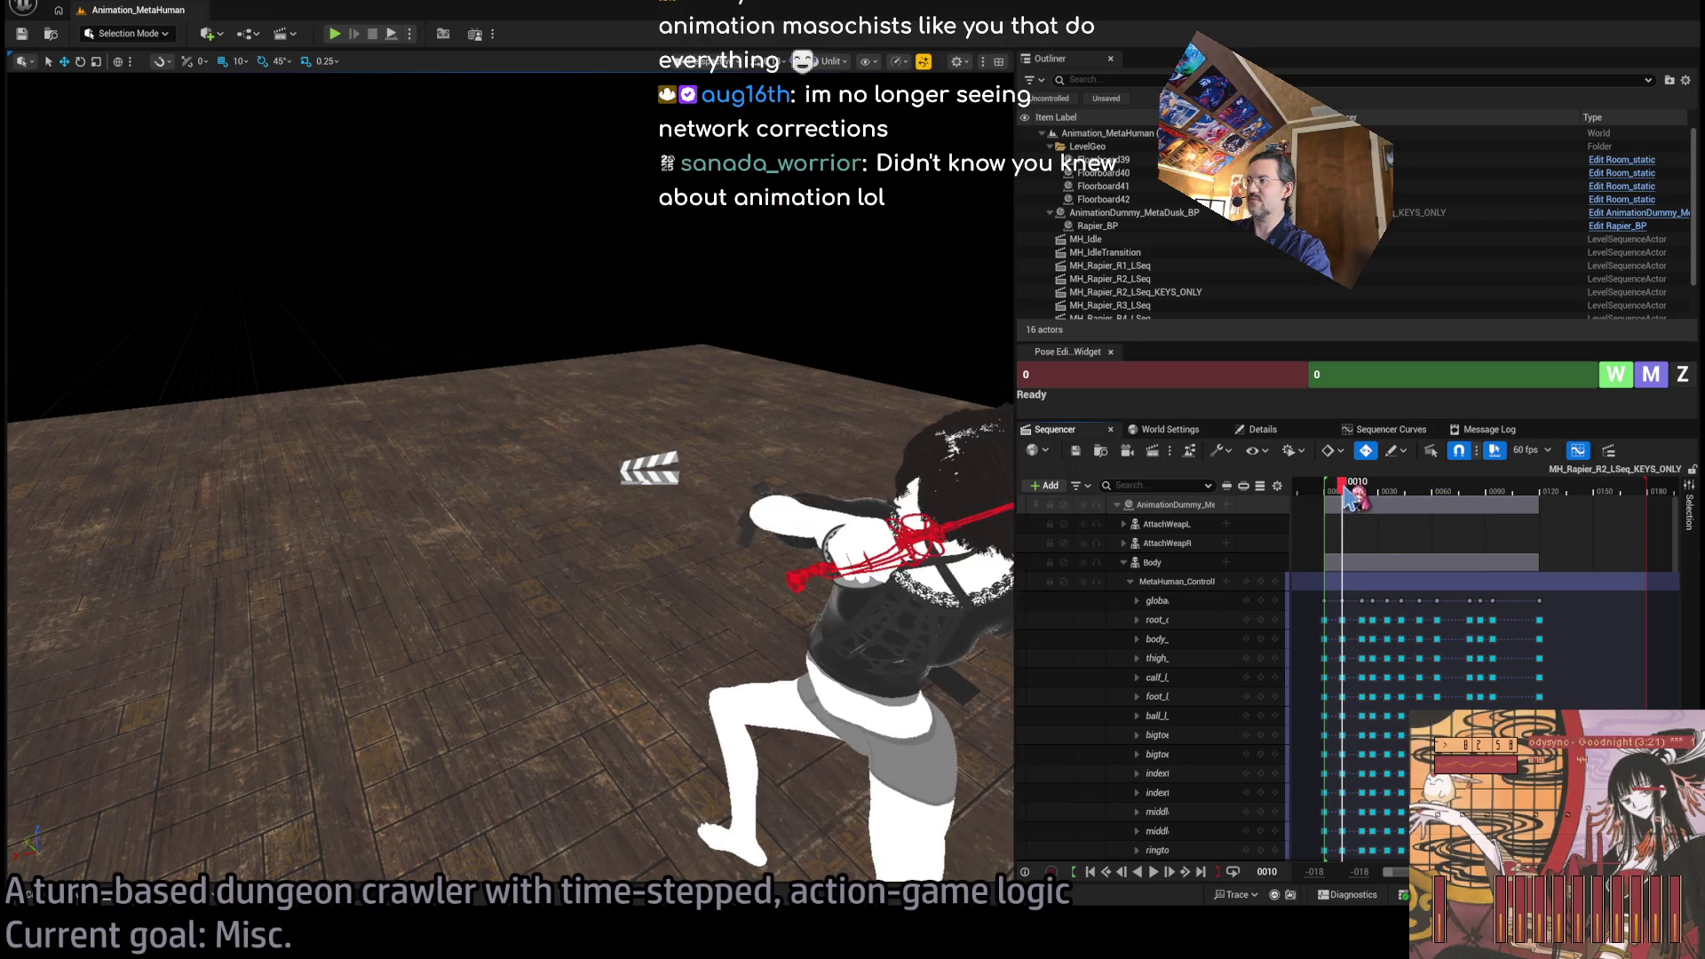
Orbit the character from low, high and front angles at frames 23, 37 and the 92–112 lunge.
left_click_drag(113, 82, 113, 83)
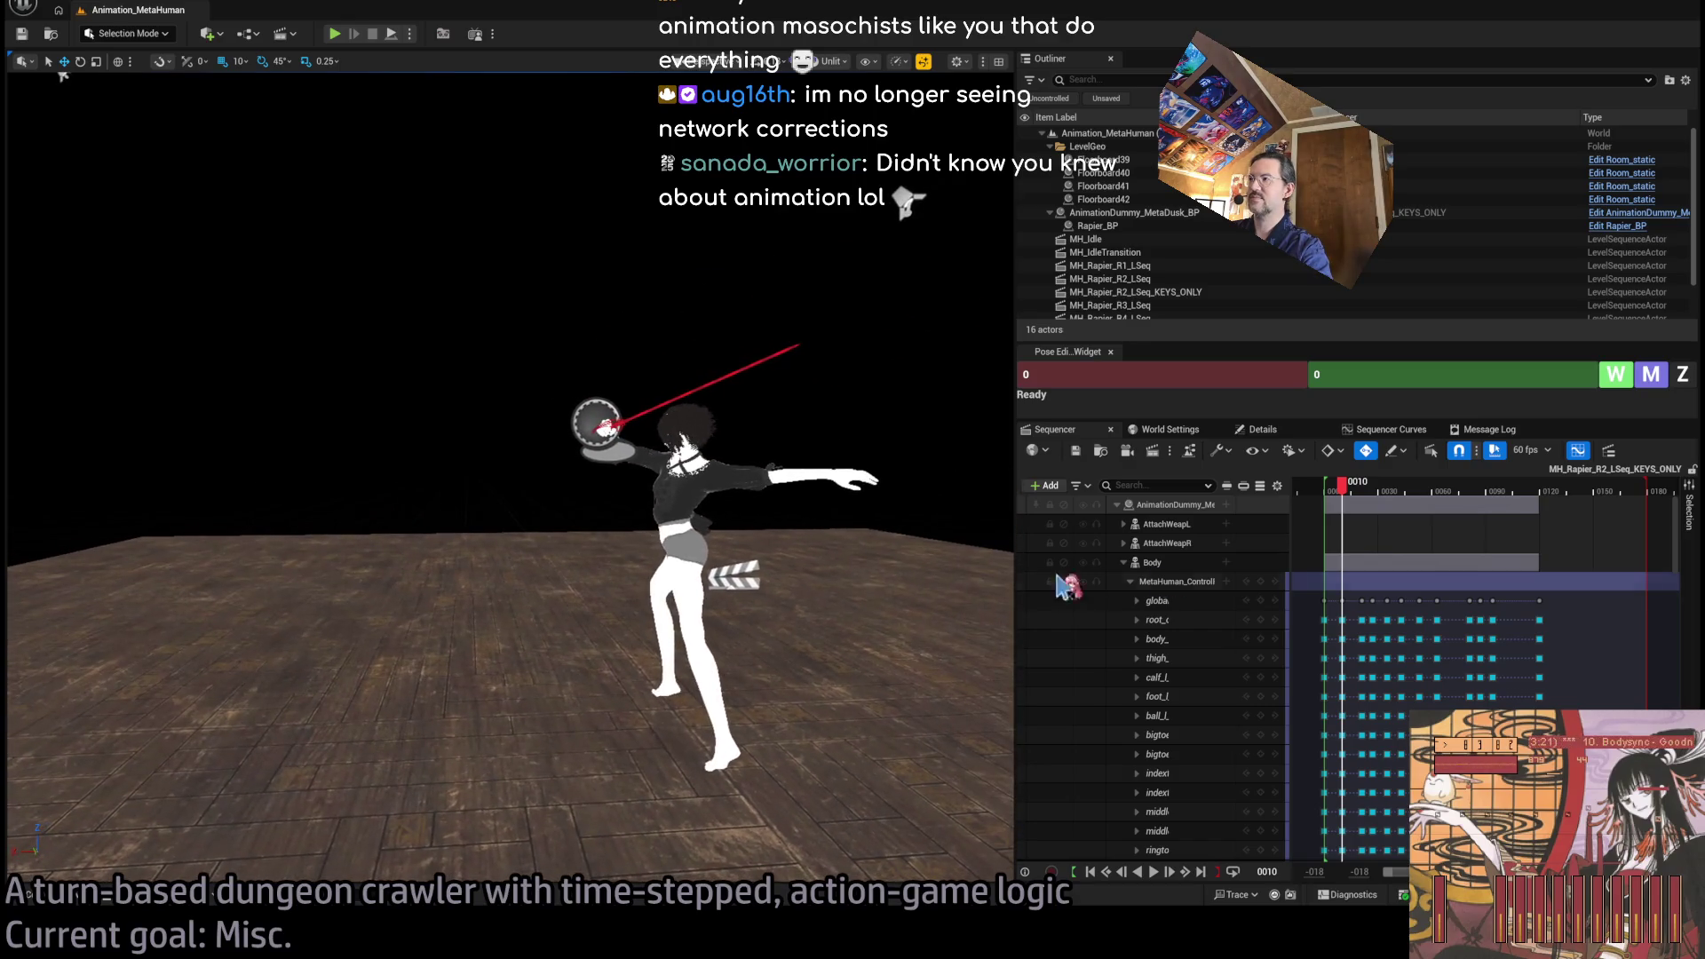
left_click_drag(1343, 490, 1379, 499)
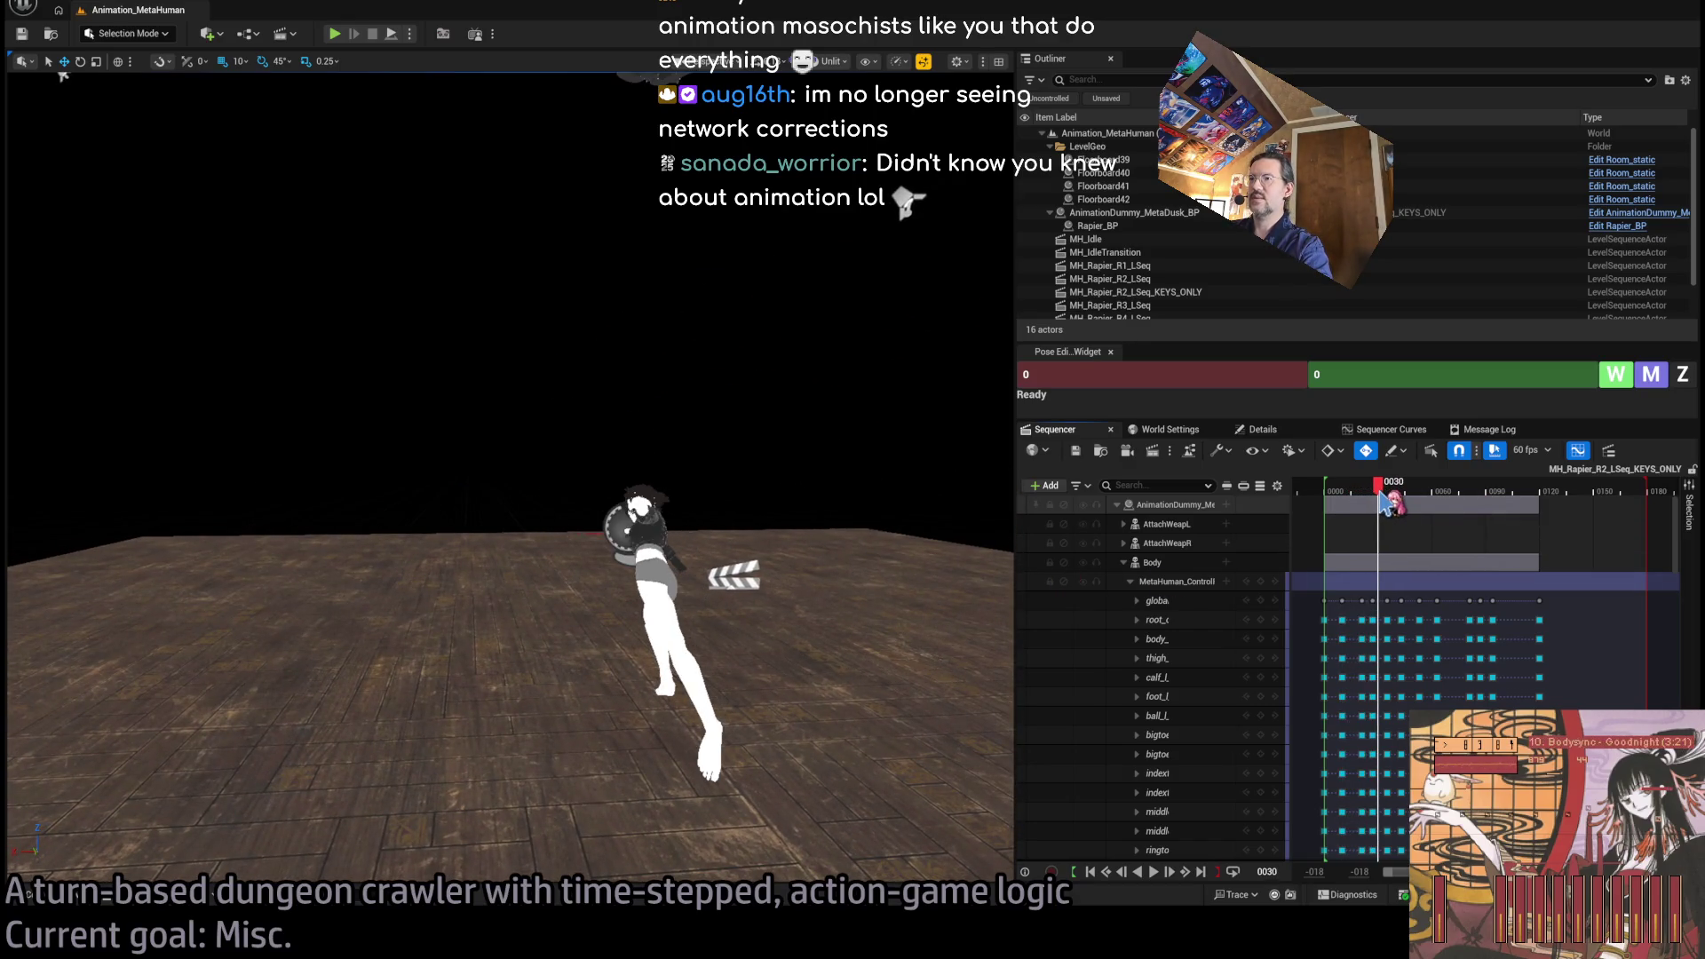
left_click_drag(786, 552, 786, 553)
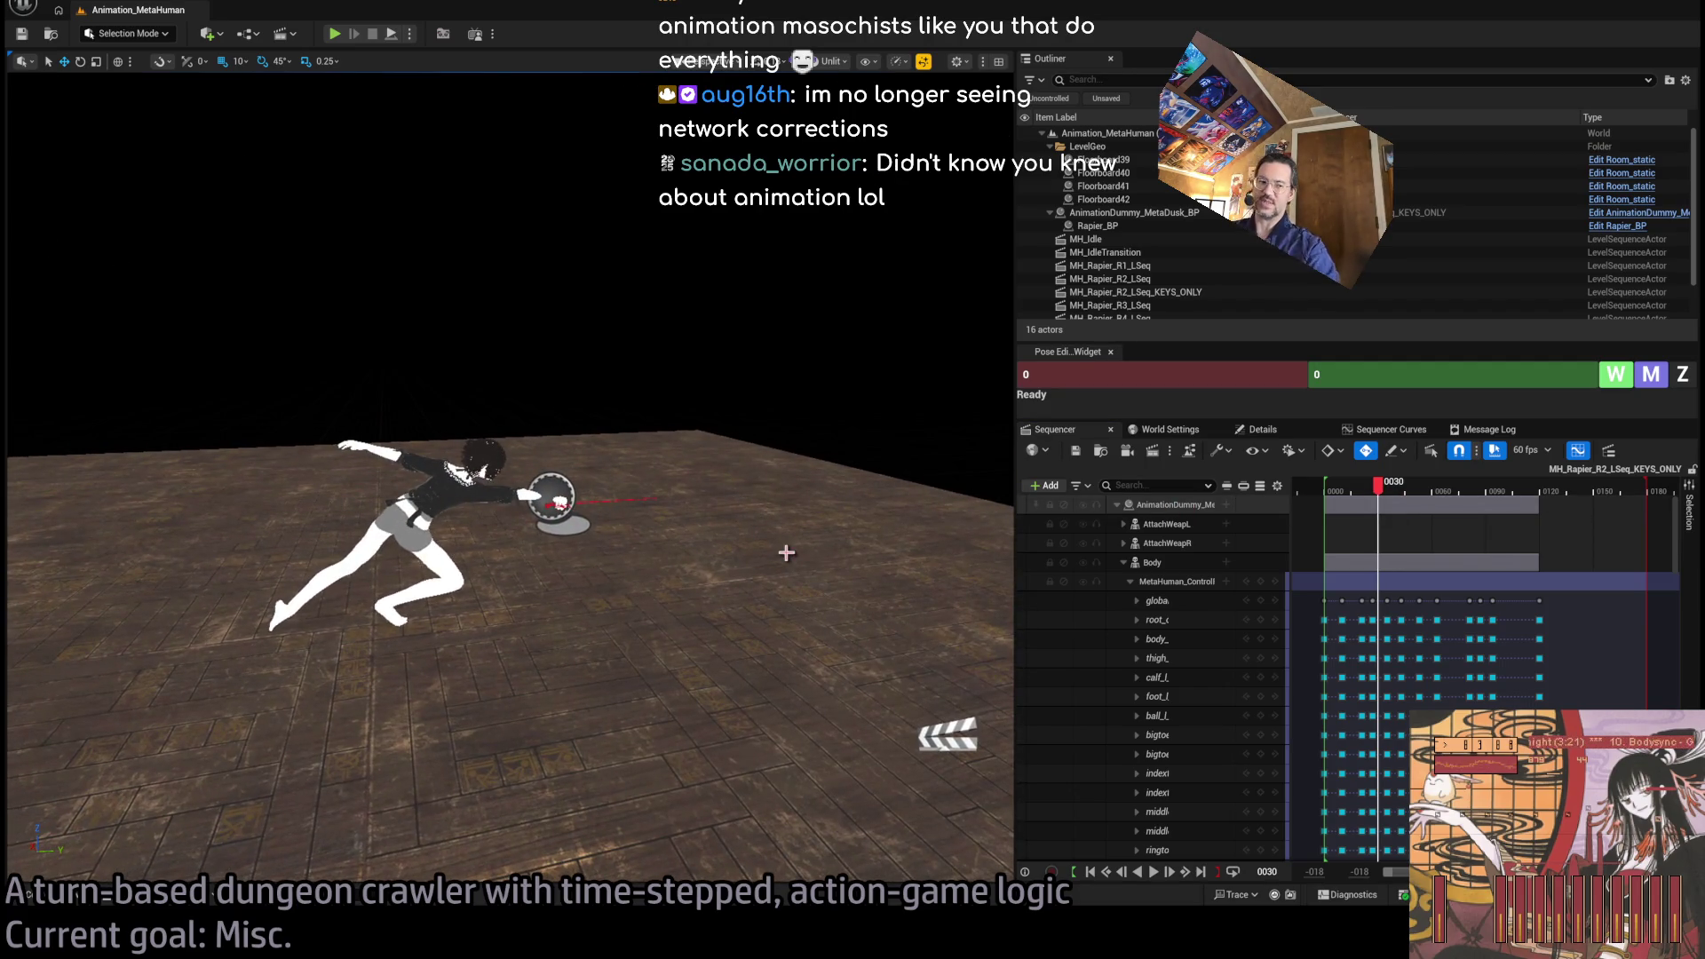
mouse_move(1382, 495)
left_mouse_down()
mouse_move(1458, 507)
mouse_move(1438, 511)
left_mouse_up()
mouse_move(506, 480)
left_mouse_down()
mouse_move(925, 381)
mouse_move(115, 228)
mouse_move(224, 254)
left_mouse_up()
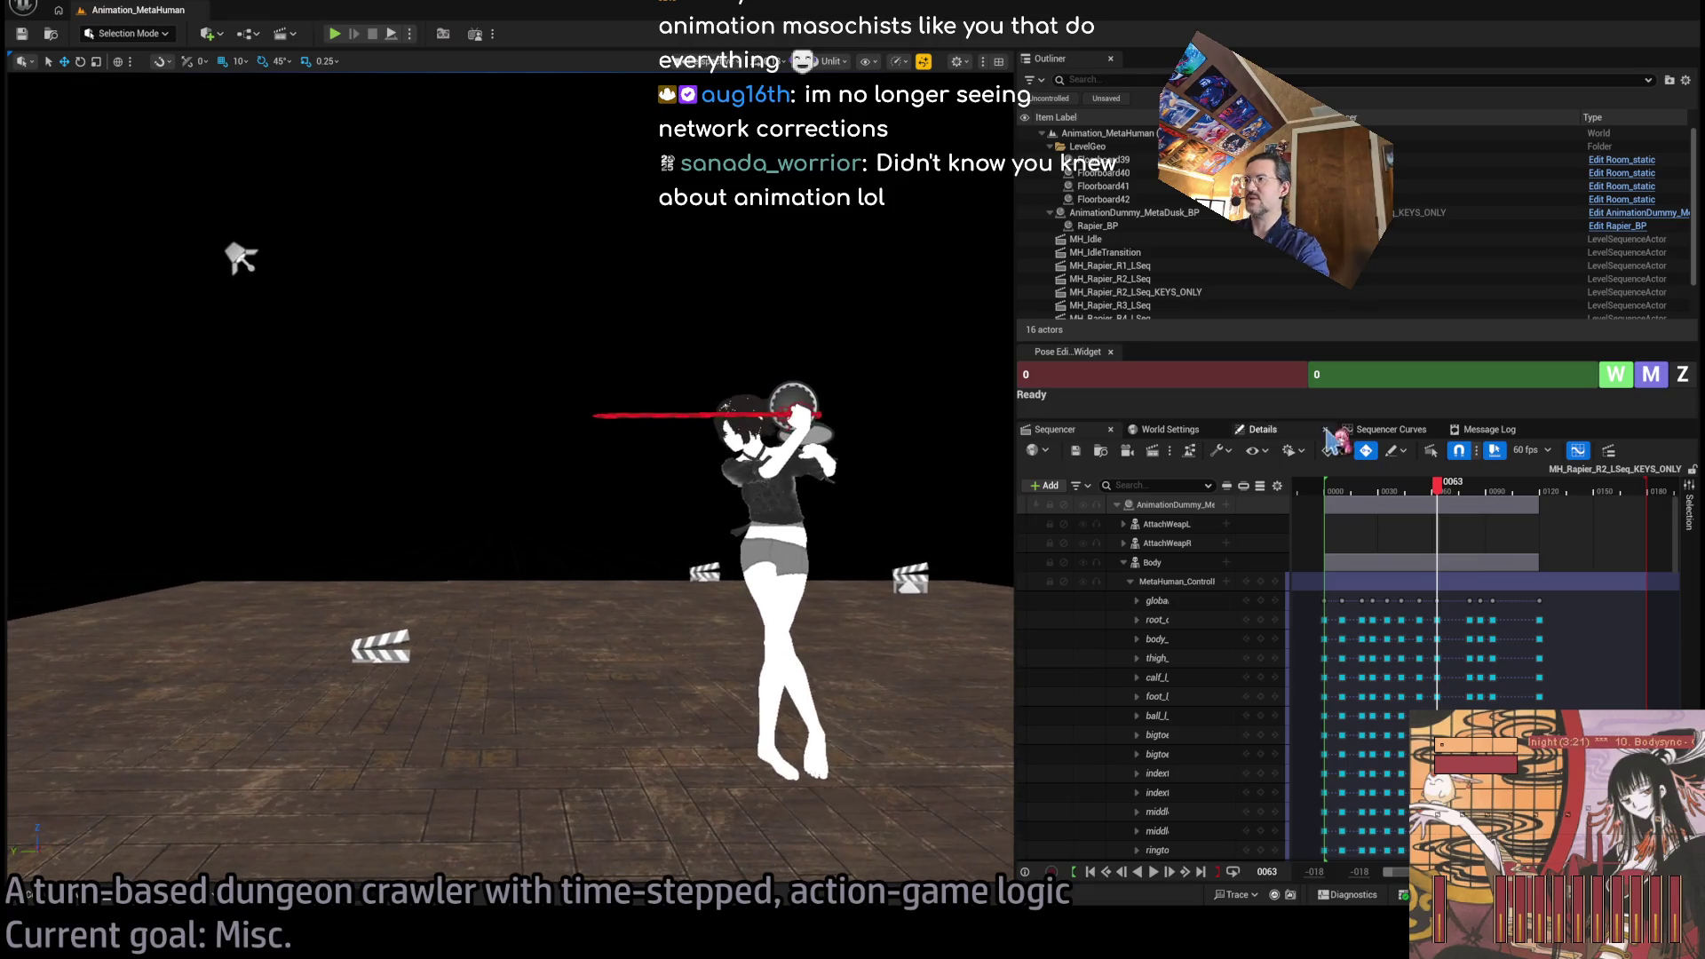
left_click_drag(1438, 508, 1501, 508)
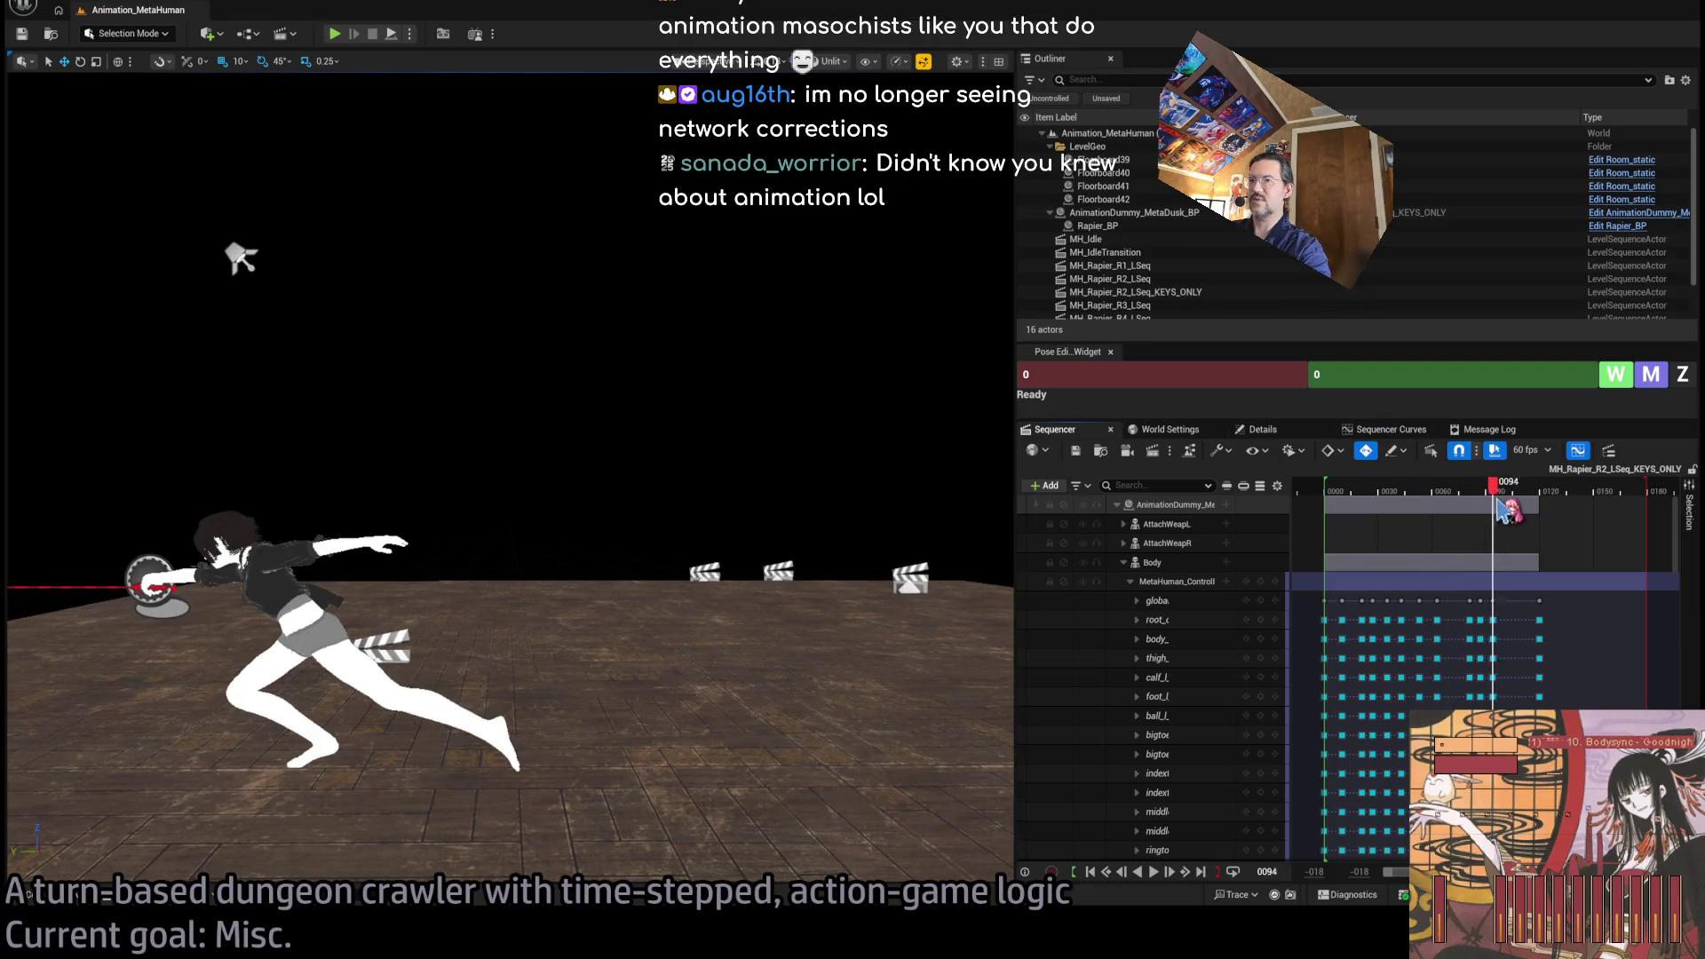
mouse_move(799, 533)
left_mouse_down()
mouse_move(857, 503)
mouse_move(959, 497)
left_mouse_up()
mouse_move(1501, 508)
left_mouse_down()
mouse_move(1546, 504)
mouse_move(1322, 503)
left_mouse_up()
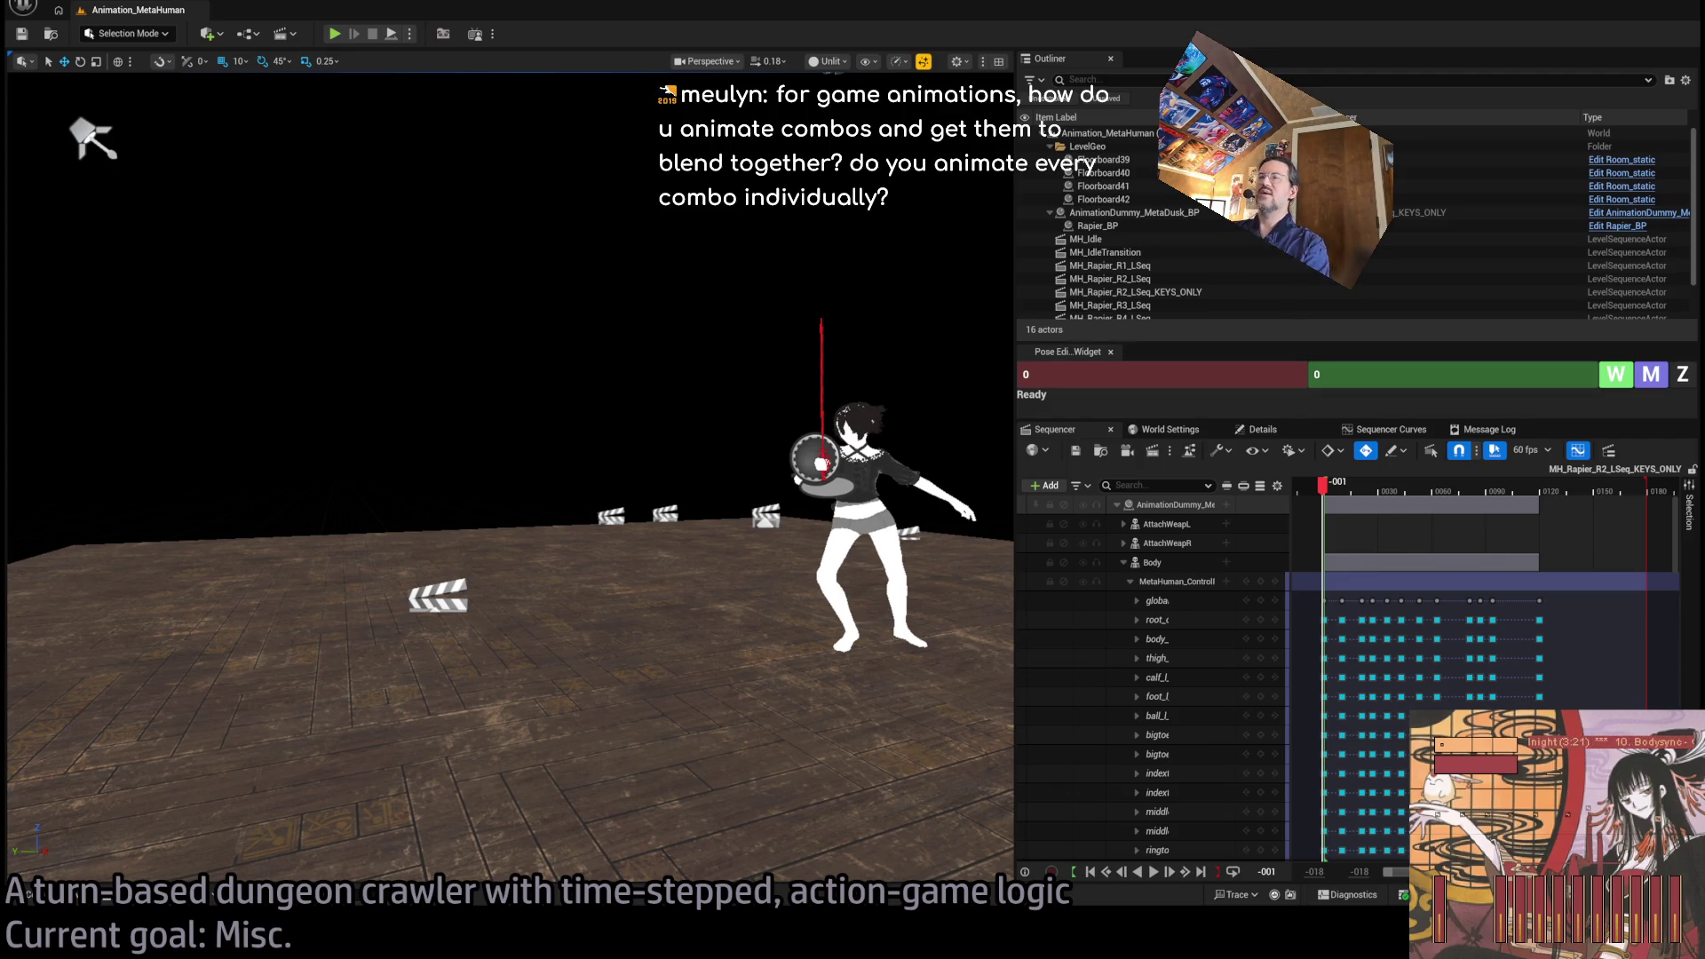
Reset the combo to its opening frames and bring the view closer to the character.
left_click(1336, 490)
left_click_drag(1335, 493, 1324, 493)
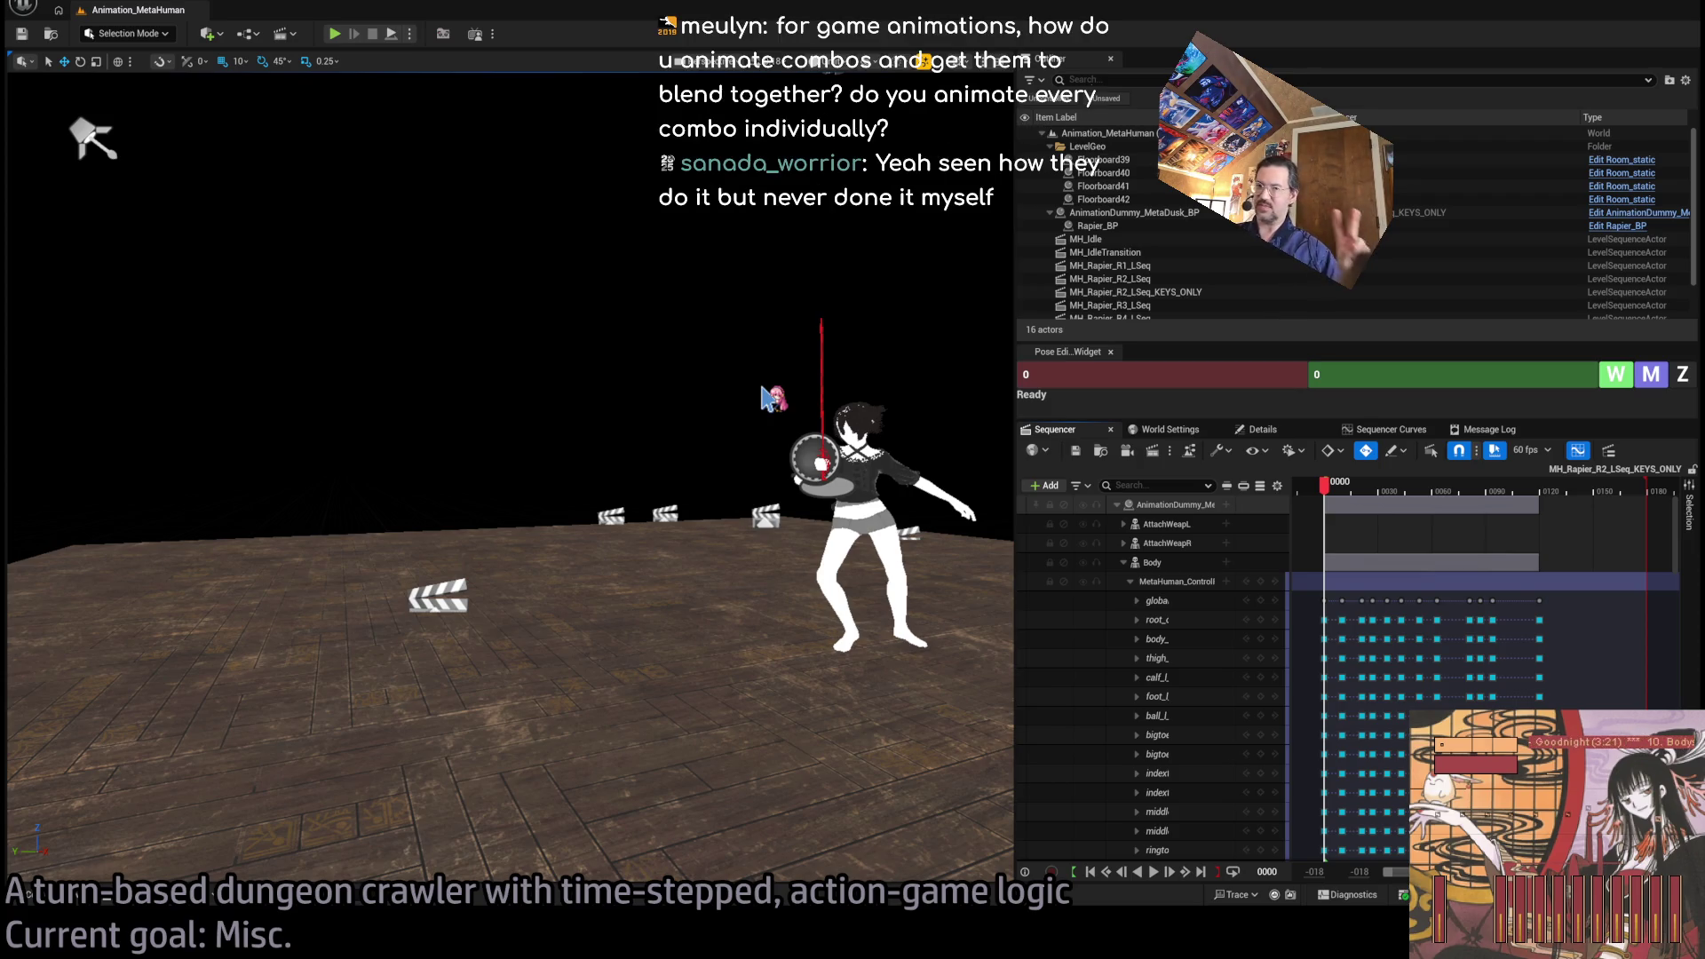
mouse_move(910, 206)
left_mouse_down()
mouse_move(972, 155)
mouse_move(999, 173)
mouse_move(954, 203)
left_mouse_up()
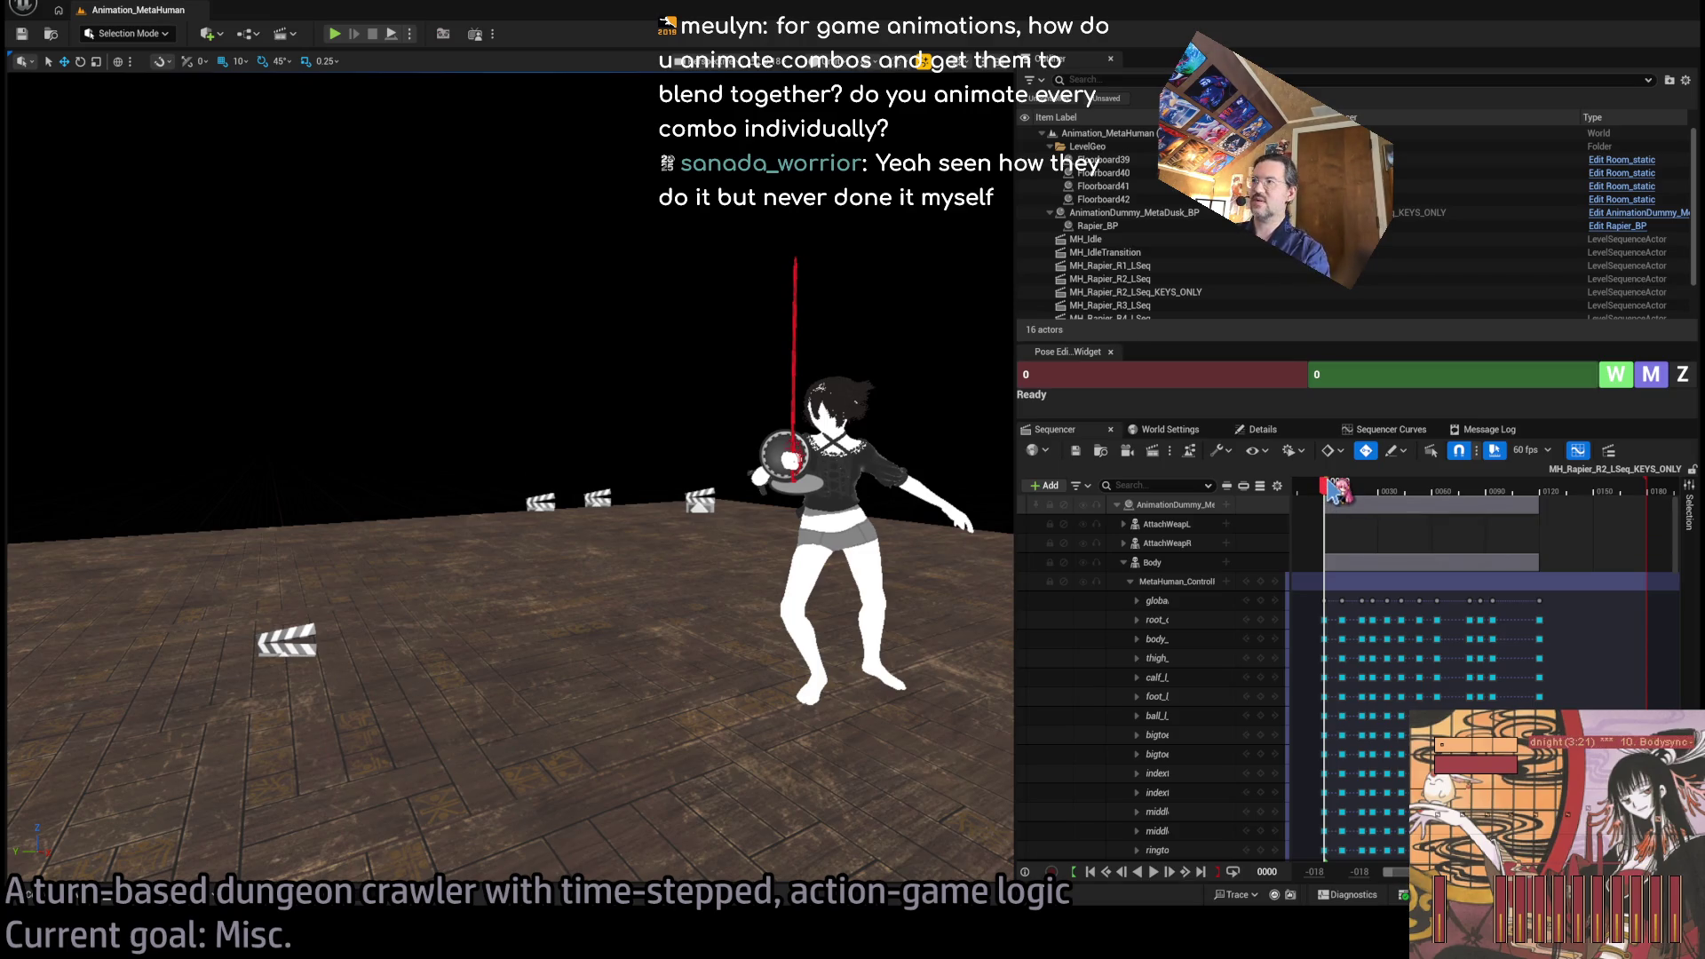
left_click(1330, 497)
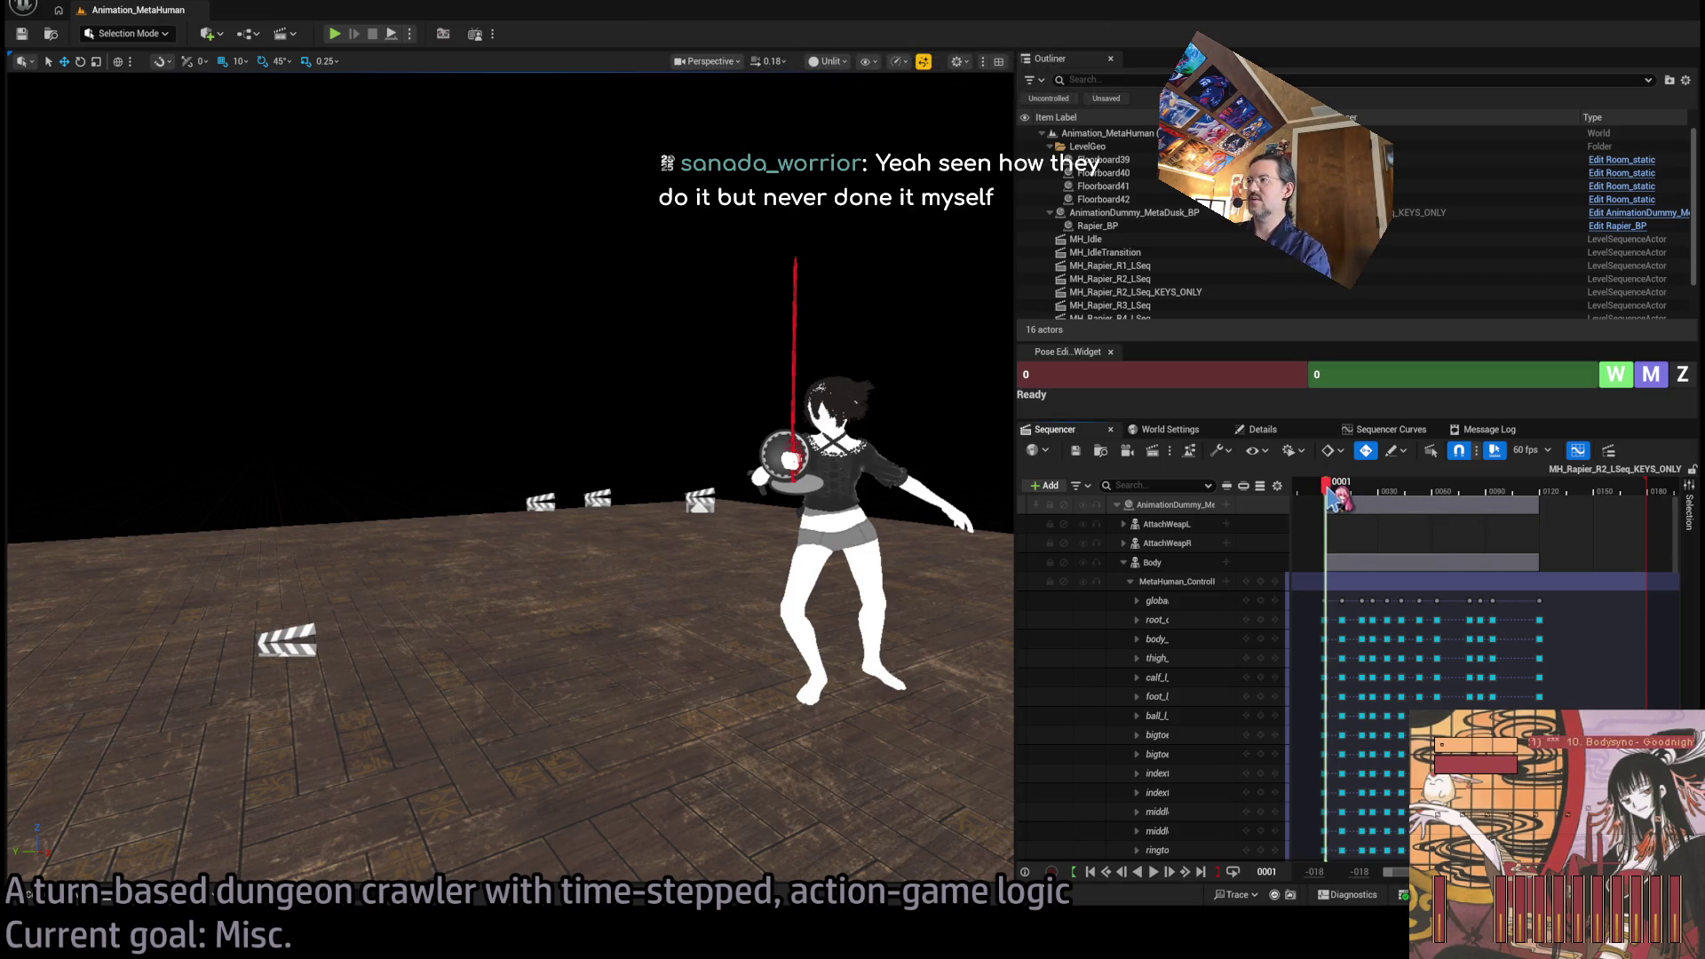
Scrub to frame 93 from behind, replay the combo and collapse the MetaHuman_ControlRig track.
mouse_move(1348, 509)
left_mouse_down()
mouse_move(1523, 537)
mouse_move(1528, 502)
mouse_move(1546, 502)
left_mouse_up()
mouse_move(622, 444)
left_mouse_down()
mouse_move(782, 444)
mouse_move(923, 504)
left_mouse_up()
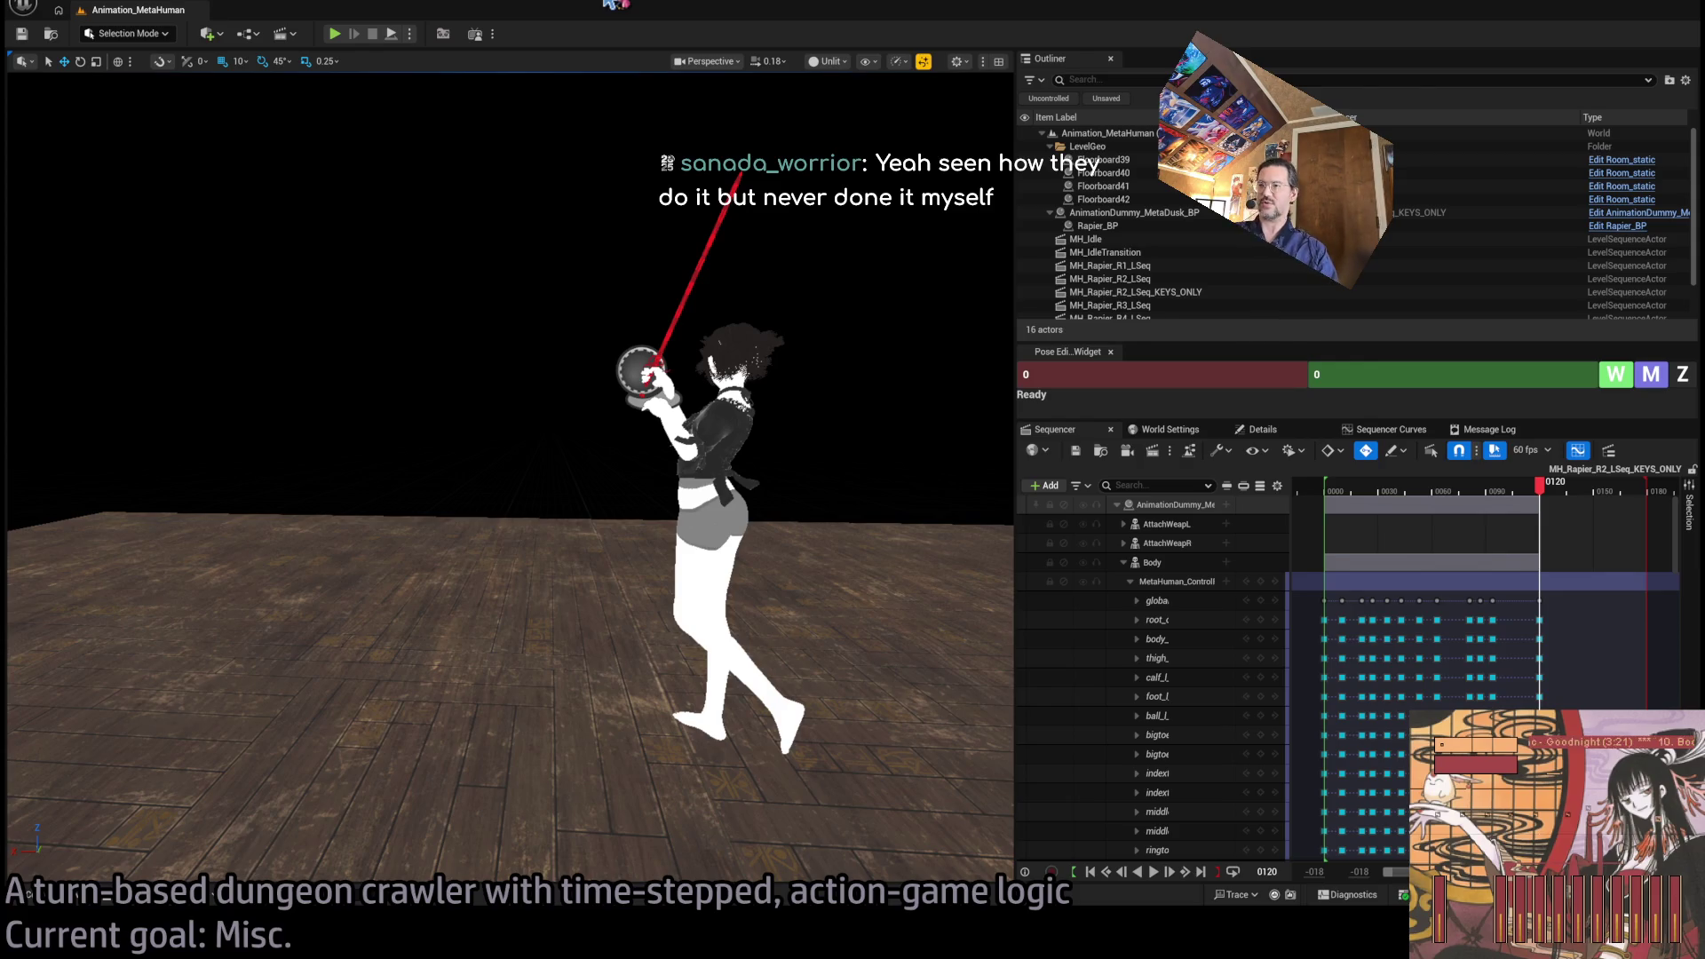
mouse_move(1540, 484)
left_mouse_down()
mouse_move(1356, 484)
mouse_move(1510, 497)
mouse_move(1332, 520)
left_mouse_up()
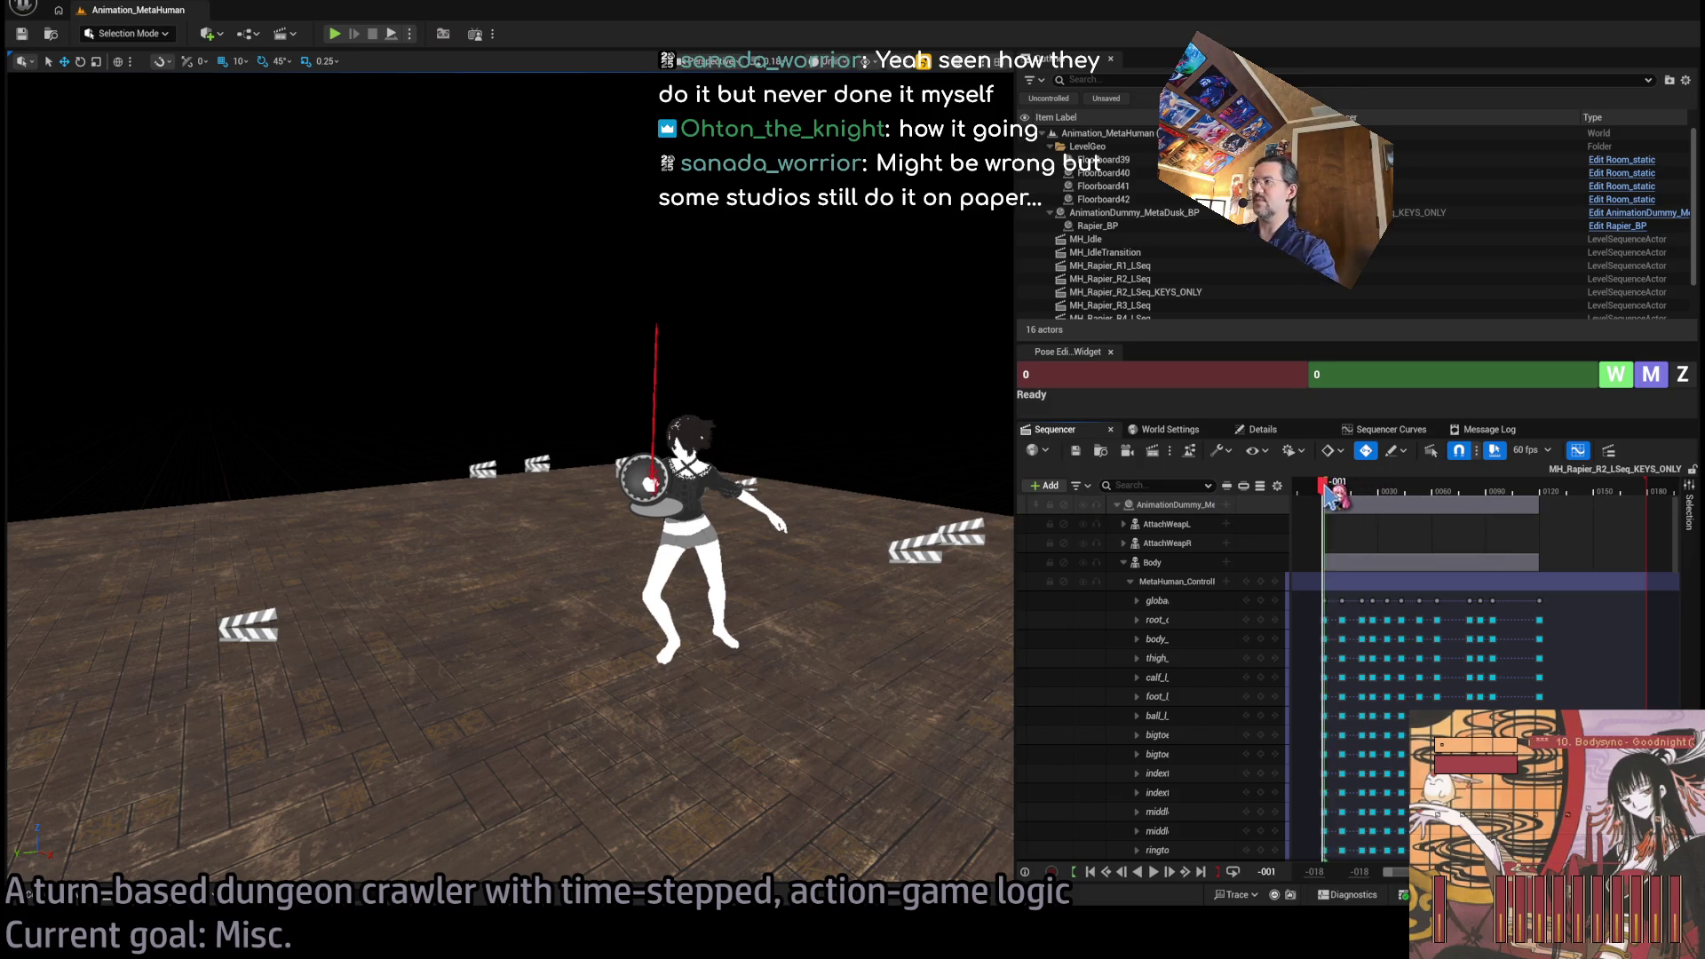
key("space")
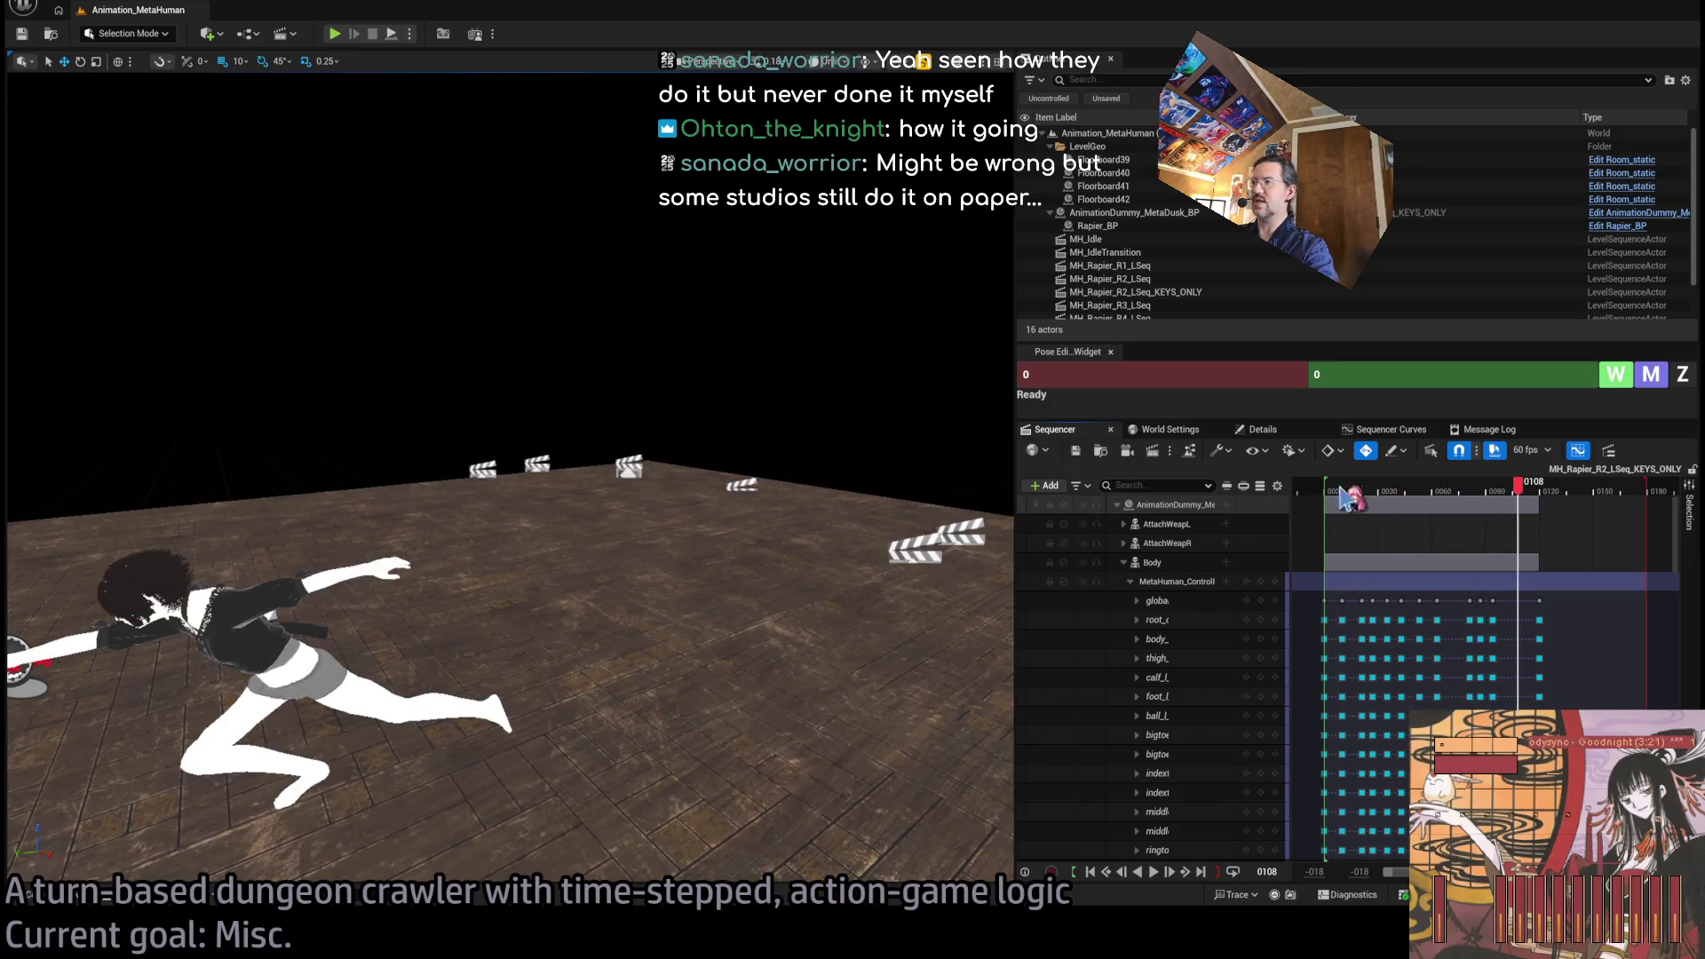
left_click(1131, 581)
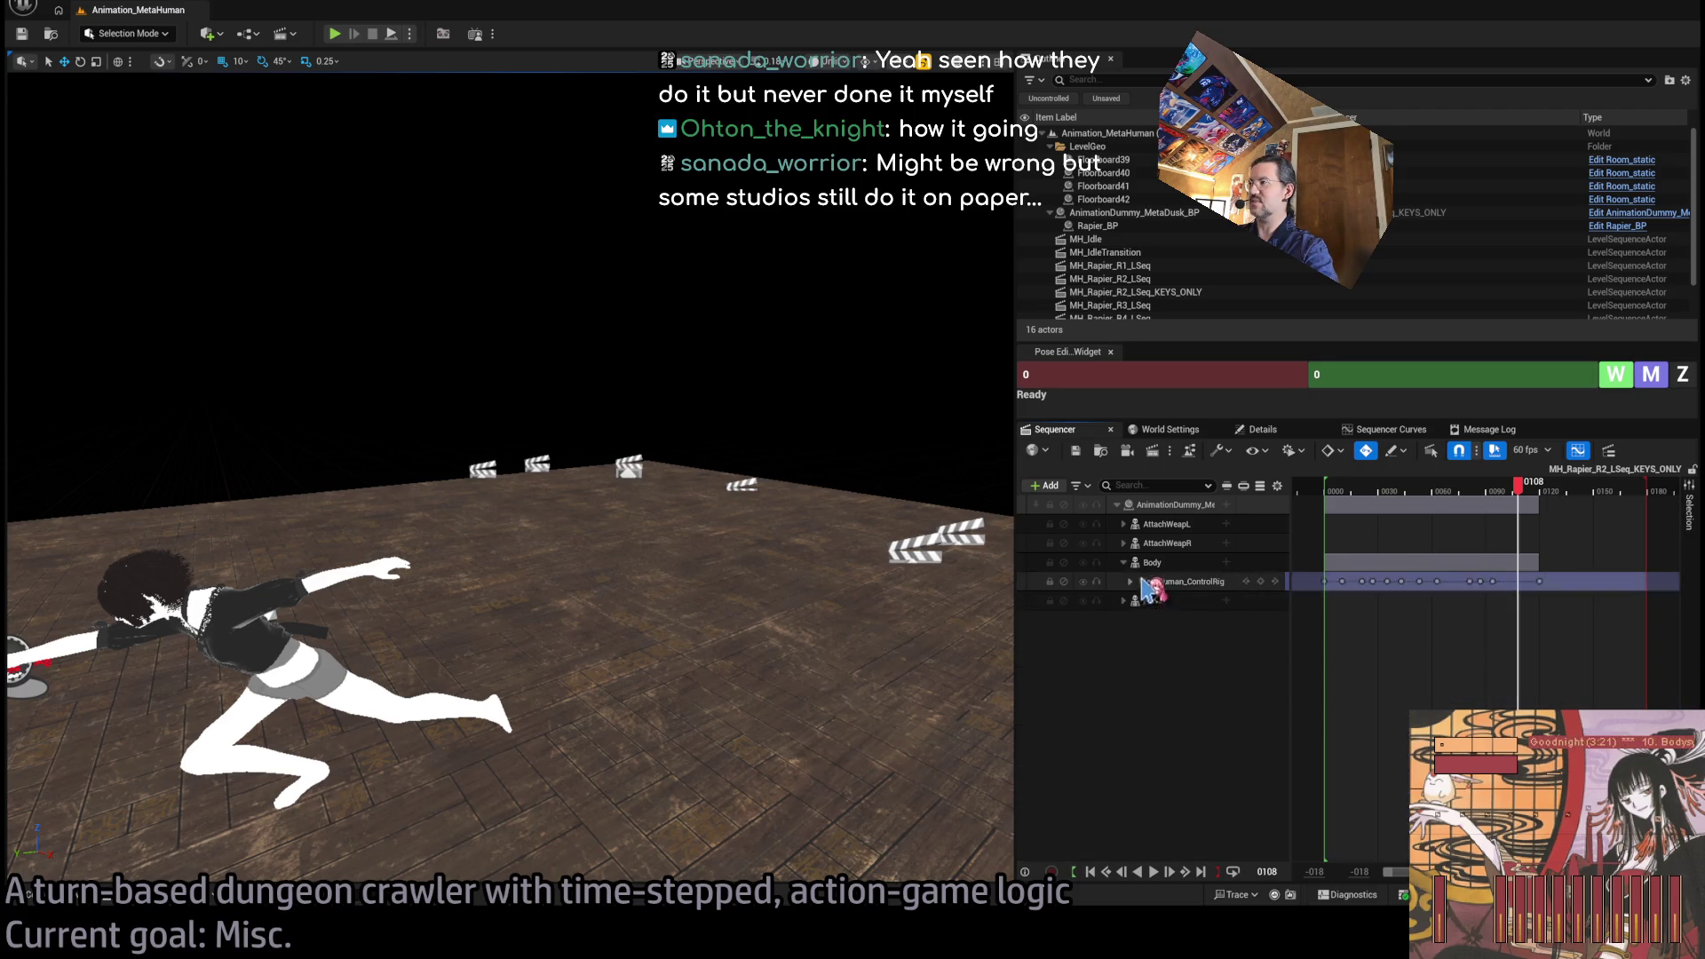
Play the combo, then step through its opening frames up to frame 22.
left_click(1323, 490)
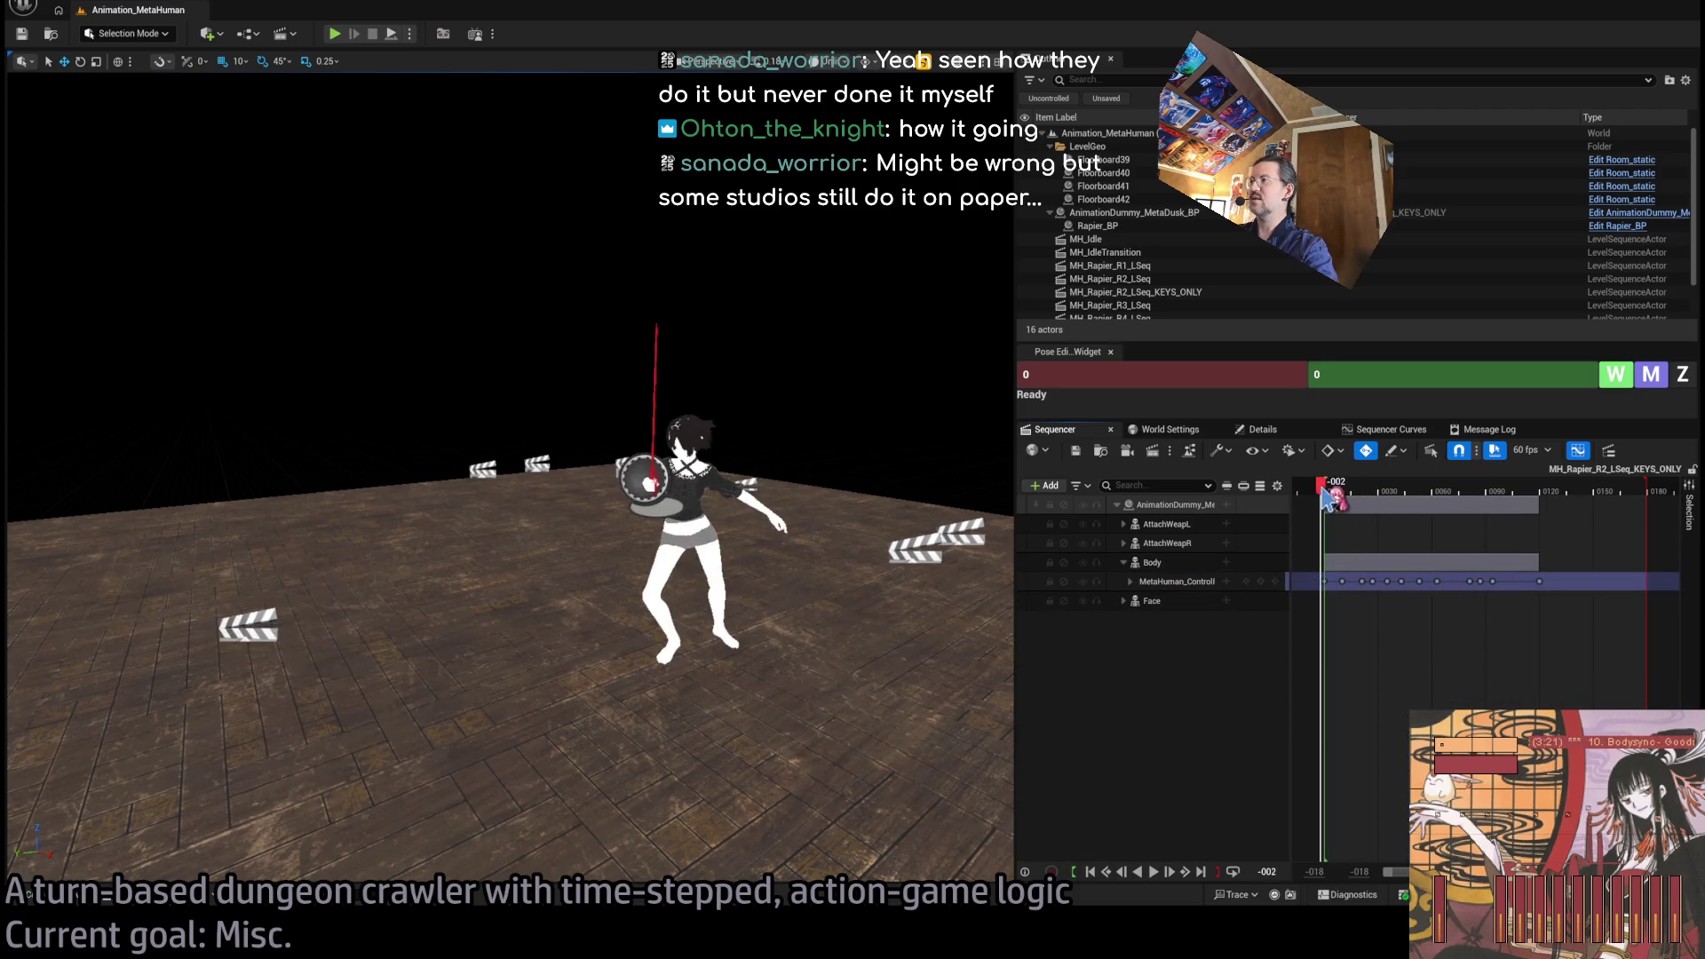
key("space")
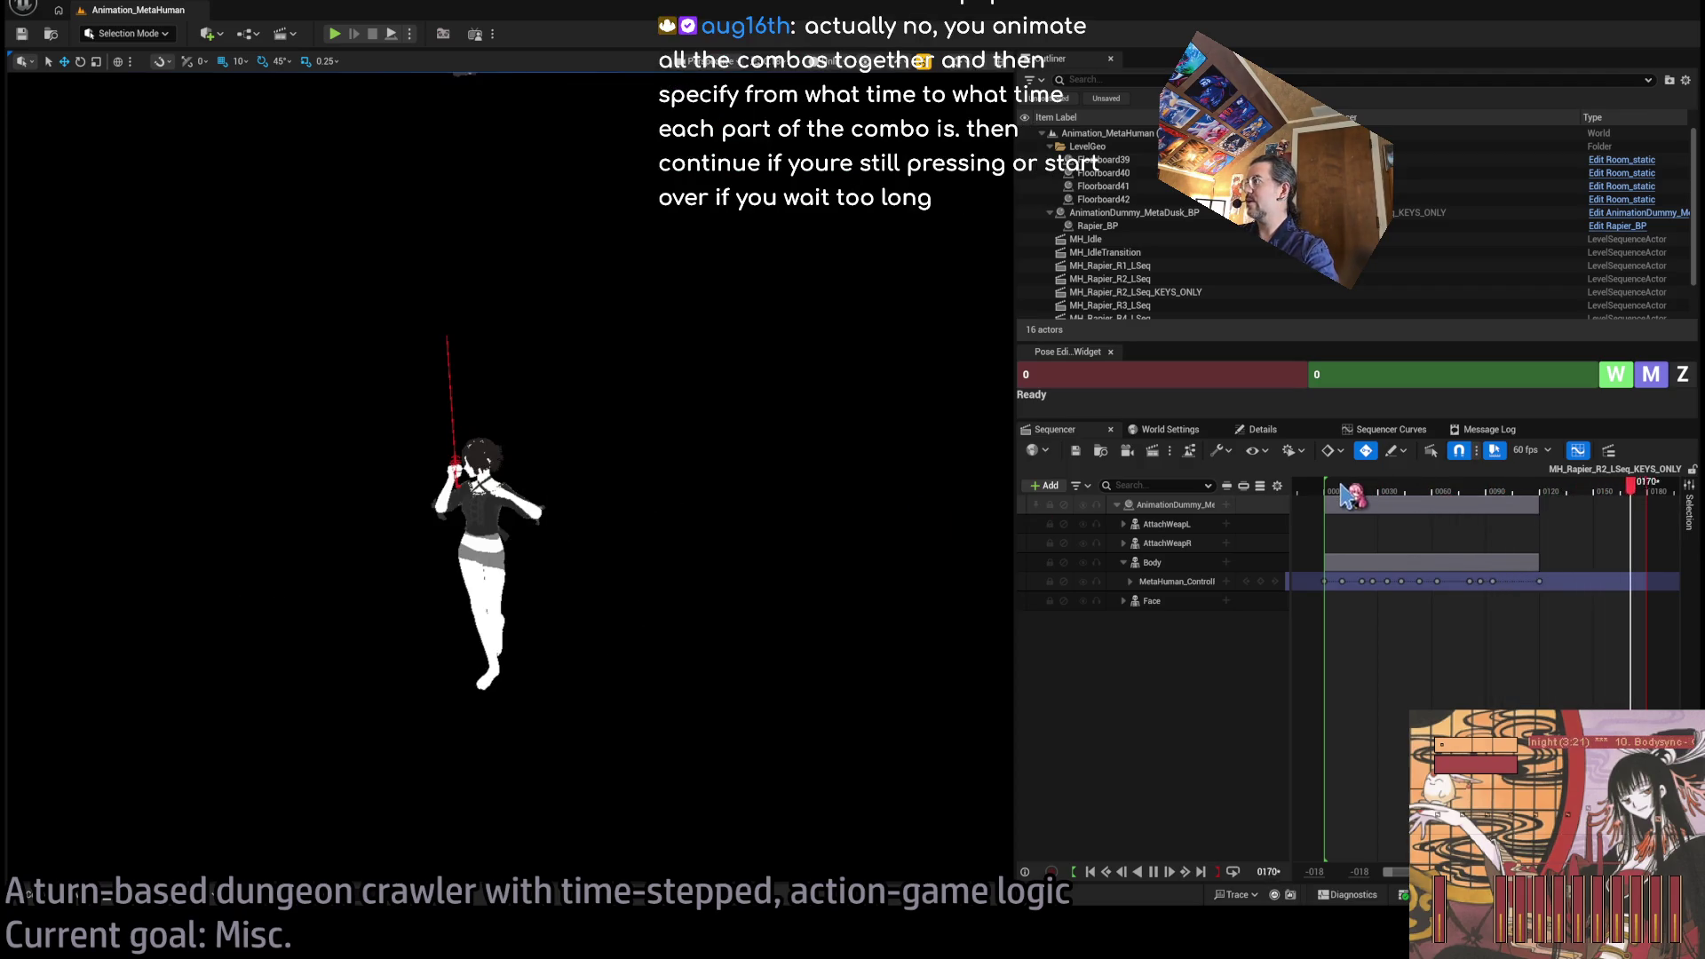
left_click_drag(1347, 495, 1306, 497)
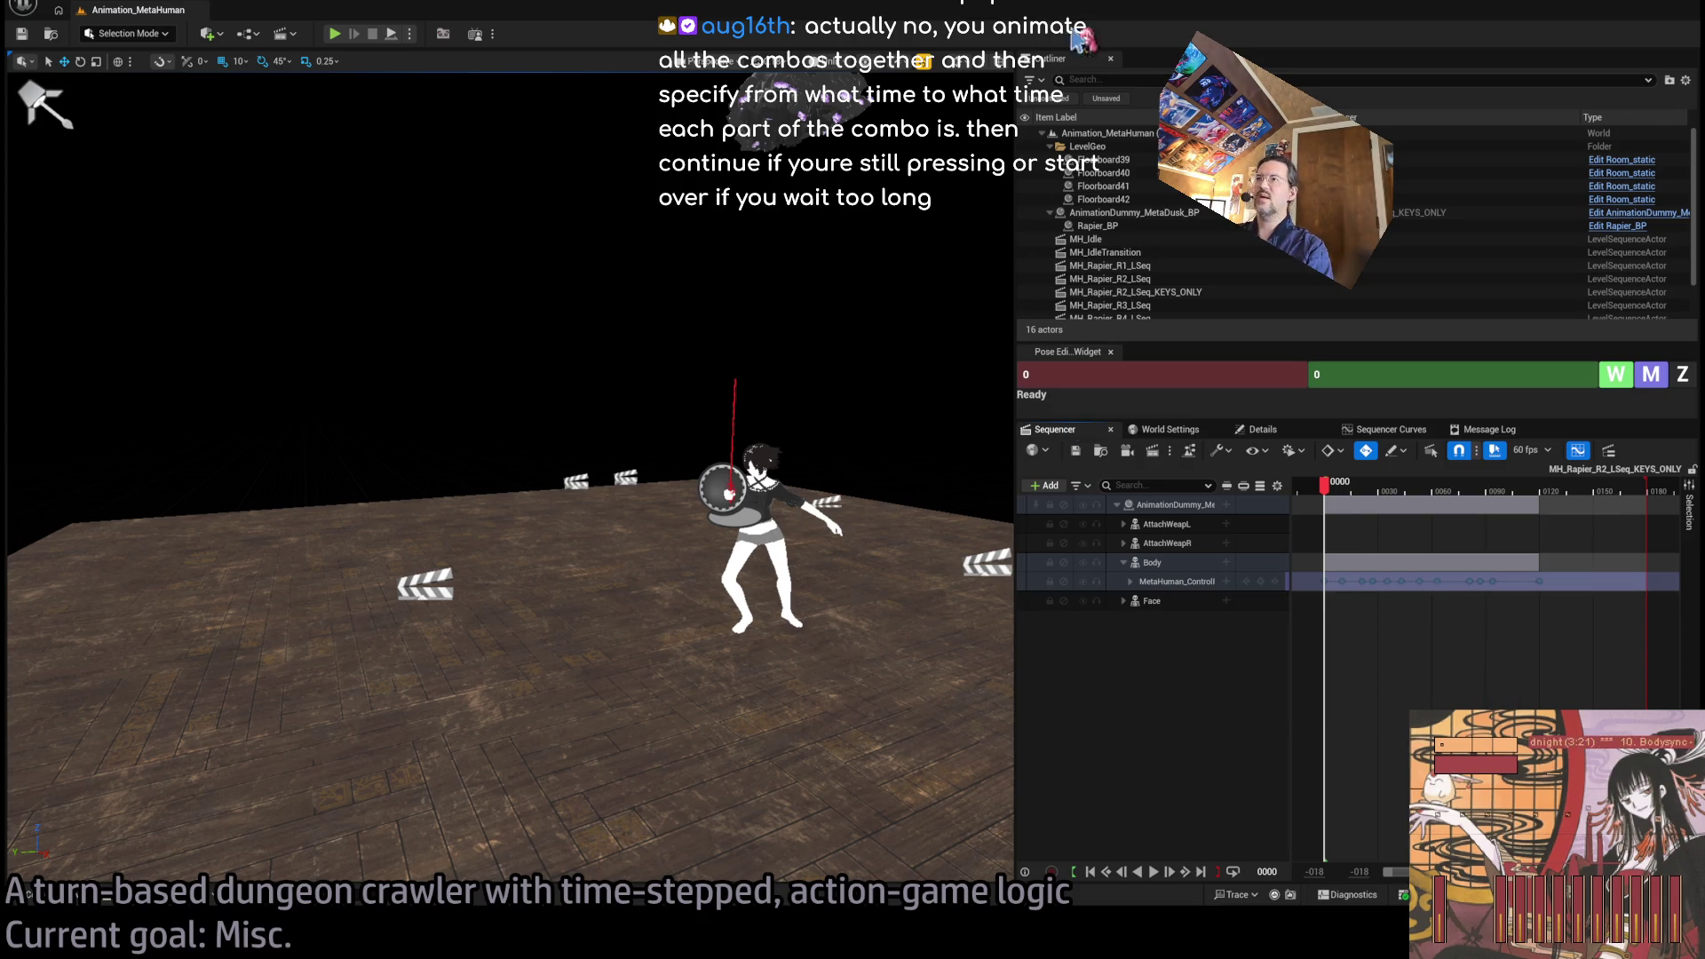
left_click(1332, 488)
key("Left")
key("Left")
key("Left")
left_click_drag(1330, 486, 1342, 486)
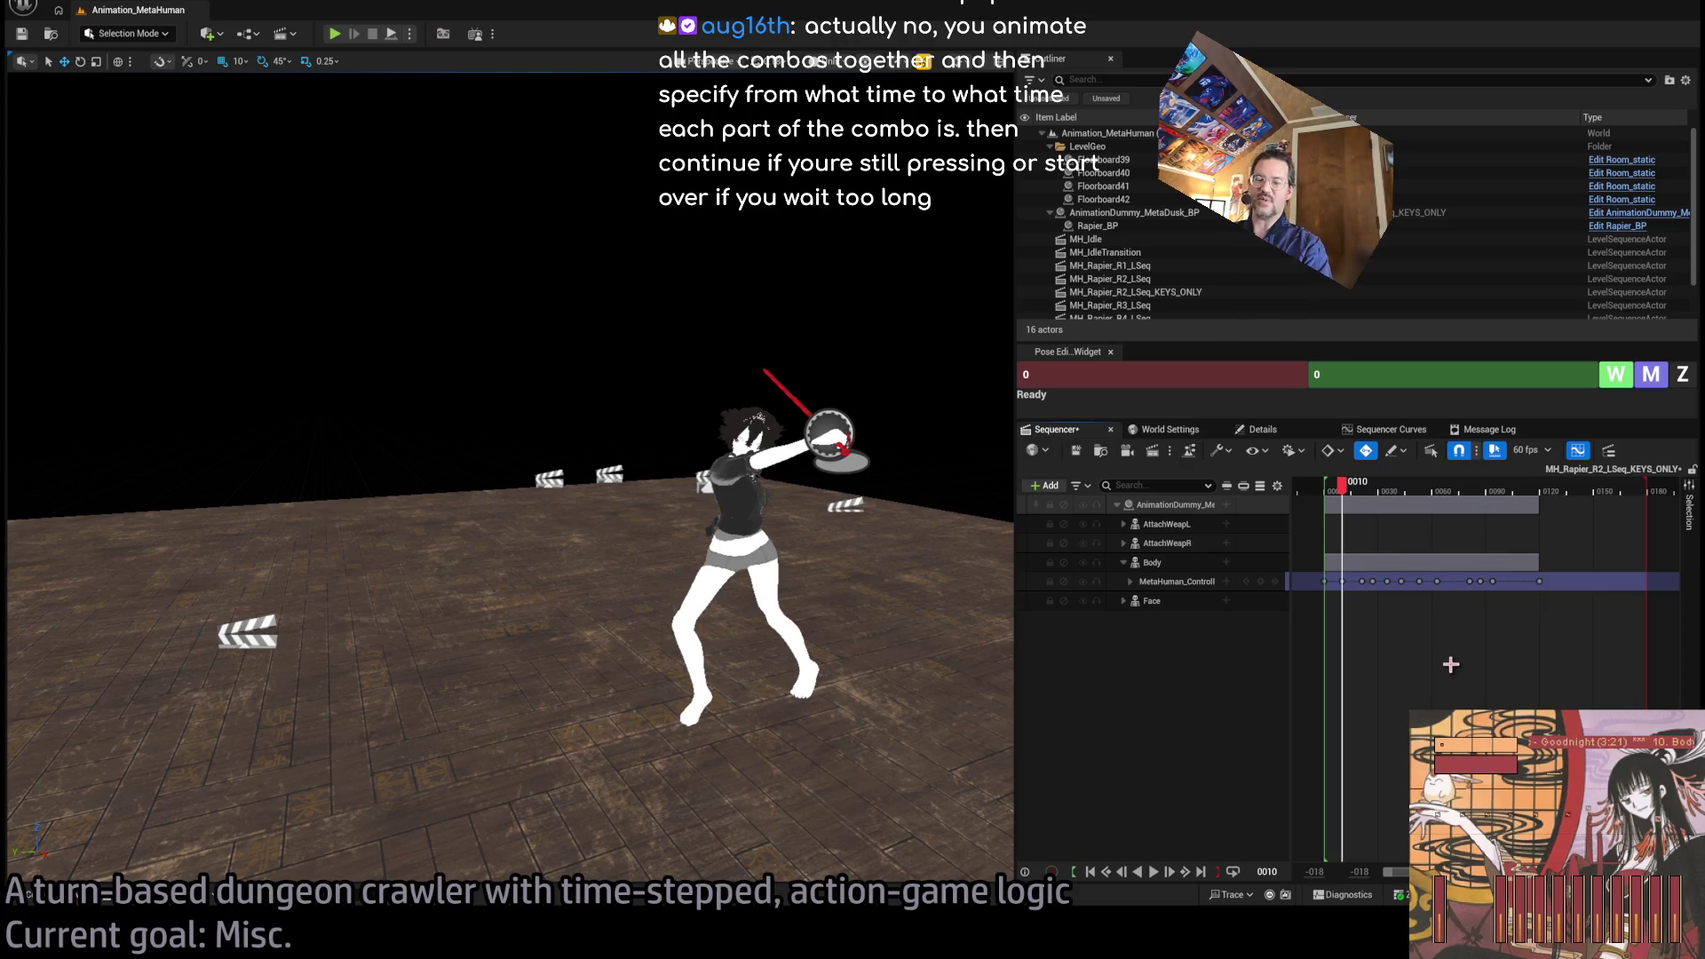
mouse_move(1353, 494)
left_mouse_down()
mouse_move(1430, 487)
mouse_move(1365, 487)
left_mouse_up()
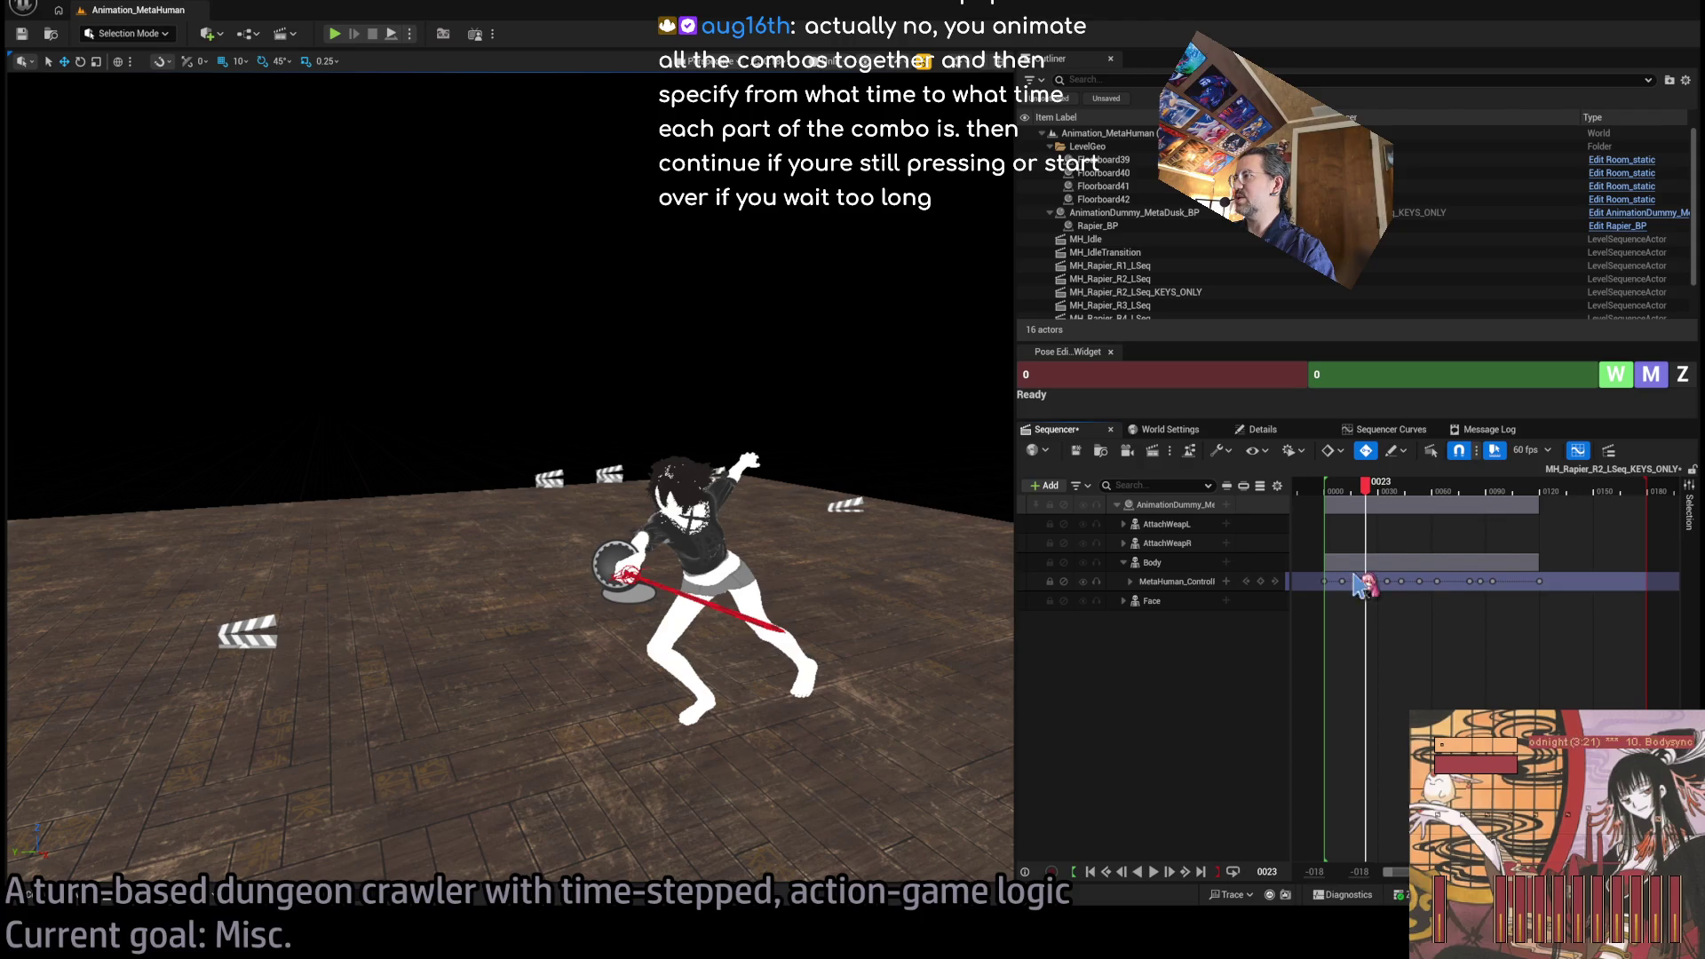
Retime a control rig key, check frame 45, and replay the edited combo.
left_click_drag(1365, 581, 1374, 583)
mouse_move(1376, 490)
left_mouse_down()
mouse_move(1407, 491)
mouse_move(1333, 497)
mouse_move(1433, 495)
left_mouse_up()
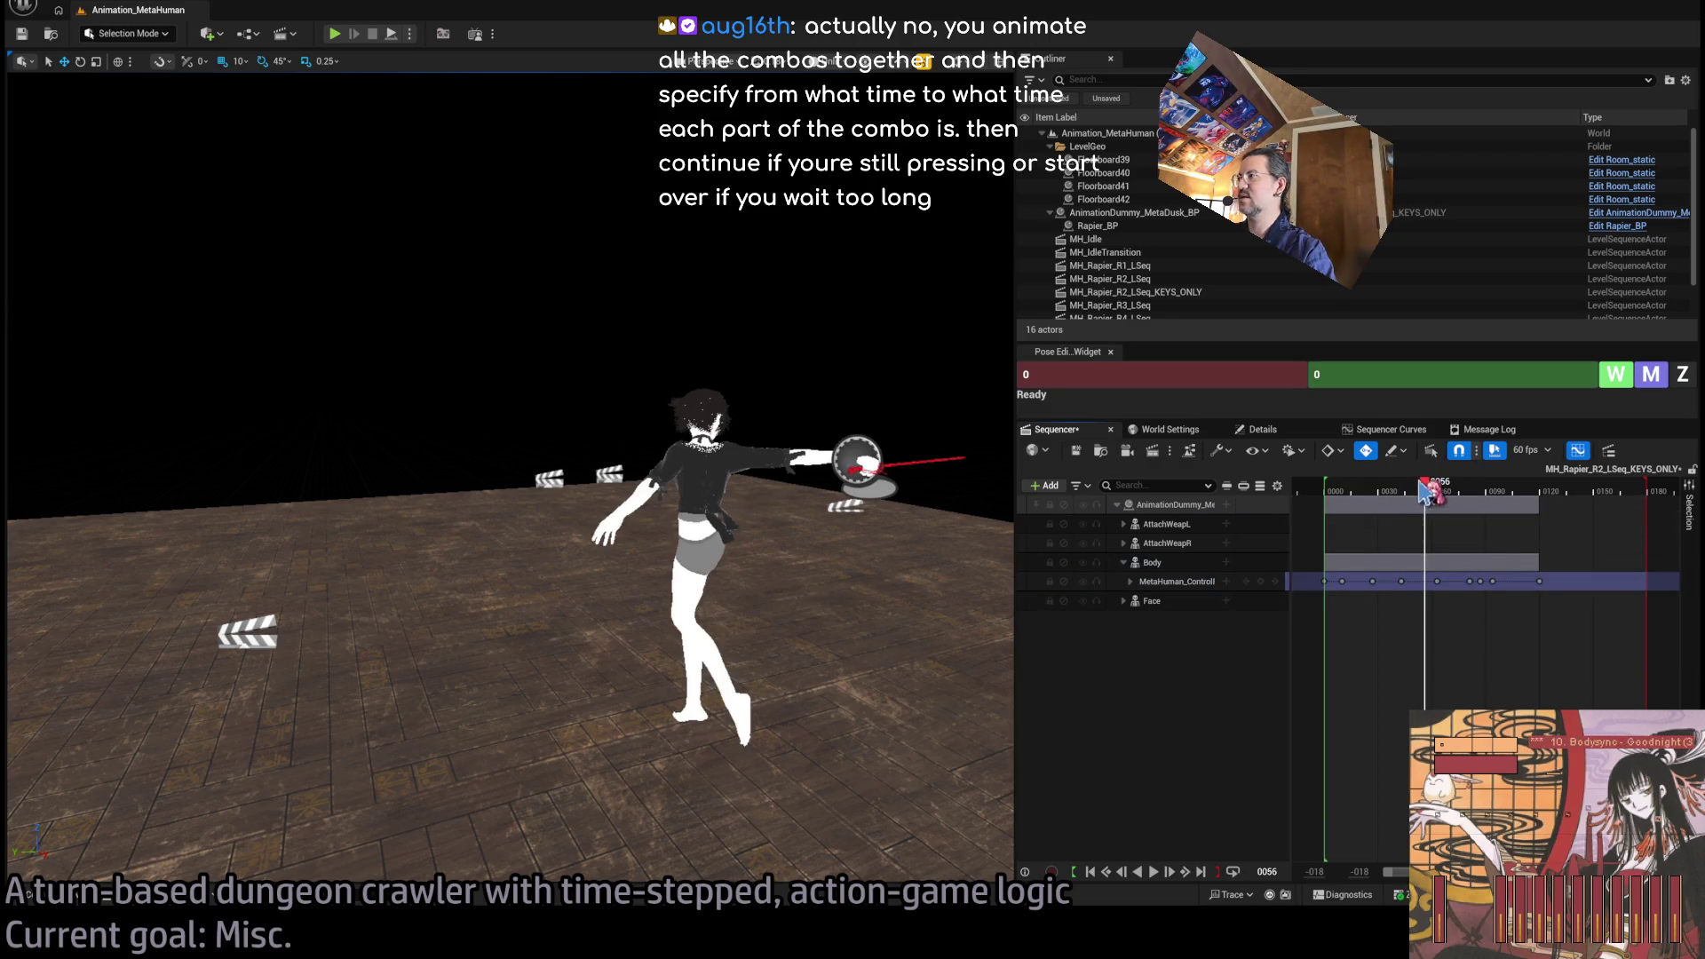
left_click(1336, 493)
key("space")
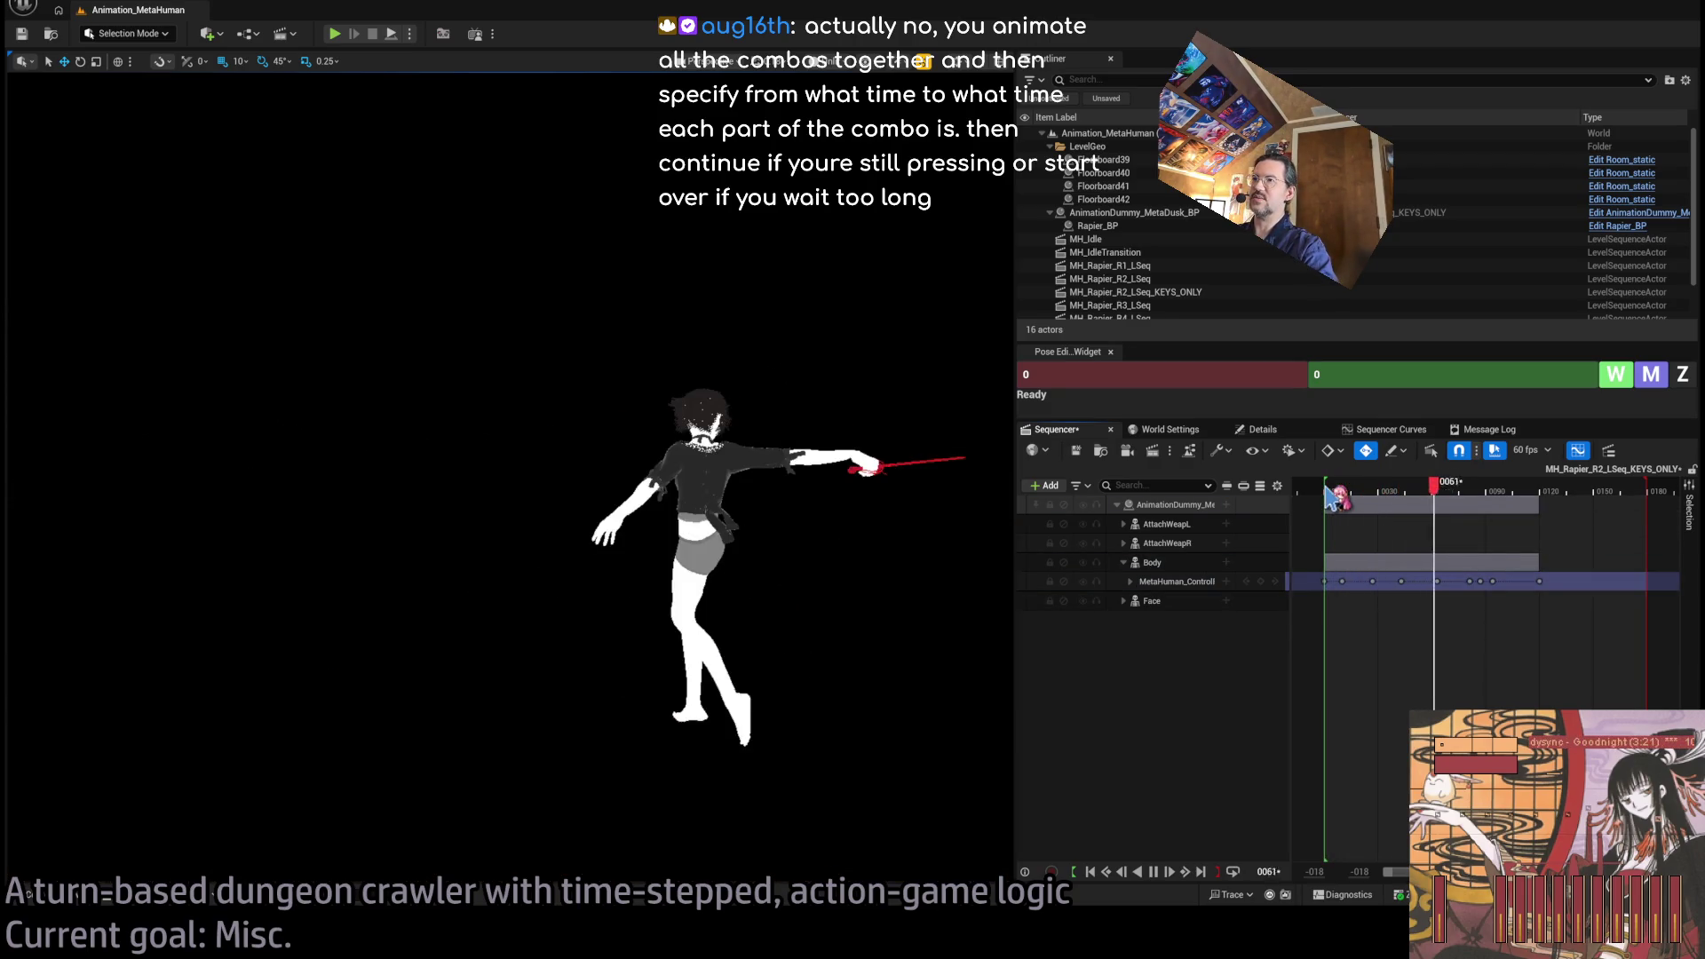
left_click(1334, 494)
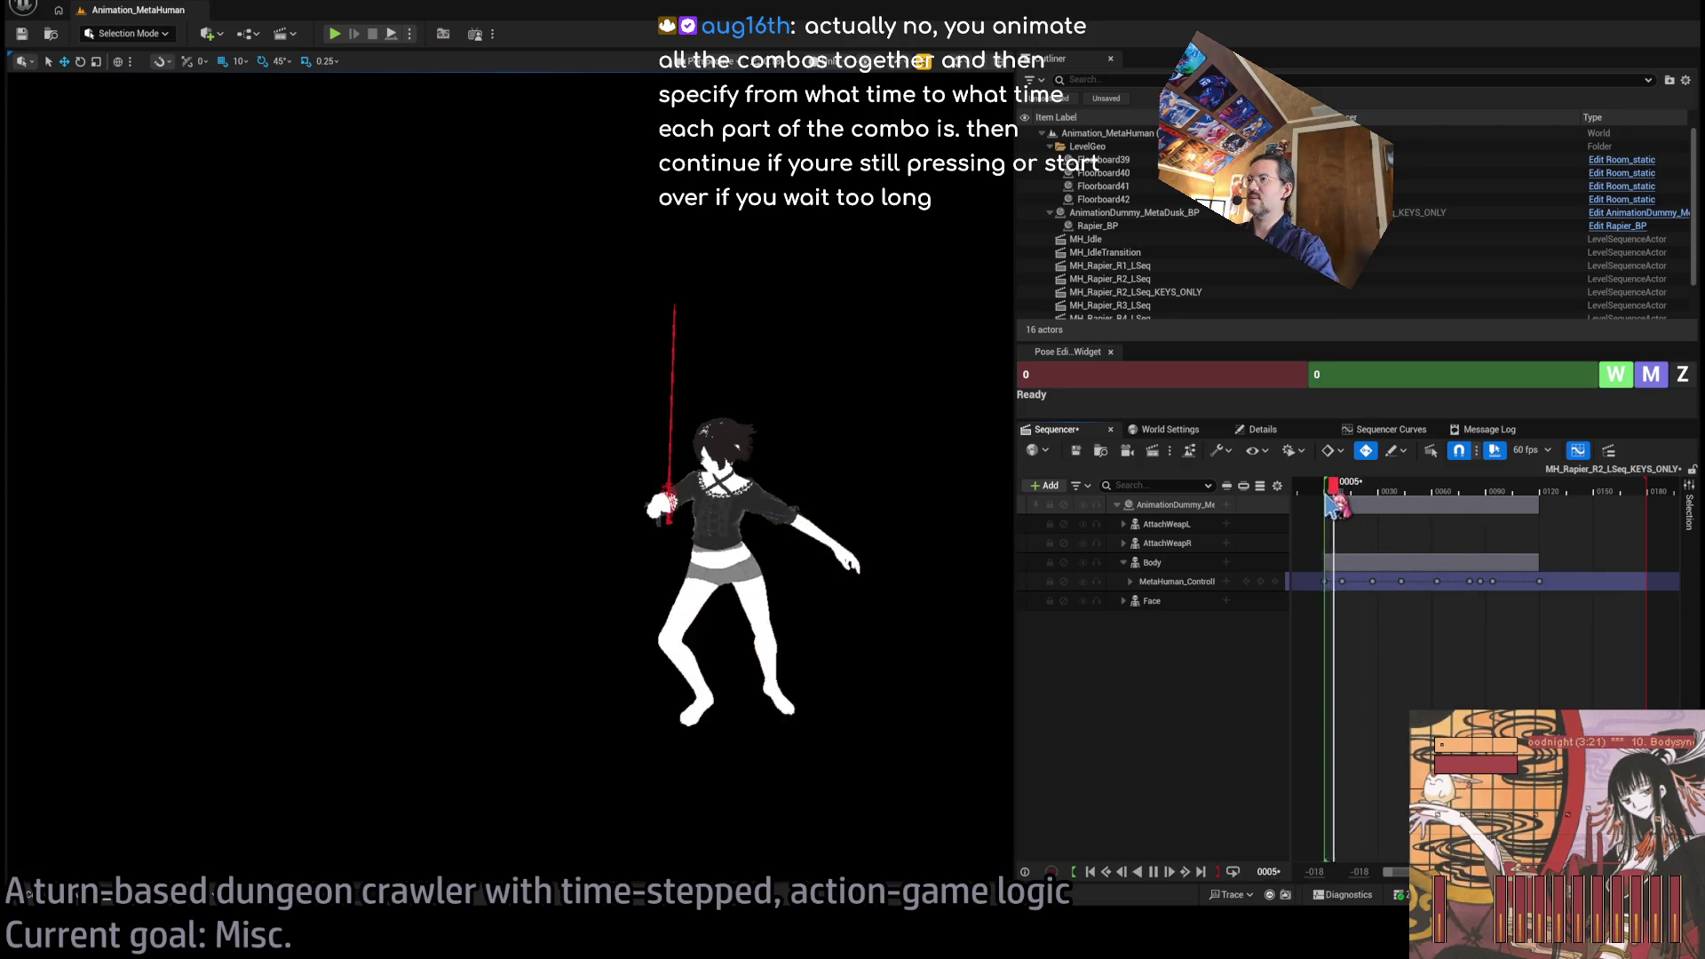
key("space")
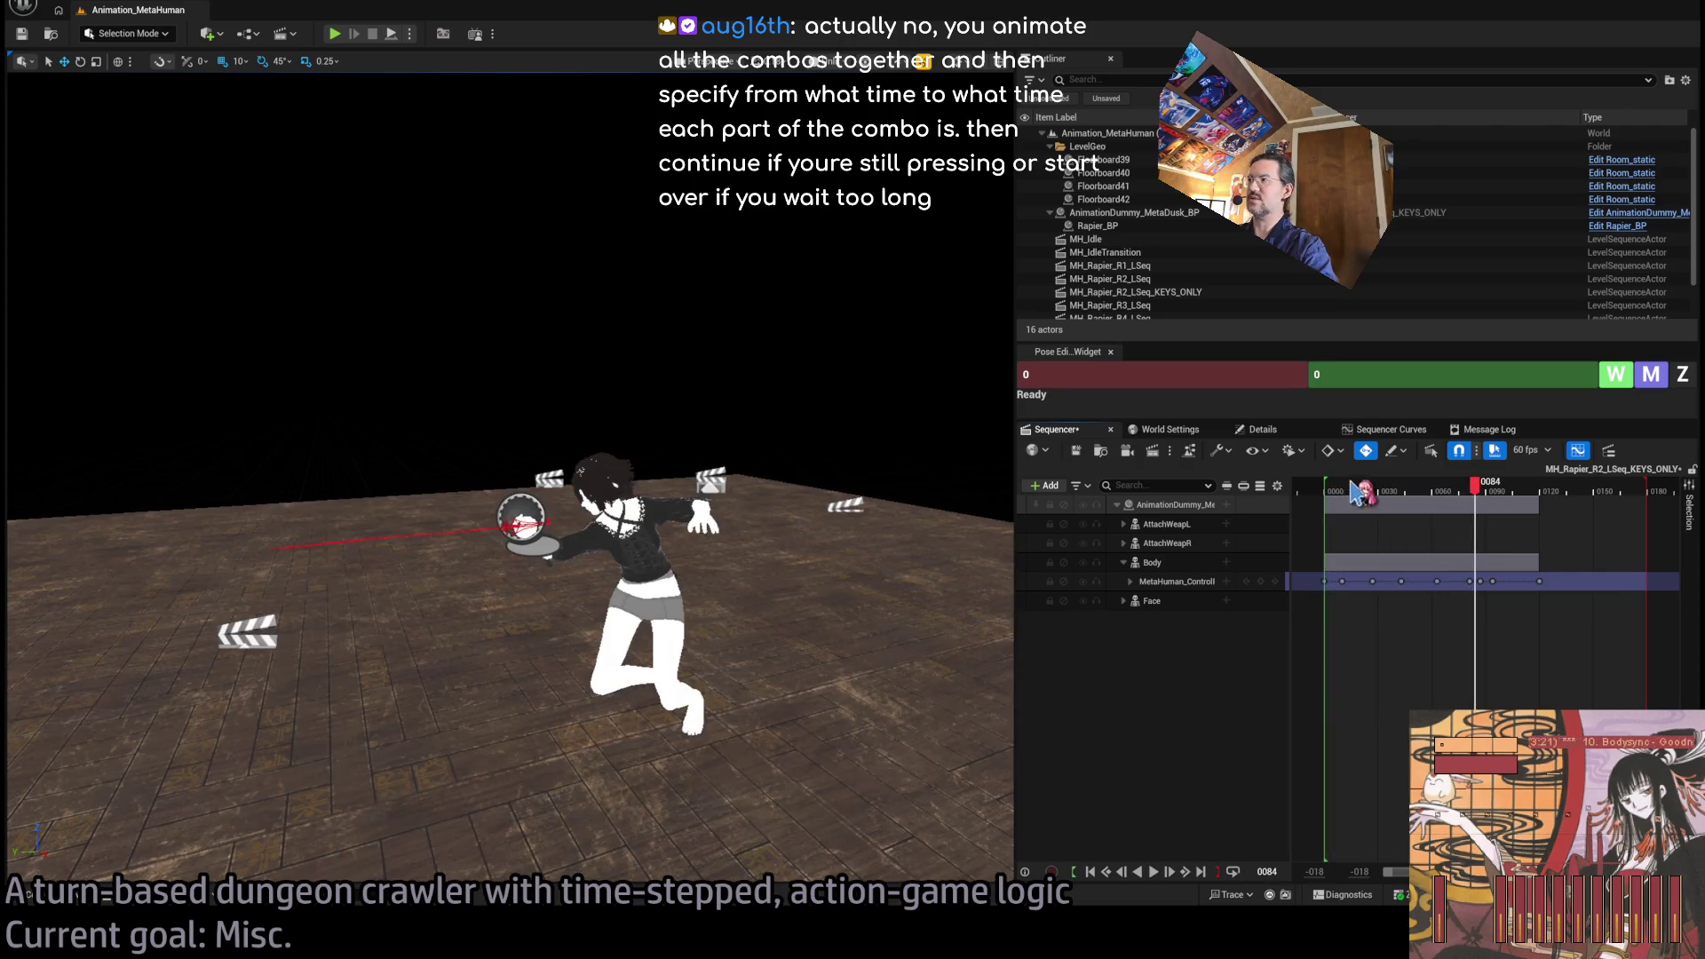
key("space")
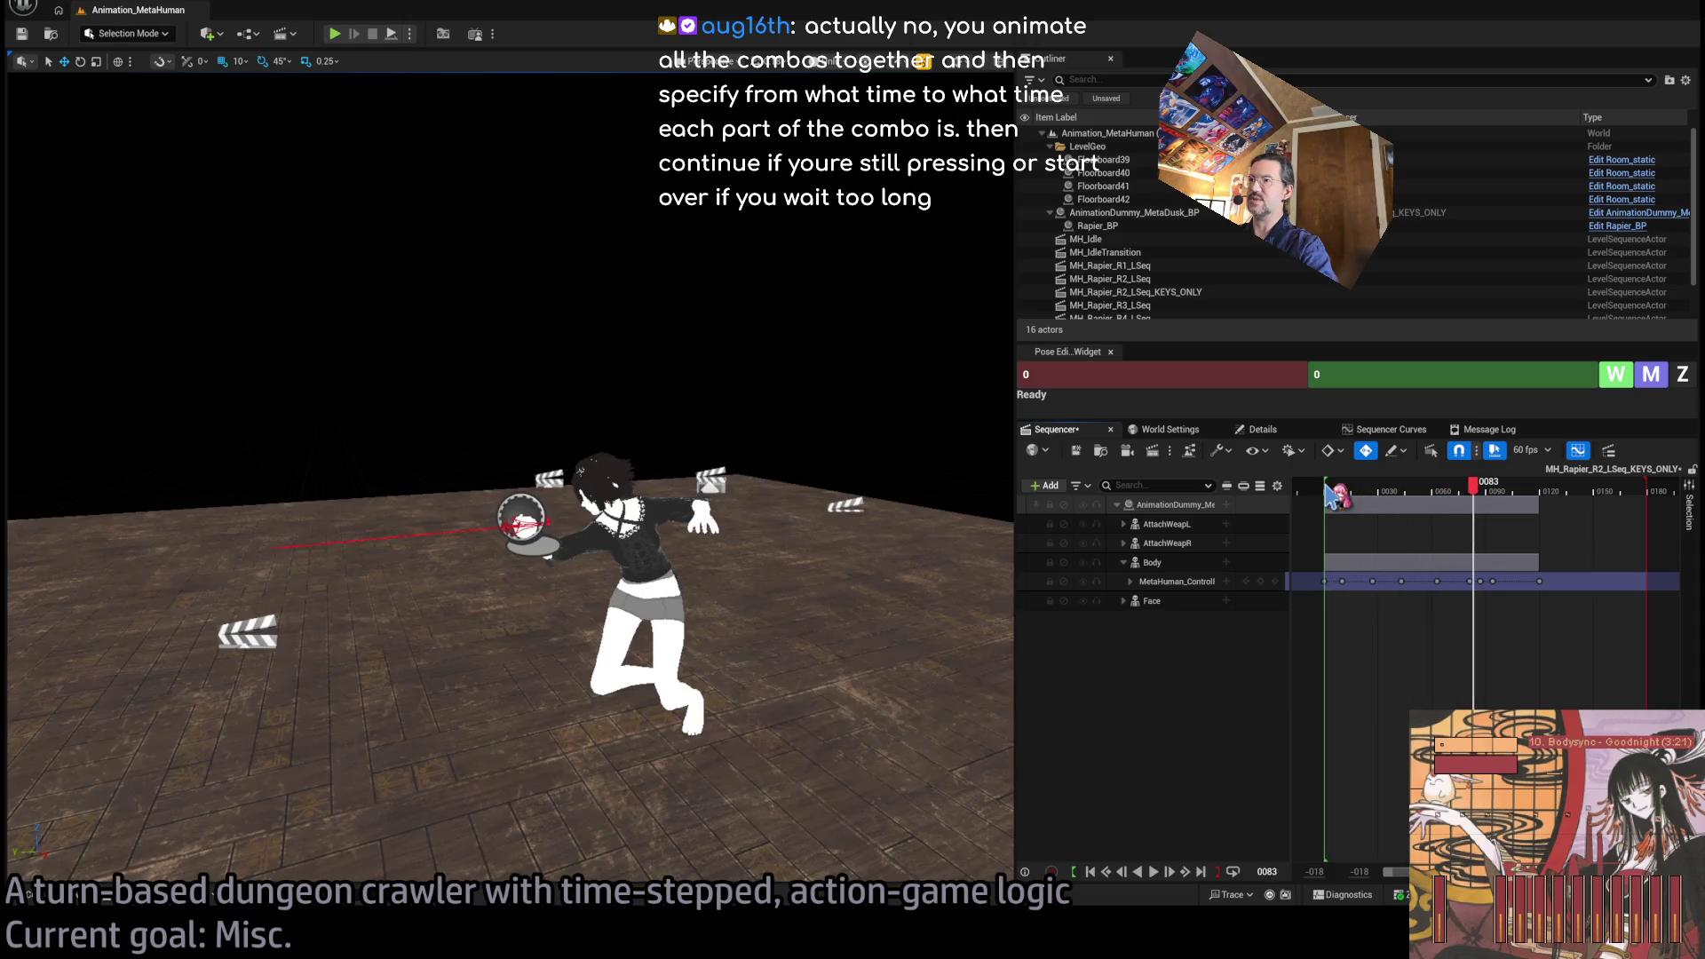
Paste a new pose key at frame 0055, then return to frame 0000.
mouse_move(1492, 491)
left_mouse_down()
mouse_move(1440, 533)
mouse_move(1413, 625)
left_mouse_up()
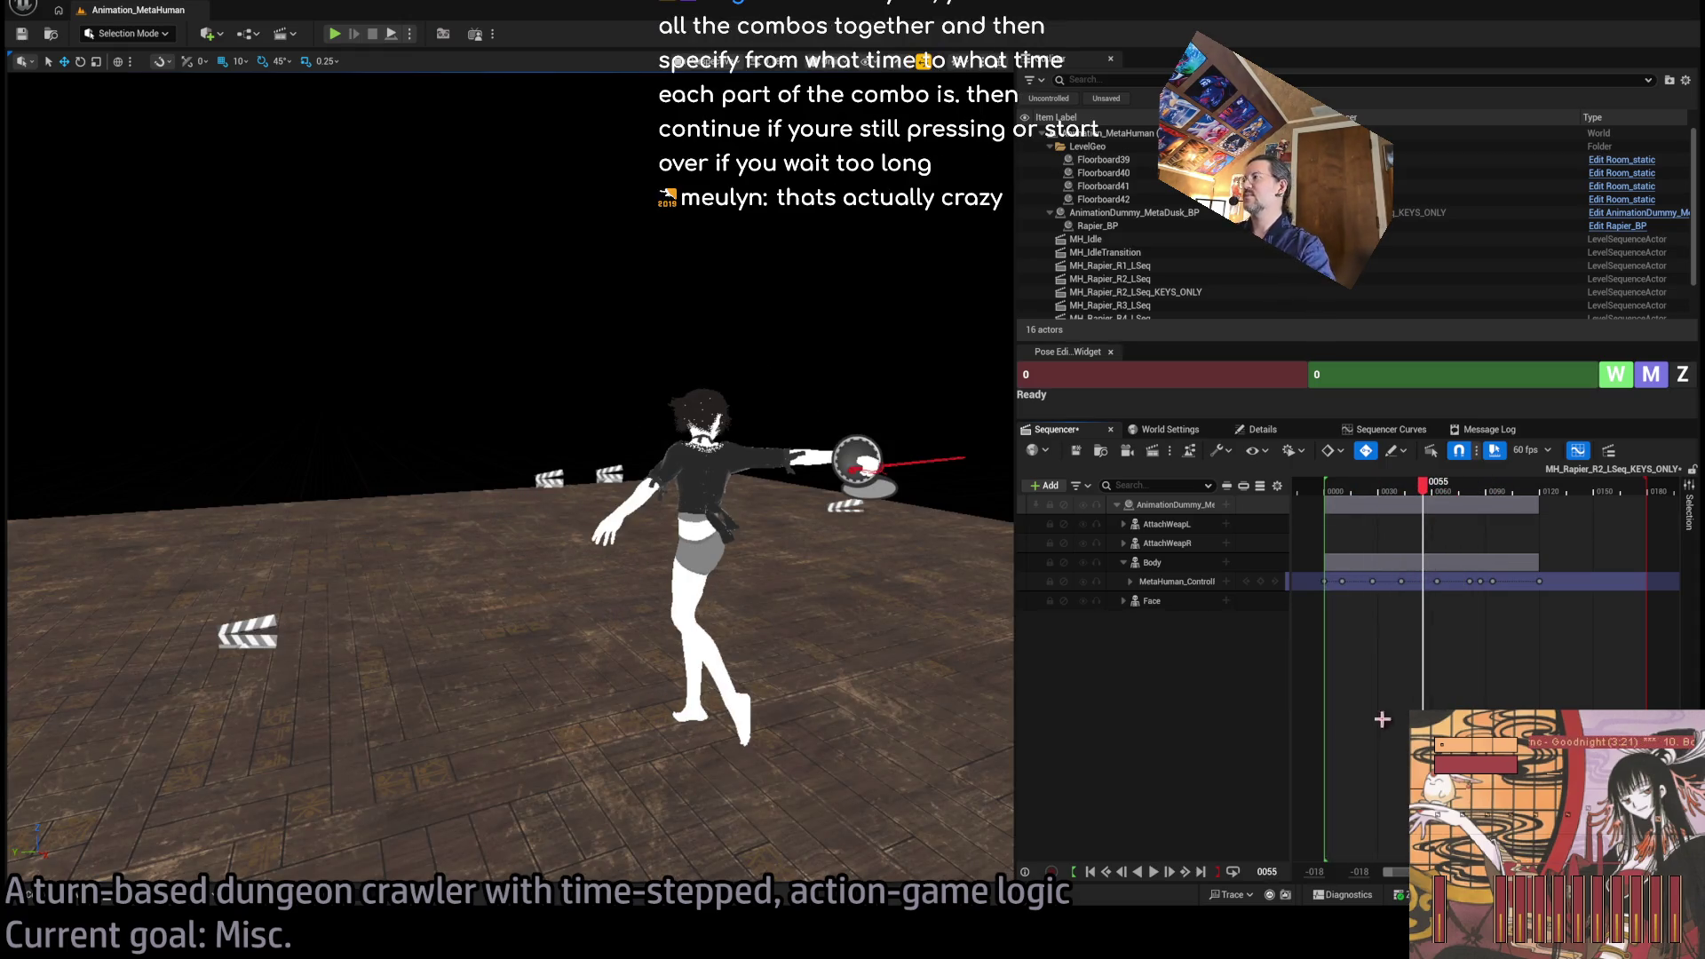
key("ctrl+v")
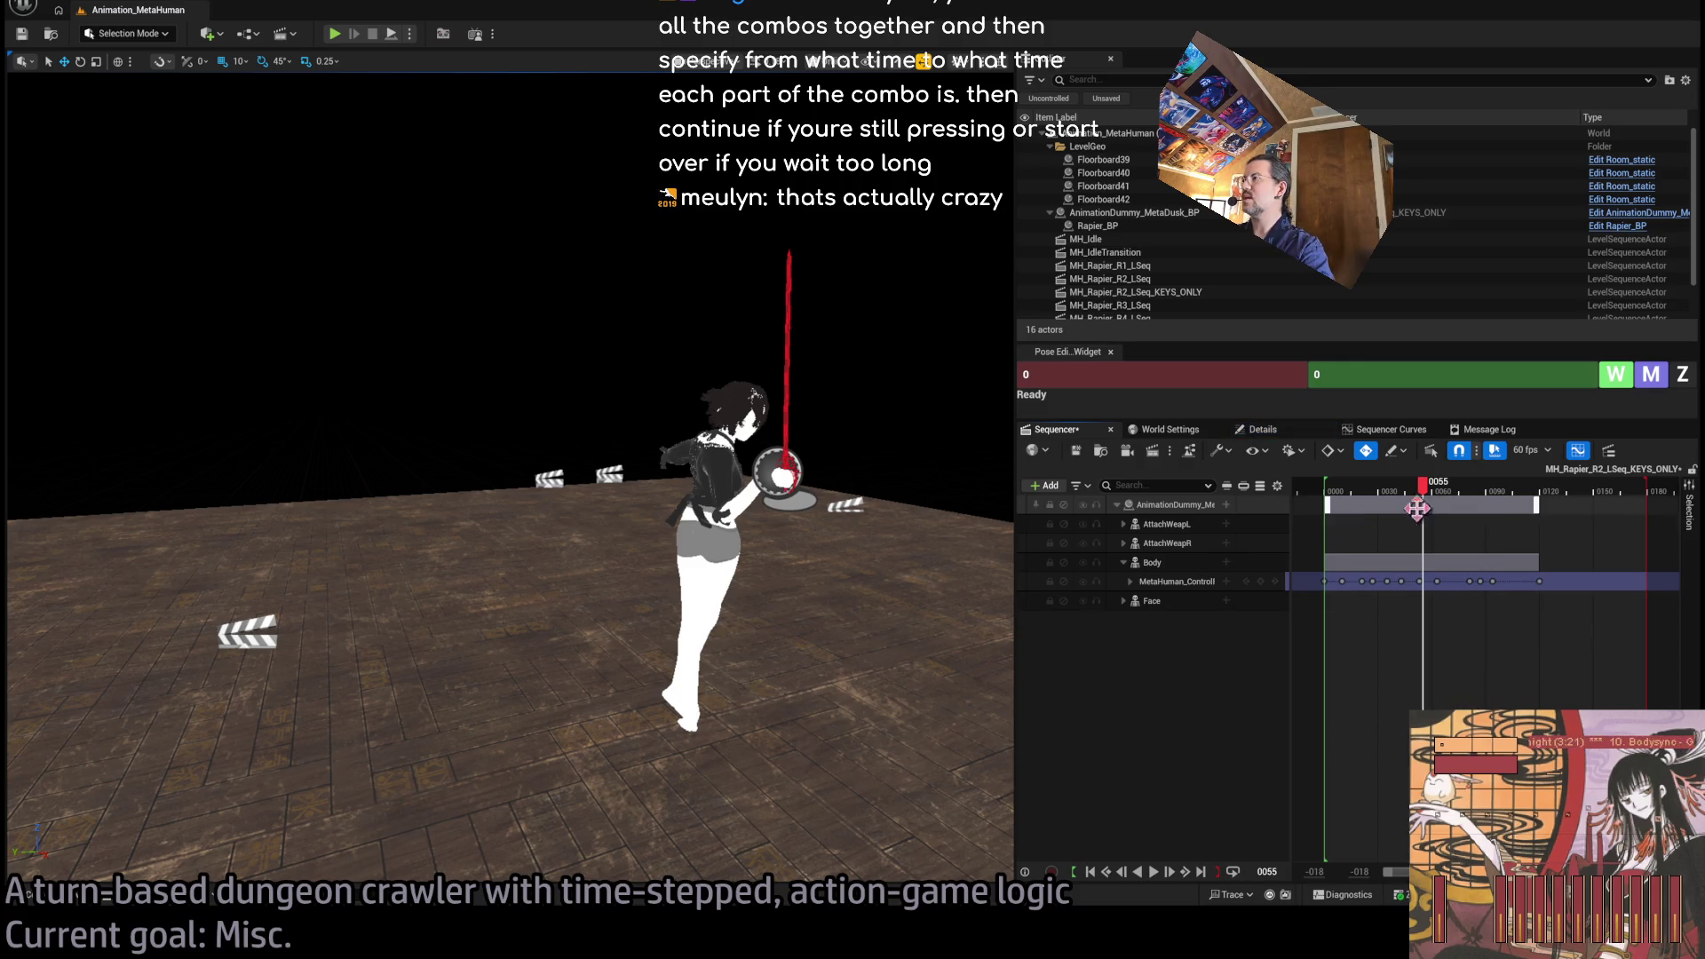
mouse_move(1412, 493)
left_mouse_down()
mouse_move(1324, 490)
mouse_move(1432, 491)
mouse_move(1350, 490)
left_mouse_up()
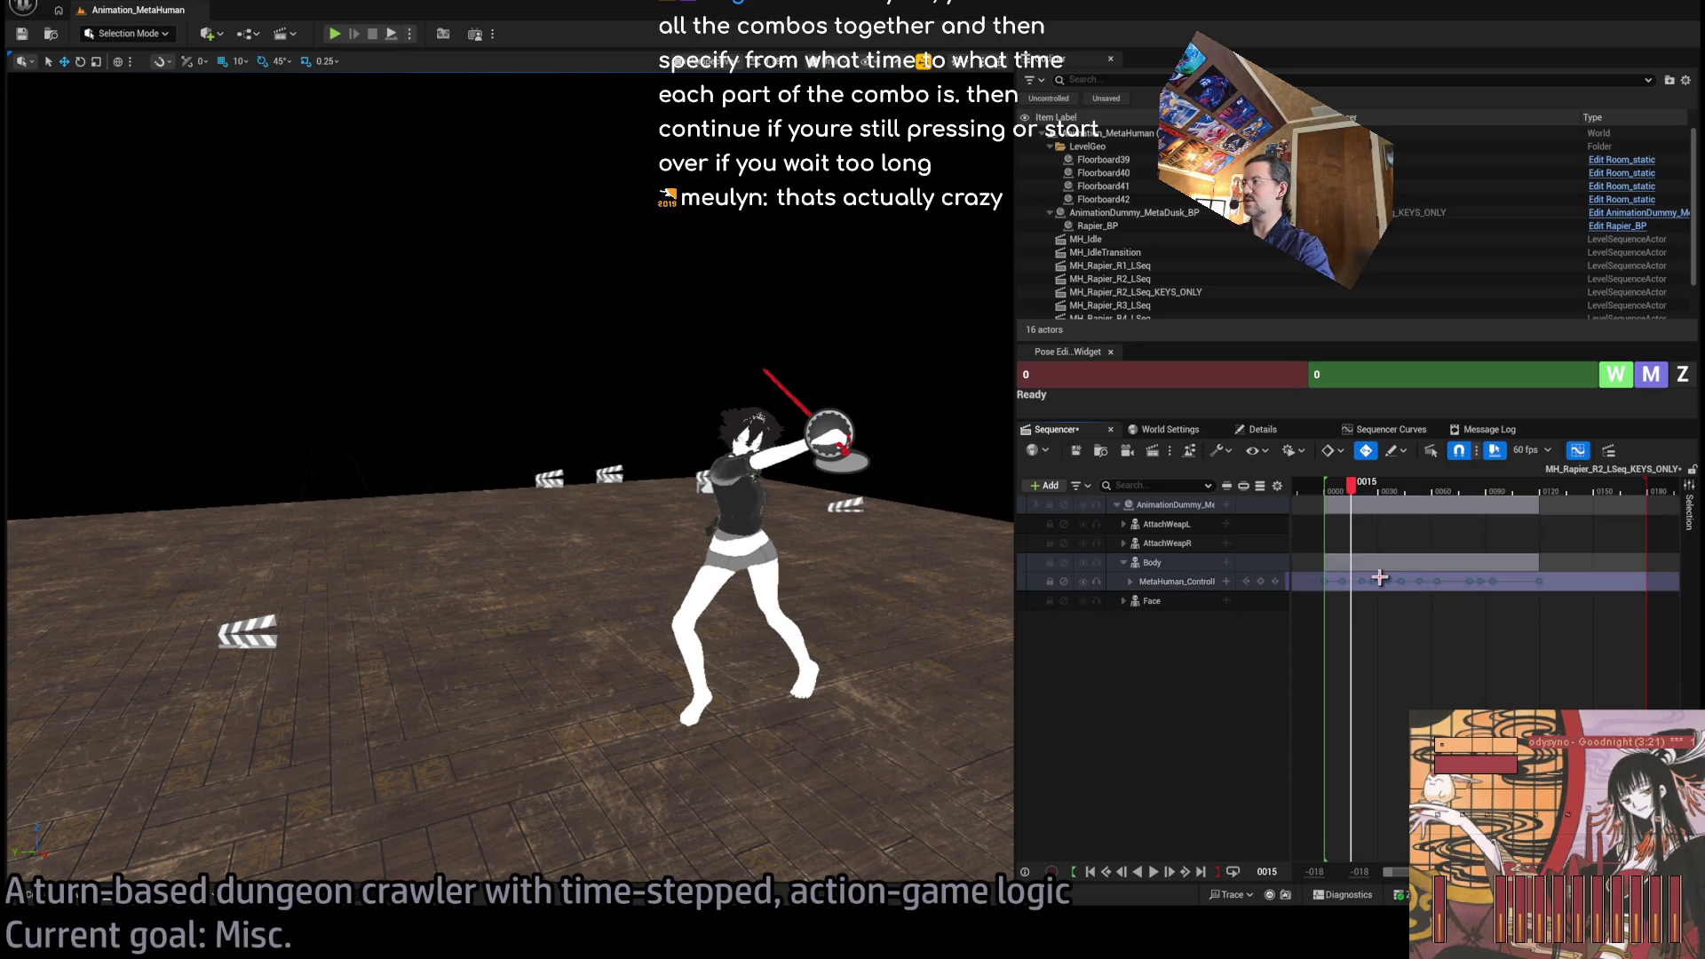
left_click_drag(1367, 490, 1330, 491)
Replay the combo from the start to check the new key.
scroll(855, 568, "up", 2)
key("space")
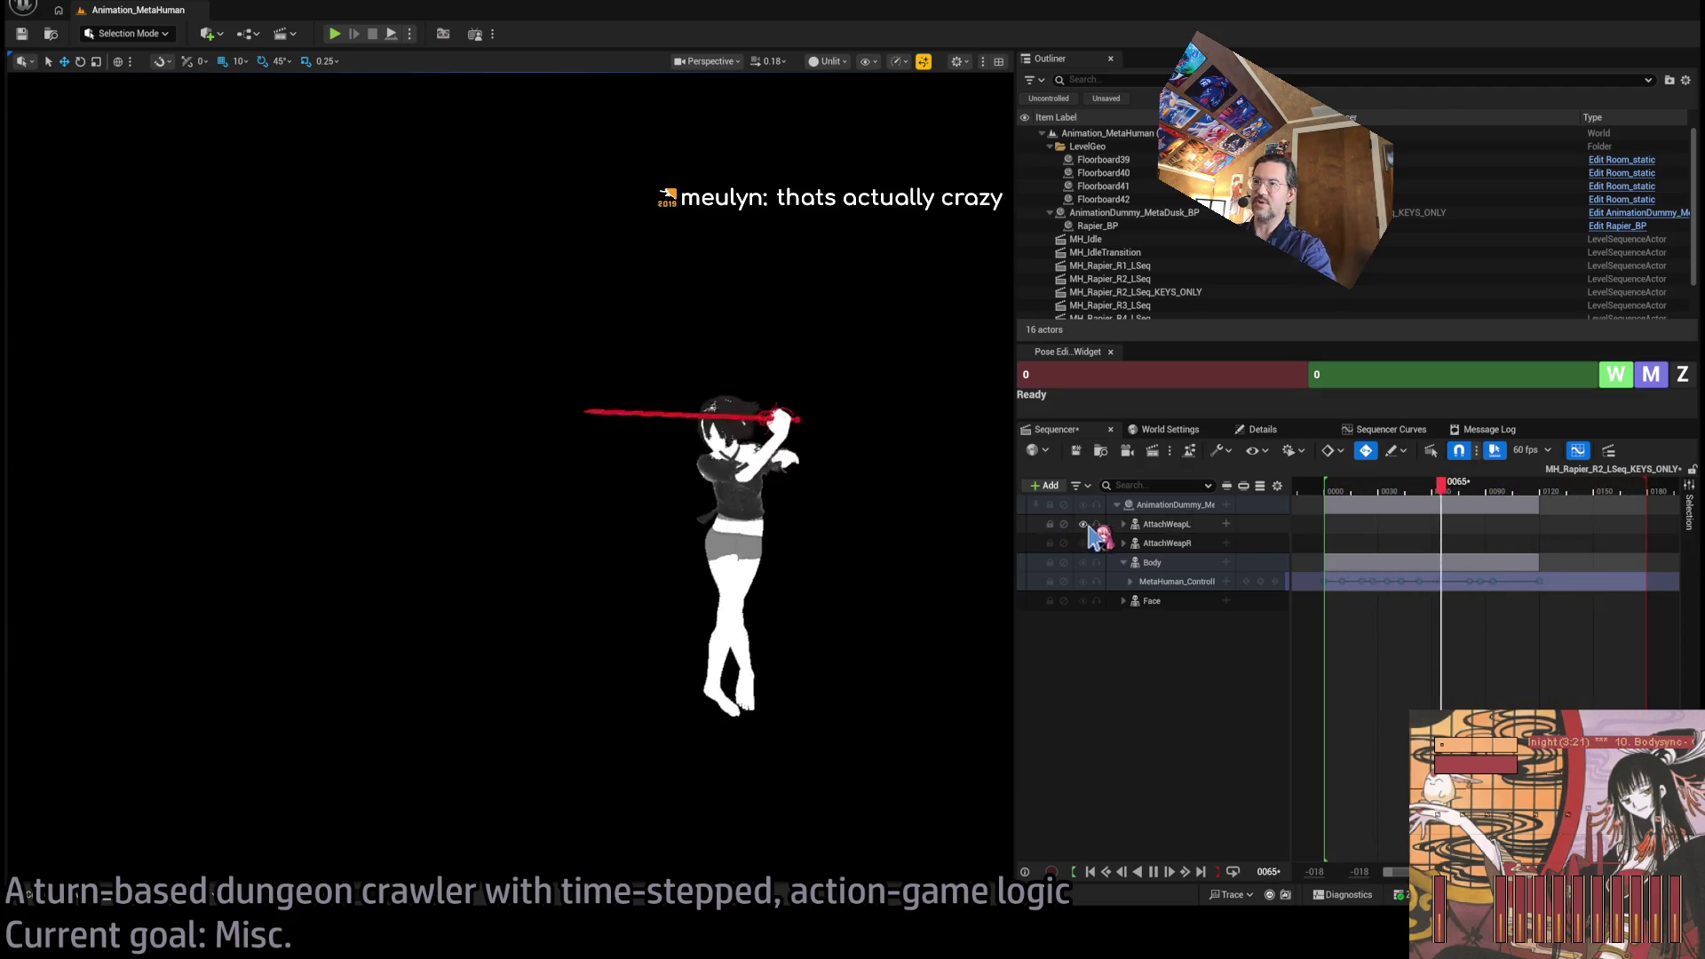
left_click(1355, 490)
mouse_move(1359, 497)
left_mouse_down()
mouse_move(1461, 505)
mouse_move(1328, 506)
left_mouse_up()
key("space")
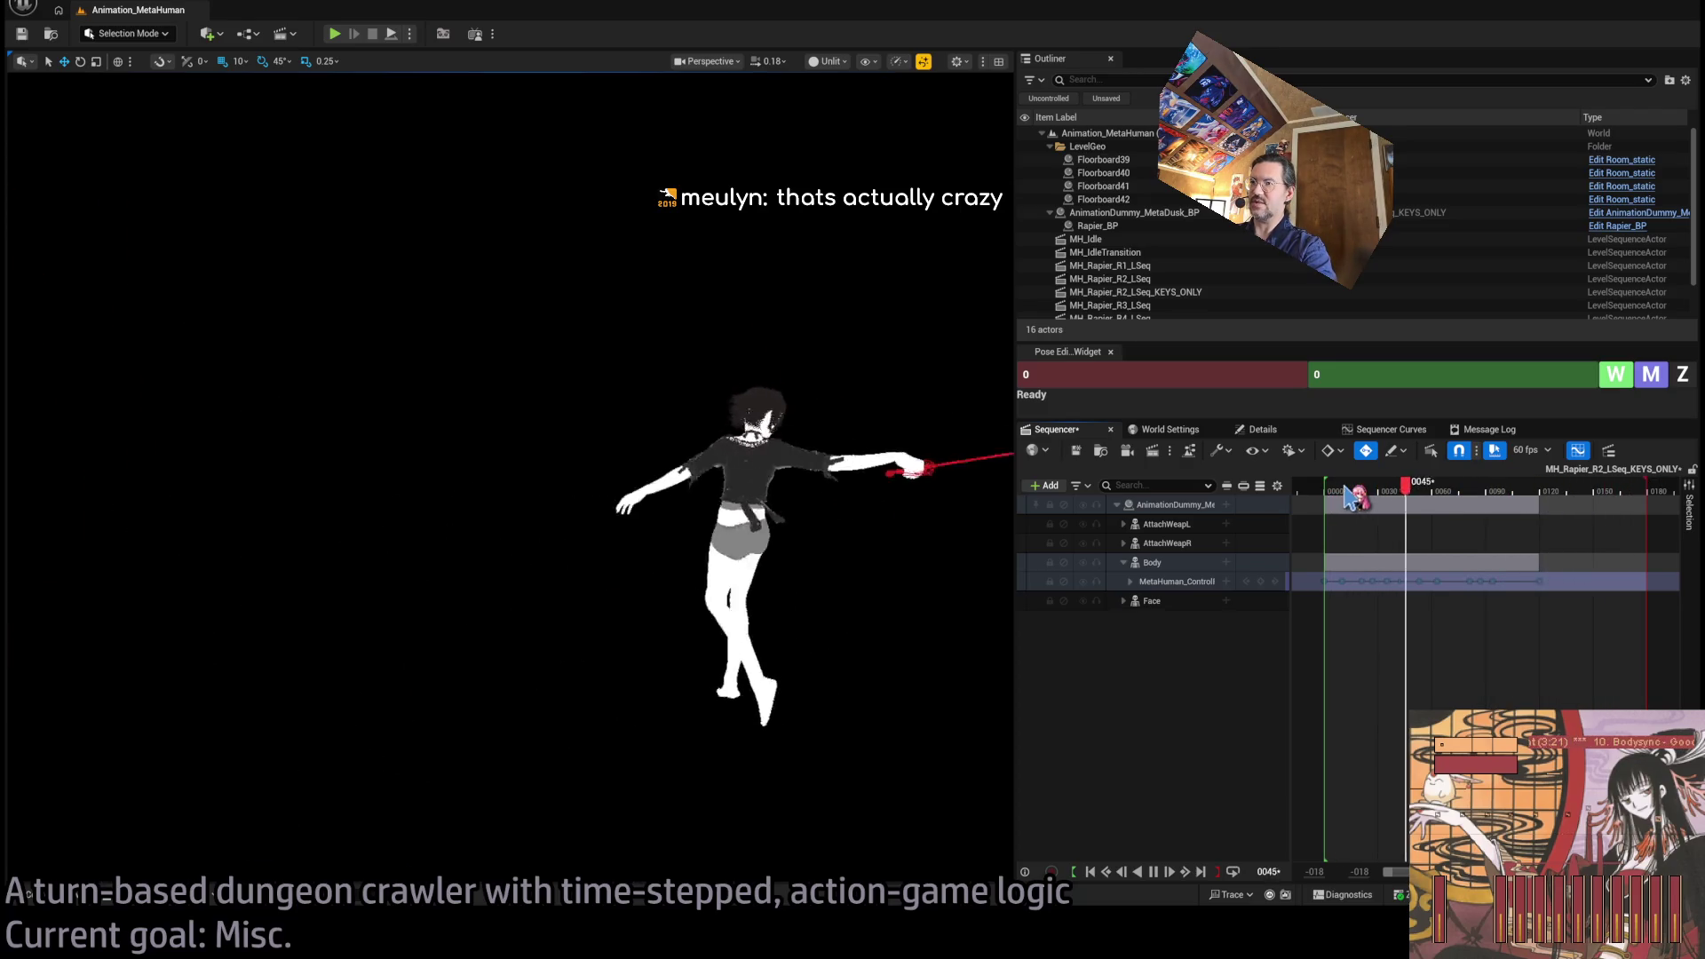
key("space")
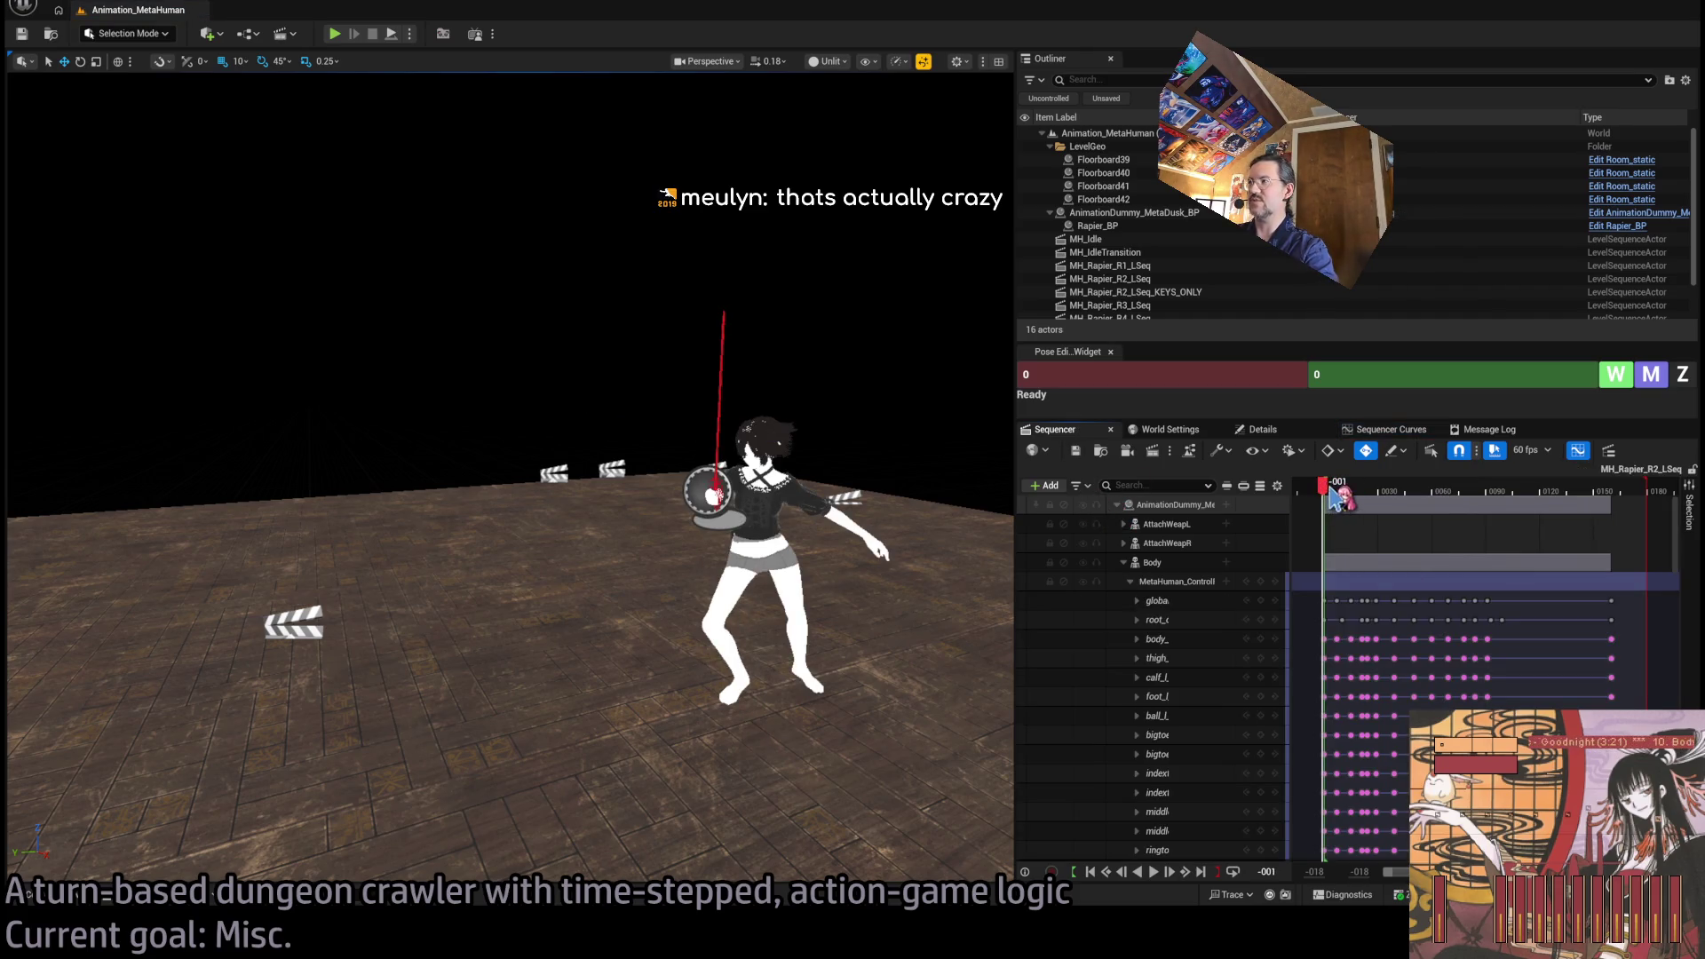
Play MH_Rapier_R2_LSeq and scrub the lunge between frames 0018 and 0033.
key("space")
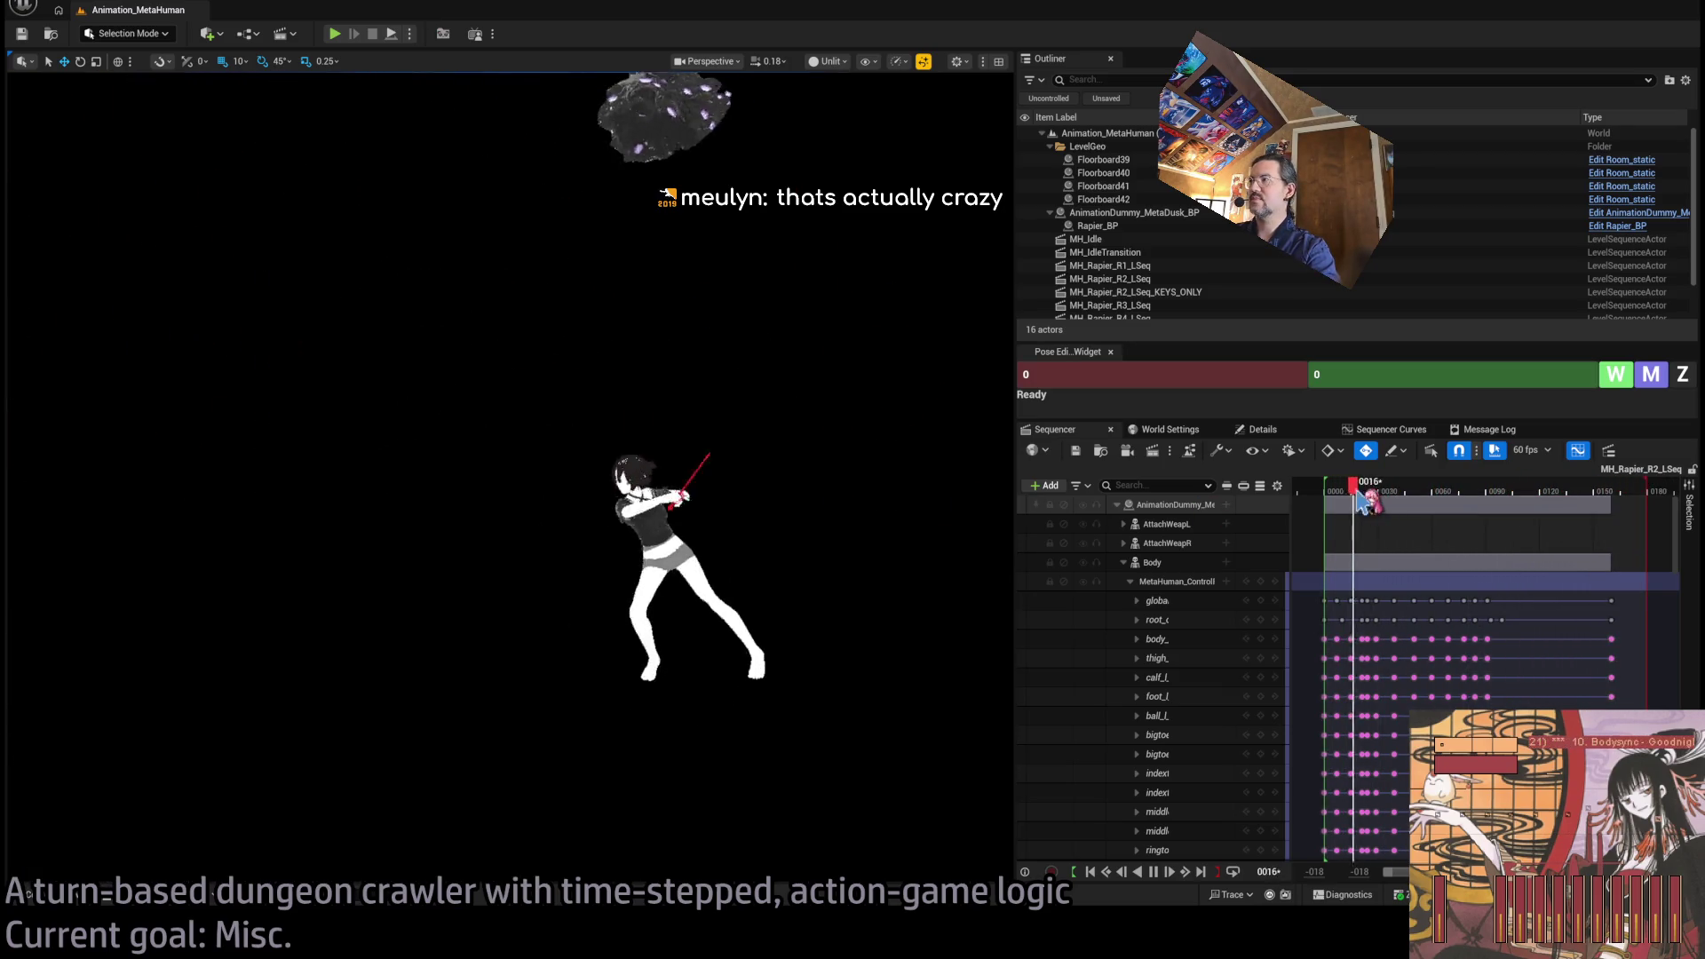
mouse_move(1368, 491)
left_mouse_down()
mouse_move(1398, 491)
mouse_move(1363, 494)
left_mouse_up()
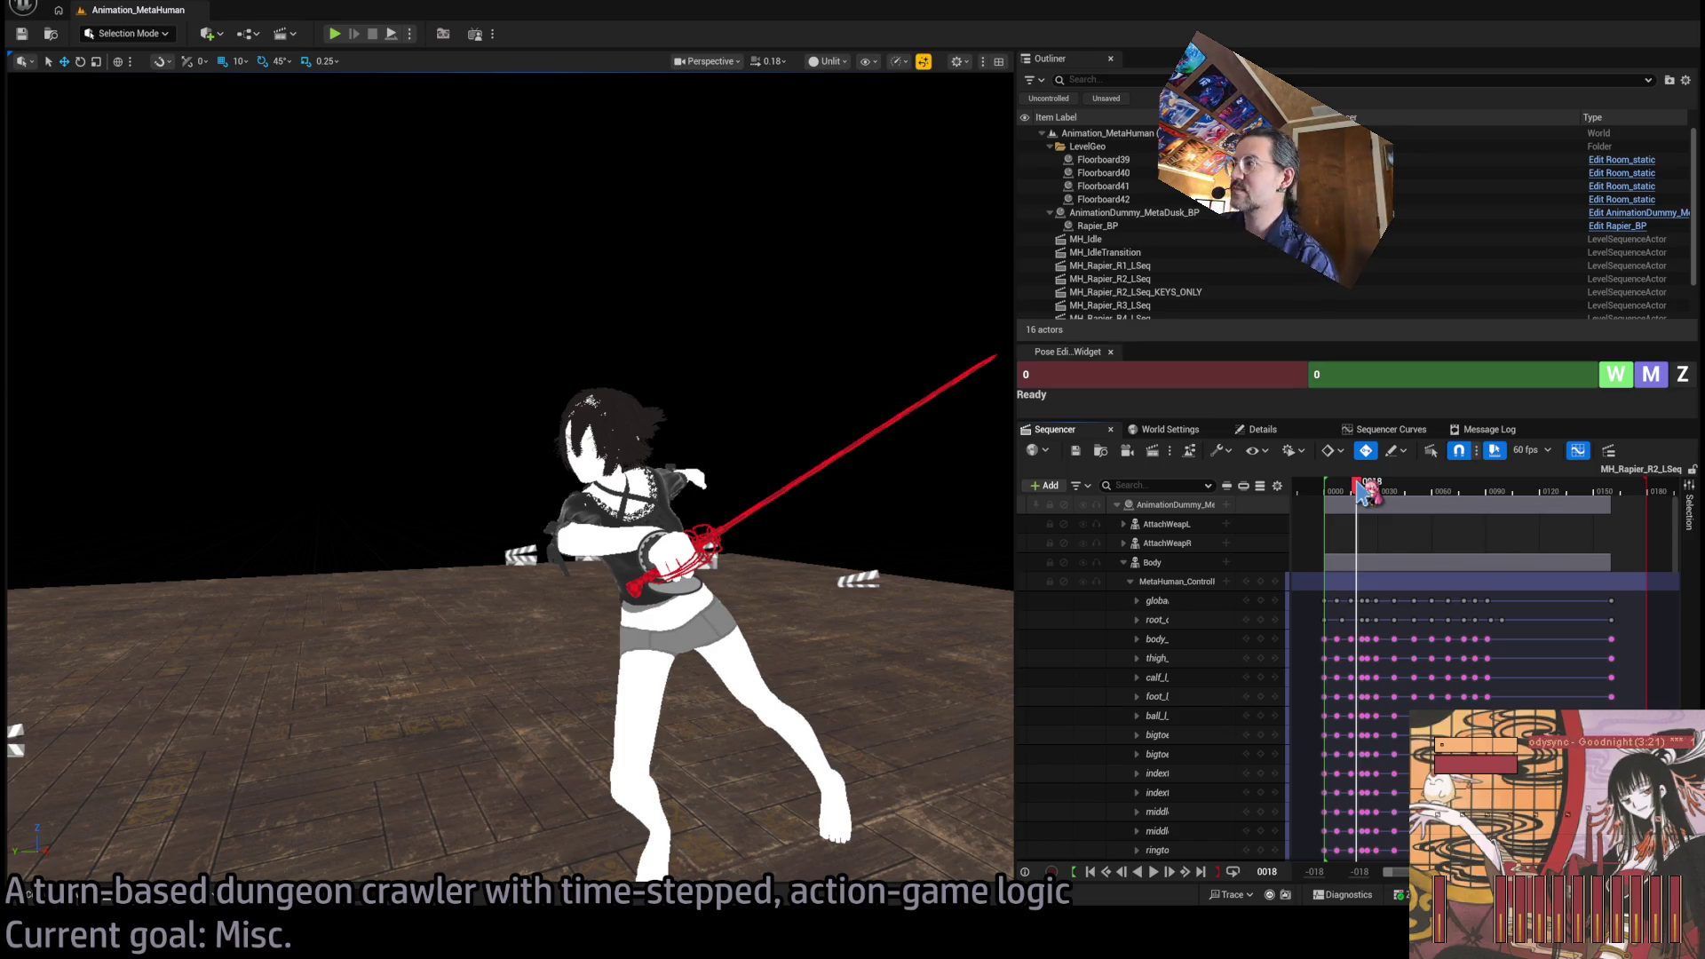
mouse_move(1363, 492)
left_mouse_down()
mouse_move(1341, 494)
mouse_move(1394, 503)
left_mouse_up()
Orbit the lunge pose from front, low behind and side, switching the viewport to Lit.
mouse_move(883, 533)
left_mouse_down()
mouse_move(285, 323)
mouse_move(255, 359)
mouse_move(26, 309)
mouse_move(189, 309)
mouse_move(497, 699)
mouse_move(567, 686)
left_mouse_up()
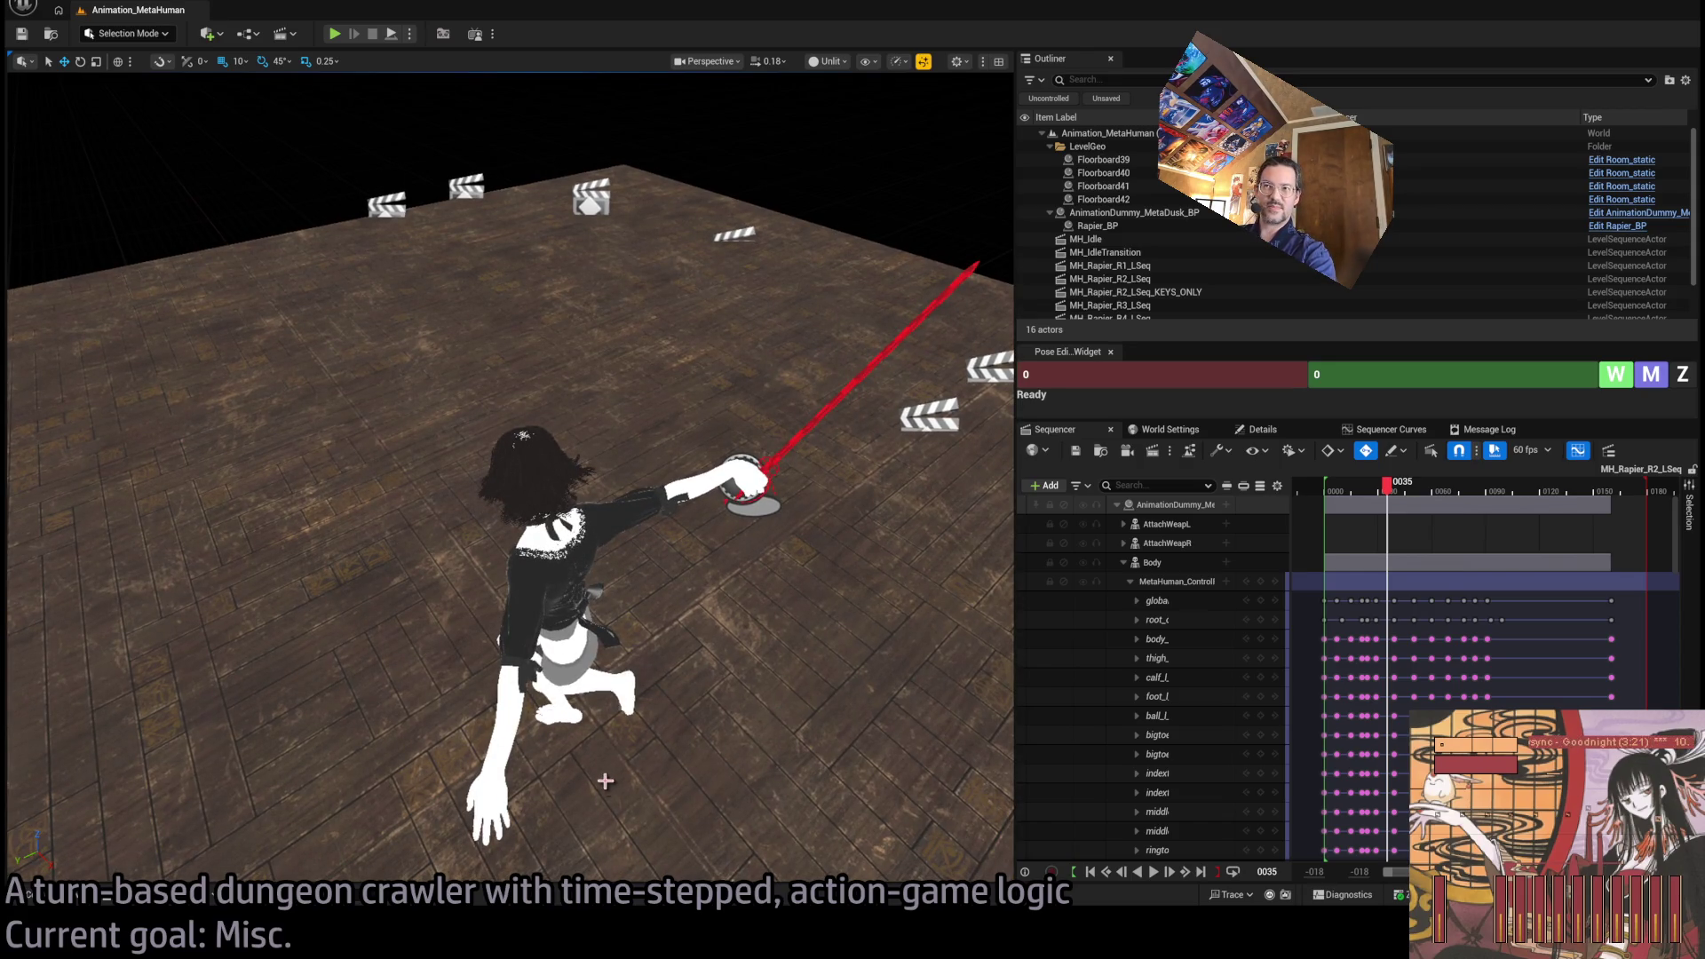
left_click_drag(531, 552, 648, 493)
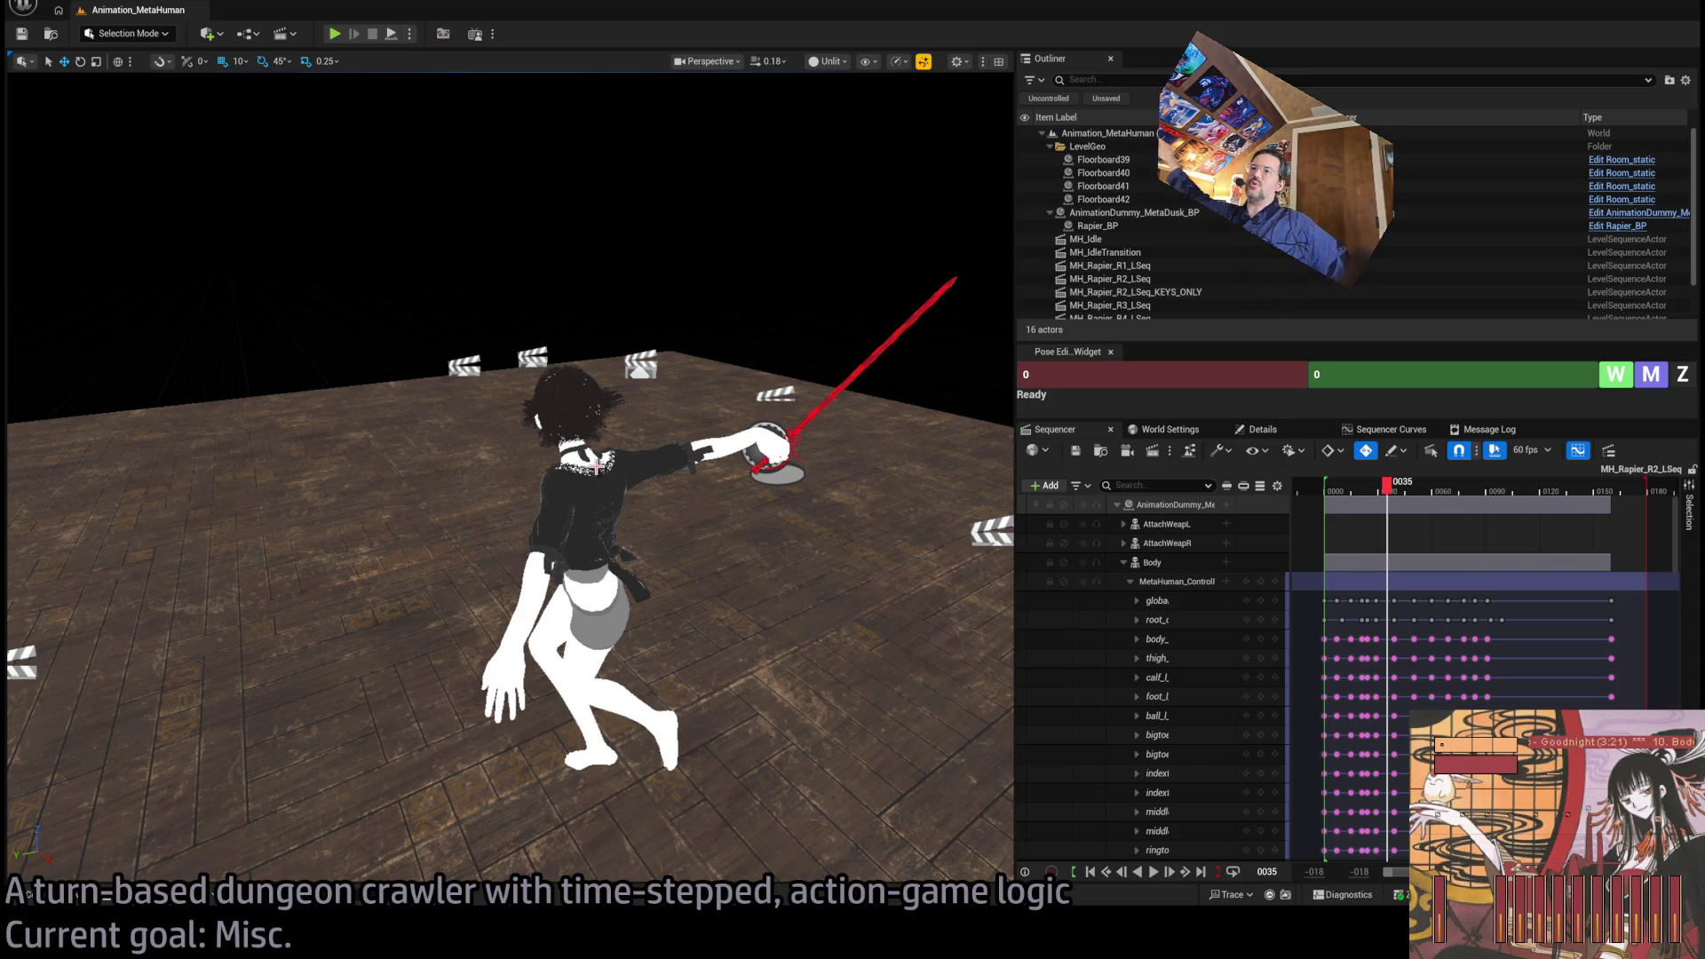
left_click_drag(569, 504, 613, 258)
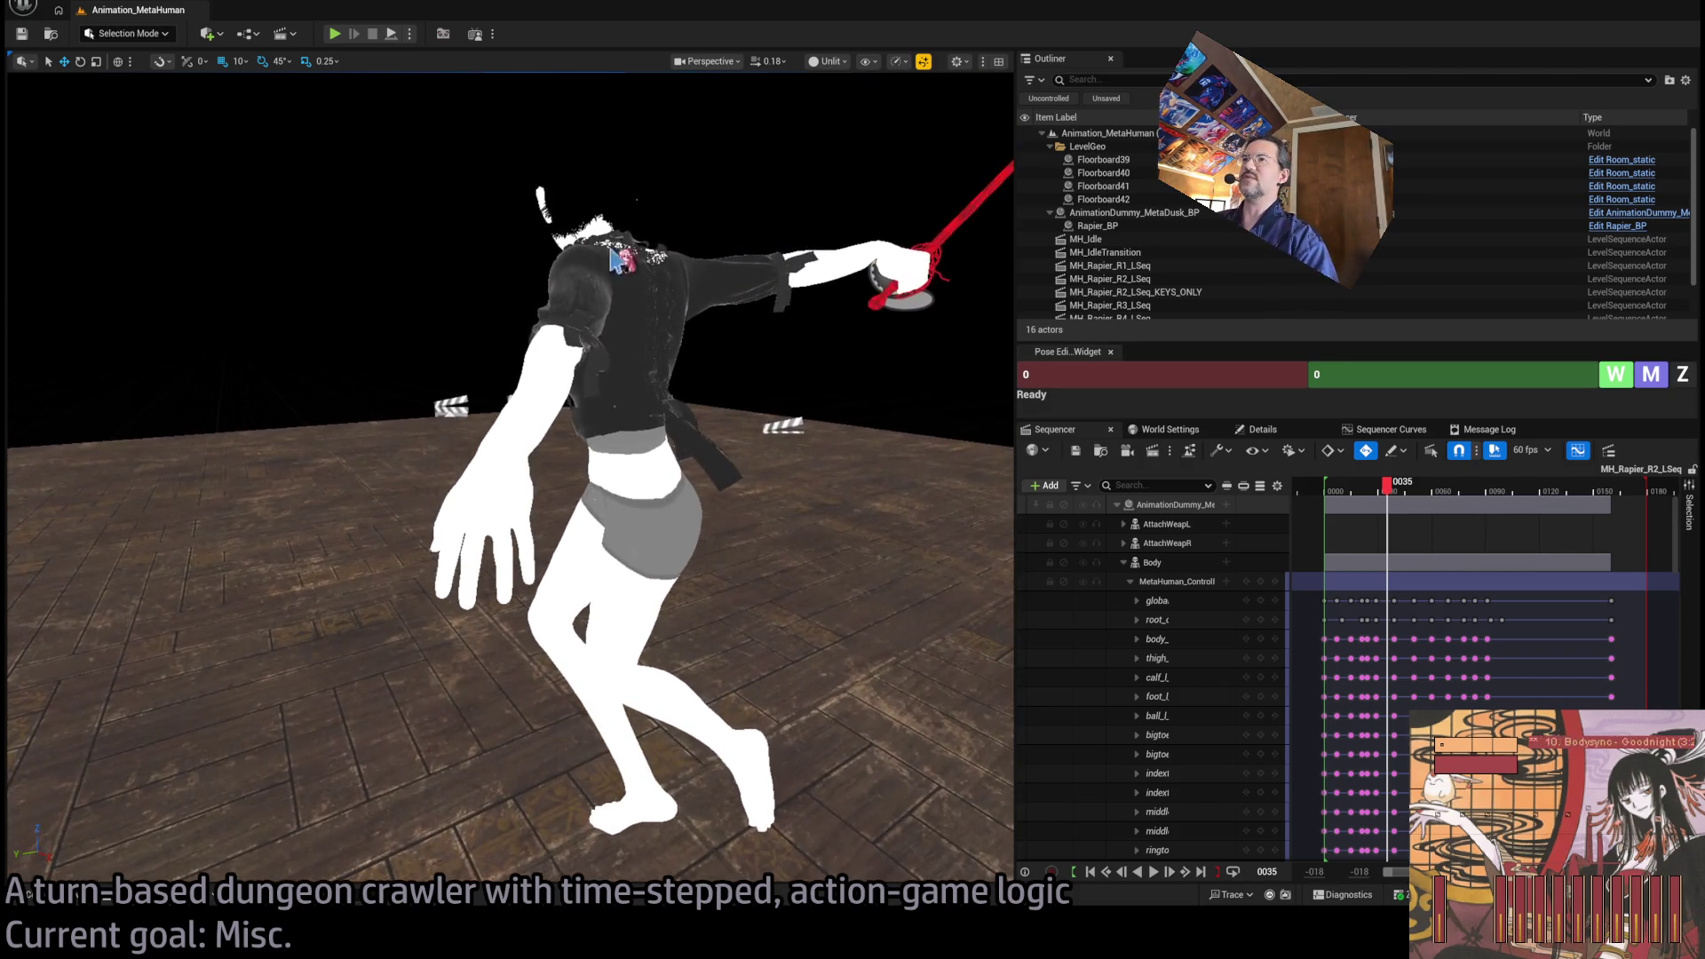
left_click_drag(649, 495, 649, 177)
key("alt+4")
left_click_drag(869, 122, 729, 400)
Scrub the lit combo through frames 0028, 0070, 0036 and 0044, orbiting to the character's front.
mouse_move(1394, 498)
left_mouse_down()
mouse_move(1368, 498)
mouse_move(1425, 500)
left_mouse_up()
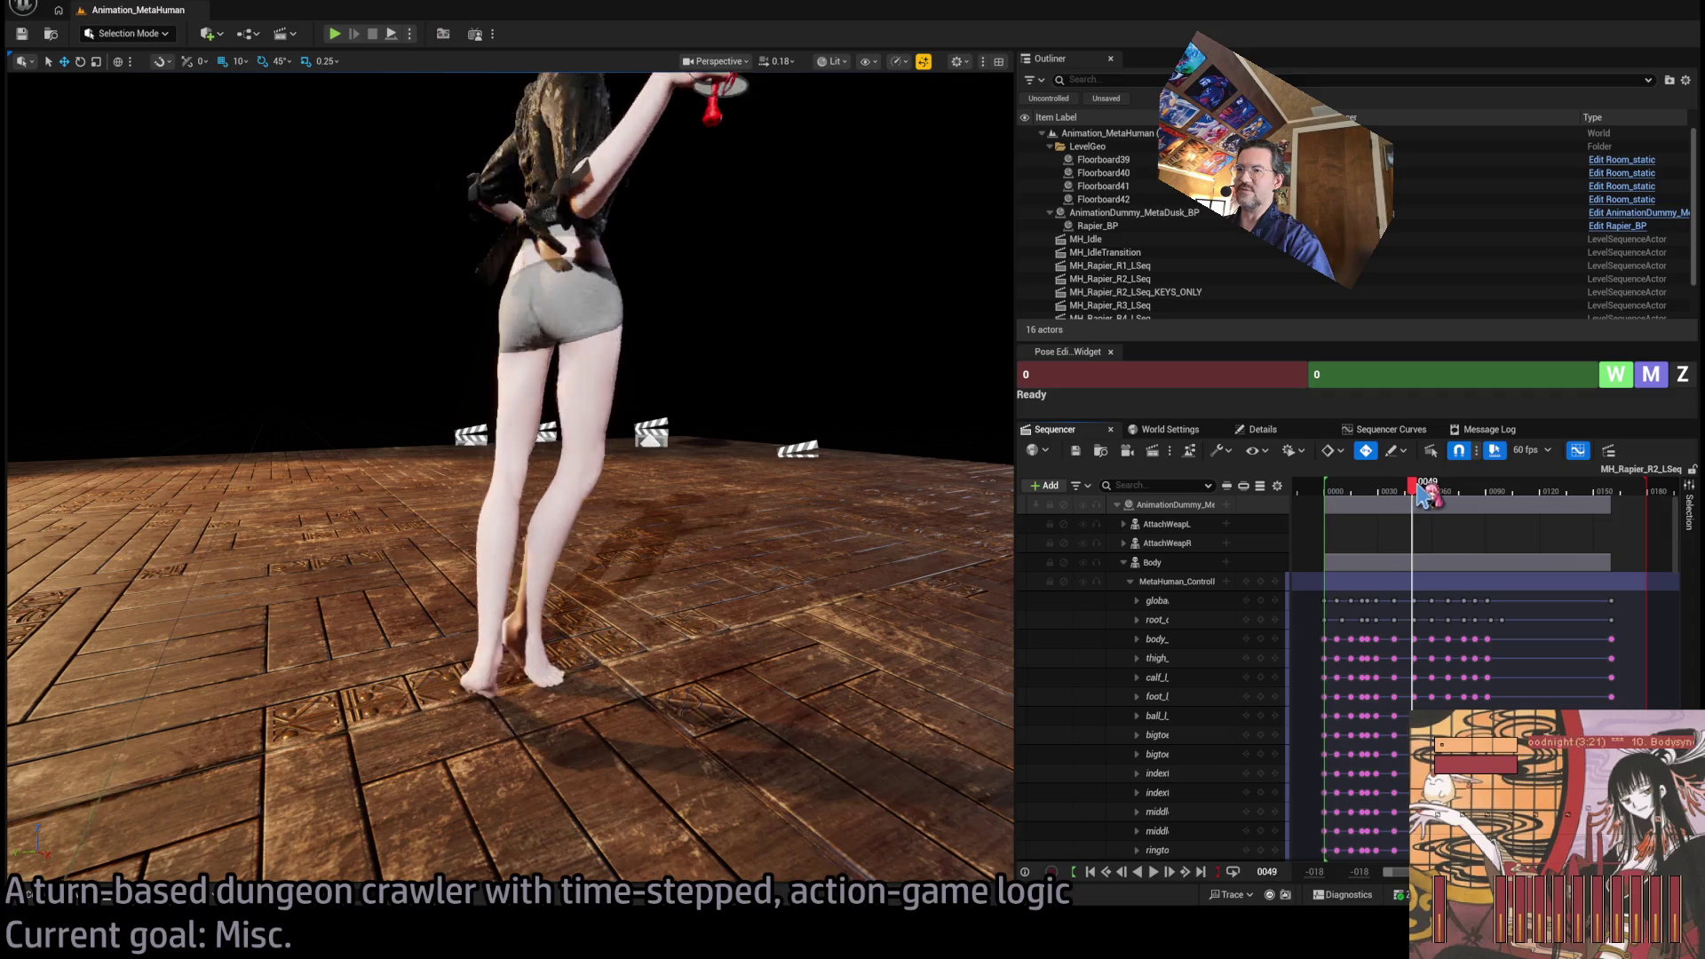
mouse_move(1403, 500)
left_mouse_down()
mouse_move(1379, 504)
mouse_move(1397, 500)
left_mouse_up()
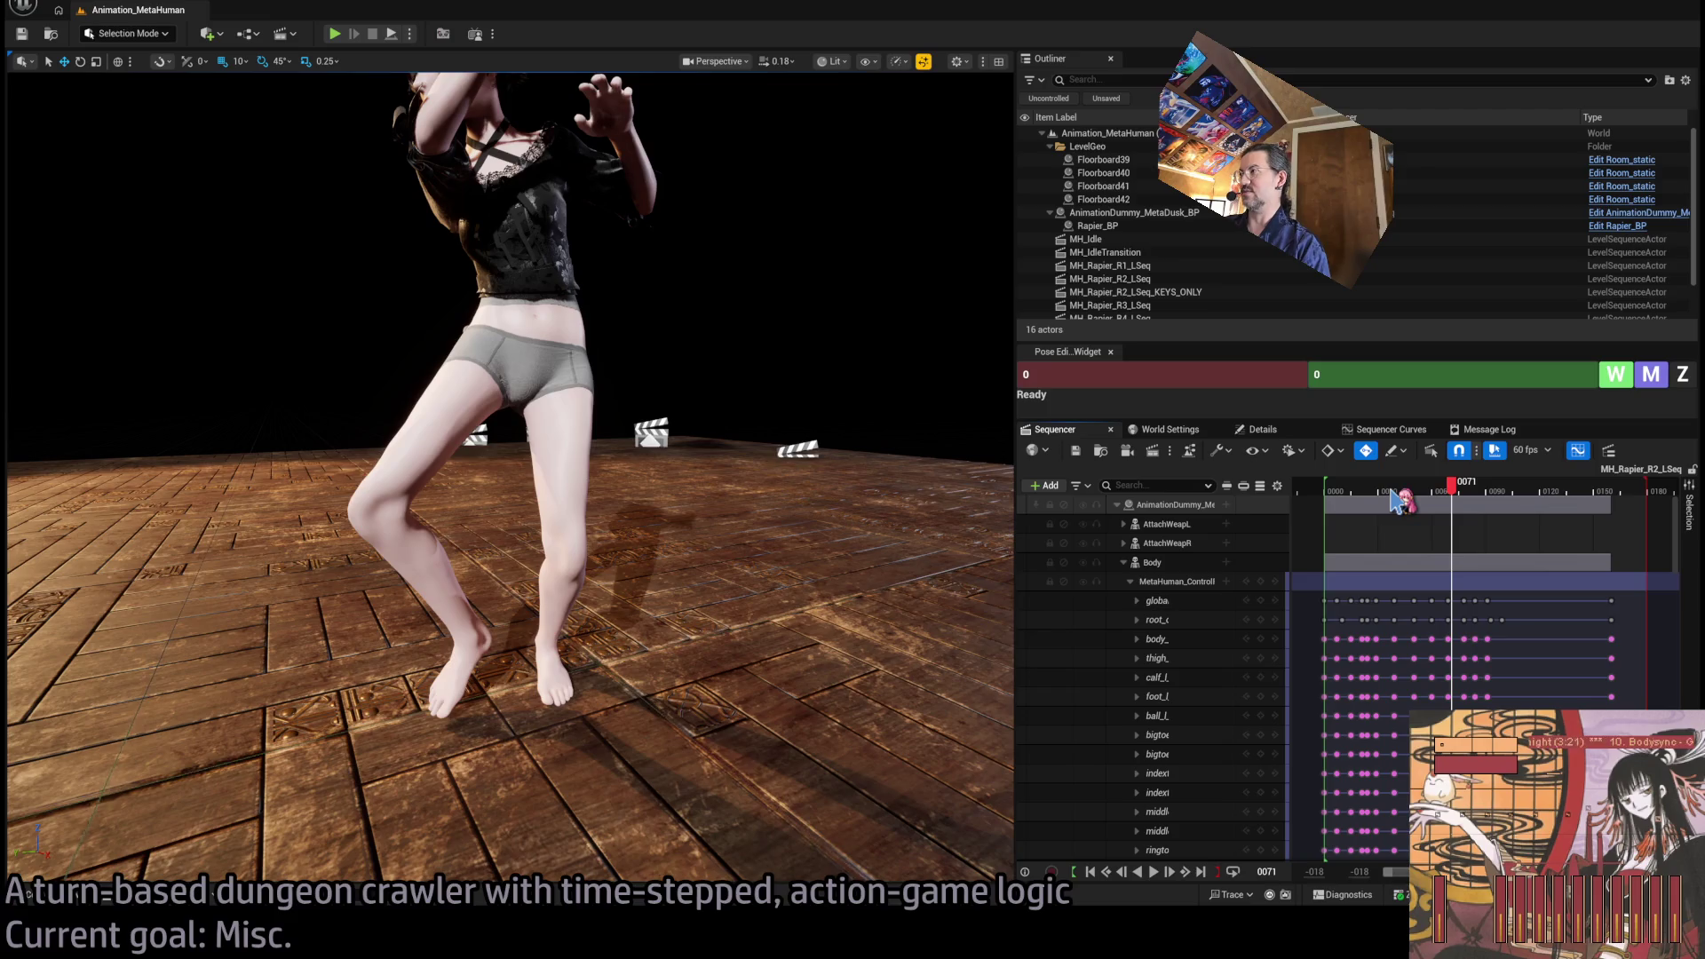
left_click(1392, 497)
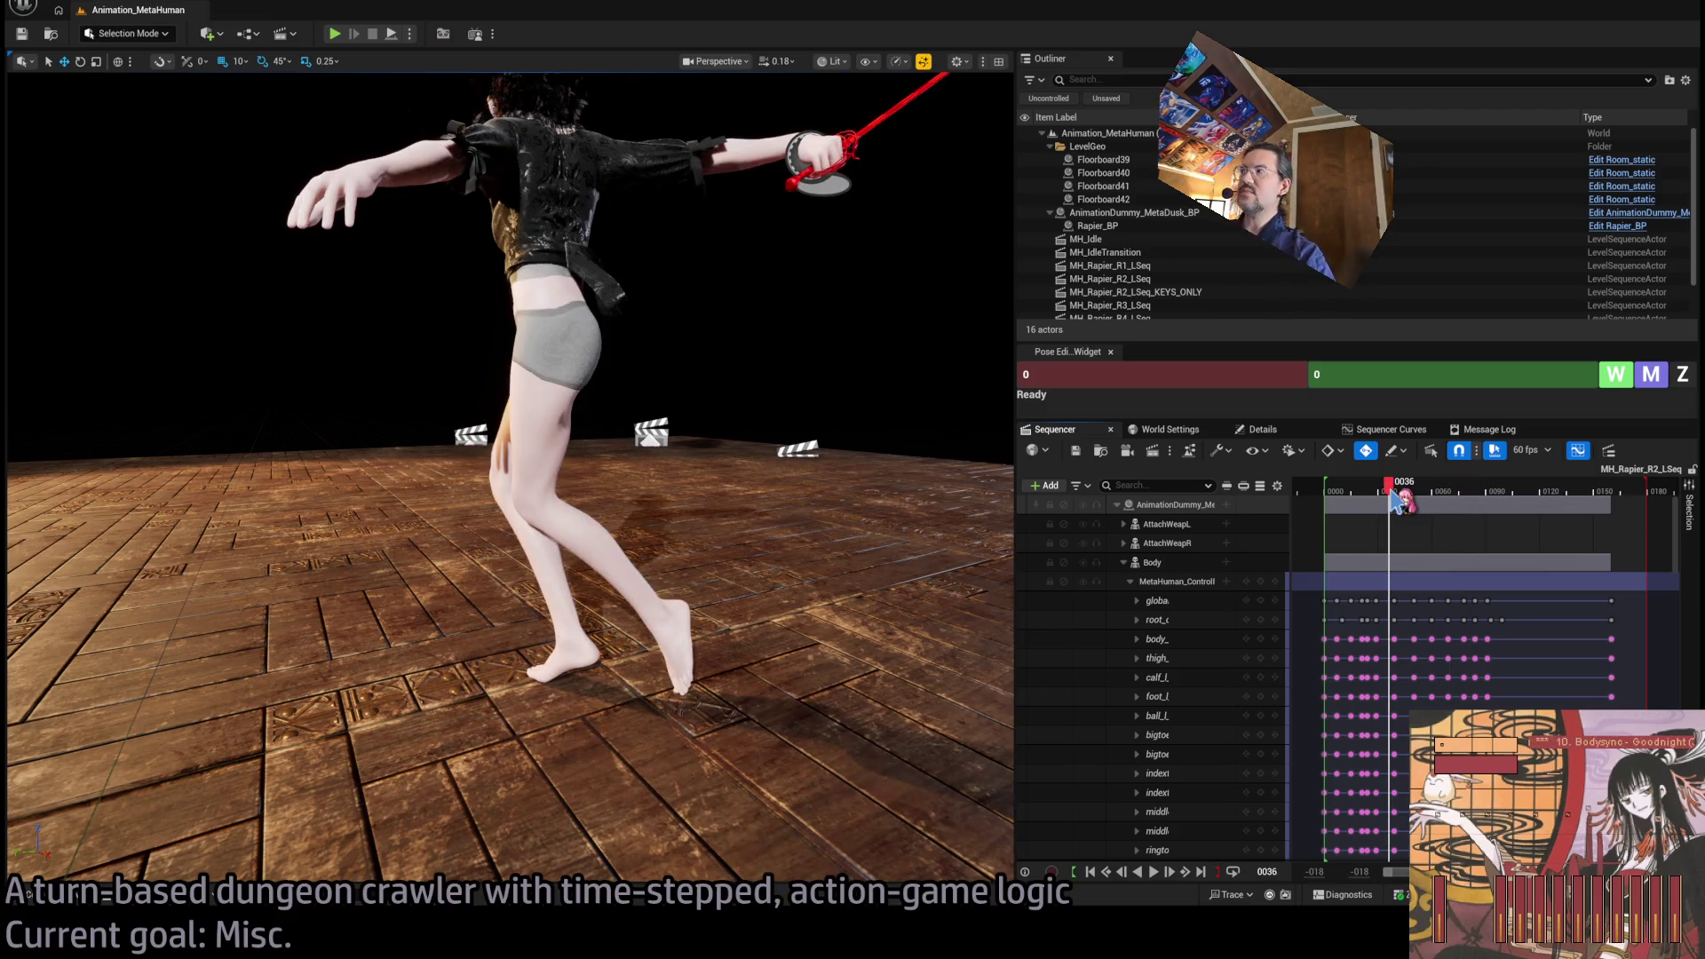
mouse_move(1399, 500)
left_mouse_down()
mouse_move(1489, 495)
mouse_move(1427, 497)
left_mouse_up()
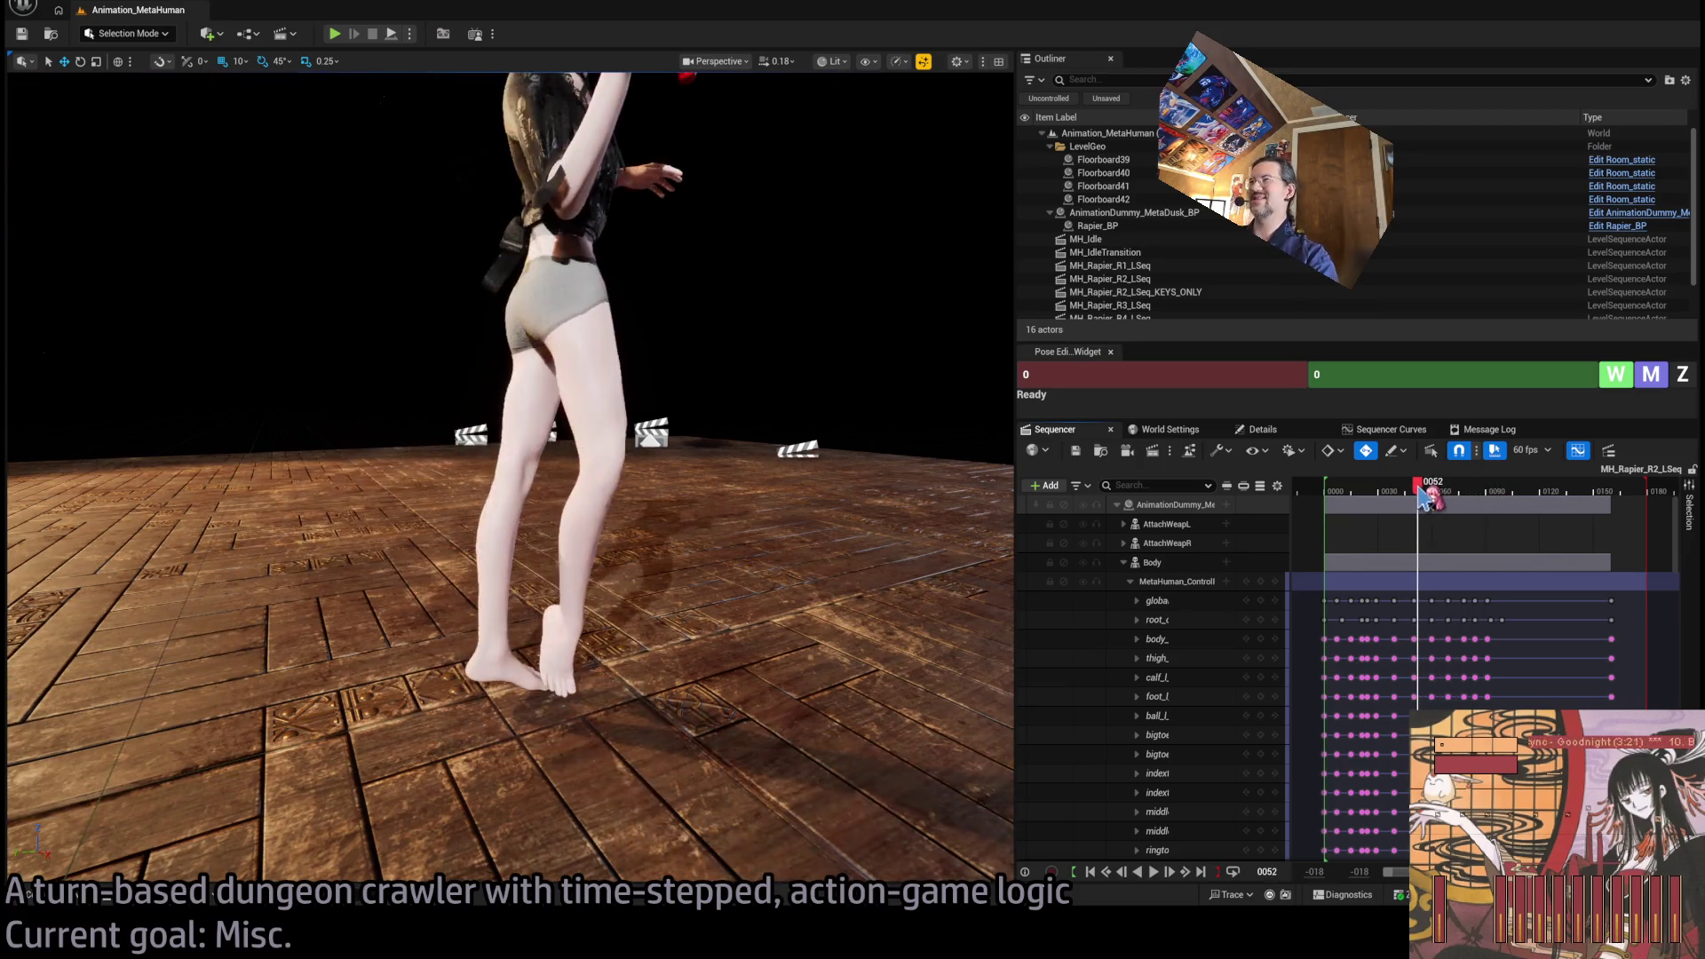
left_click_drag(799, 497, 929, 507)
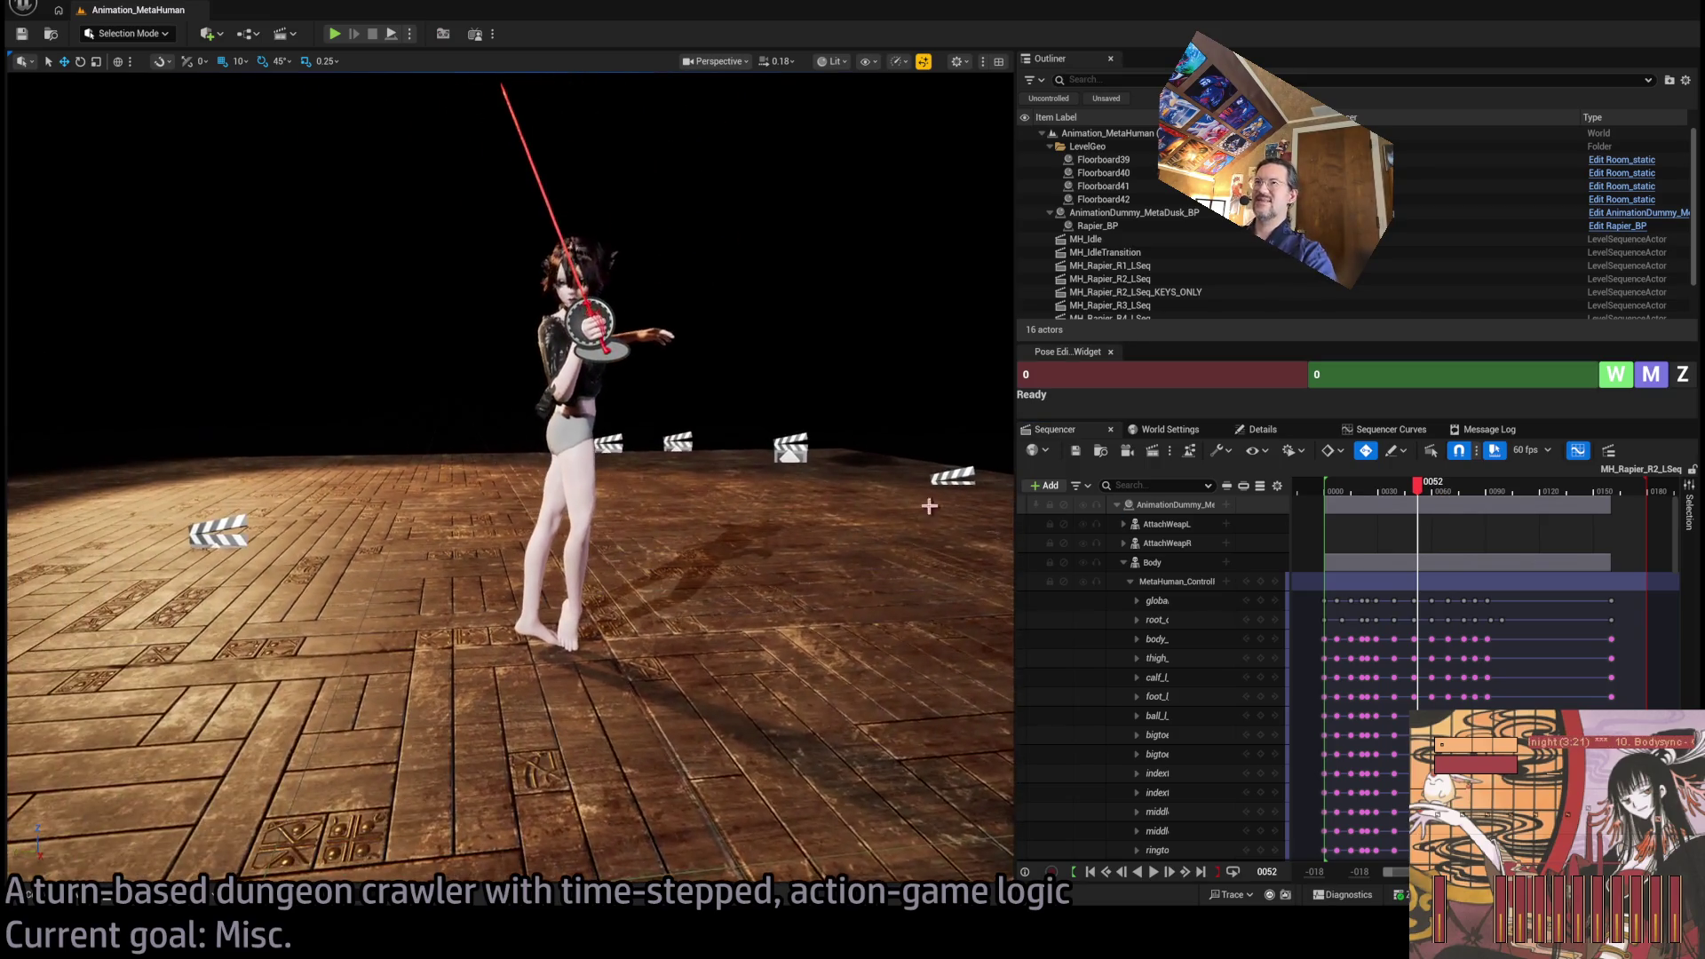
mouse_move(1421, 491)
left_mouse_down()
mouse_move(1478, 497)
mouse_move(1444, 496)
mouse_move(1460, 494)
left_mouse_up()
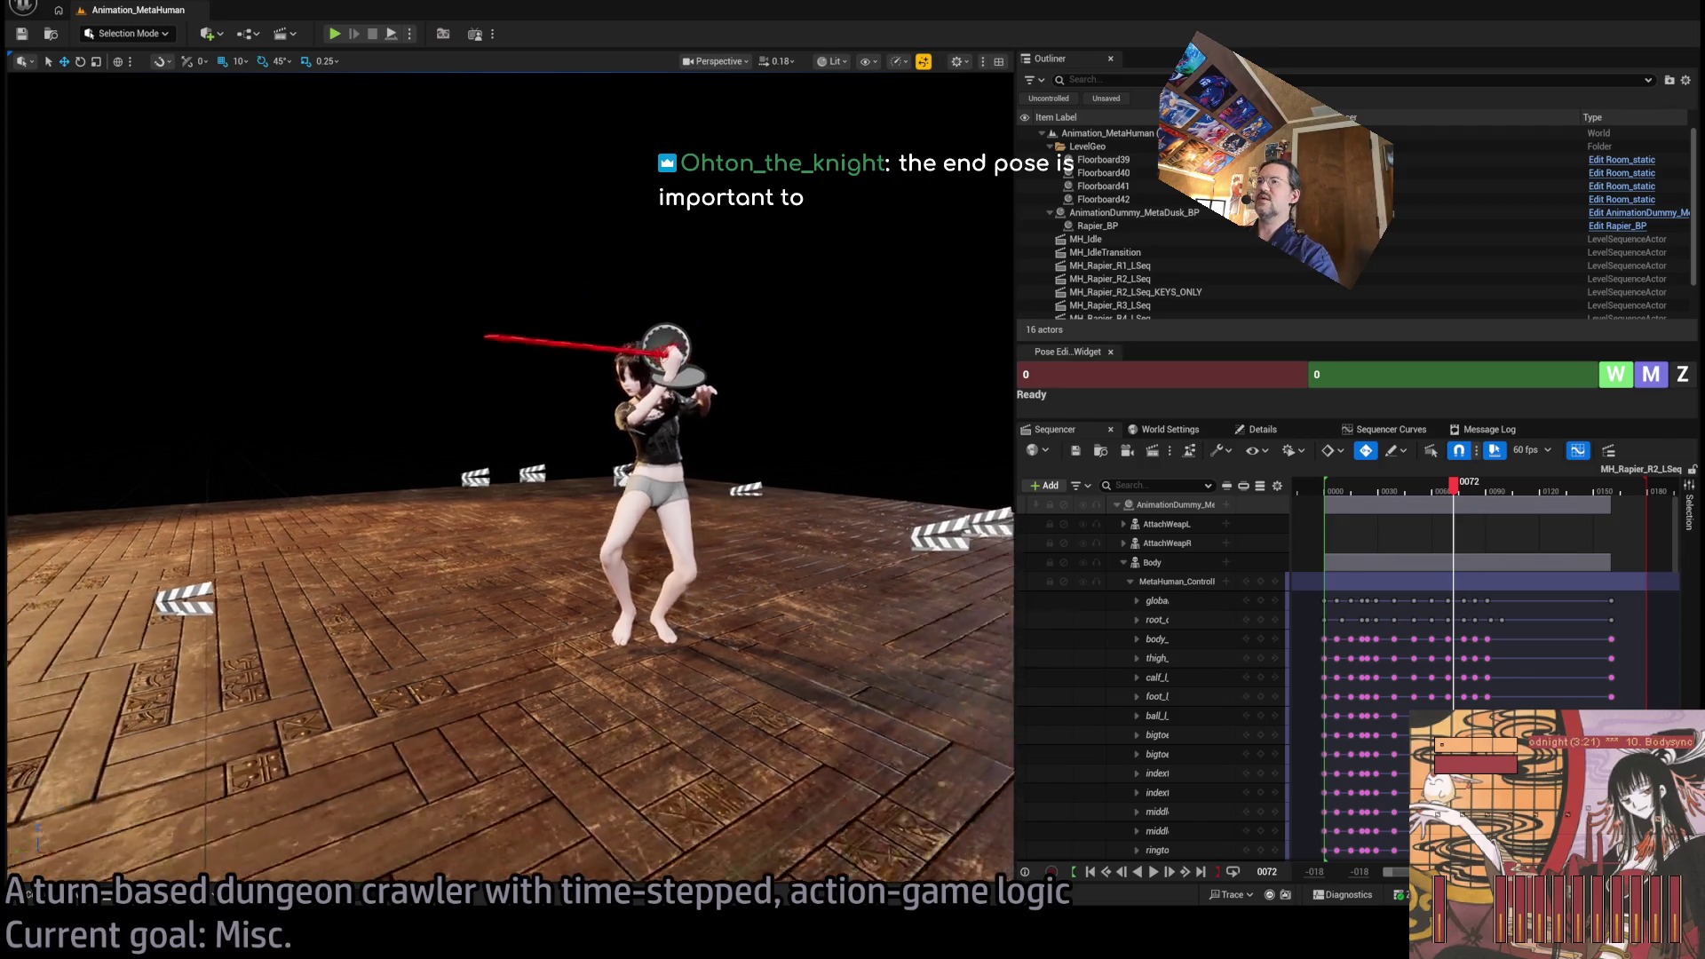
mouse_move(1453, 484)
left_mouse_down()
mouse_move(1339, 498)
mouse_move(1500, 500)
left_mouse_up()
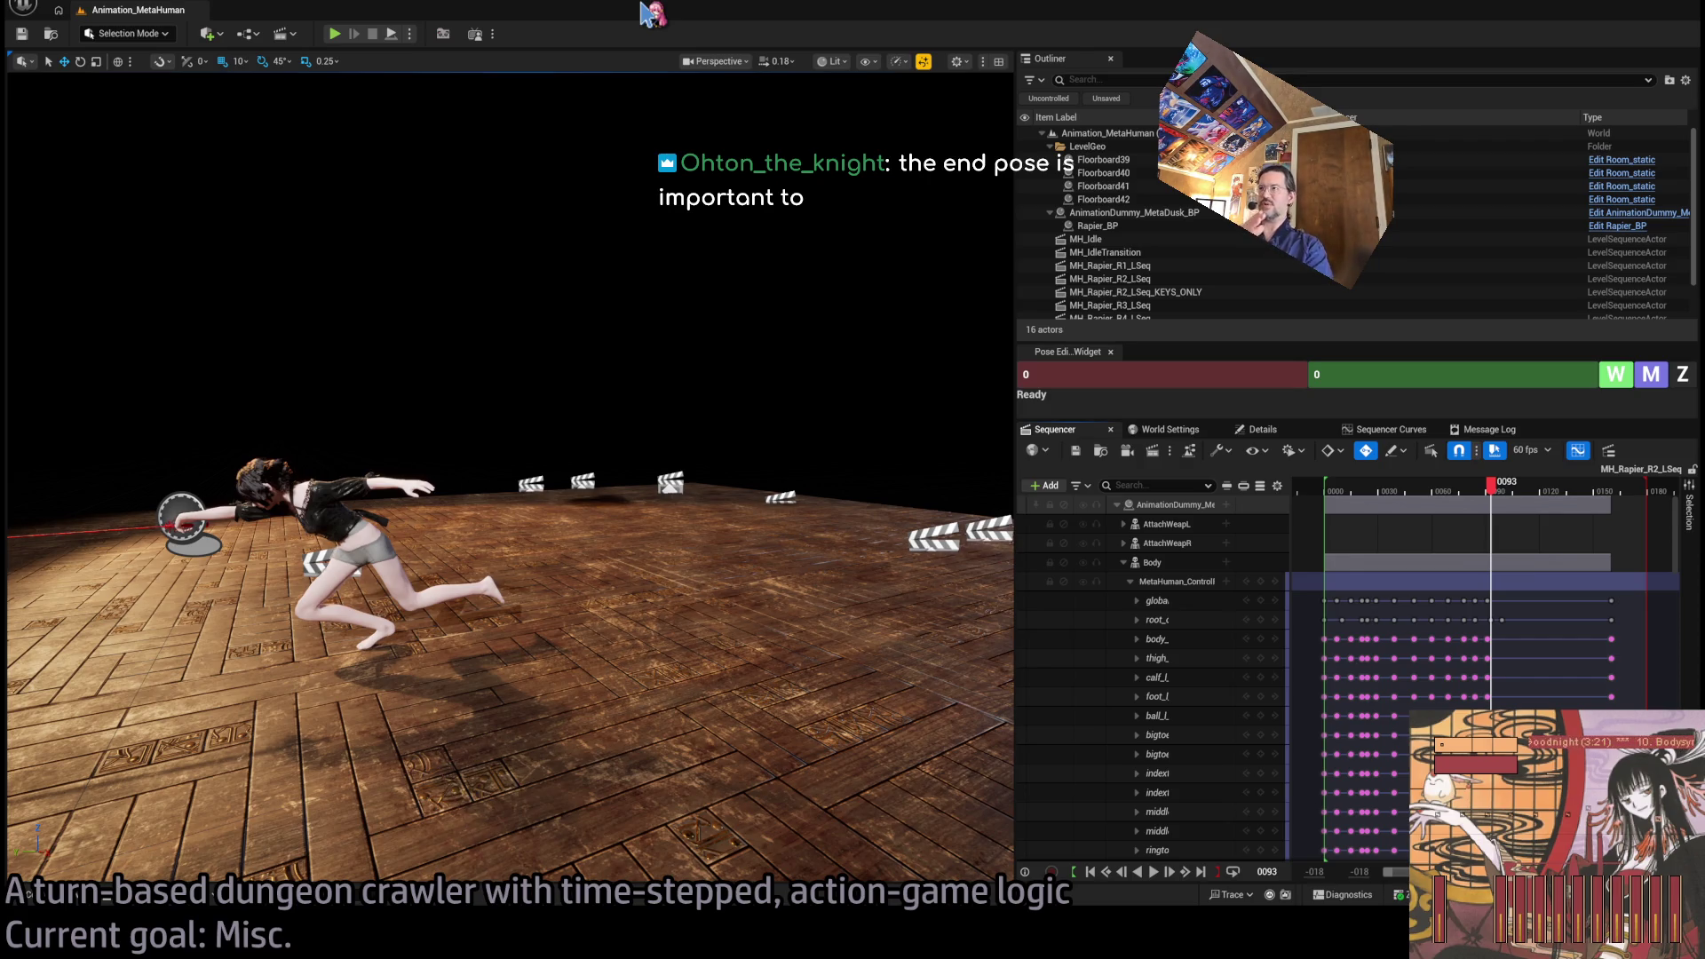
mouse_move(1491, 487)
left_mouse_down()
mouse_move(1321, 506)
mouse_move(1507, 496)
left_mouse_up()
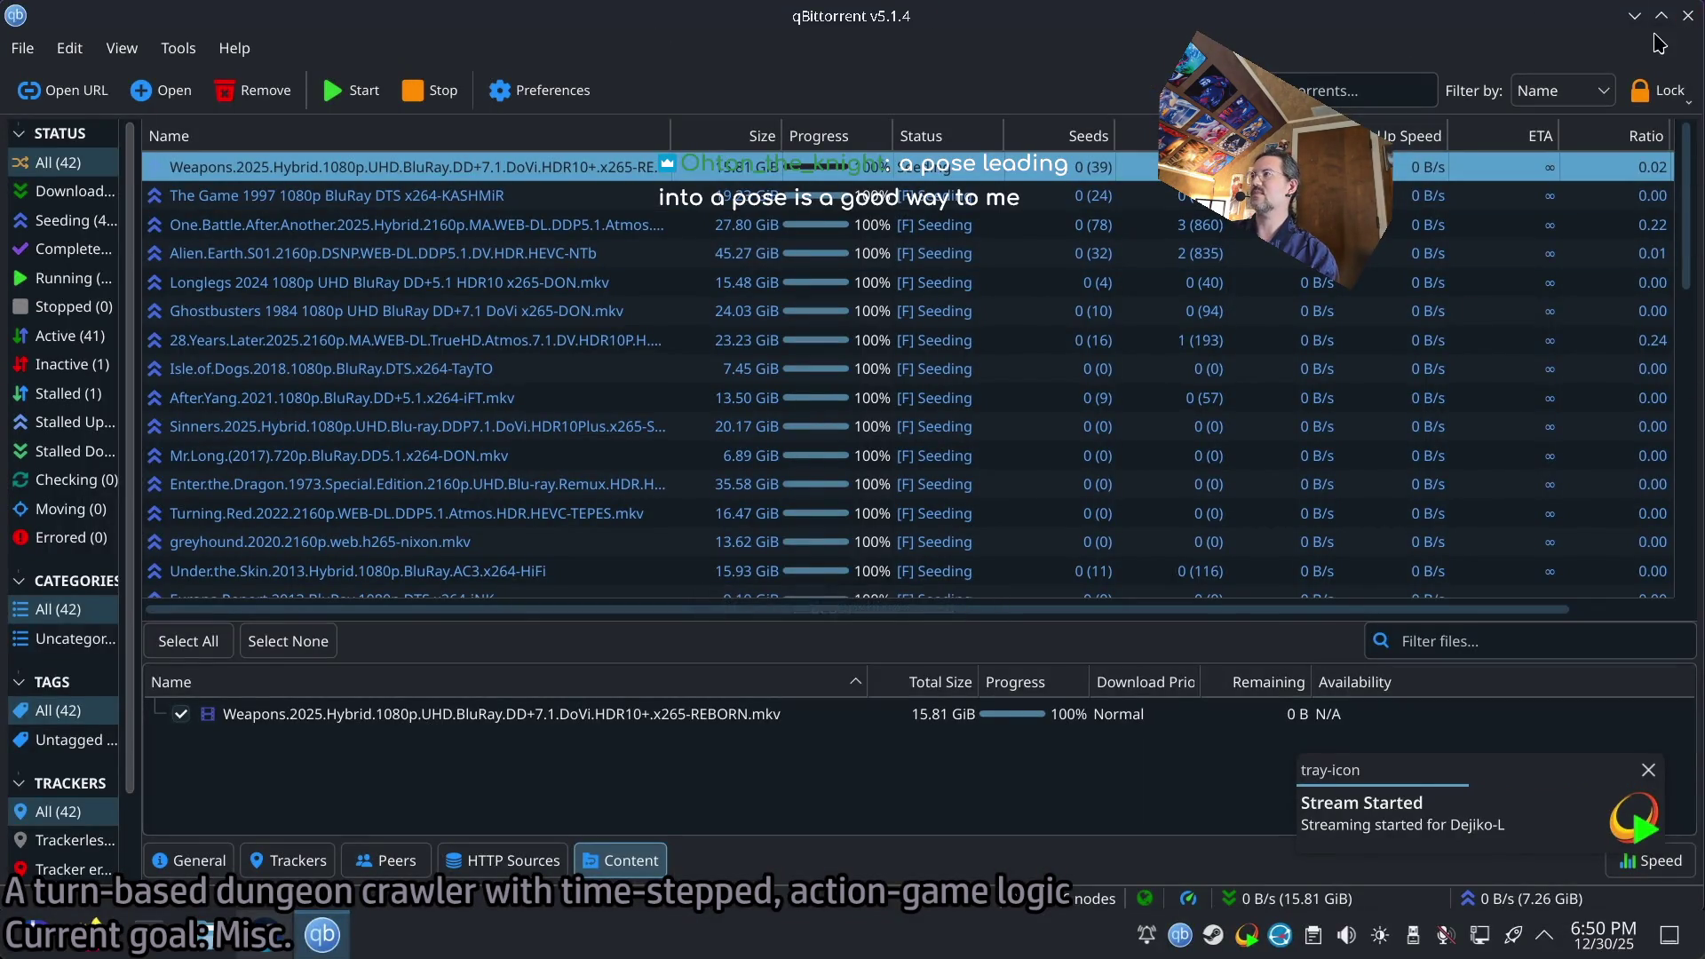
Minimize qBittorrent, launch Wuthering Waves from Steam, and minimize Steam.
left_click(1634, 15)
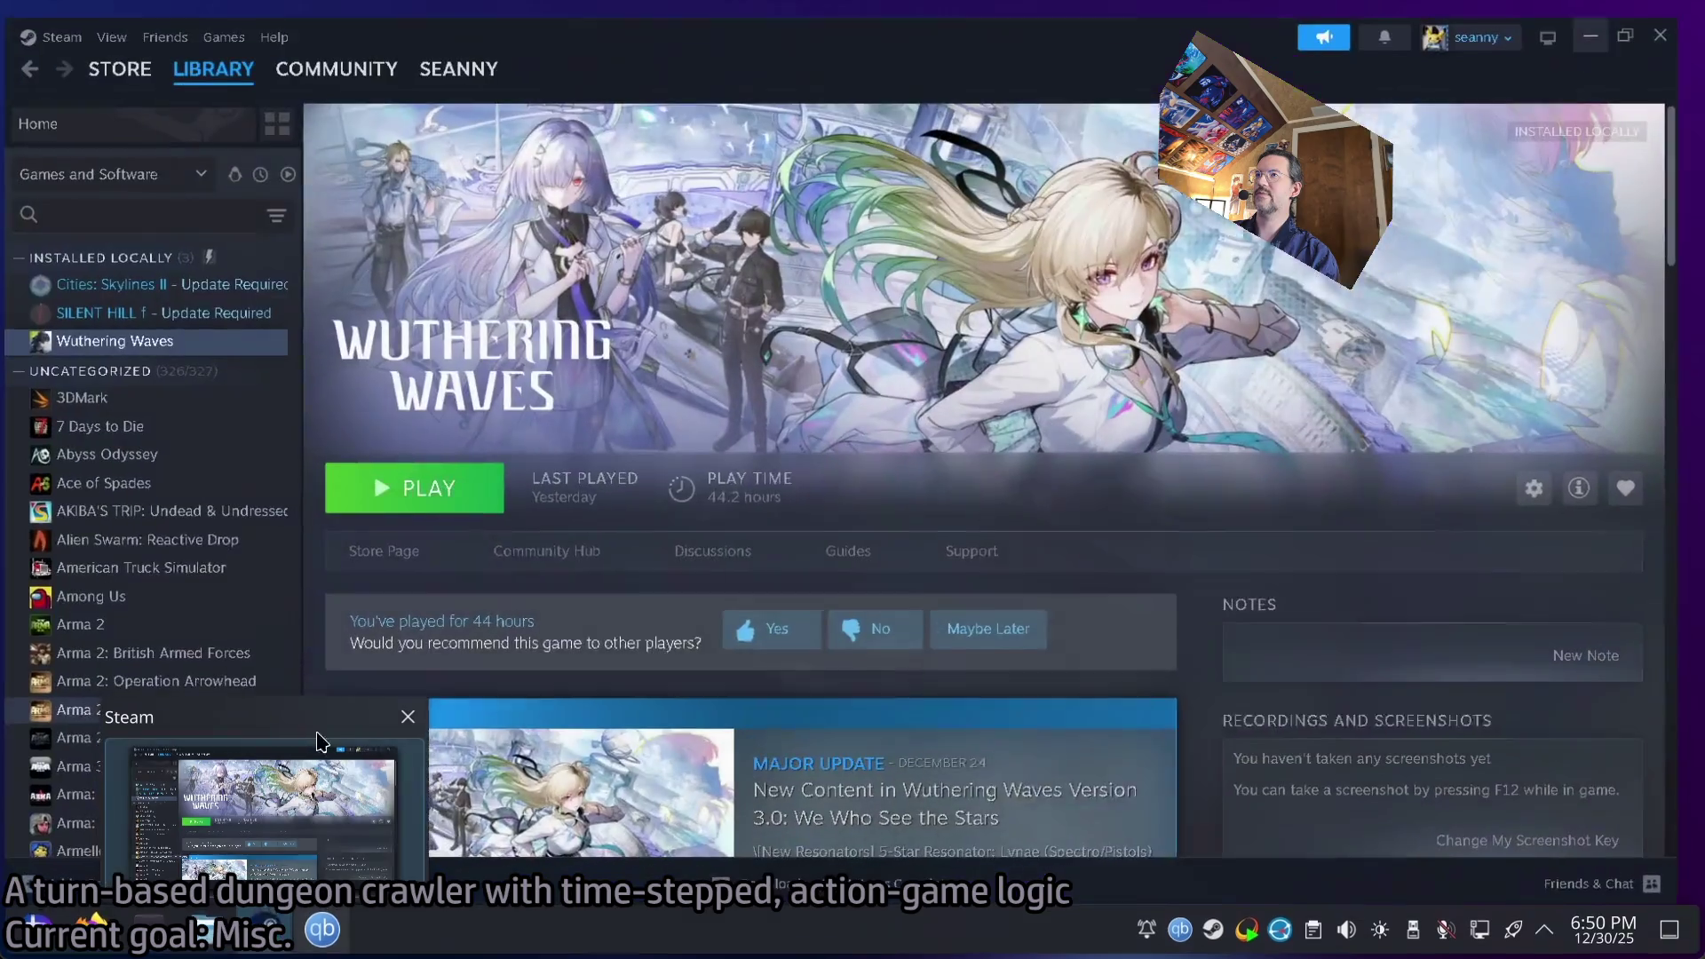
left_click(322, 741)
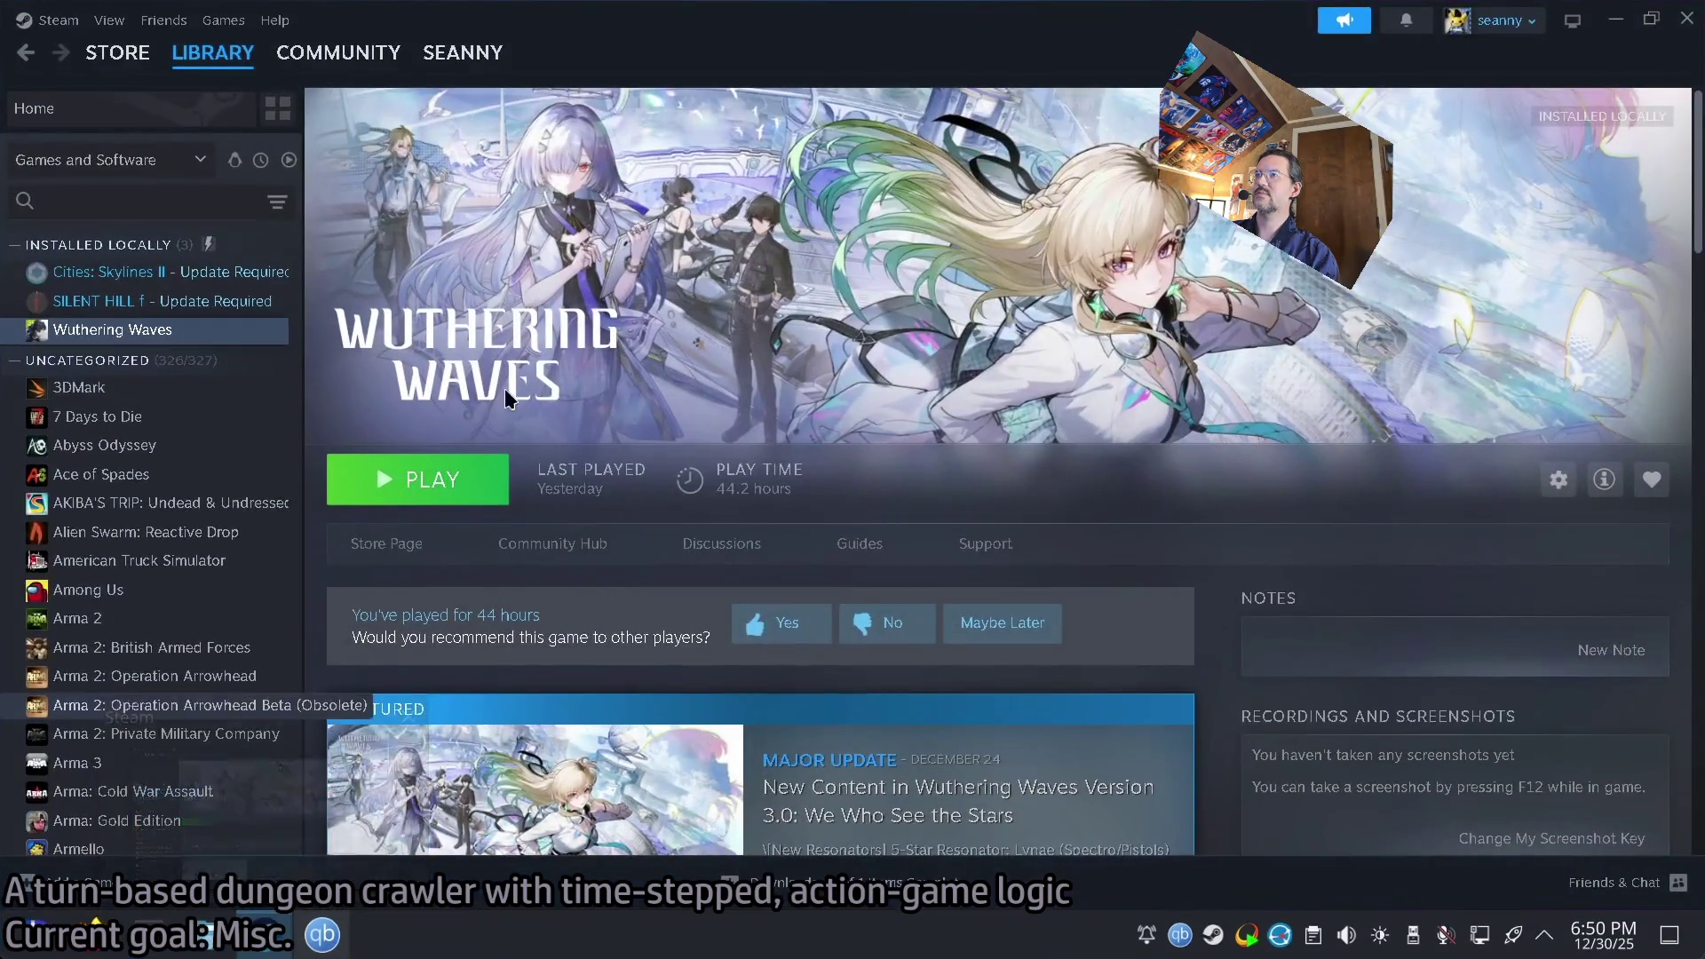
left_click(396, 483)
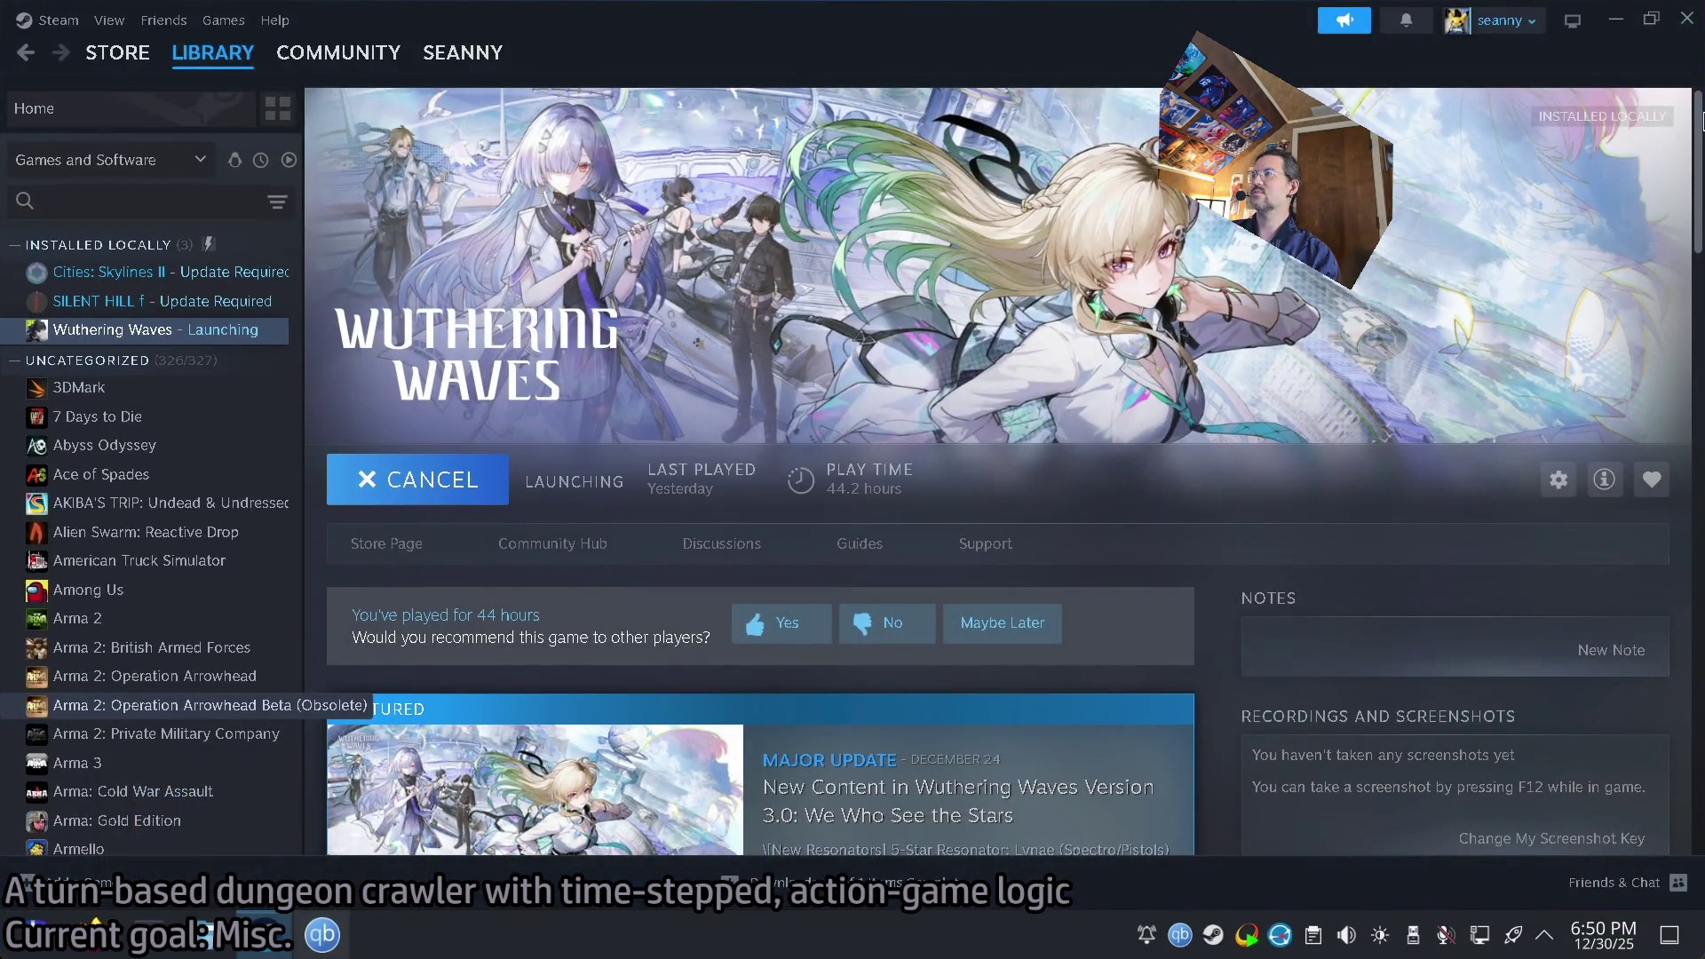
left_click(1618, 22)
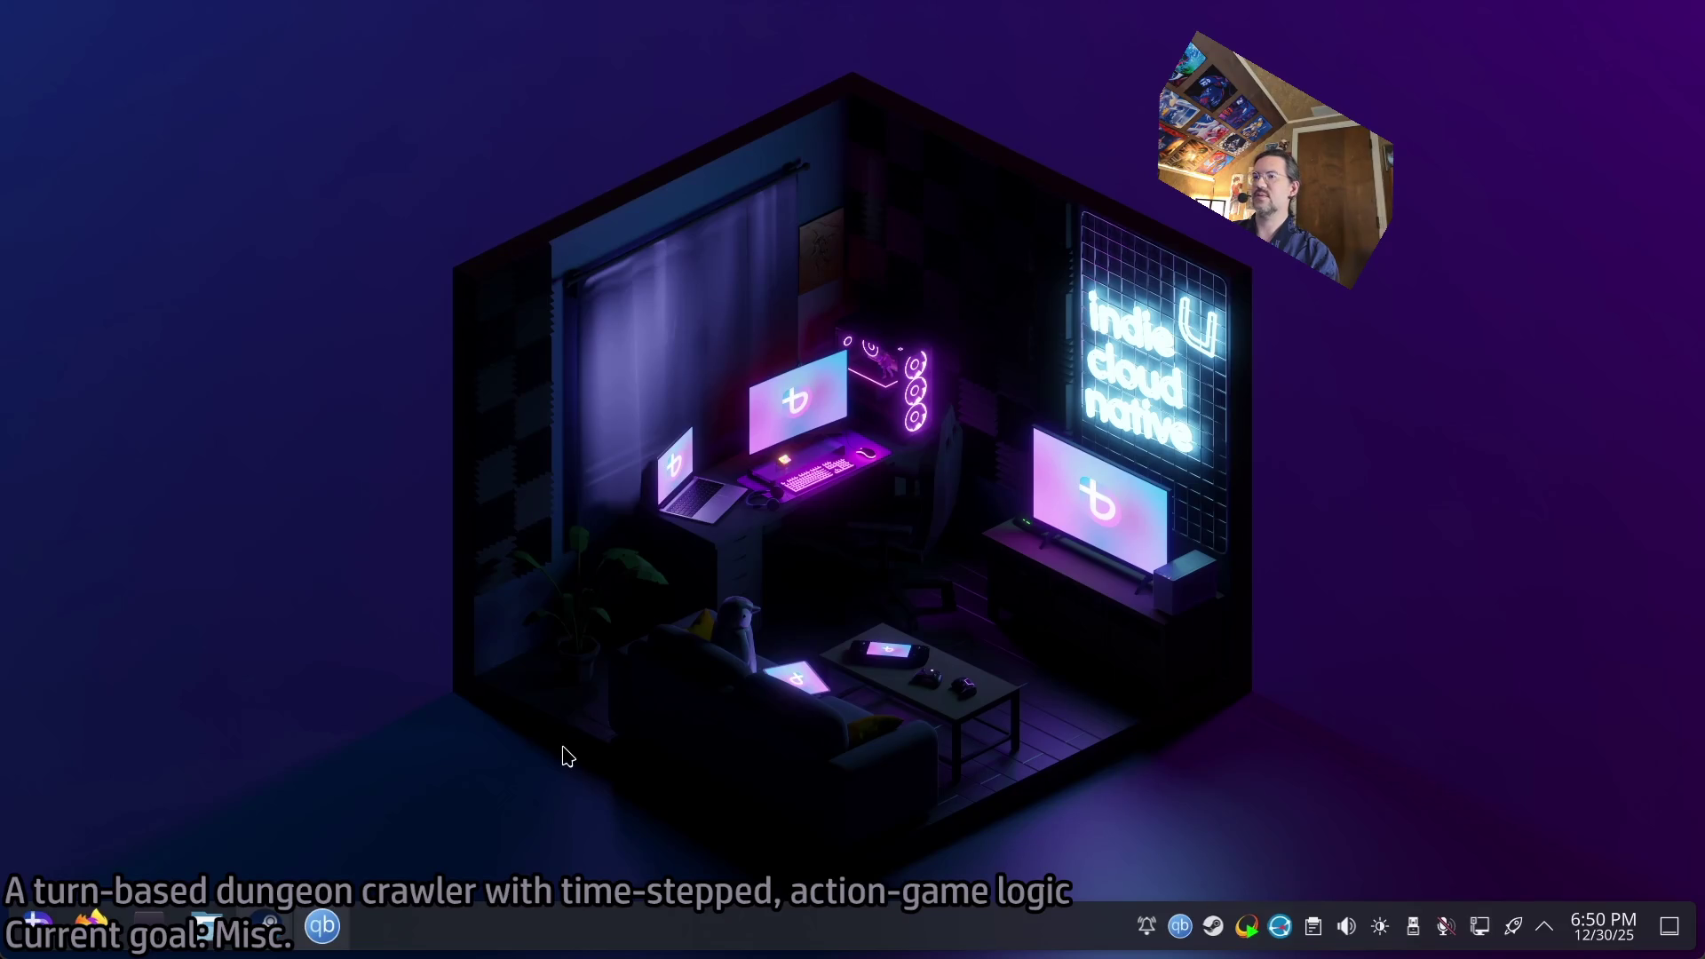
left_click(323, 926)
left_click(21, 48)
left_click(77, 160)
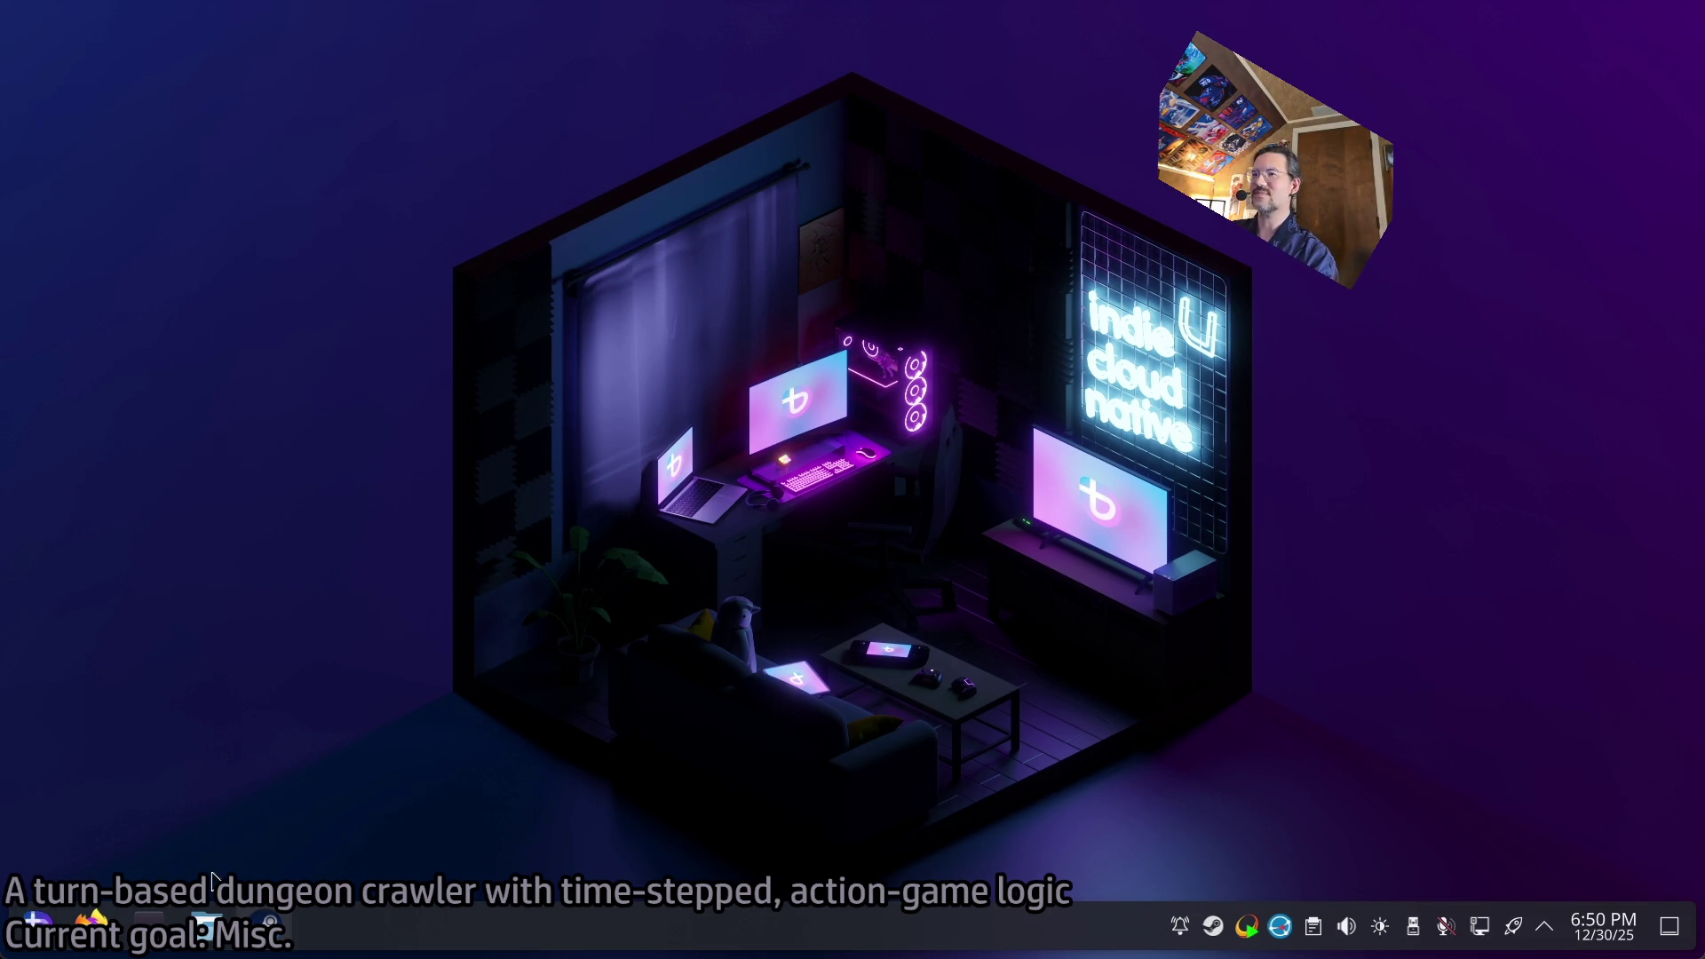
mouse_move(283, 937)
left_click(267, 813)
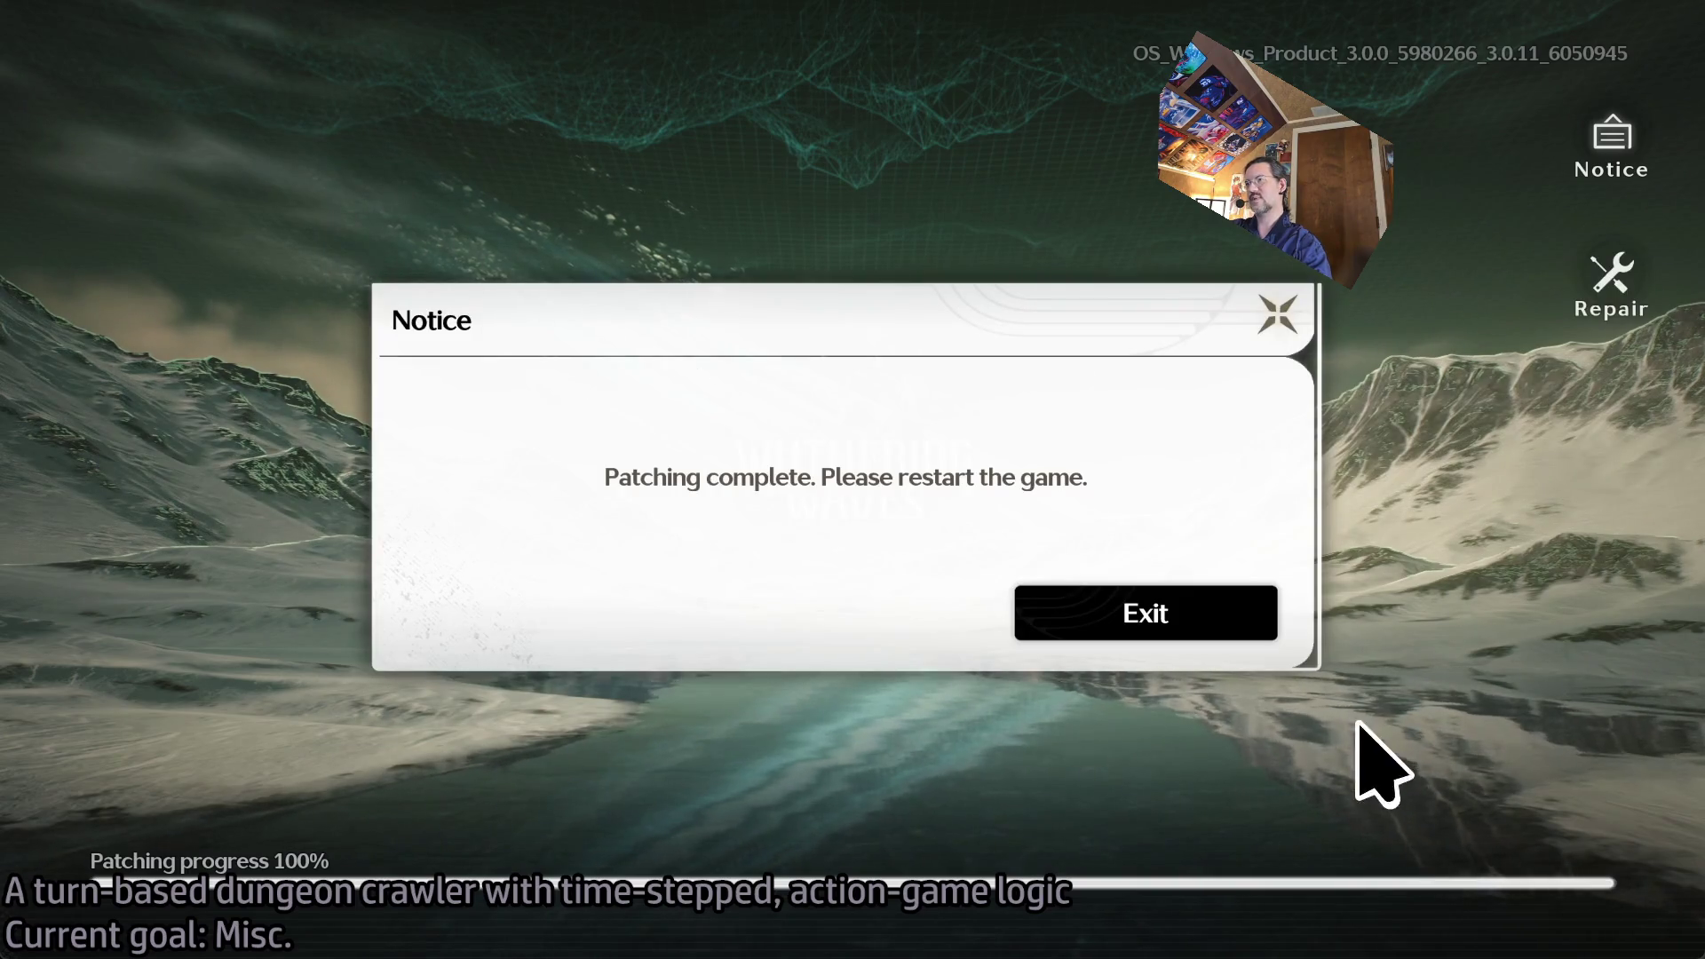
left_click(1066, 613)
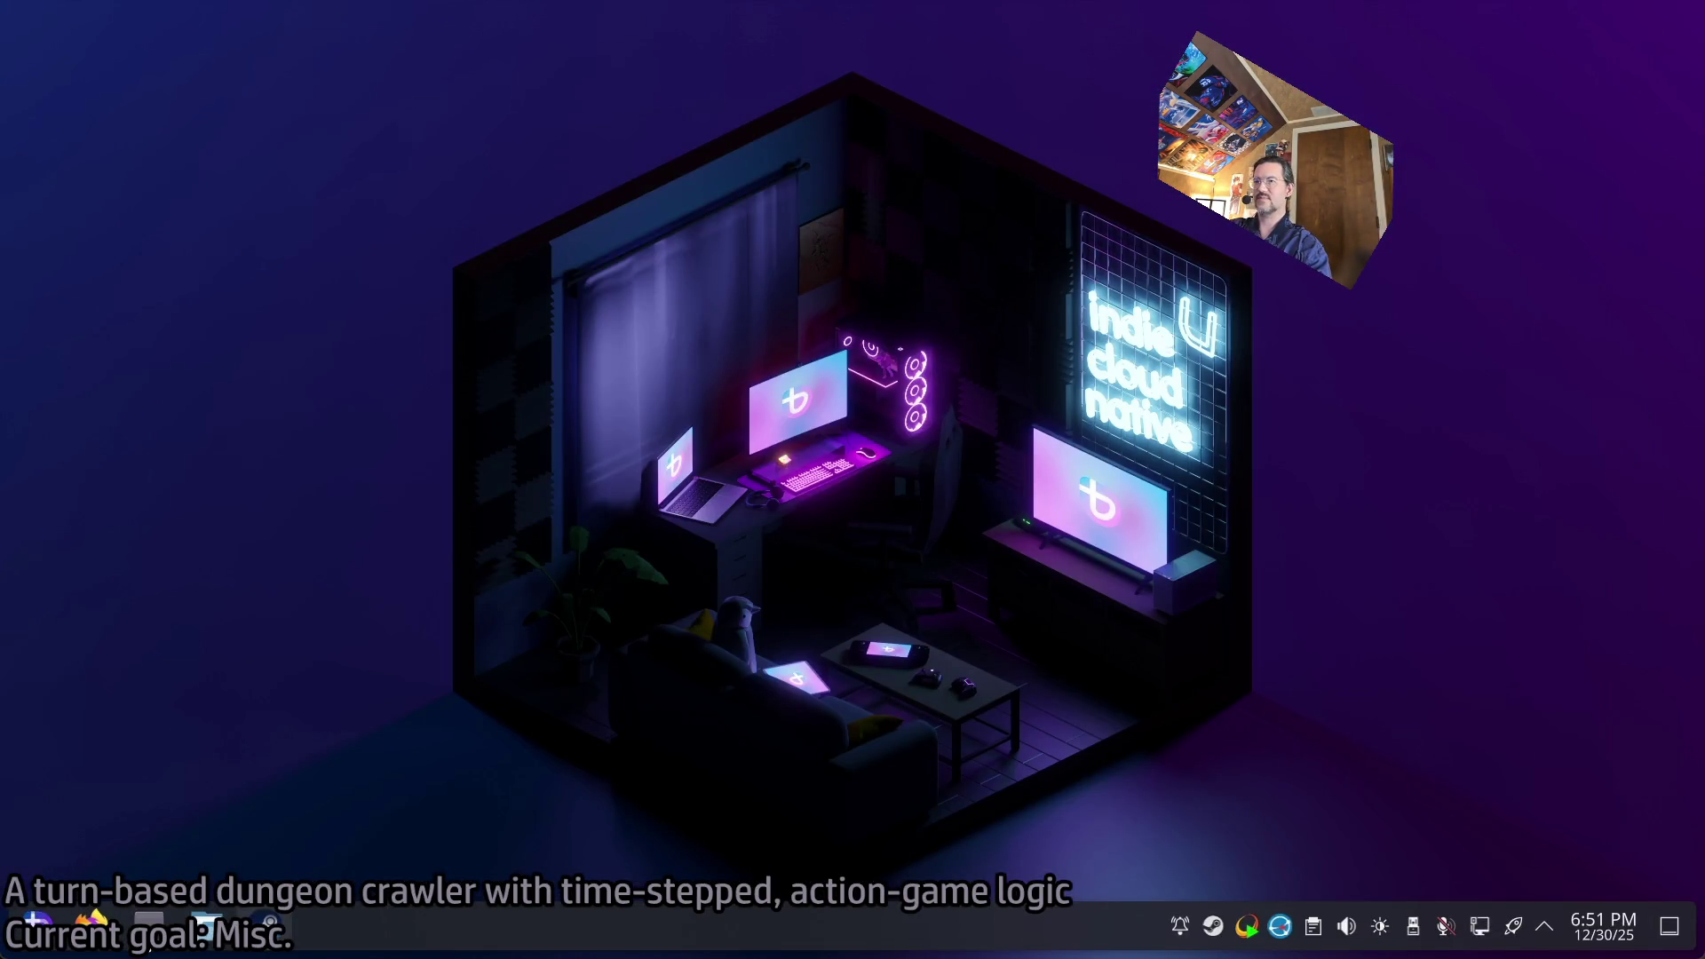
left_click(271, 928)
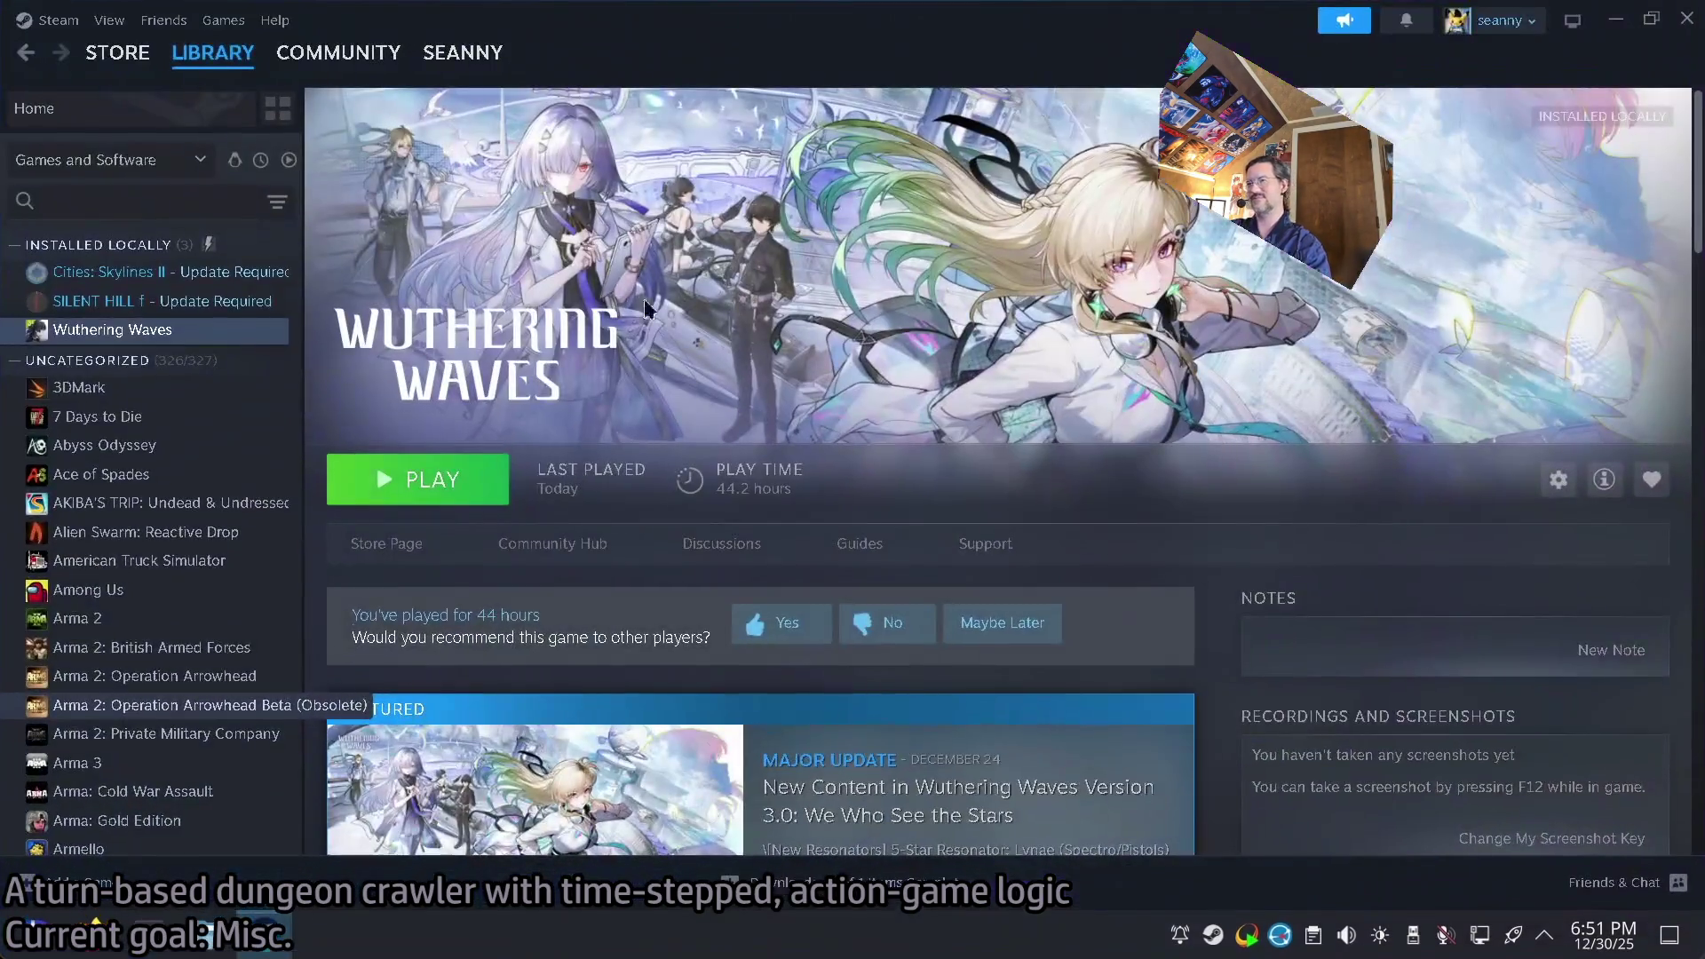
Play Wuthering Waves from the Steam library and minimize Steam while it starts.
left_click(417, 479)
left_click(1615, 26)
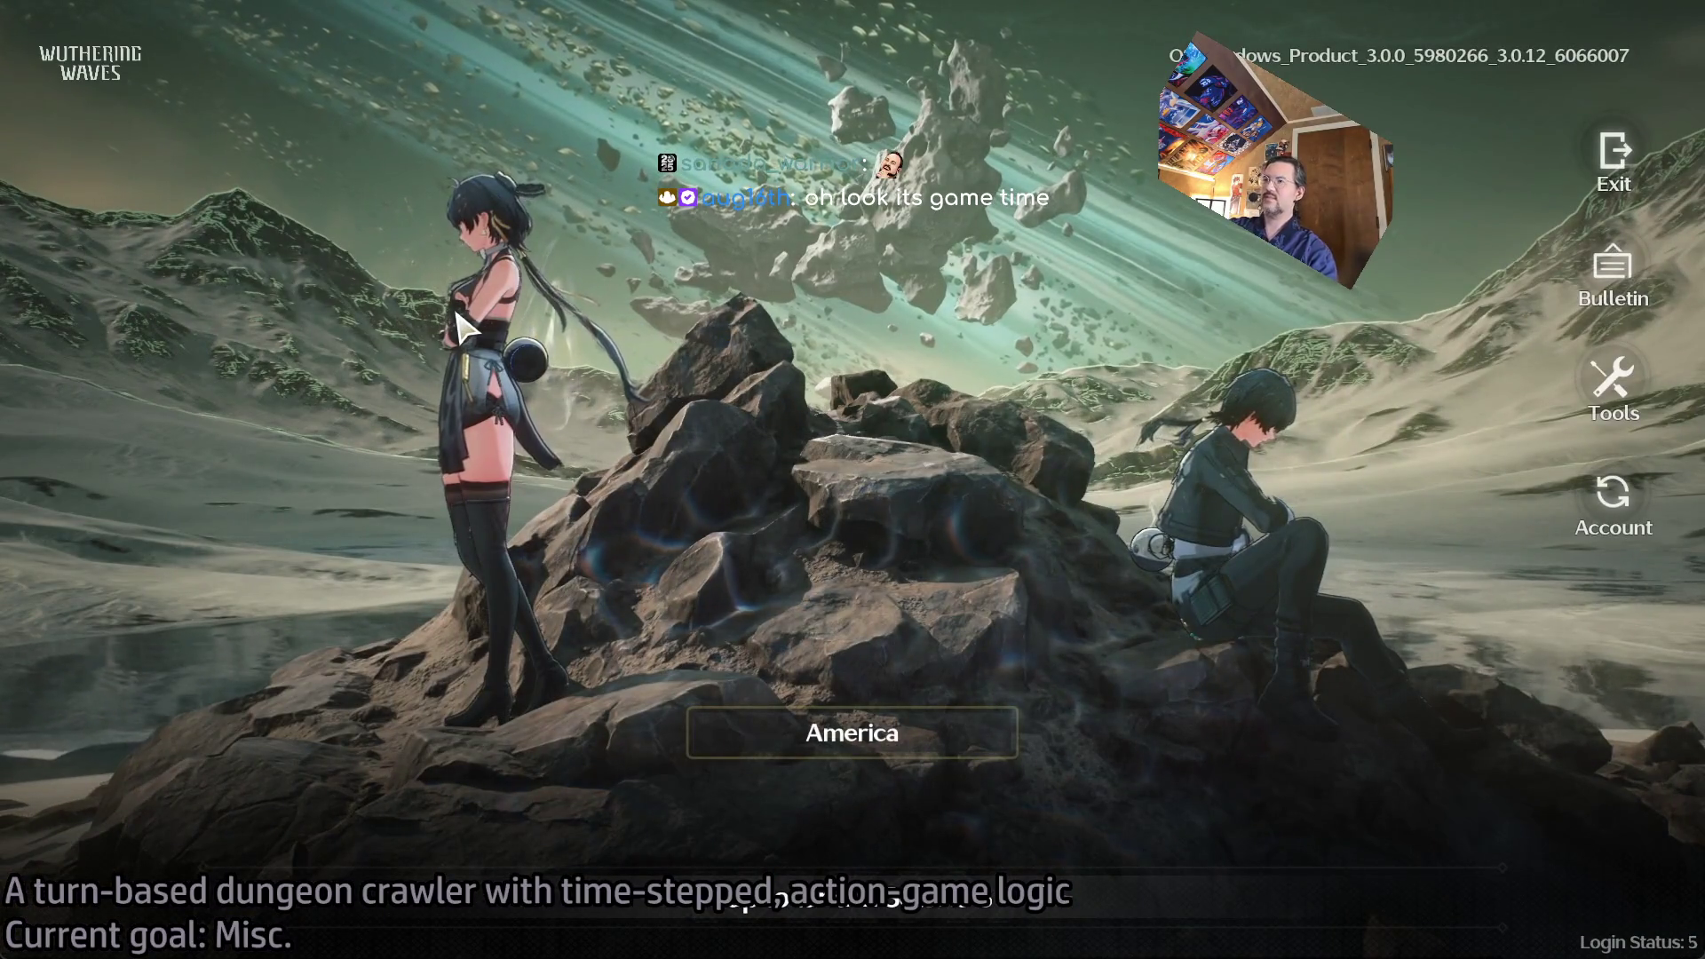
Enter the game from the America server login screen.
left_click(458, 355)
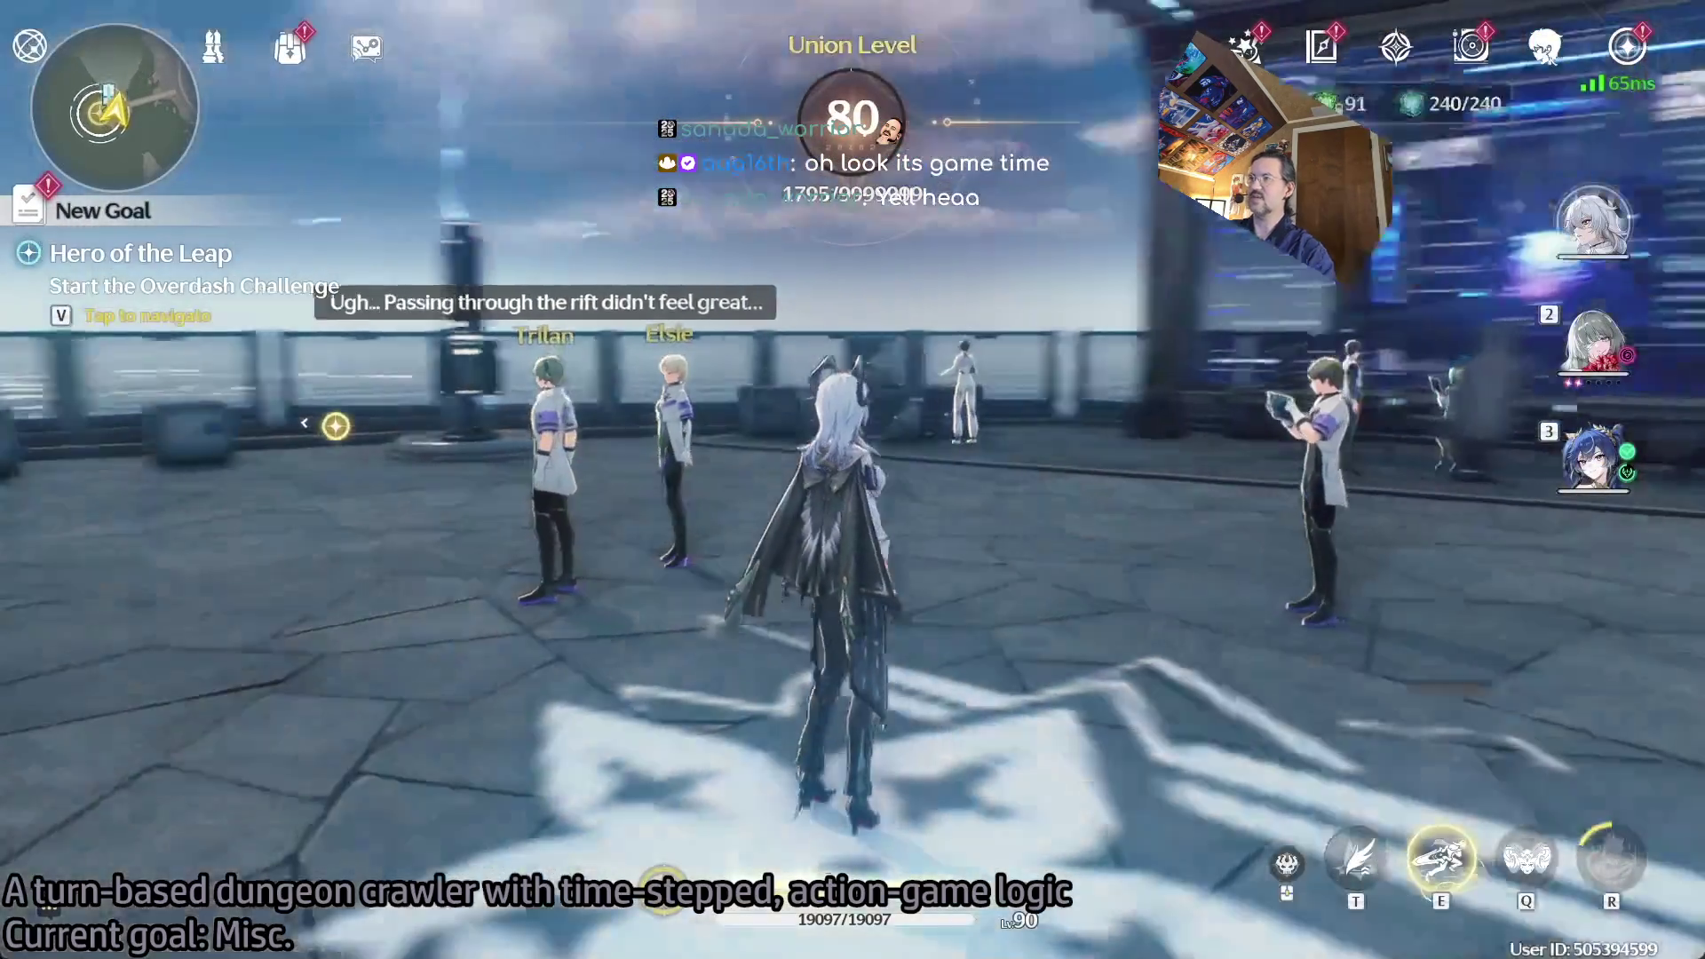
Run onto the bridge, swap to the slot-2 character, and fight with basic attacks and red skills.
key("w")
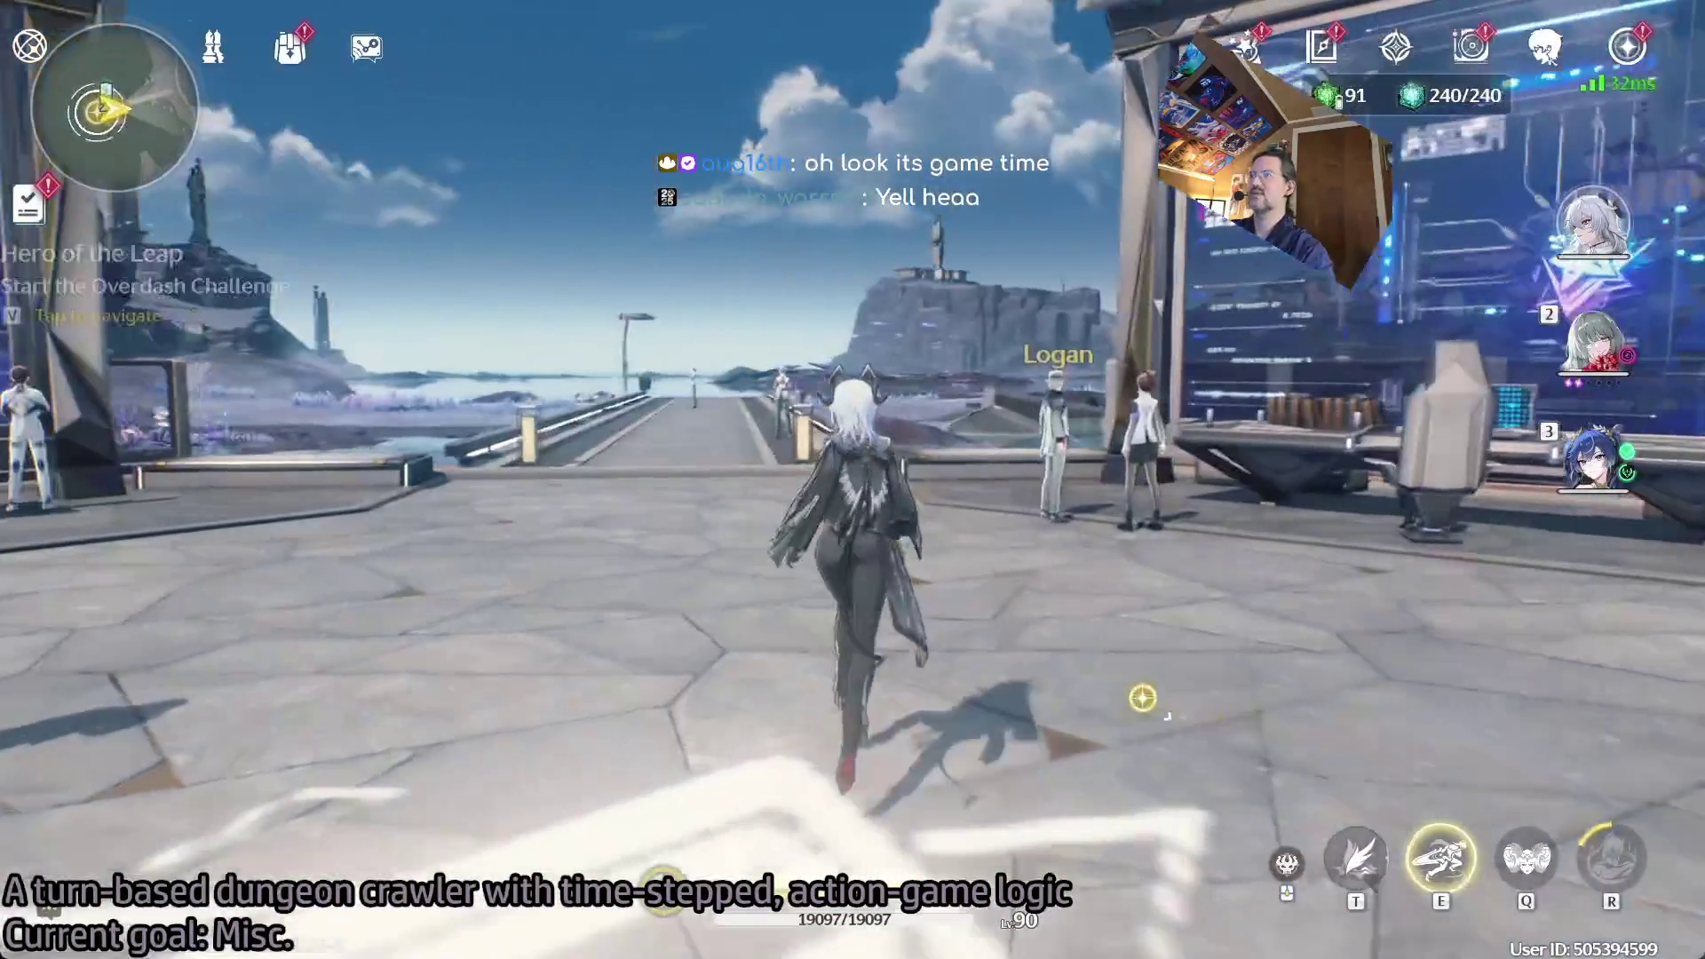
key("2")
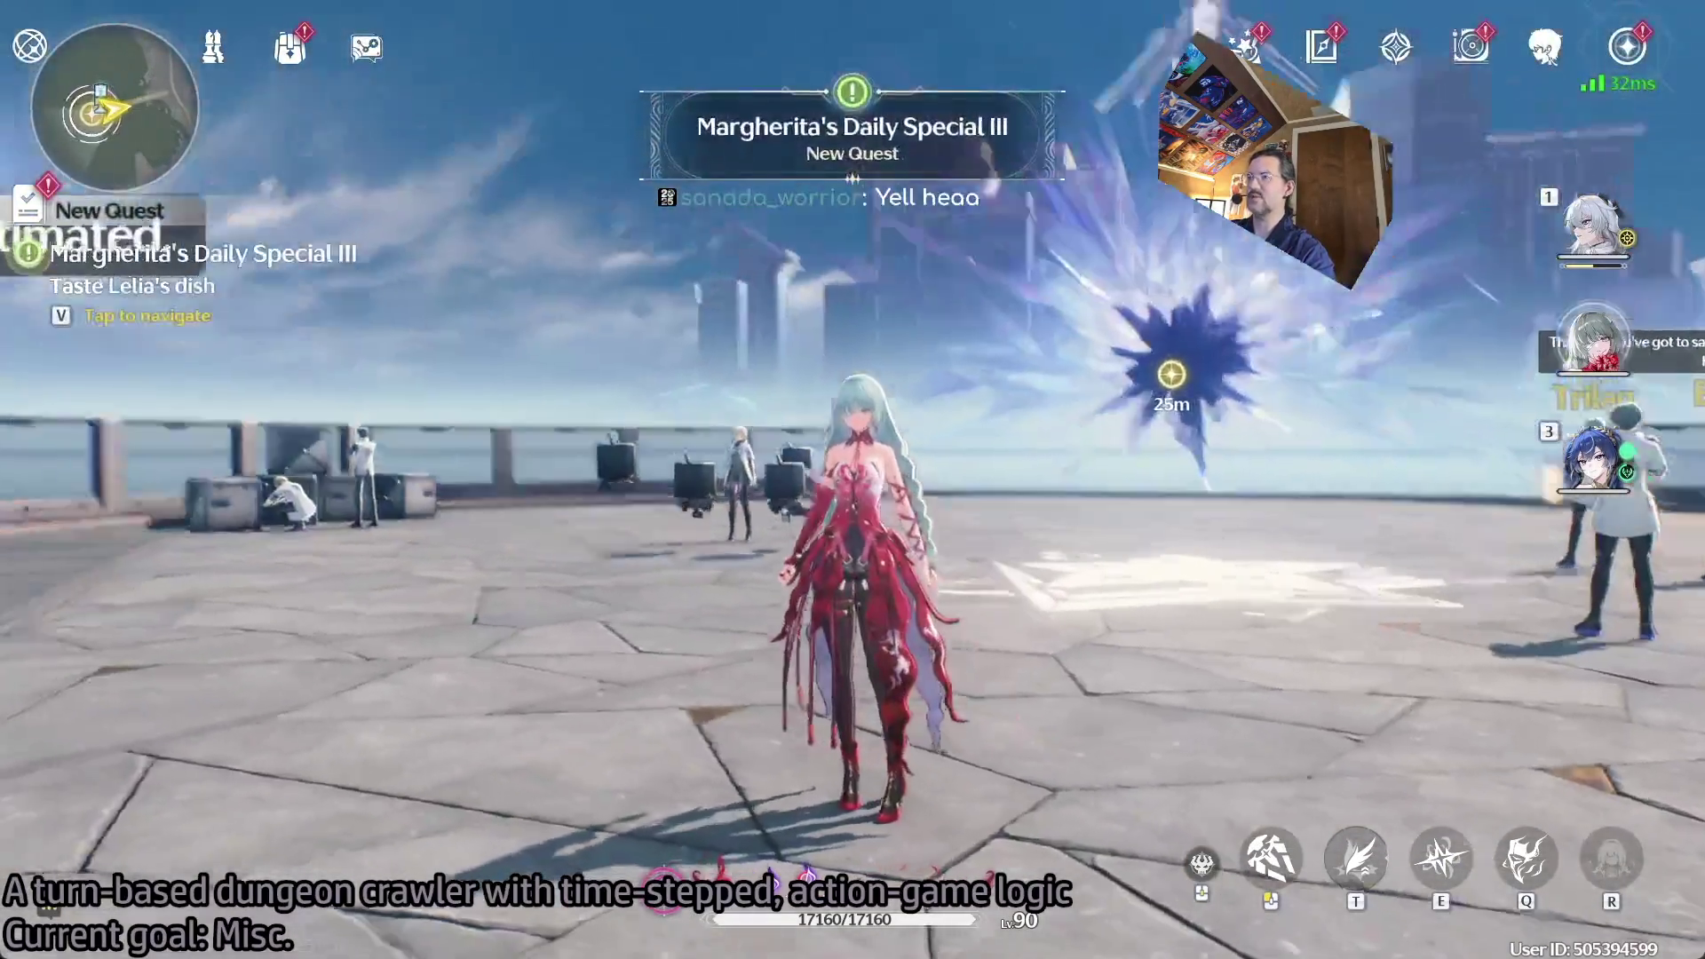
left_click(853, 479)
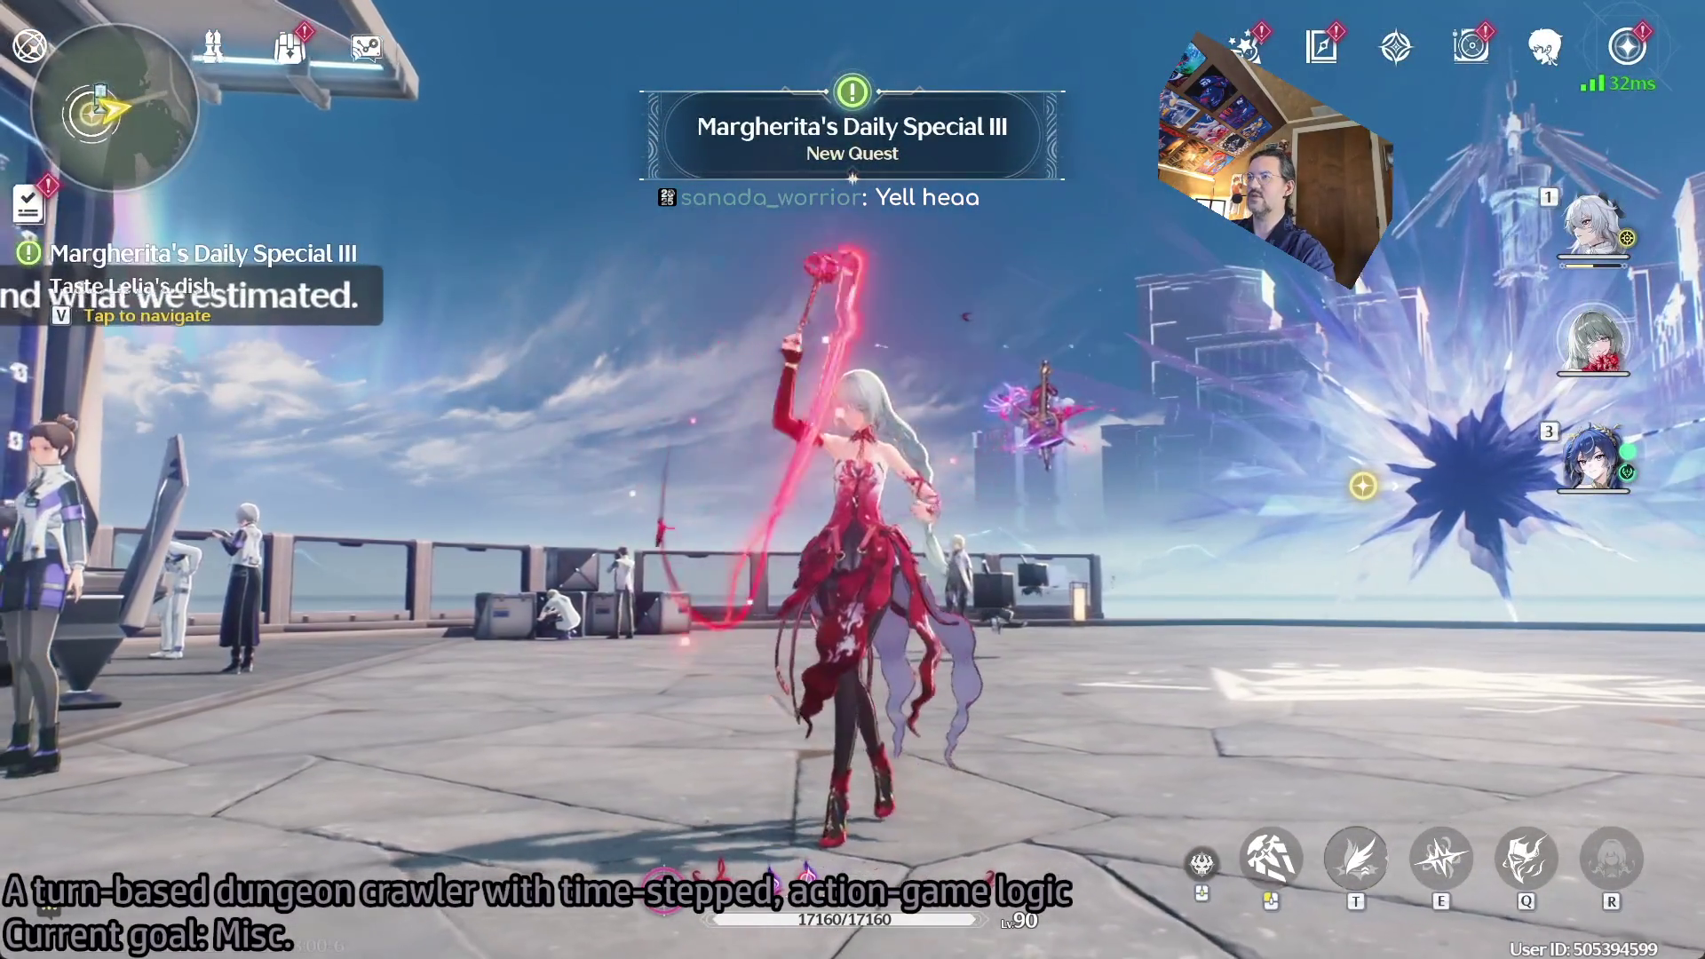
key("s")
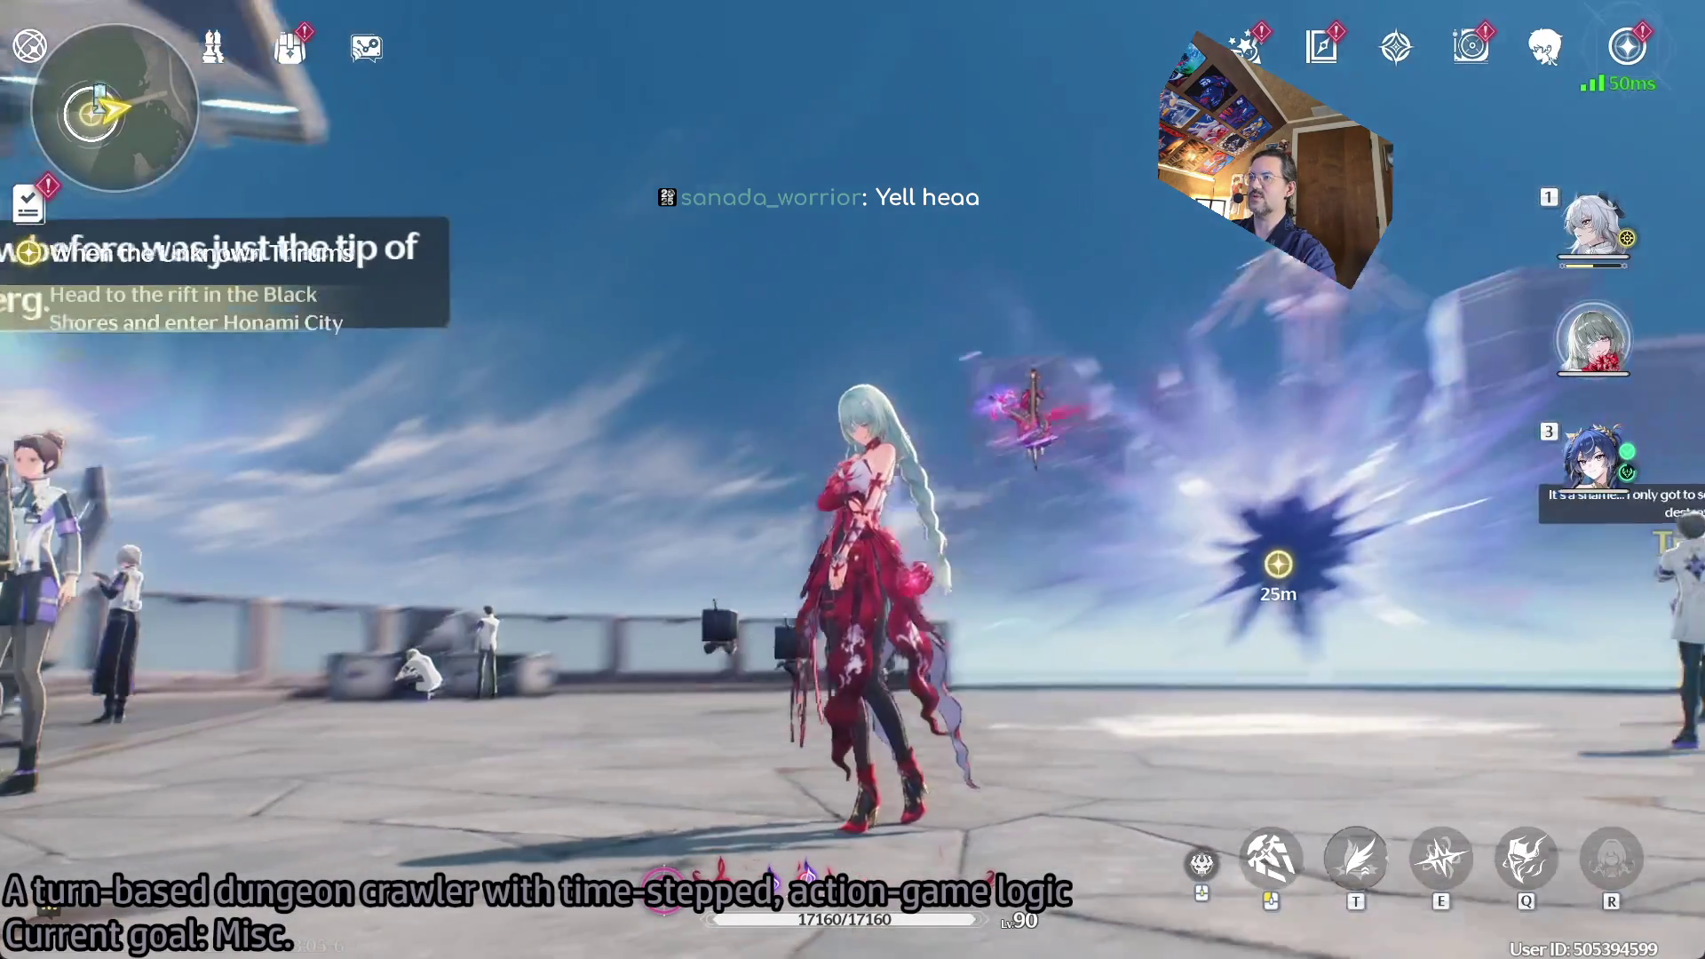
left_click(853, 480)
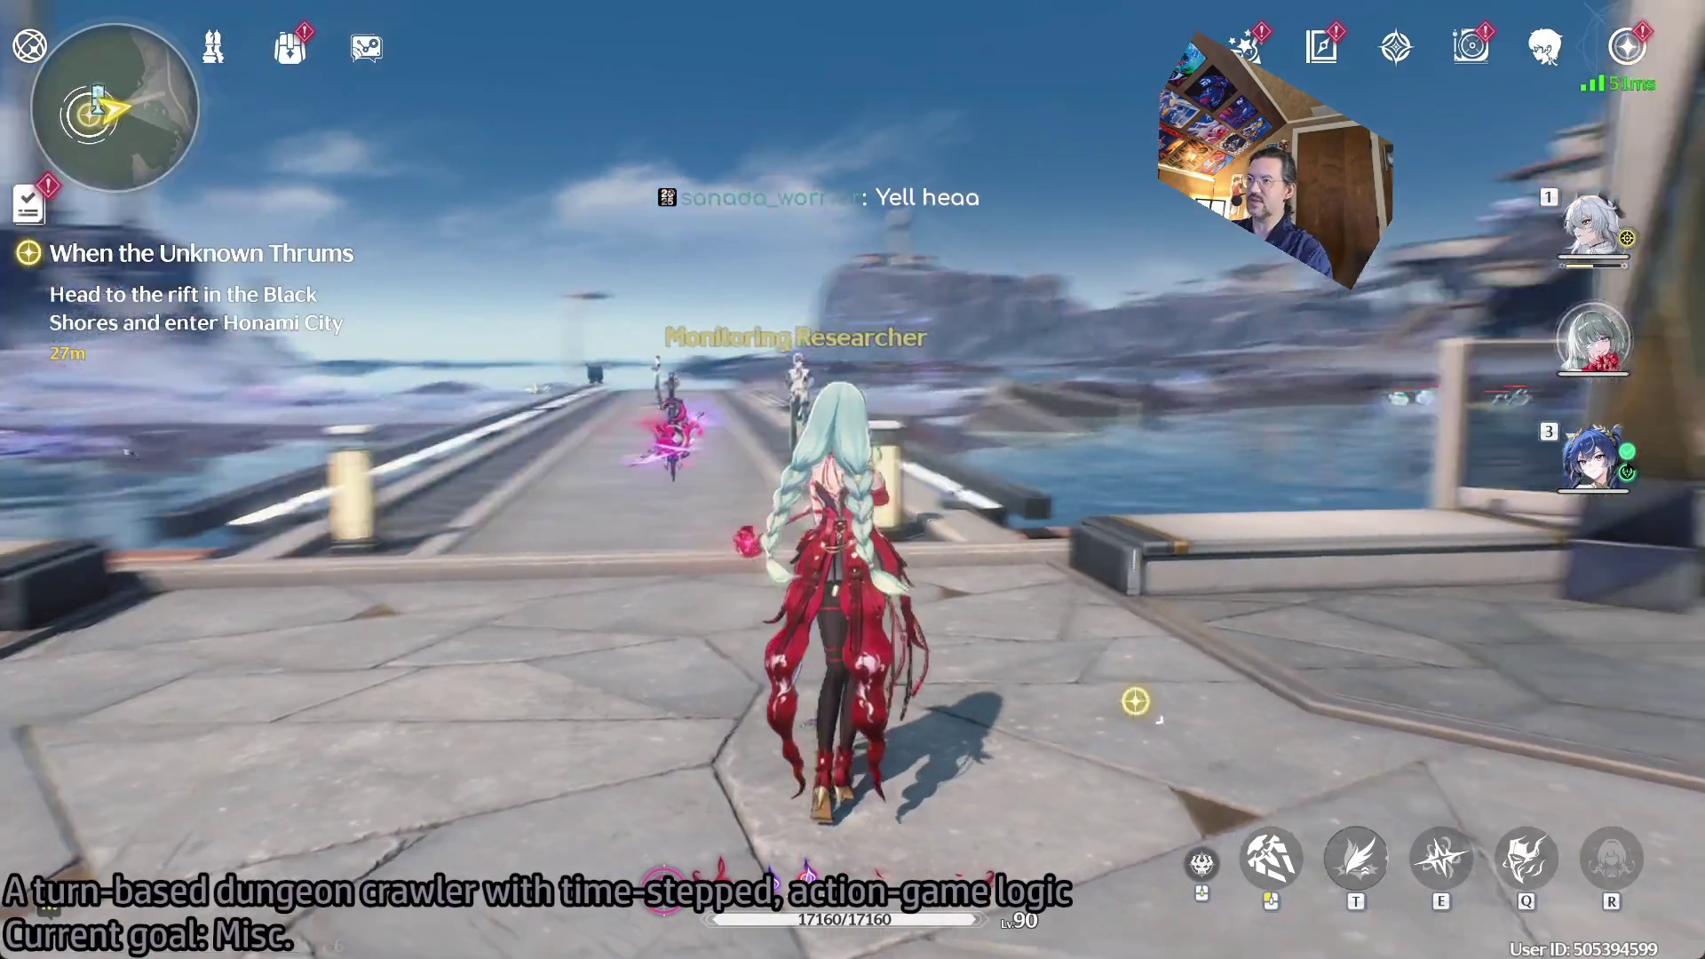
left_click(852, 480)
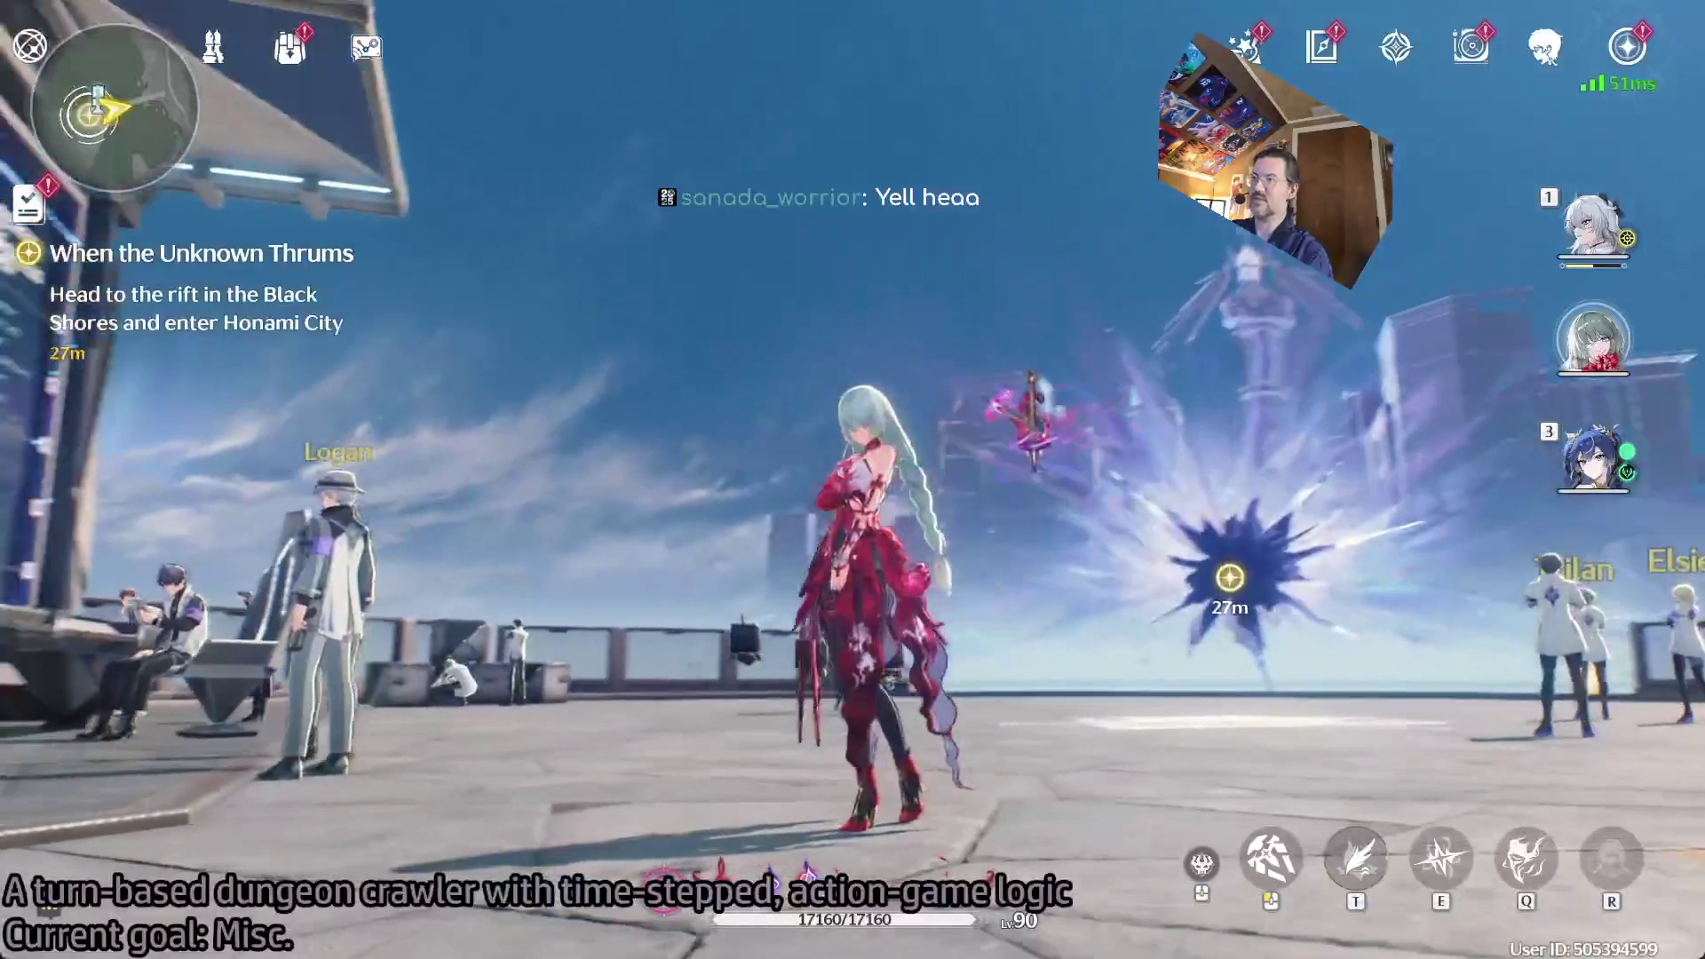
key("e")
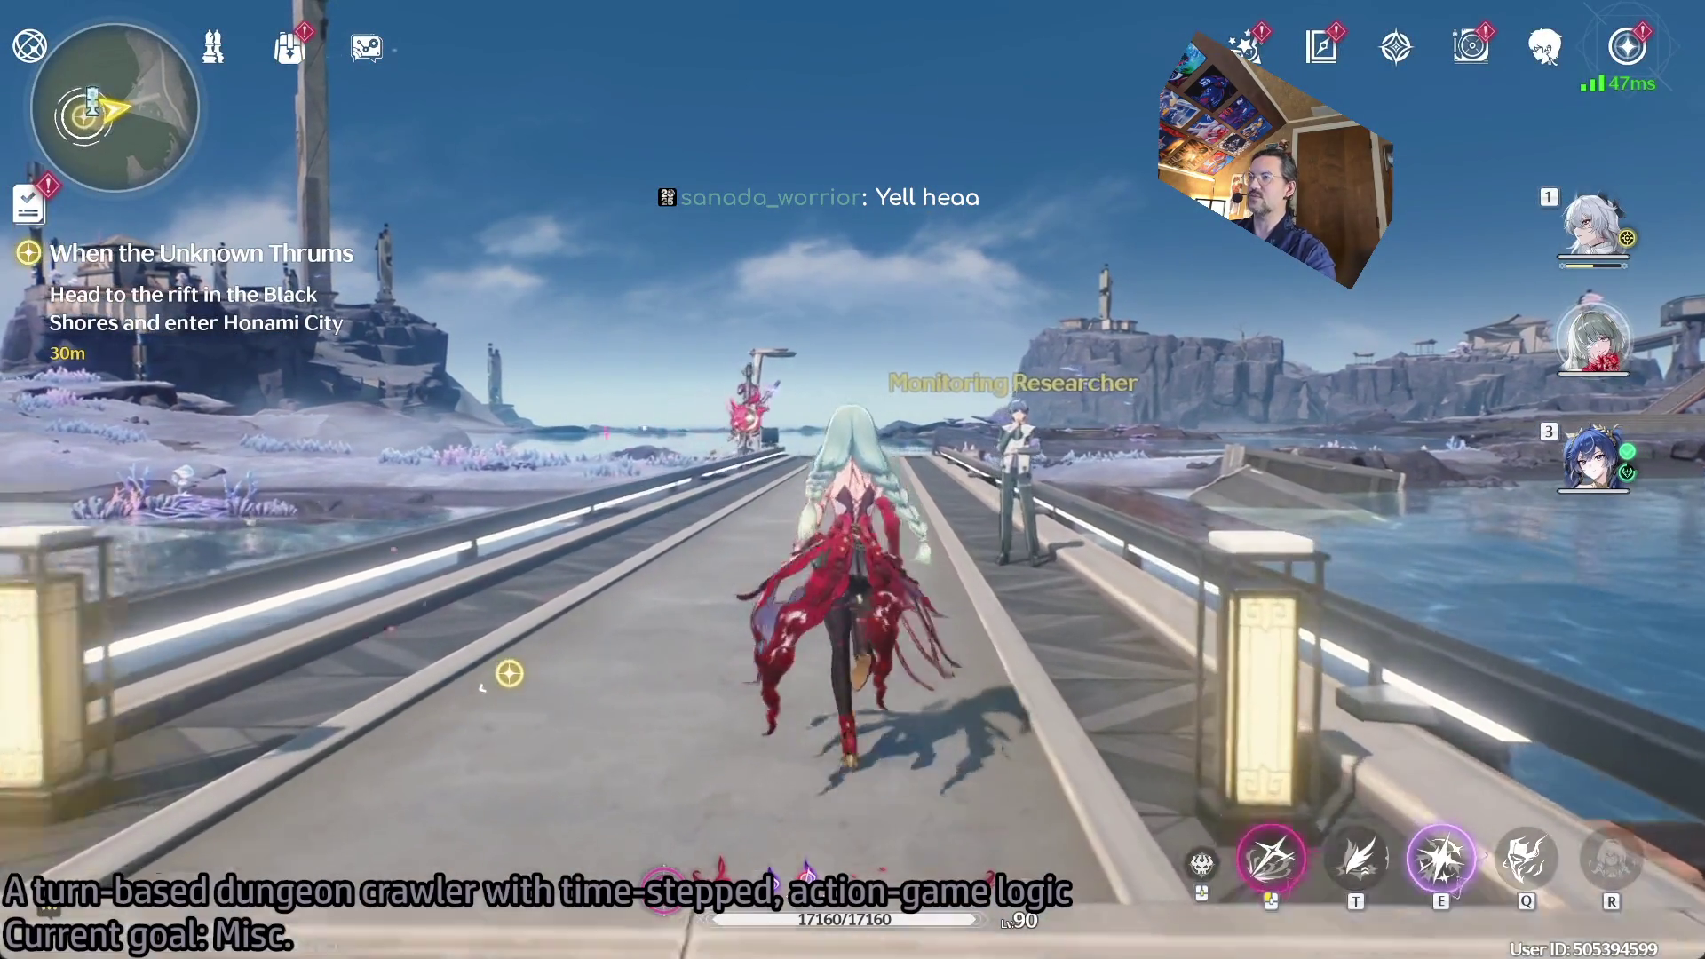
key("e")
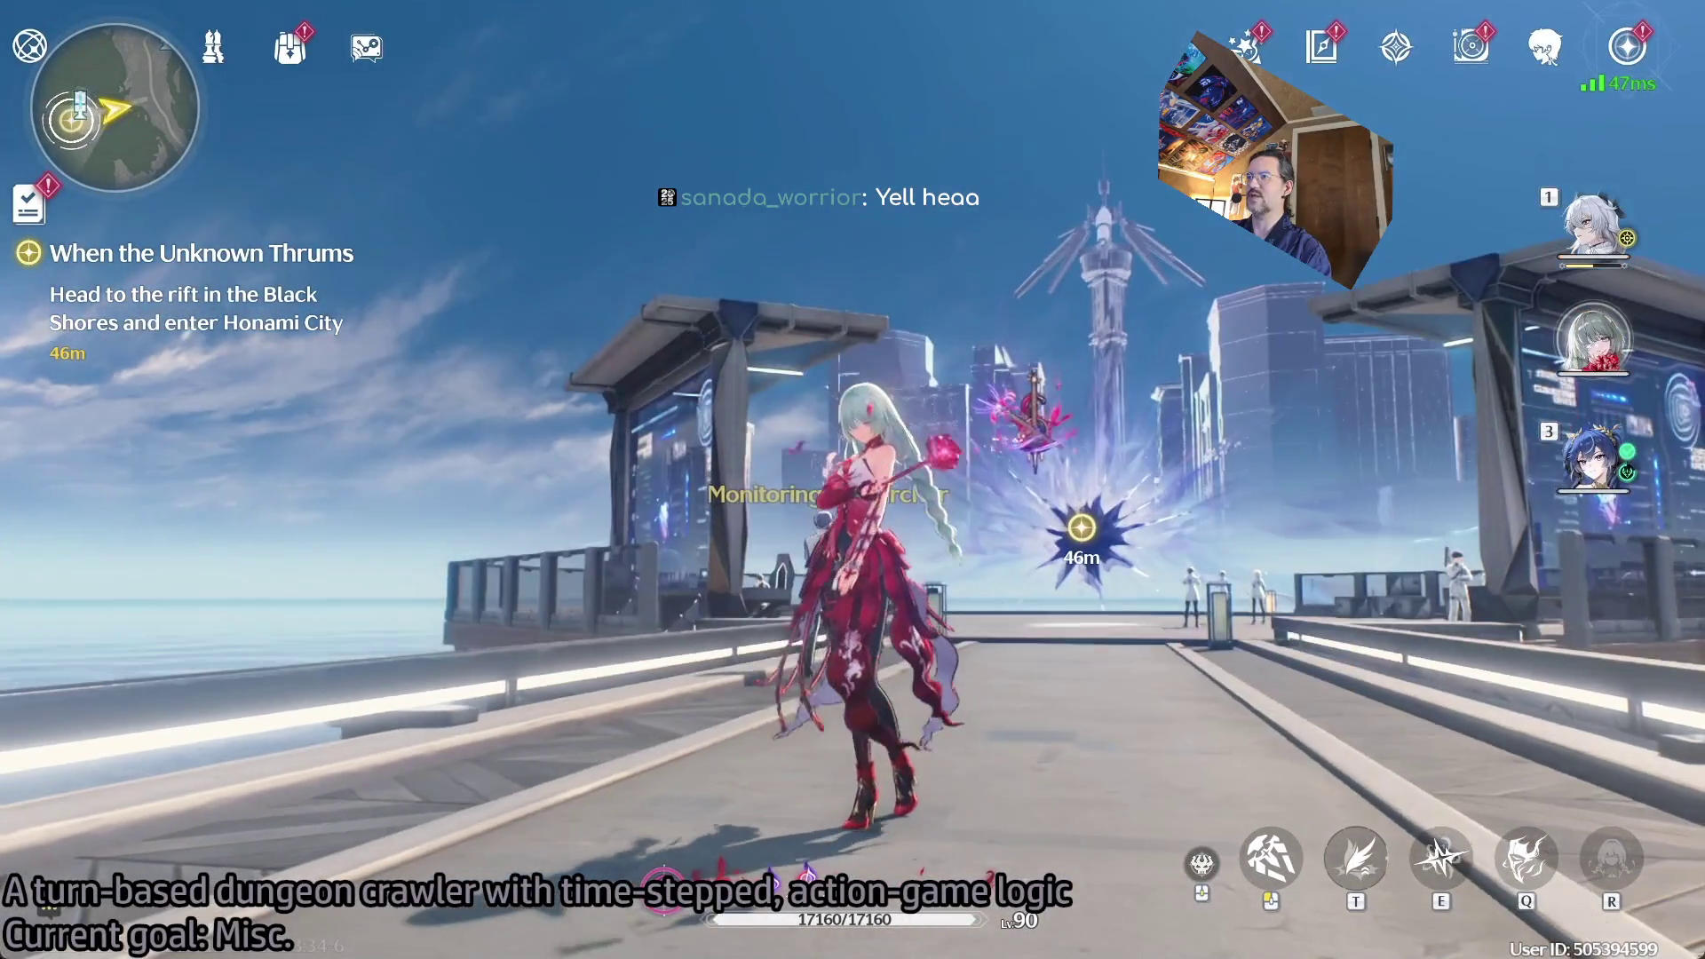
Run along the bridge toward the rift, attacking and casting red slashing skills.
key("w")
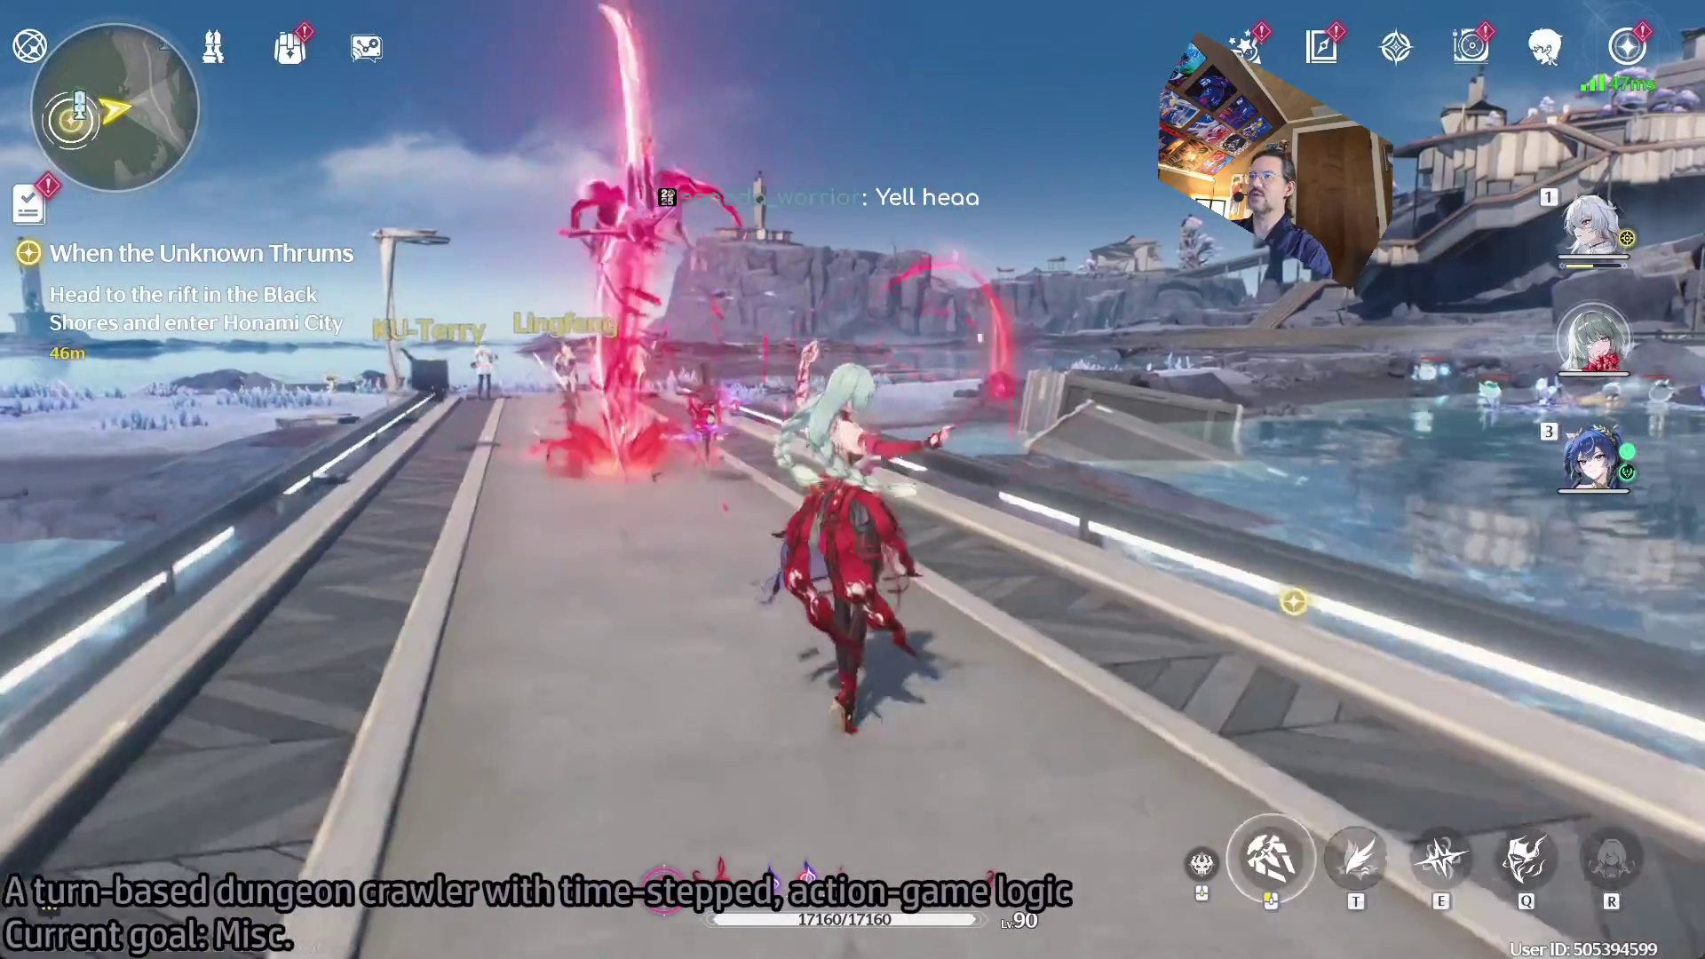
key("e")
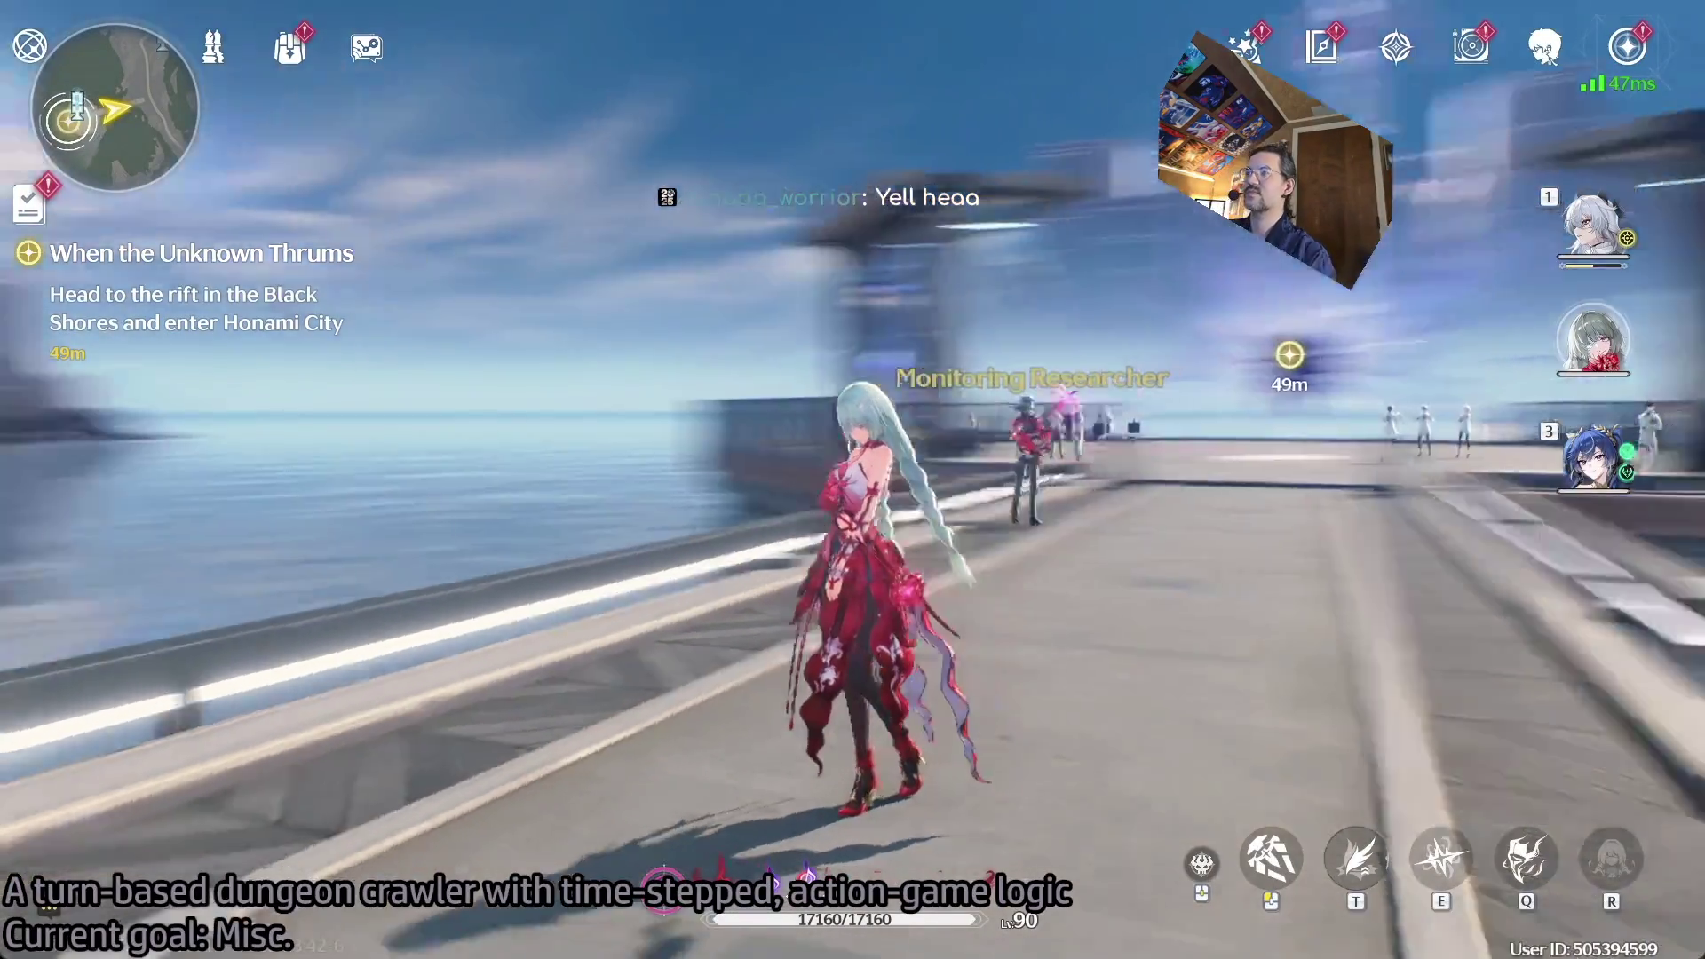
key("w")
key("w")
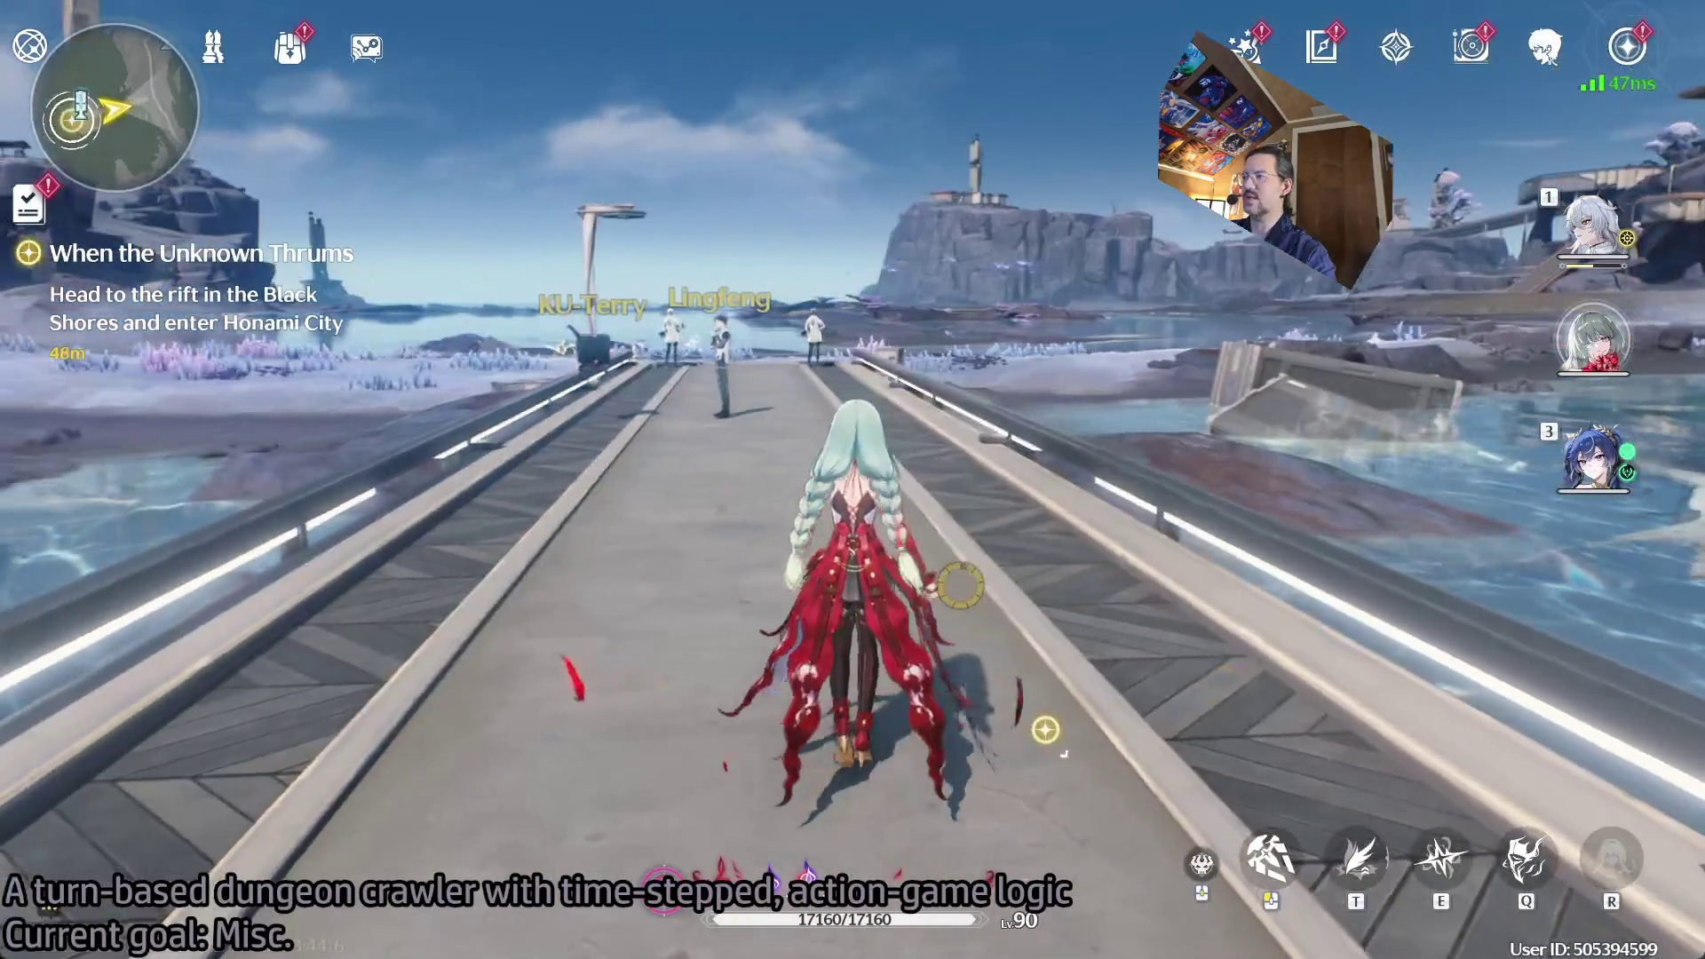
key("w")
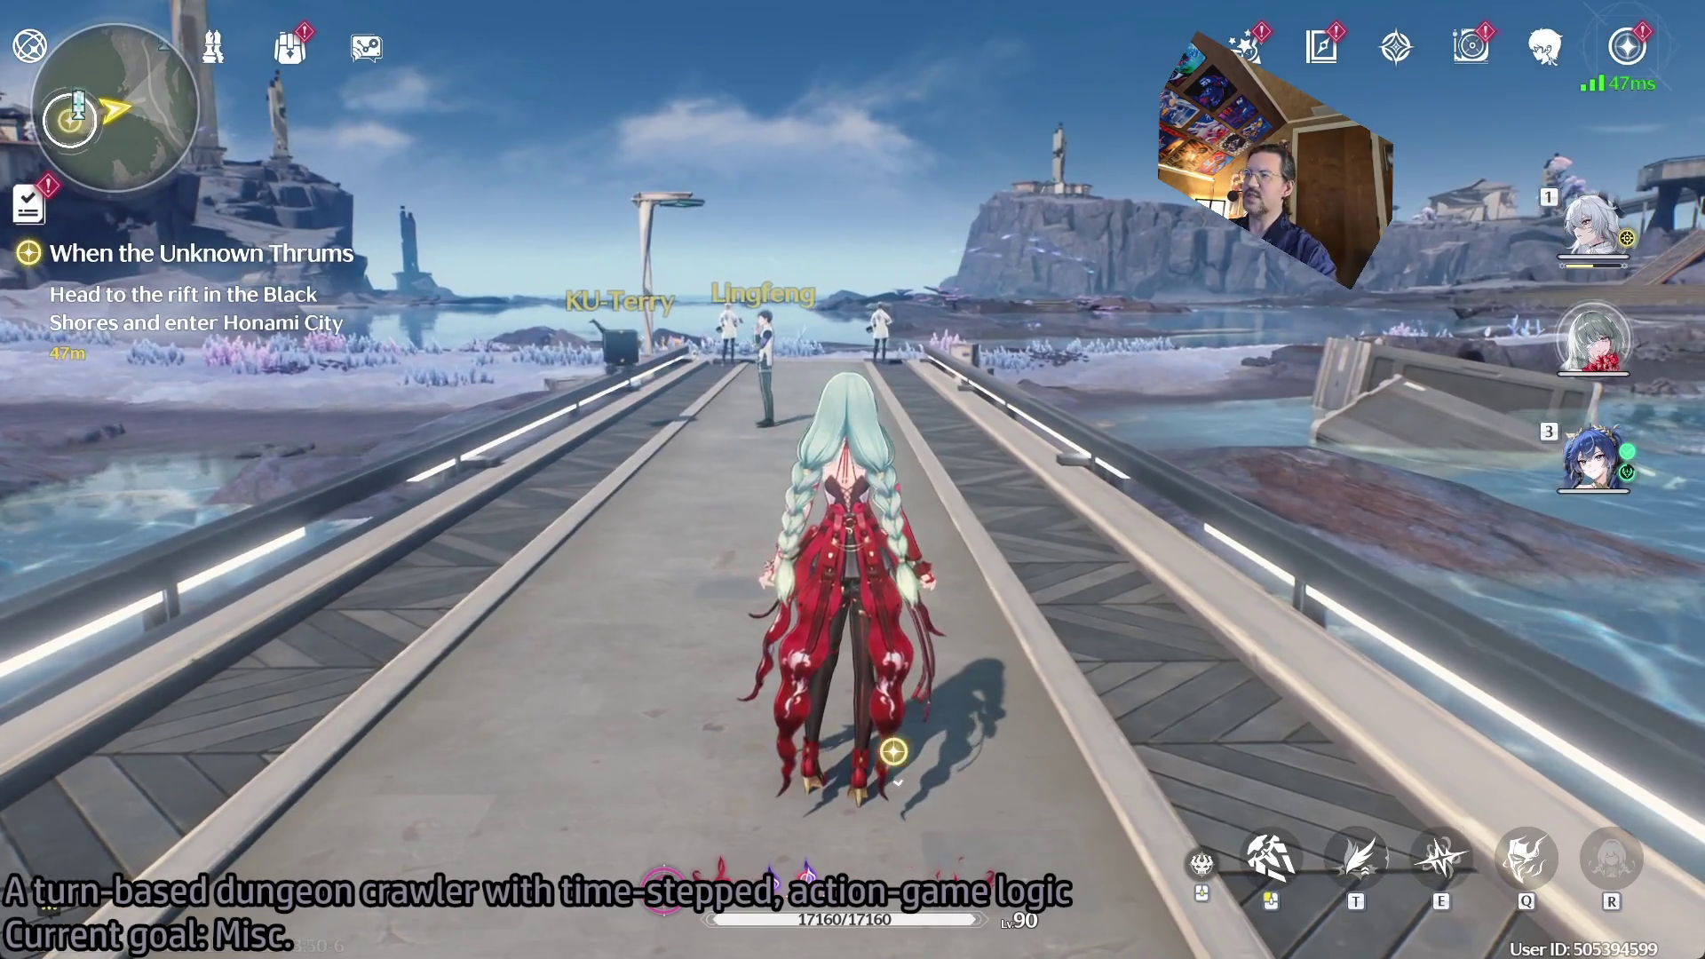
left_click(853, 479)
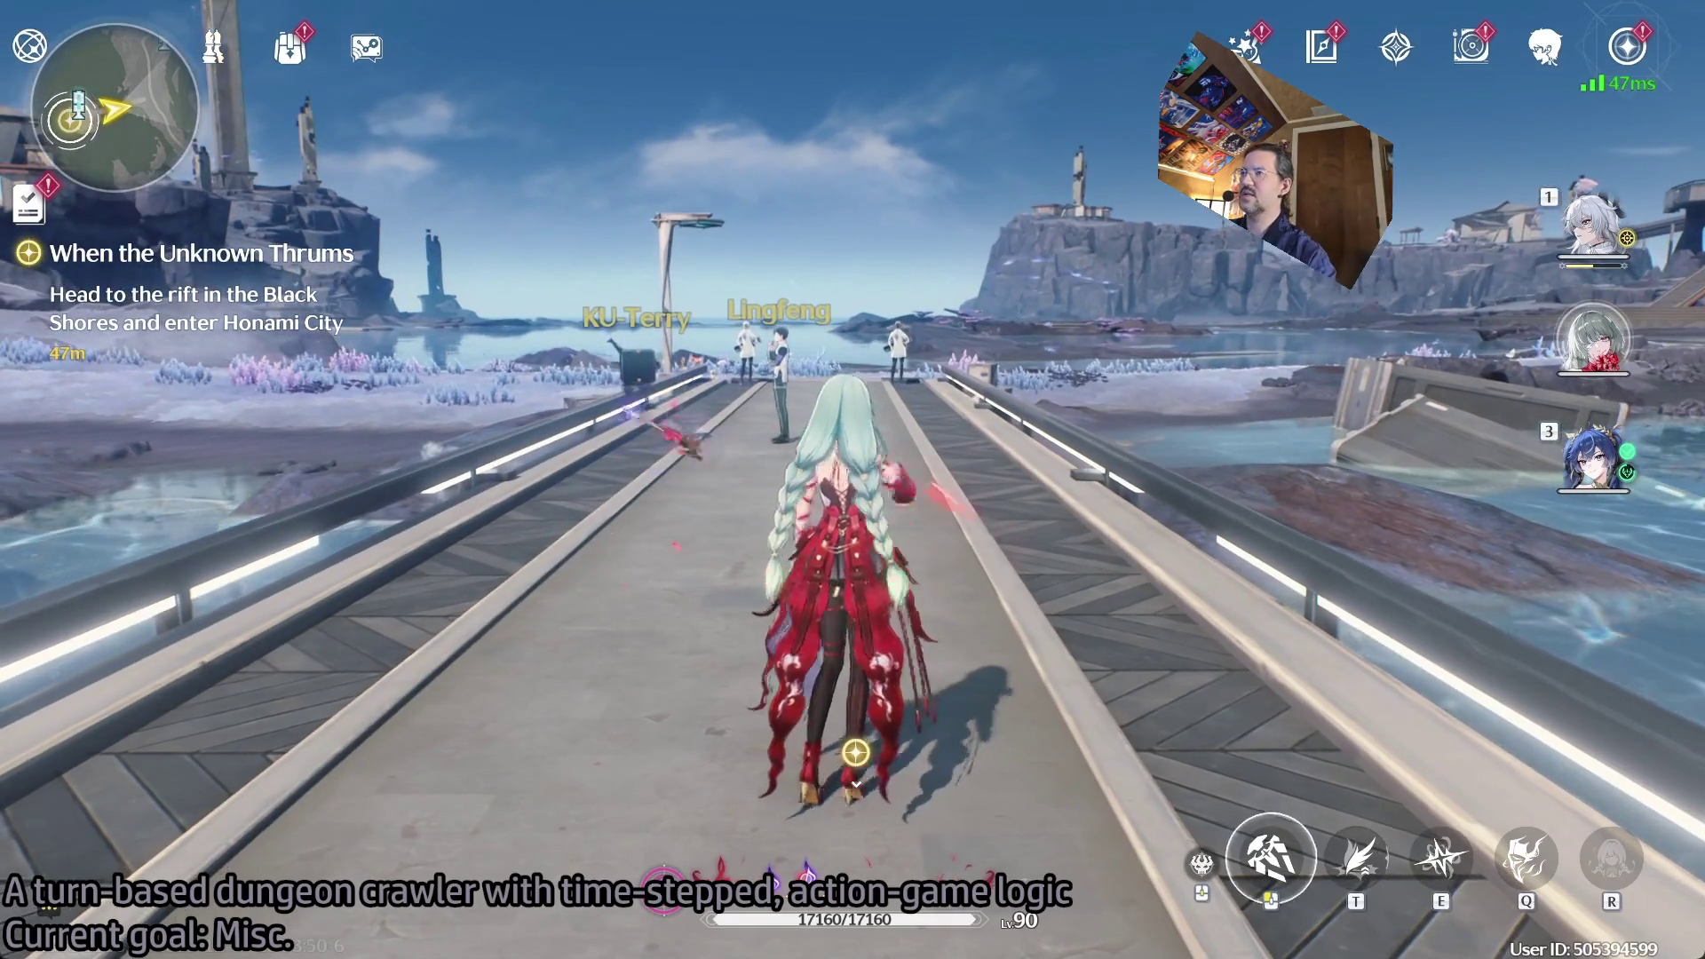
key("e")
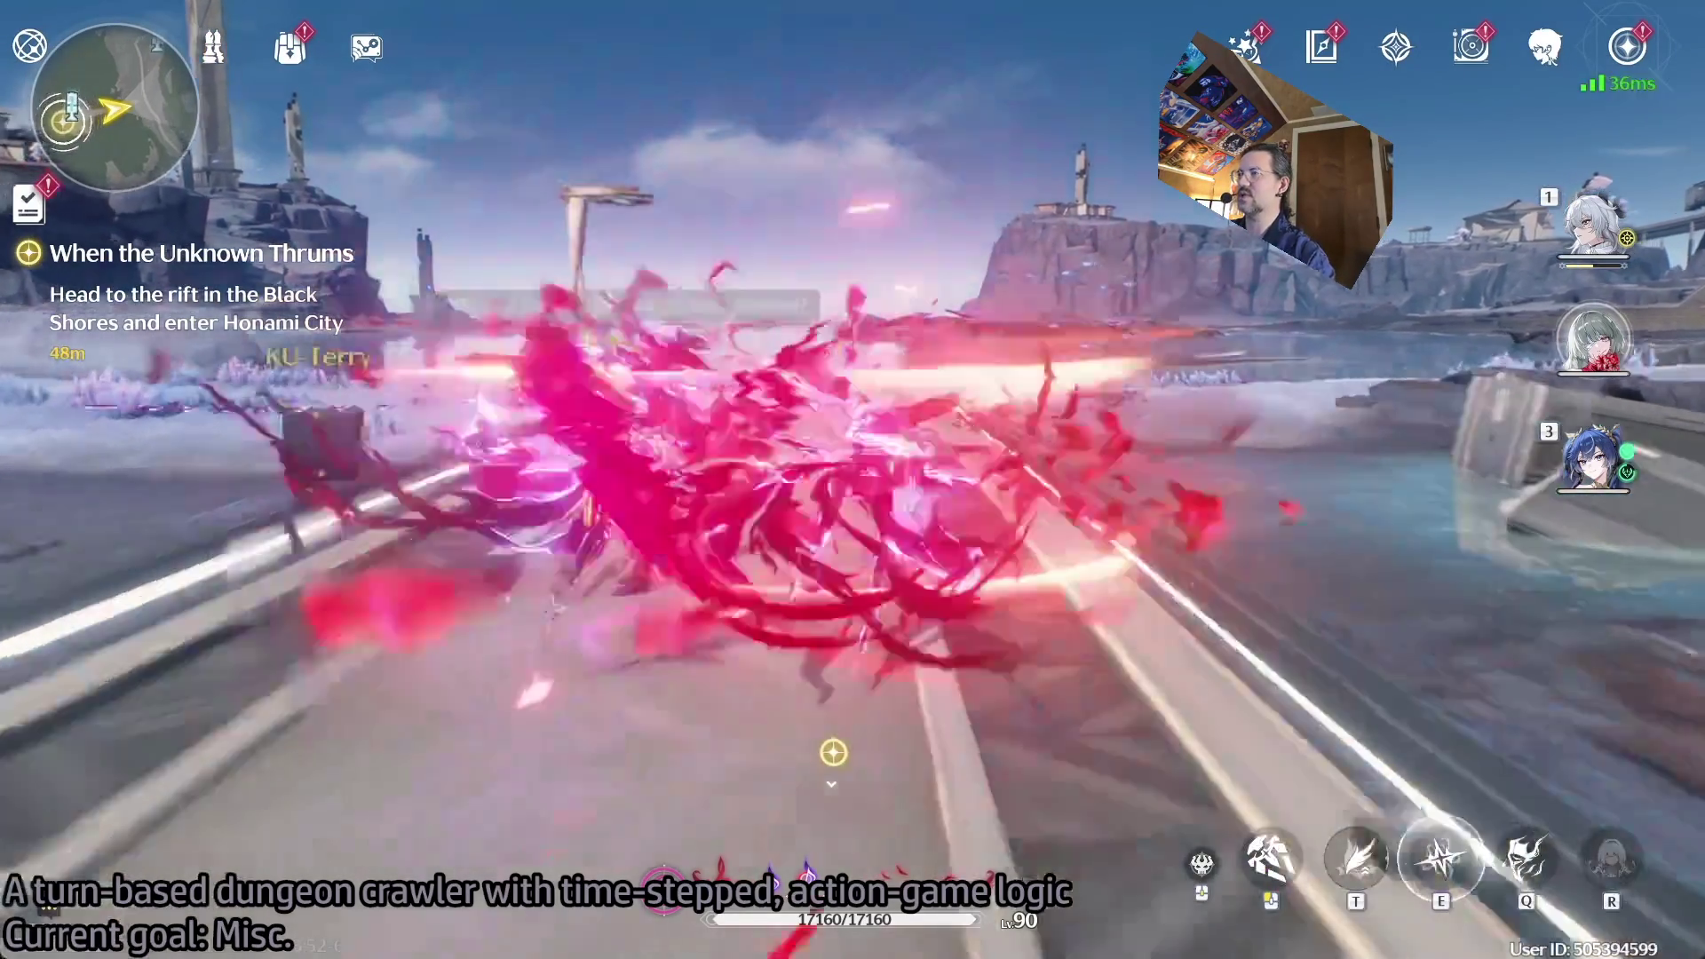
key("w")
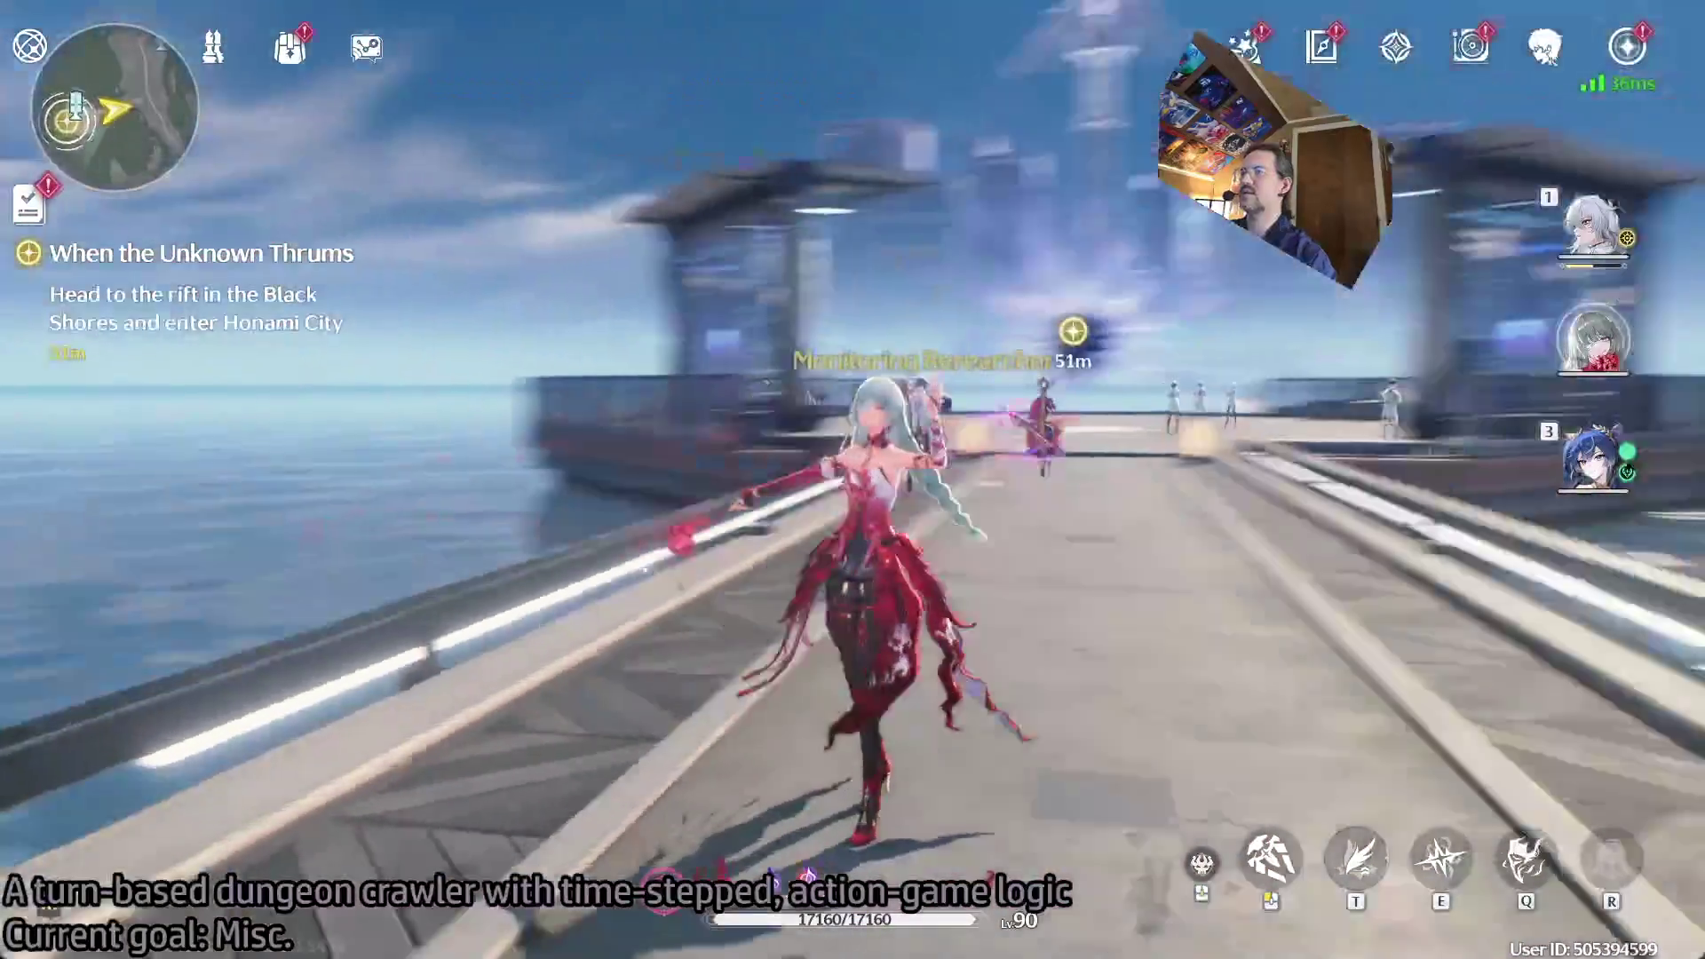
left_click(852, 480)
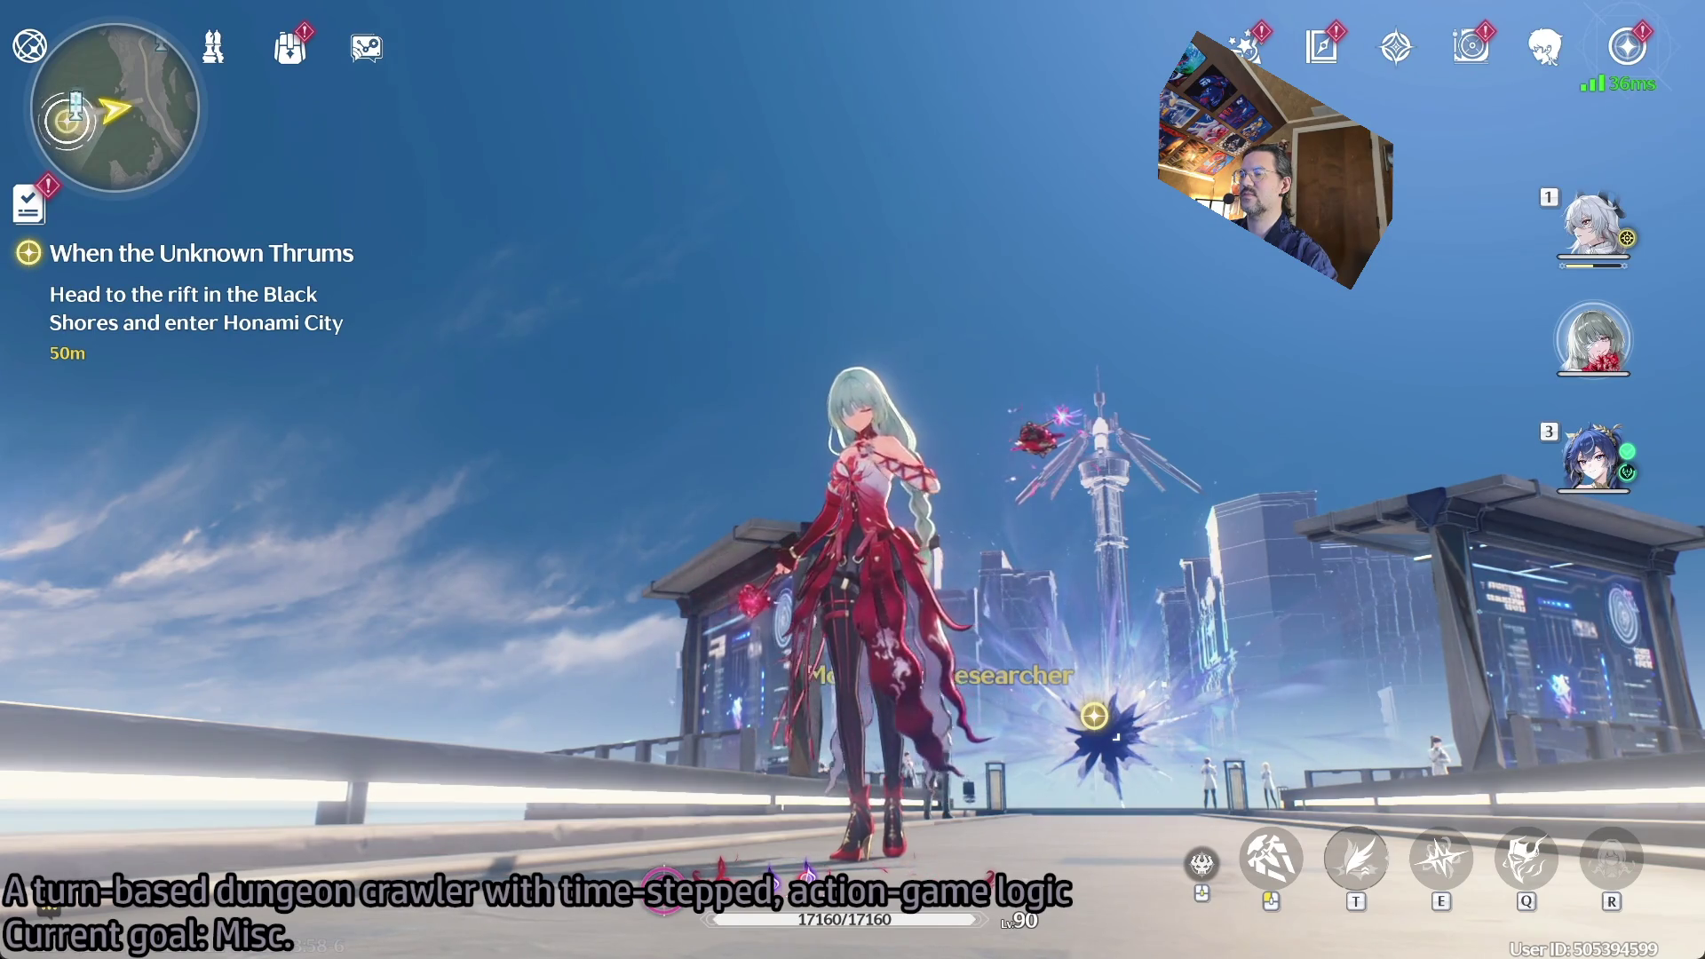
key("e")
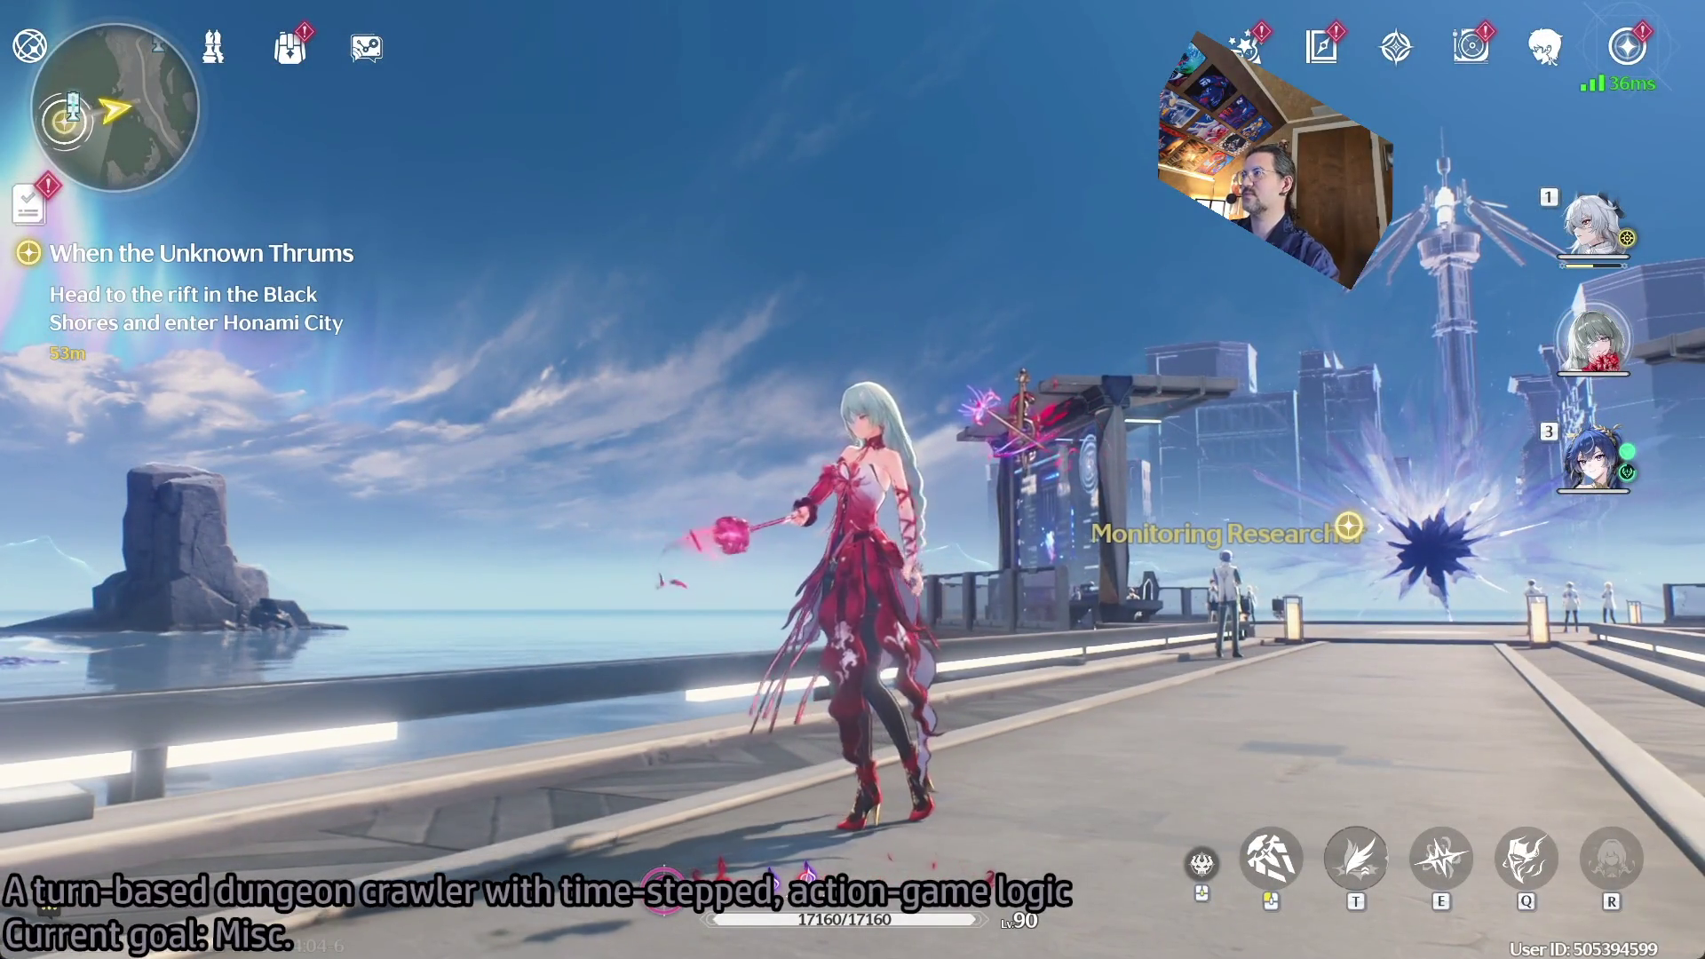
Switch to the white-haired slot-1 character, land a five-hit combo, then open the Terminal menu.
key("1")
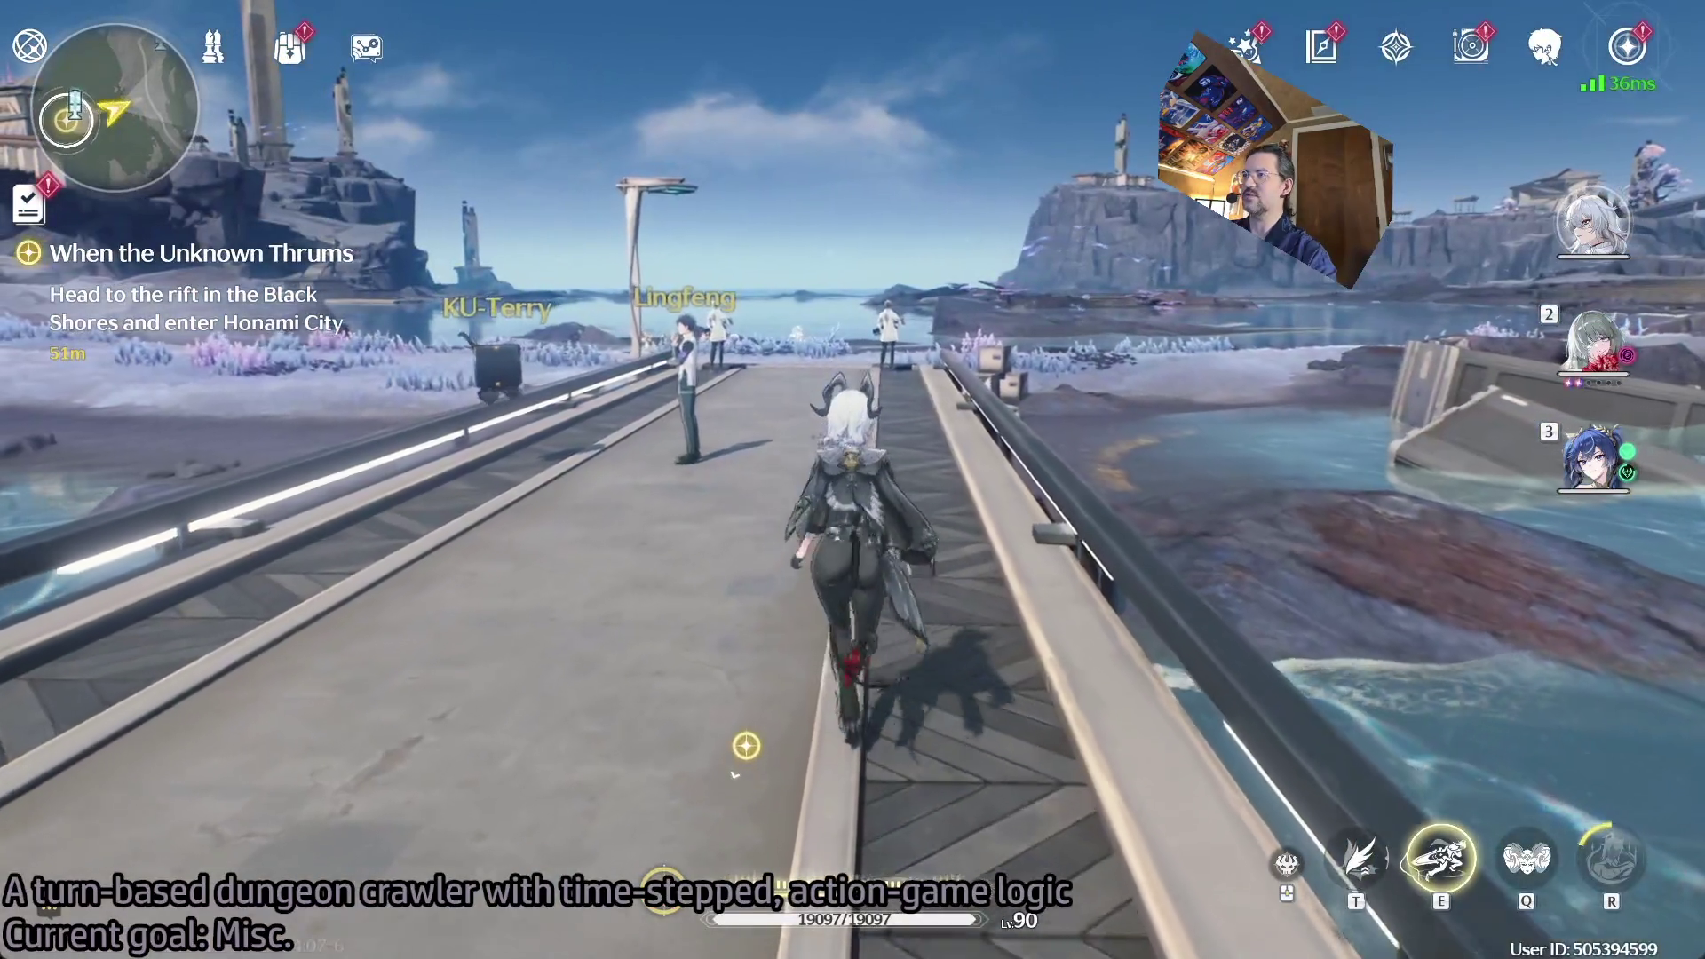
left_click(853, 480)
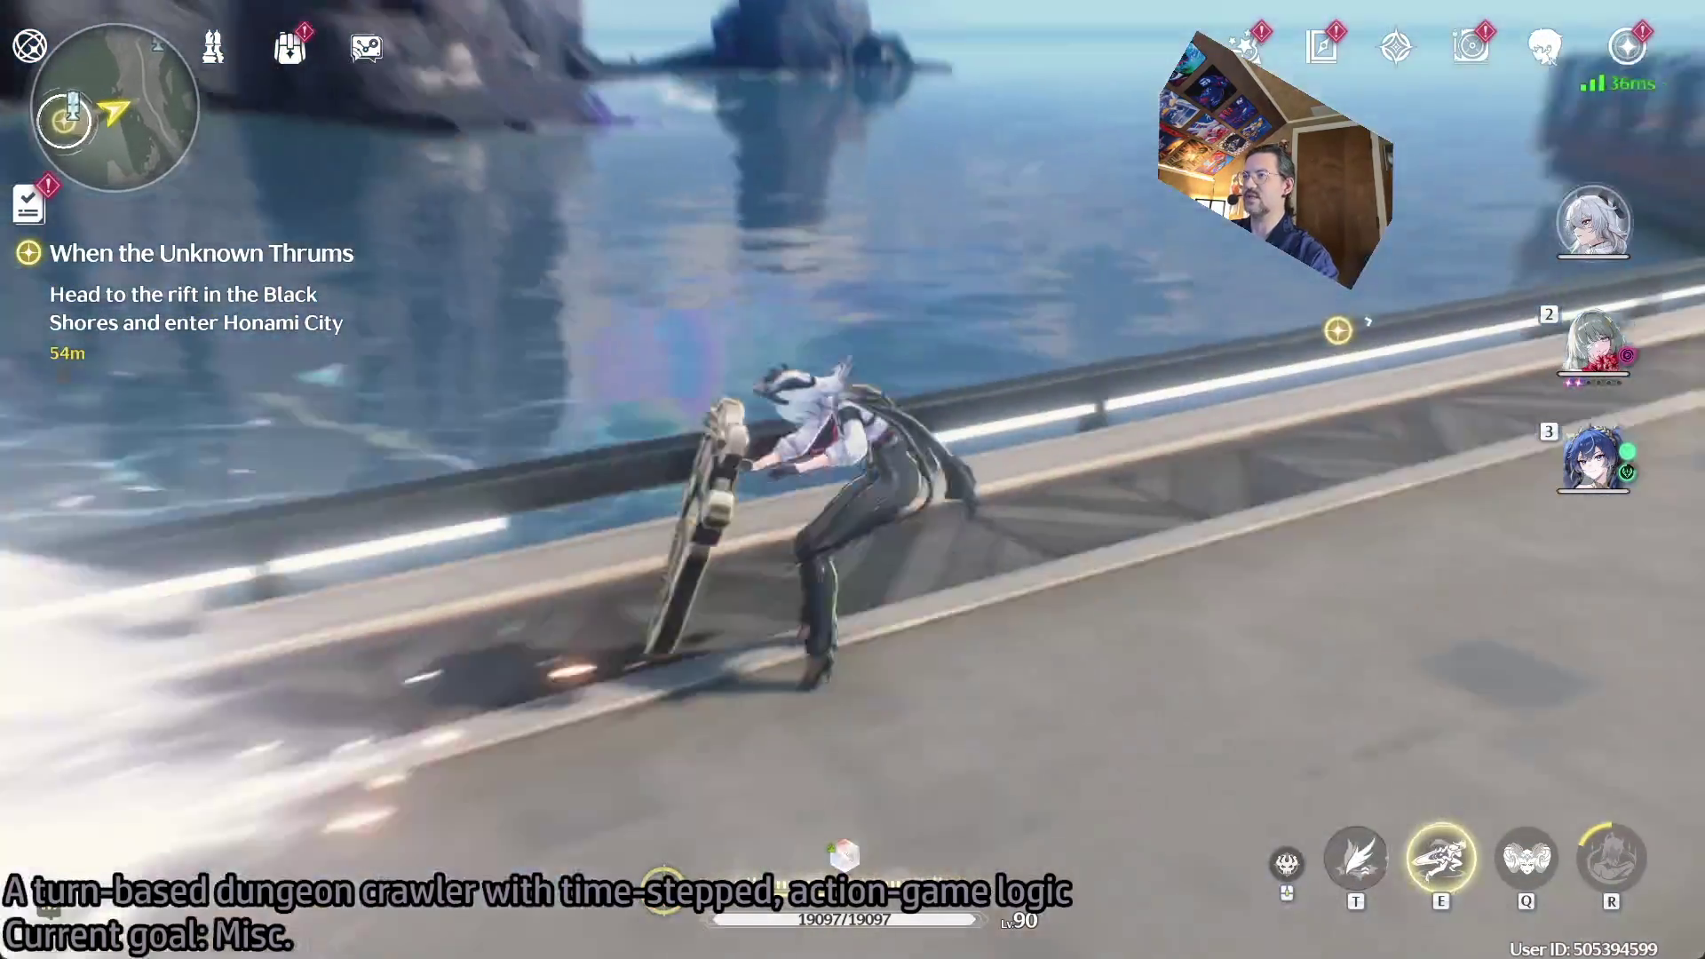
left_click(853, 479)
left_click(852, 479)
left_click(853, 480)
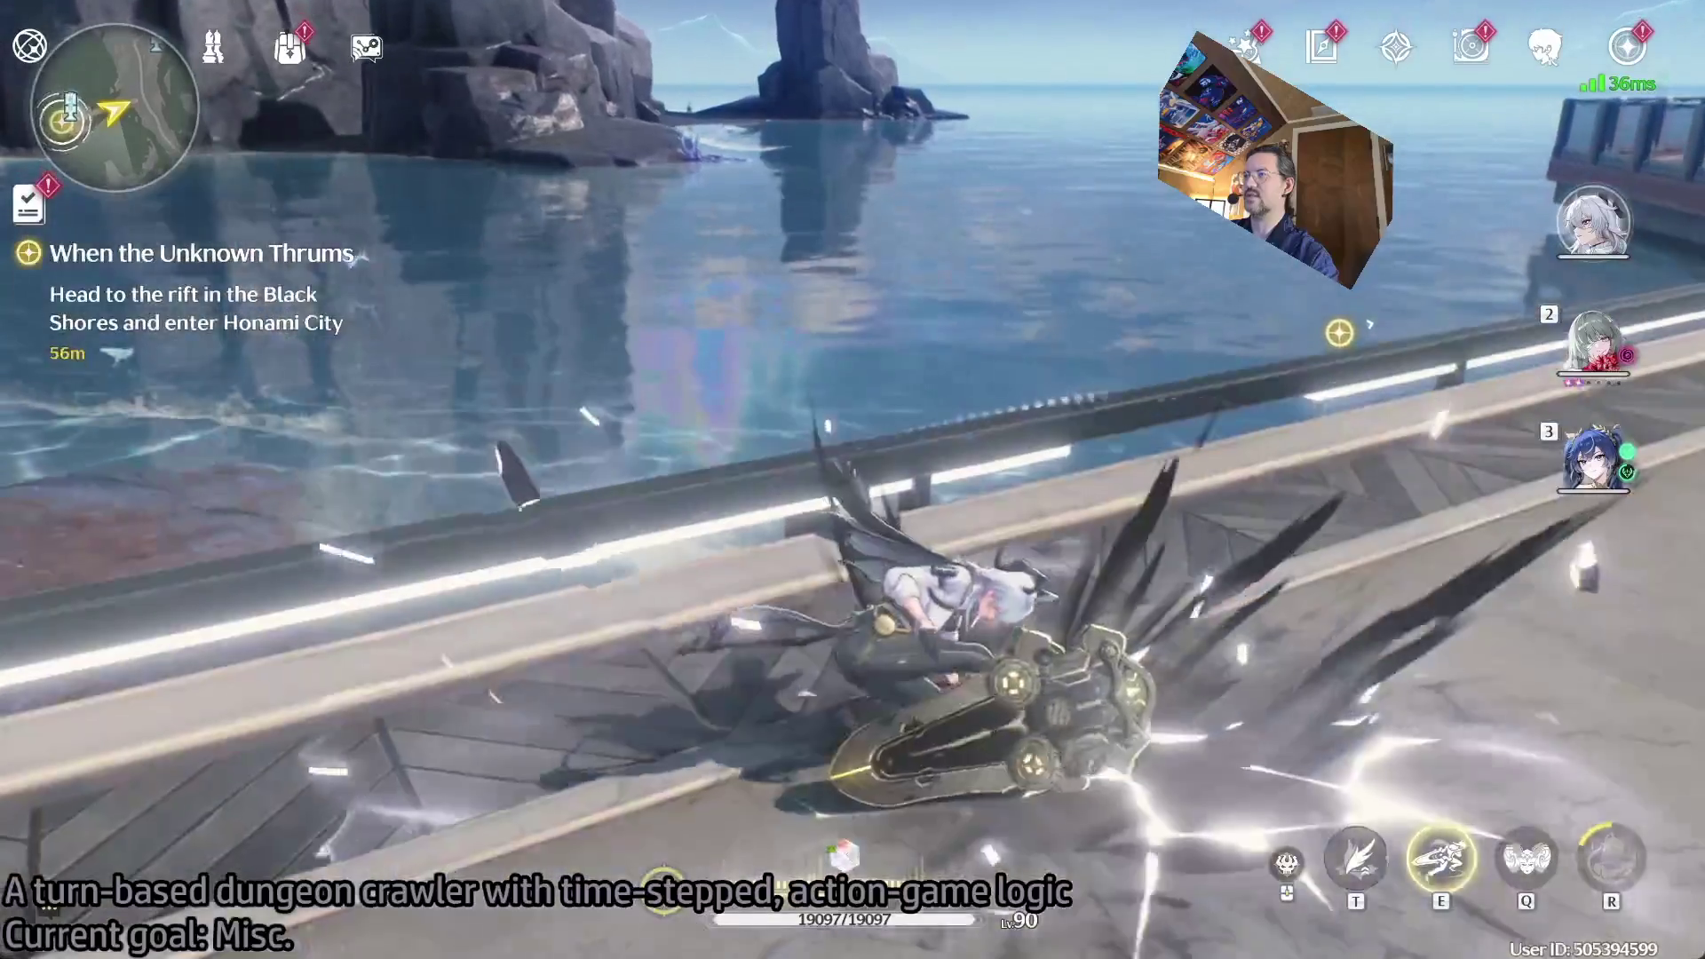
left_click(853, 480)
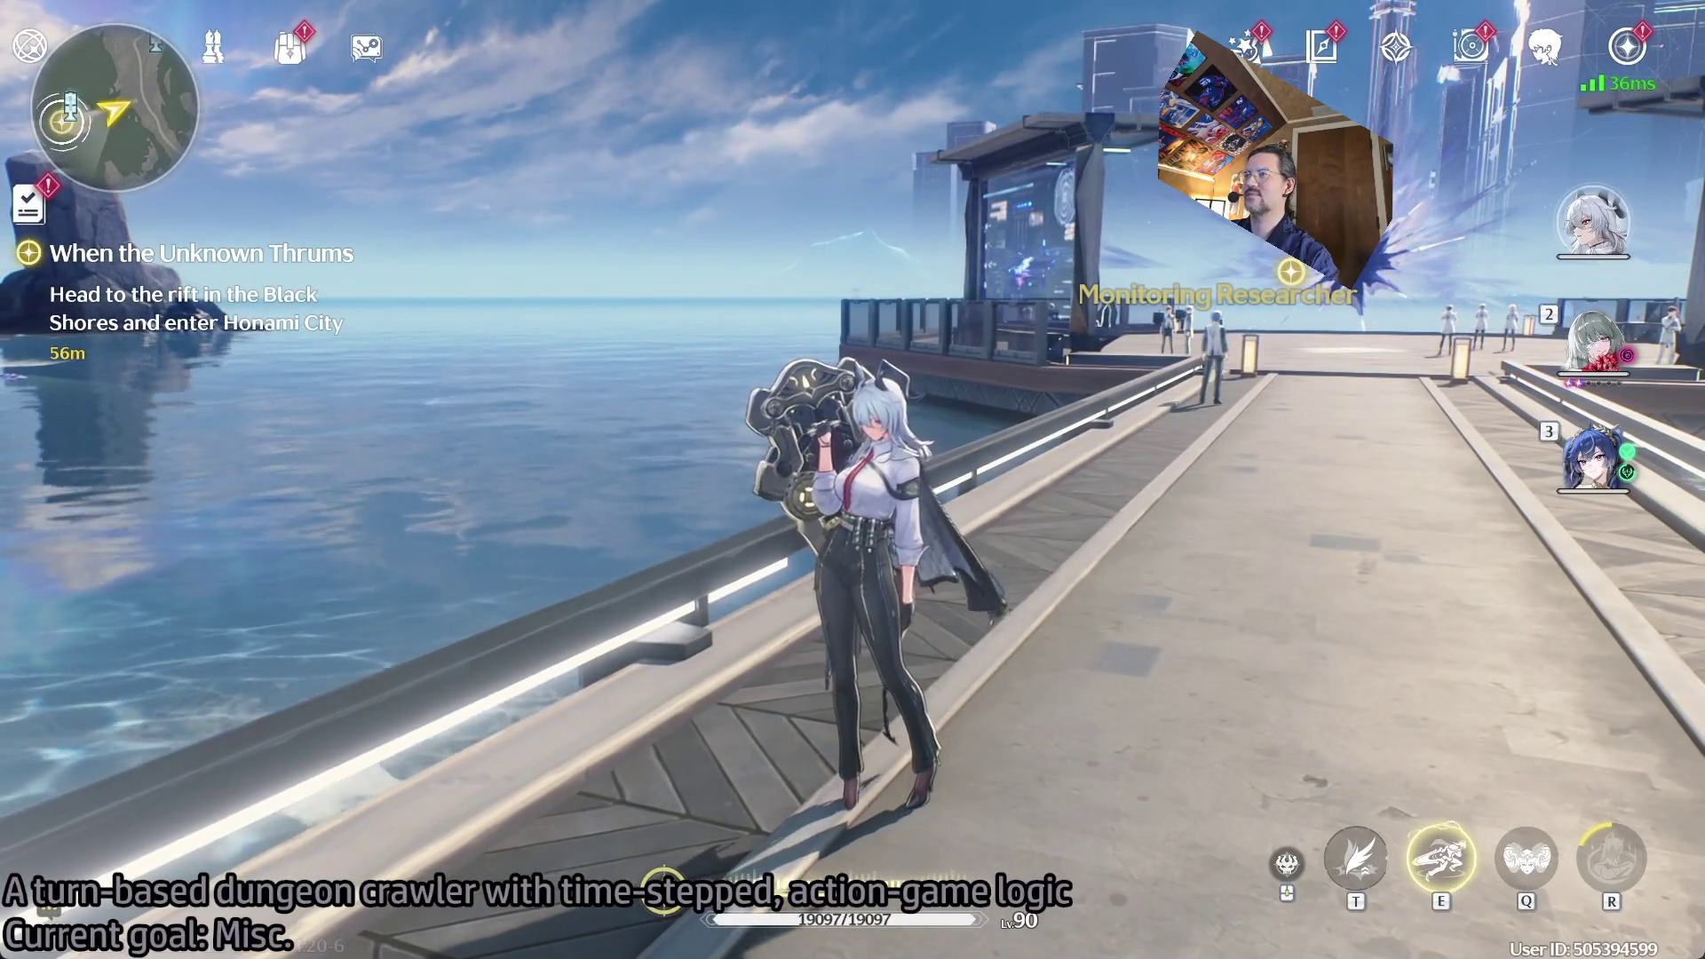
key("Escape")
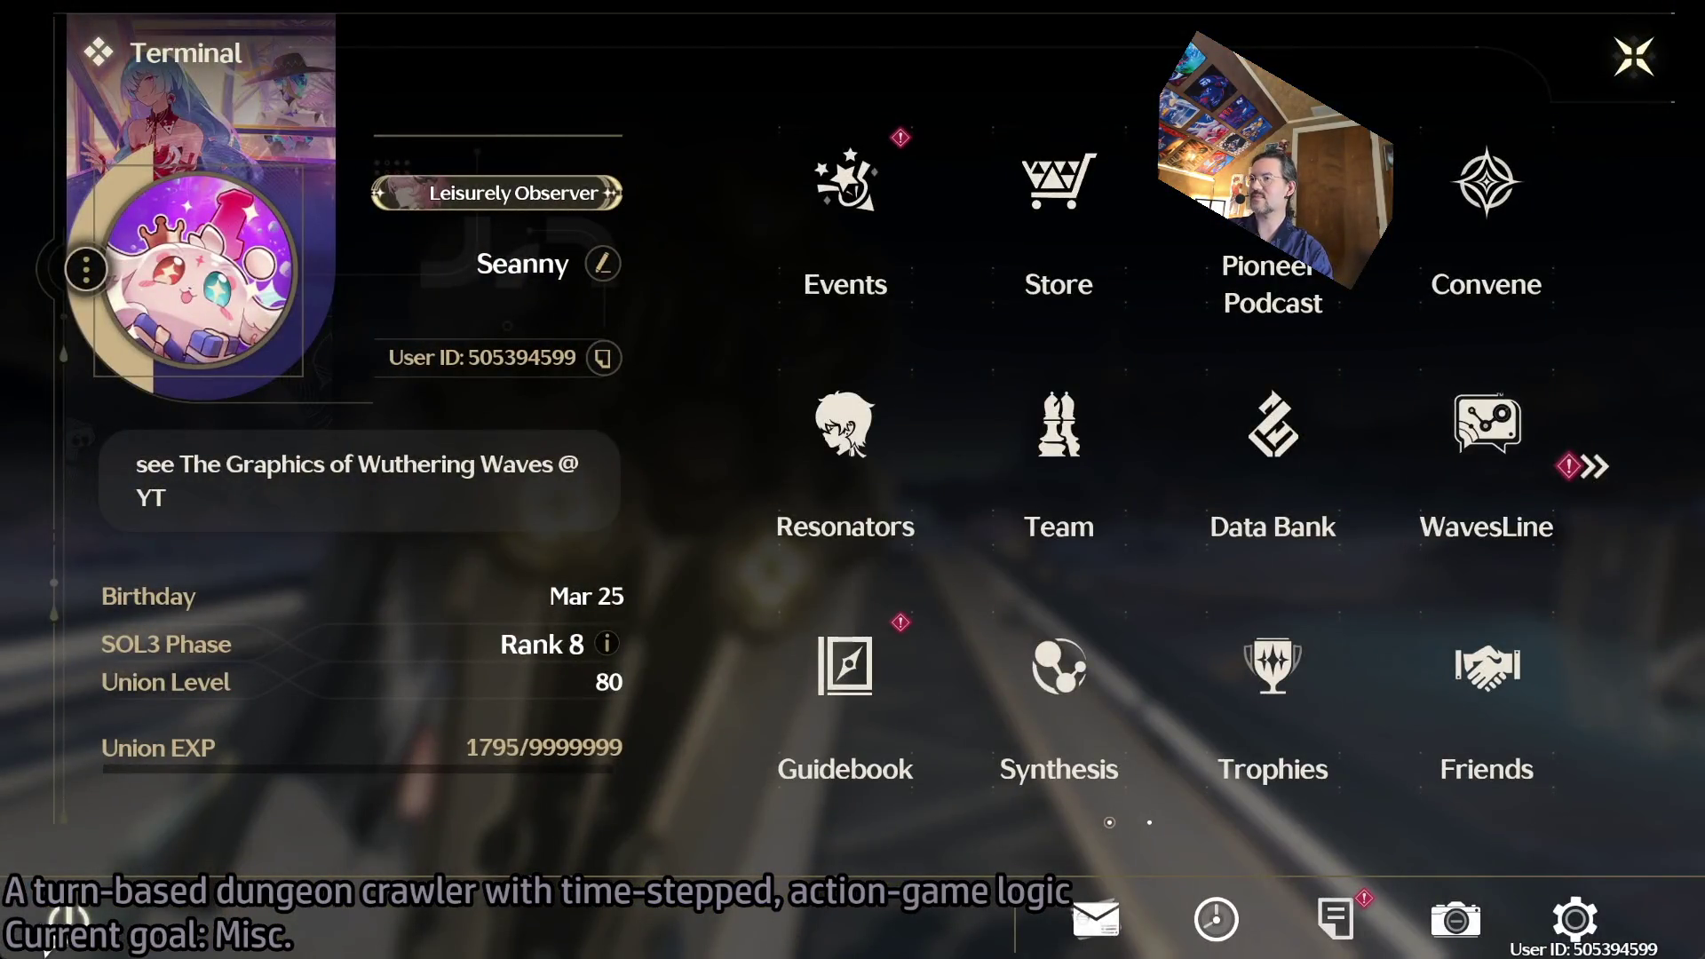
Quit Wuthering Waves through the exit prompt and bring the Steam library window back.
left_click(66, 919)
left_click(553, 595)
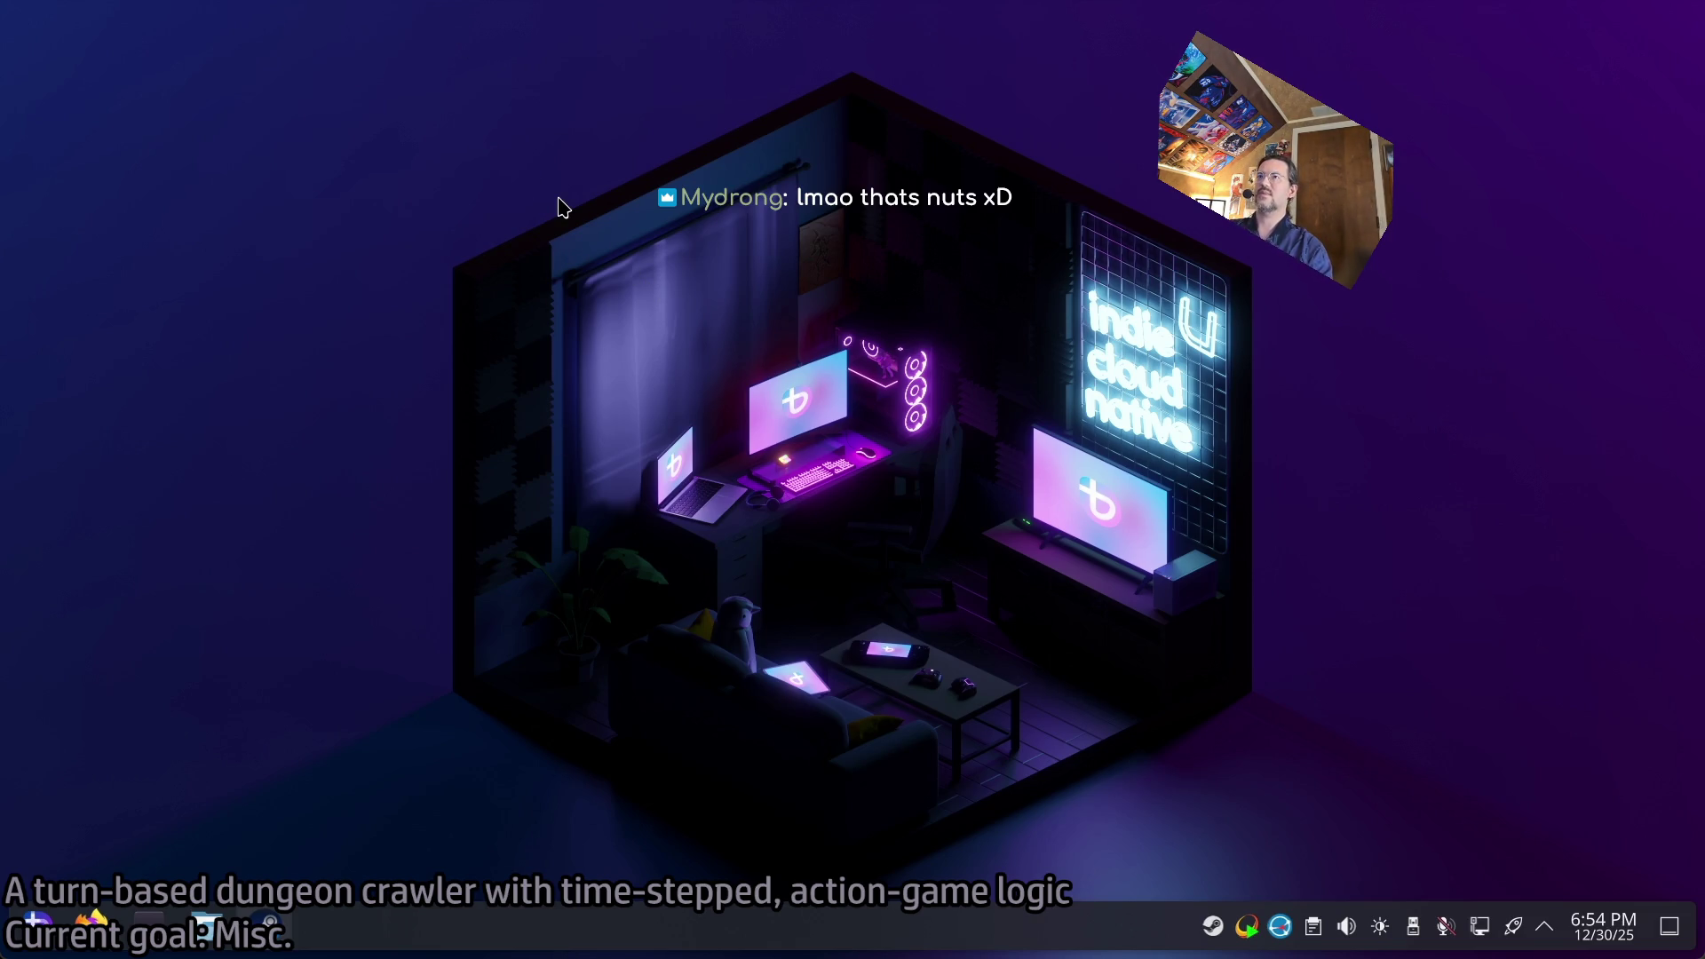
left_click(271, 952)
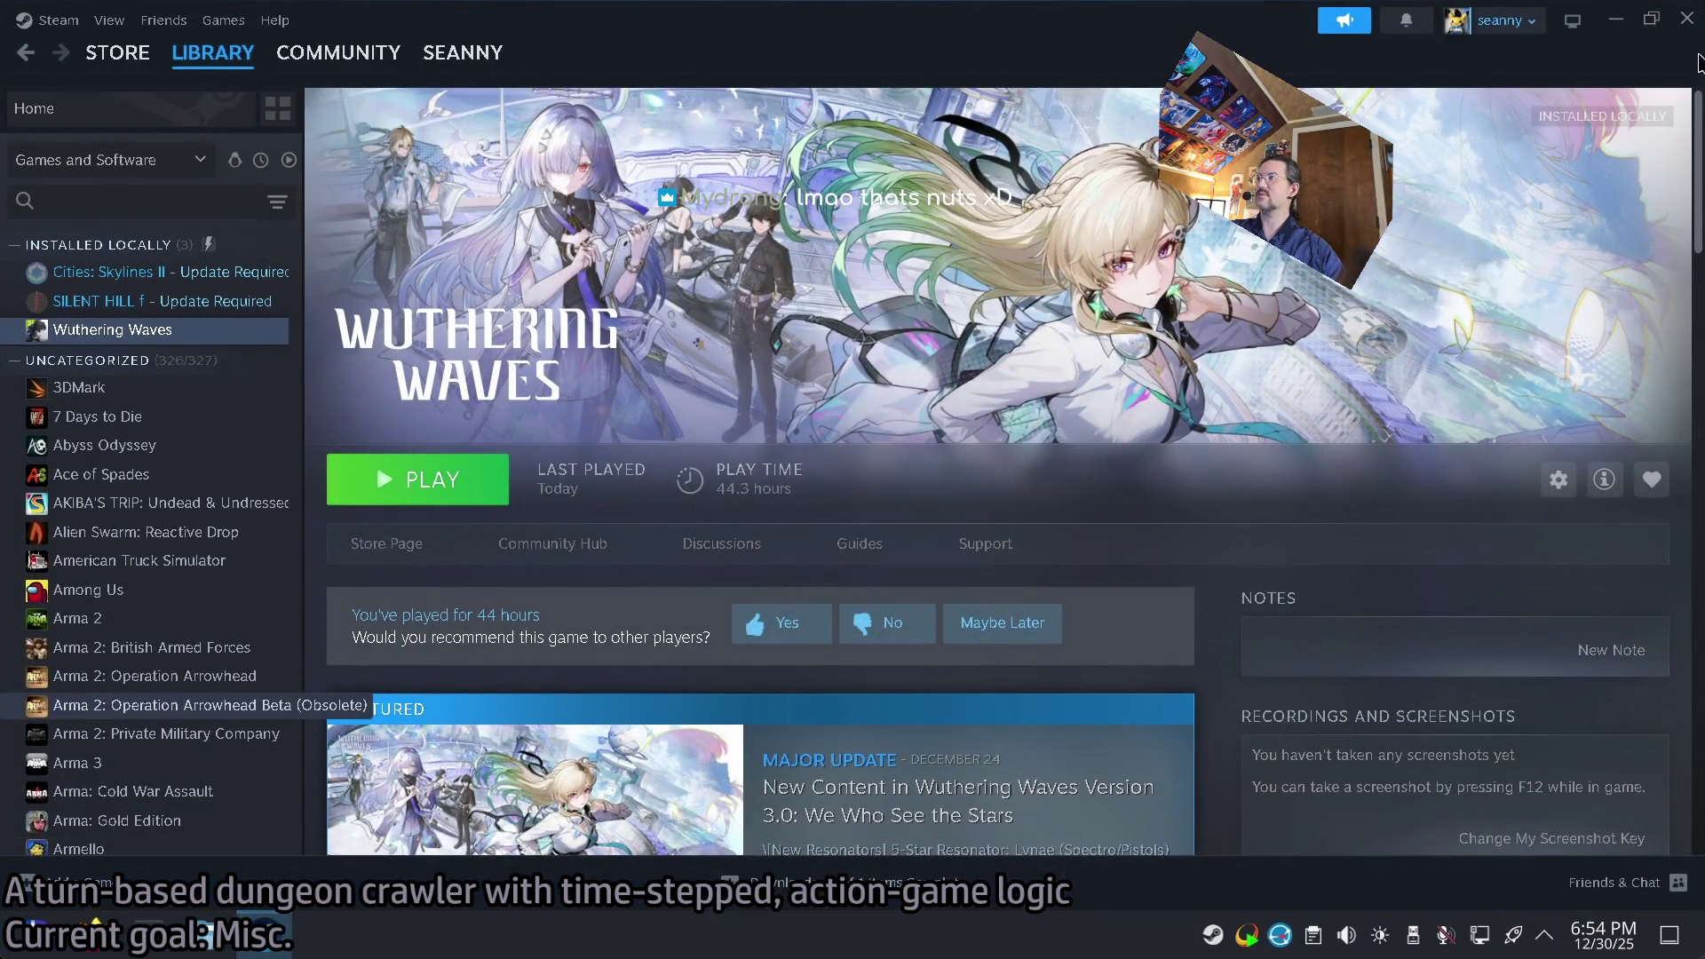
Close the Steam library window.
left_click(1687, 24)
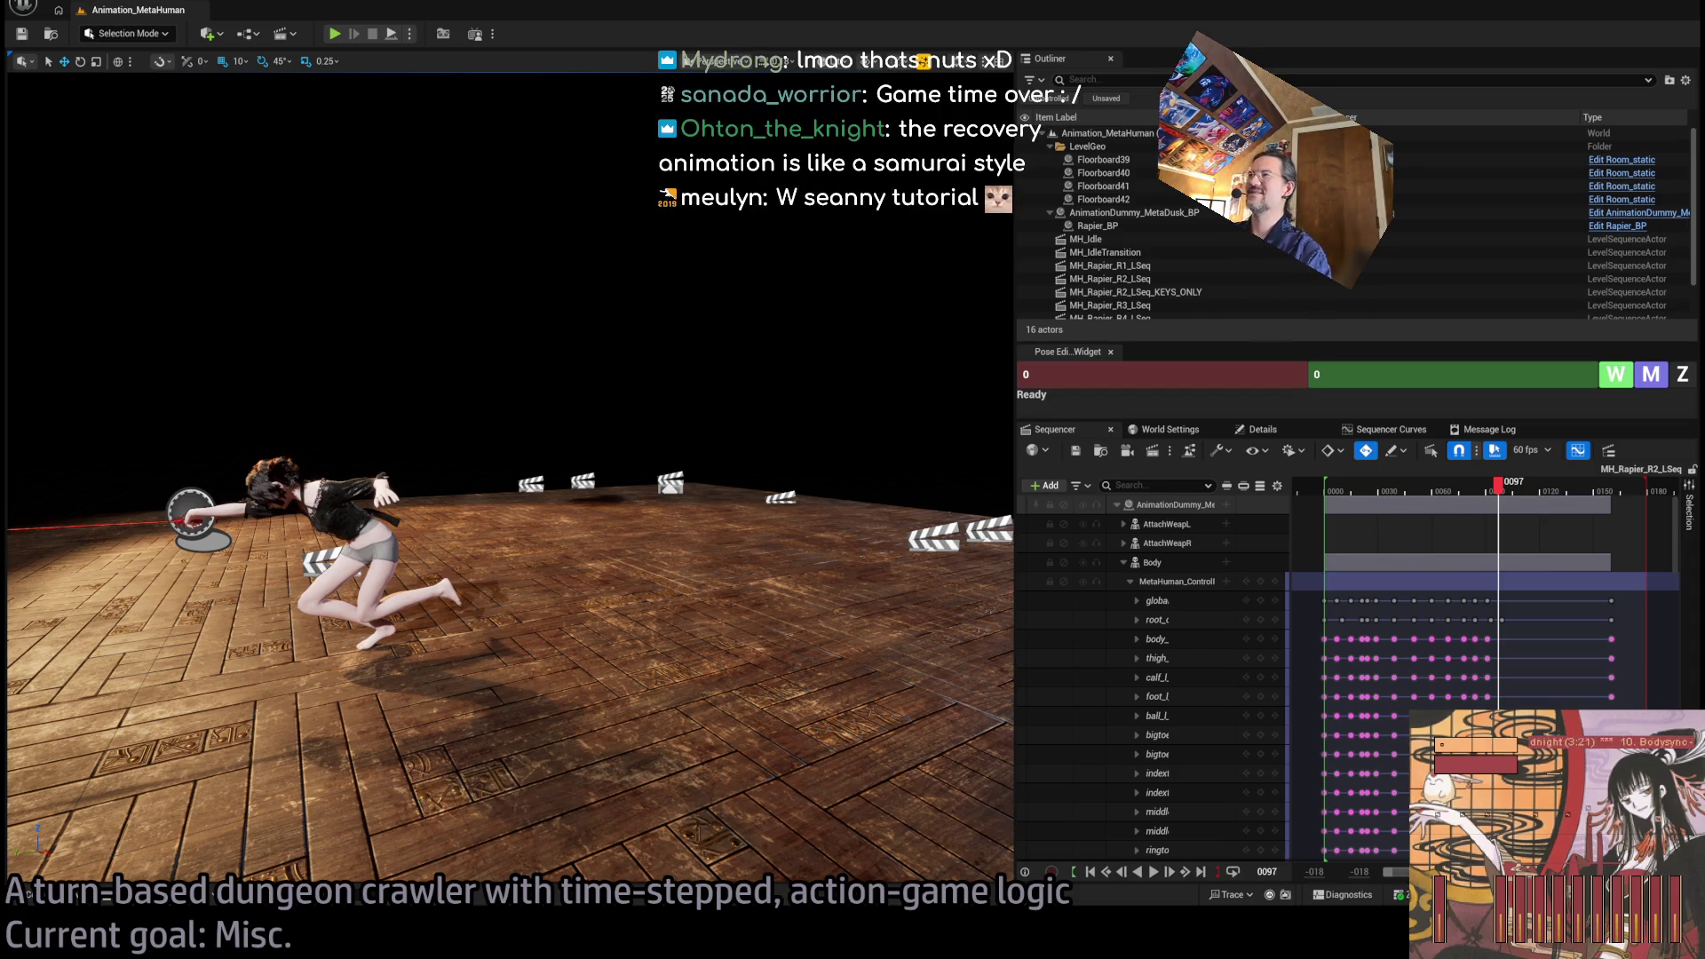
Scrub MH_Rapier_R2_LSeq through frames 0, 27, 84 and 61, orbiting around the lunge pose.
mouse_move(1498, 486)
left_mouse_down()
mouse_move(1329, 518)
mouse_move(1448, 502)
left_mouse_up()
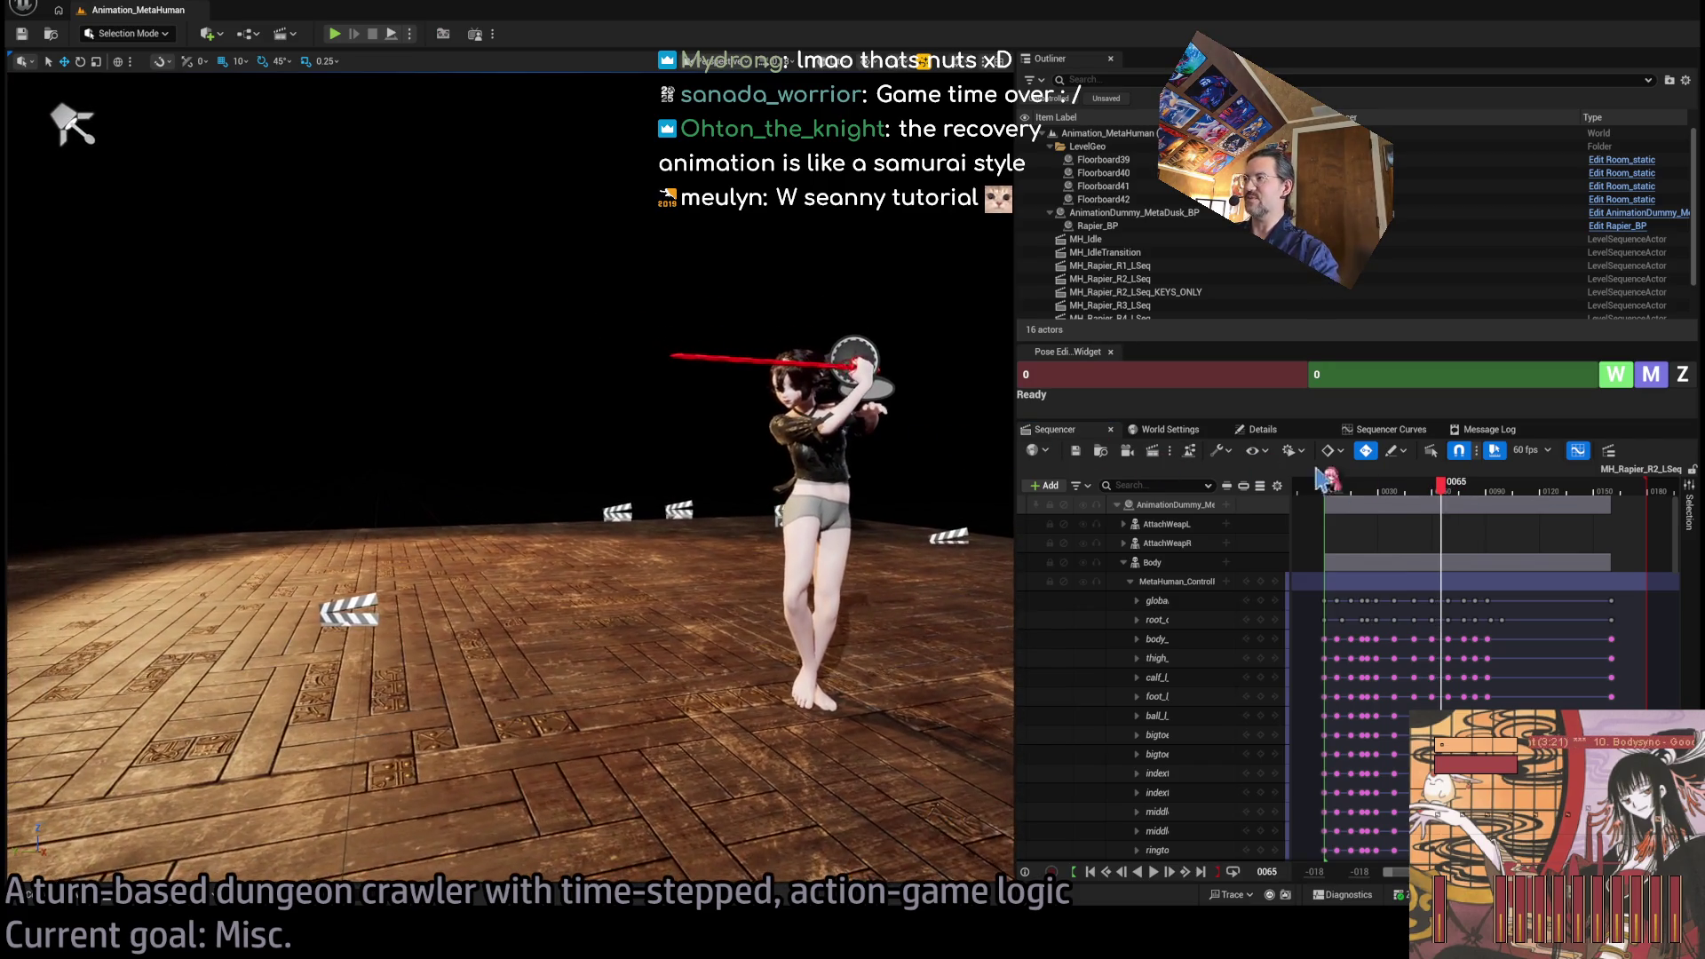
mouse_move(1446, 487)
left_mouse_down()
mouse_move(1376, 487)
mouse_move(1510, 478)
mouse_move(1495, 482)
left_mouse_up()
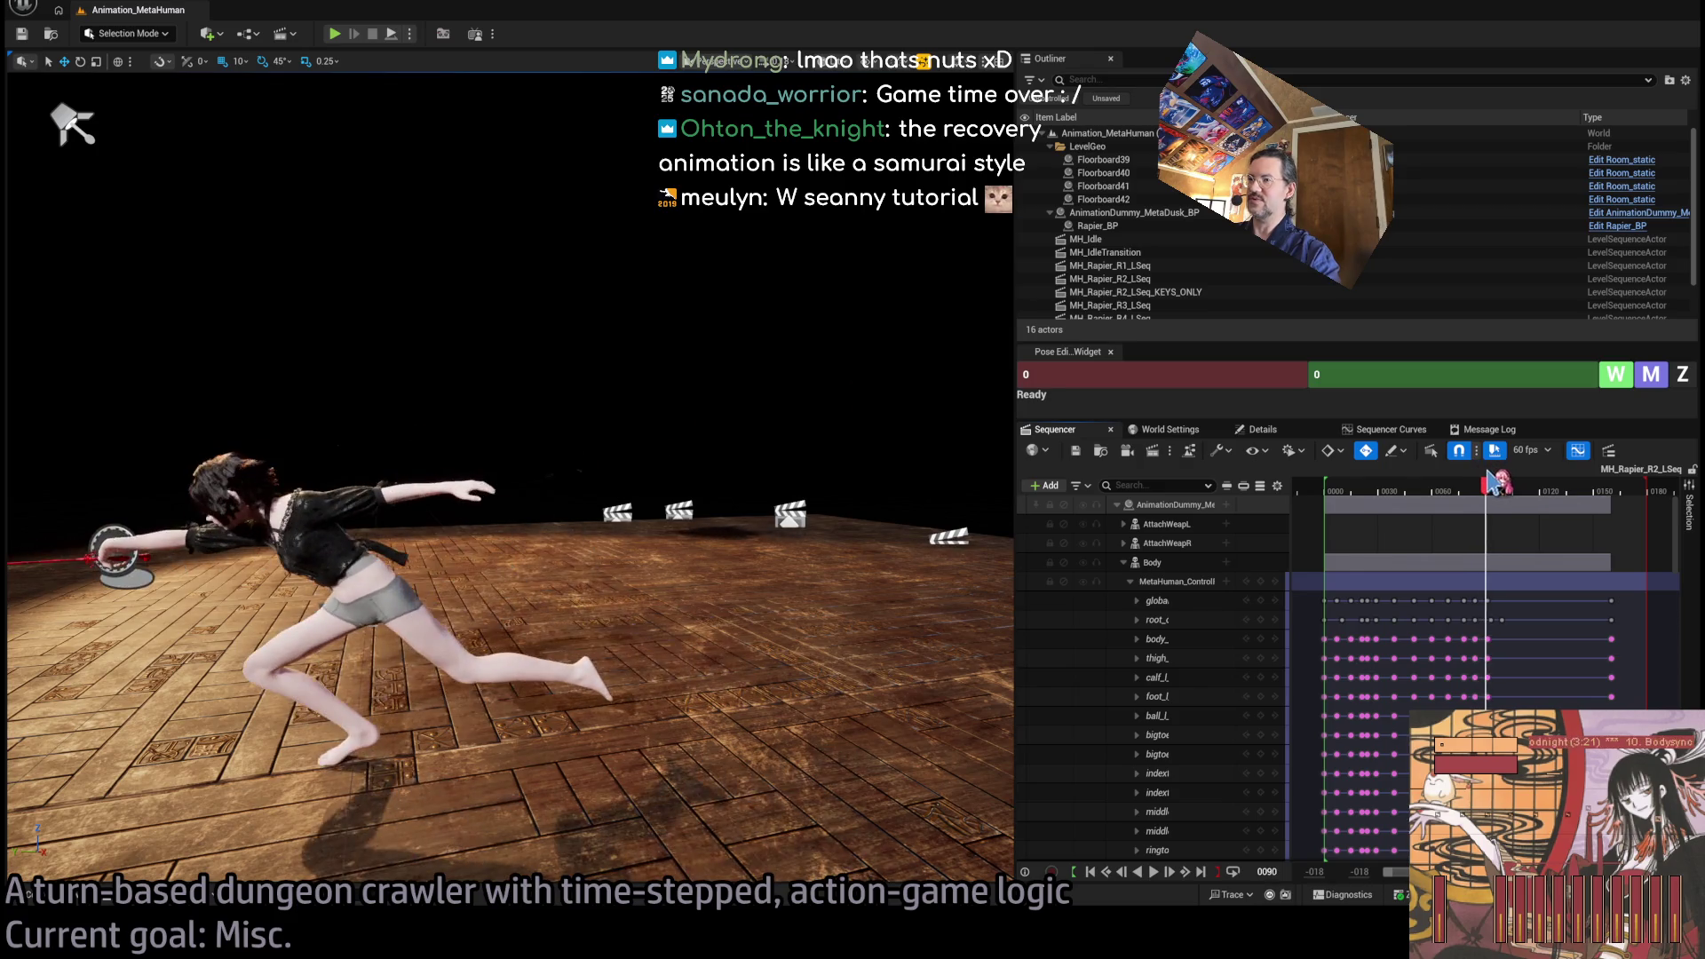
left_click_drag(705, 472, 691, 468)
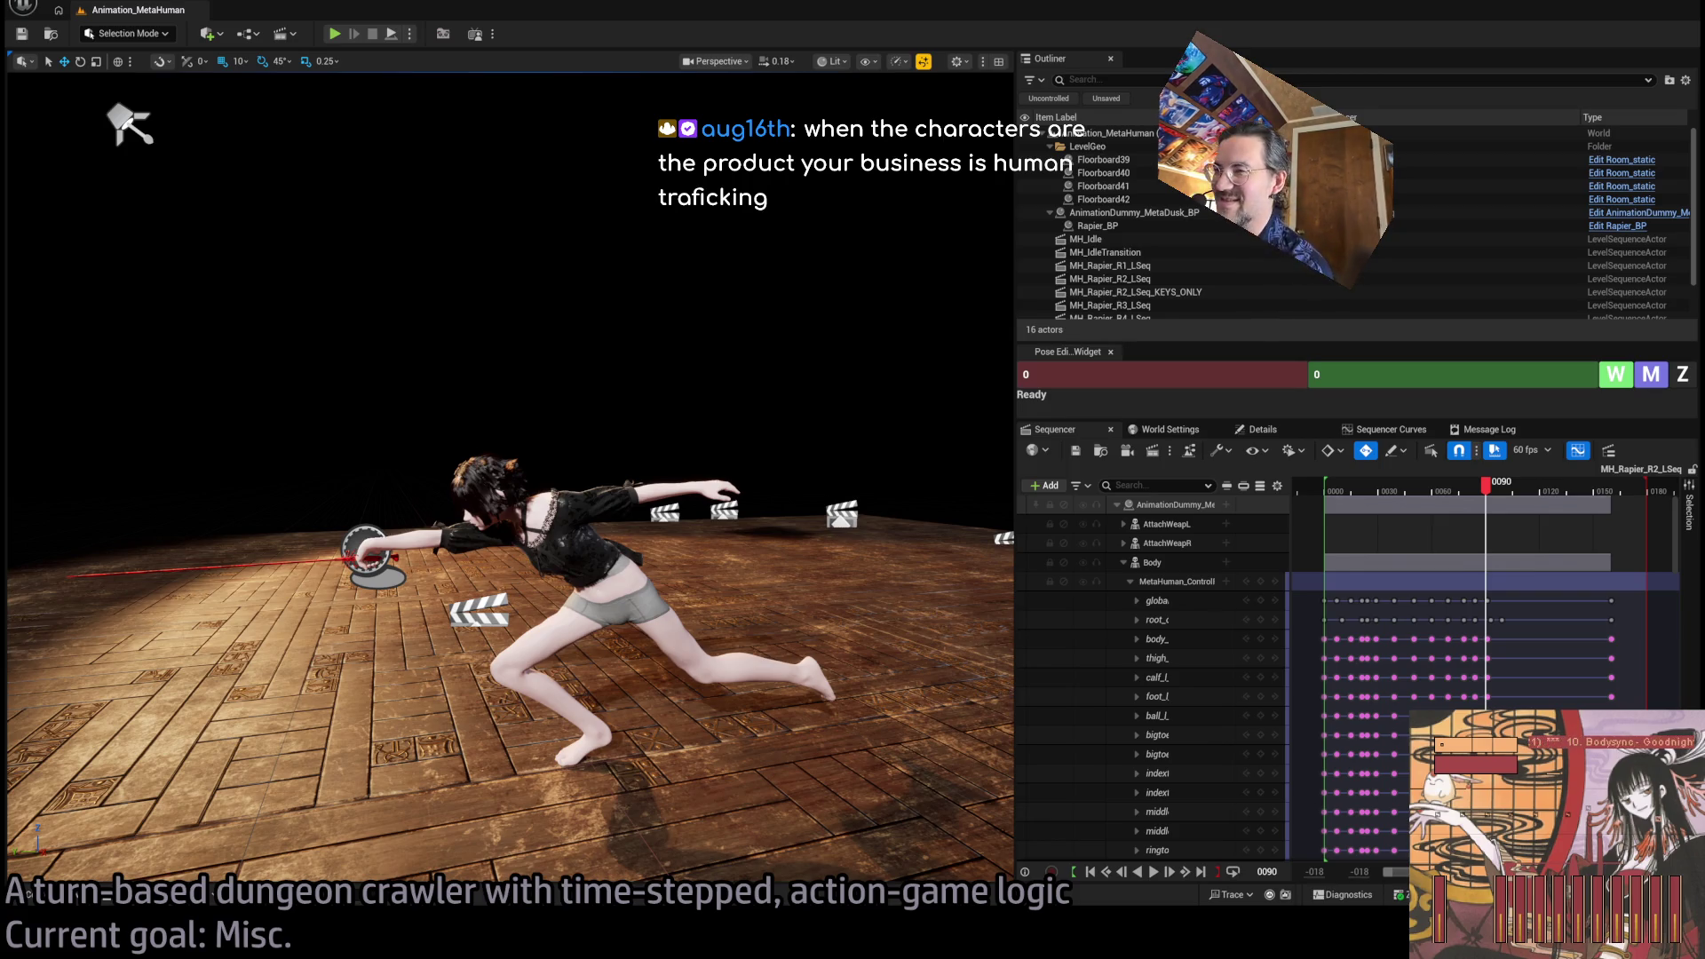
mouse_move(1486, 486)
left_mouse_down()
mouse_move(1403, 501)
mouse_move(1477, 502)
mouse_move(1329, 507)
mouse_move(1486, 502)
left_mouse_up()
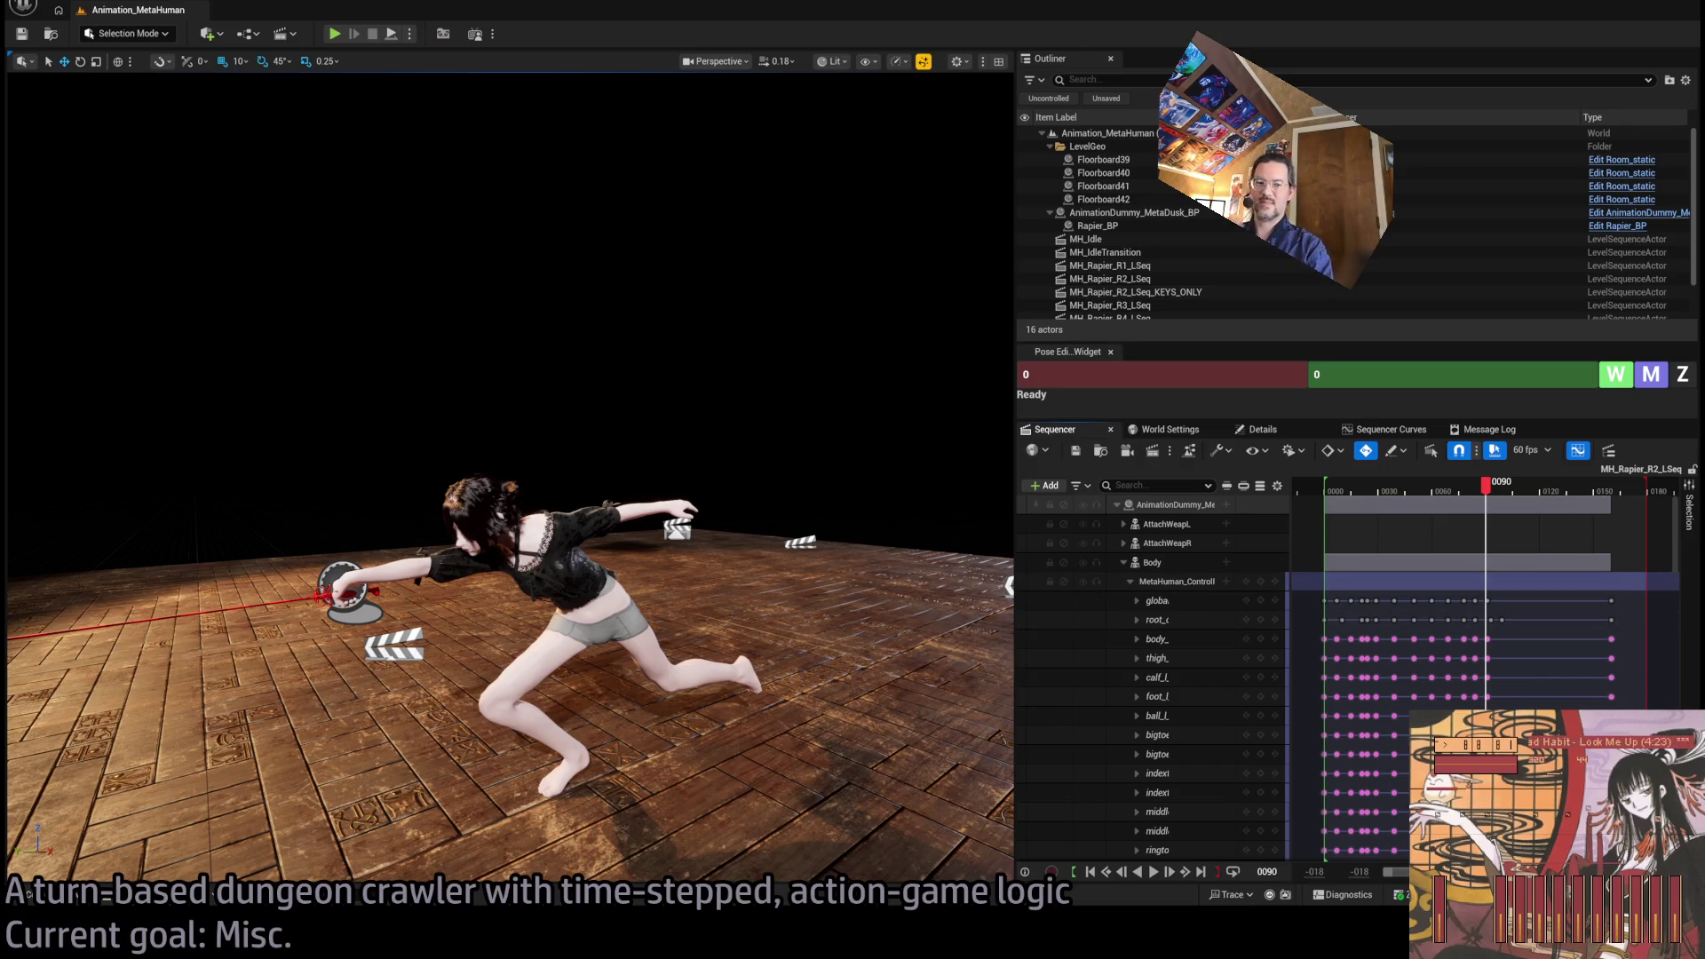
mouse_move(1485, 502)
left_mouse_down()
mouse_move(1438, 502)
mouse_move(1507, 521)
mouse_move(1368, 523)
left_mouse_up()
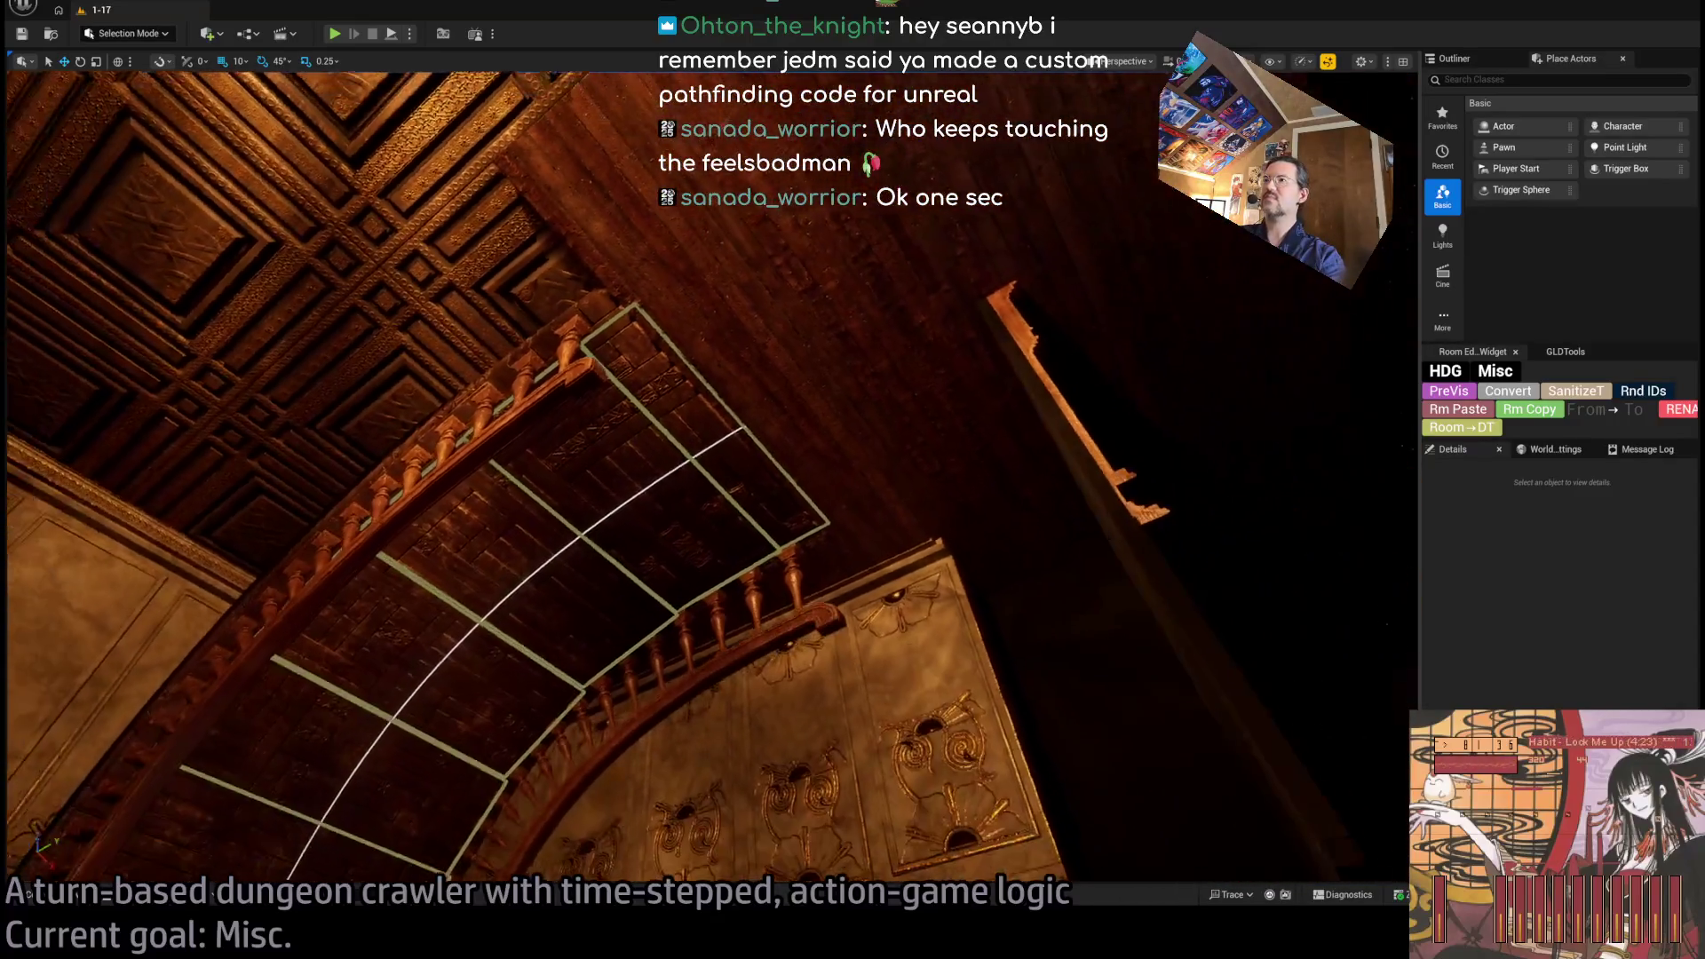
Start play-testing level 1-17 and replay the queued moves.
left_click(335, 33)
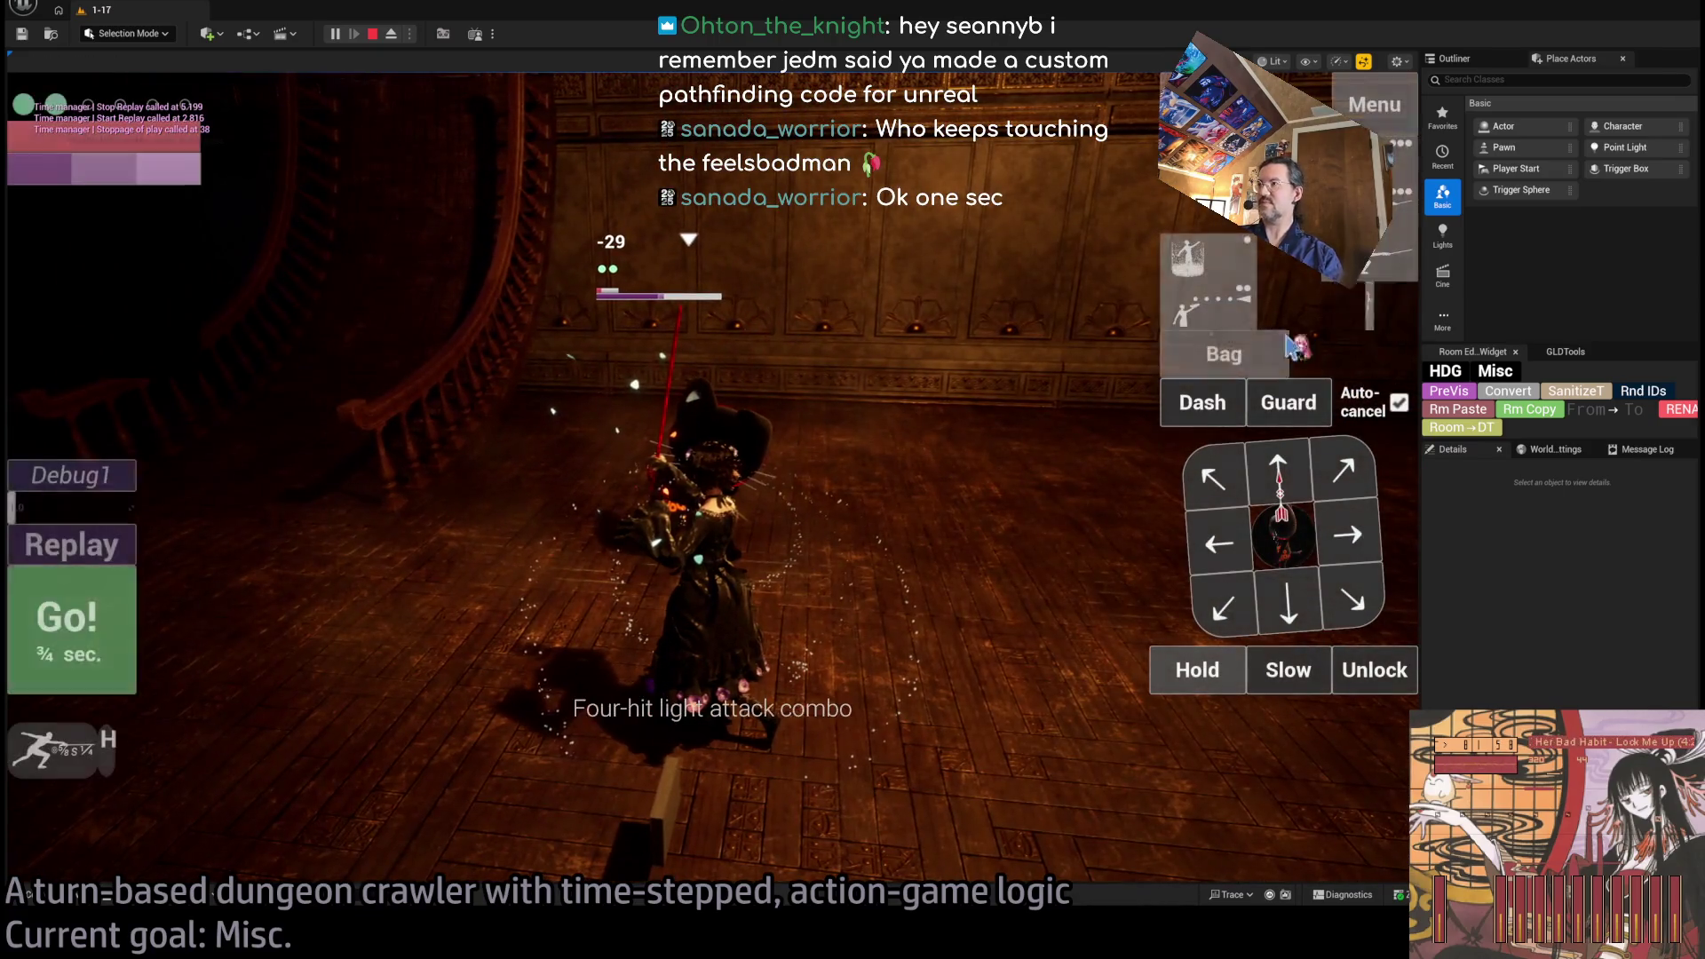
left_click(89, 655)
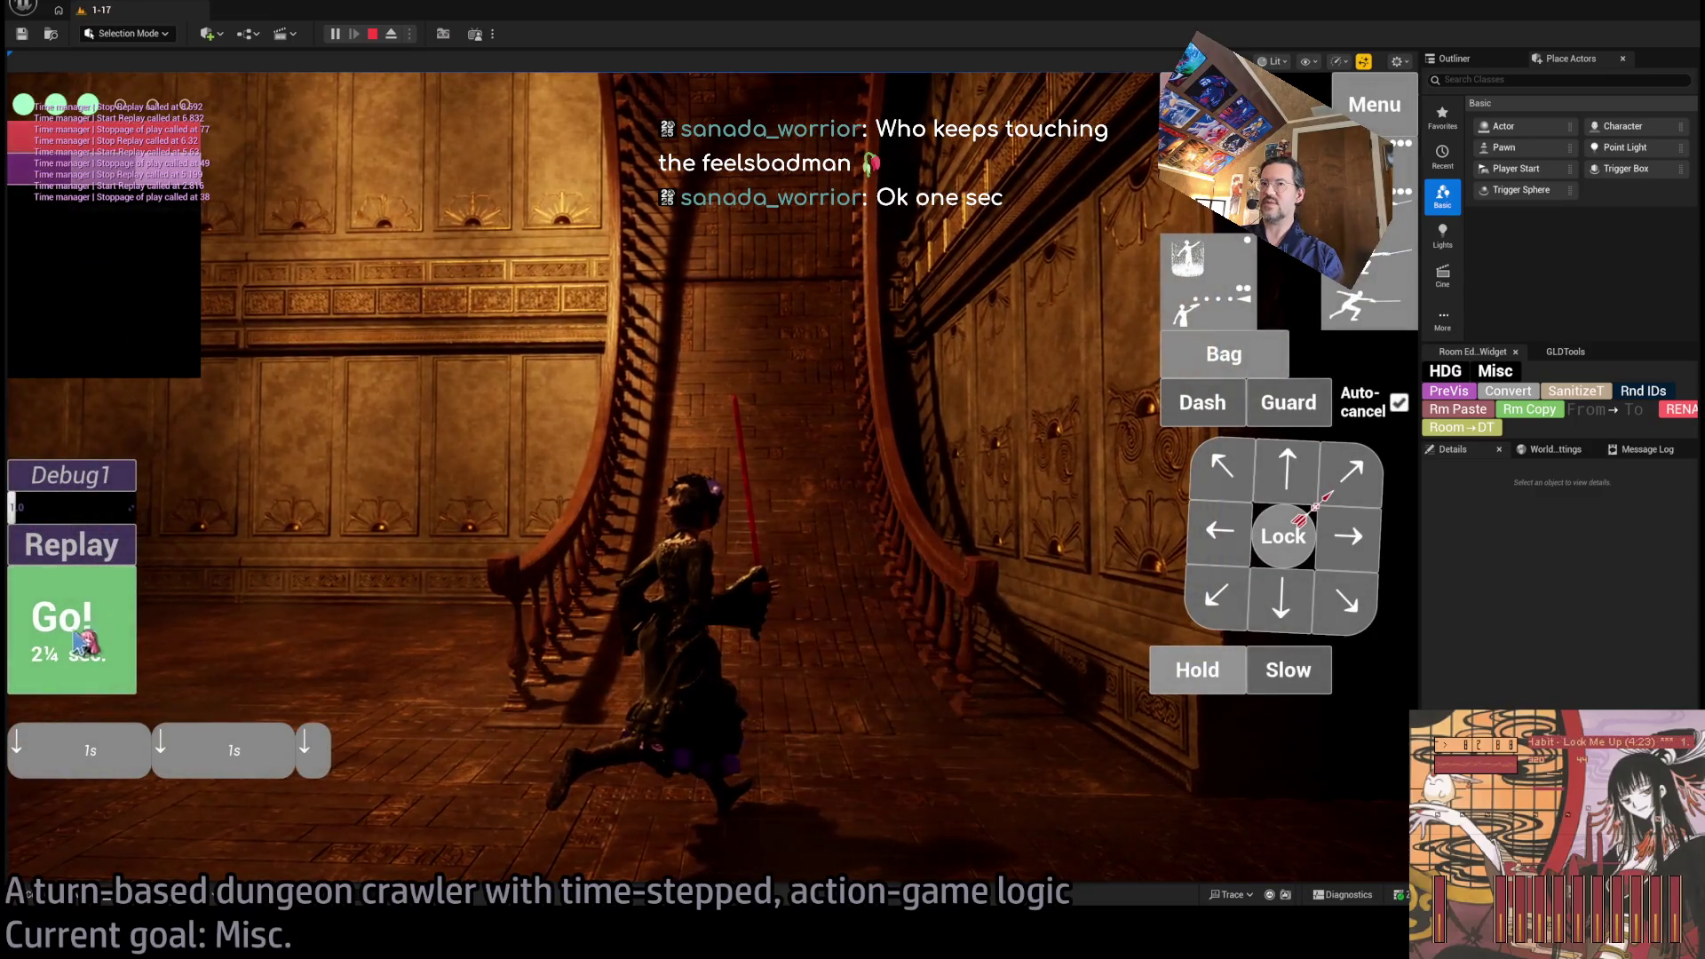
left_click(79, 637)
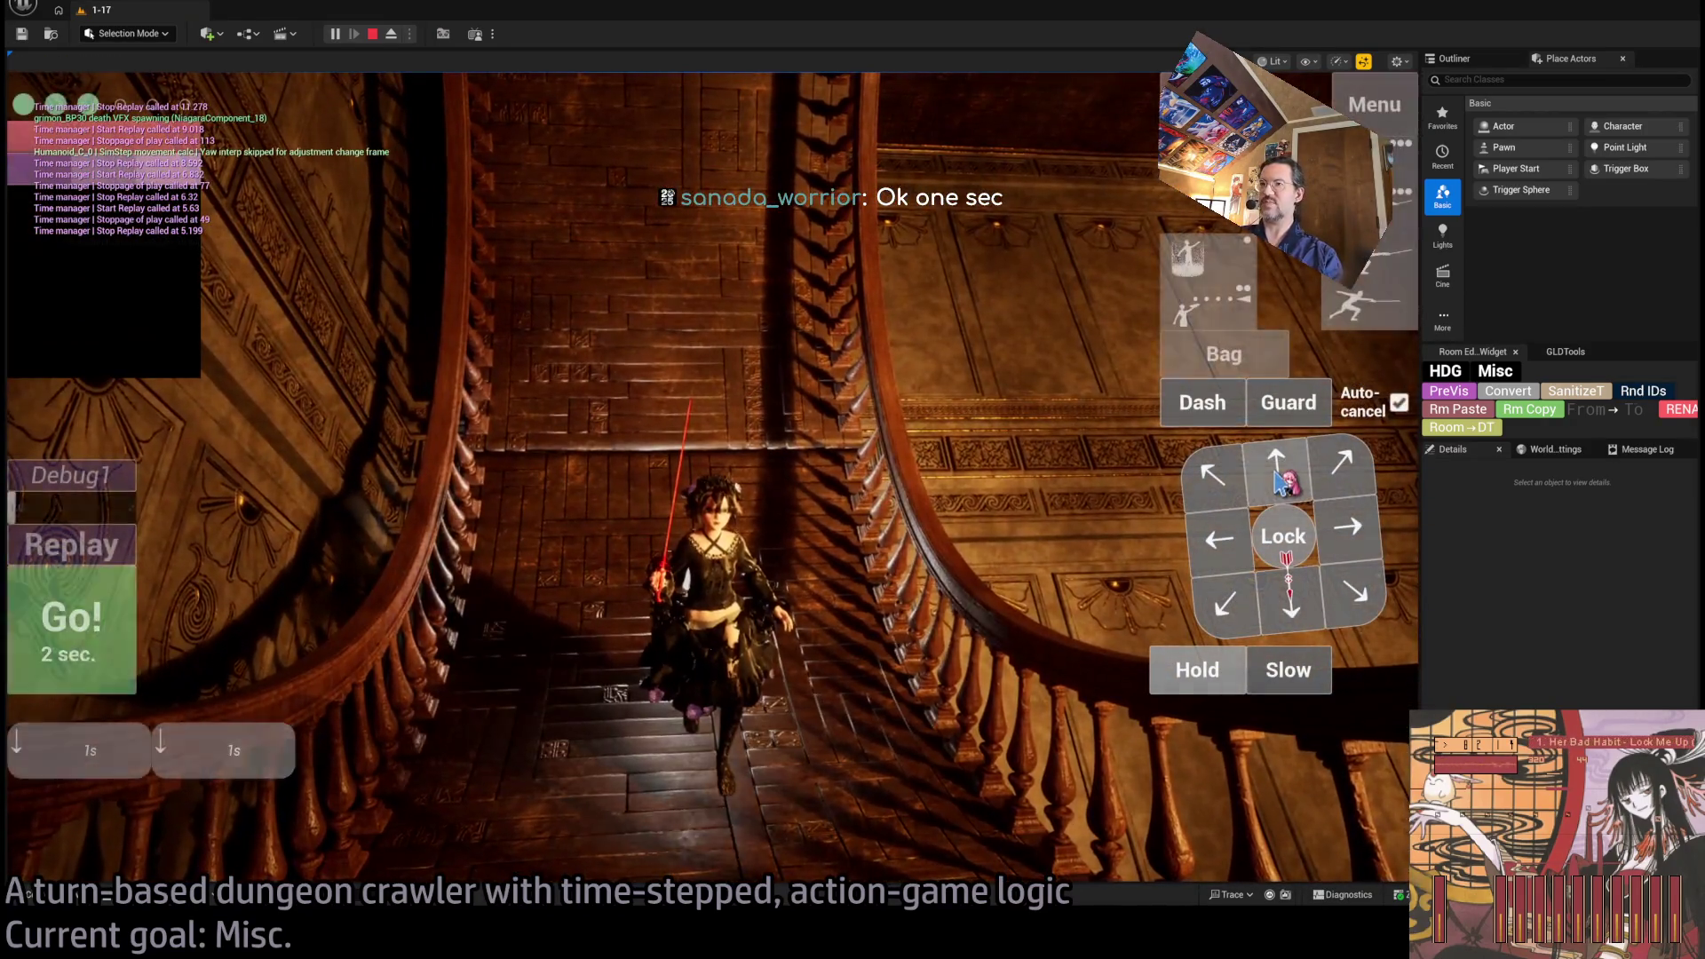
Queue two steps up the stairs, orbit the camera, then eject to inspect the scene.
left_click(1279, 481)
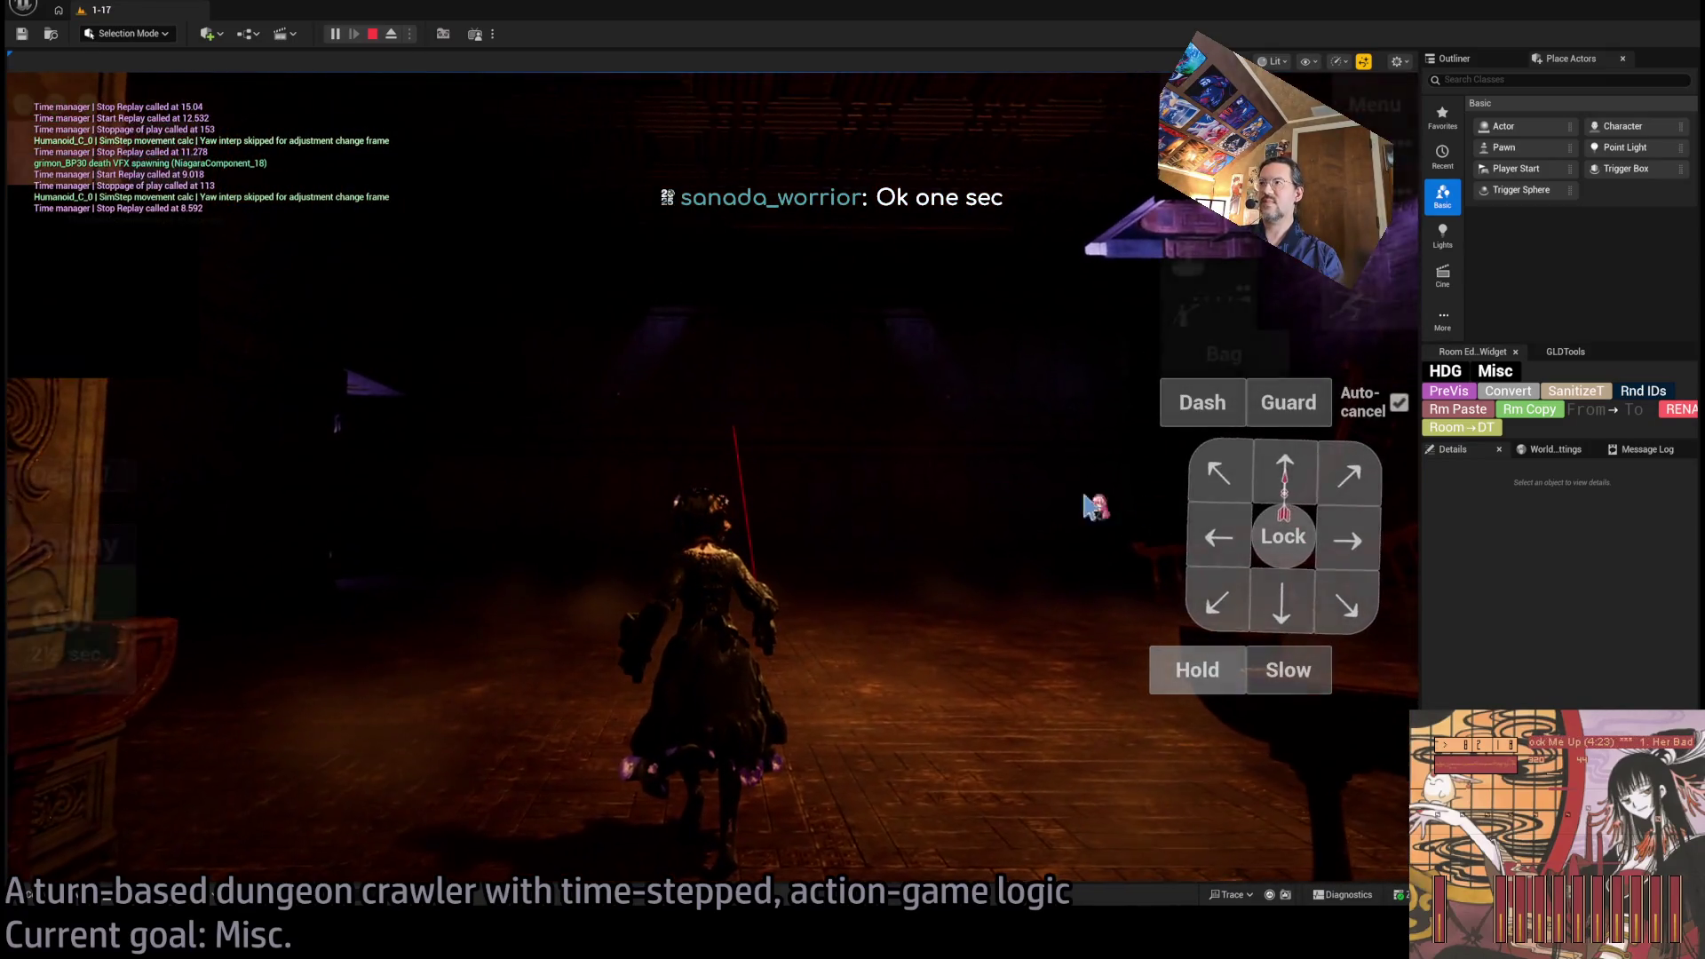
left_click(1288, 490)
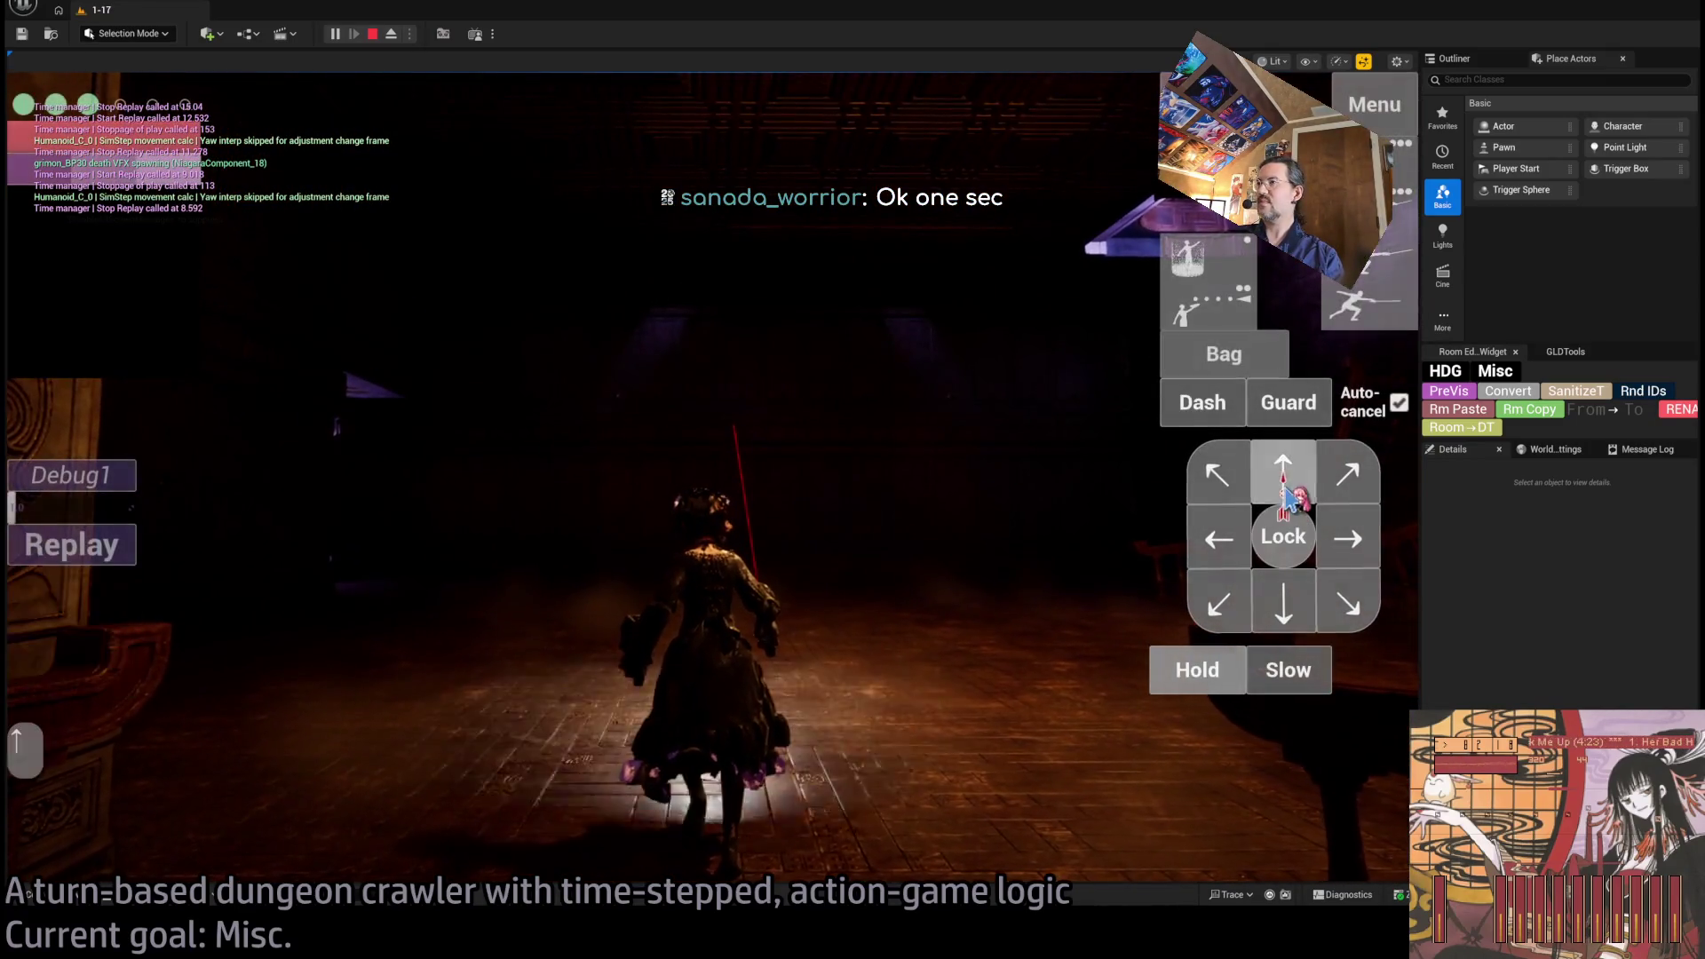
mouse_move(726, 319)
left_mouse_down()
mouse_move(906, 285)
mouse_move(933, 373)
mouse_move(781, 411)
left_mouse_up()
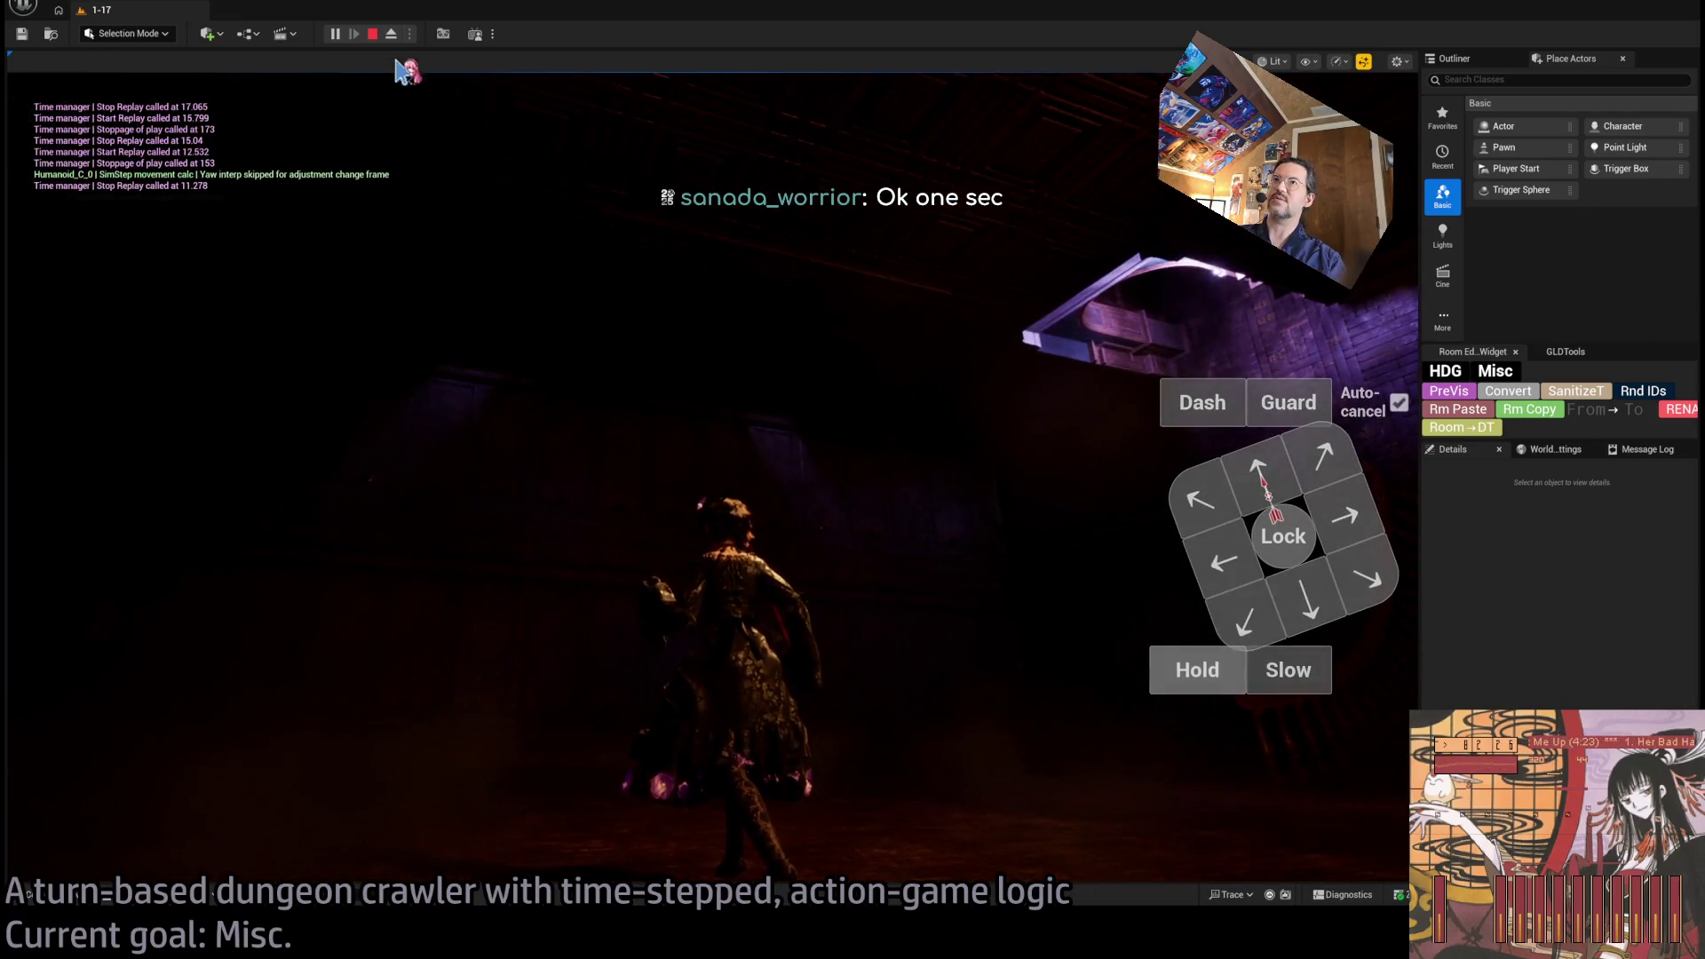
left_click(391, 34)
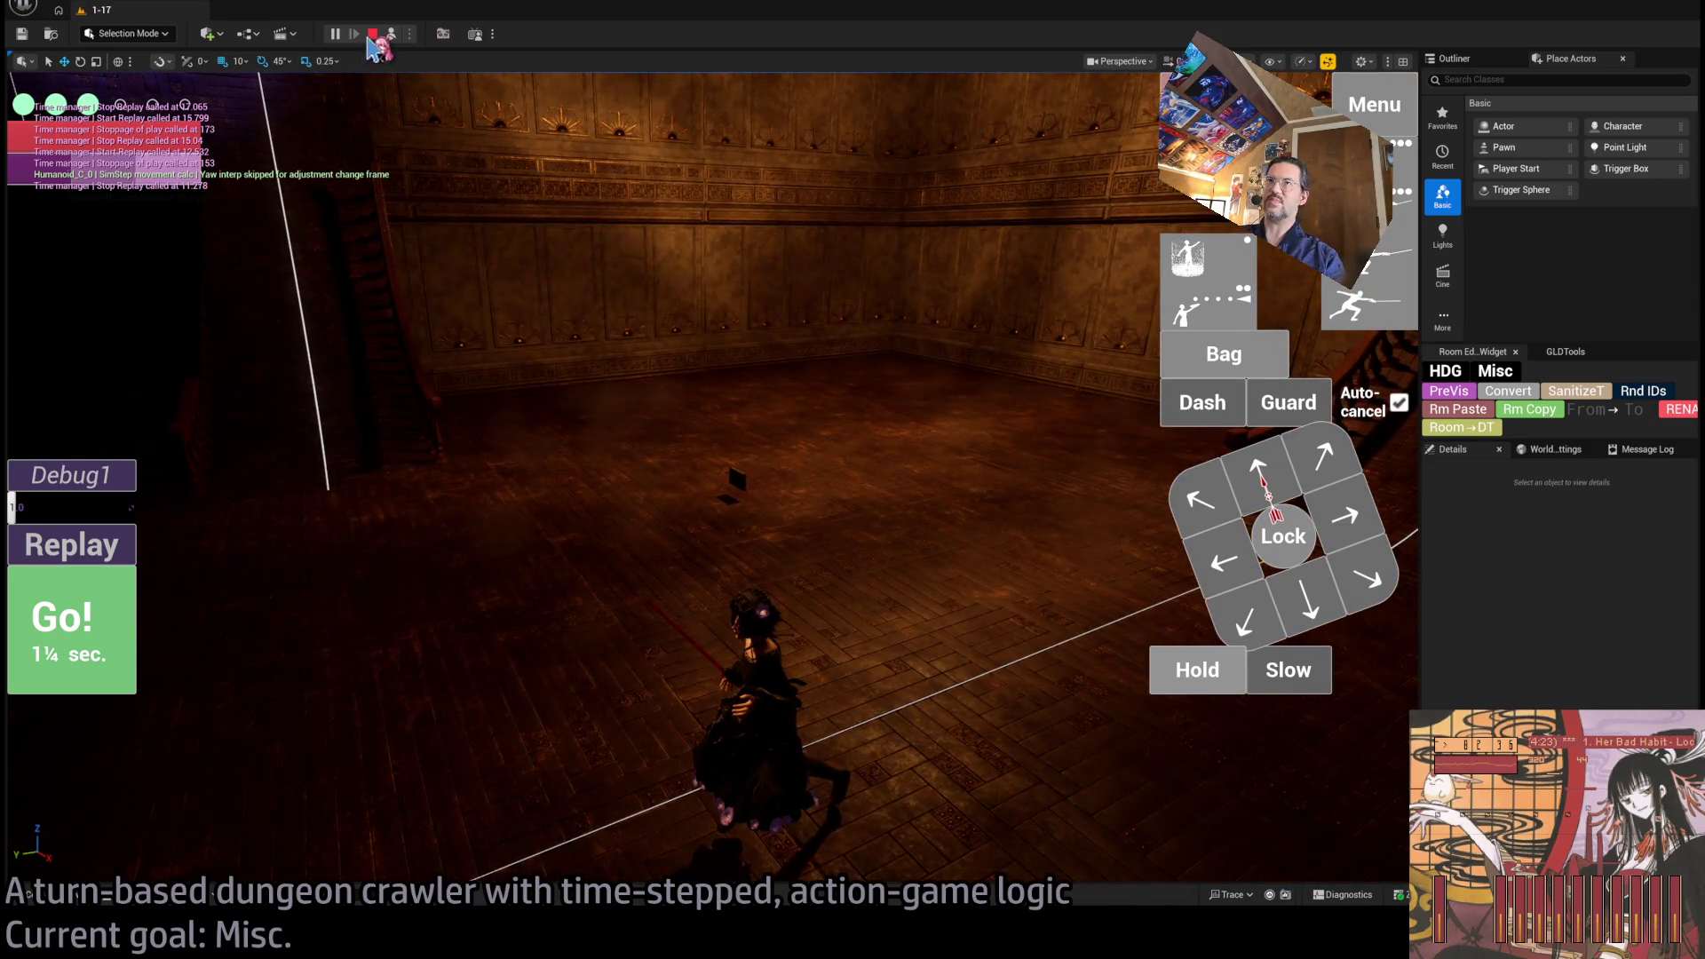
Repossess the heroine, execute the queue, and queue moves to the upper left and backward.
left_click(391, 34)
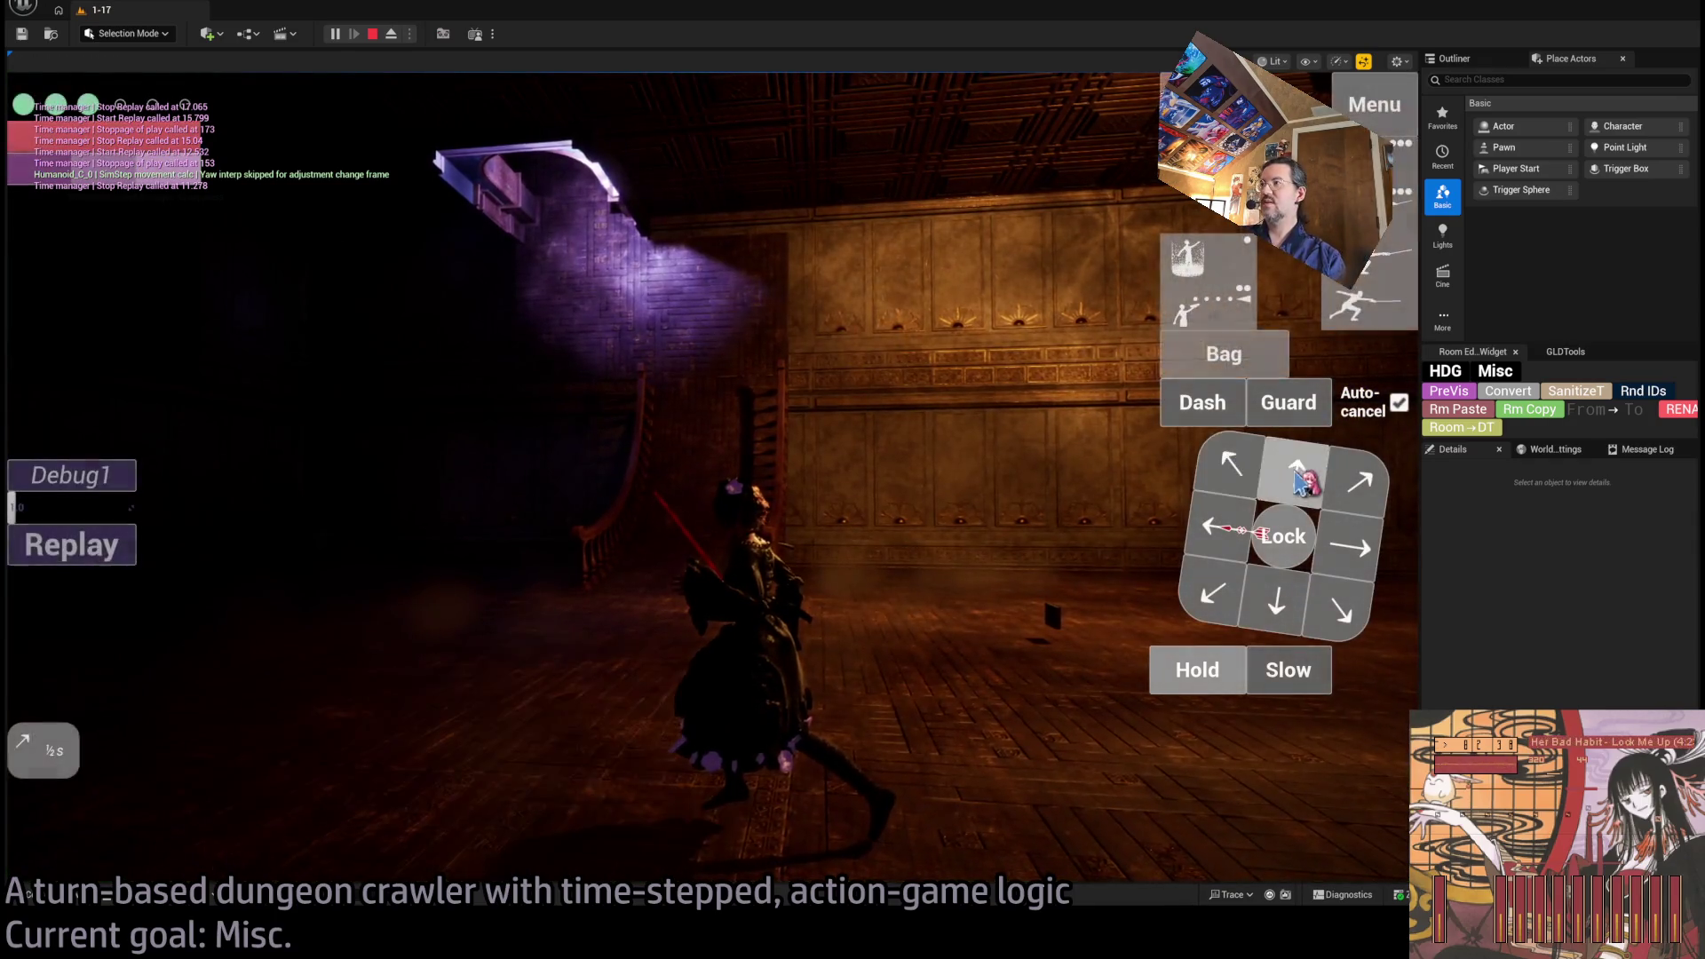
left_click(109, 651)
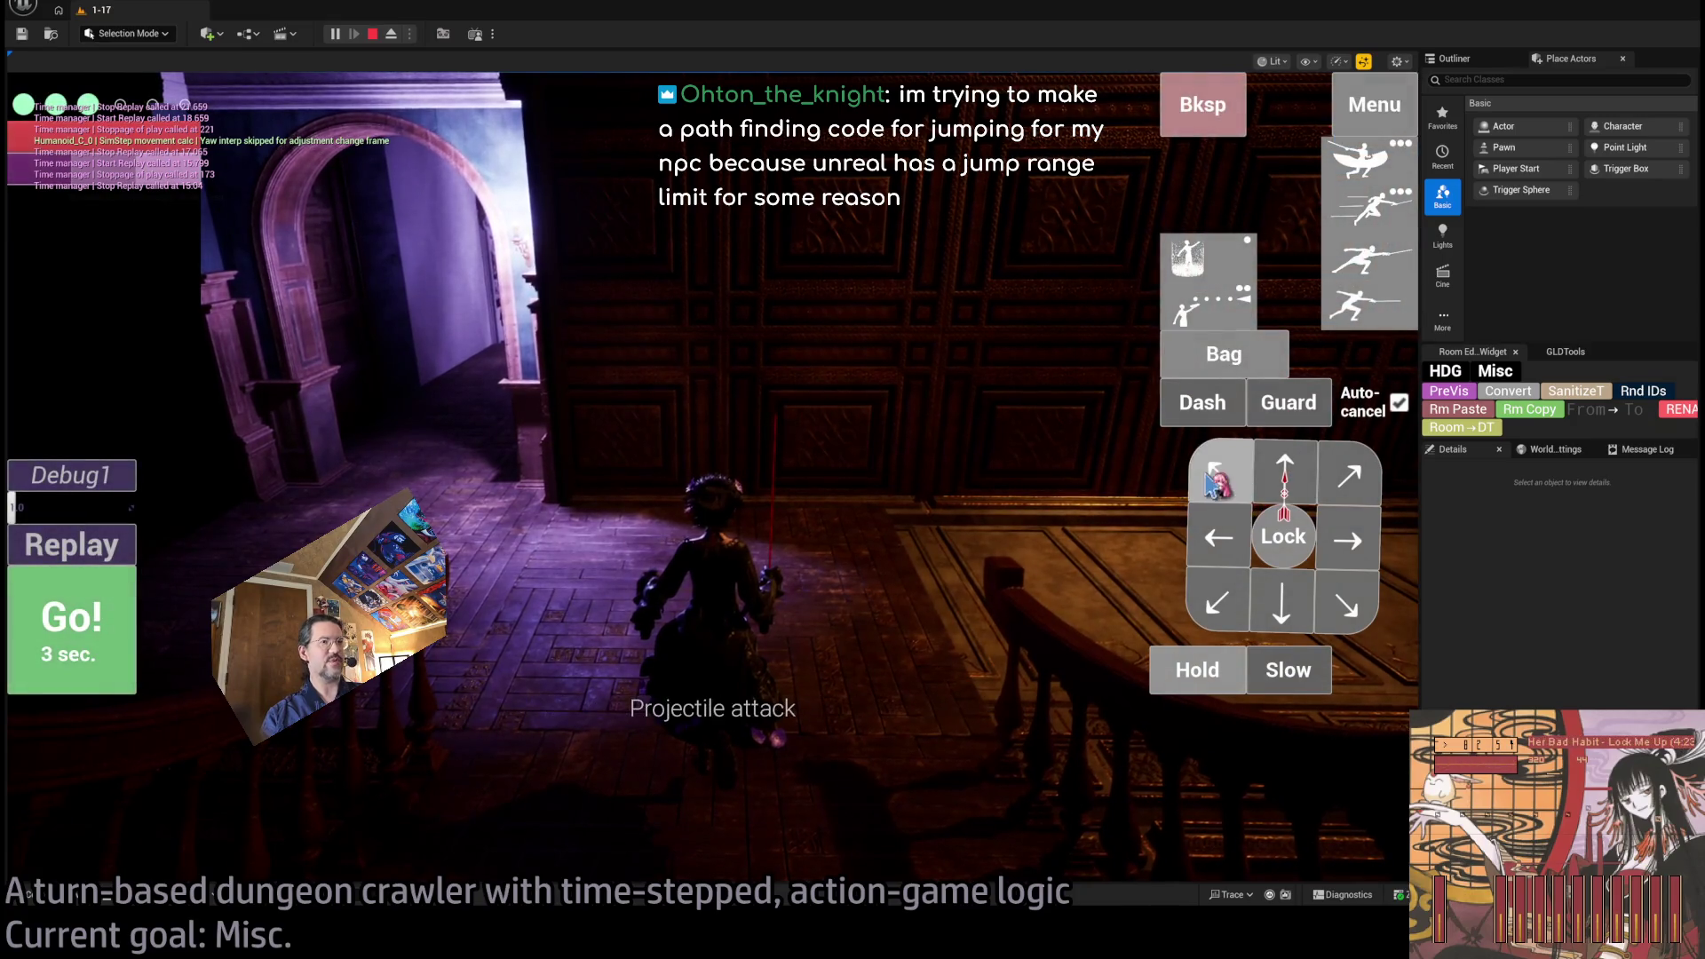
left_click(1235, 490)
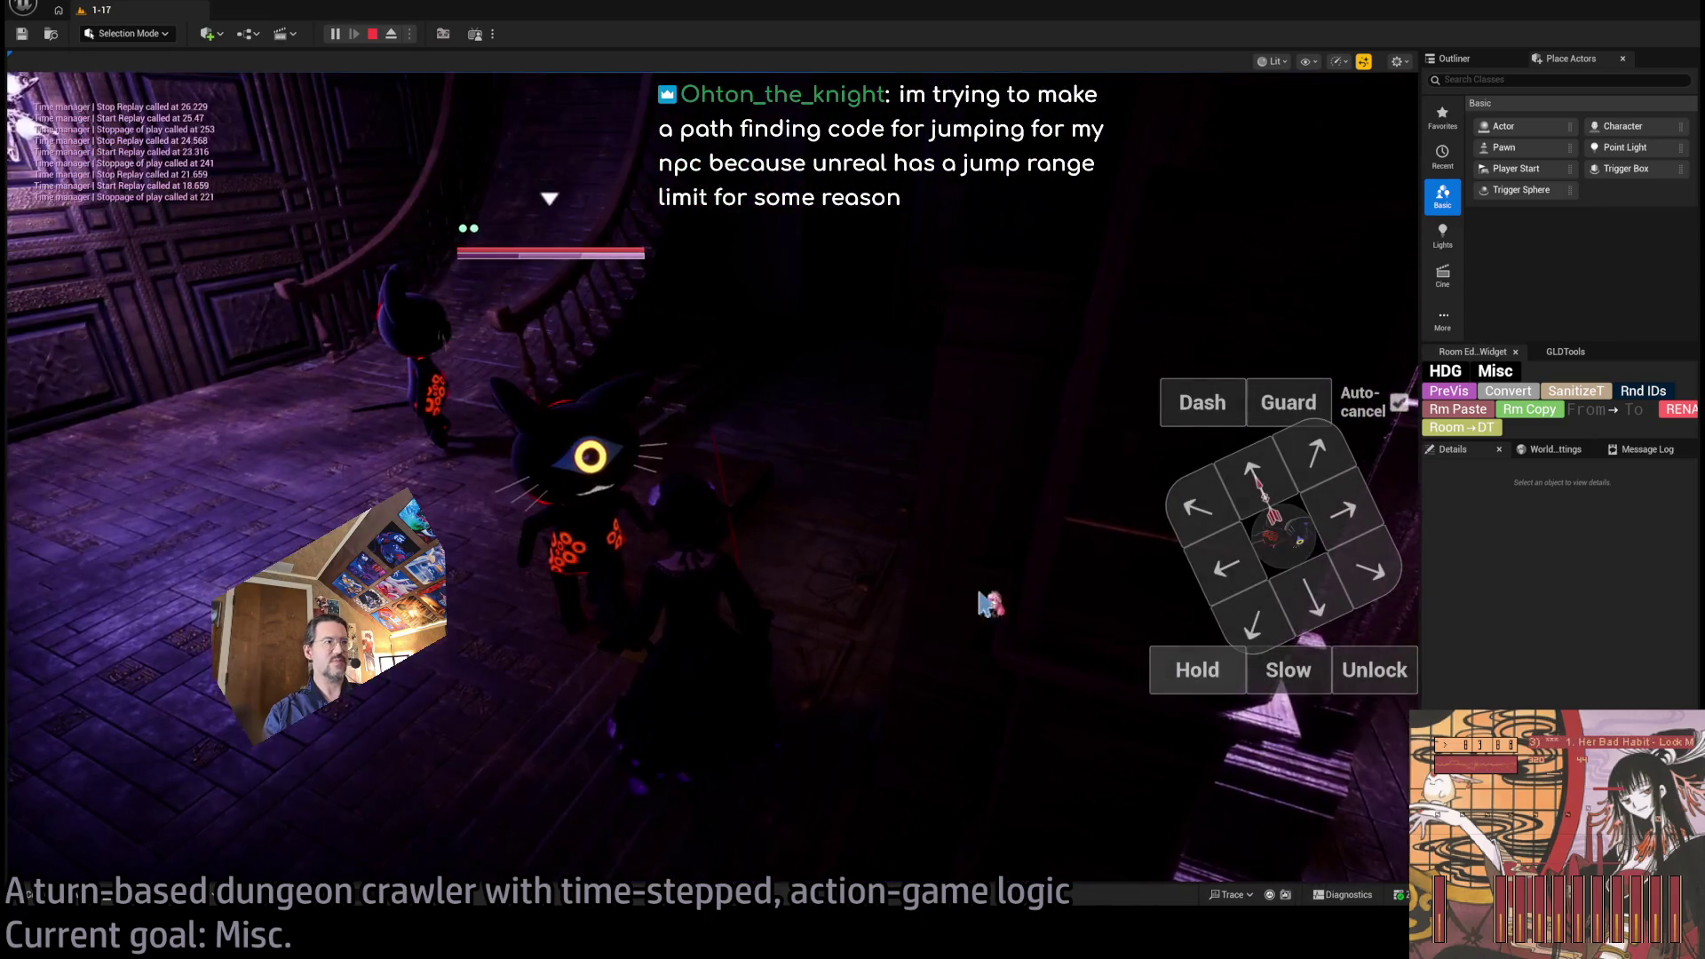
left_click(1339, 595)
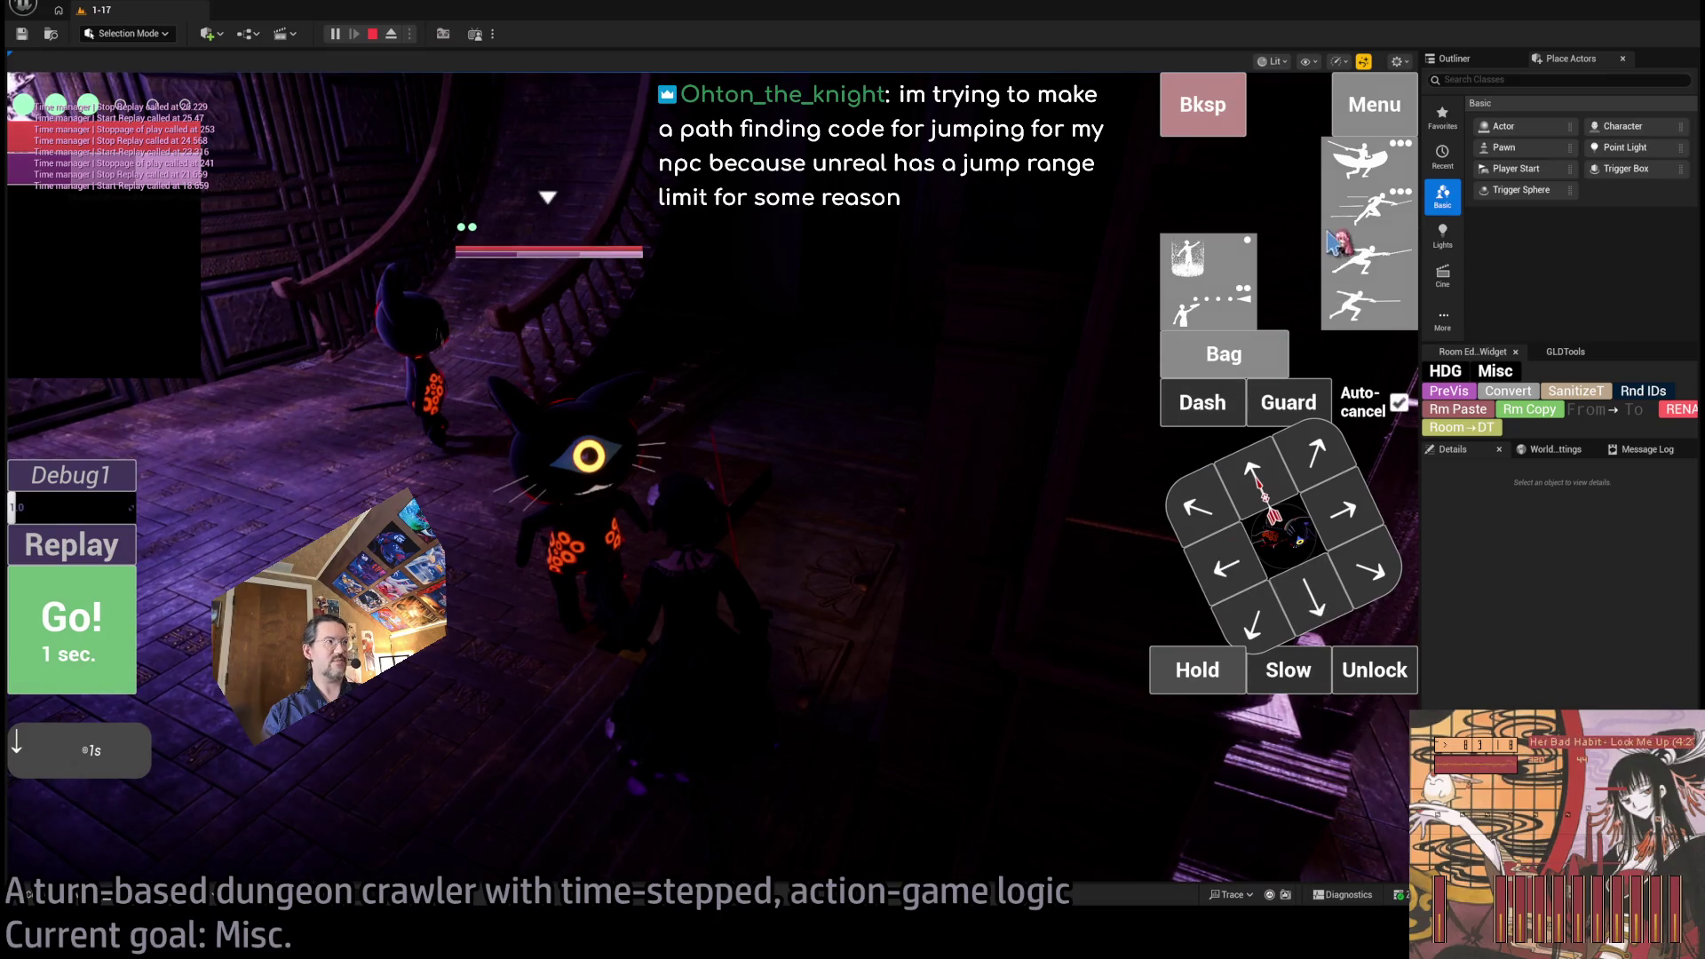
Swap the last action for two leaping thrust attacks on the cat, execute, then queue left and backward steps.
left_click(1368, 257)
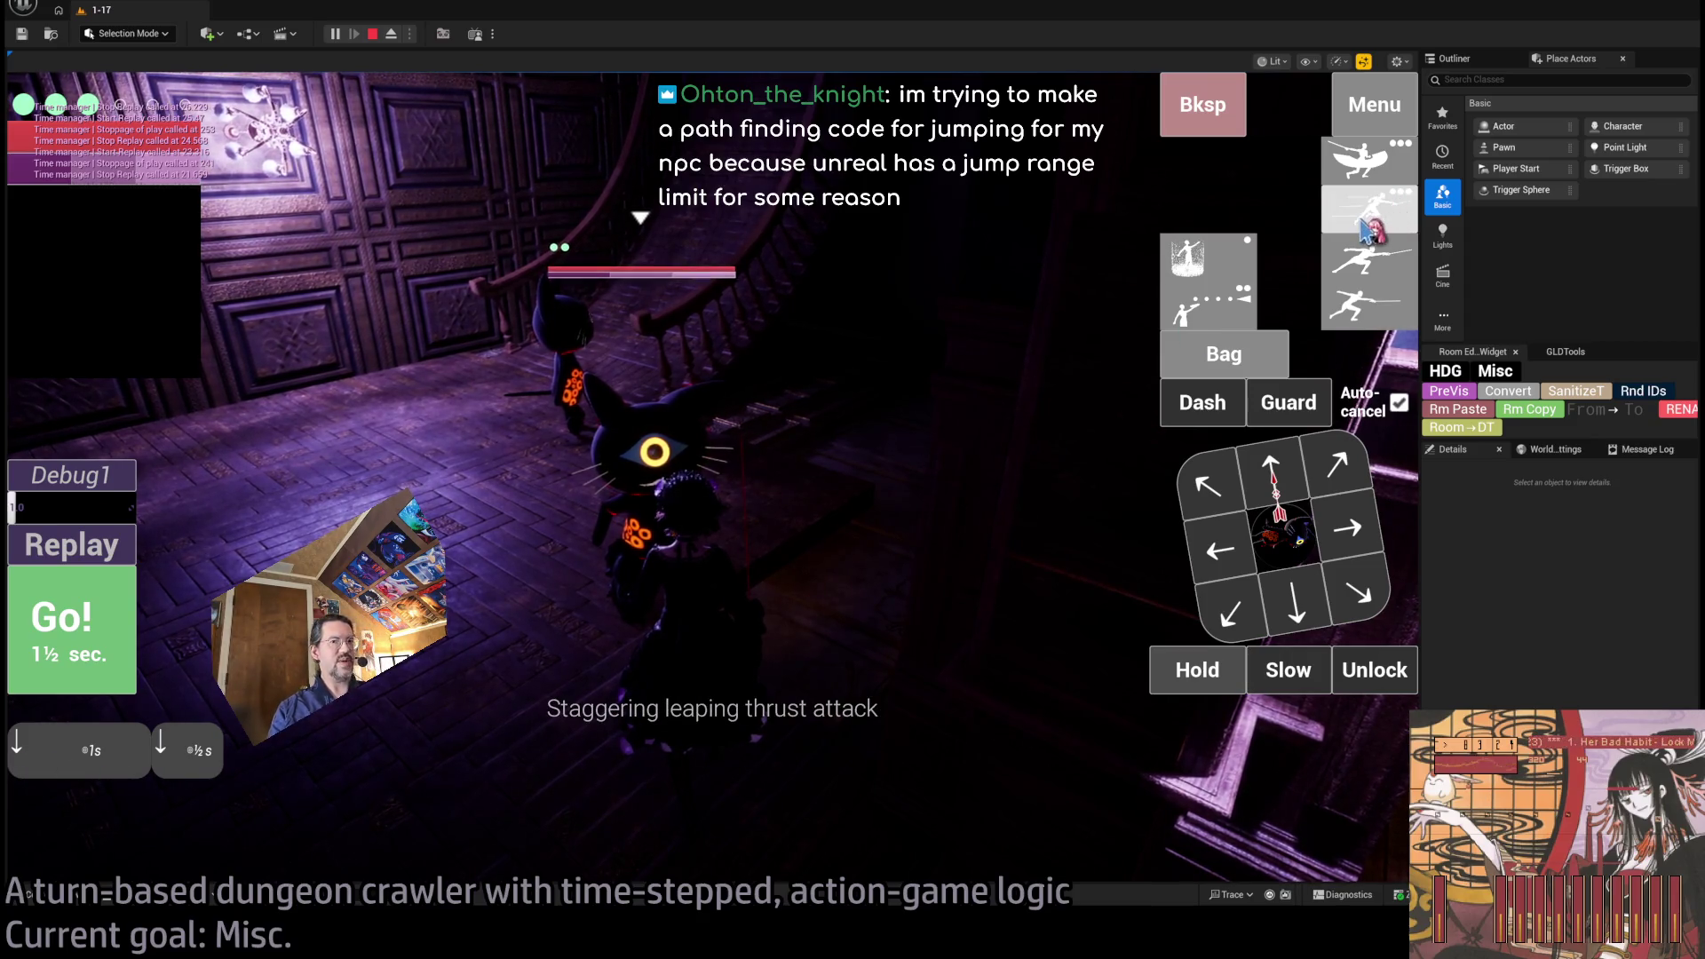
left_click(1209, 118)
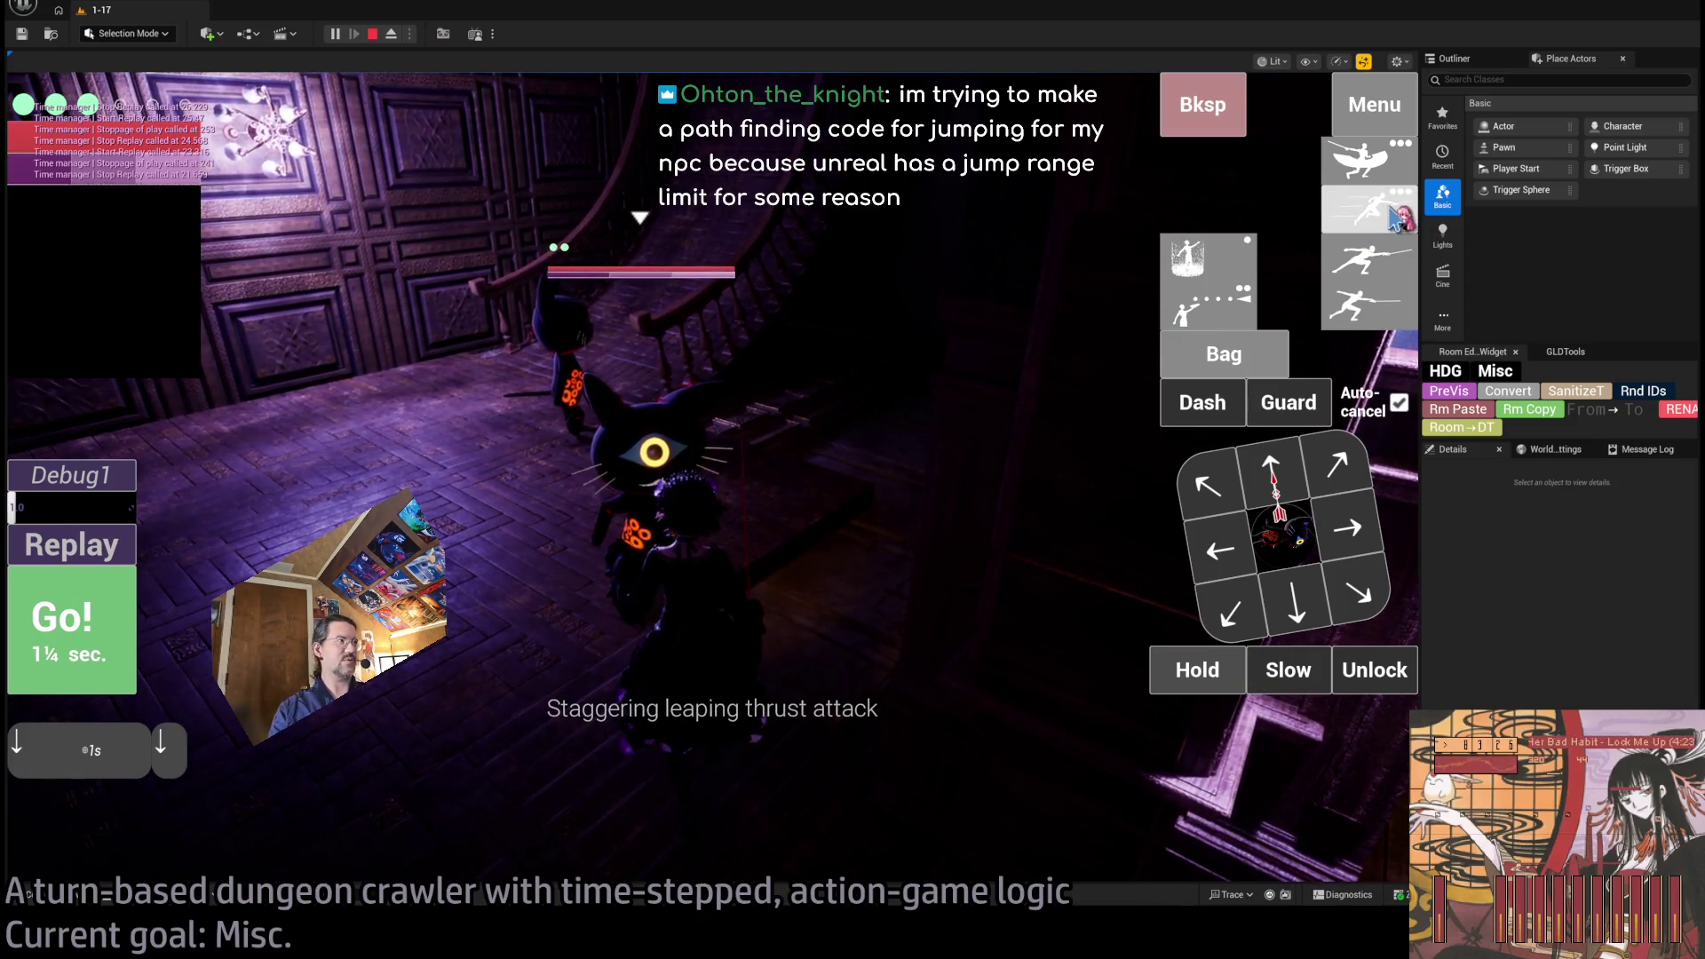
left_click(1396, 218)
left_click(1373, 260)
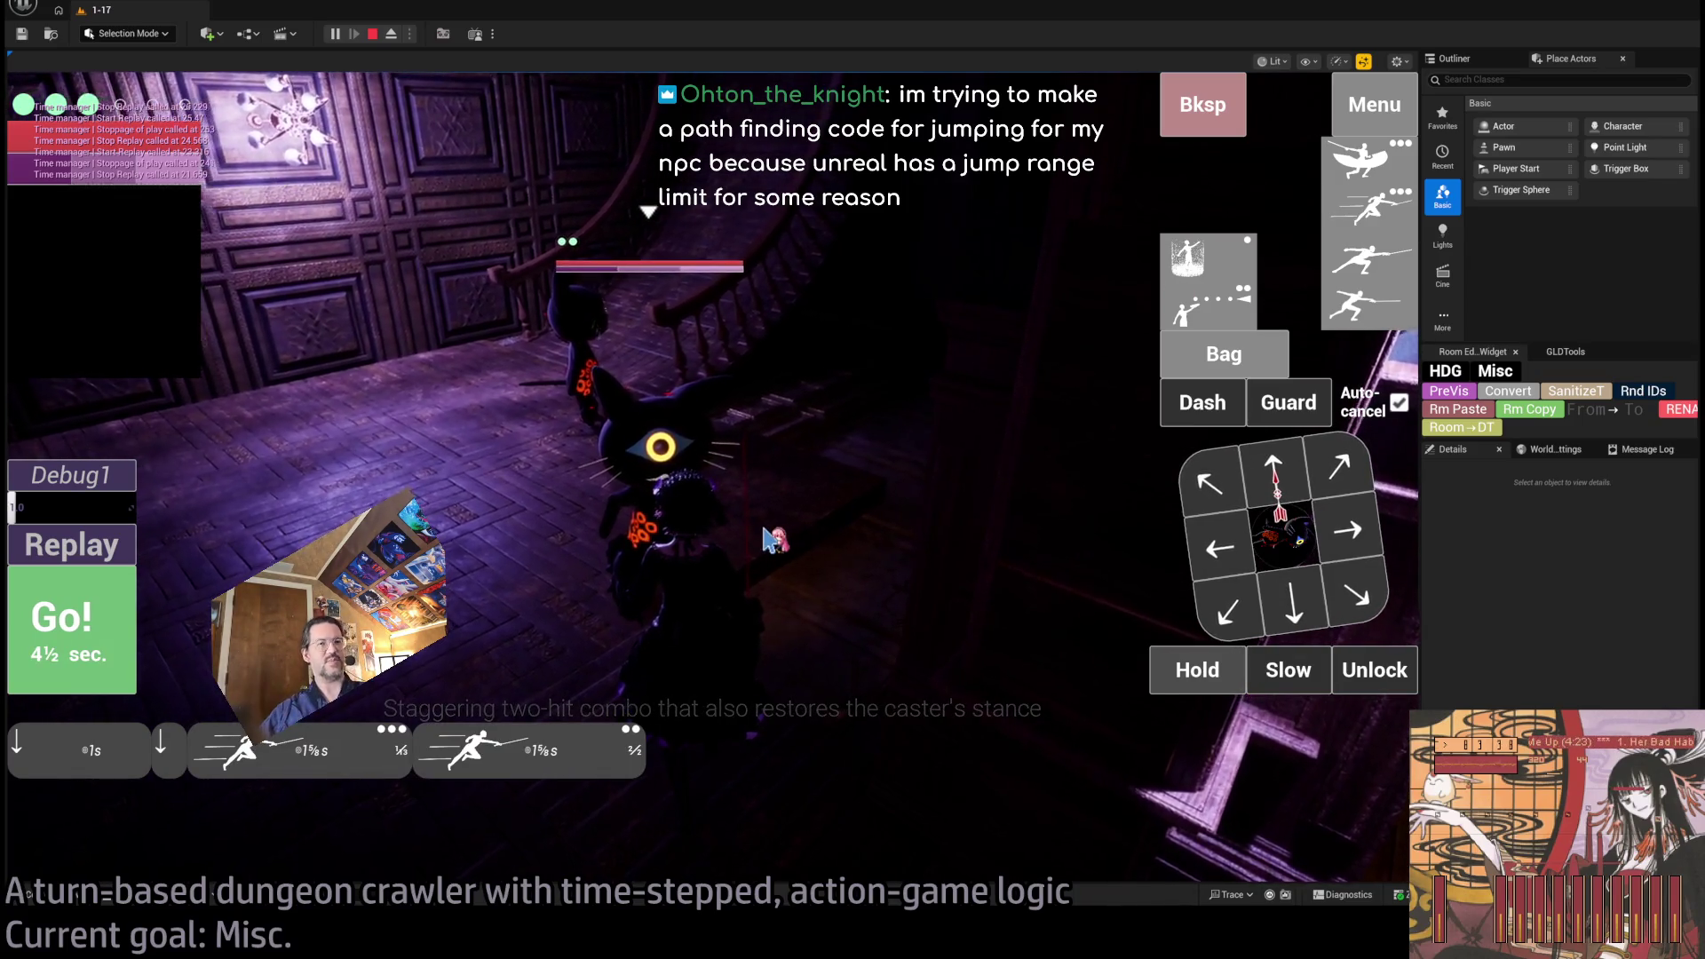
left_click(105, 642)
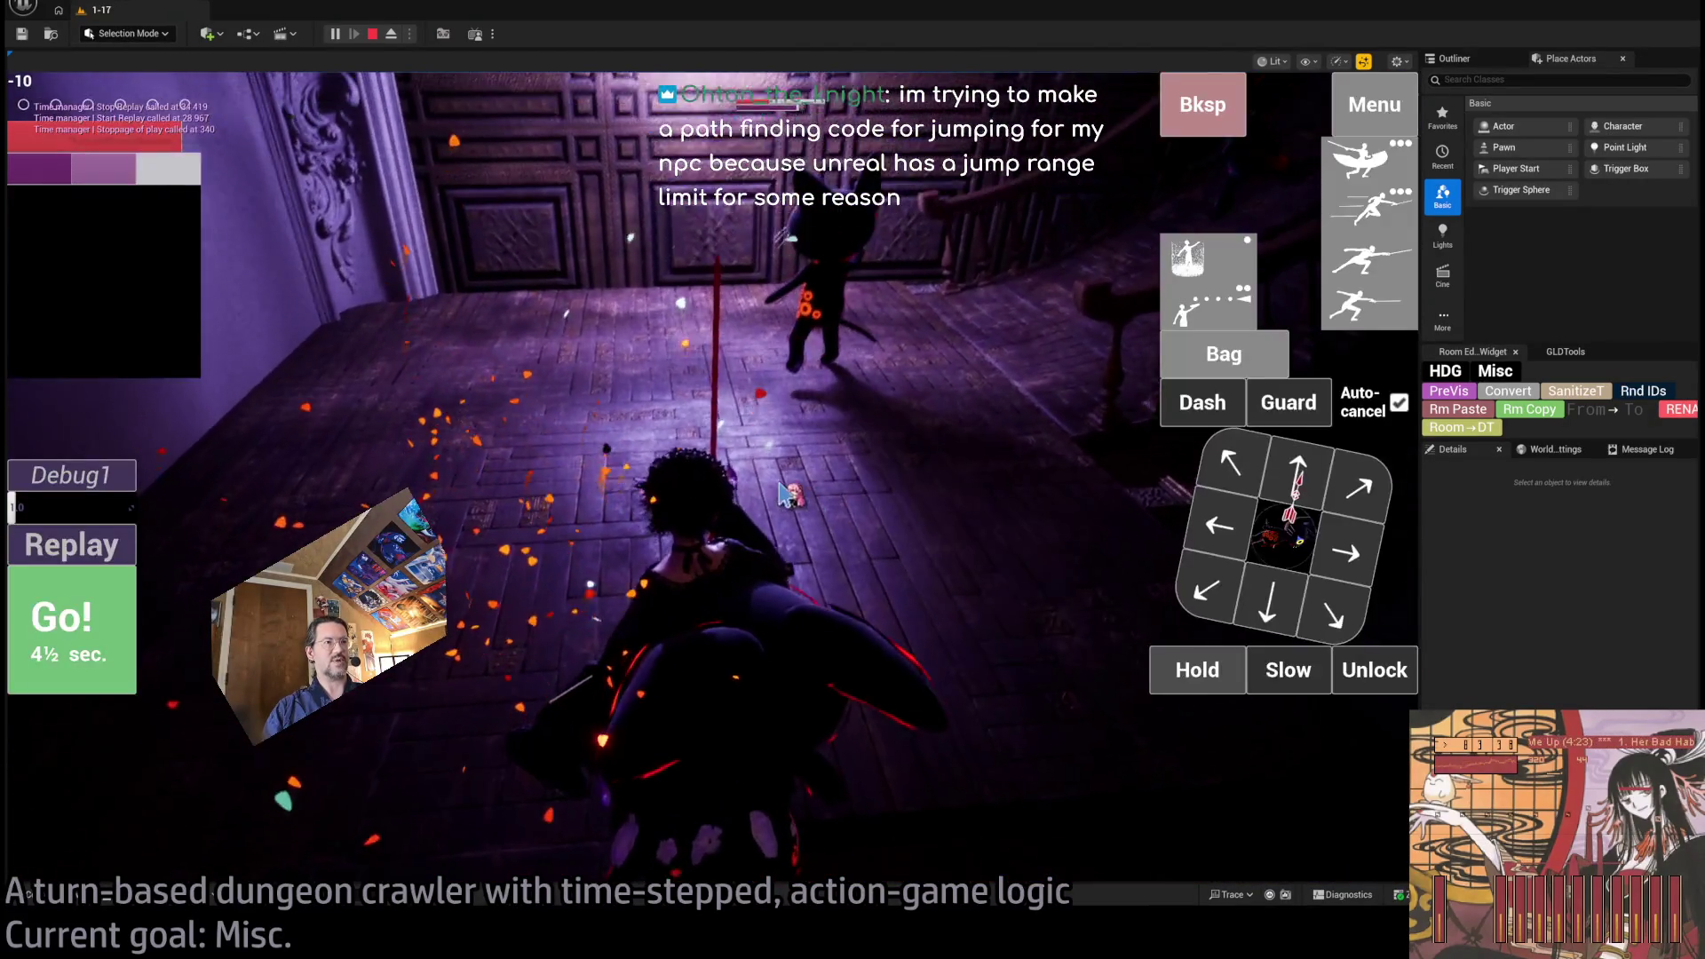
left_click(105, 641)
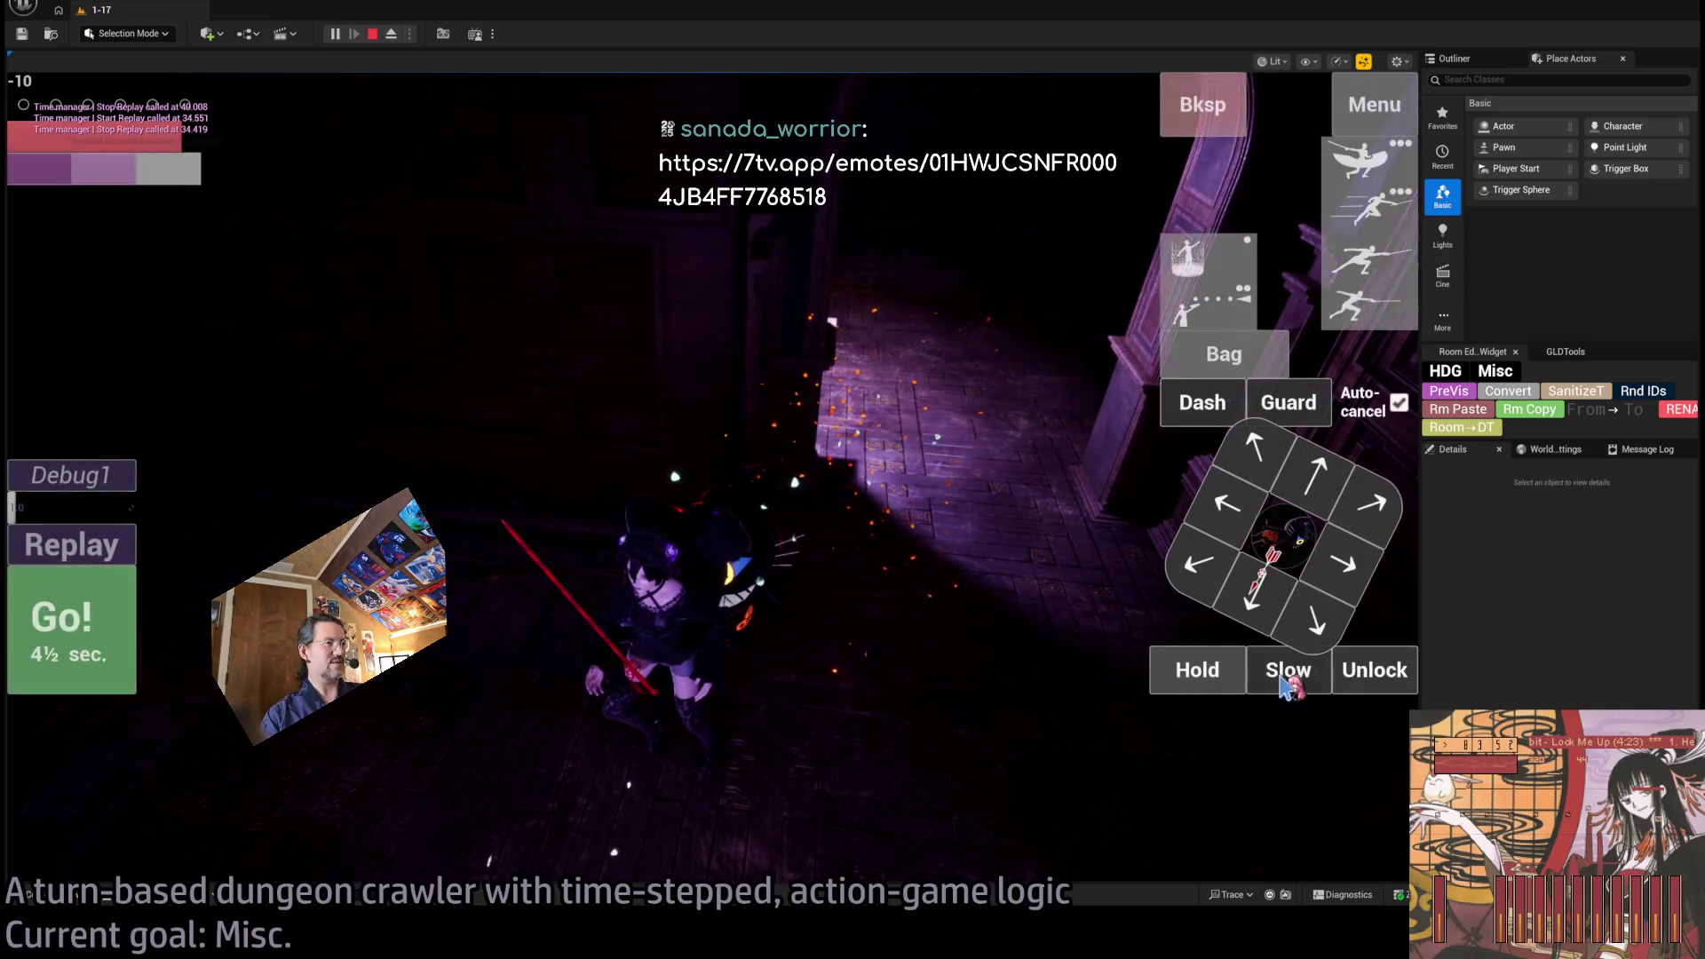
left_click(1350, 564)
left_click(1298, 474)
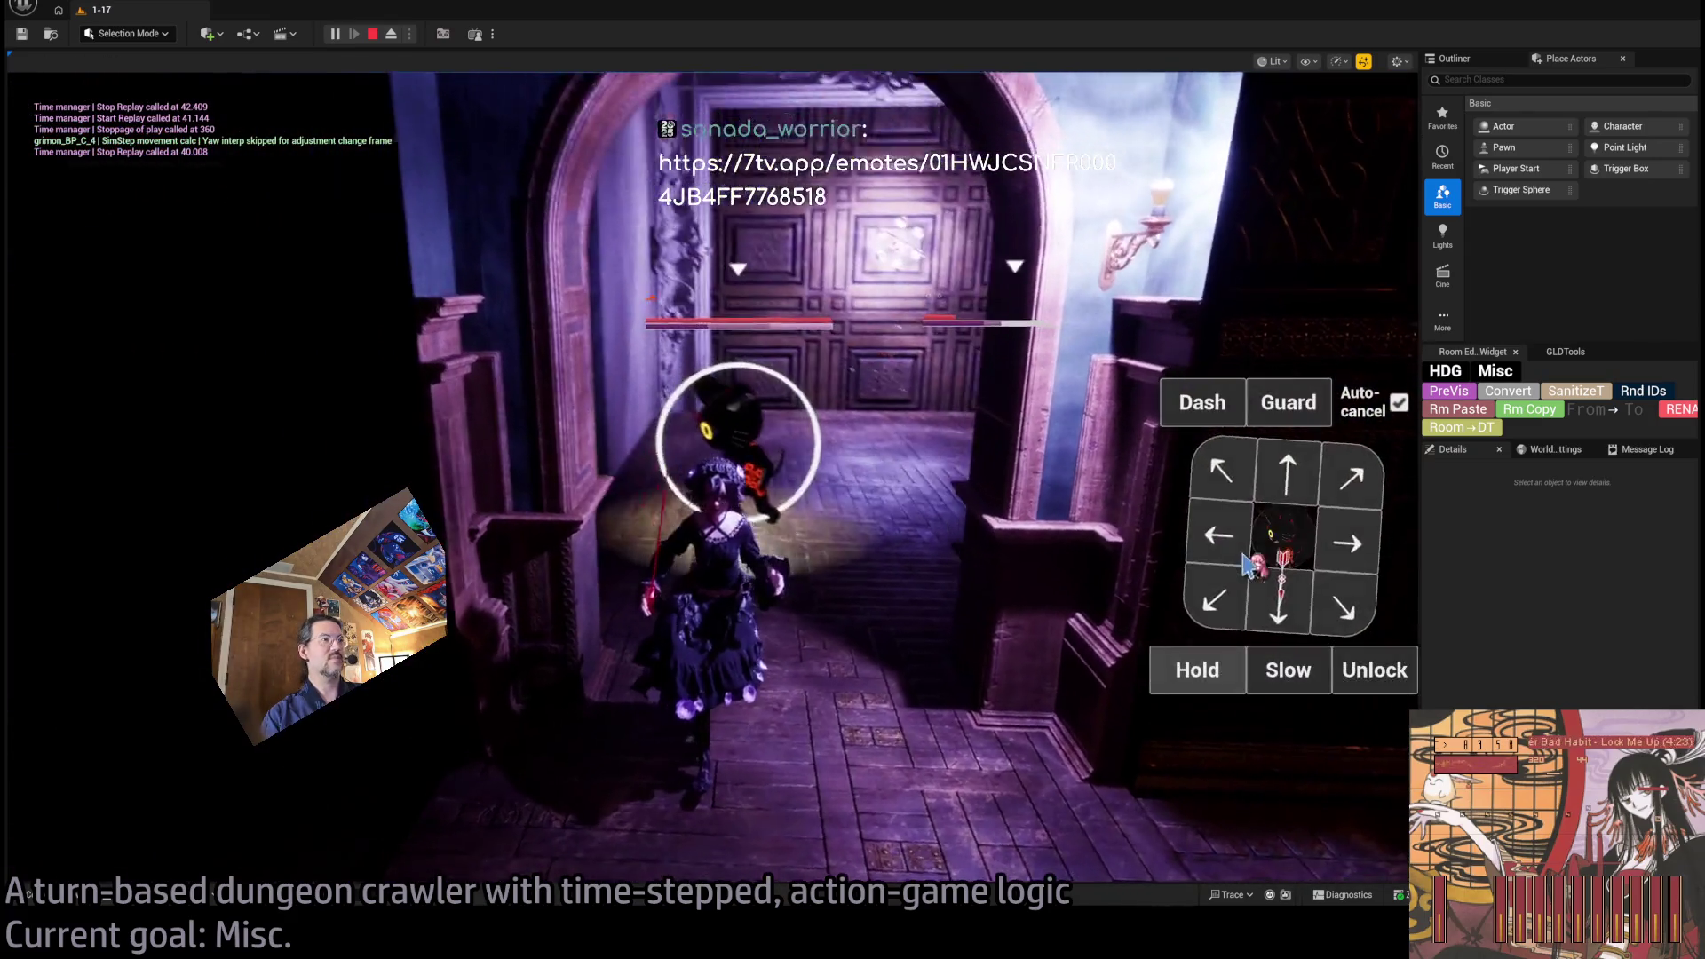
Queue a forward step and execute the turns so light strikes hit the cats for 5 damage each.
left_click(1255, 484)
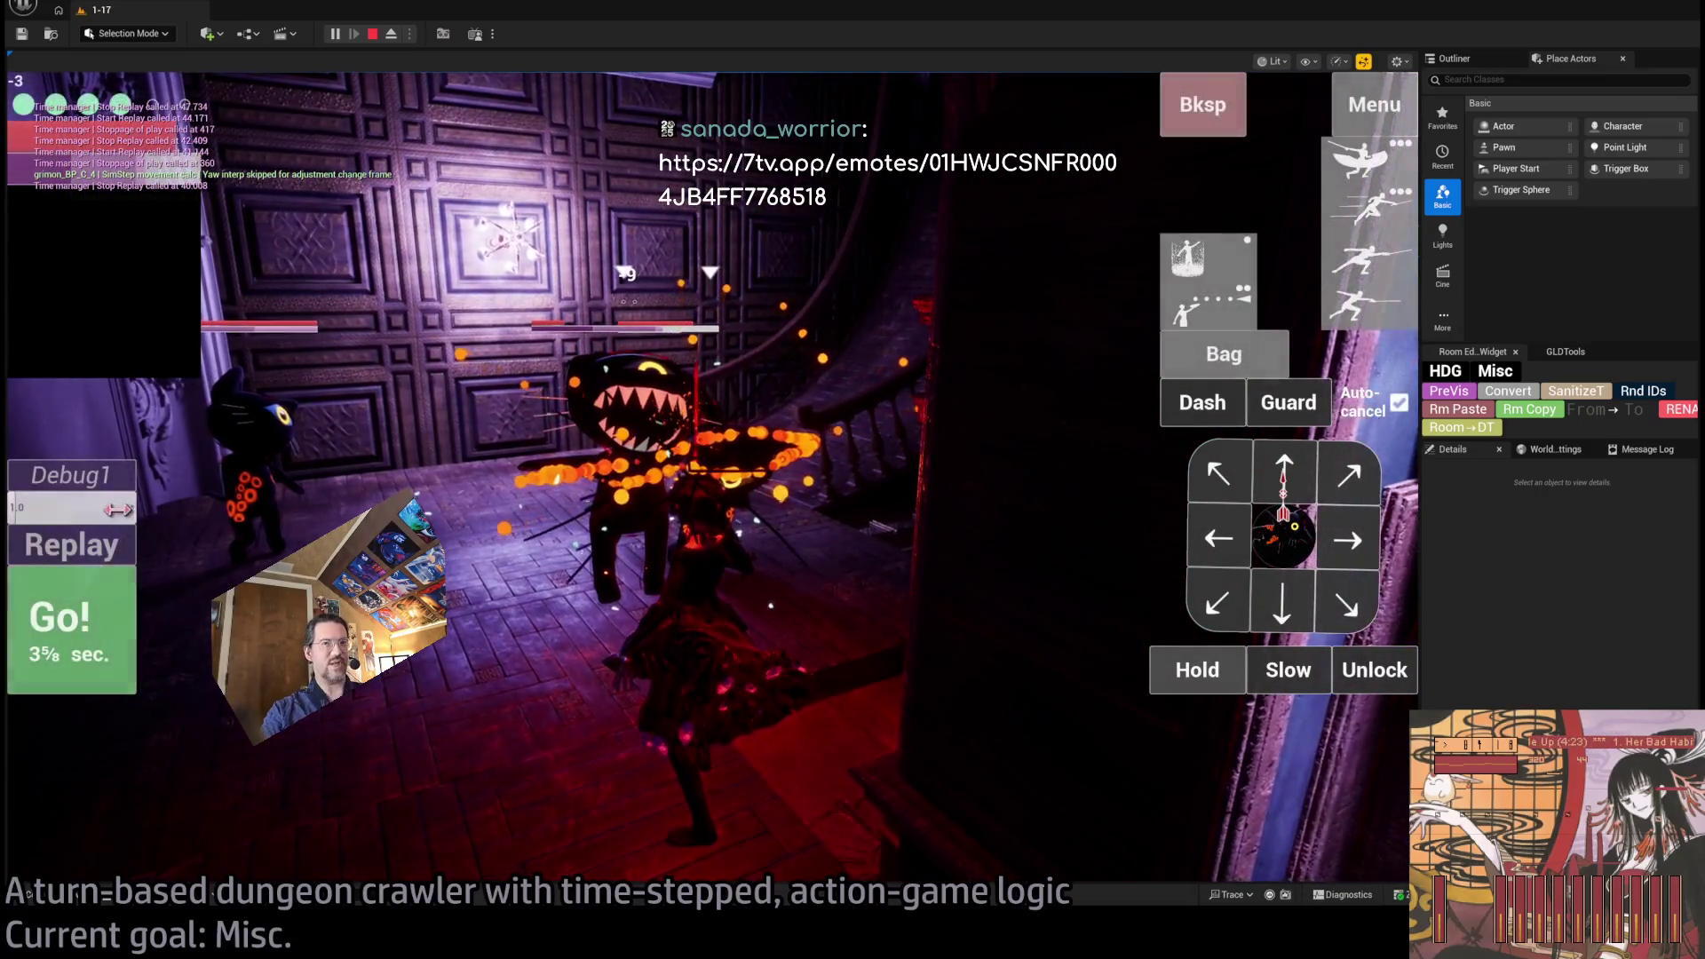
left_click(108, 557)
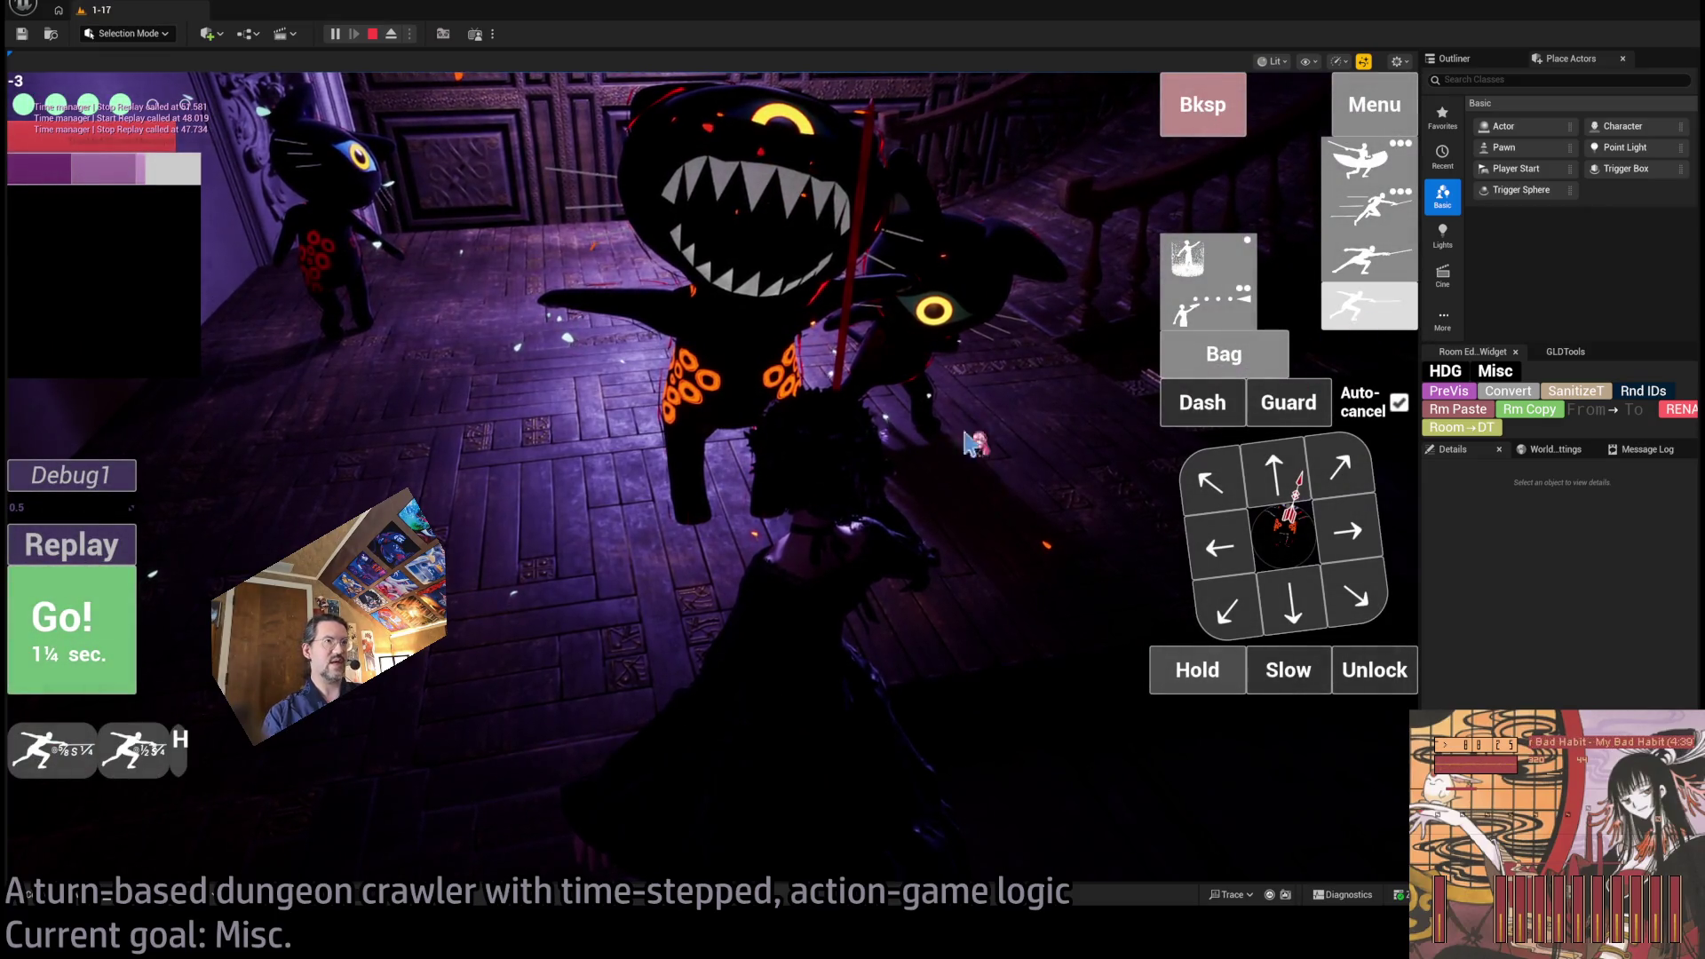
left_click(124, 648)
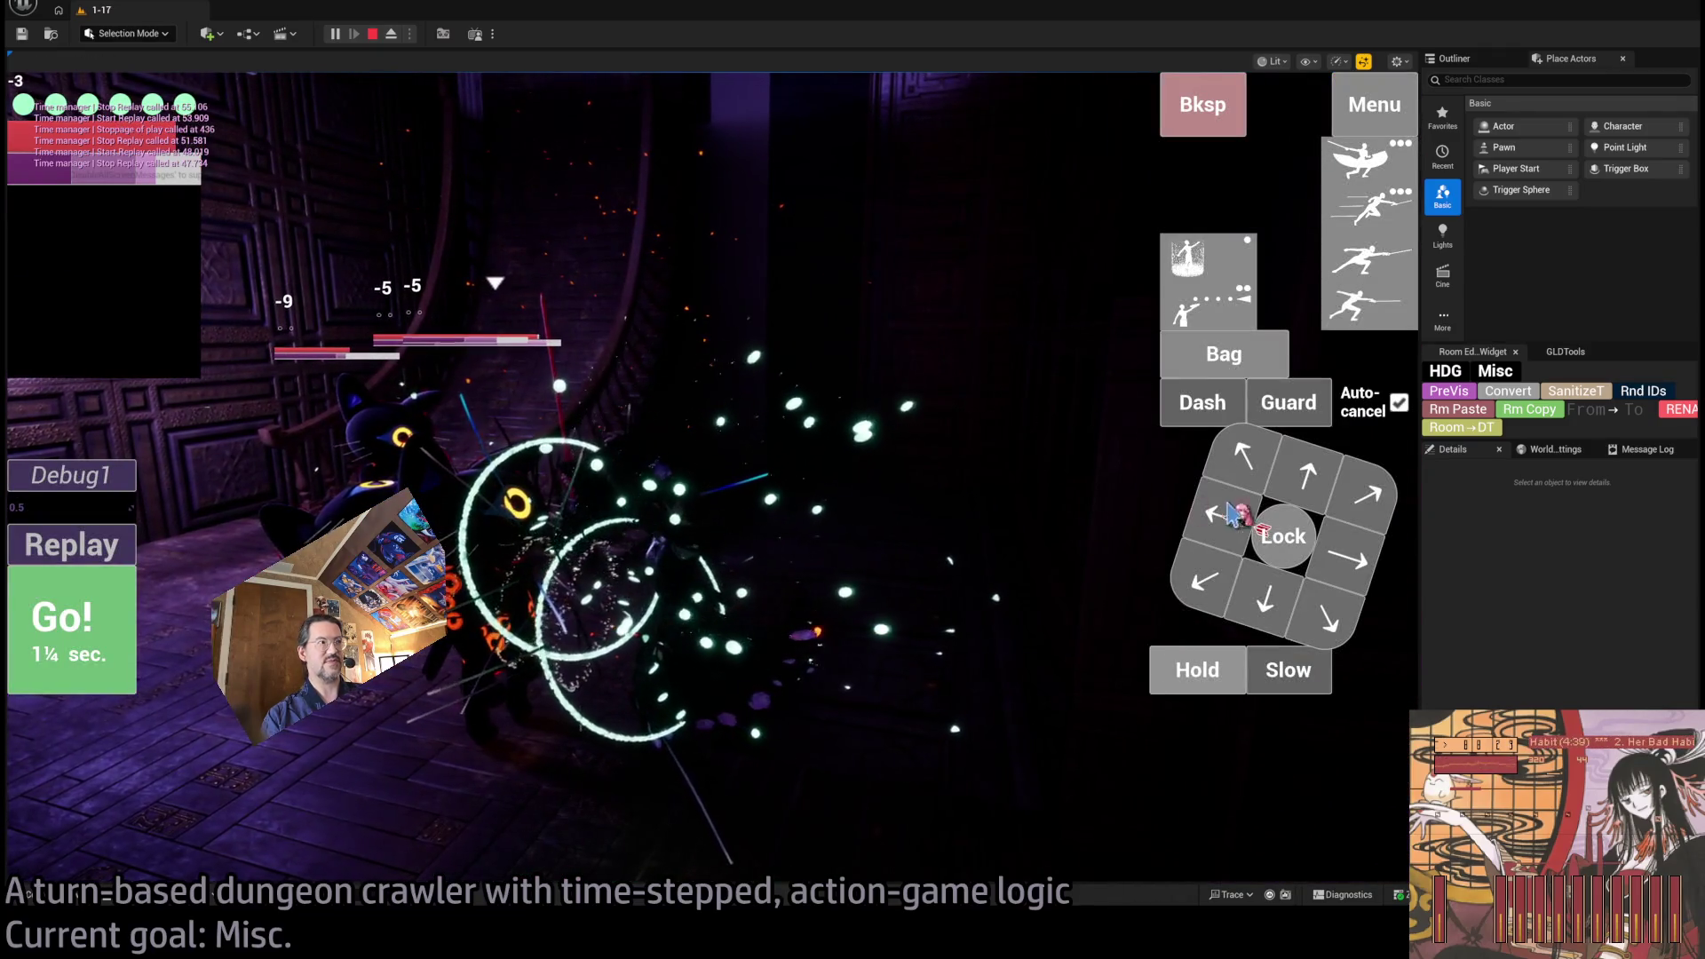
Lock onto the nearest cat, run several rapier attack turns collecting items, then release the lock.
left_click(1261, 529)
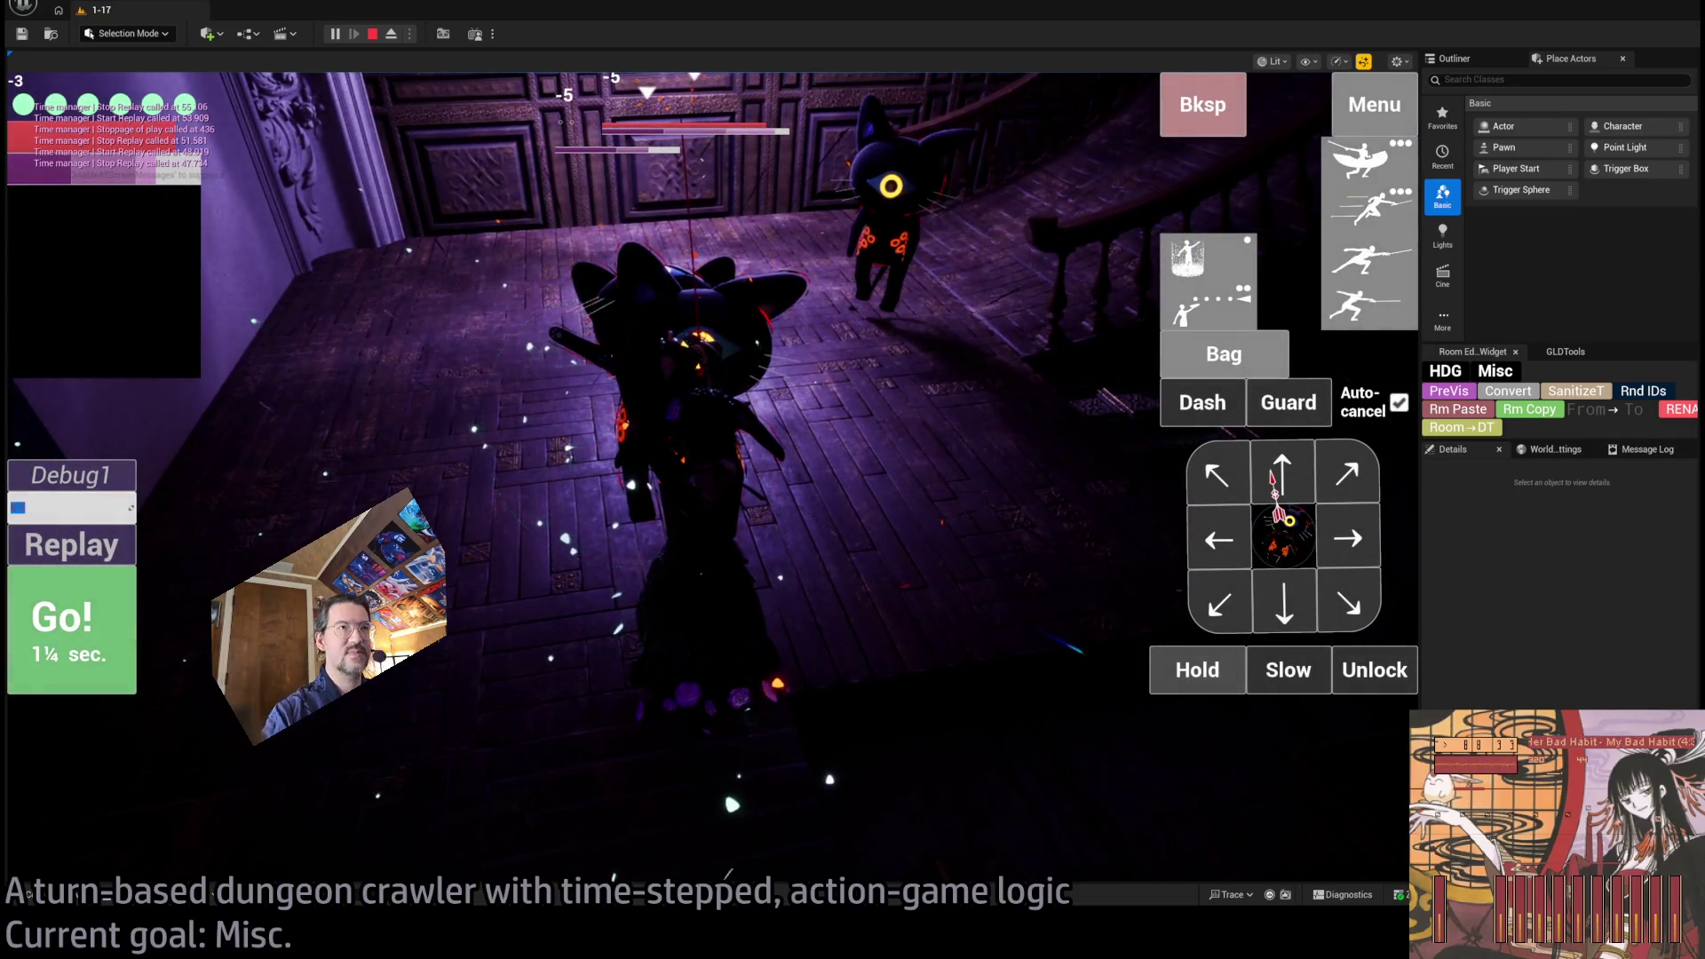
left_click(432, 314)
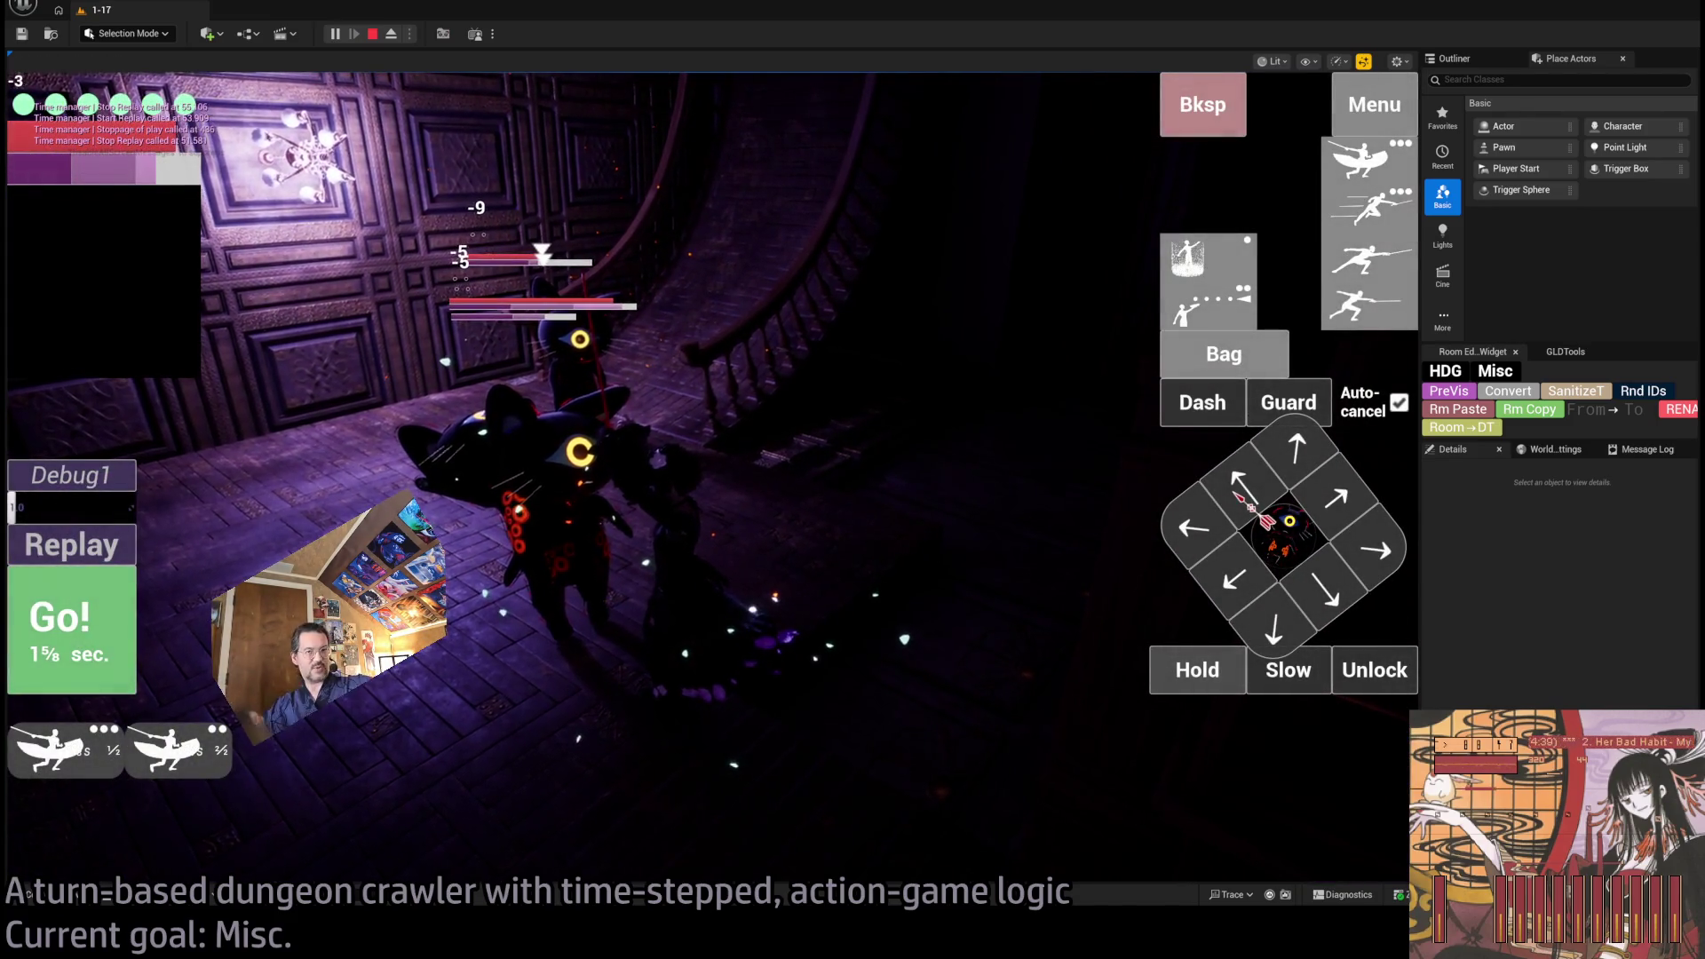
left_click(55, 662)
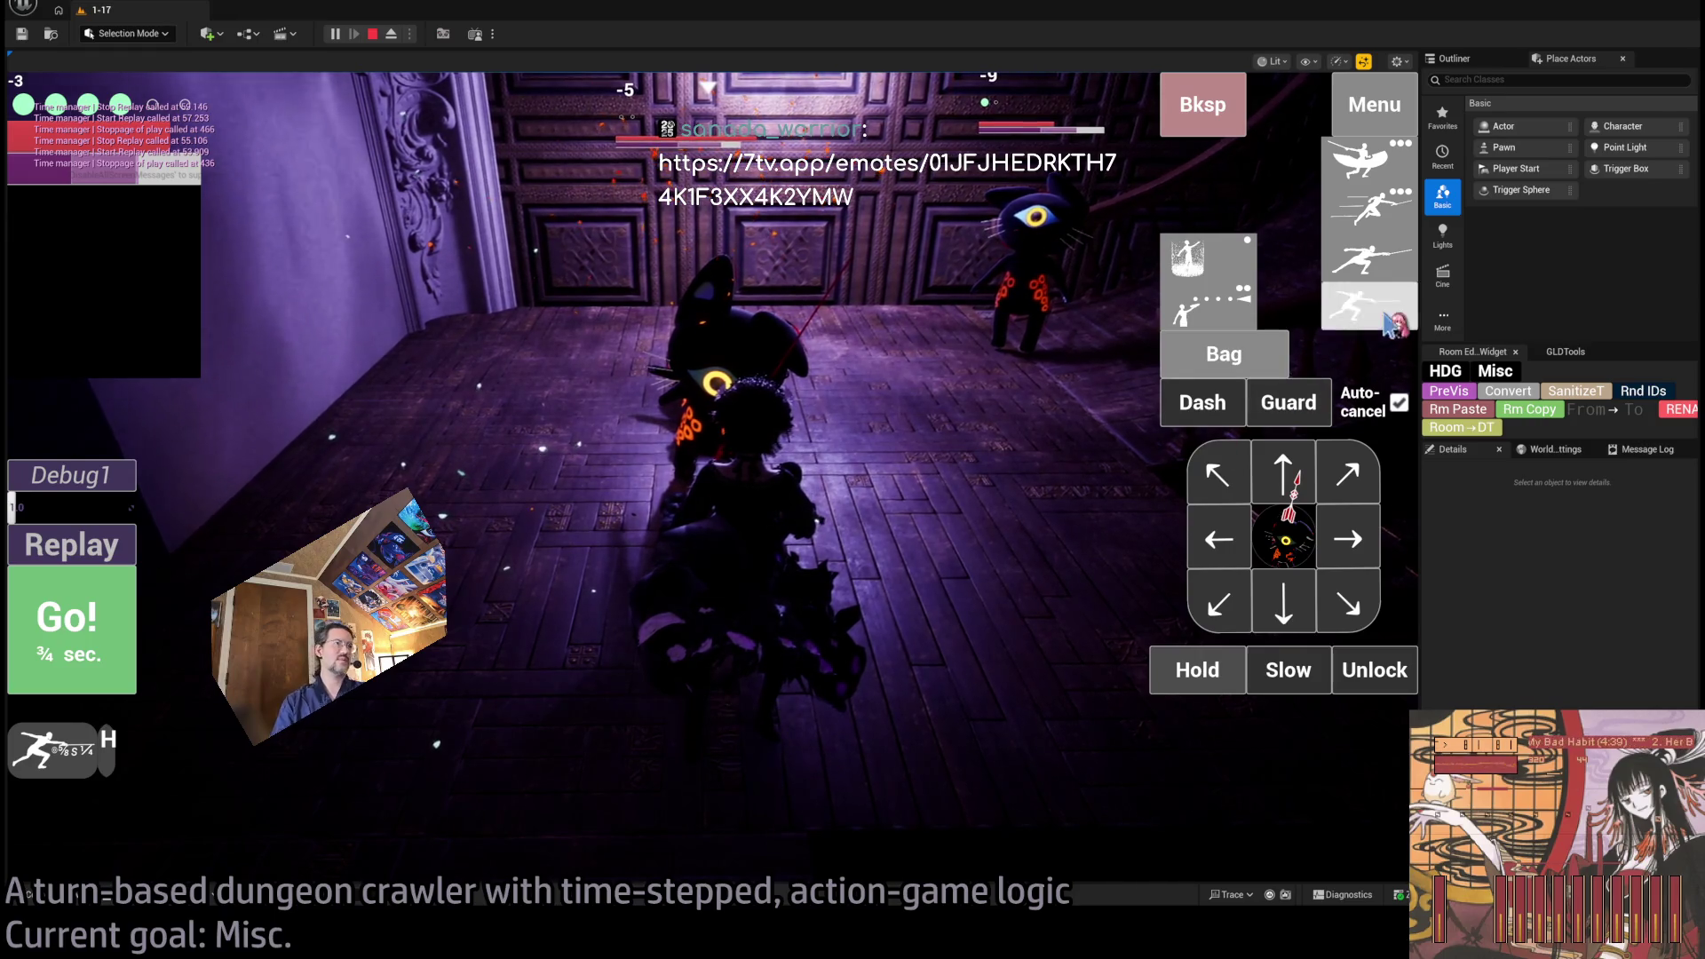
left_click(45, 689)
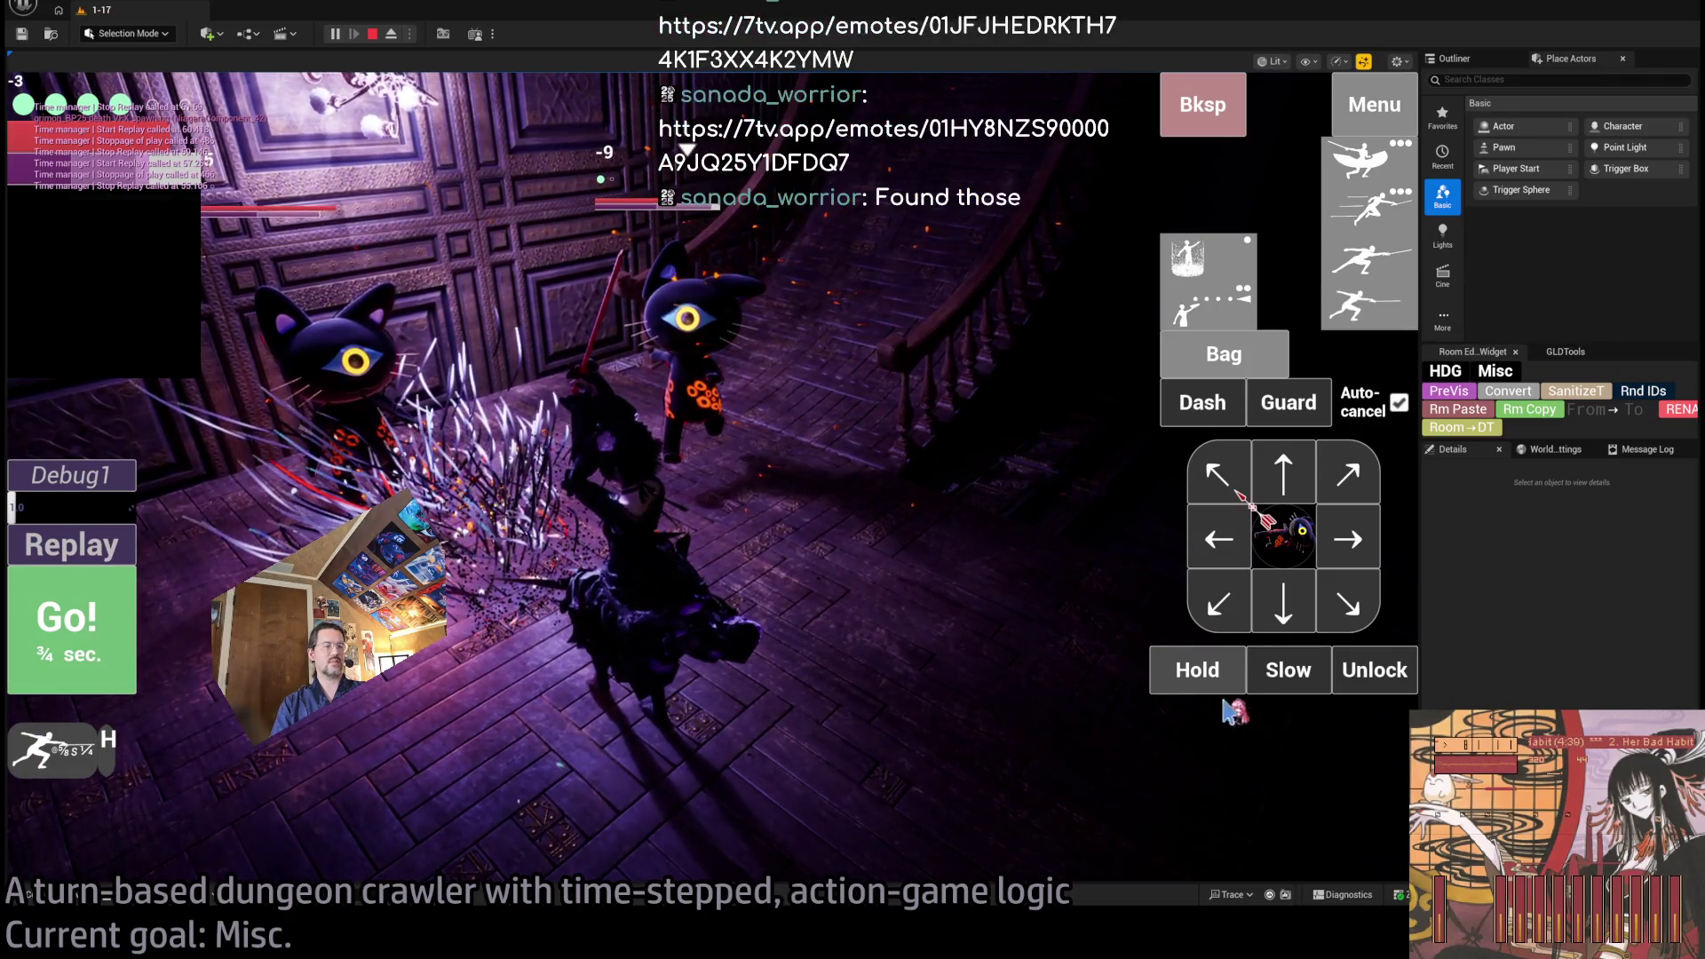
left_click(1352, 682)
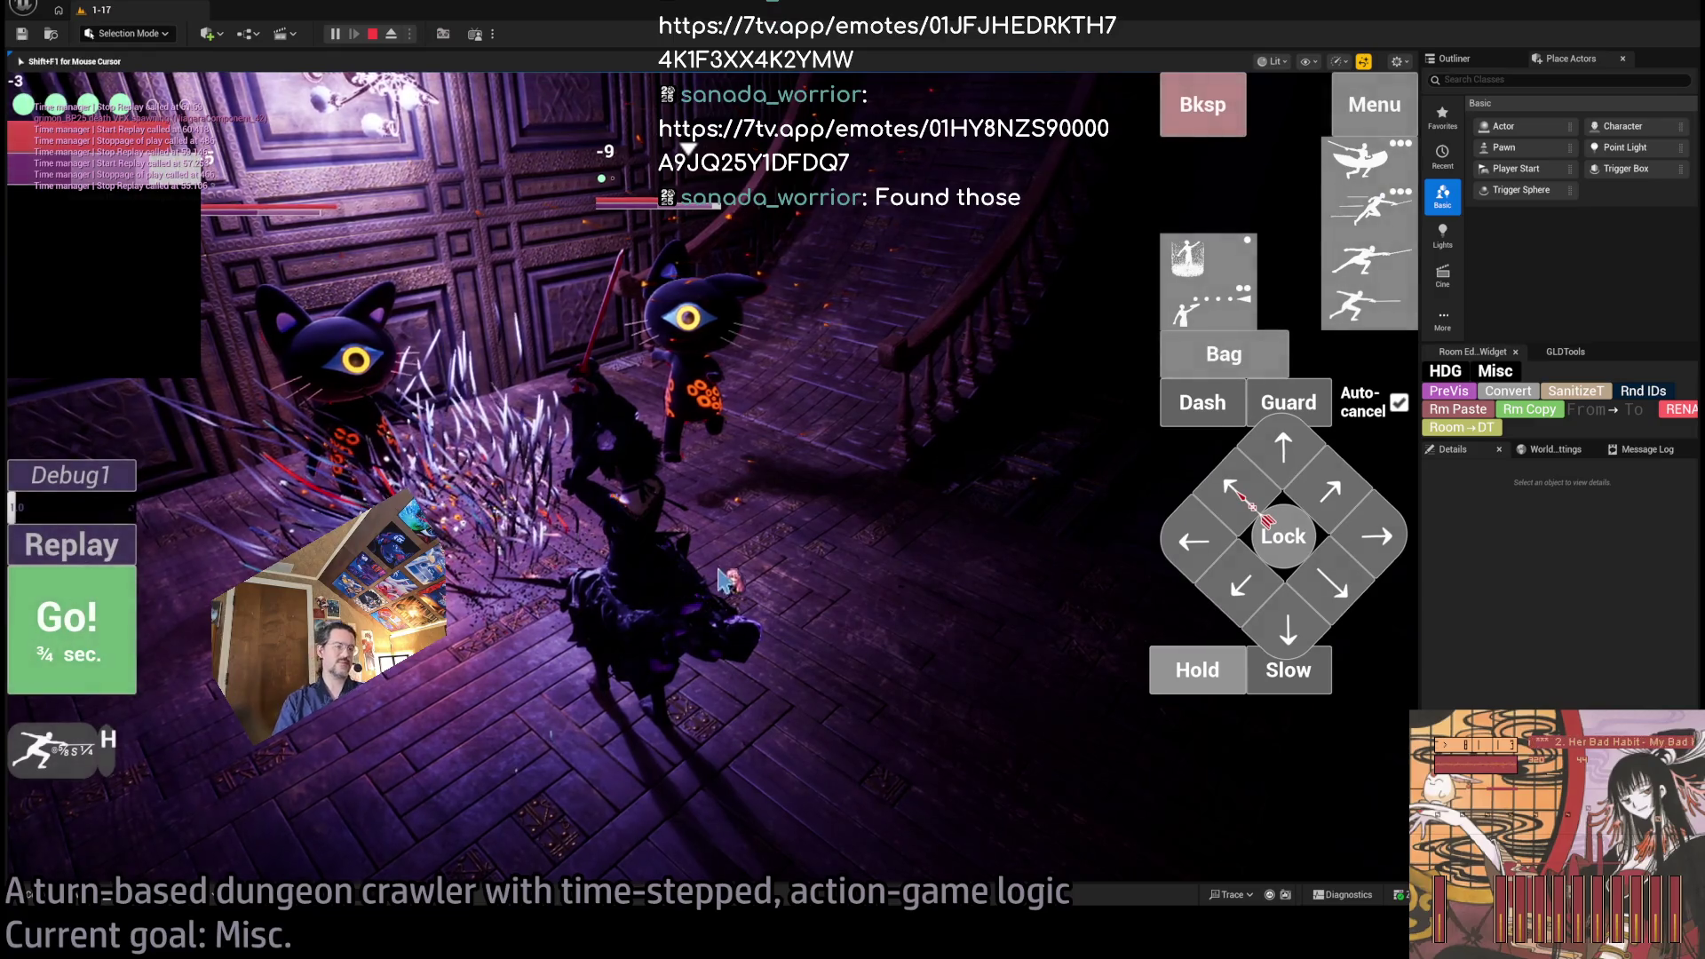
key("space")
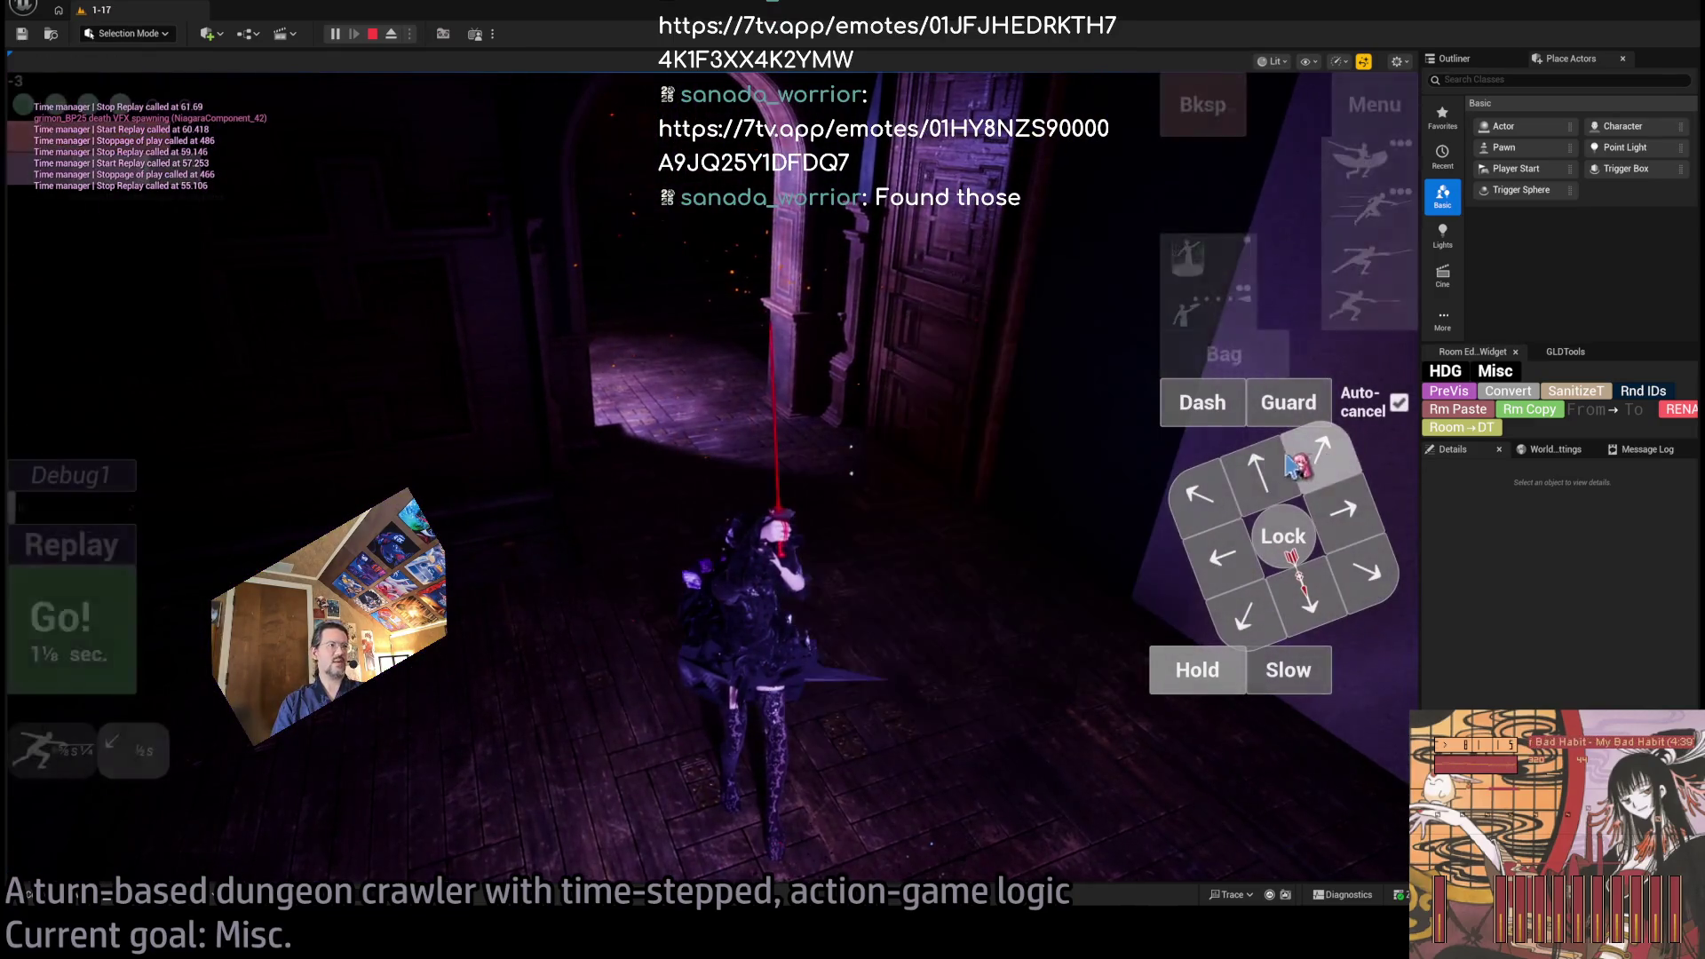
Step down and execute, lock onto the two cats, then advance up the stairs.
left_click(1295, 464)
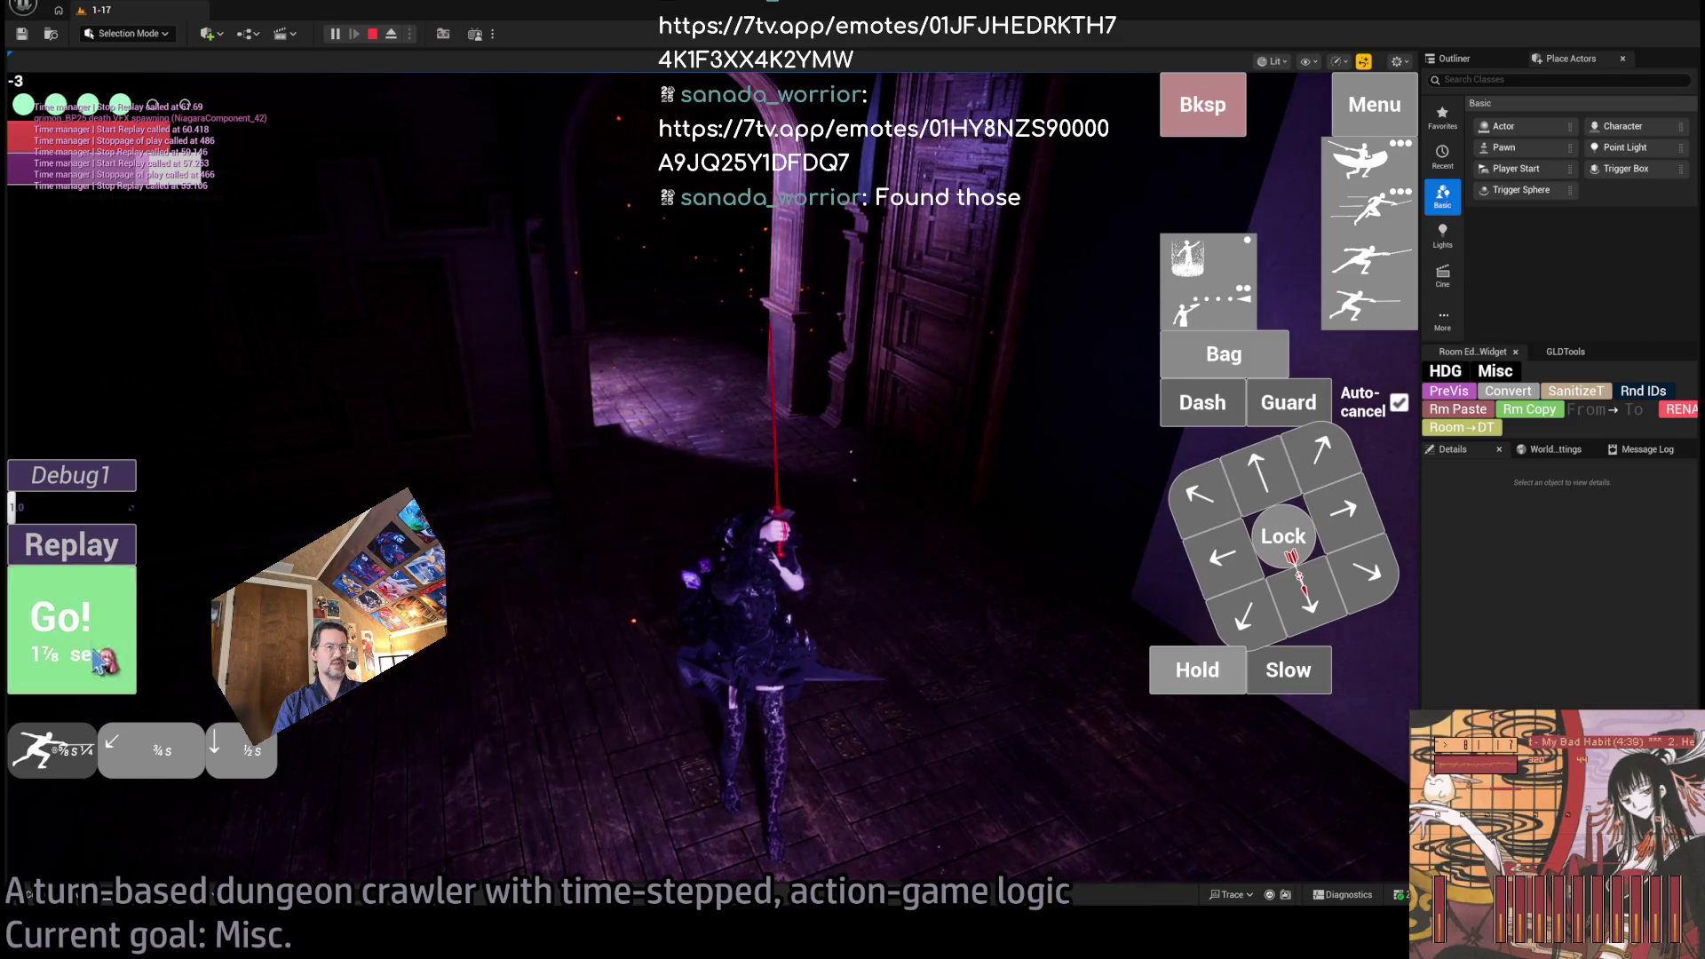
left_click(98, 662)
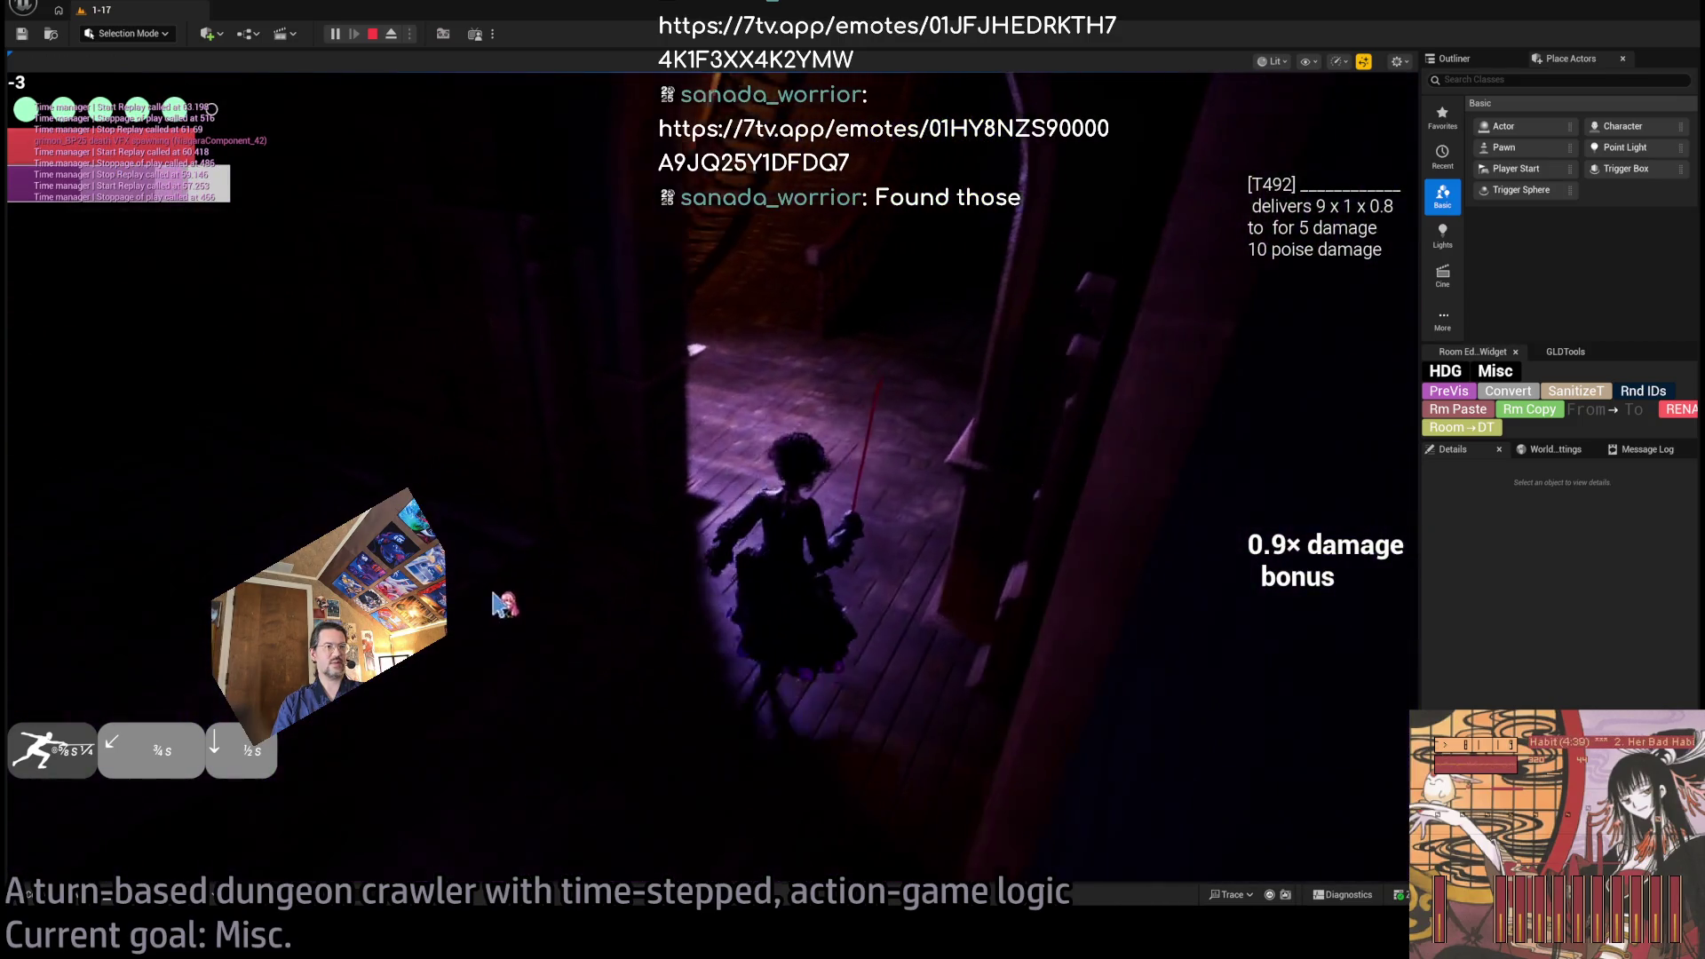
left_click(1306, 537)
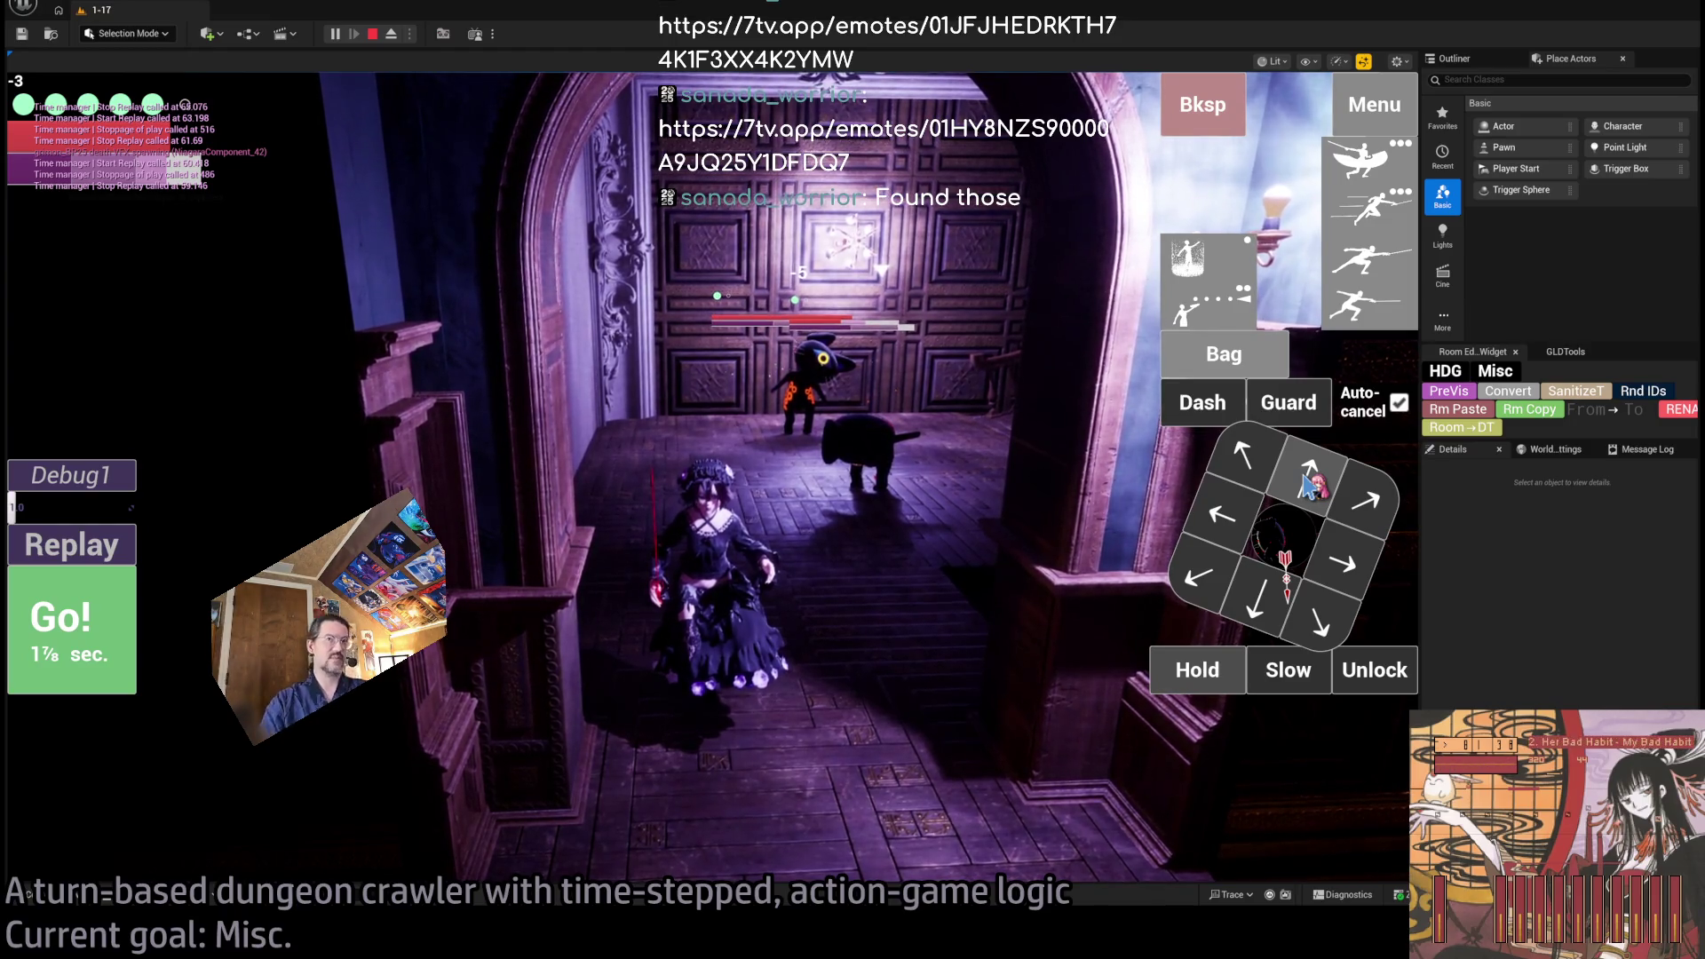
left_click(1308, 484)
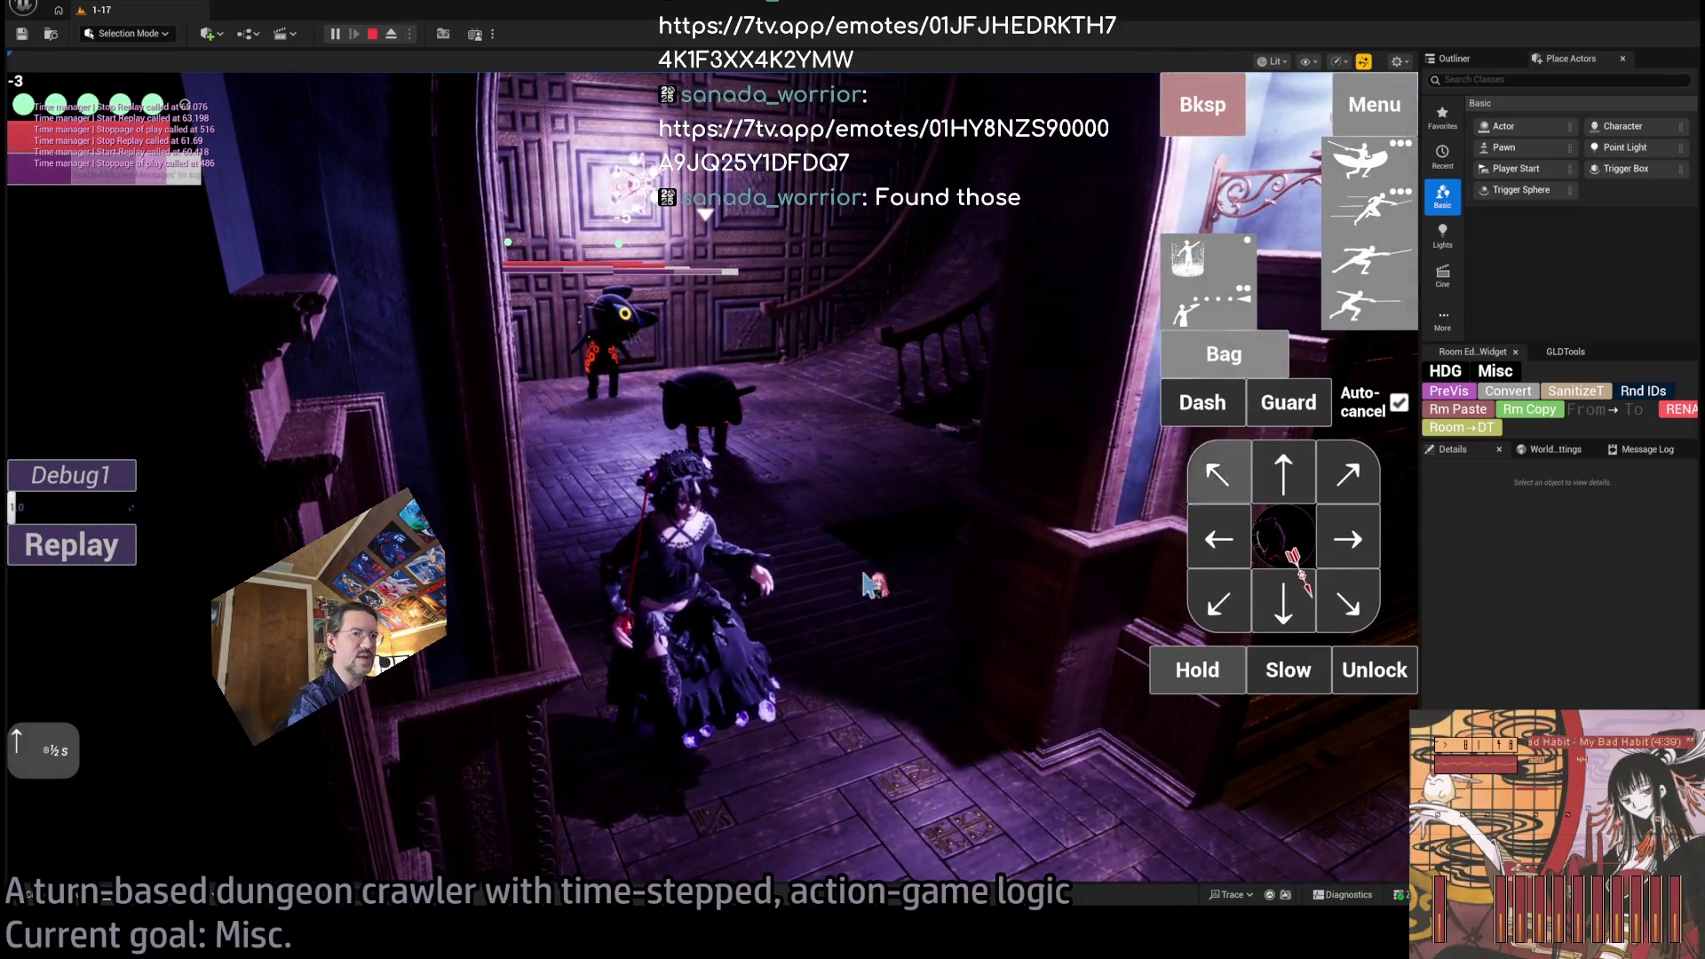
left_click(1286, 500)
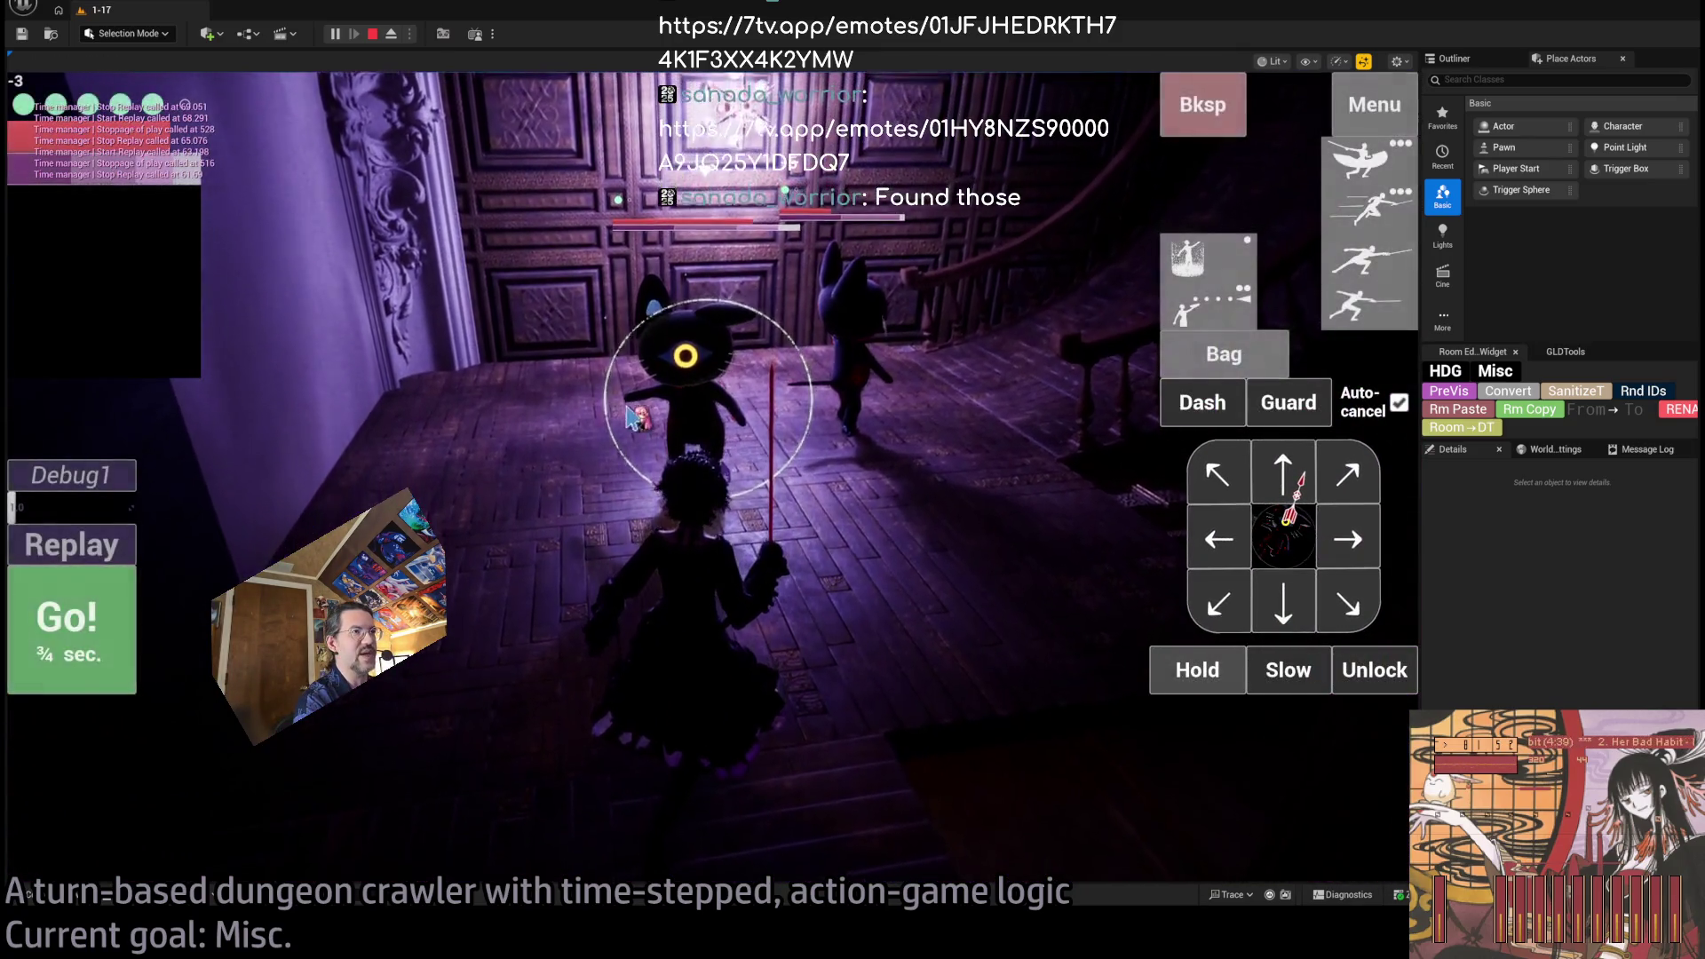
Queue the double stance-breaker and replay the last turn twice.
left_click(1374, 177)
left_click(1375, 178)
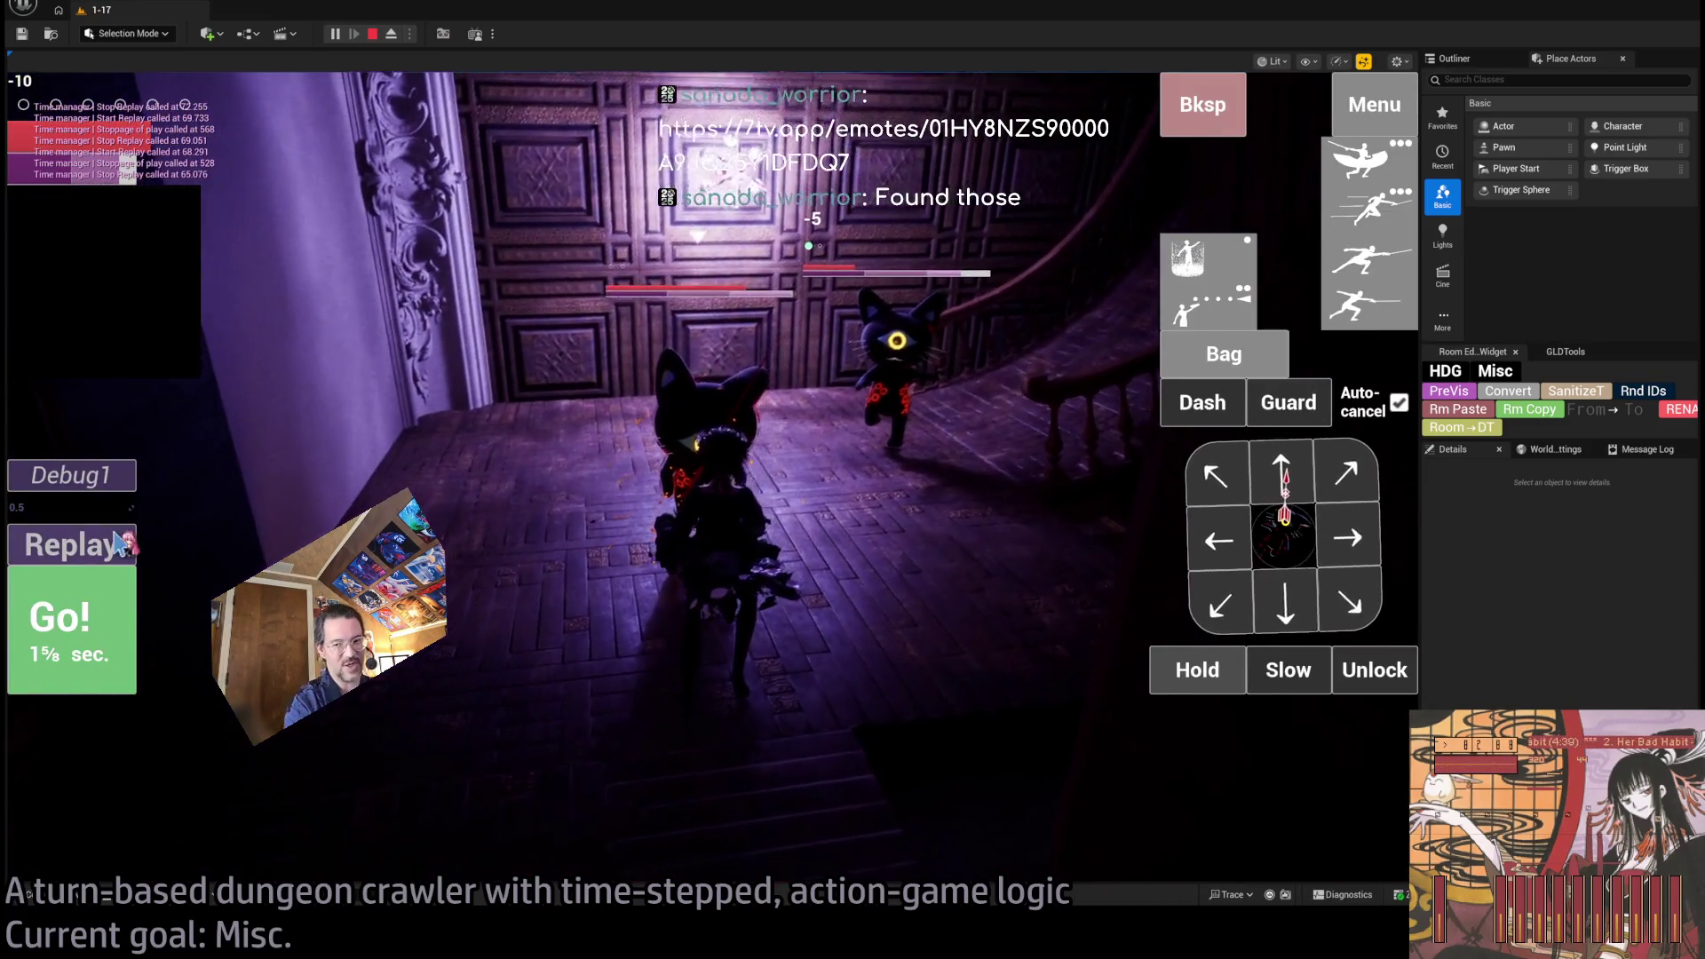
left_click(104, 555)
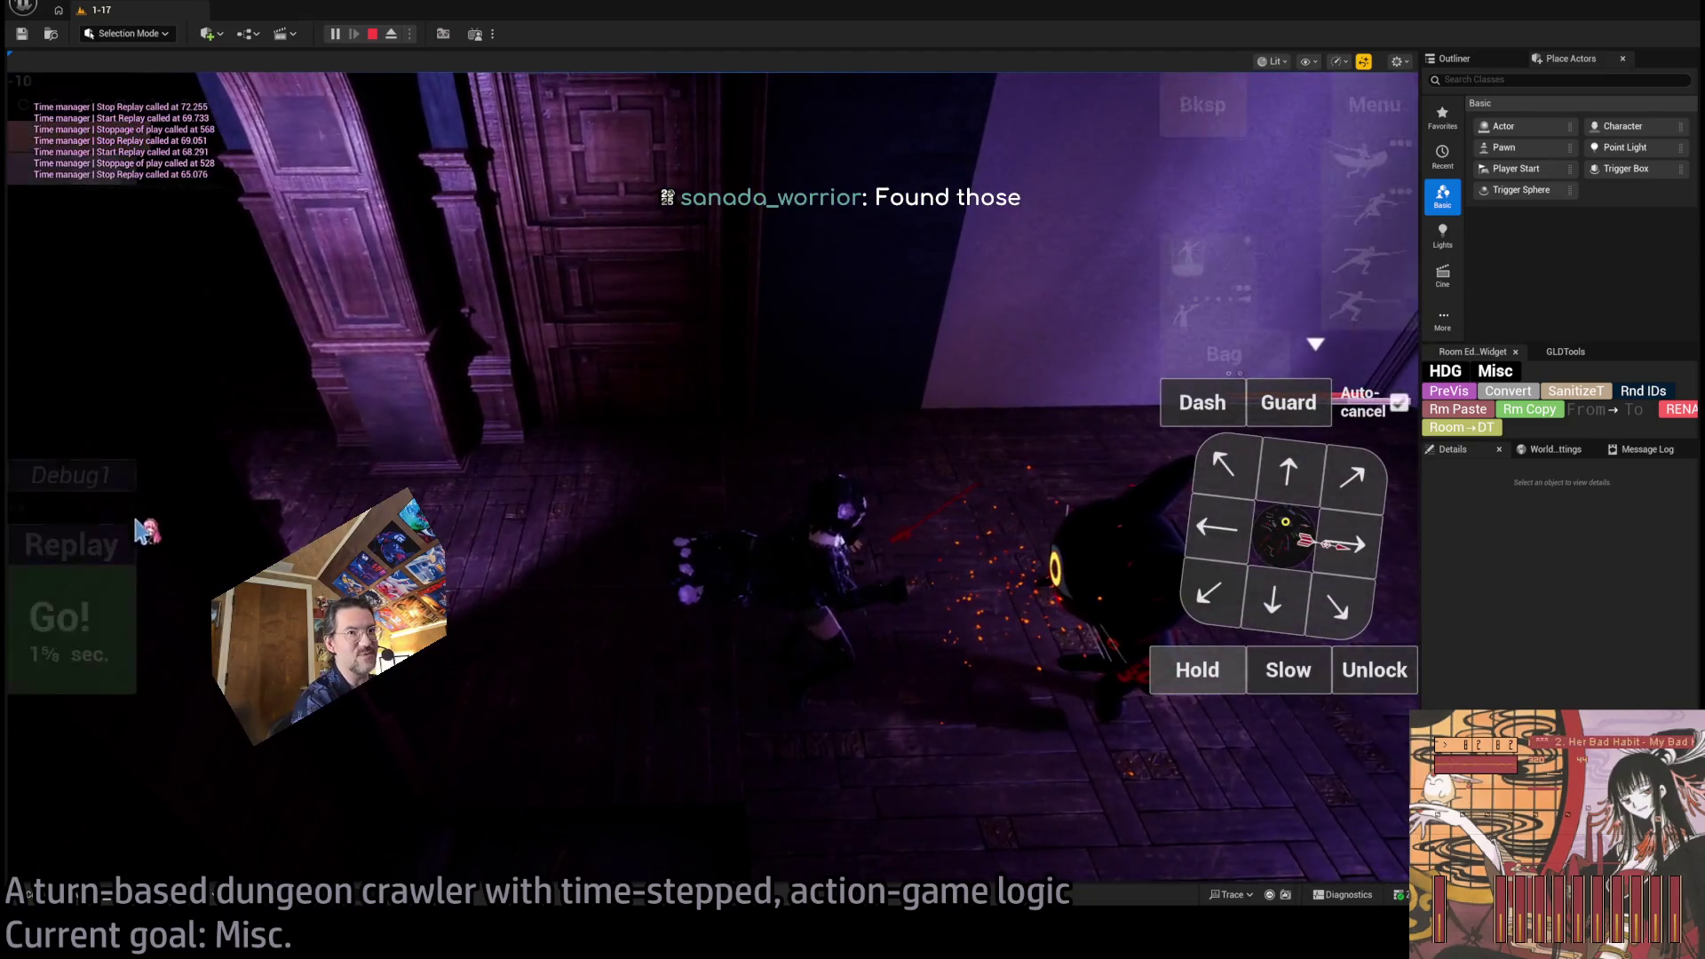
left_click(105, 555)
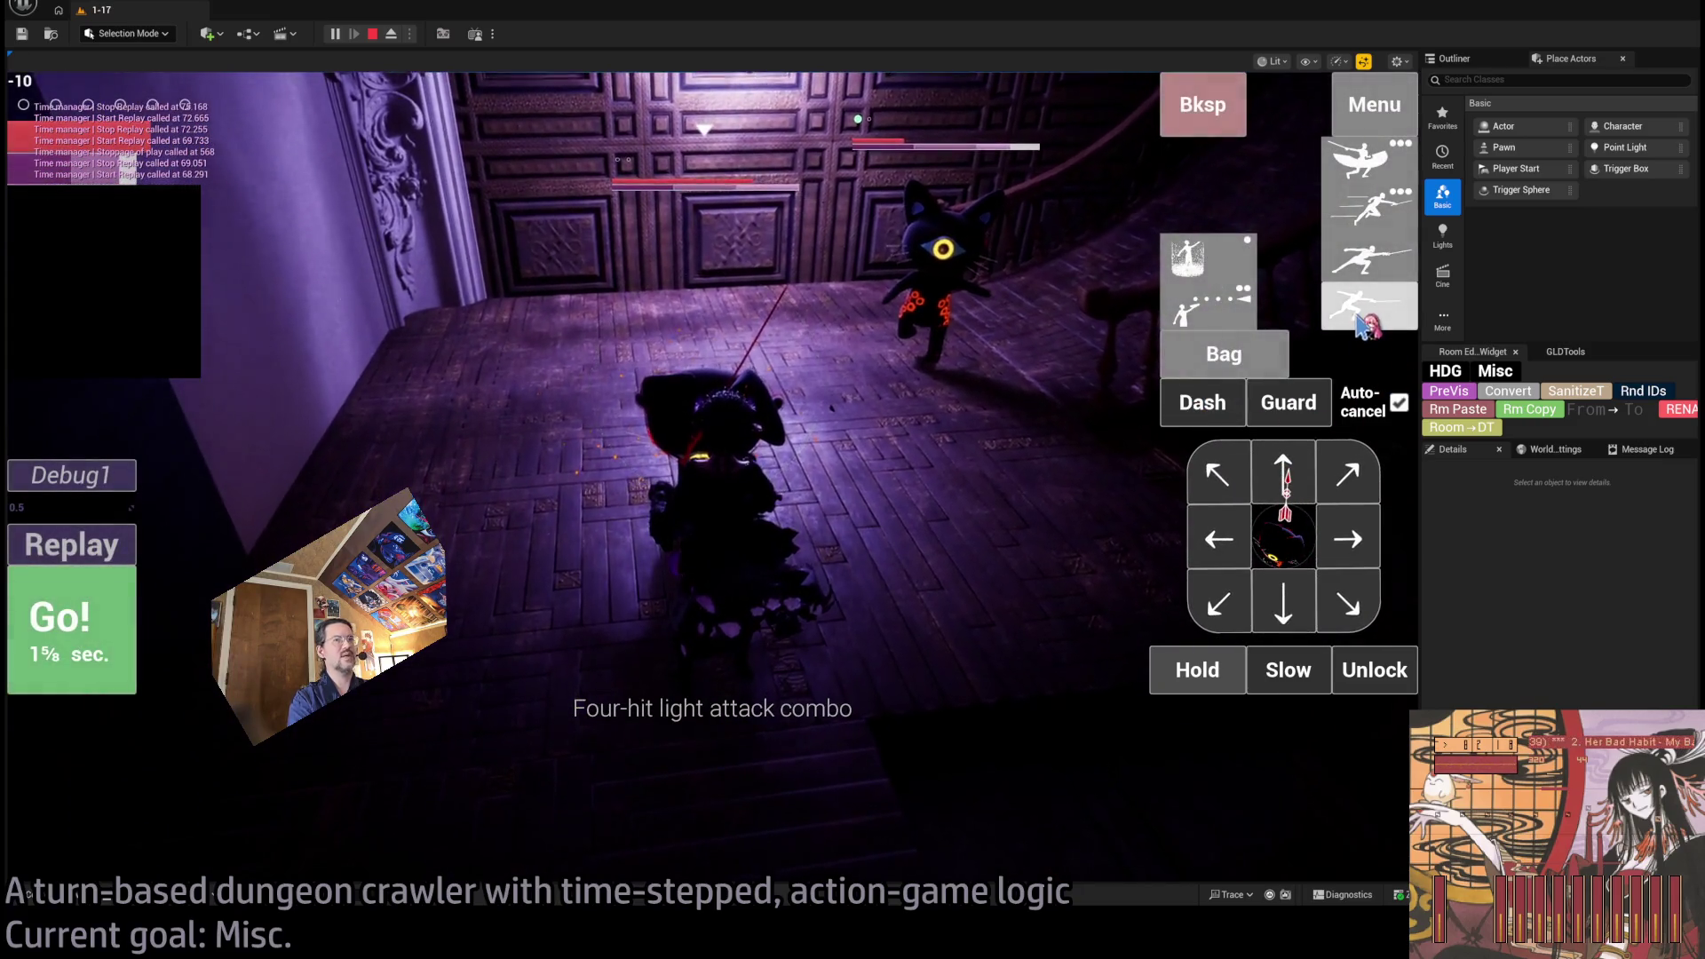
Run the four-hit combo and a downward move, relock the nearest cat, then queue forward and stance-breaker.
left_click(1356, 313)
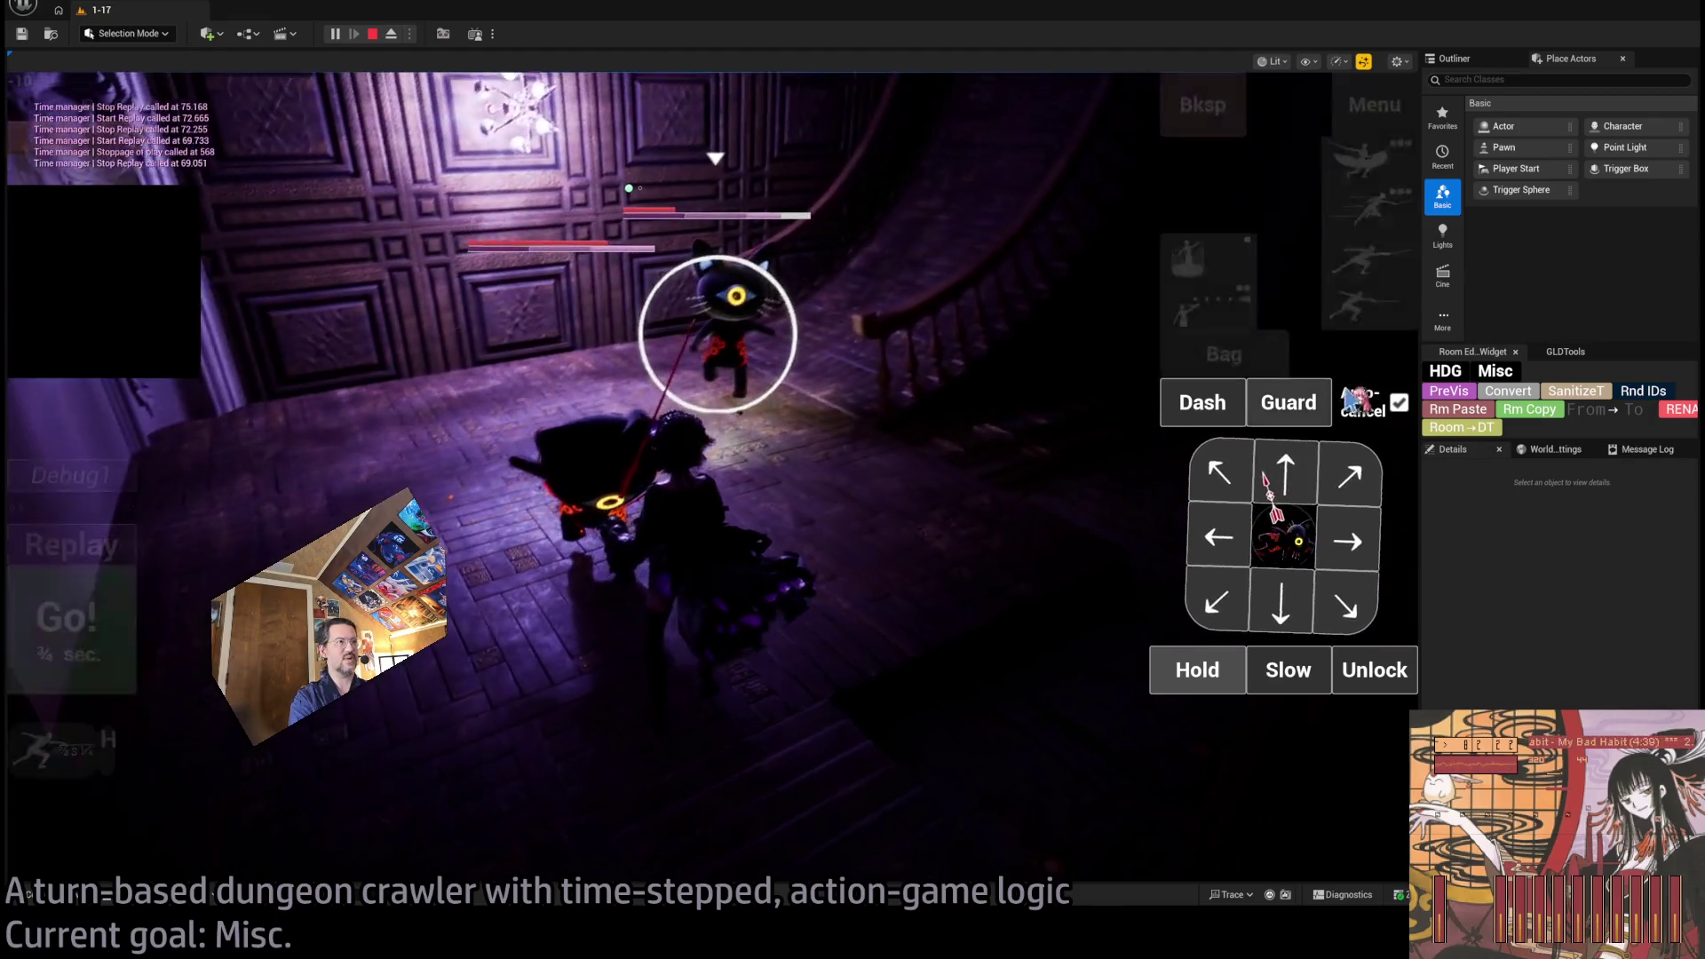
left_click(122, 636)
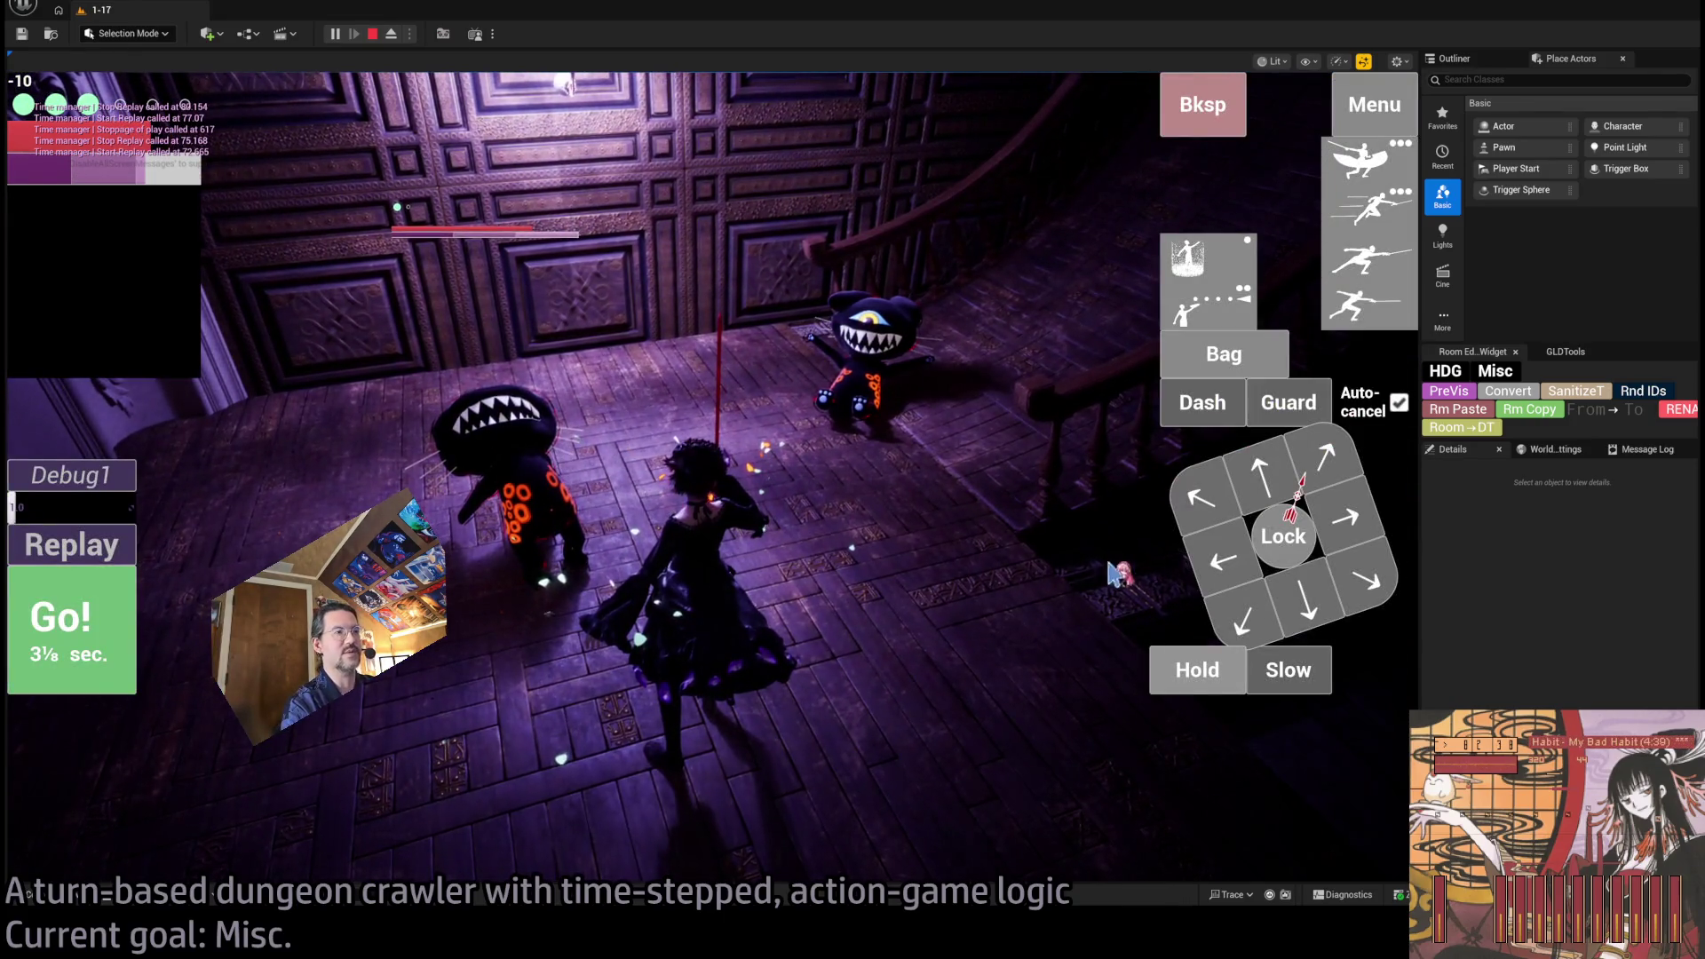
left_click(1306, 613)
left_click(71, 626)
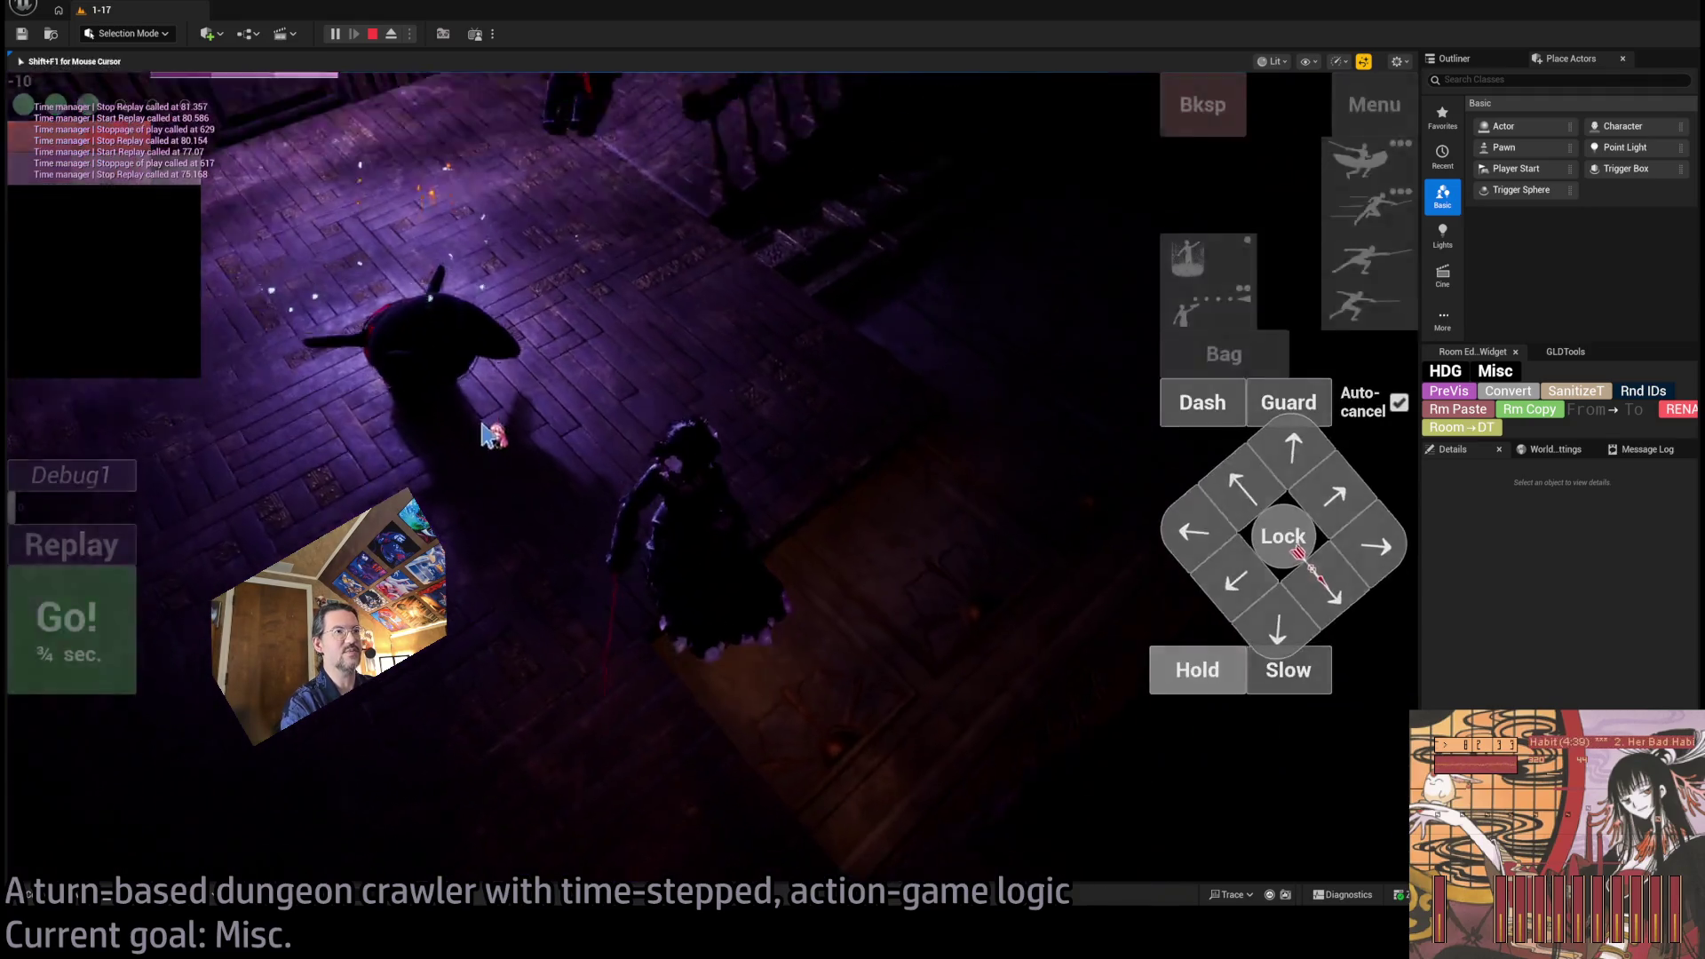
left_click(1284, 542)
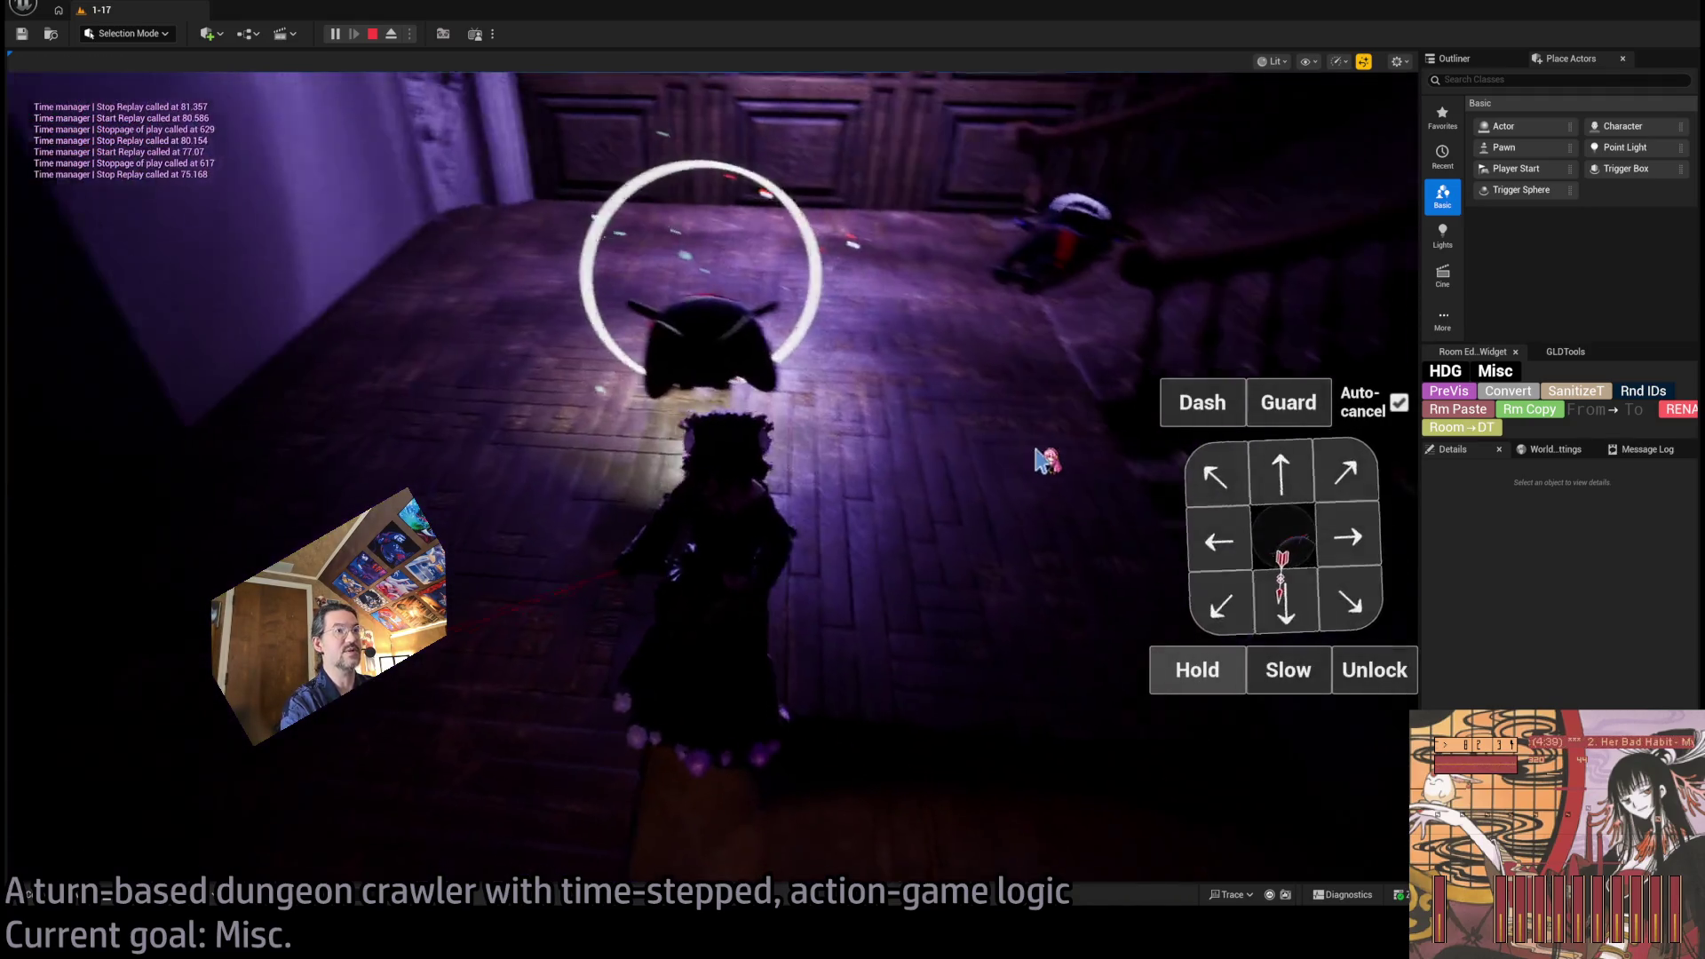
left_click(1285, 471)
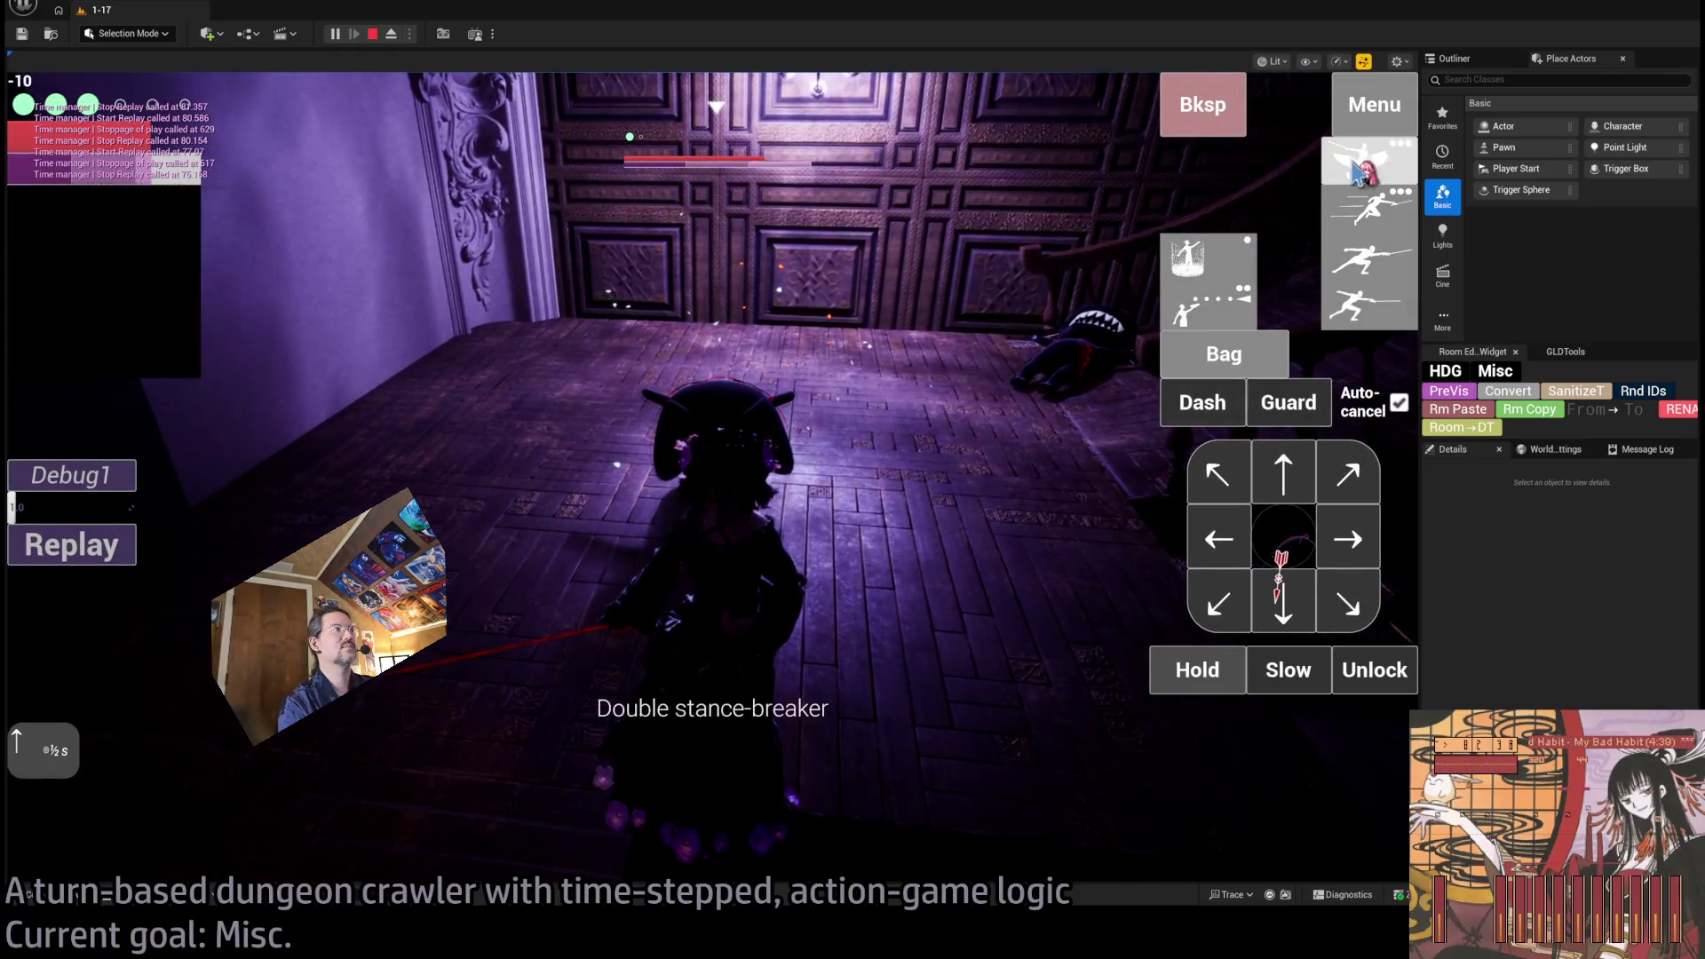
left_click(1388, 182)
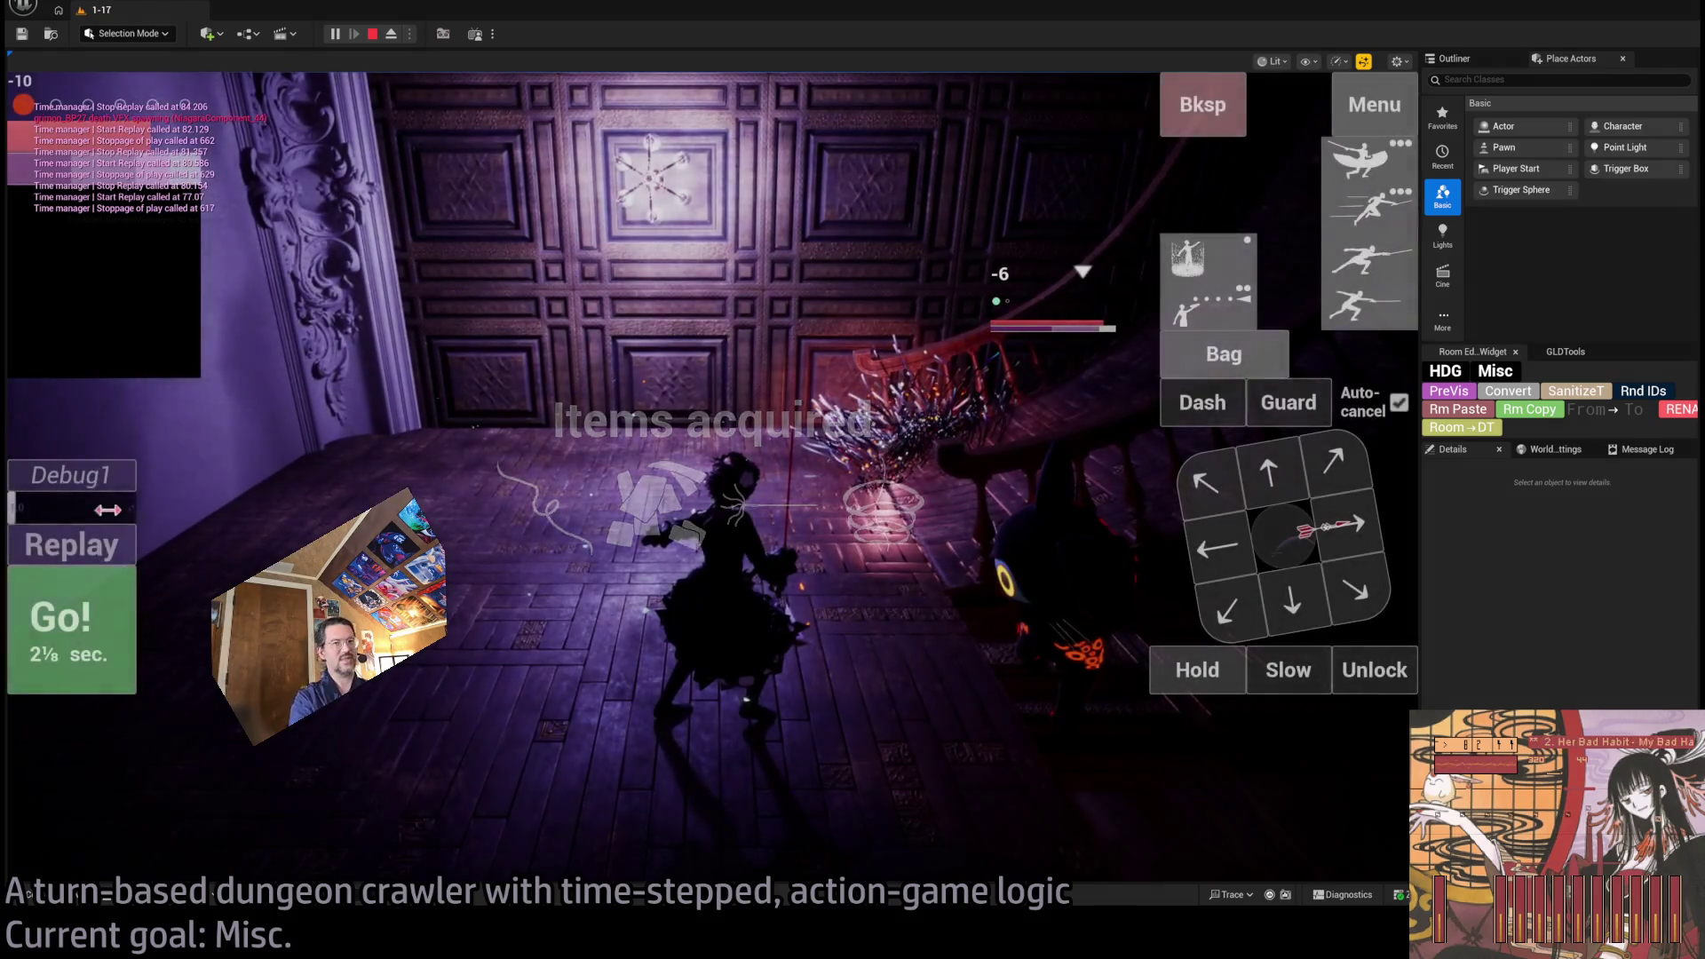
Replay the last turn three times.
left_click(72, 541)
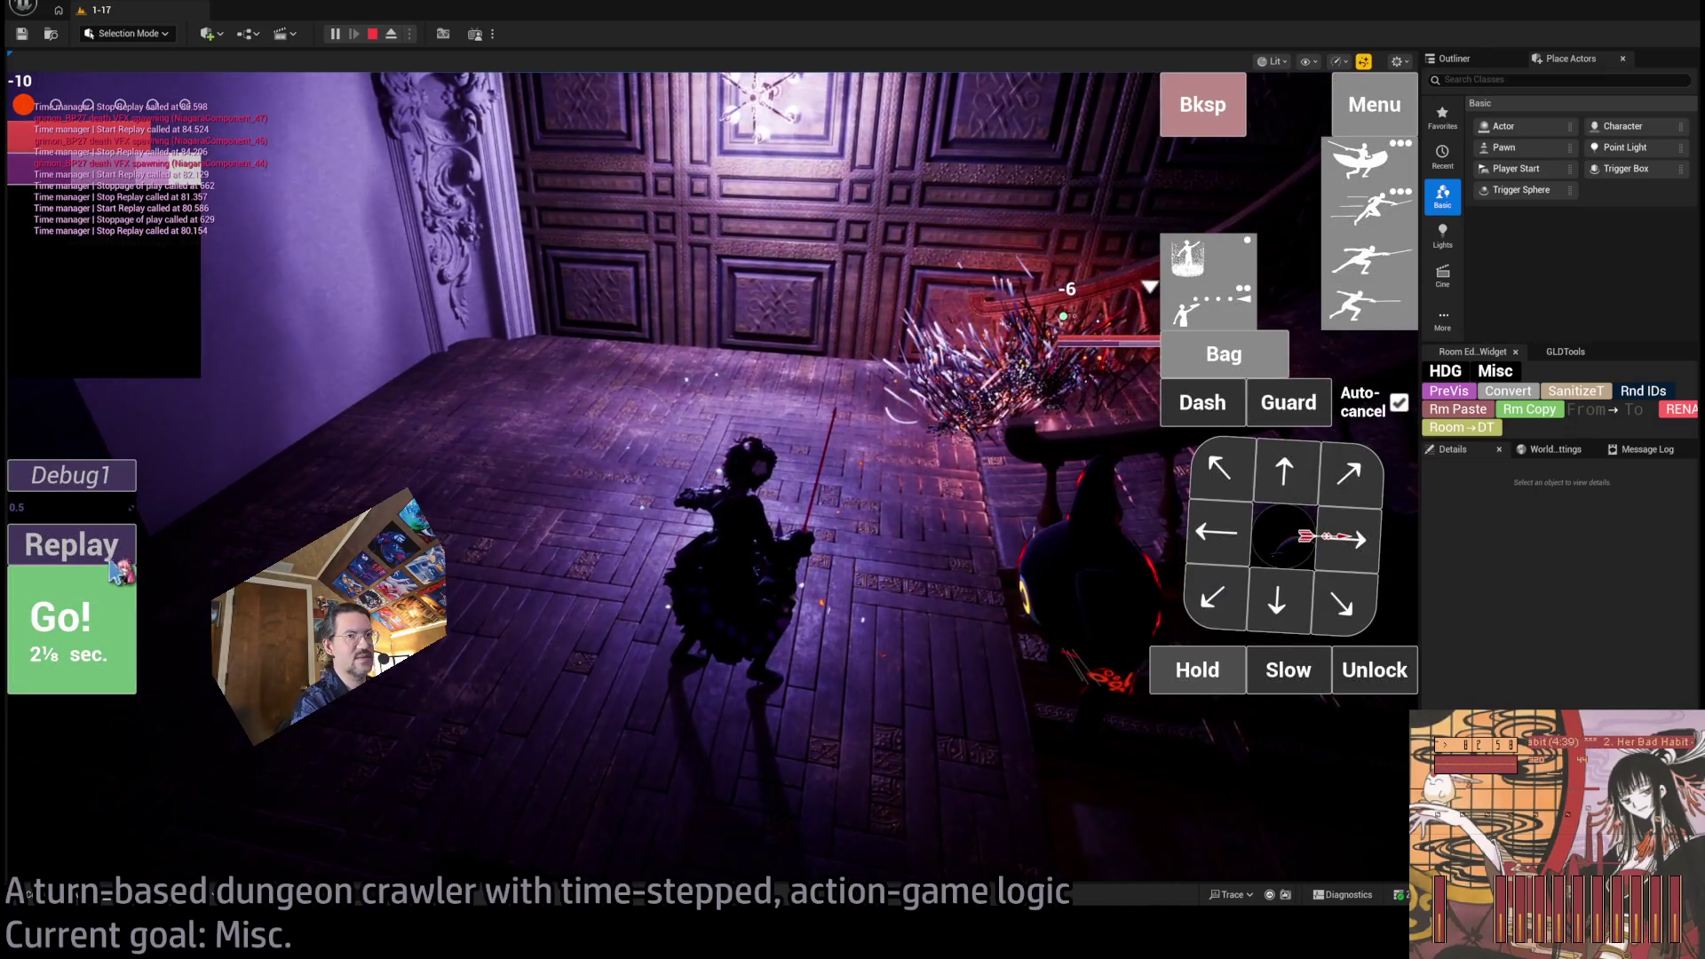
left_click(111, 563)
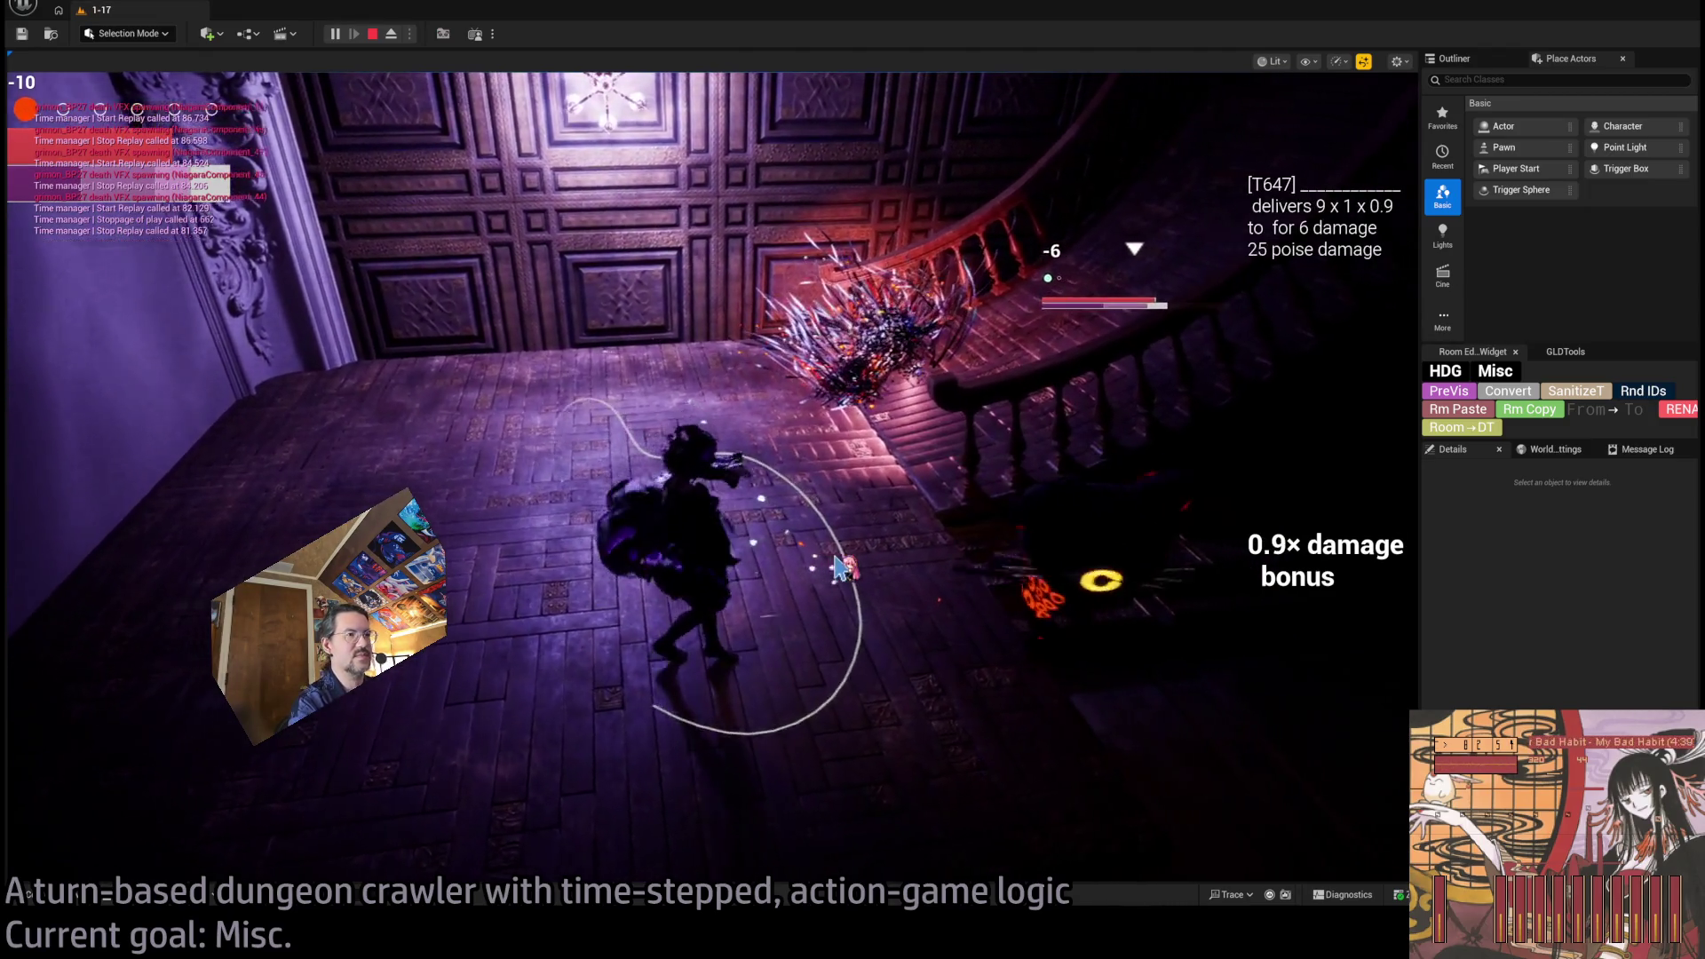
left_click(104, 560)
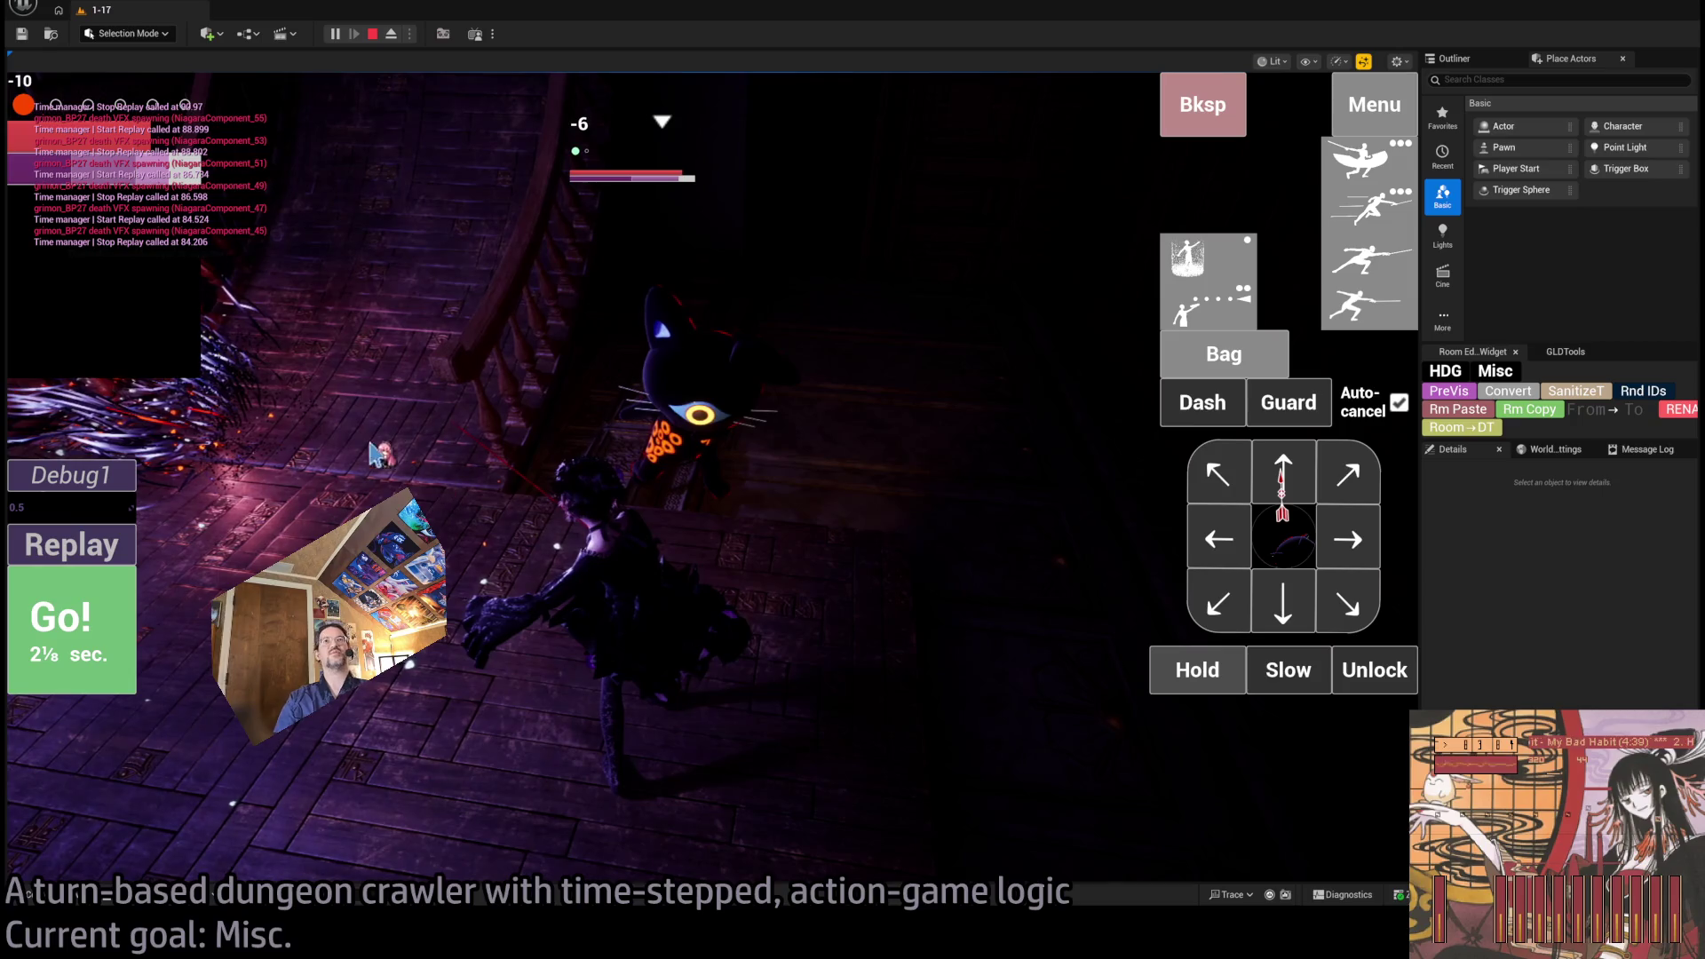
Queue the Projectile and four-hit light combo attacks, then stop the play-test.
left_click(1368, 309)
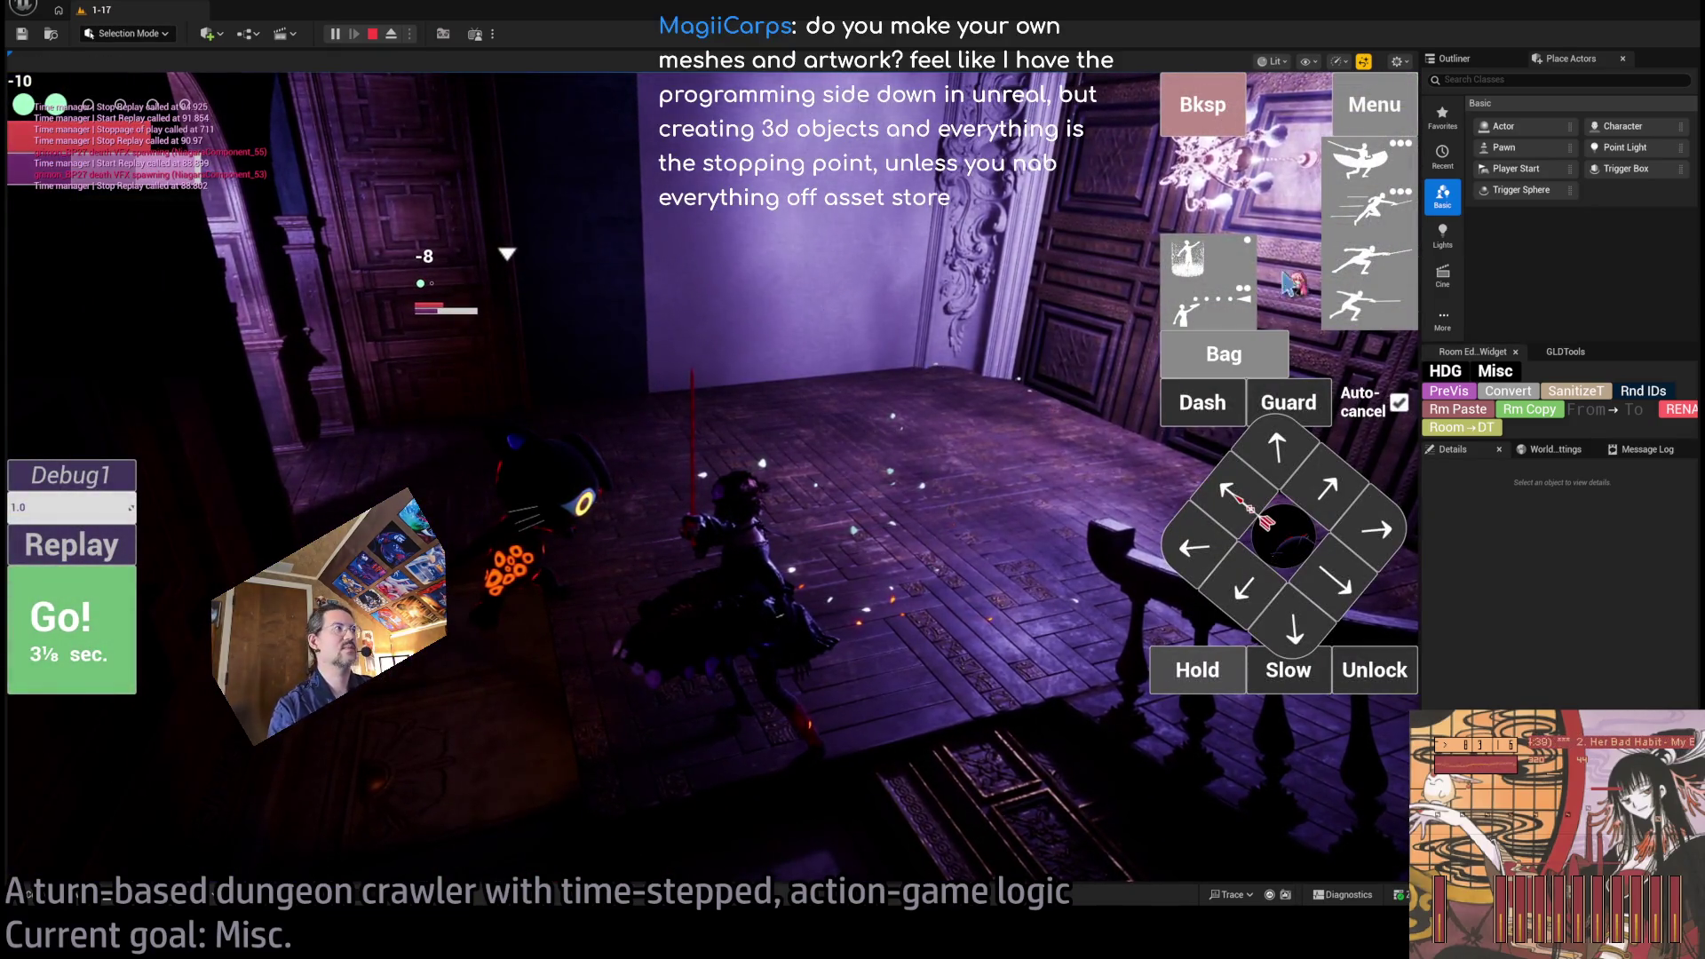
left_click(1359, 304)
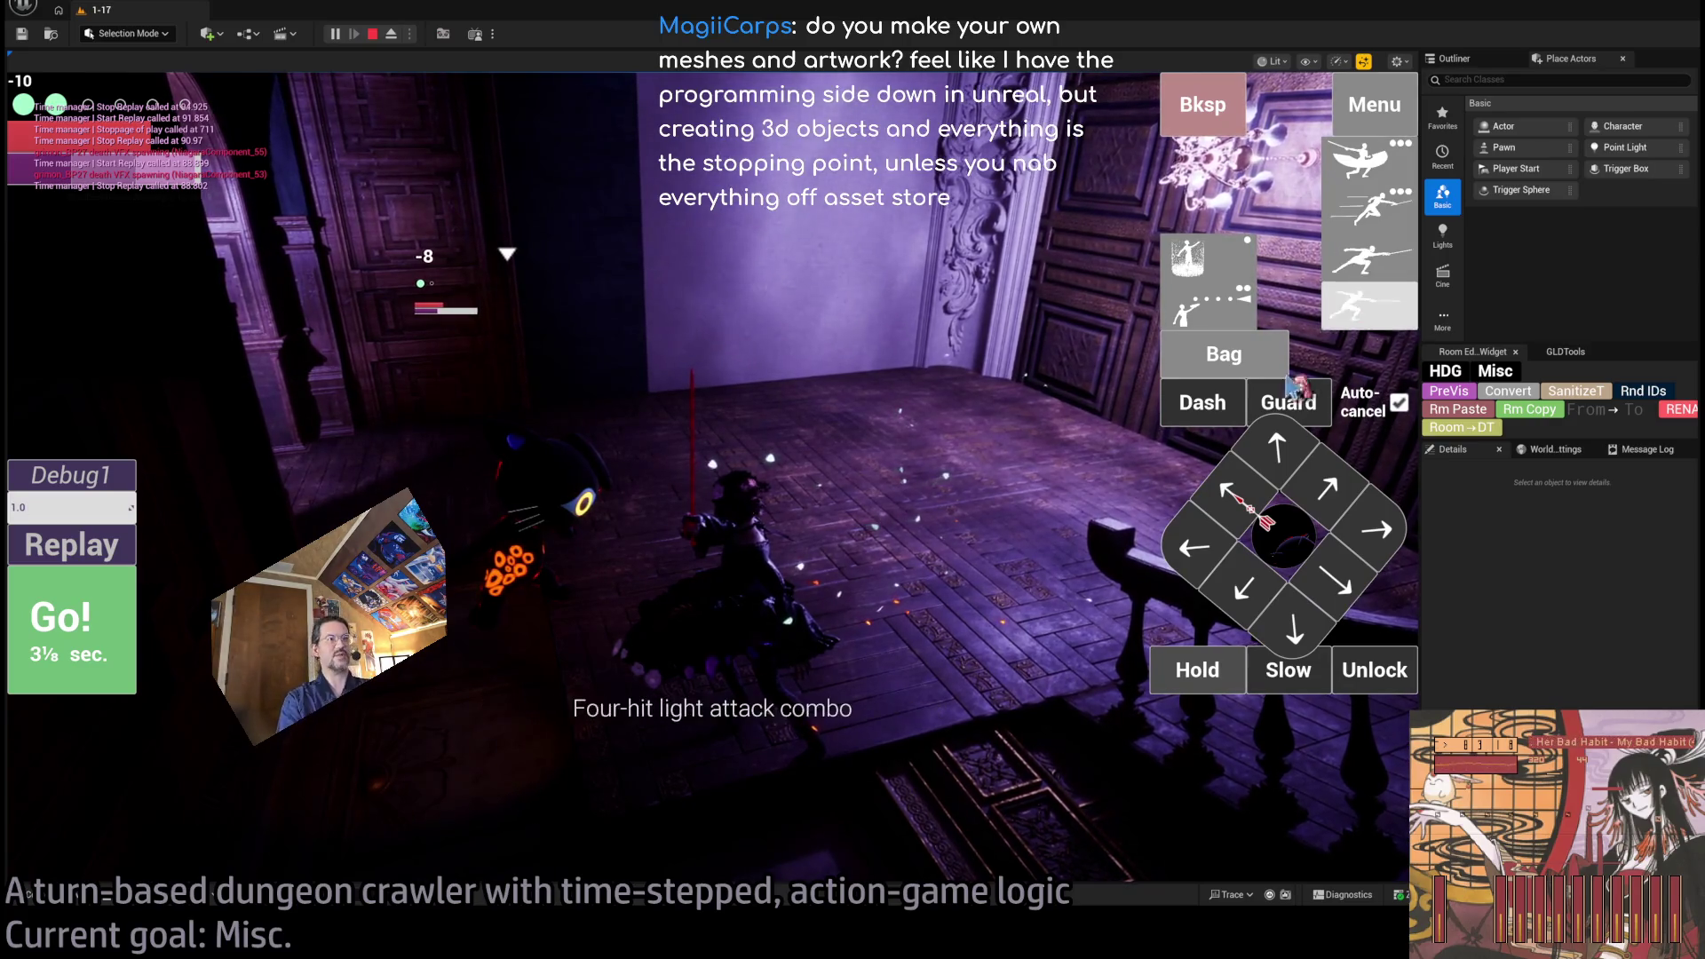
left_click(1354, 286)
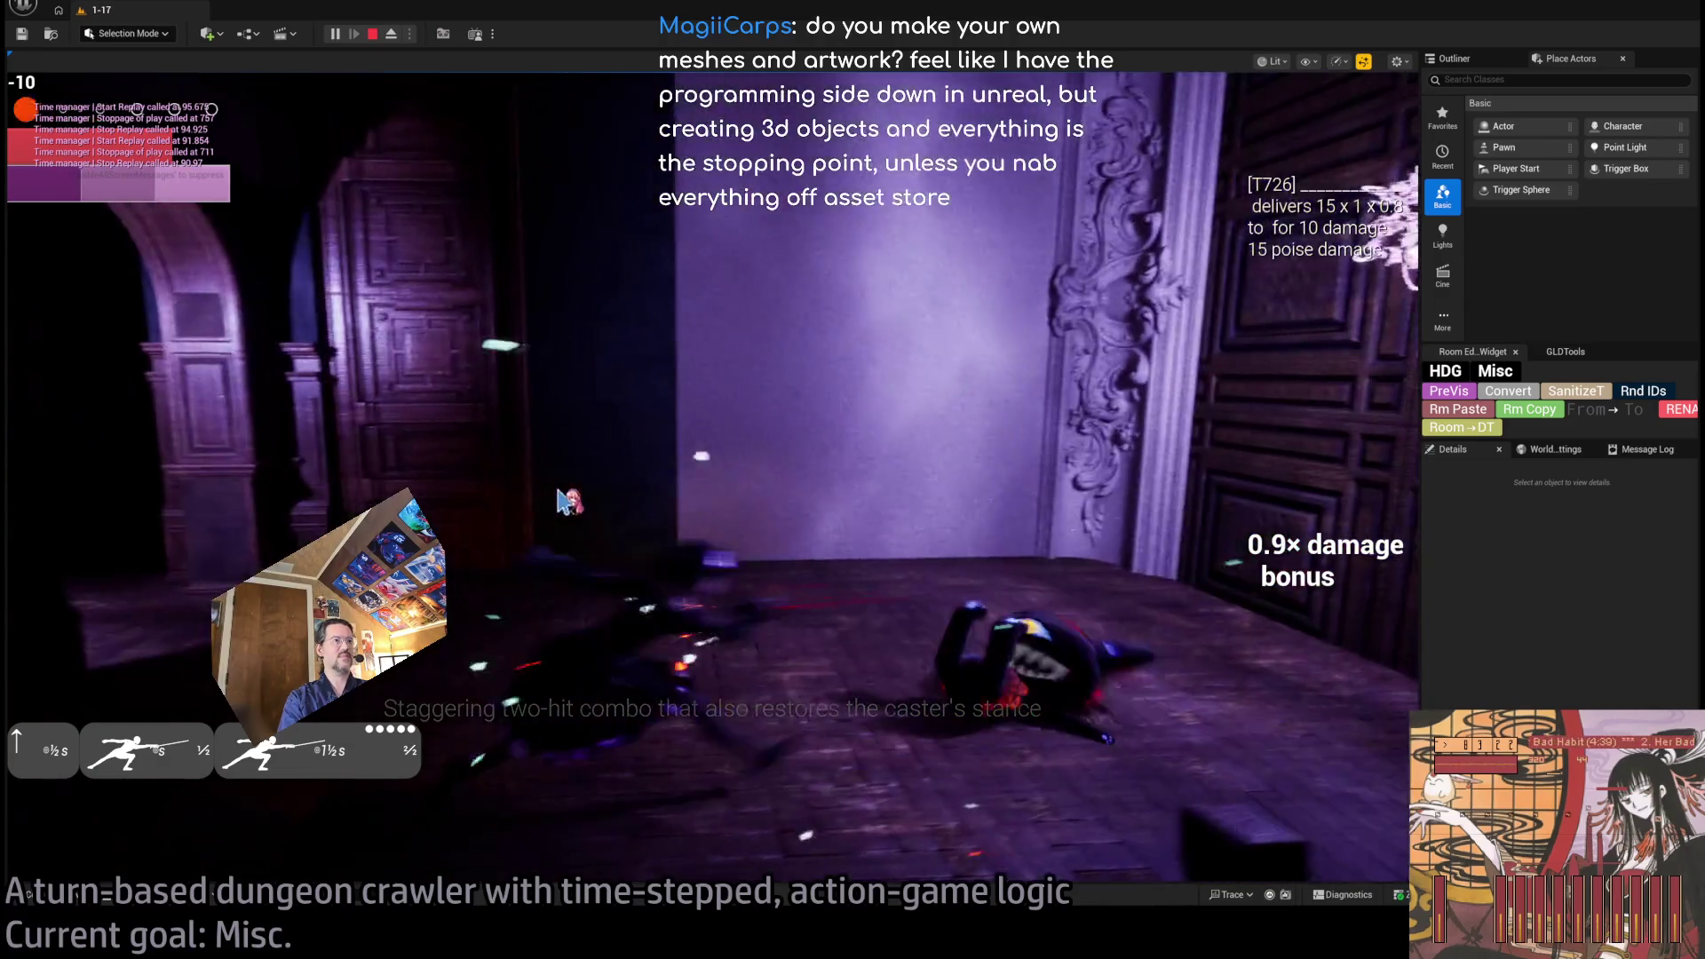
key("Escape")
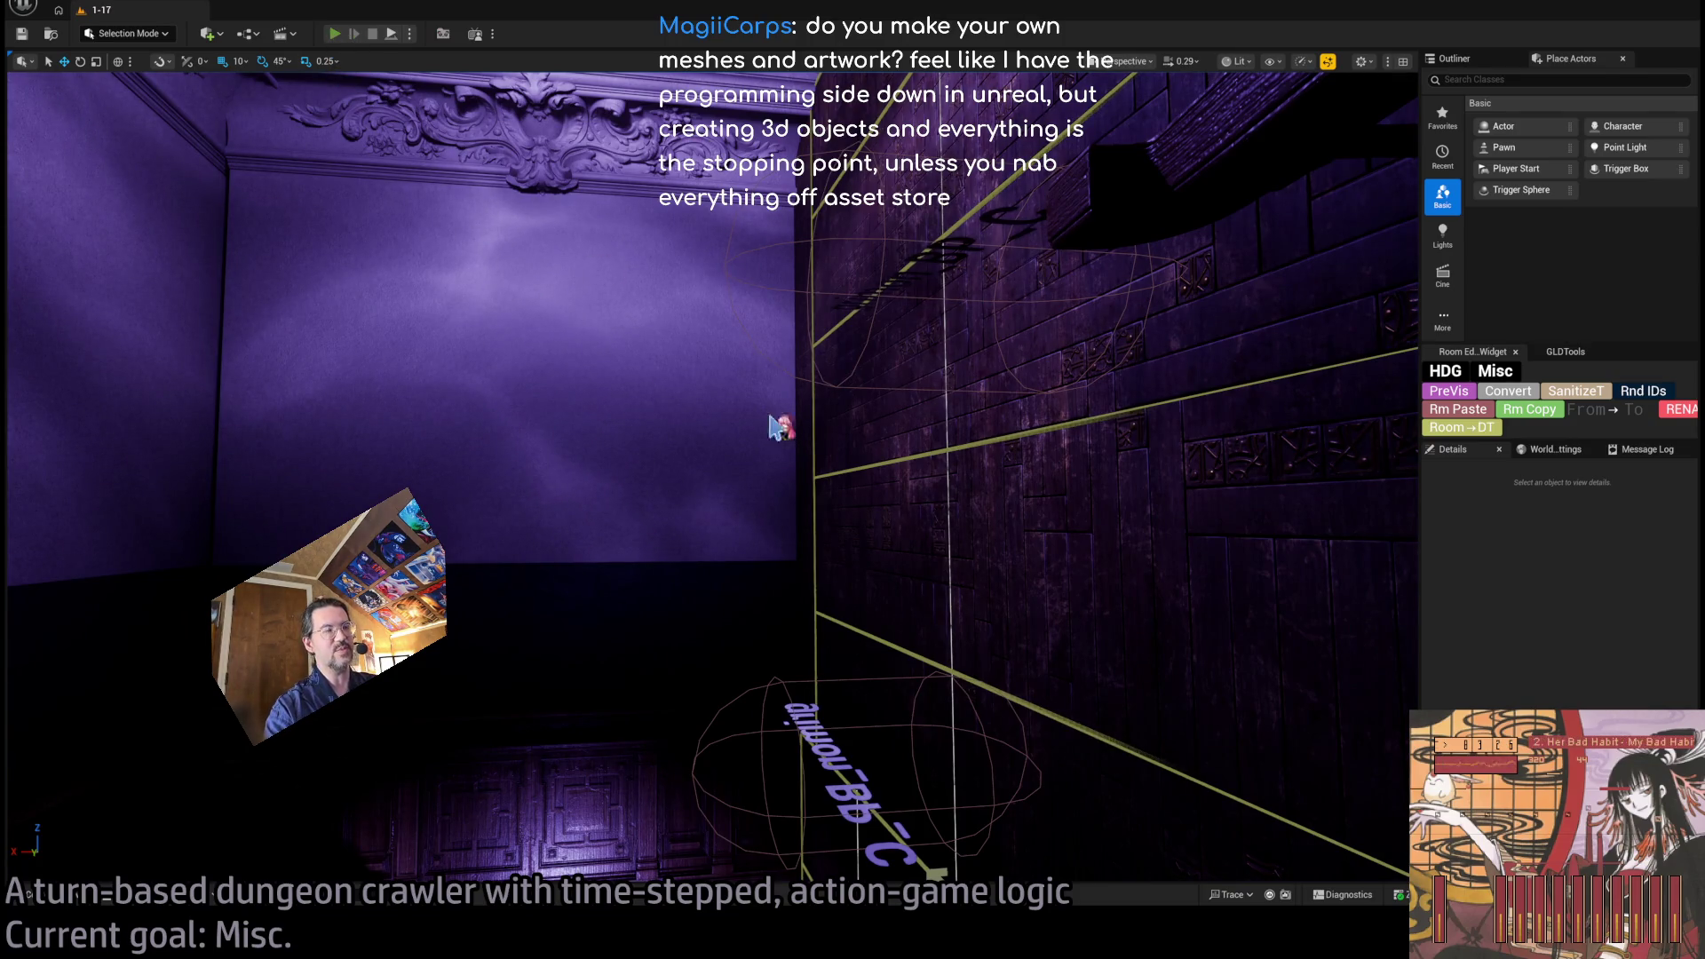
Replay the level, lock onto the cat, hit it with a Projectile and four-hit combo, then stop.
key("alt+p")
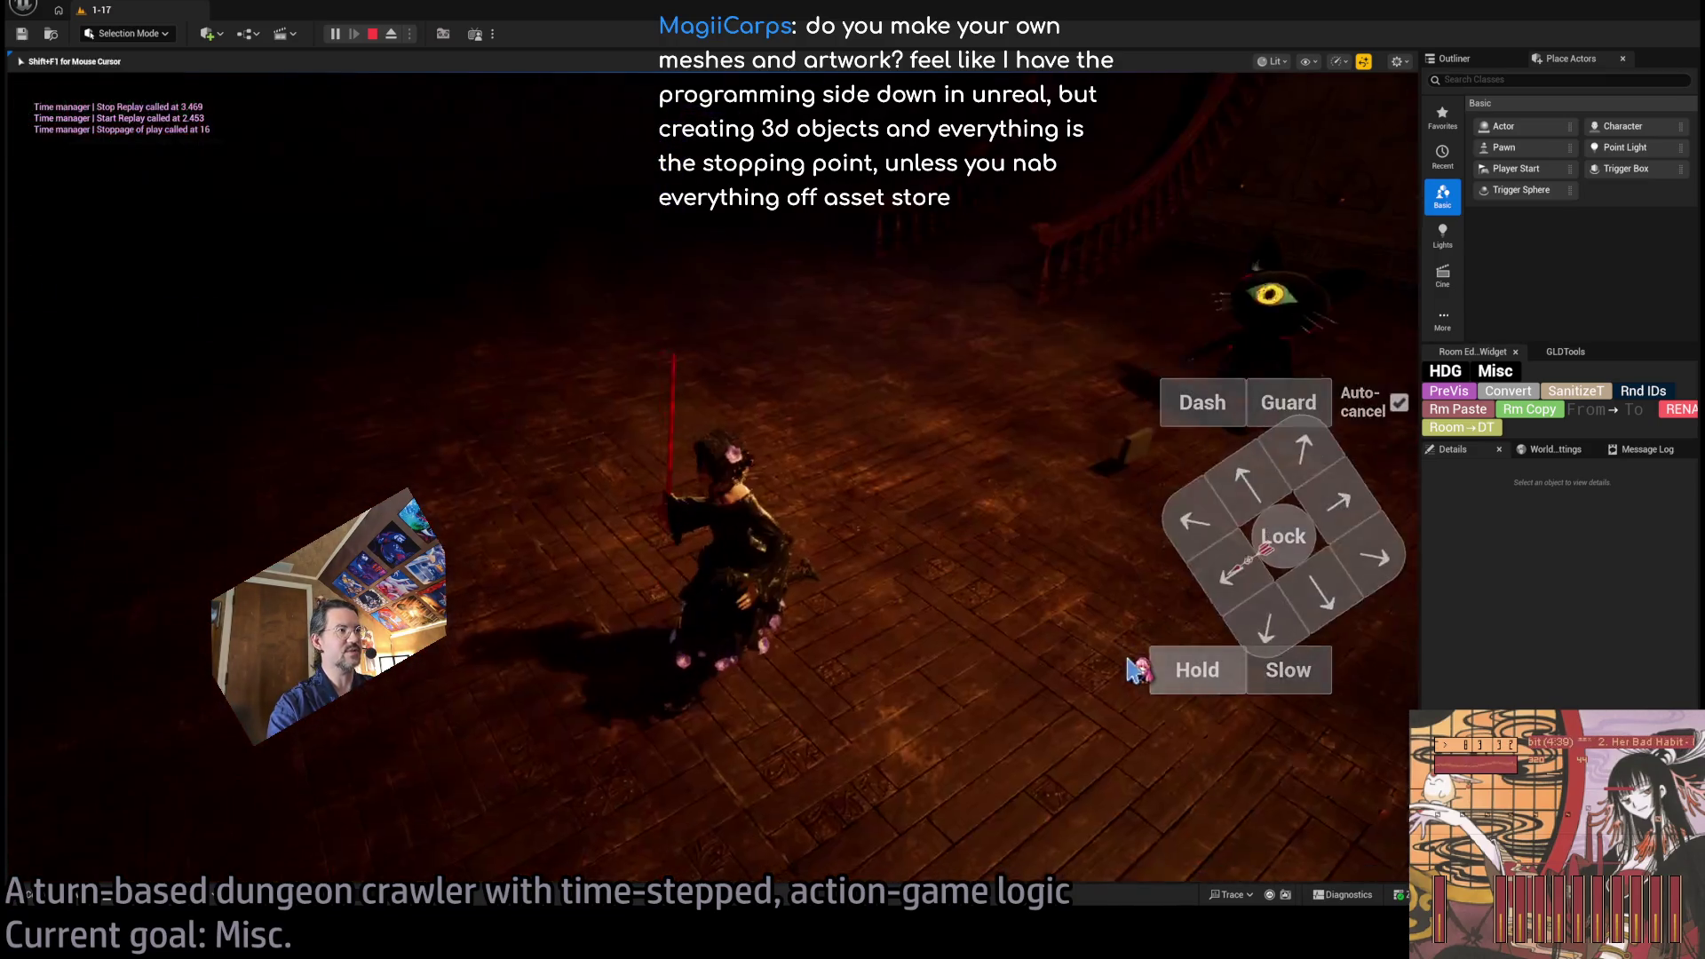
left_click(1284, 541)
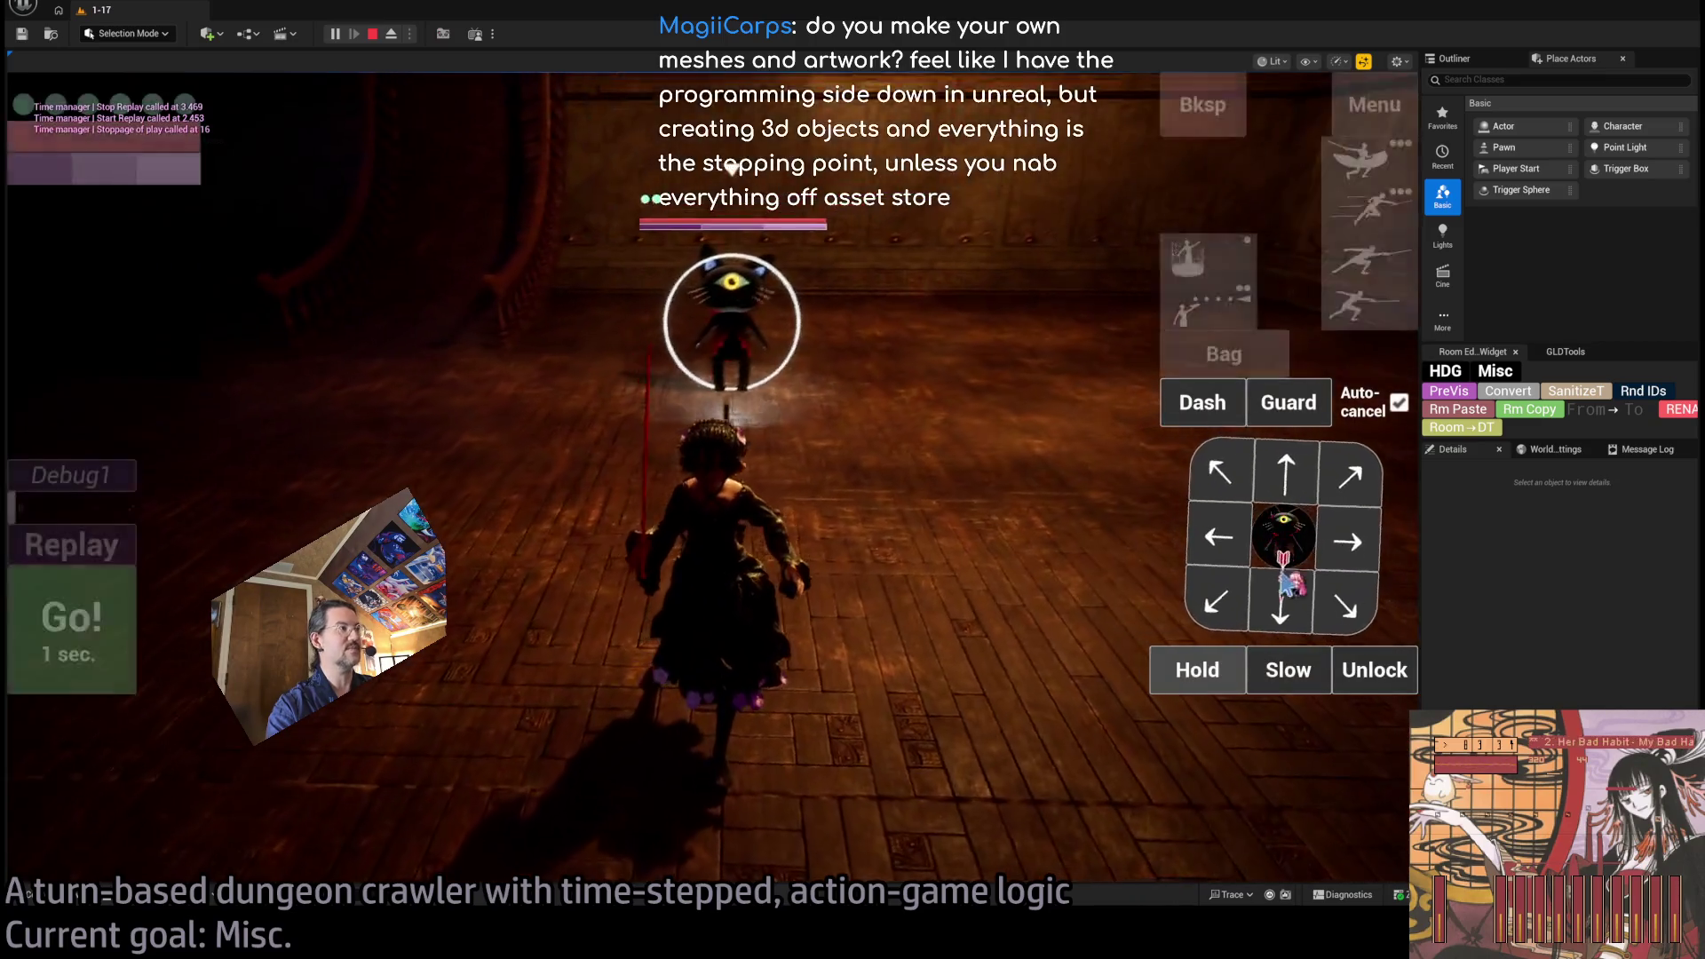
key("h")
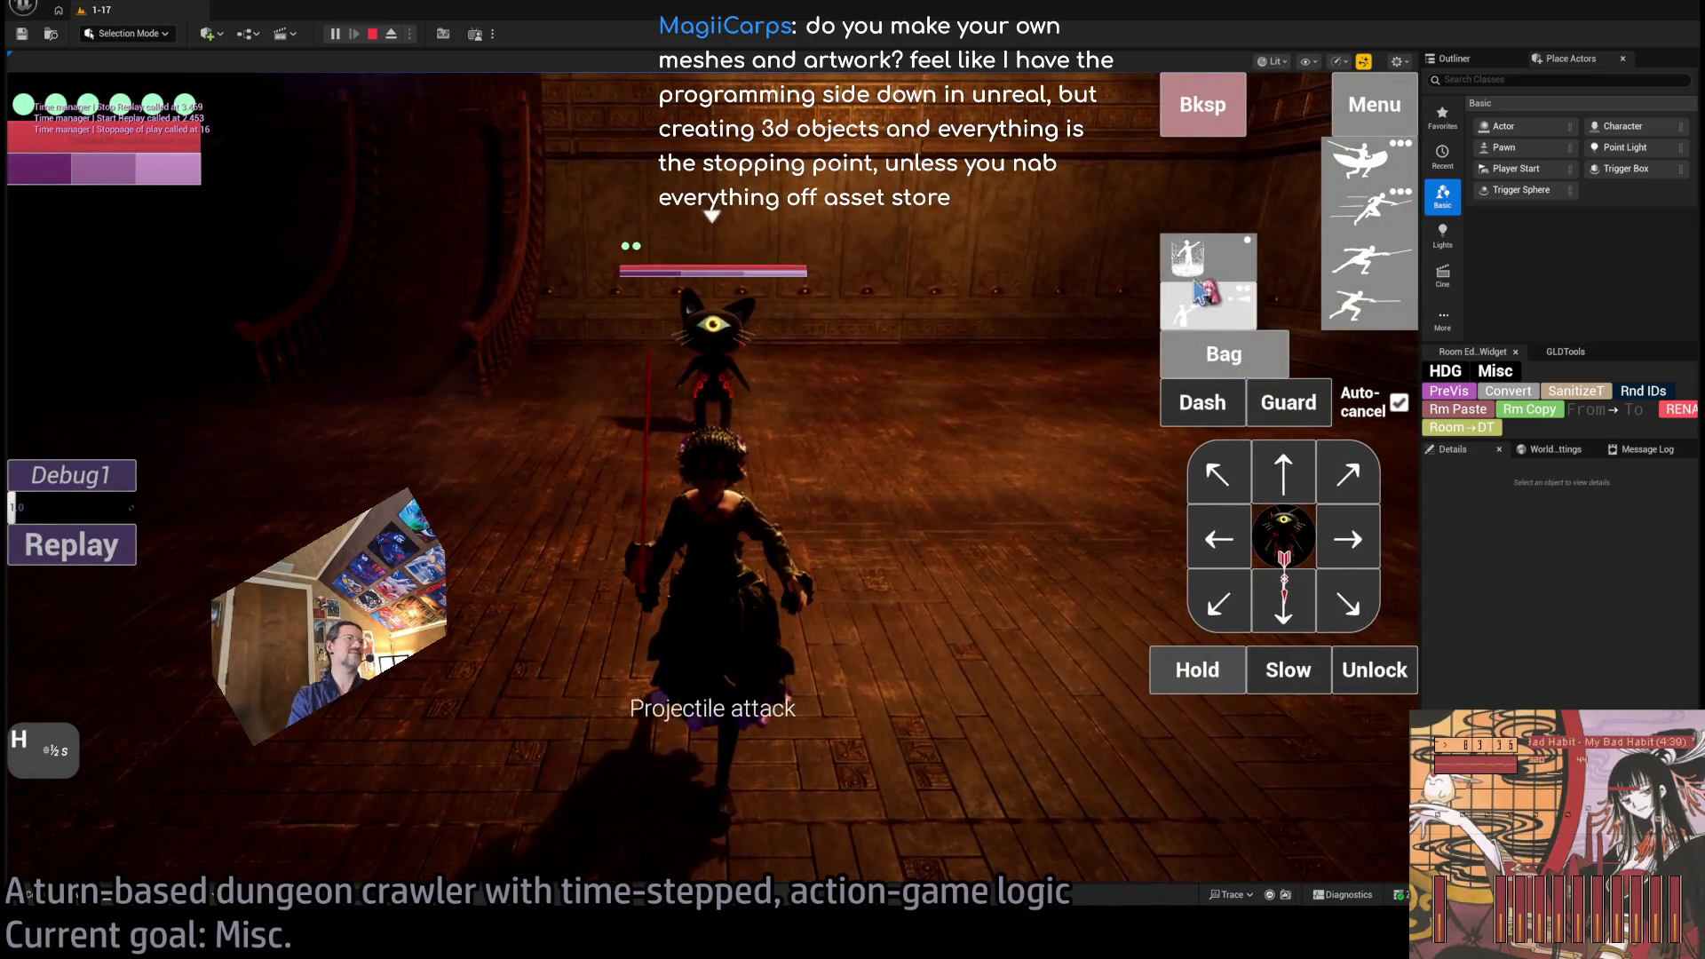
left_click(1201, 293)
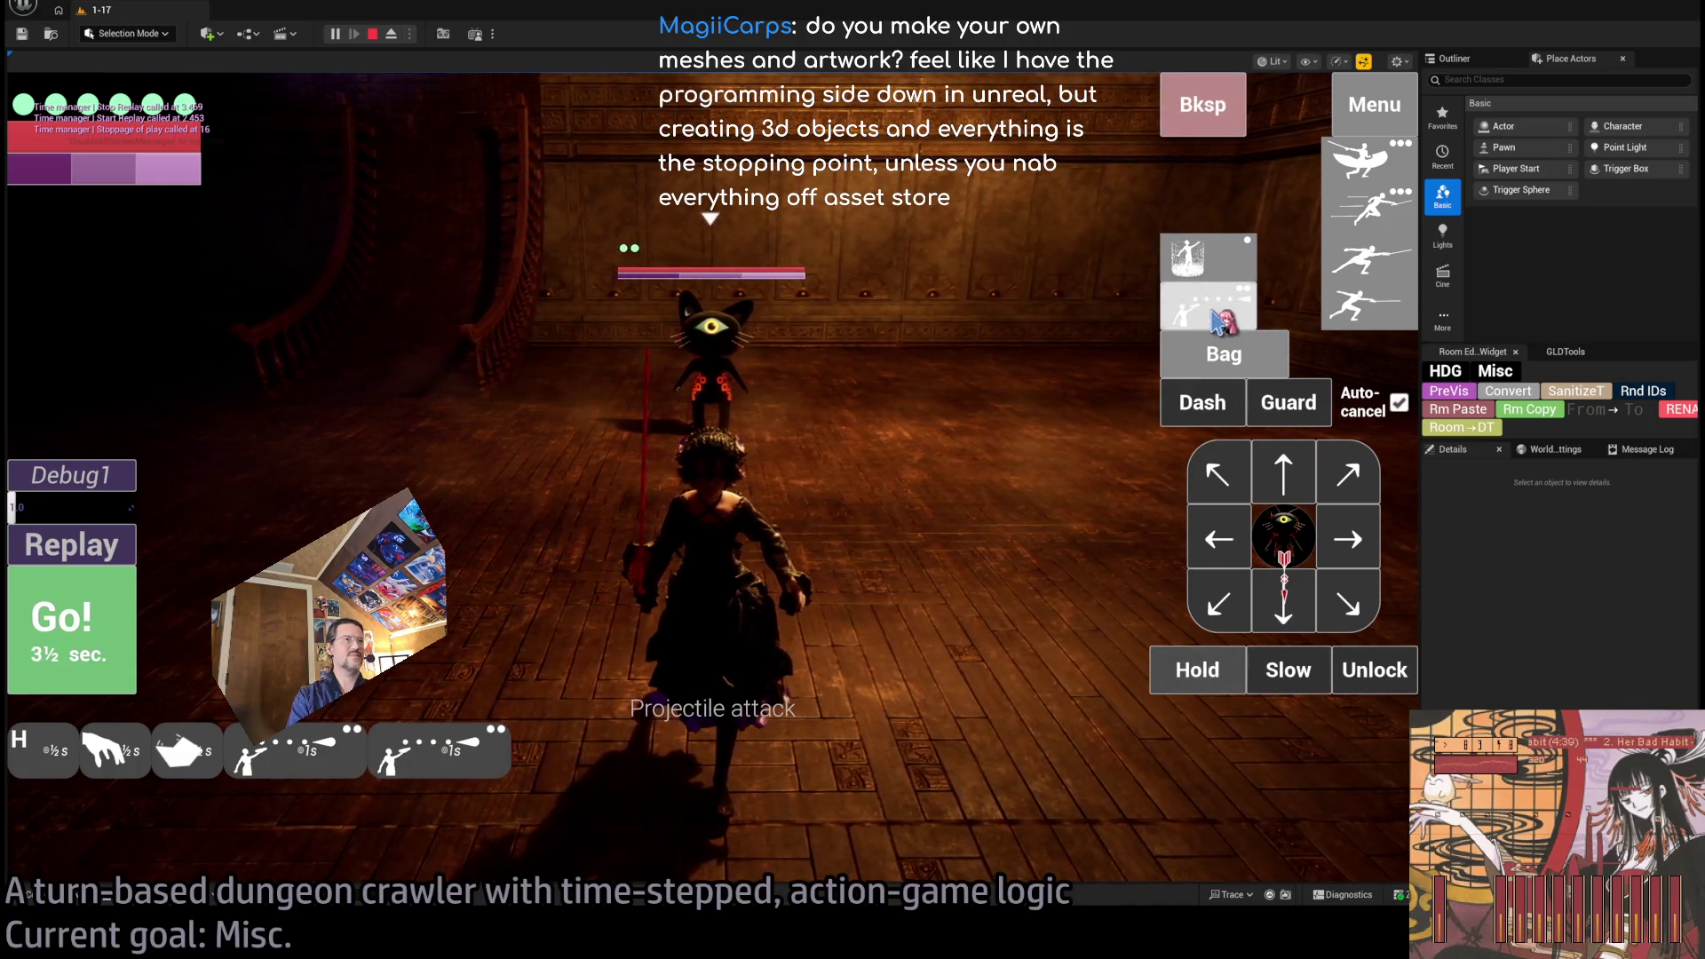
left_click(89, 622)
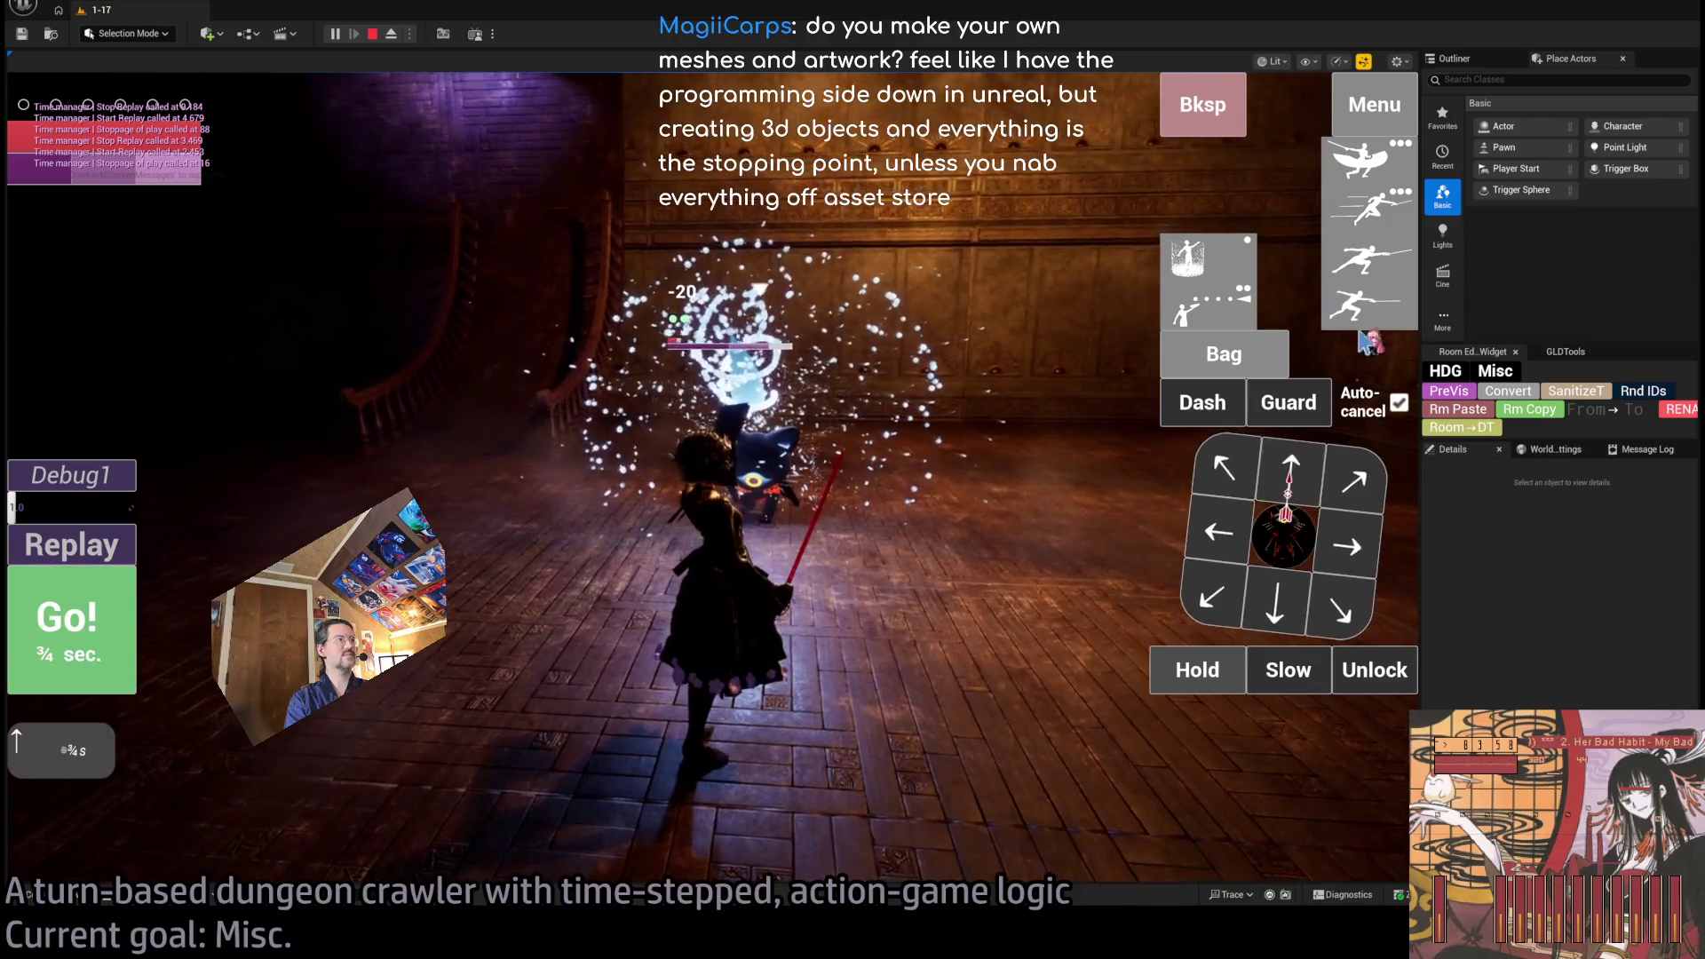
left_click(1296, 471)
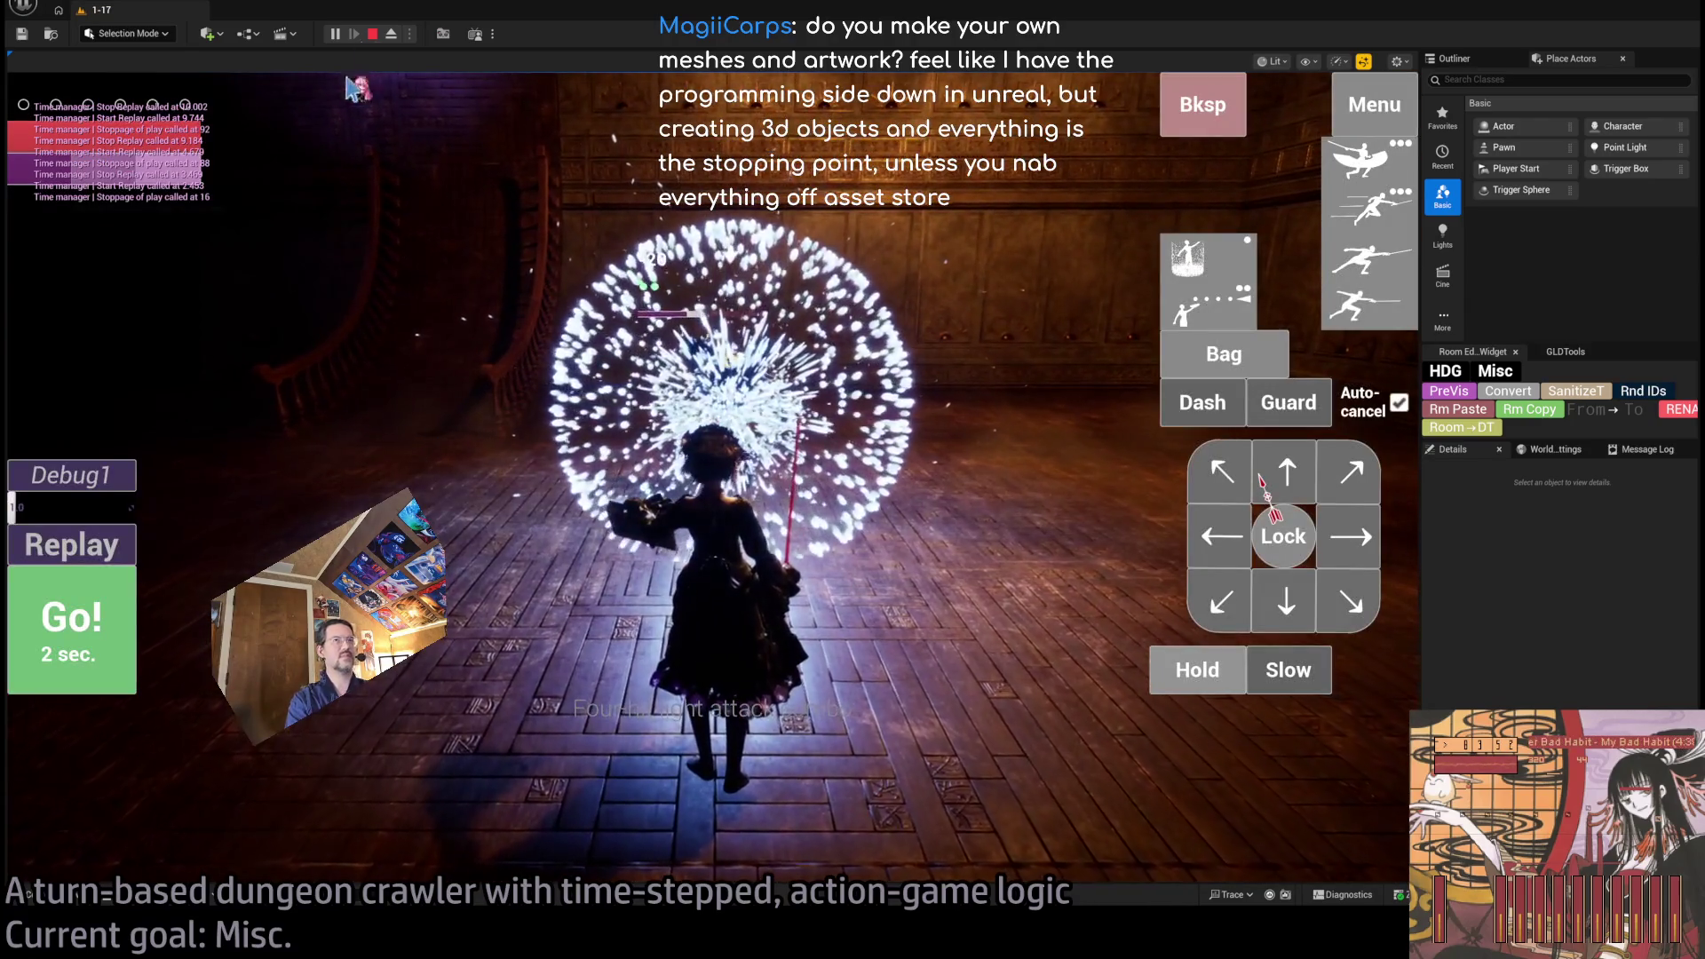
key("Escape")
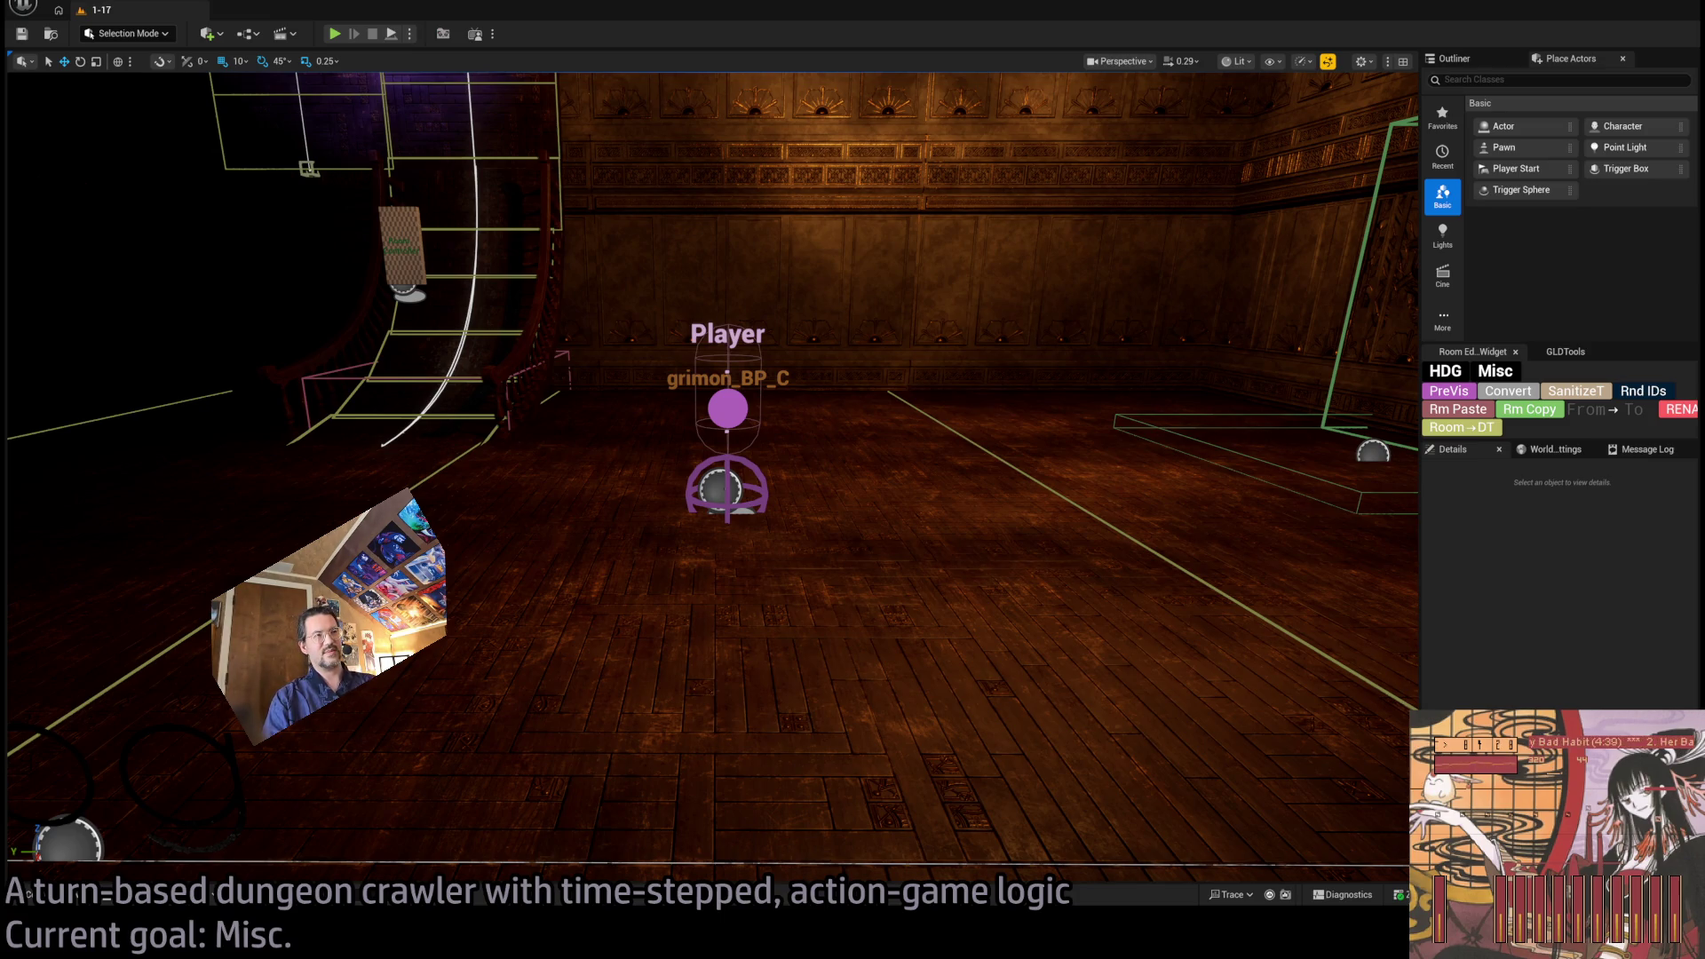
Fly the camera to the Exit W1 room toward the staircase, then browse cinema-tagged emotes.
left_click_drag(374, 71, 375, 71)
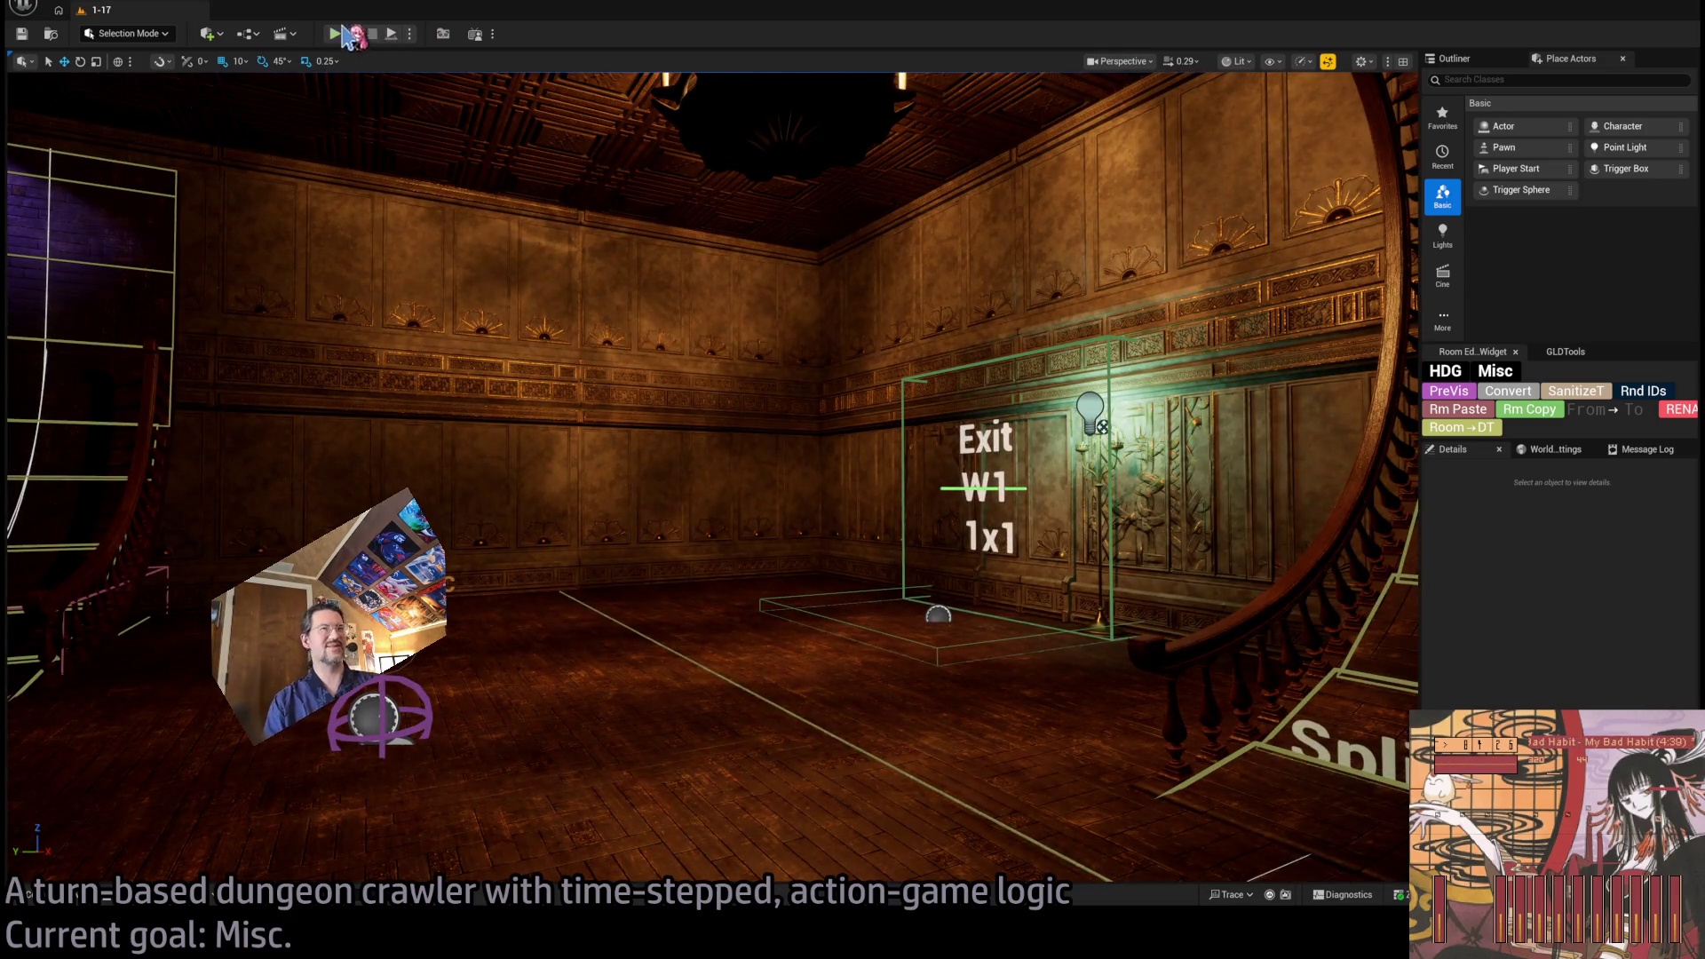
left_click_drag(533, 845, 533, 845)
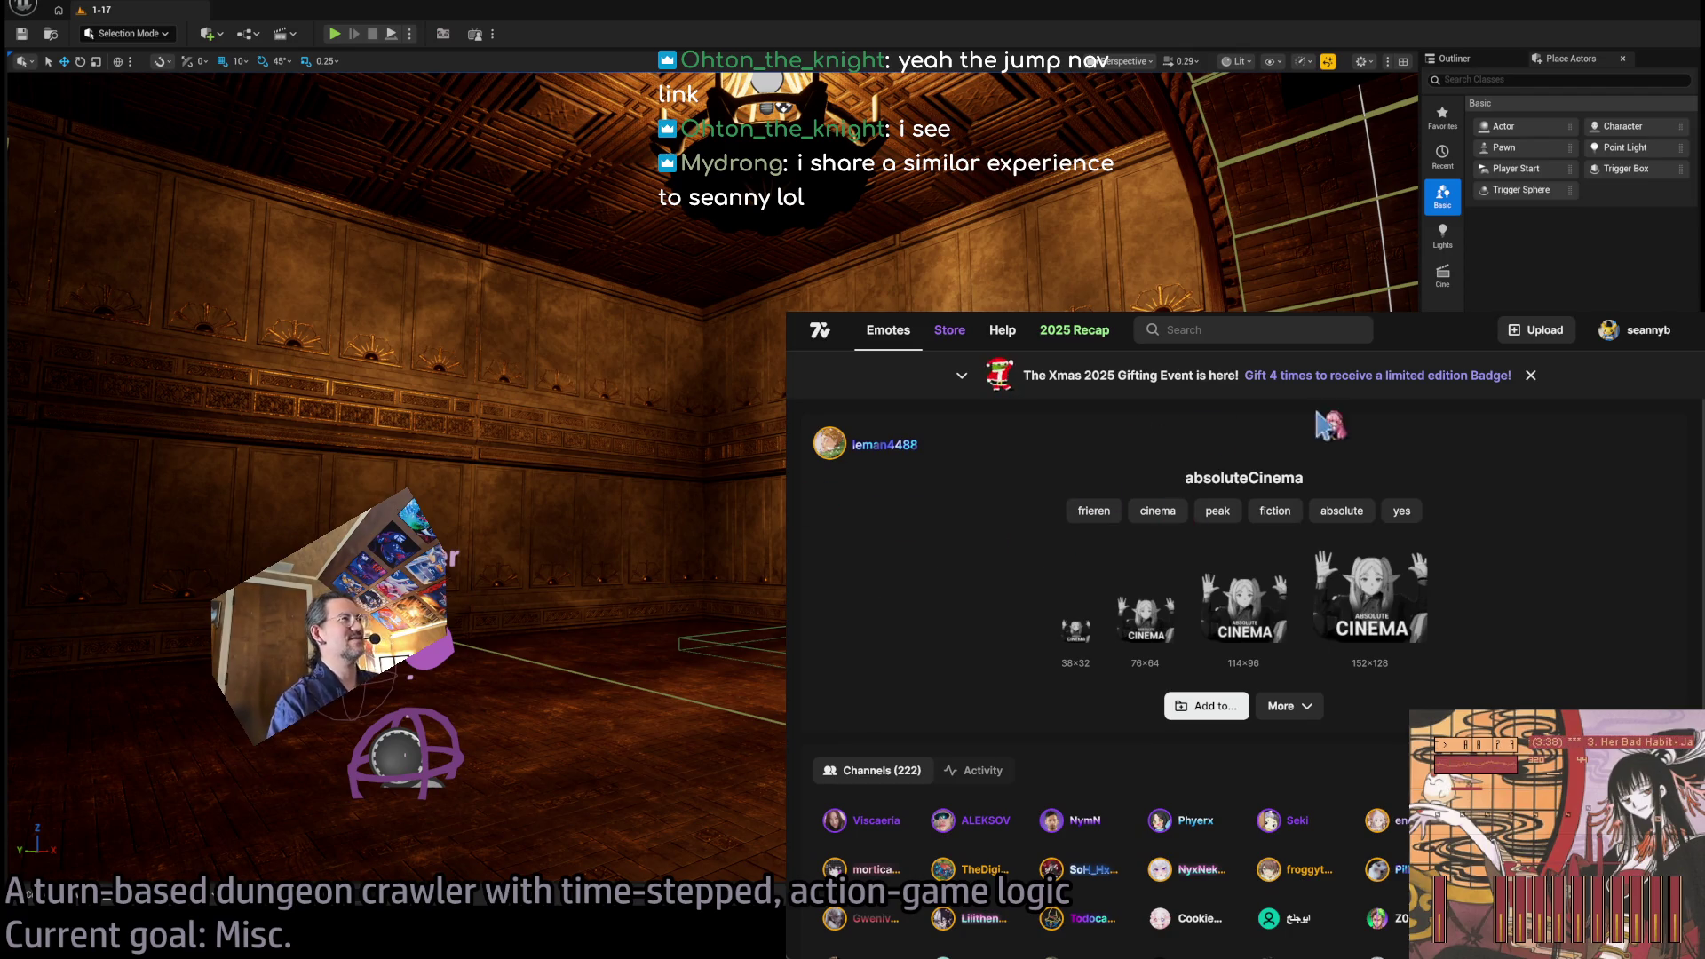
left_click(1158, 515)
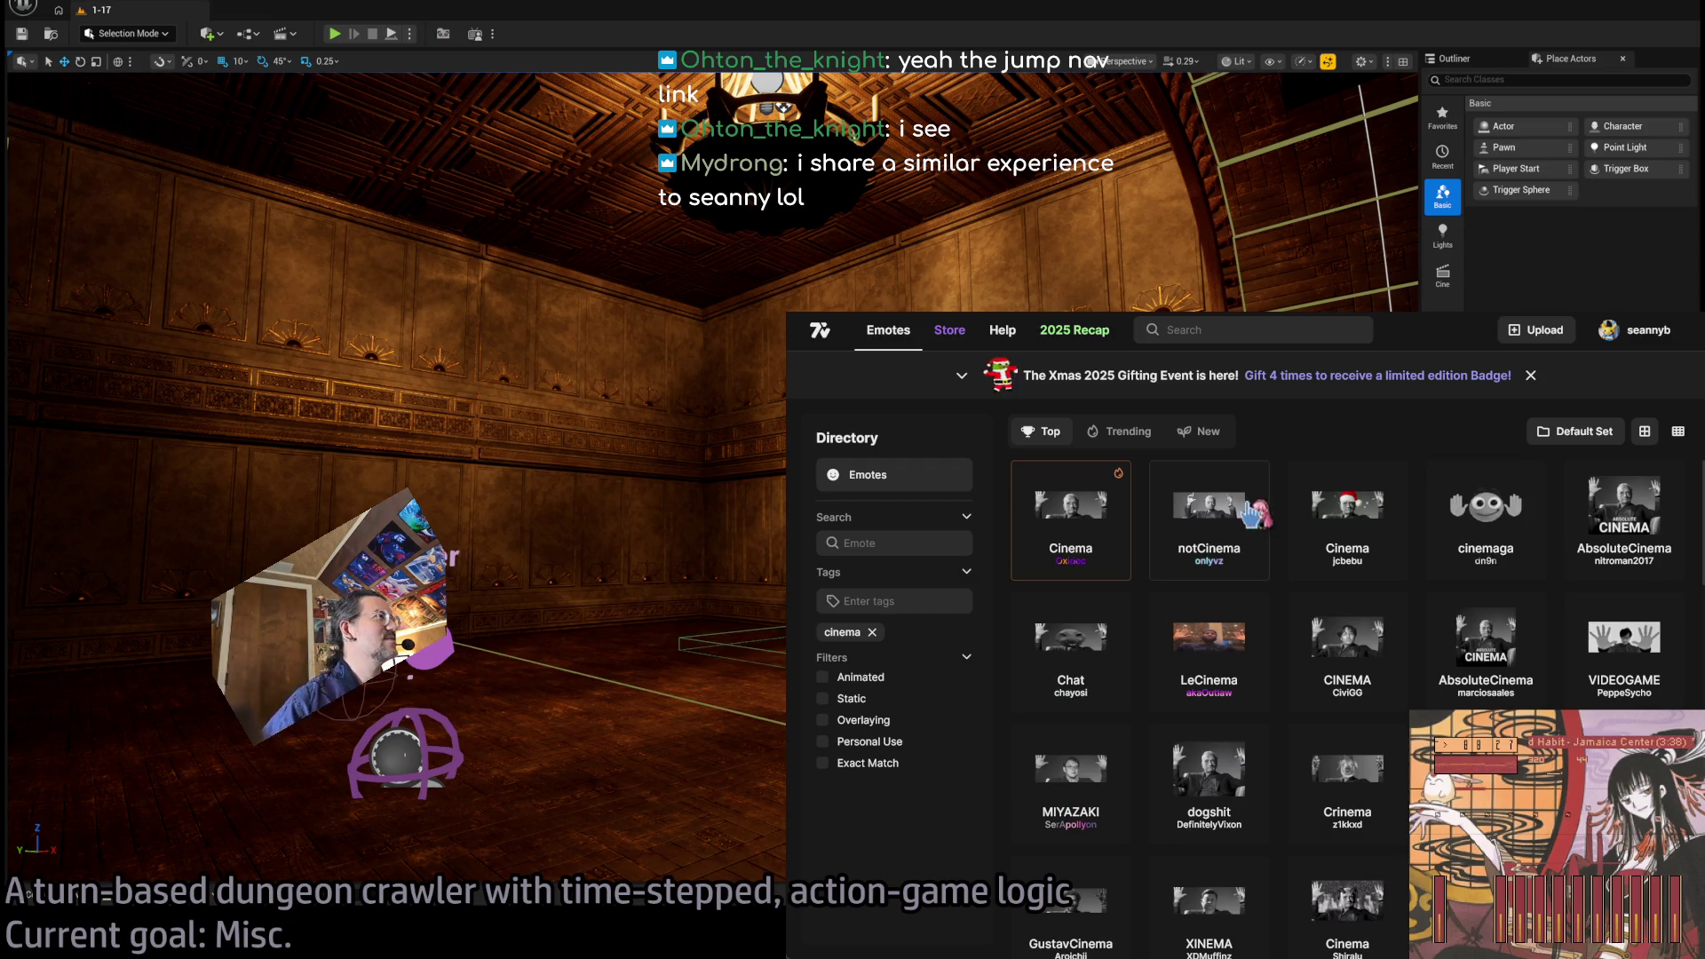
Scroll through the cinema-tagged emotes and open the AbsoluteCinema emote's page.
scroll(1350, 587, "down", 2)
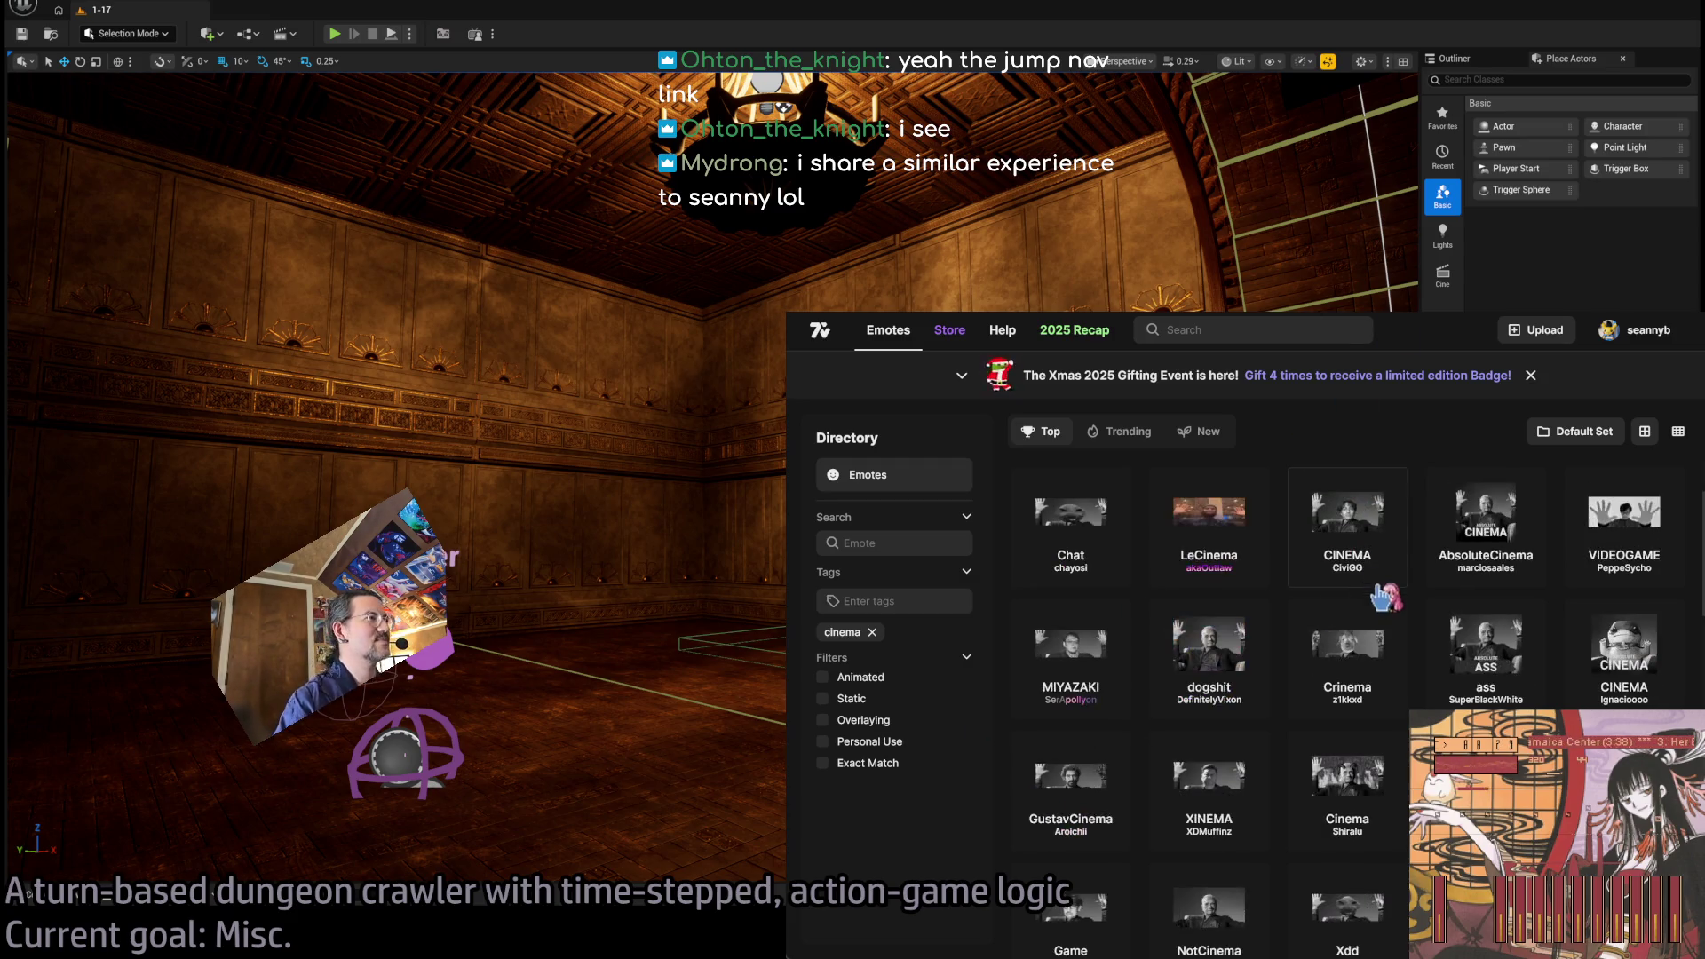
scroll(1106, 666, "up", 2)
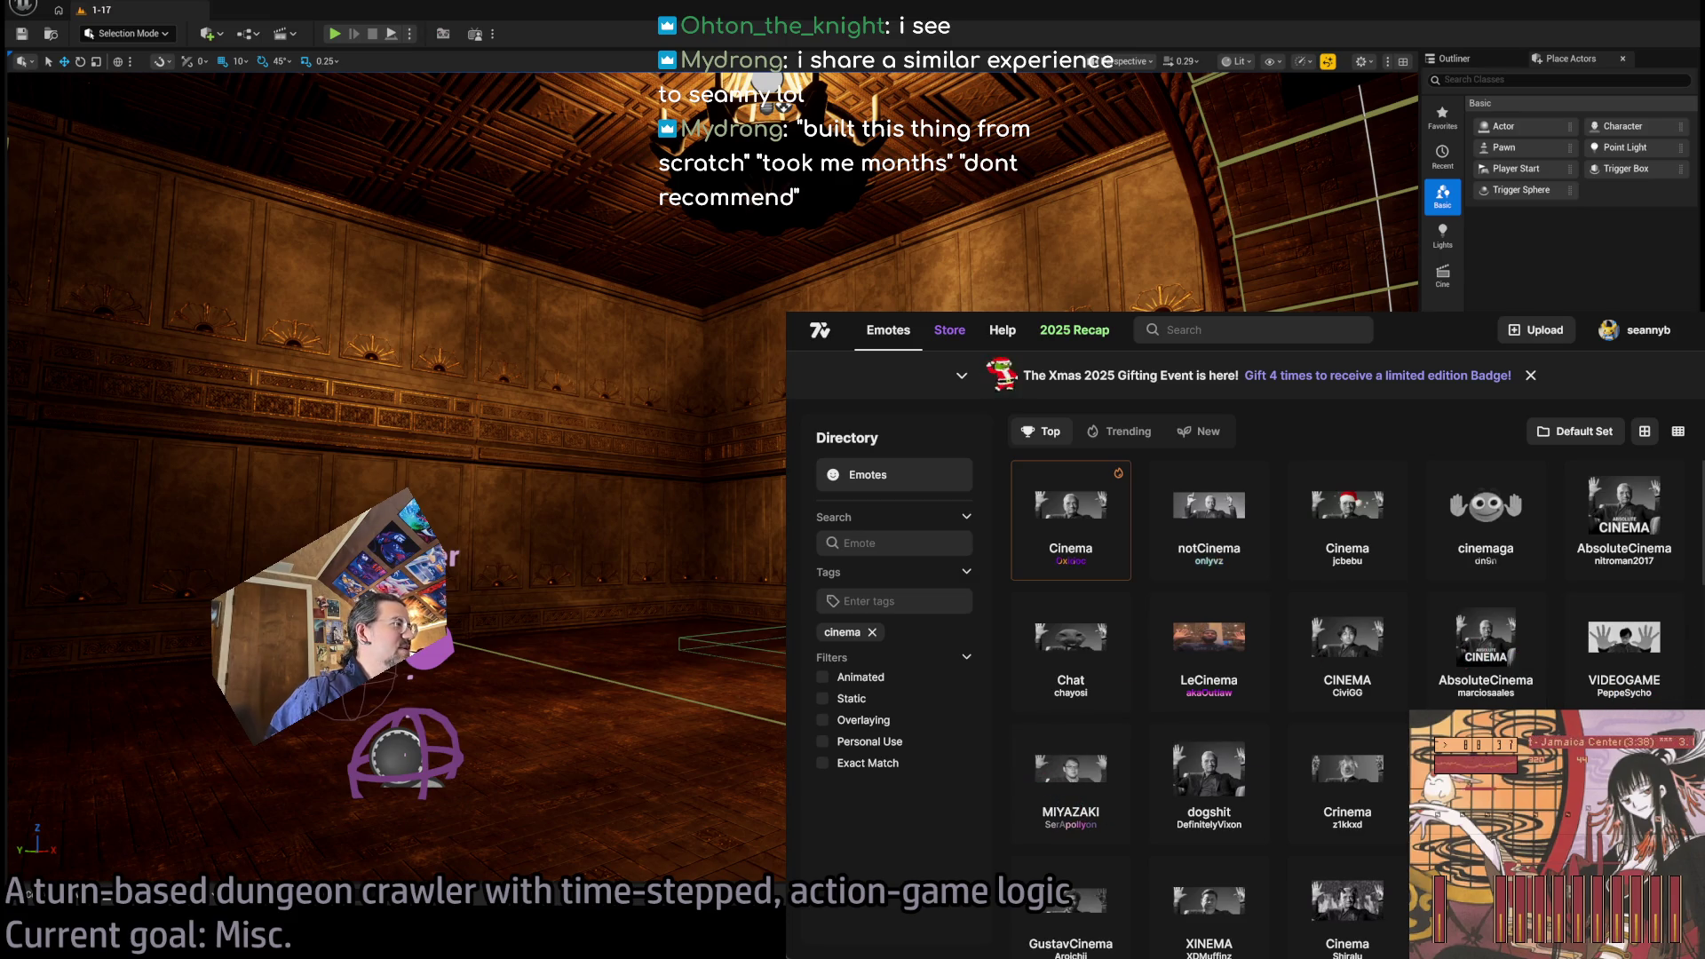
scroll(1689, 684, "down", 2)
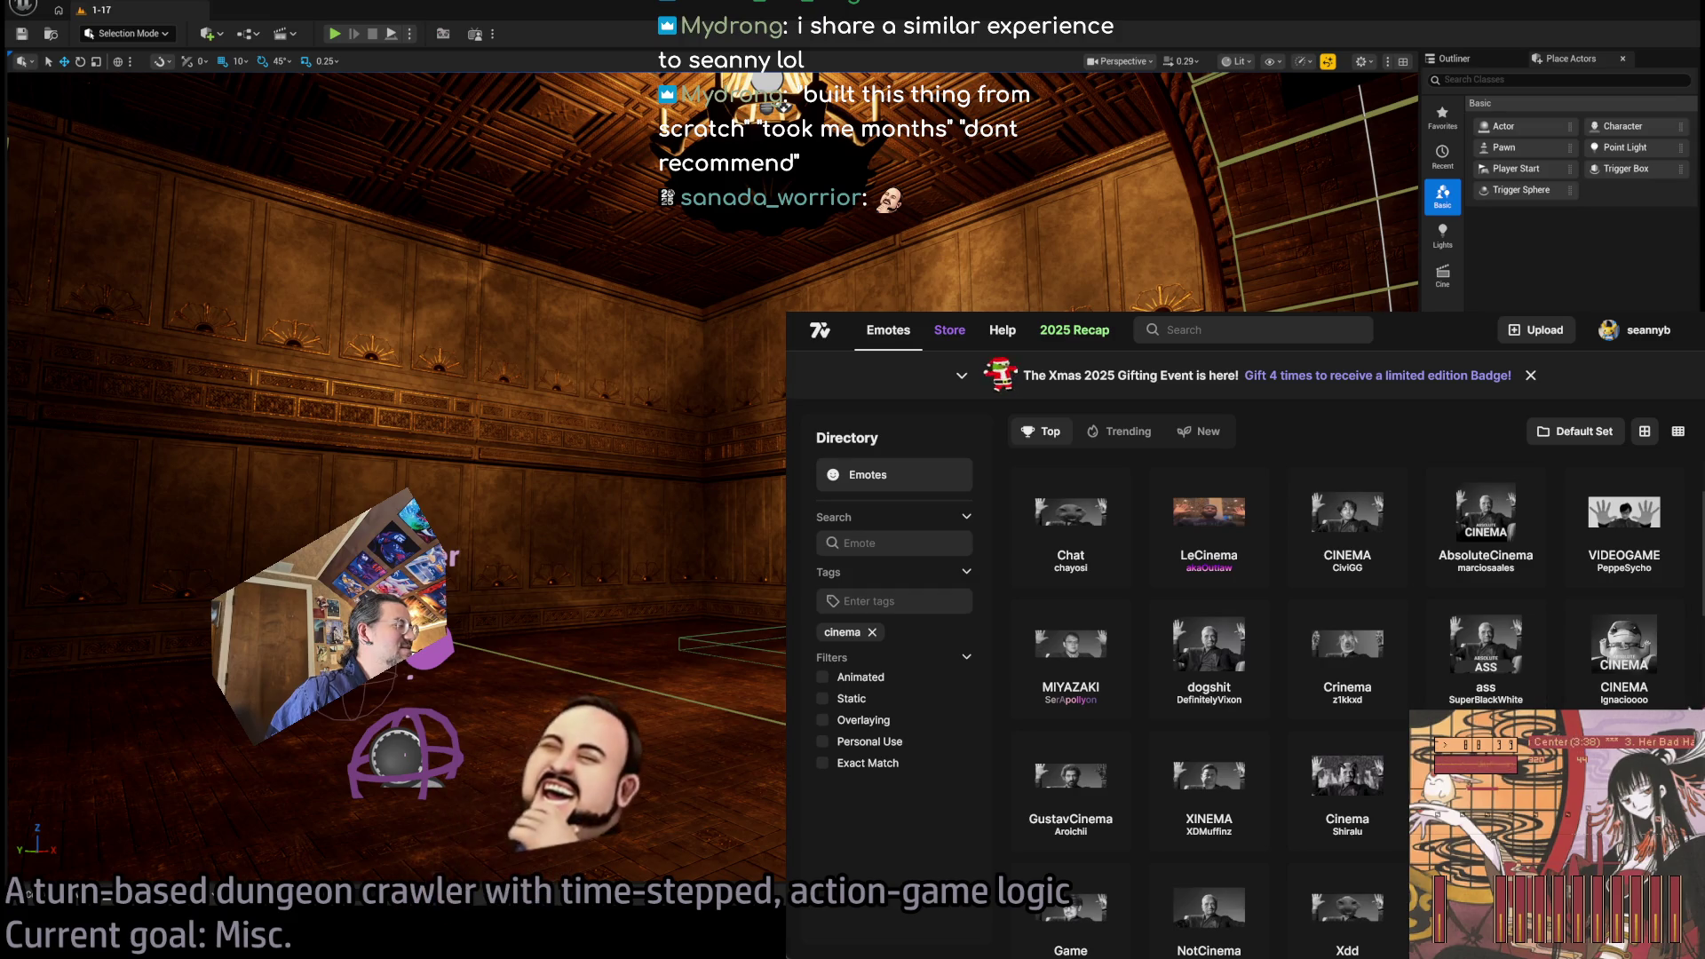
scroll(1687, 684, "down", 2)
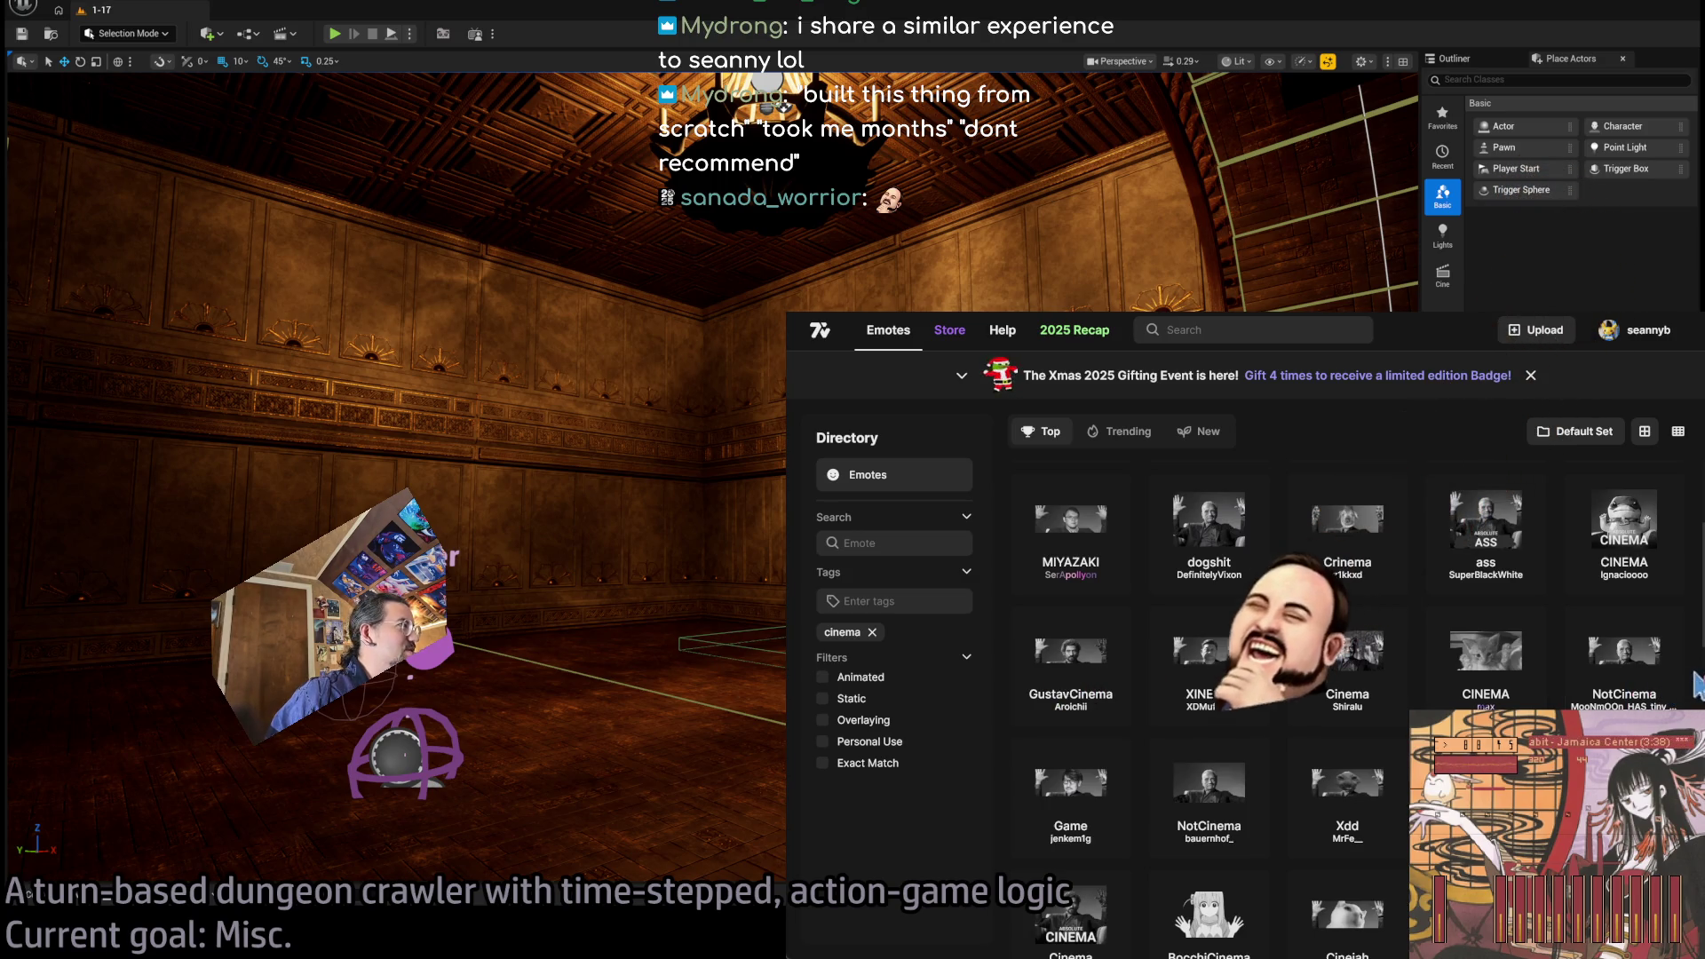
scroll(1698, 697, "down", 2)
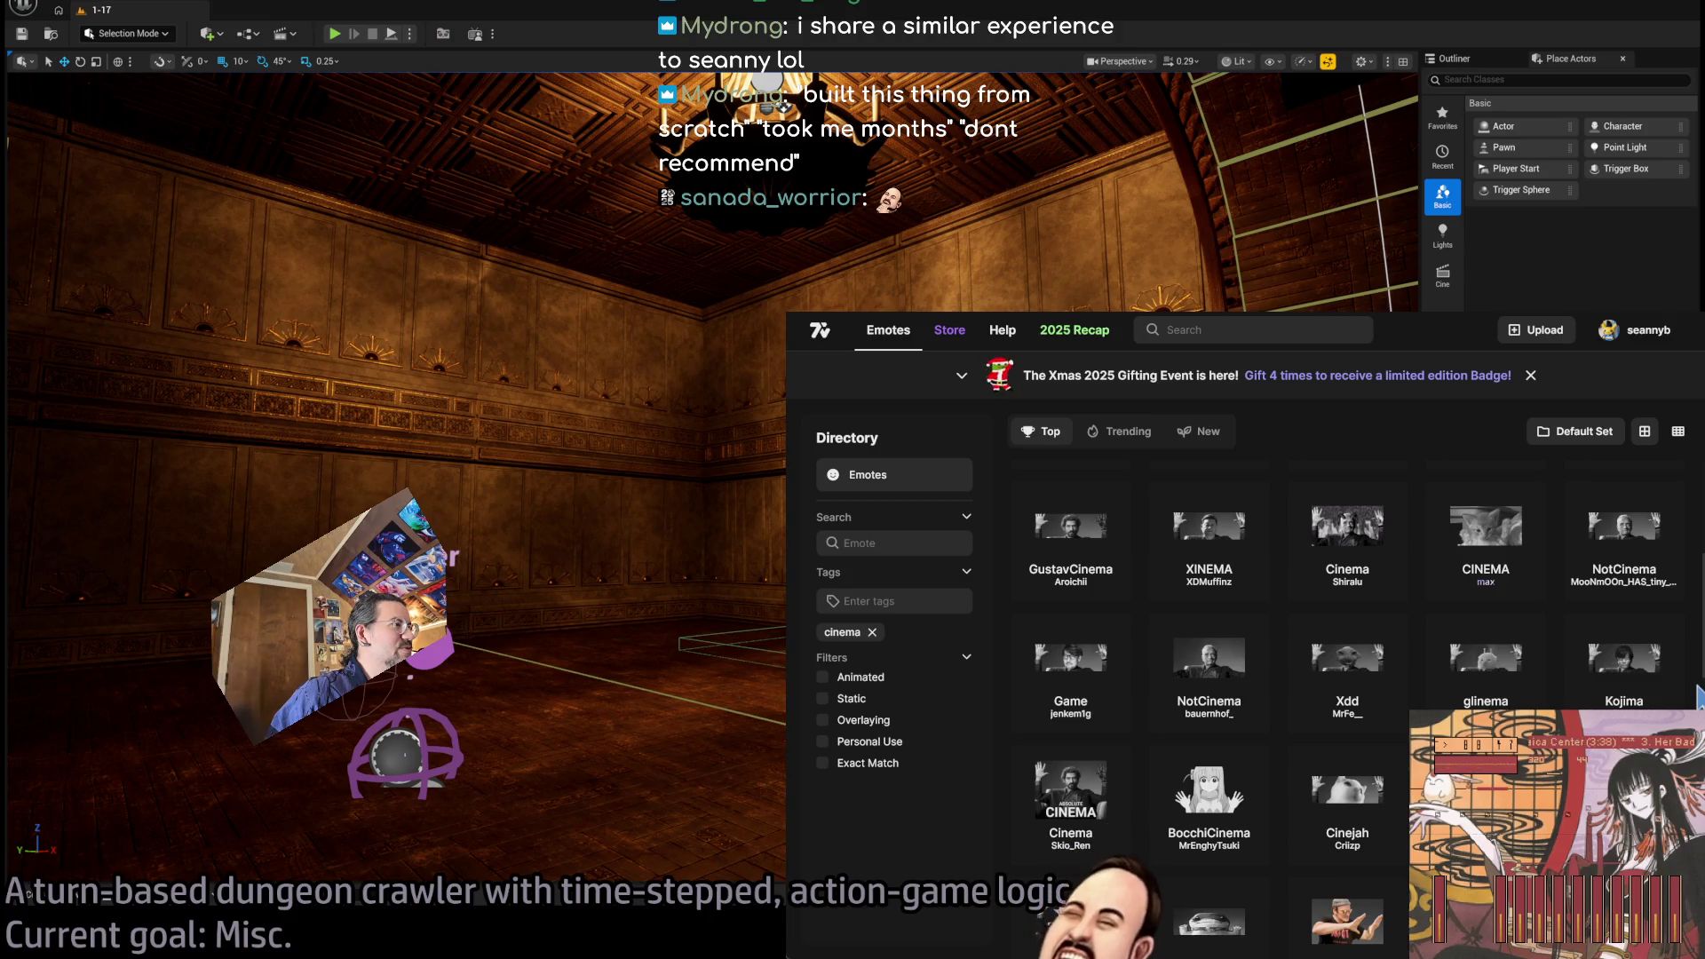
scroll(1698, 697, "down", 3)
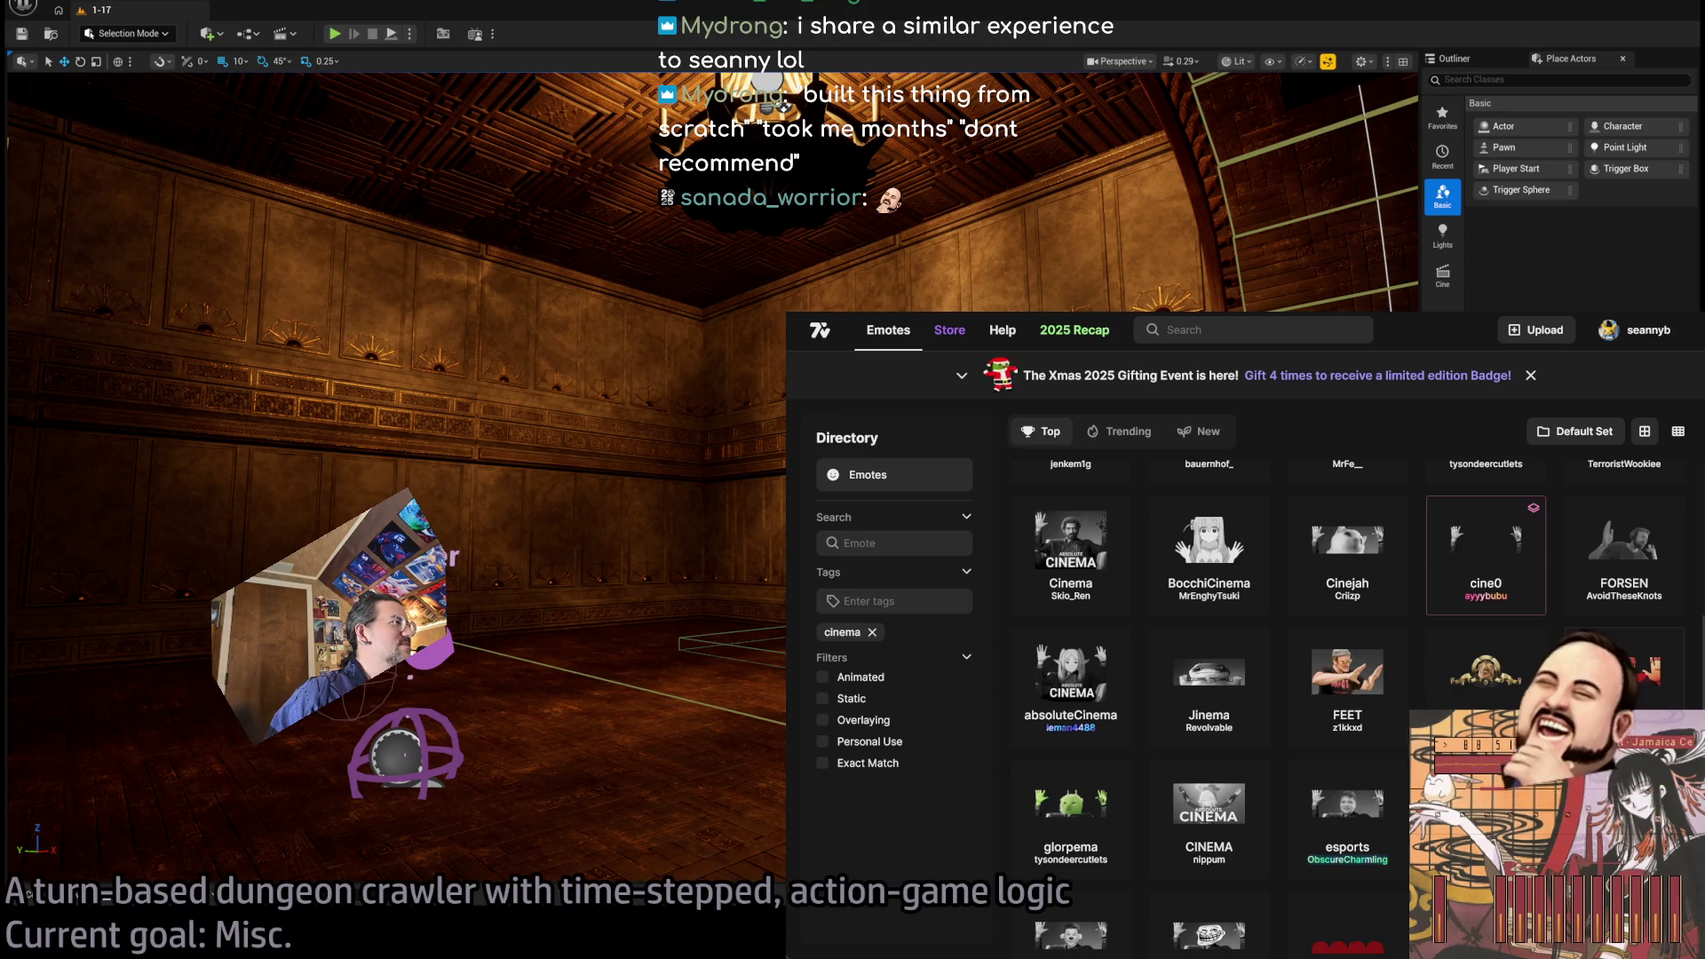
scroll(1694, 682, "down", 3)
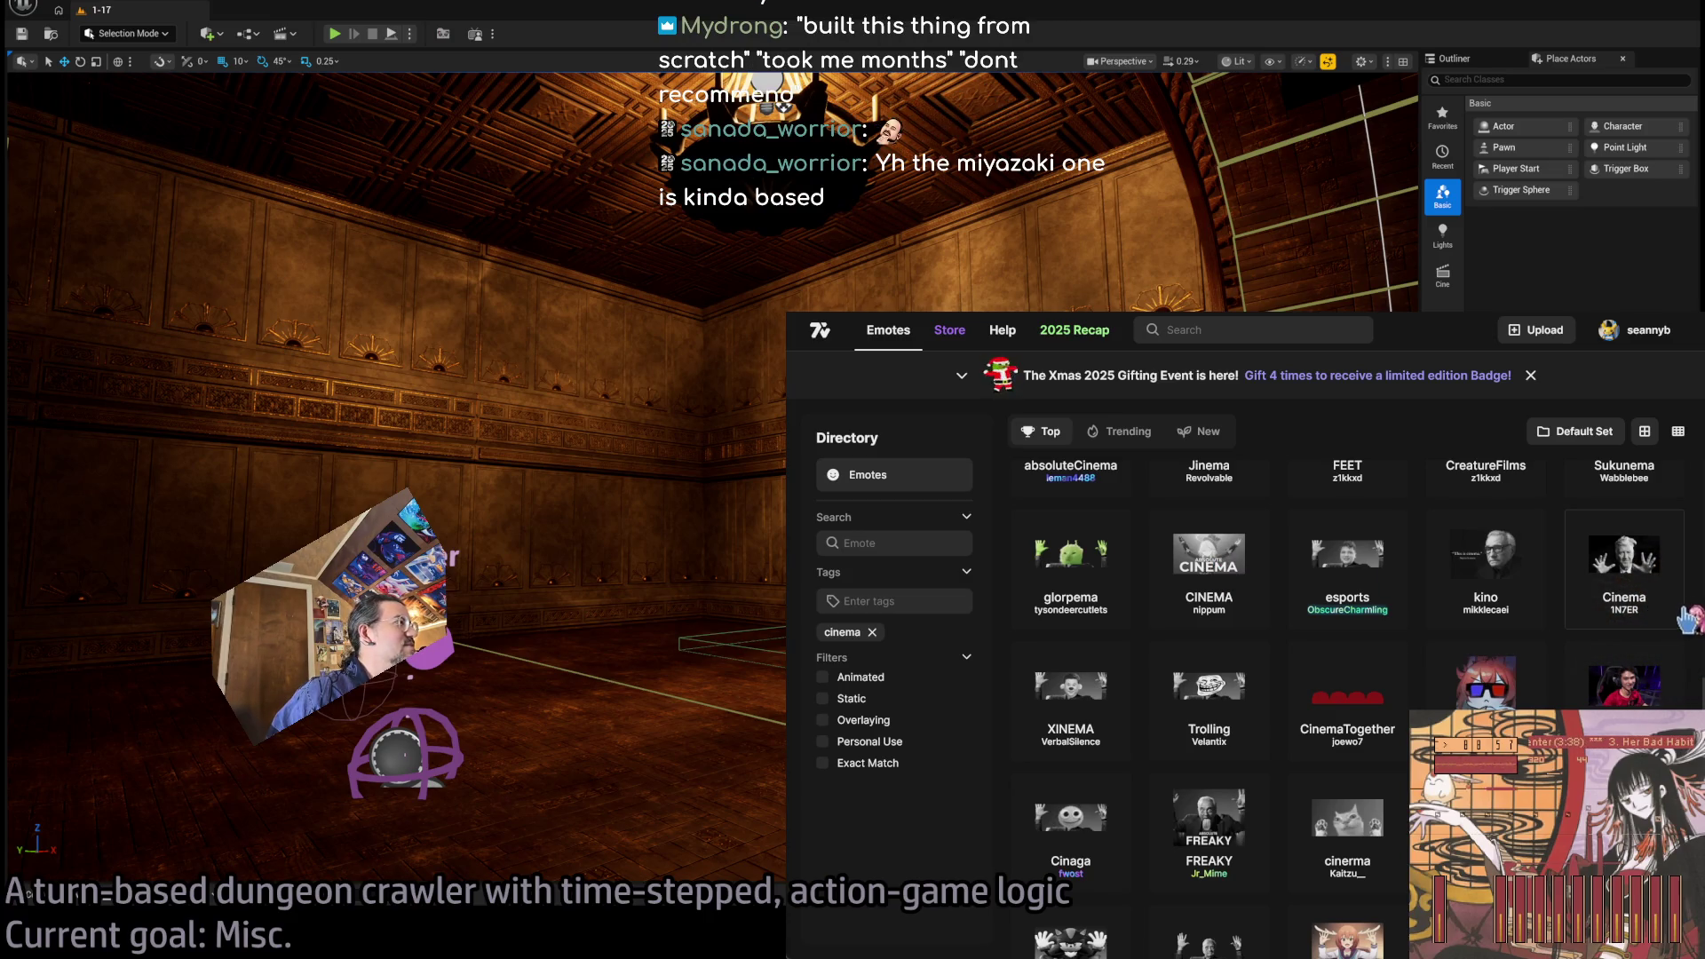
scroll(1691, 617, "down", 2)
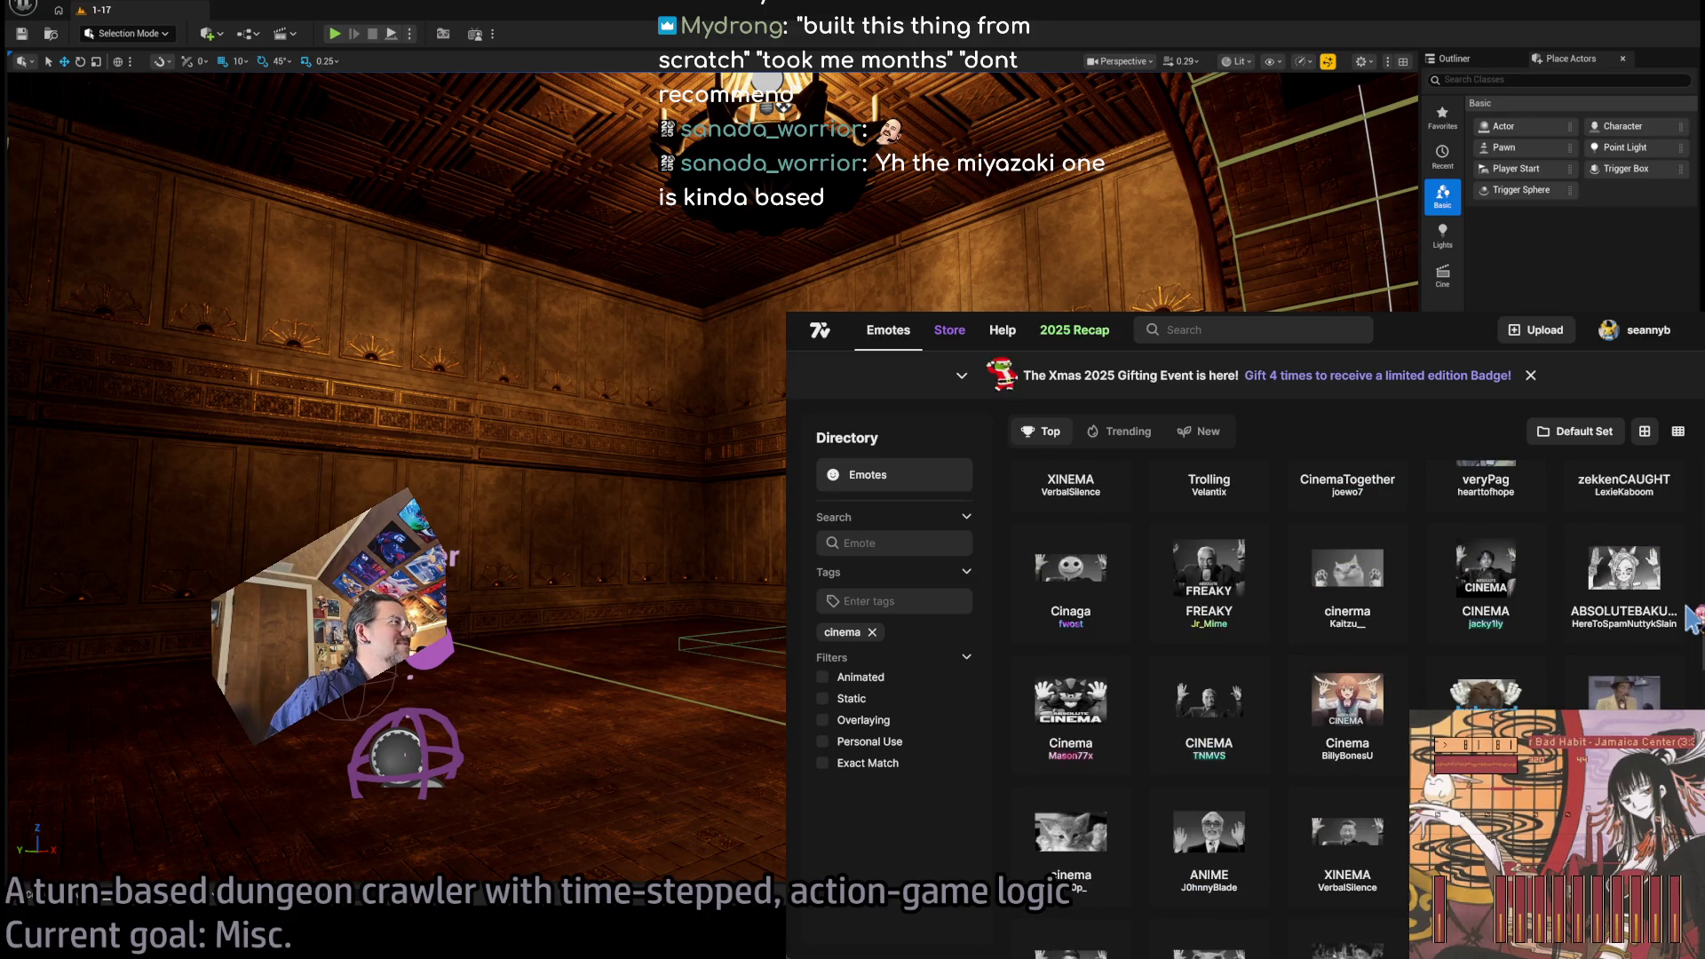
scroll(1692, 619, "down", 1)
scroll(1690, 618, "down", 3)
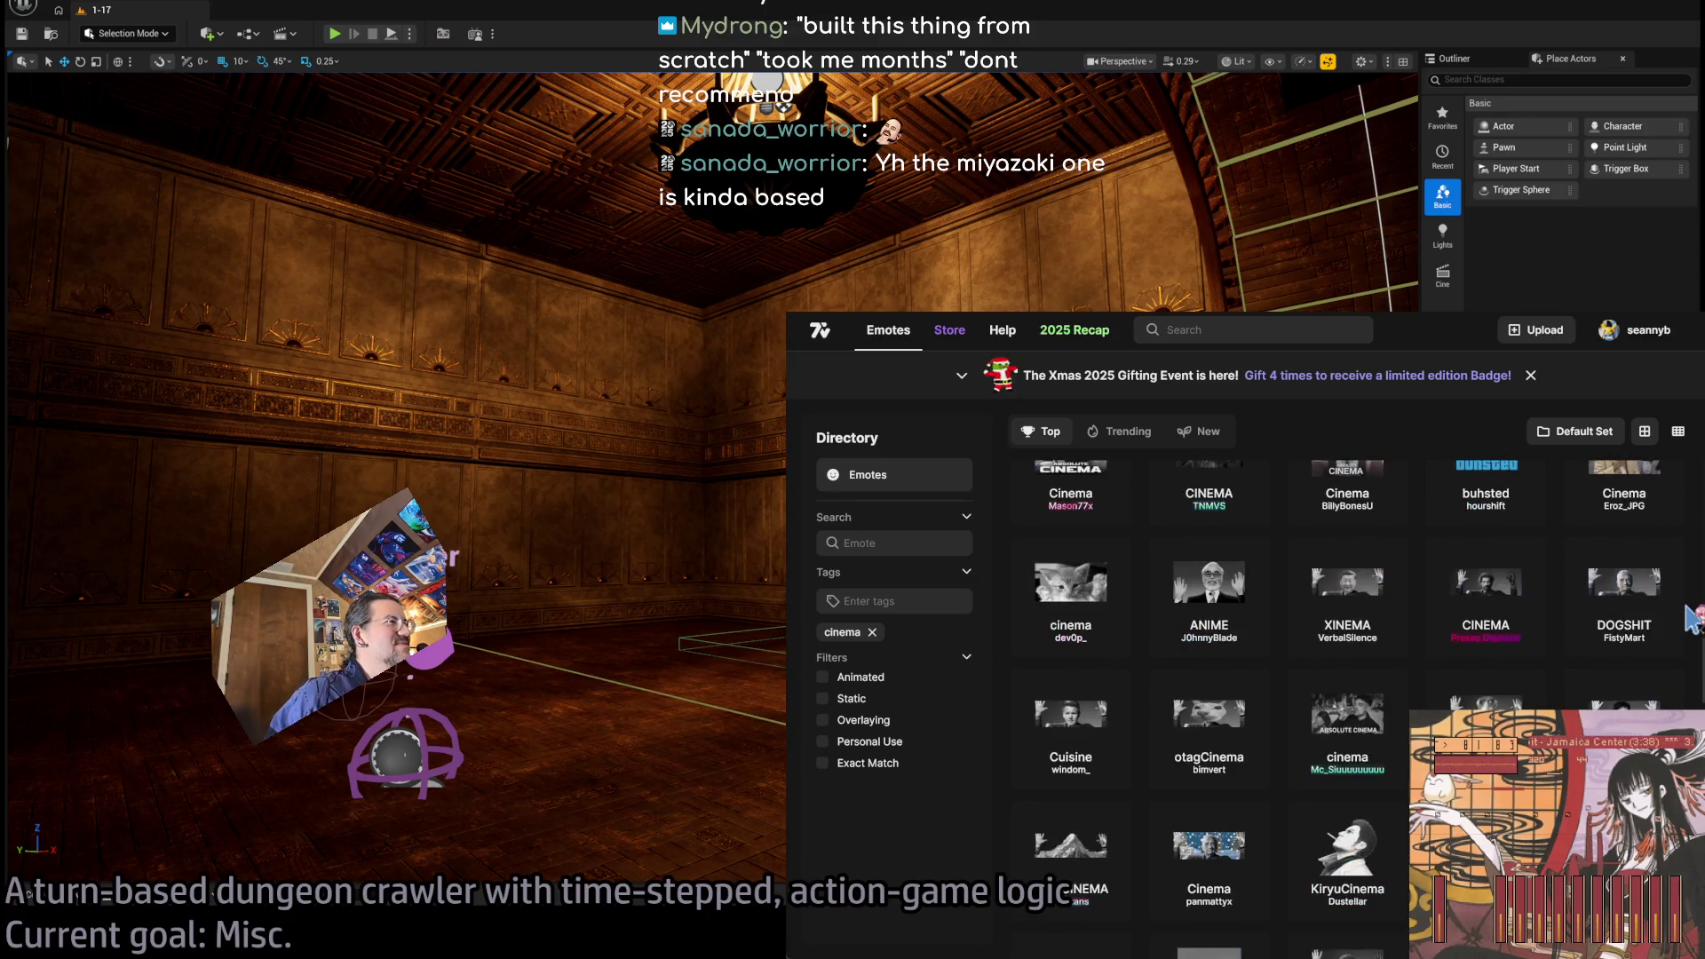
scroll(1692, 619, "up", 5)
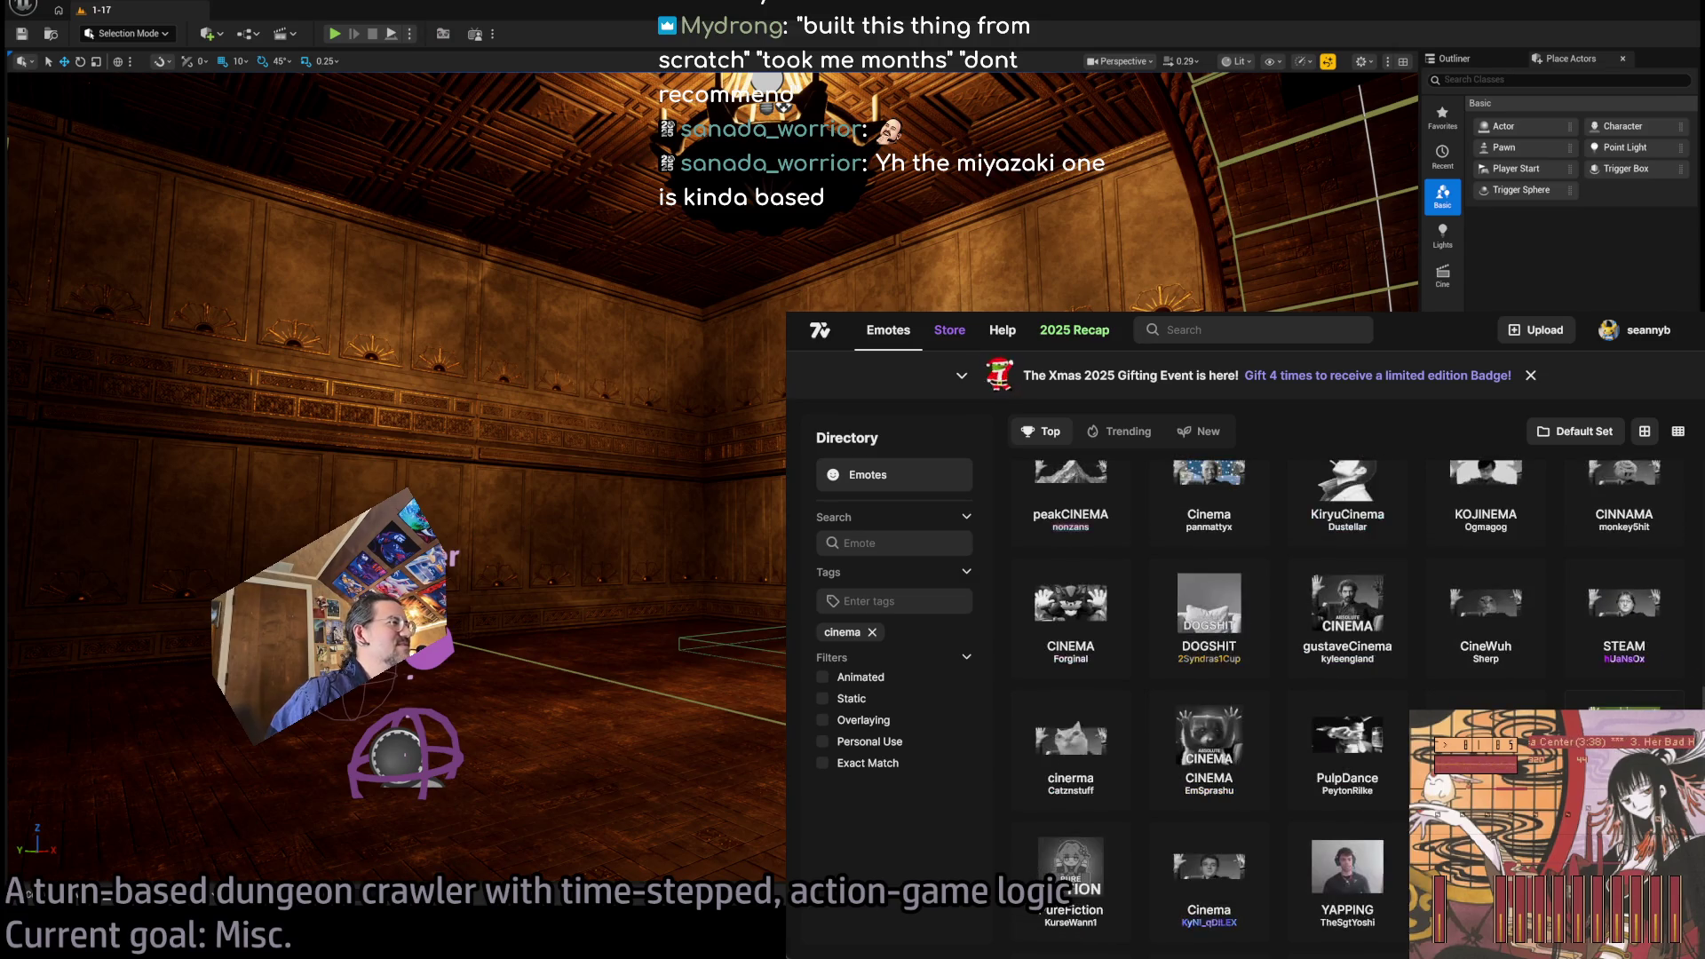
left_click(1070, 497)
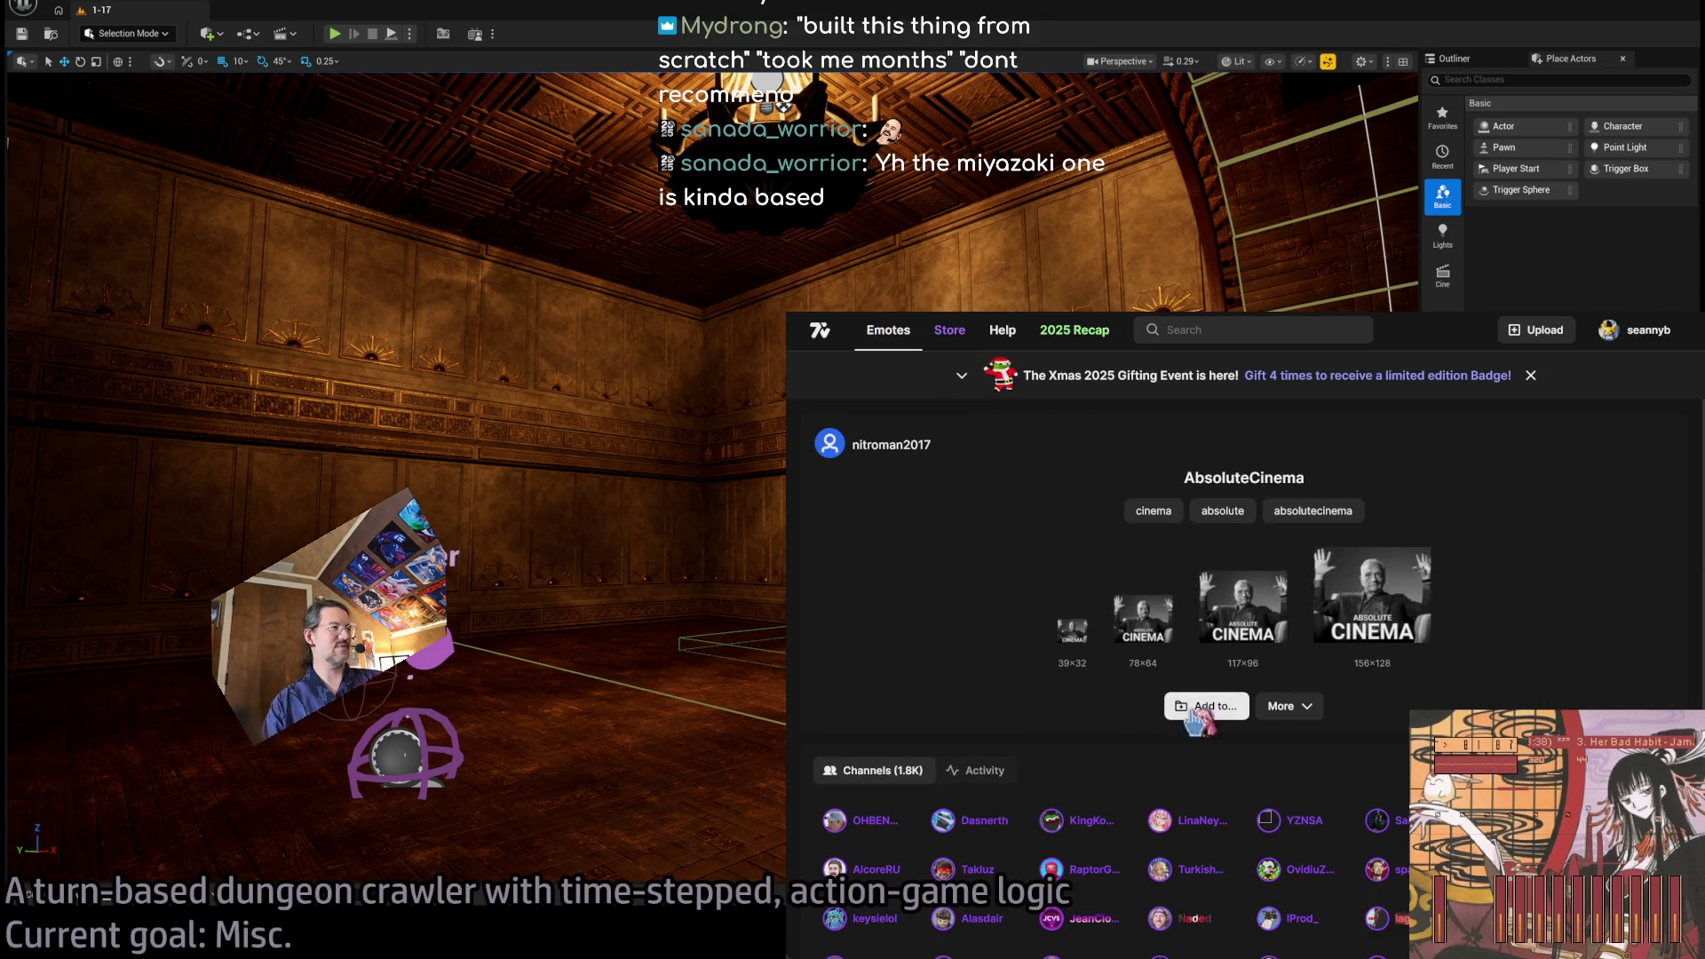
Add AbsoluteCinema to the channel's own emote set and return to the cinema results.
left_click(1200, 707)
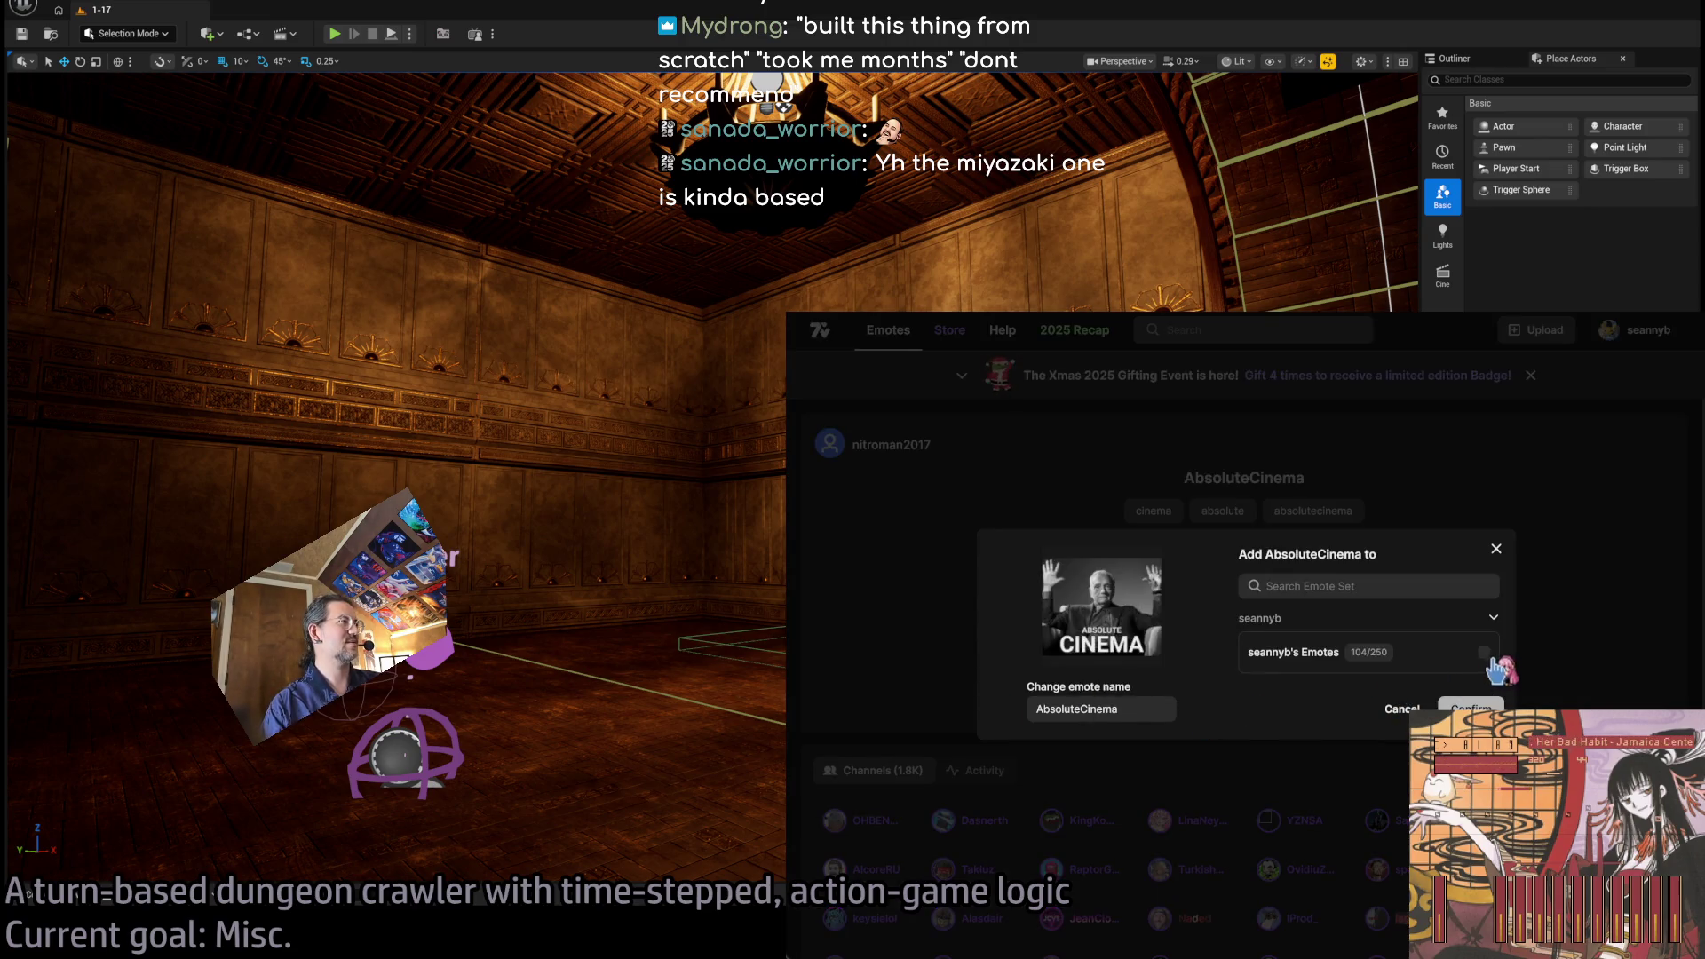
left_click(1483, 652)
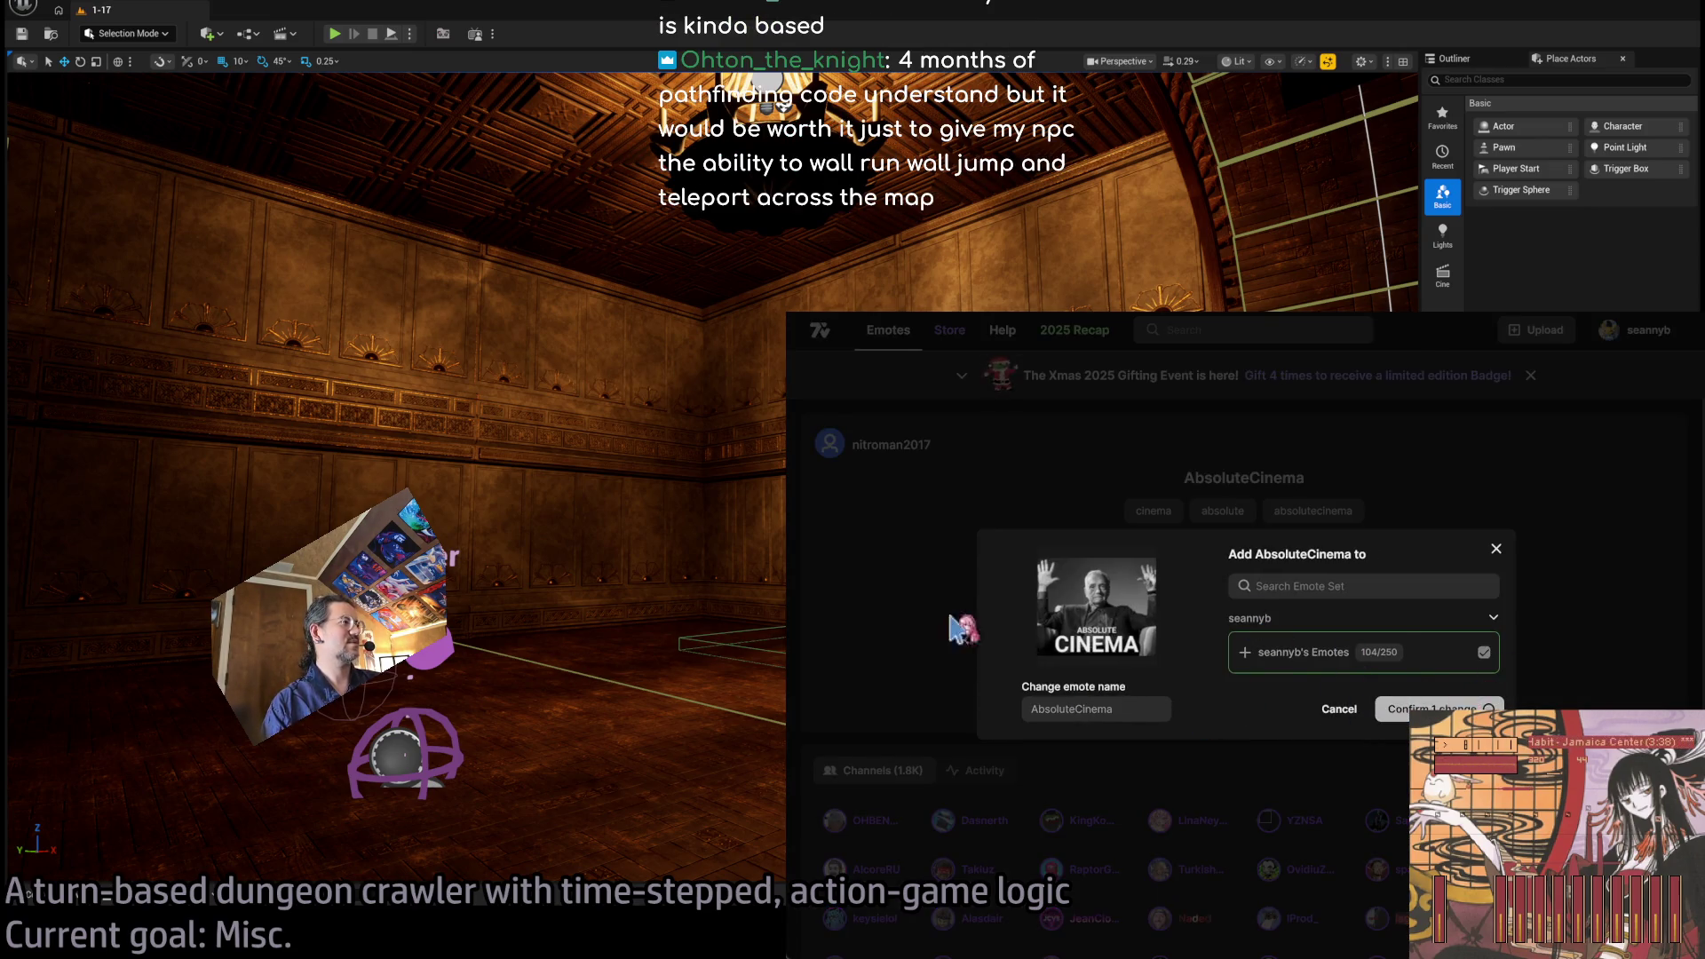
left_click(1443, 708)
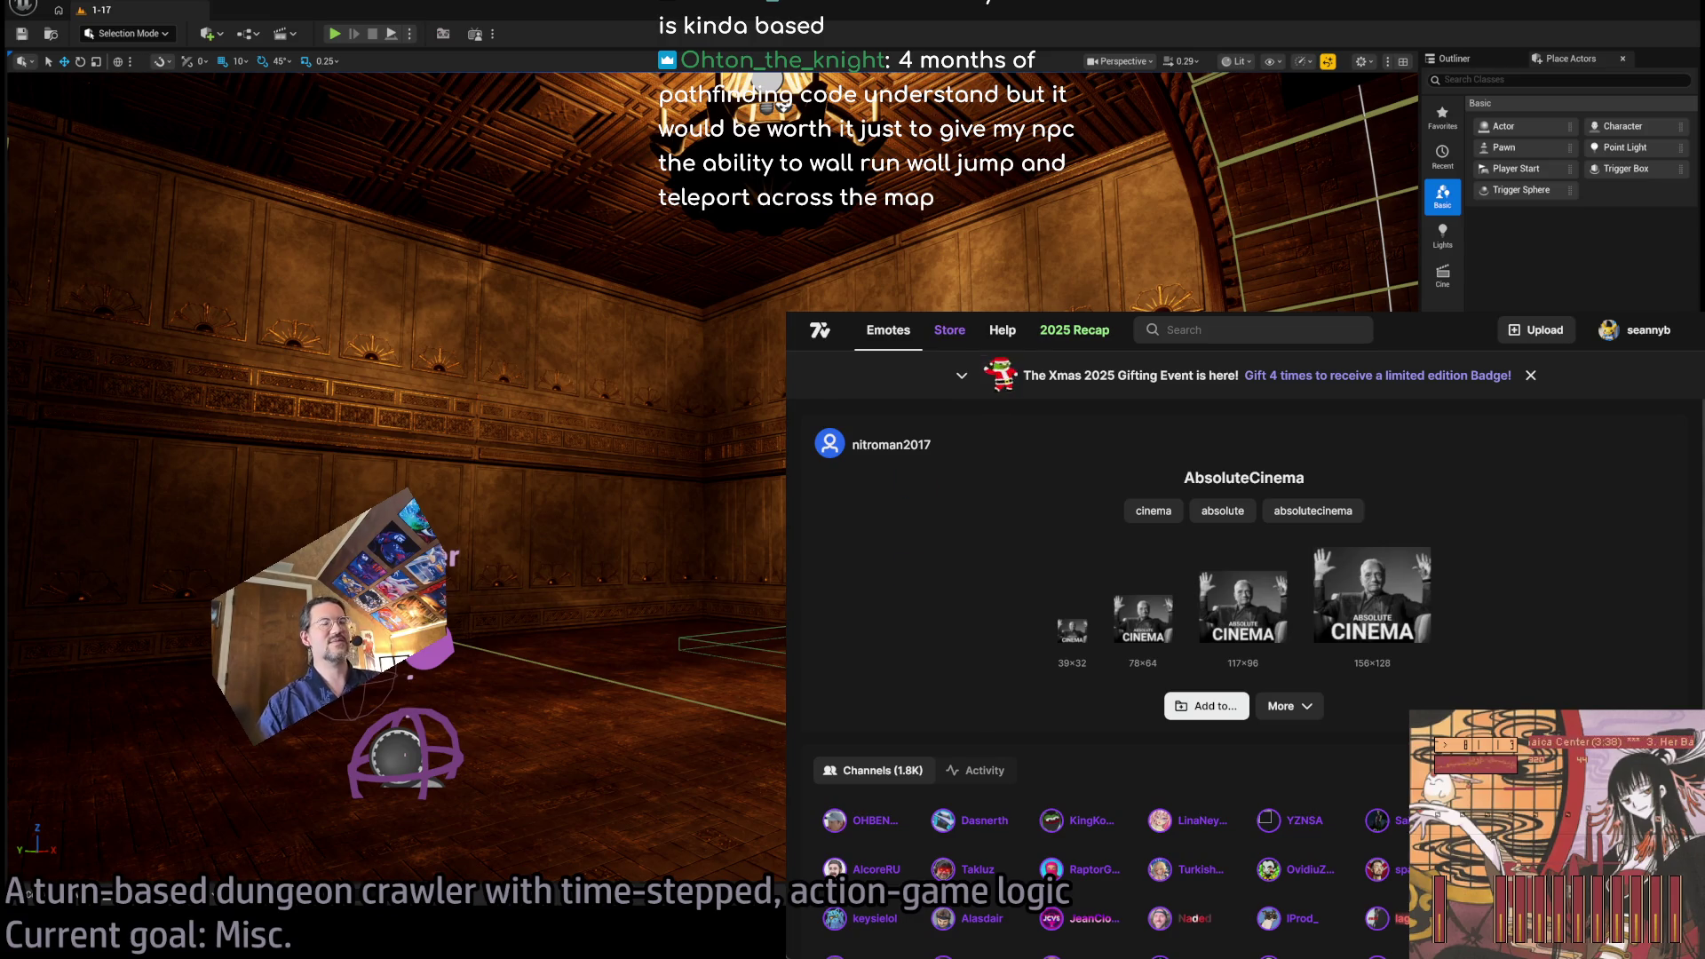
key("alt+Left")
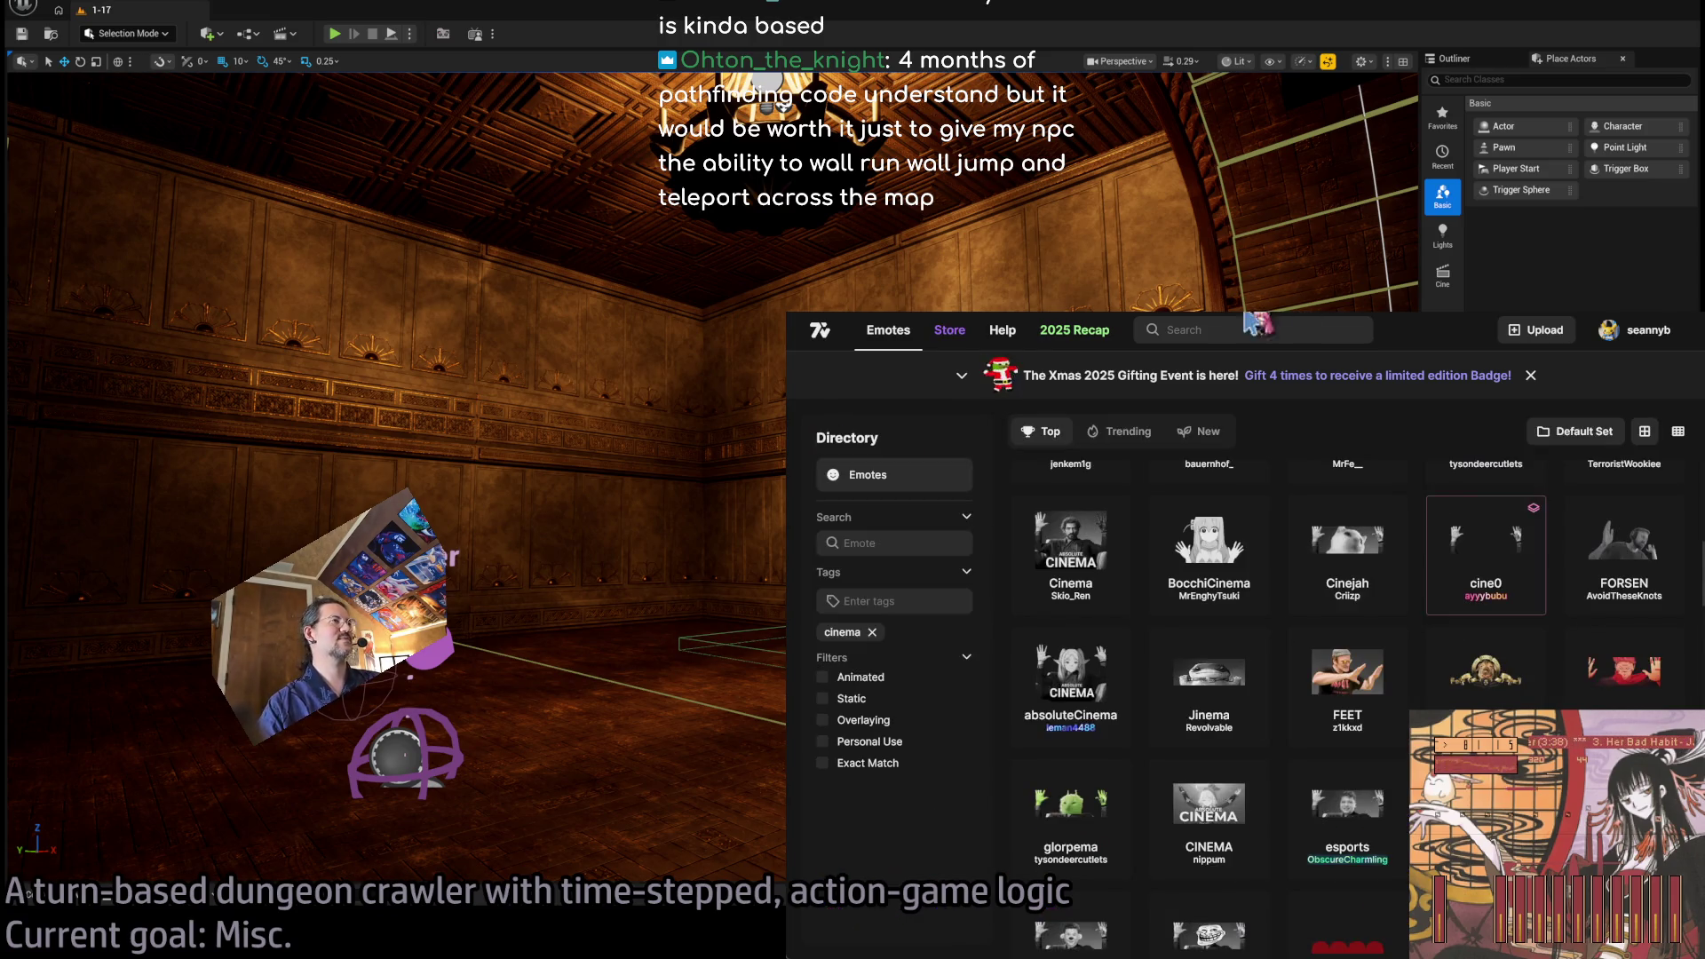
Load the Google homepage by entering 'go' in the address bar.
left_click(1243, 330)
type("goo")
key("Return")
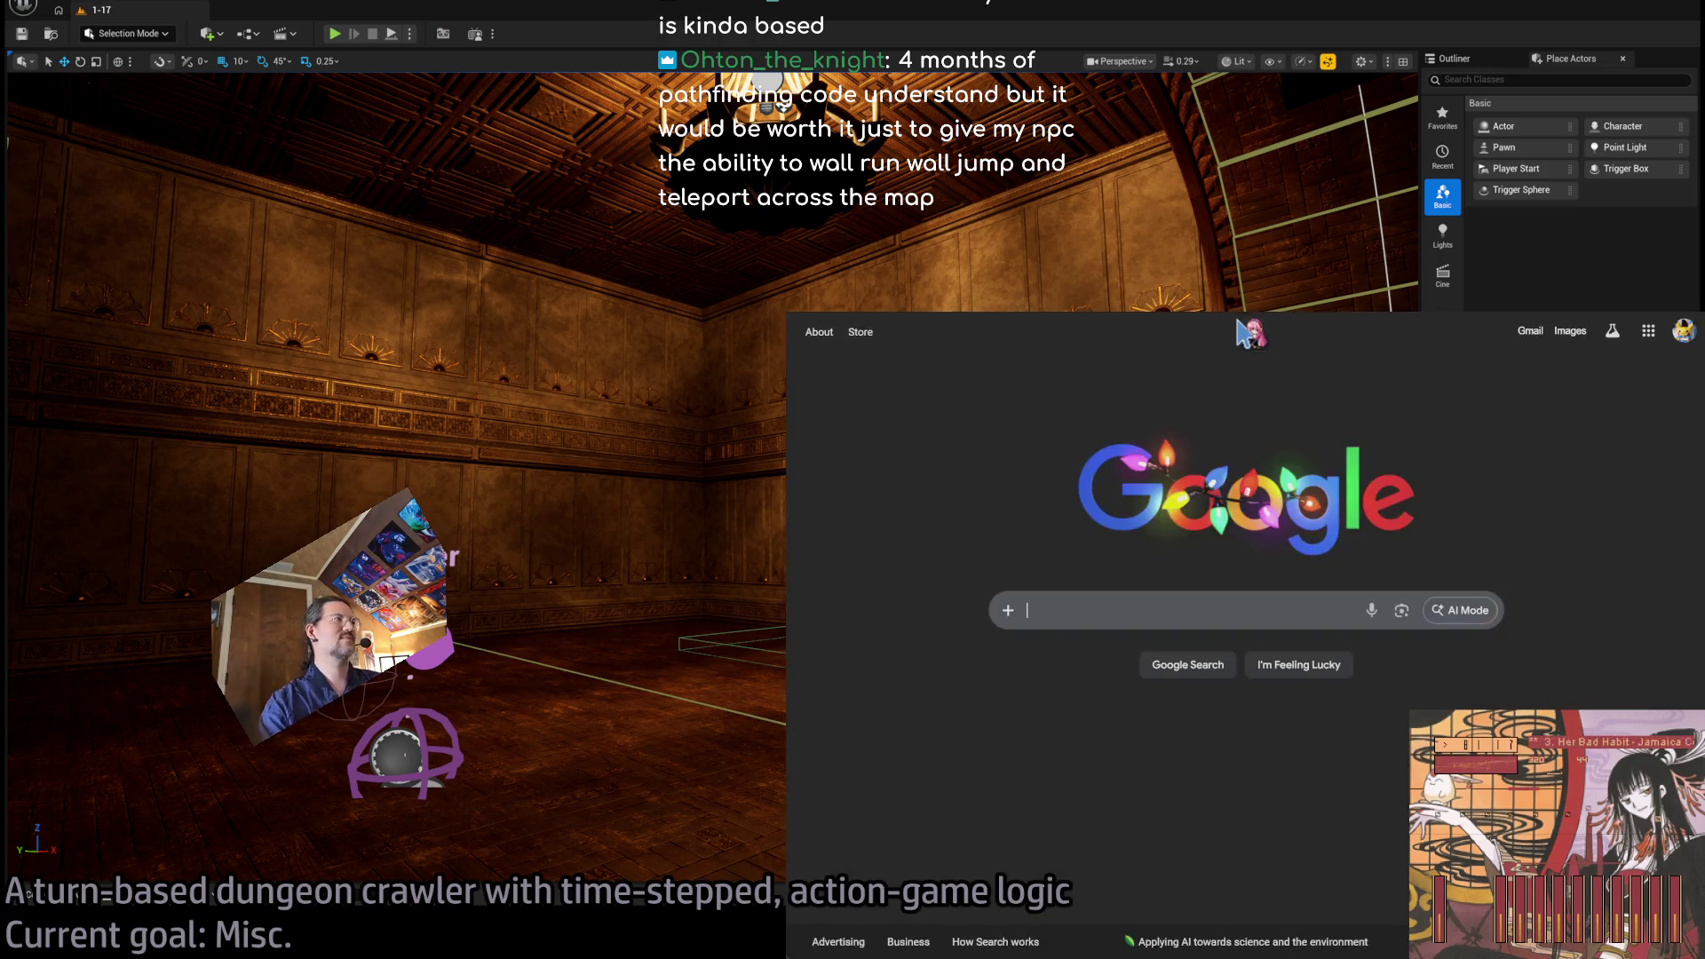
Switch from the browser back to the Unreal editor and start a new play-test.
key("alt+Tab")
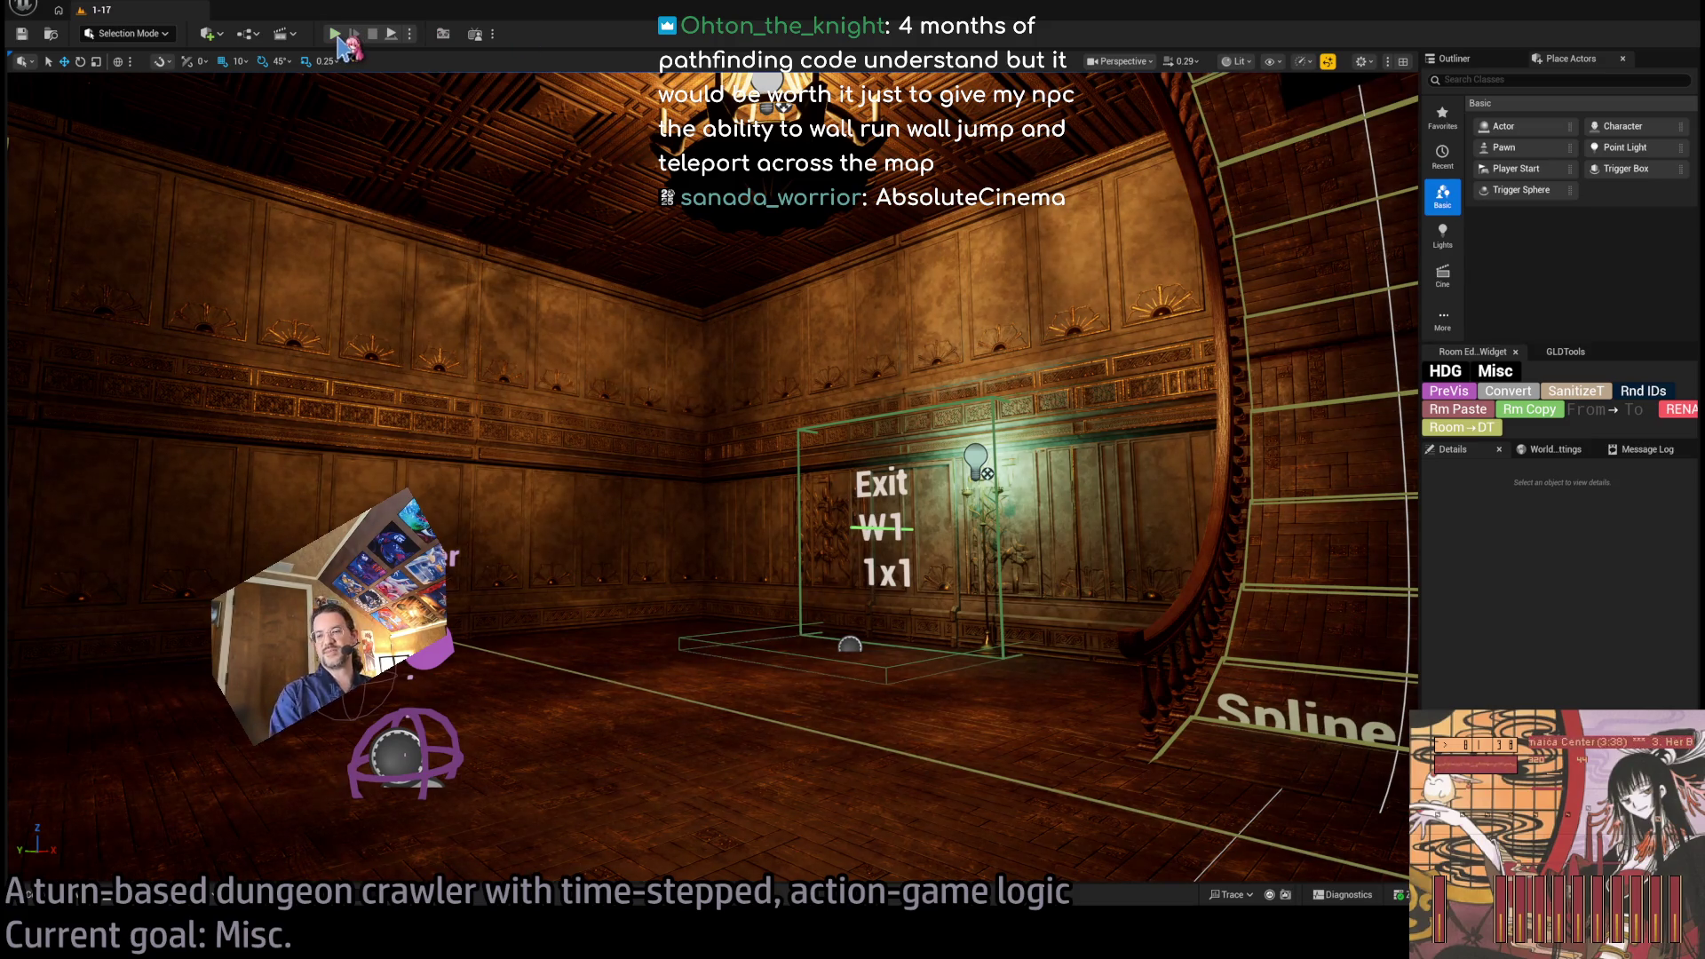
key("alt+p")
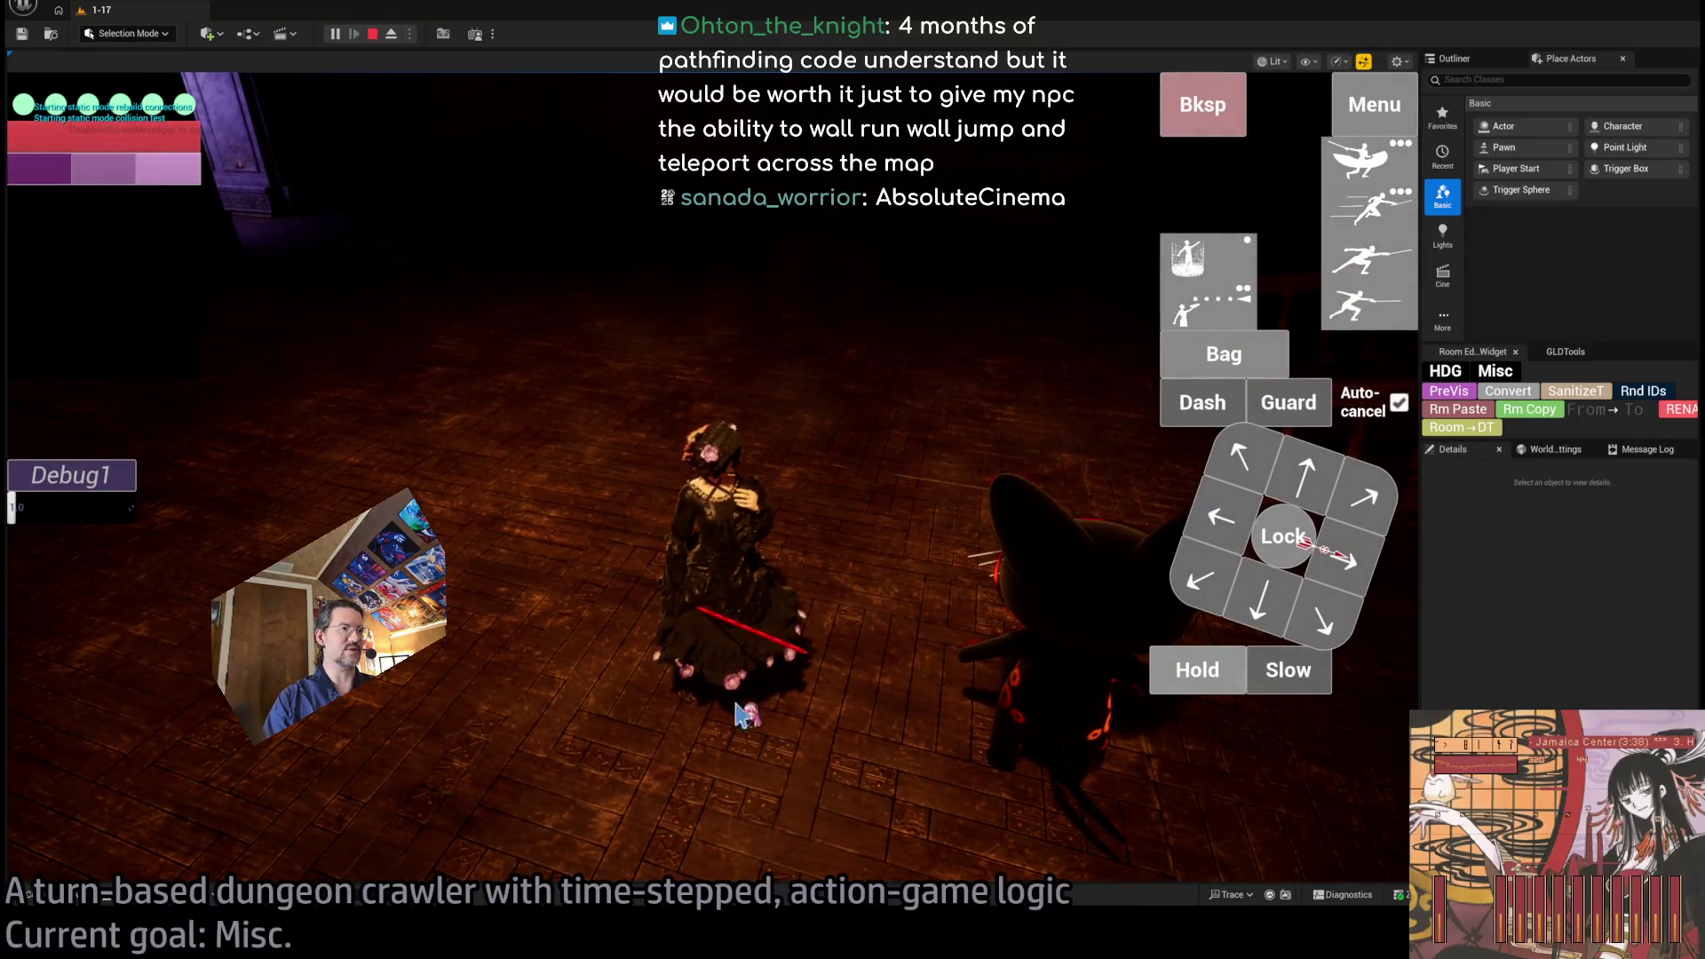
Focus the running game, fight the cat enemy, then stop the play-test with Esc.
left_click(831, 636)
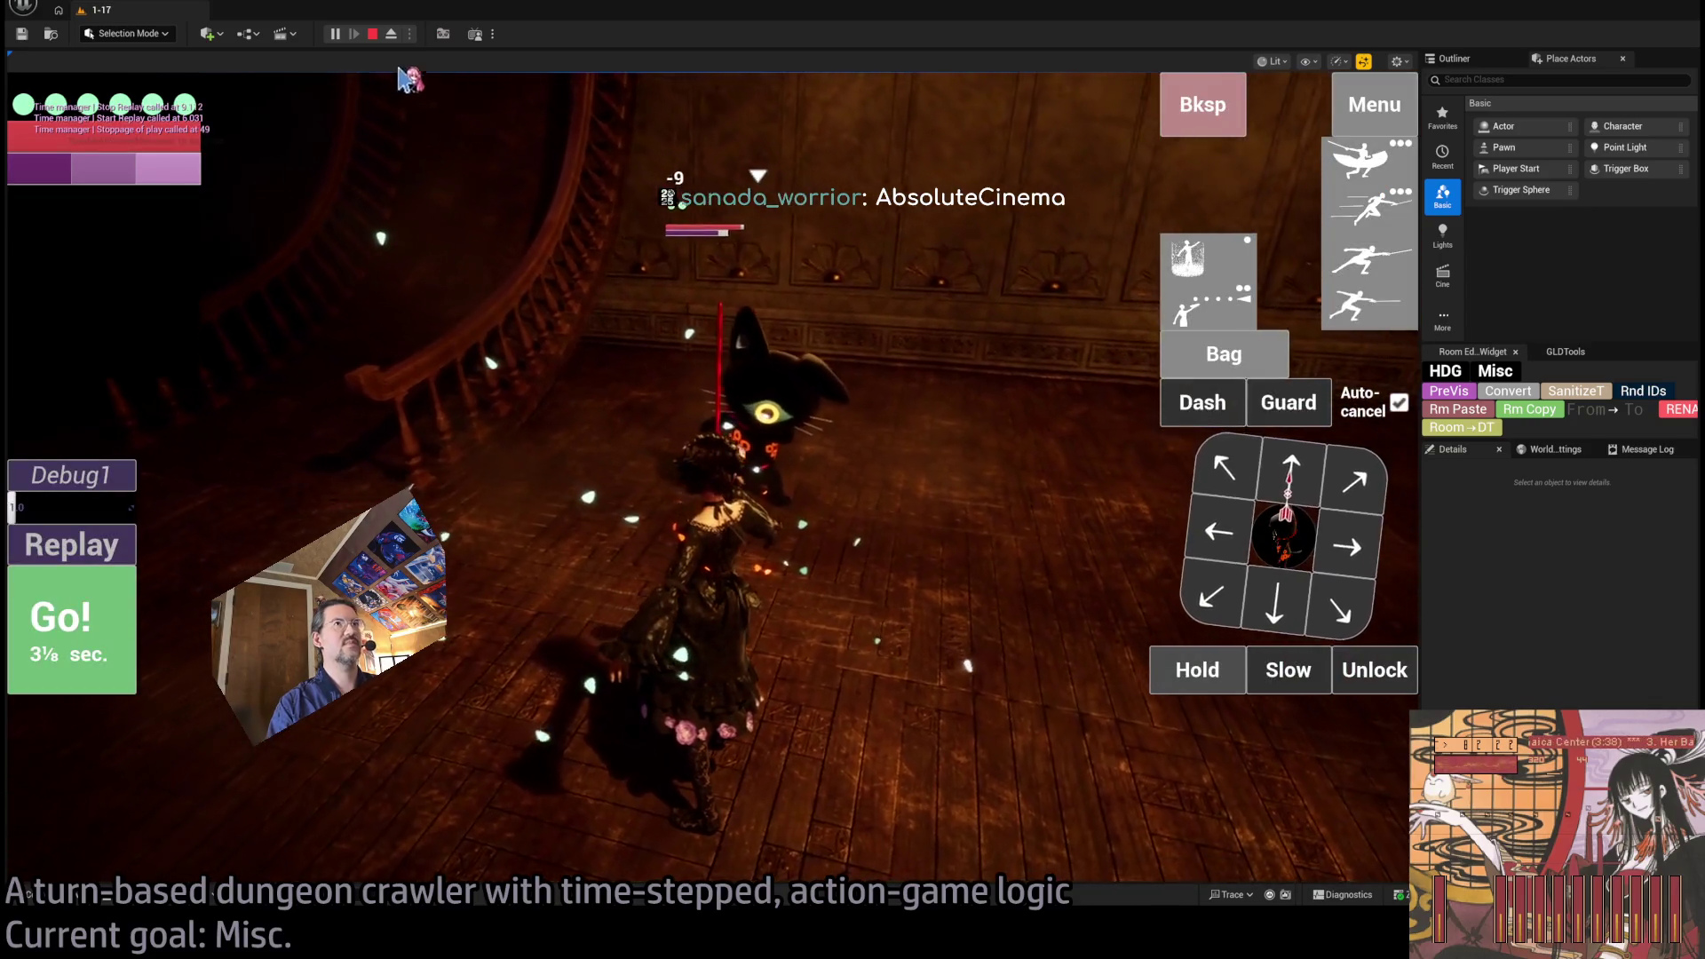
key("Escape")
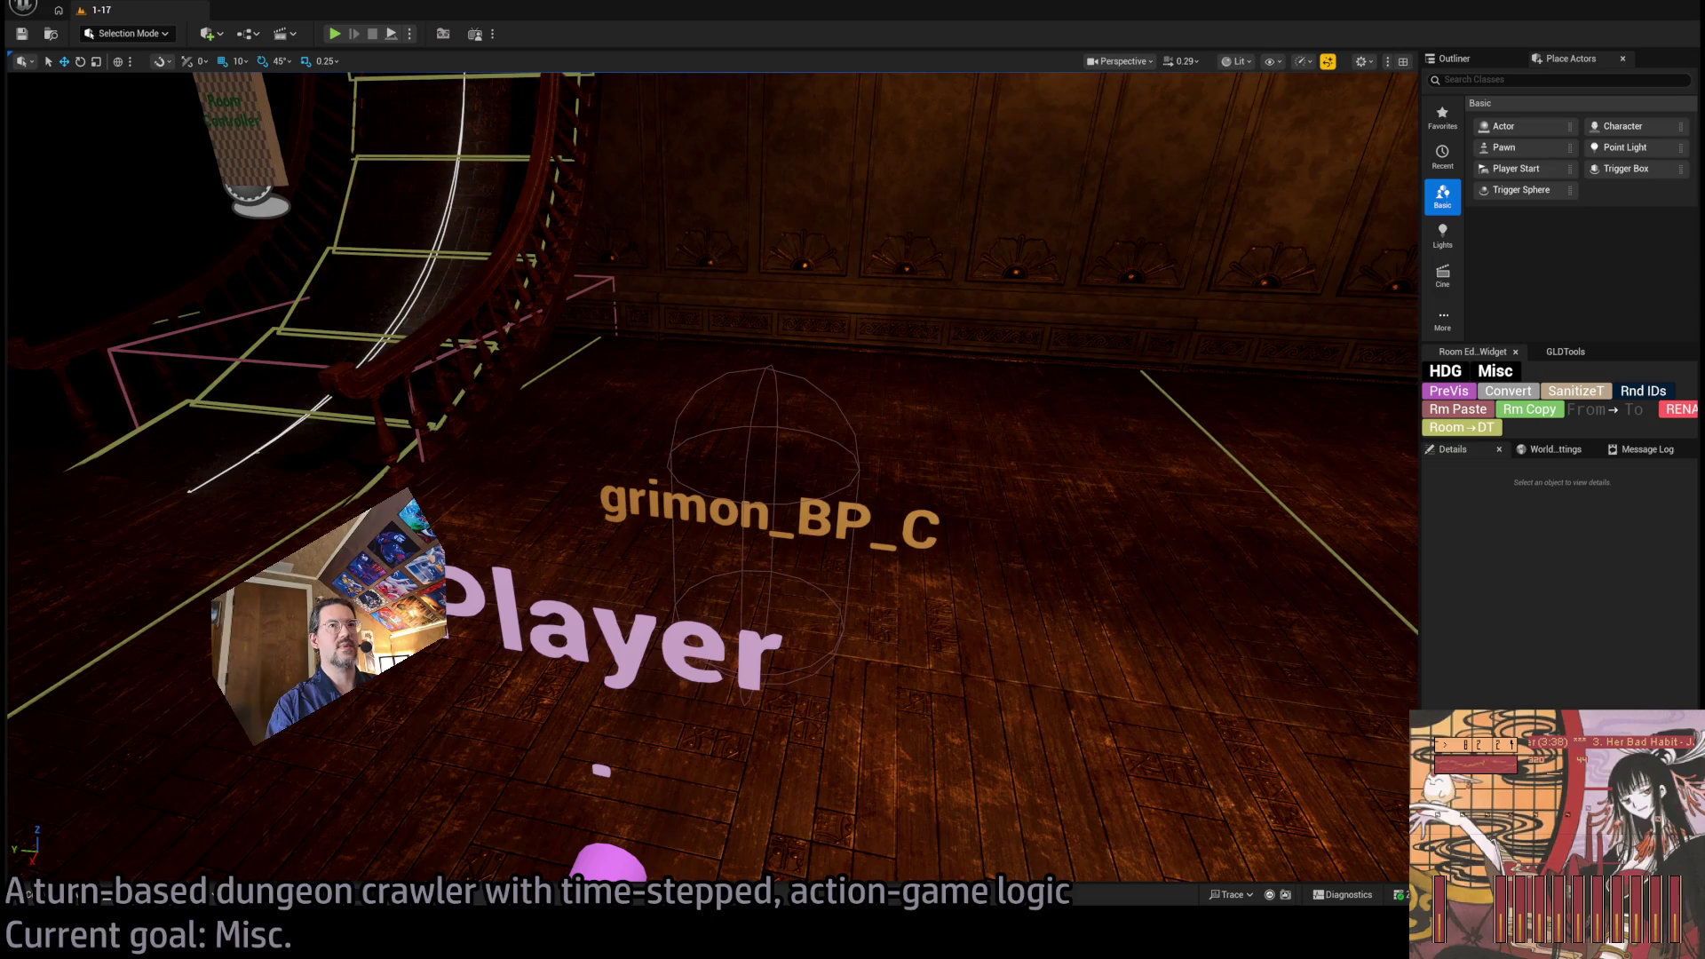
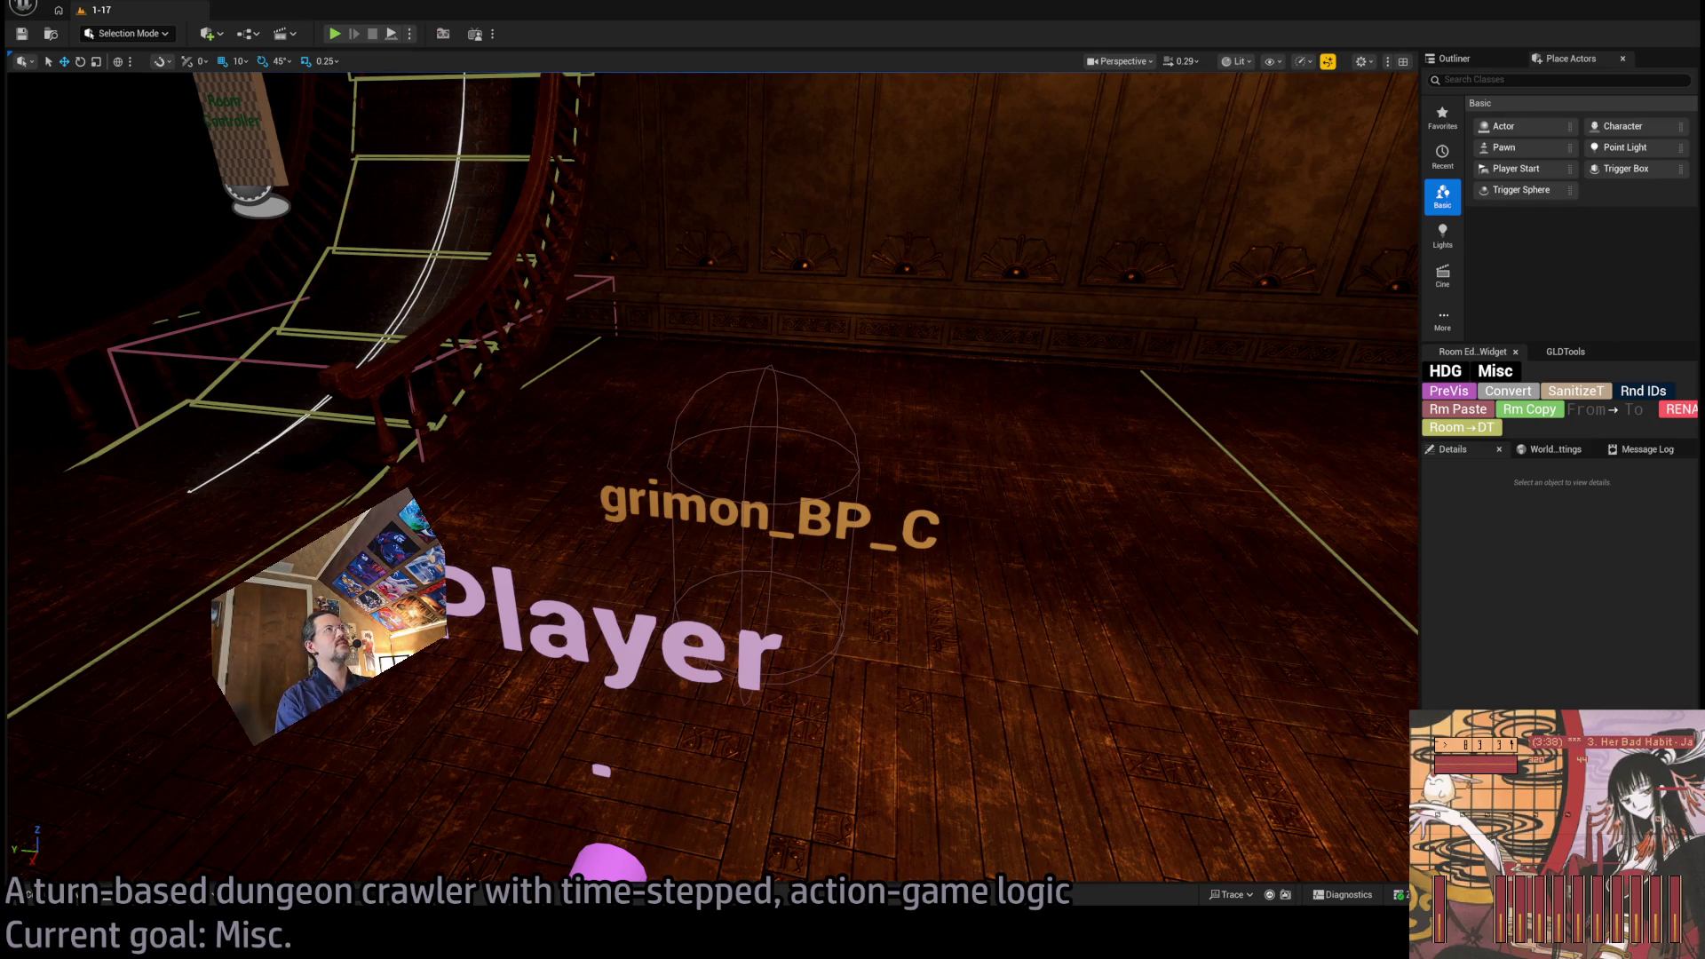
Test-run the mansion level, play out the character's queued moves, then stop the run.
left_click(336, 36)
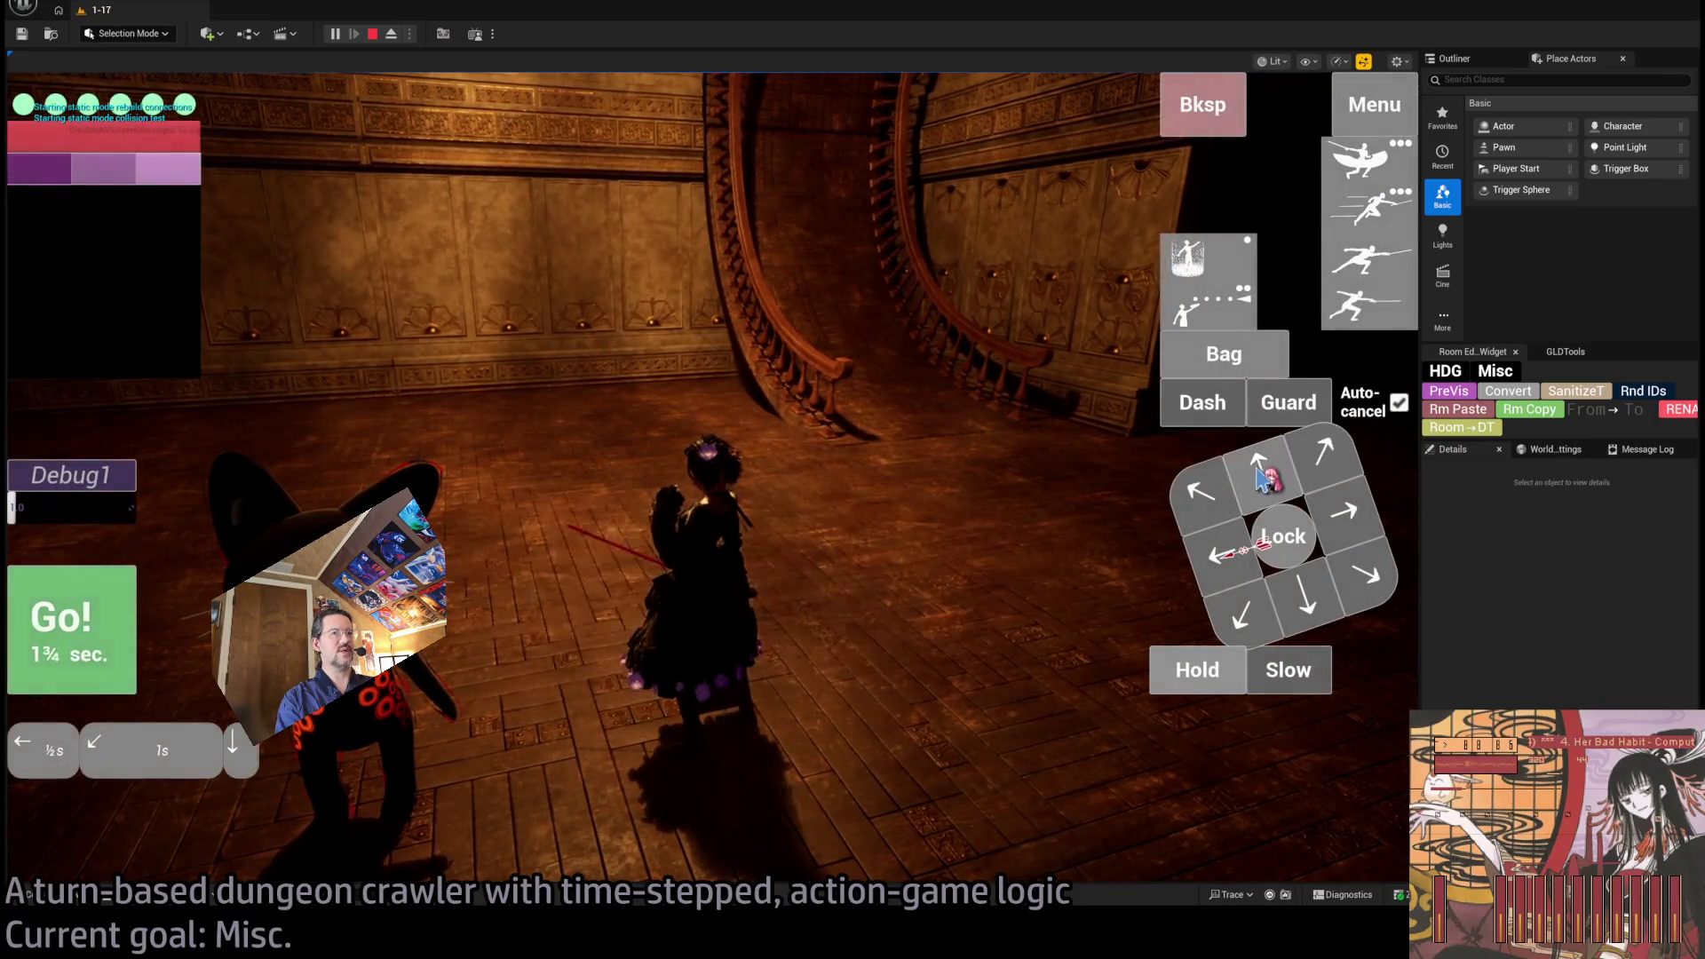
left_click(57, 649)
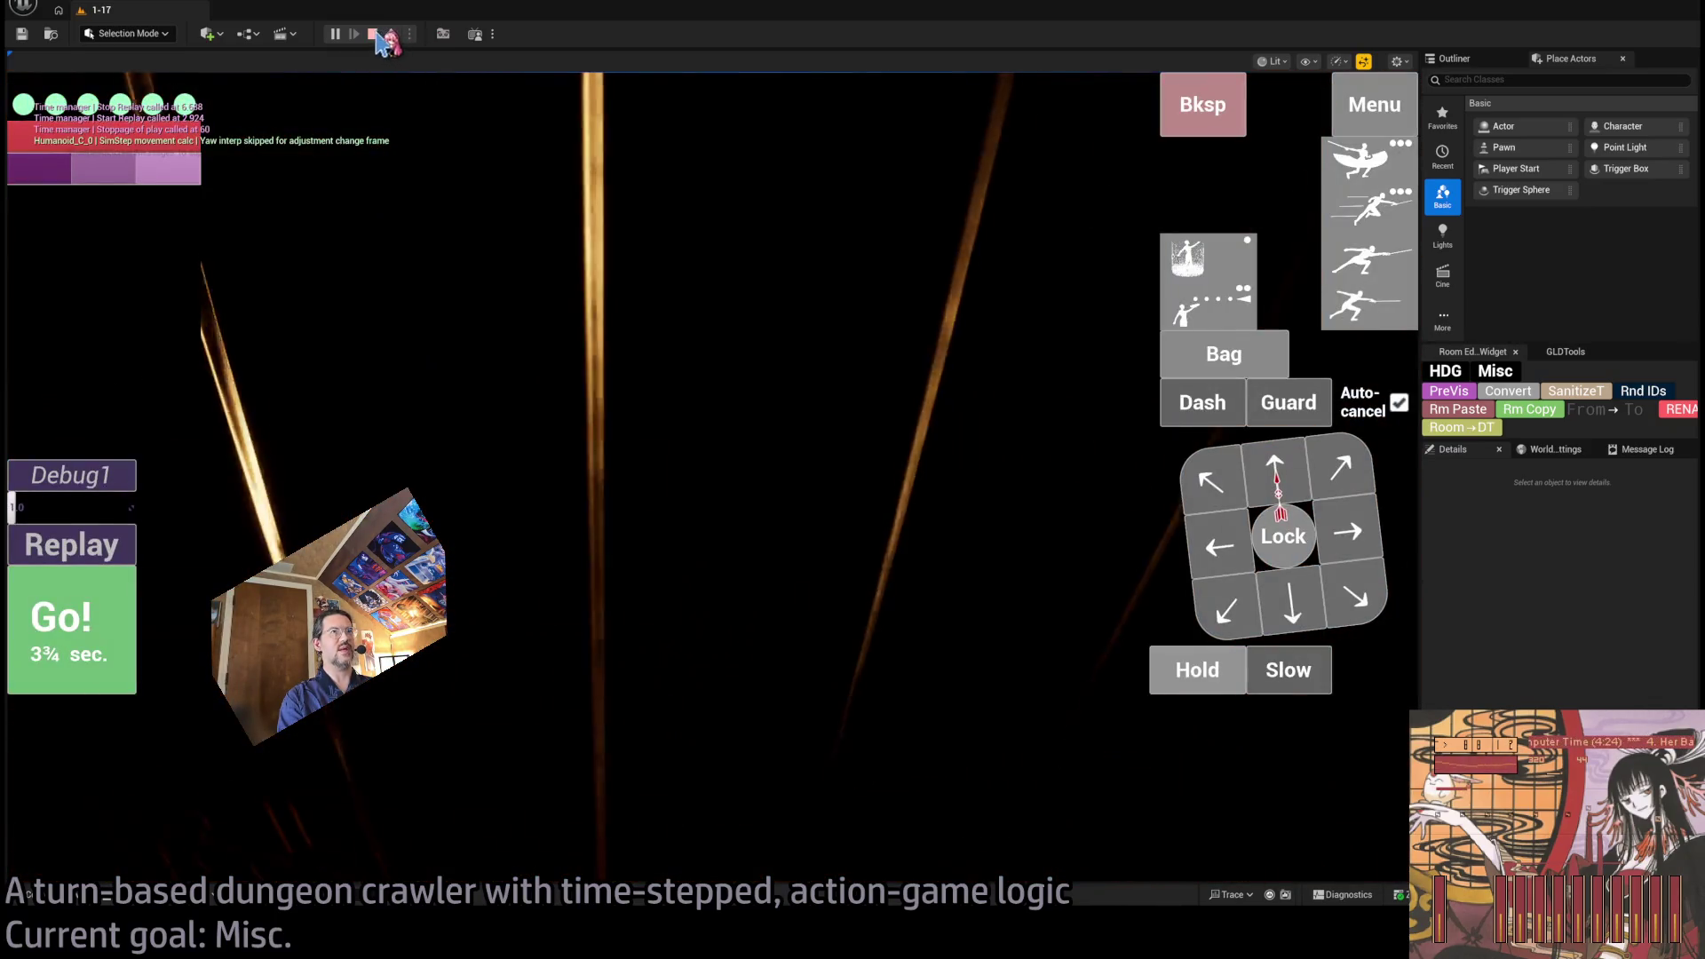
left_click(372, 33)
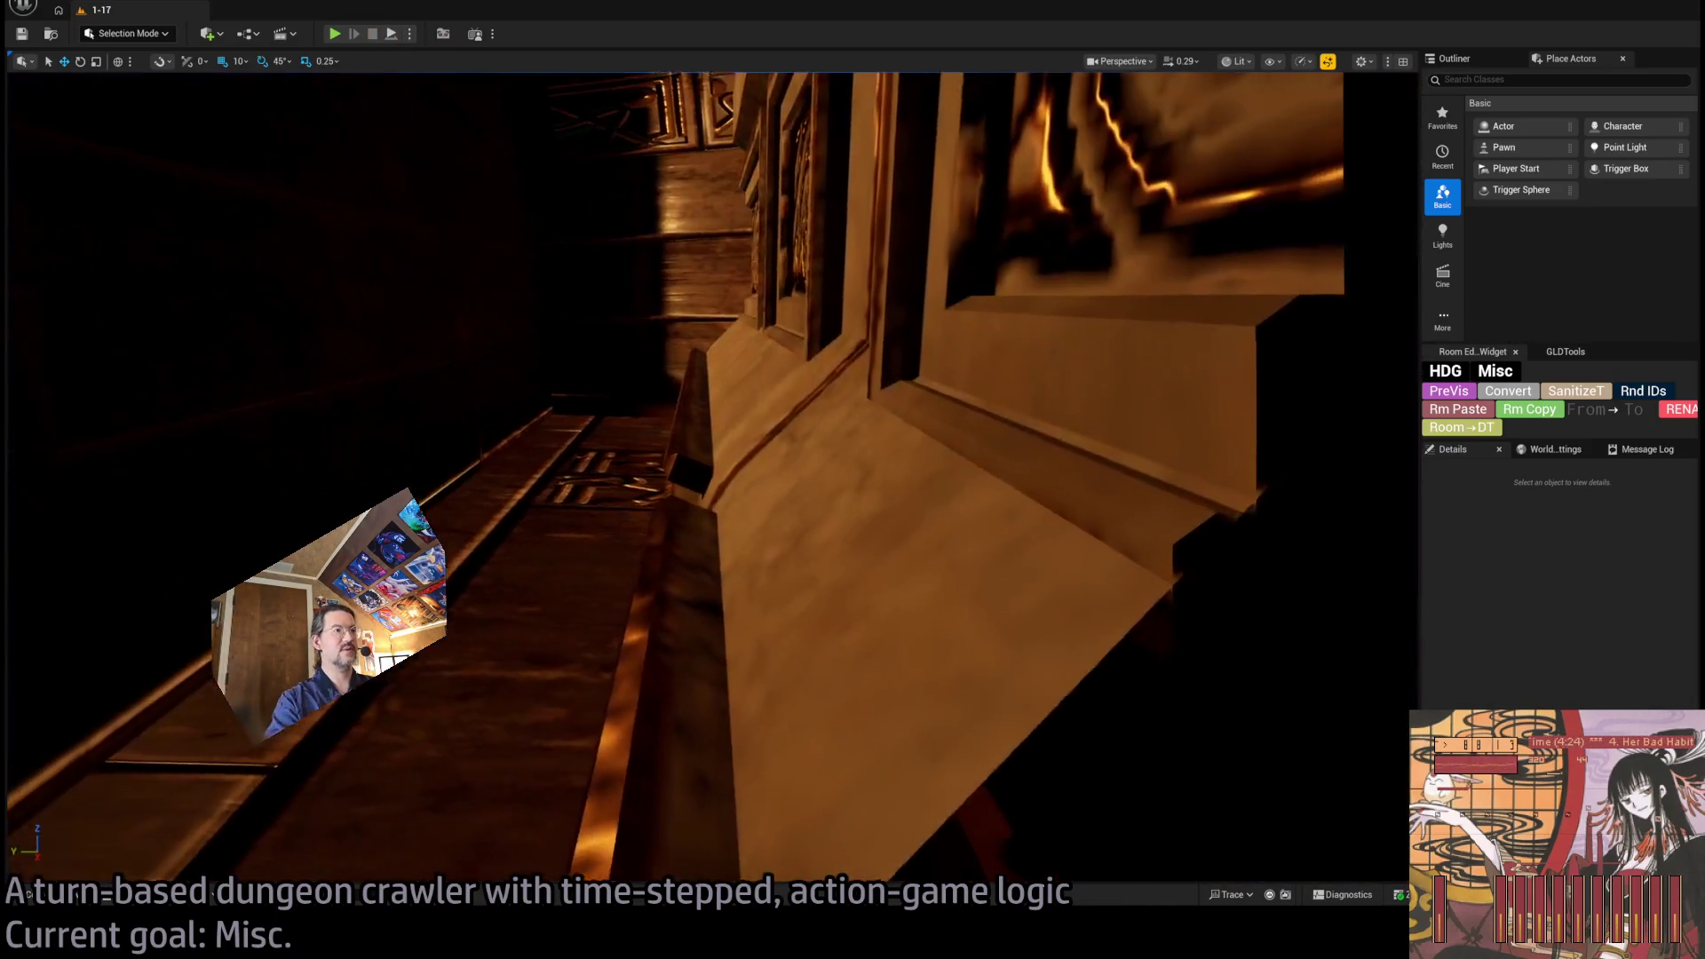
Fly the viewport camera around the staircase room, from the carved ceiling down to the floor.
mouse_move(710, 479)
left_mouse_down()
mouse_move(760, 364)
mouse_move(853, 484)
left_mouse_up()
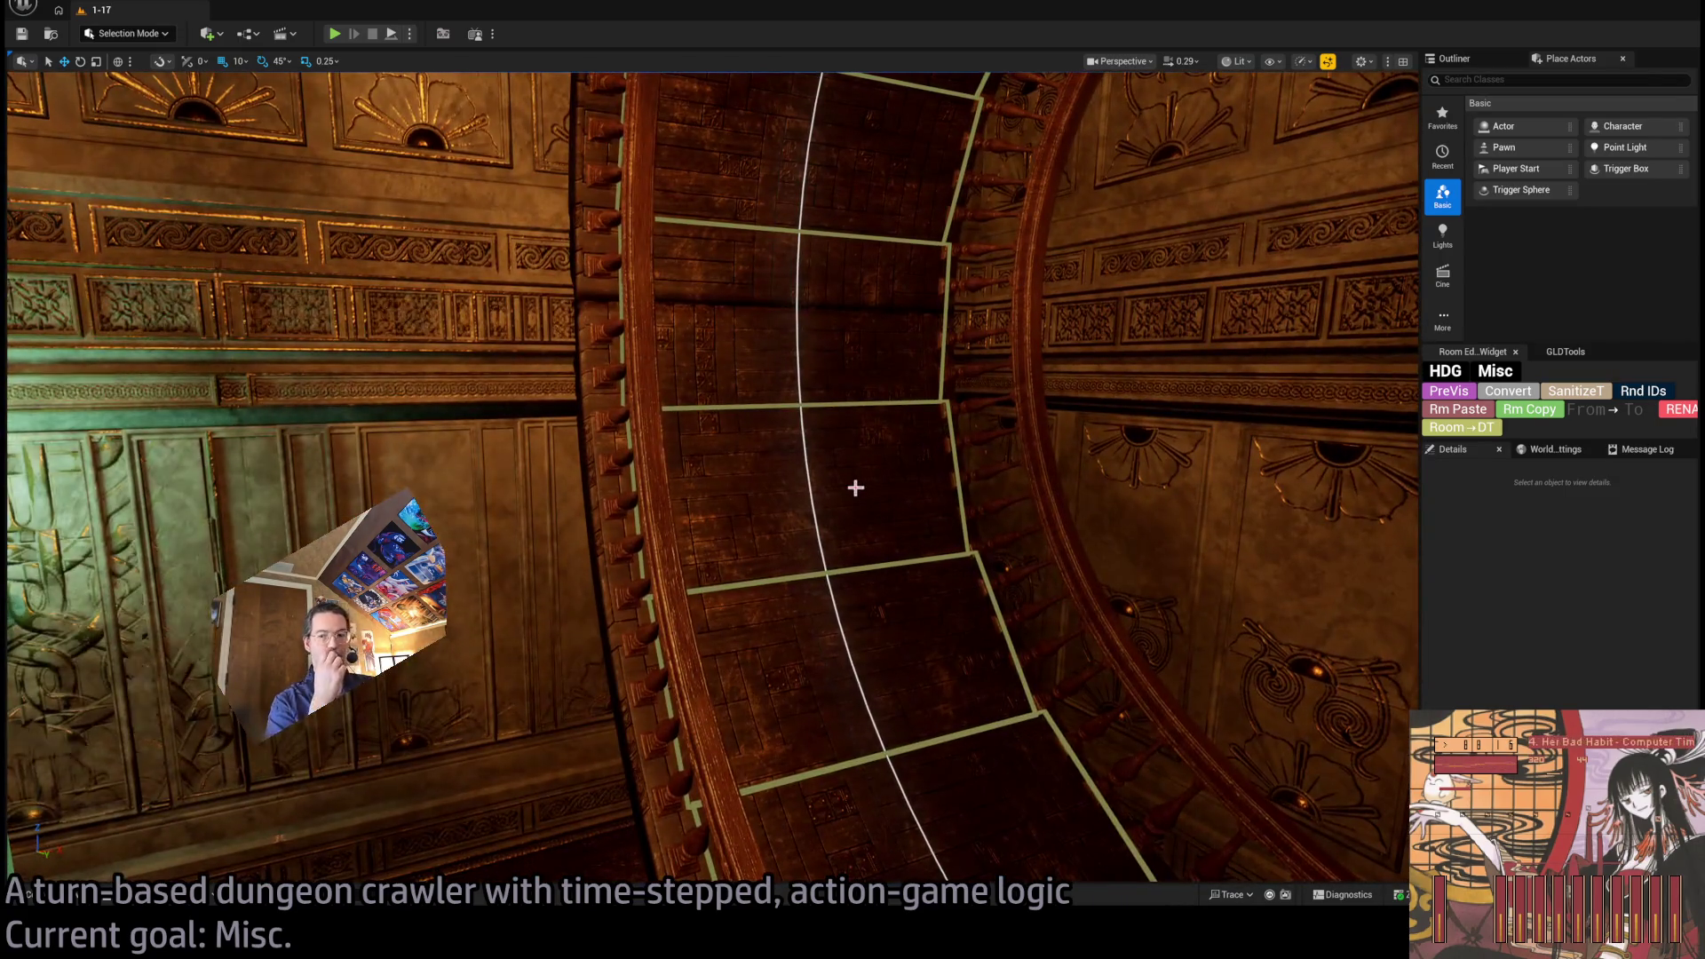
mouse_move(787, 577)
left_mouse_down()
mouse_move(775, 710)
mouse_move(852, 639)
mouse_move(835, 622)
mouse_move(897, 609)
mouse_move(853, 621)
mouse_move(866, 612)
mouse_move(769, 582)
left_mouse_up()
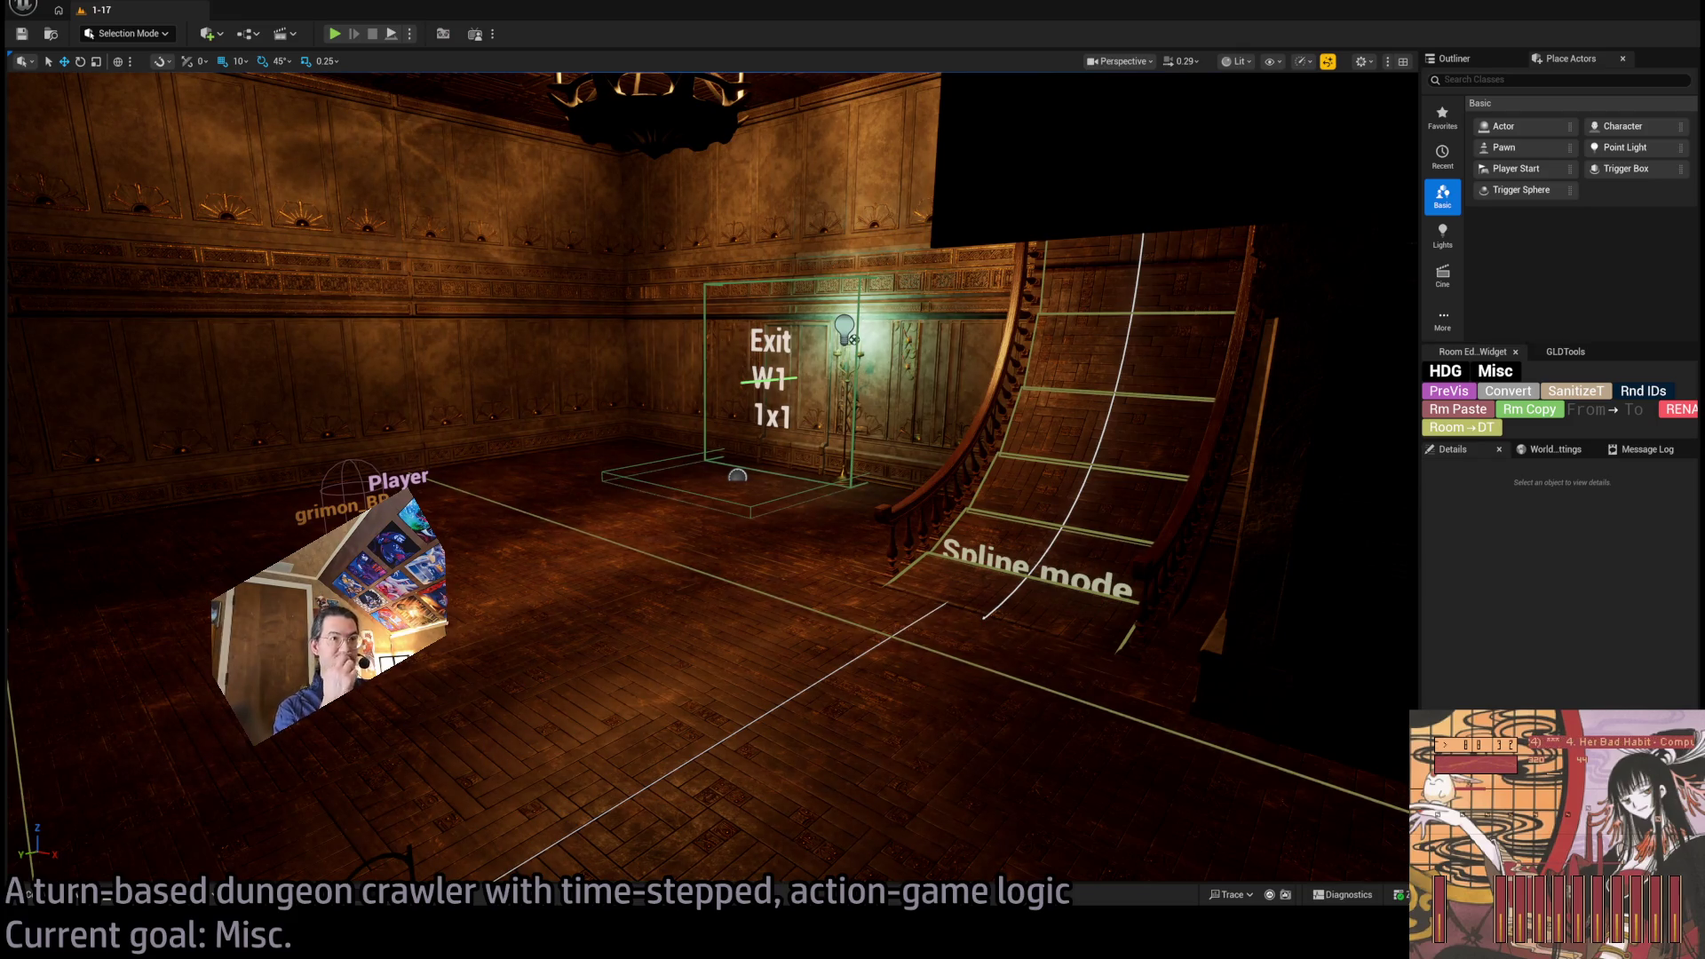
mouse_move(578, 653)
left_mouse_down()
mouse_move(677, 82)
mouse_move(917, 594)
left_mouse_up()
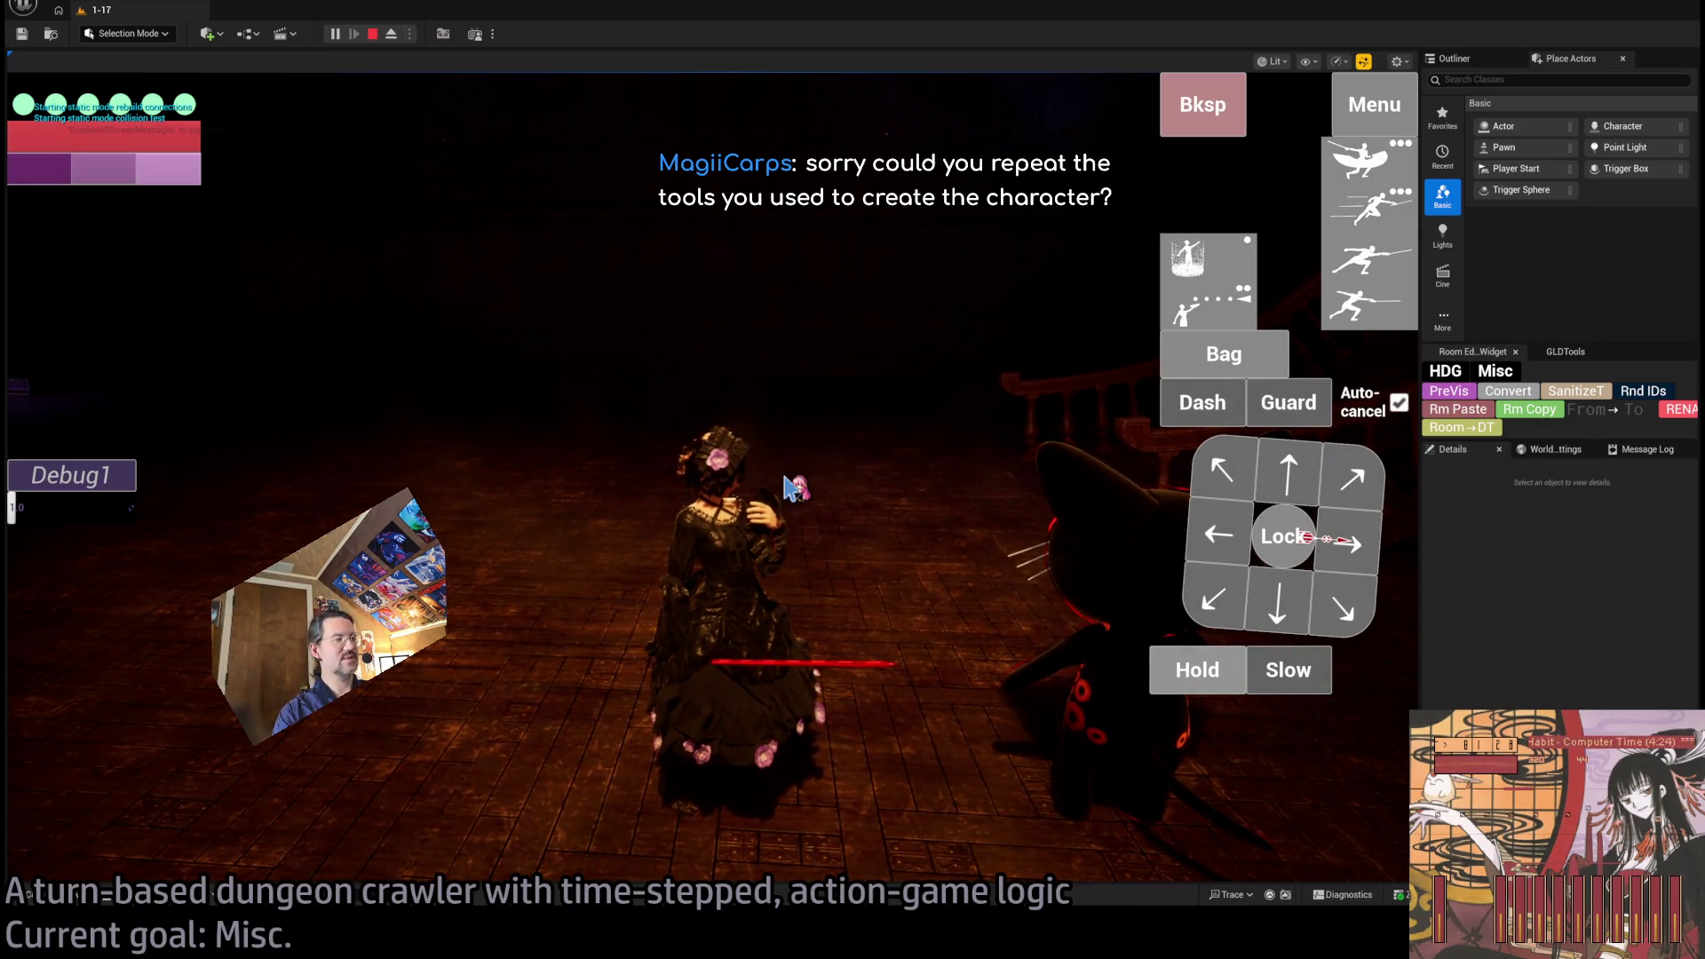
Click into the game view, then stop Play-in-Editor from the toolbar.
left_click(883, 449)
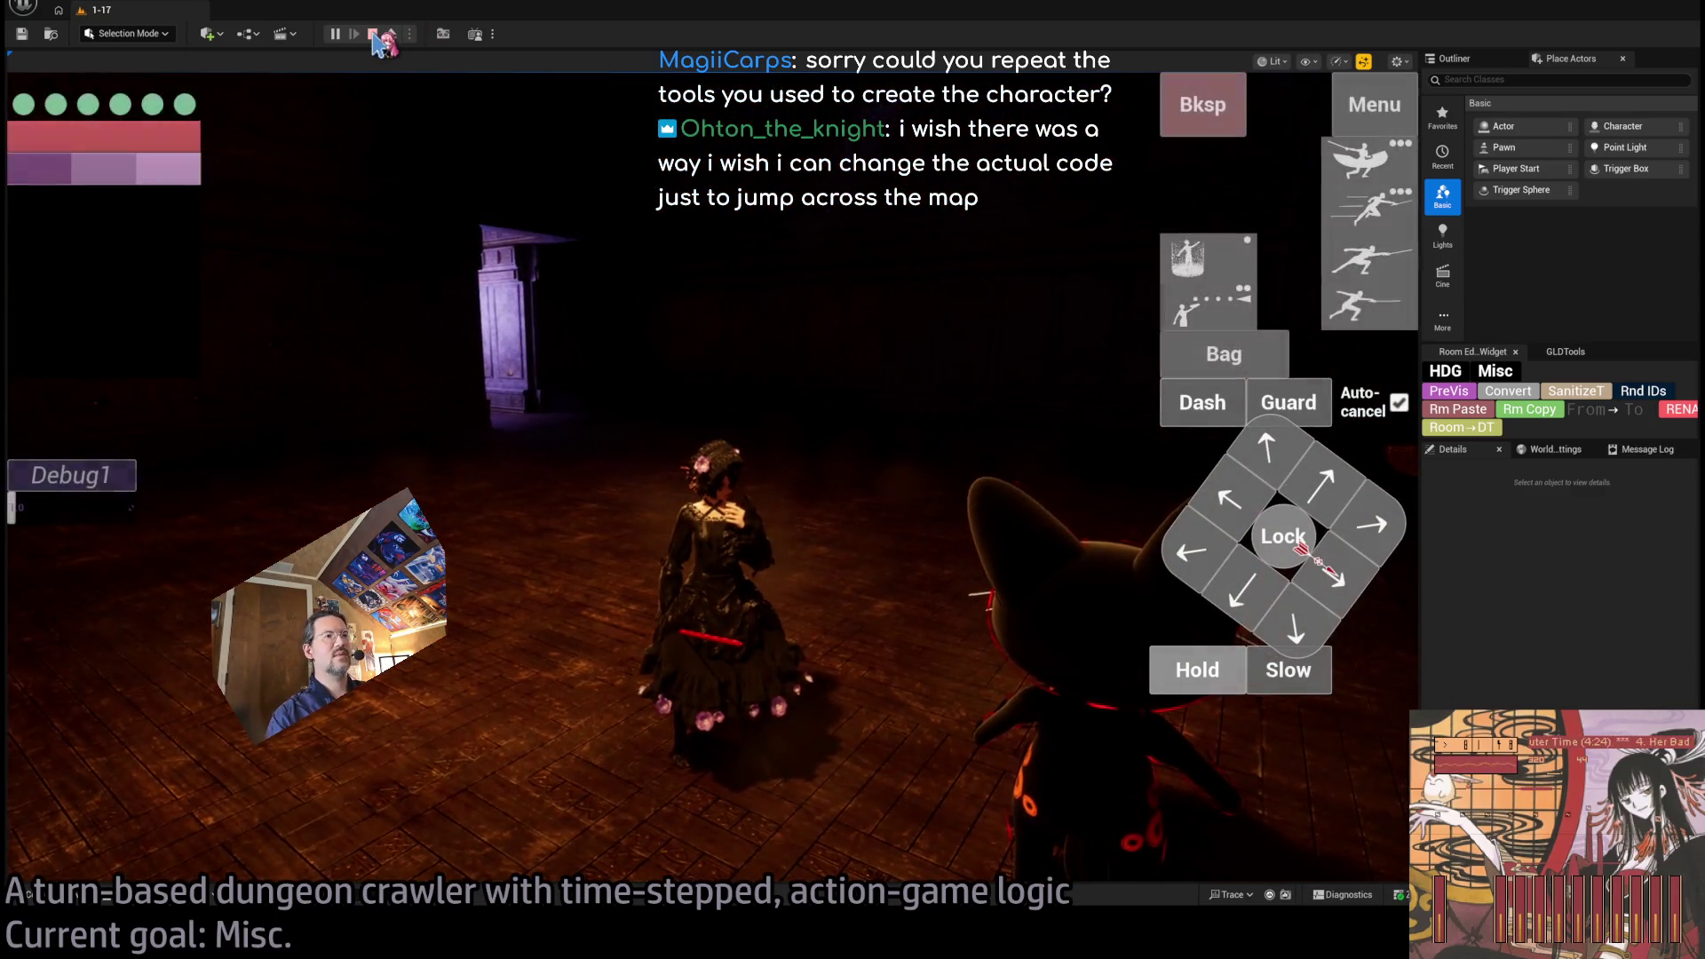
left_click(372, 34)
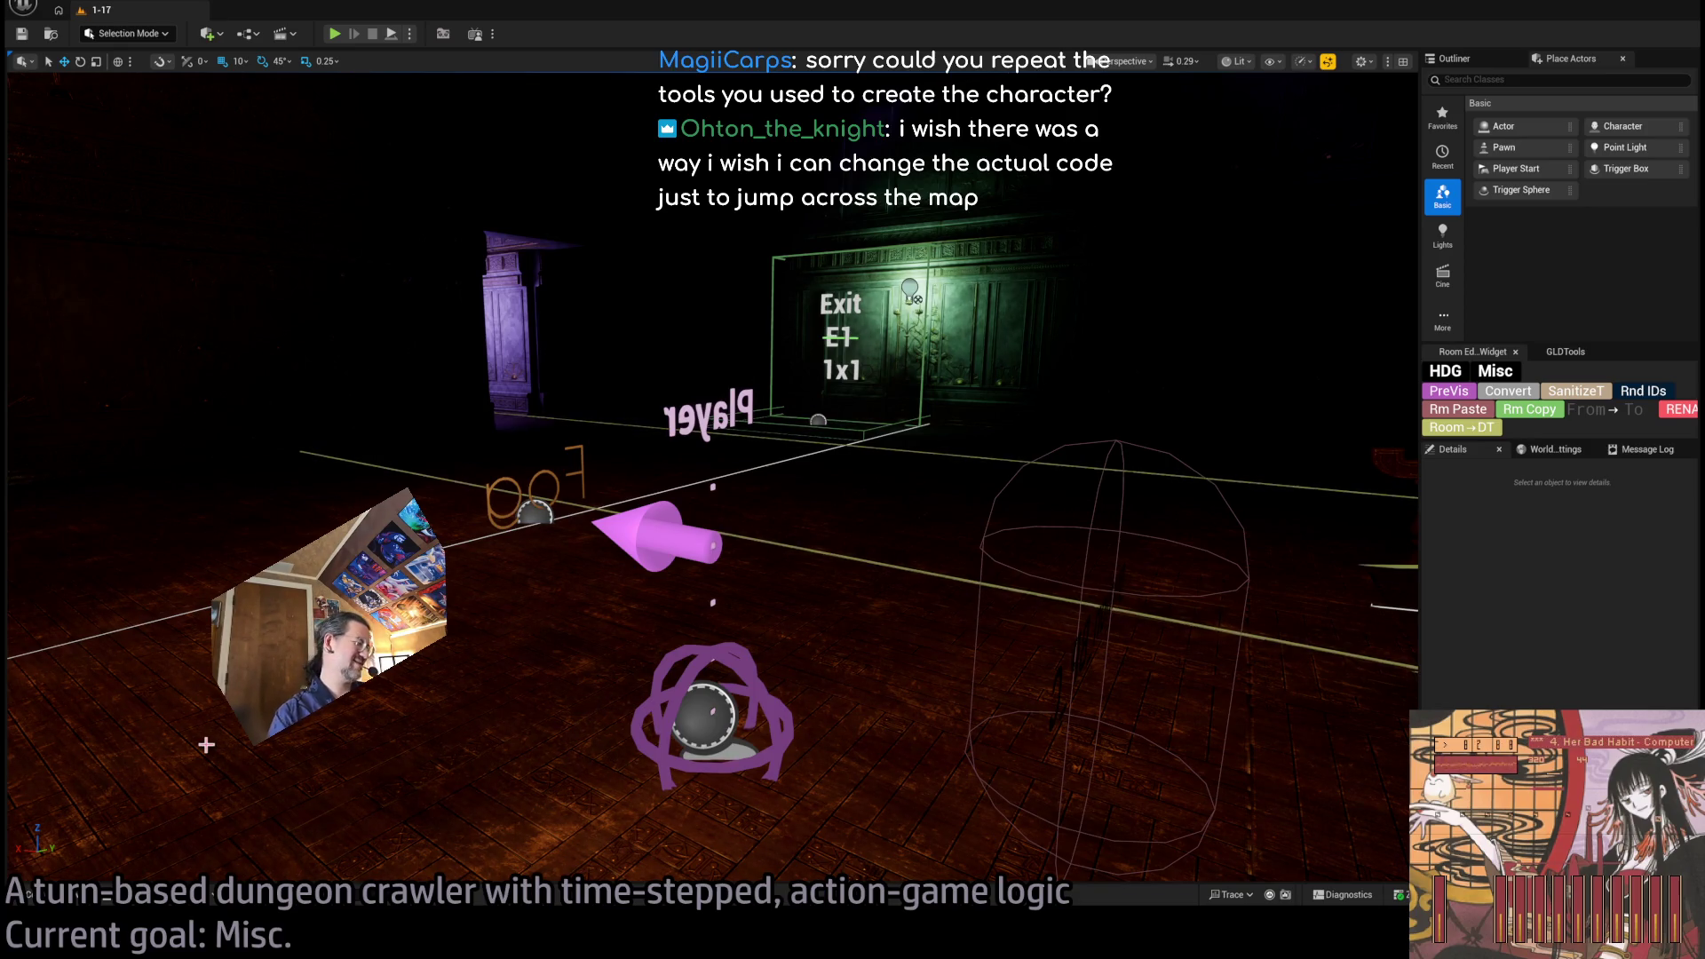
Open the Content Drawer and browse Tilesets, Materials and Tilesets, ending in the MetaHumans folder.
left_click(78, 901)
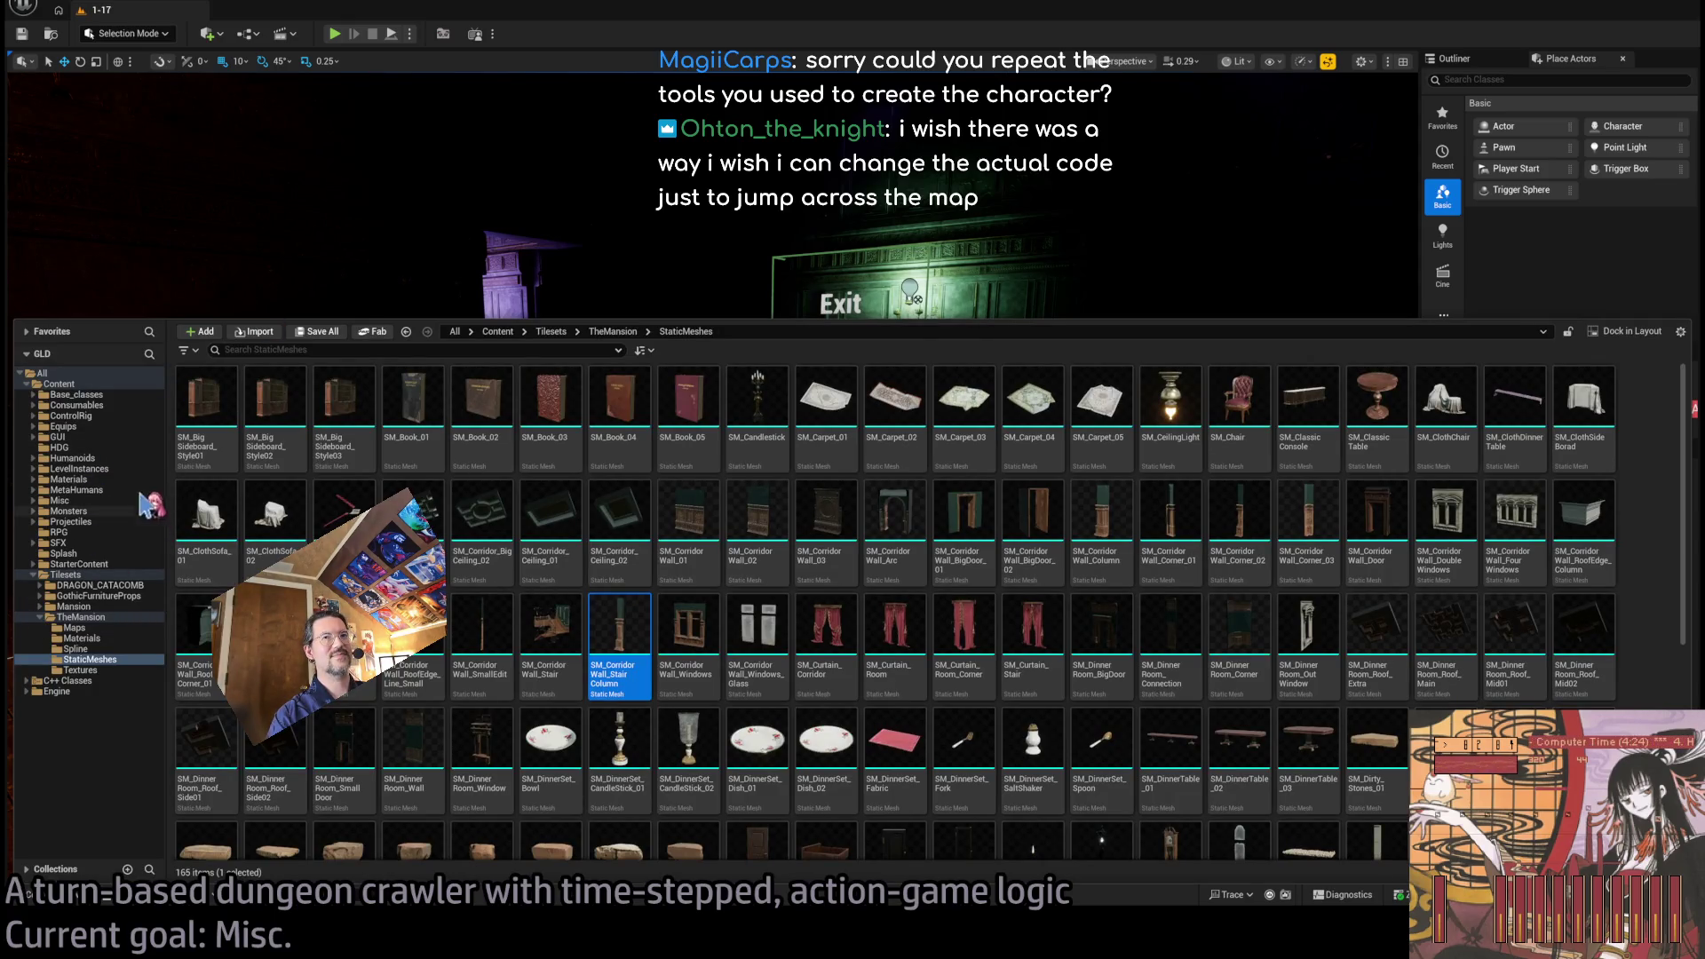
left_click(125, 574)
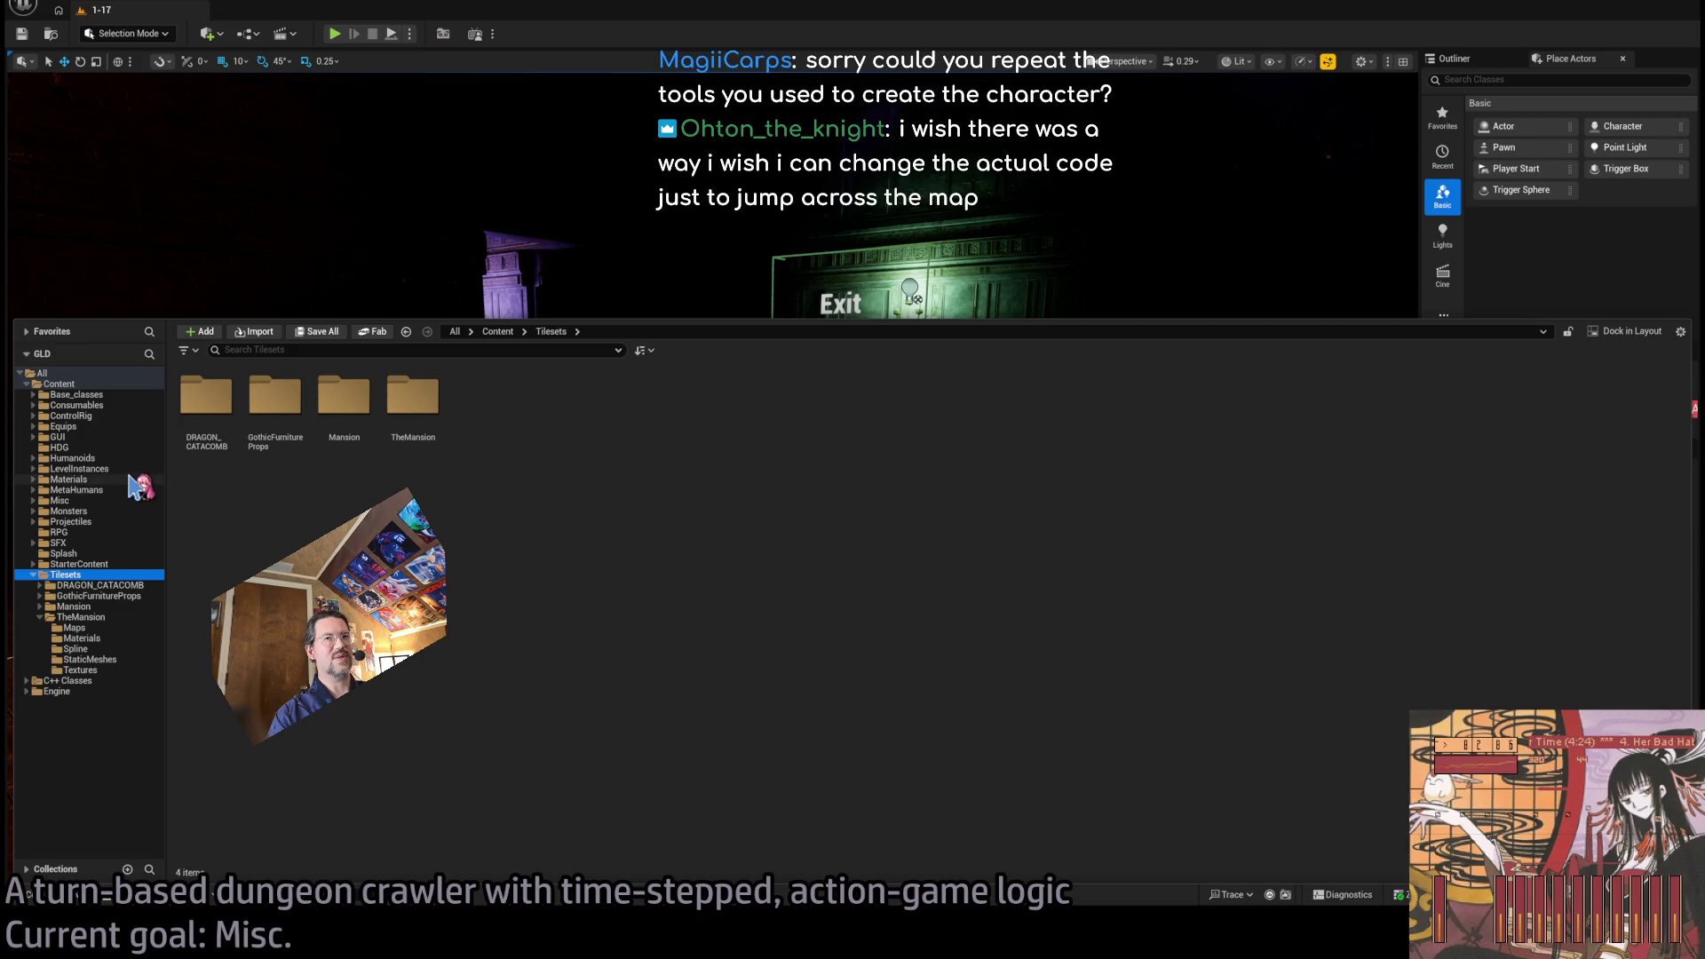
left_click(133, 478)
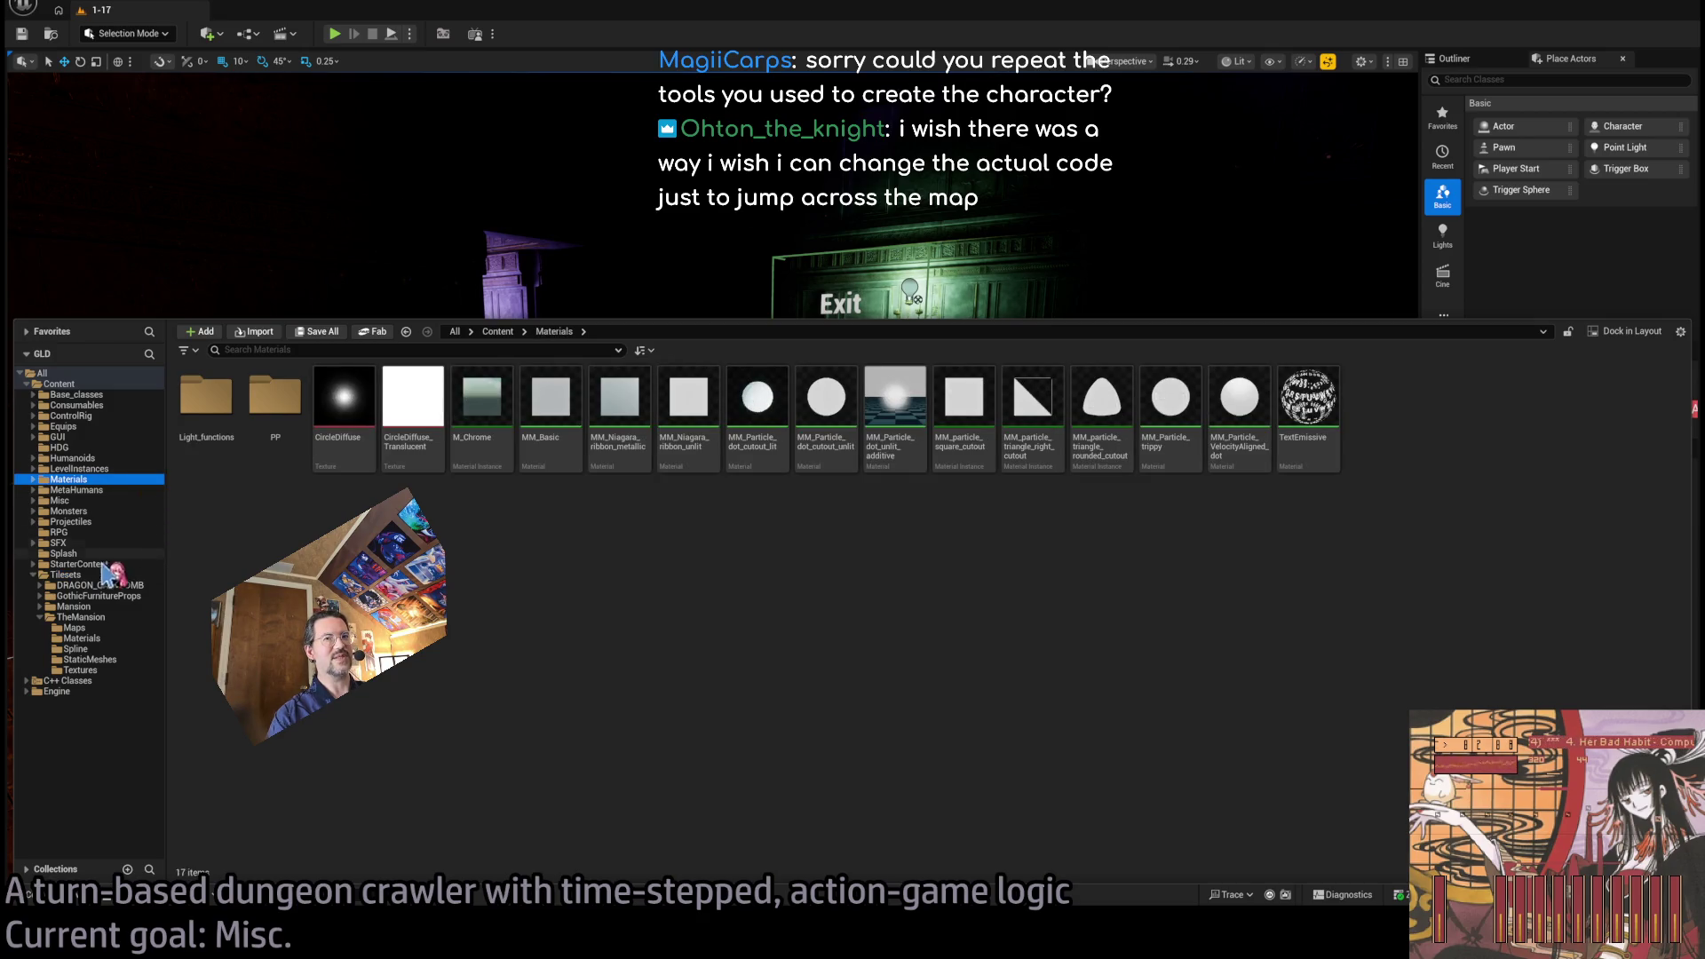
left_click(66, 575)
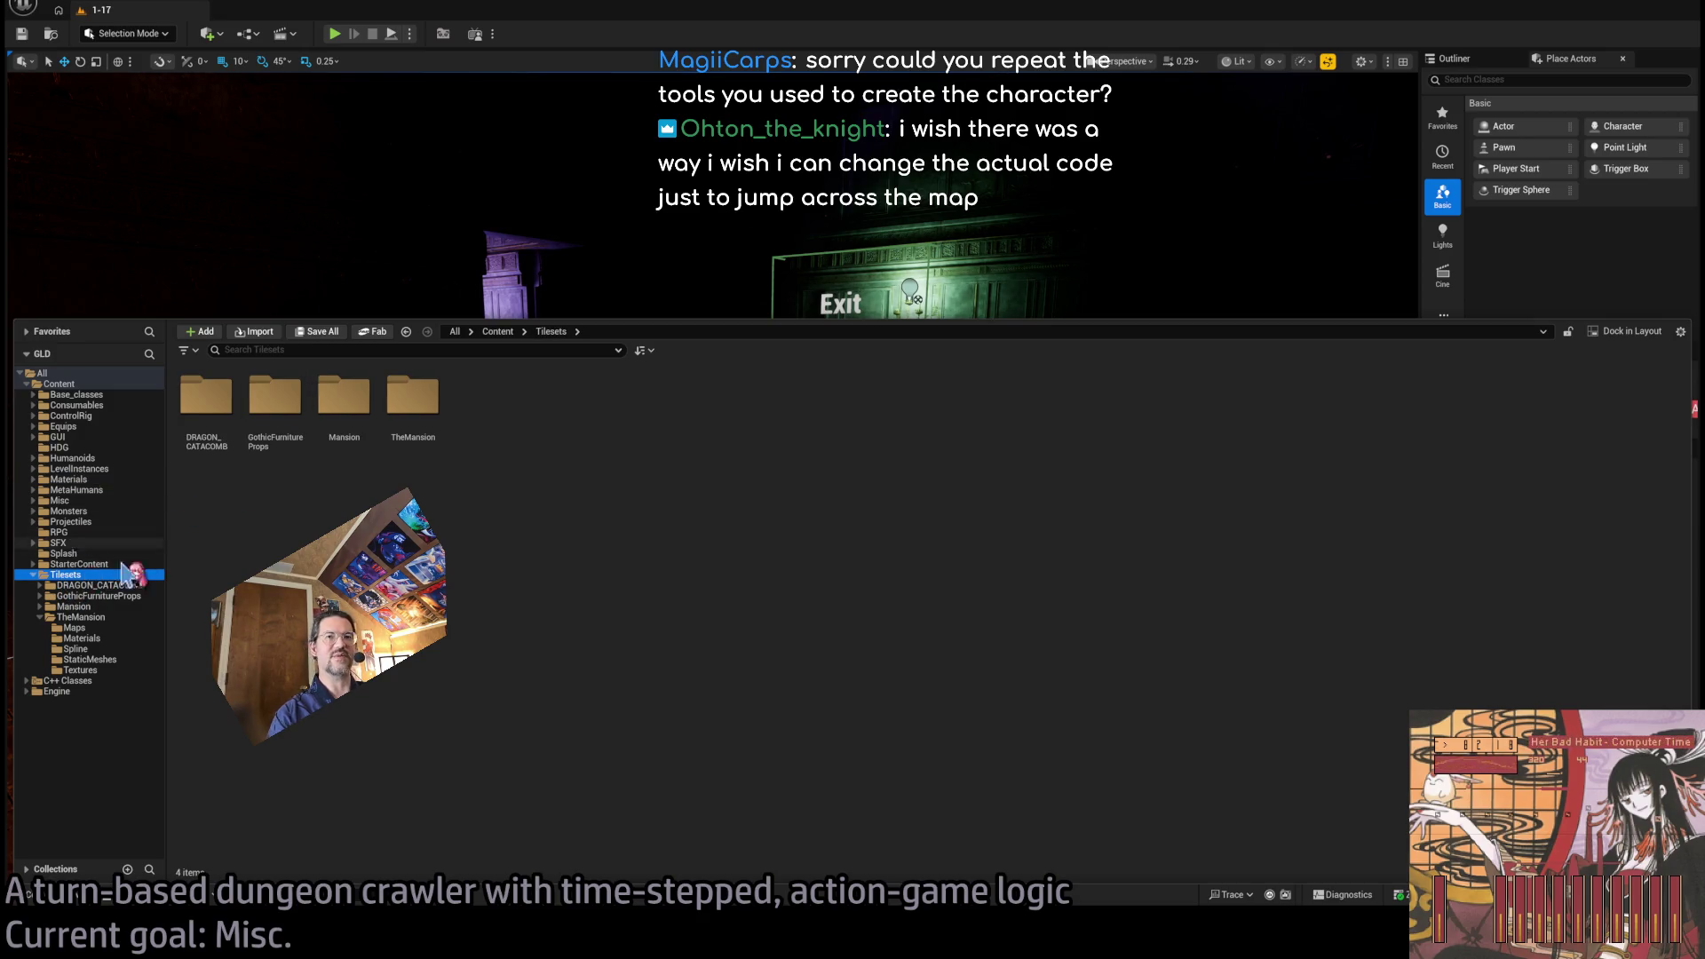
left_click(124, 490)
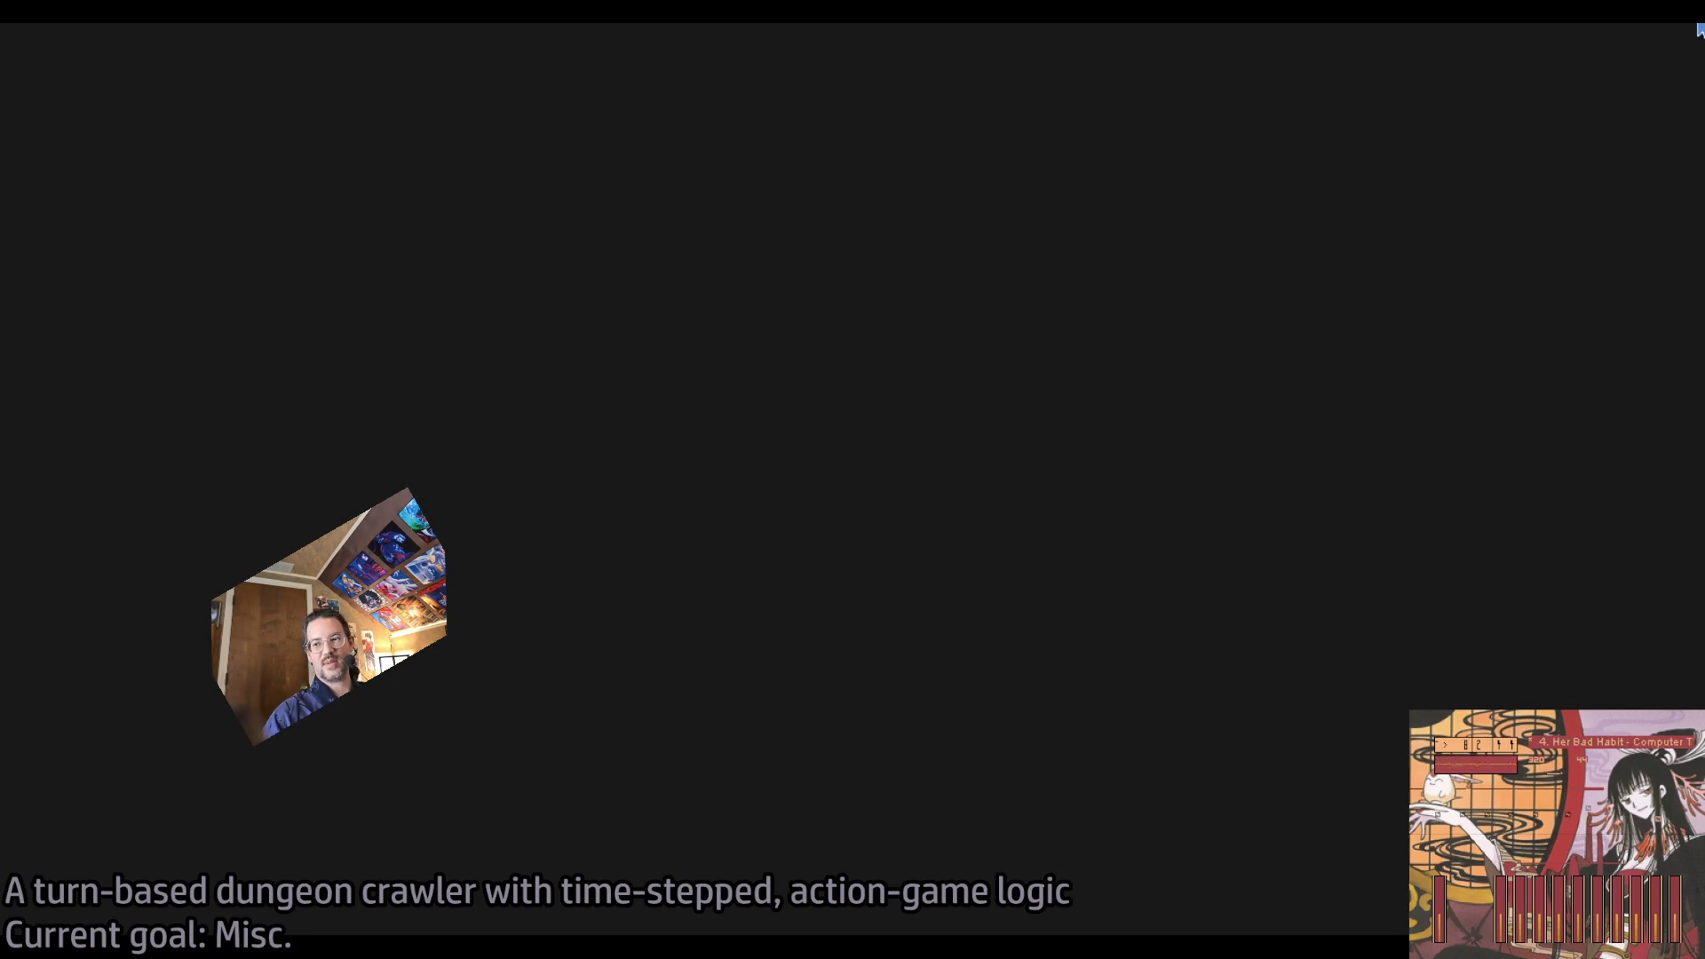
Close the blank full-screen window to reveal the Blender hair scene.
left_click(1695, 32)
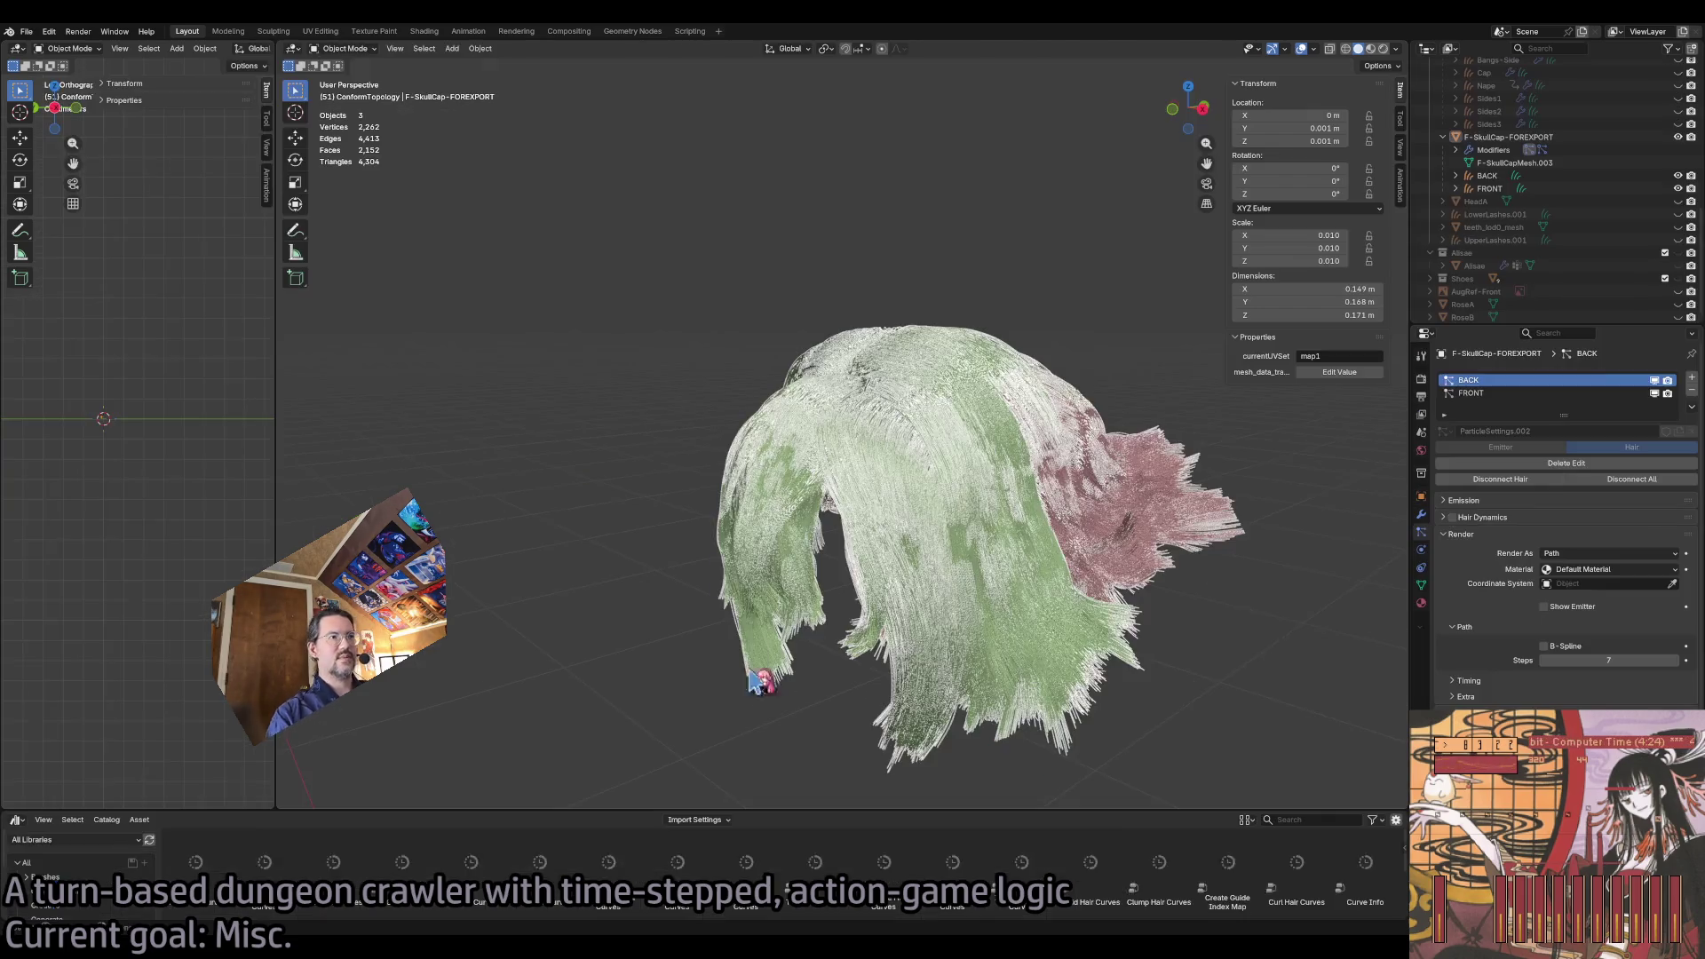
Hide the BACK and FRONT hair systems and the F-SkullCap-FOREXPORT hair object.
left_click_drag(901, 369, 911, 373)
mouse_move(946, 435)
left_mouse_down()
mouse_move(832, 495)
mouse_move(977, 461)
left_mouse_up()
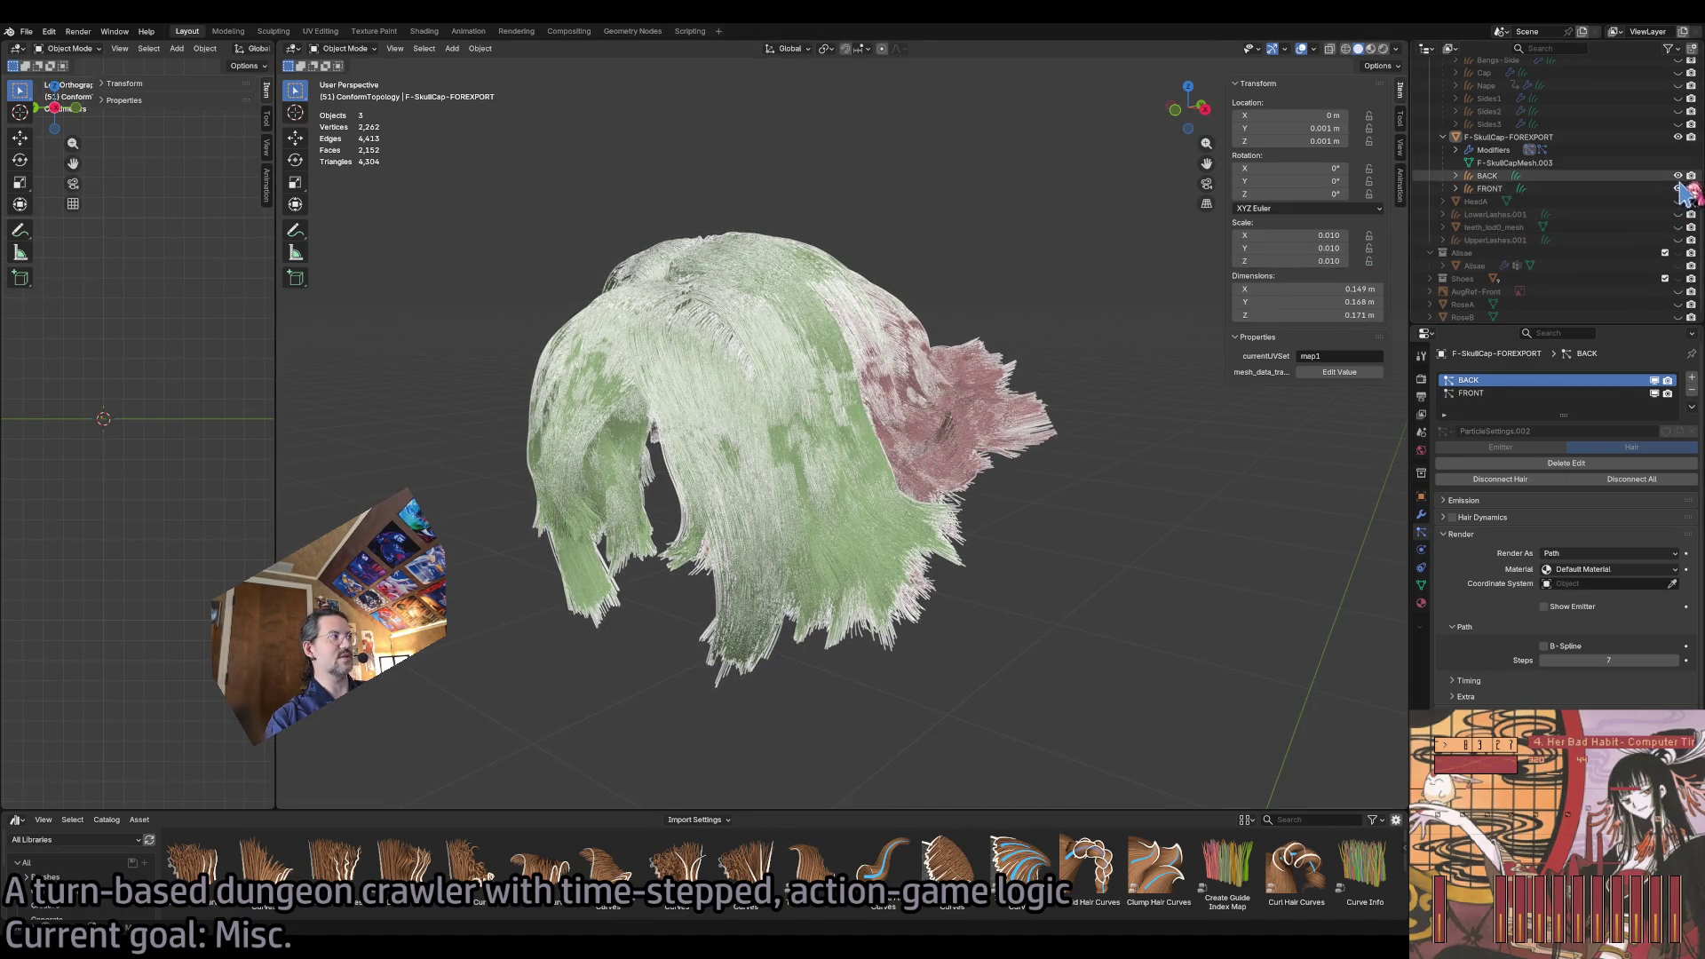
left_click_drag(1678, 175, 1678, 188)
left_click(1677, 136)
Make the F-Head and F-Body models visible in the outliner.
scroll(1652, 205, "up", 5)
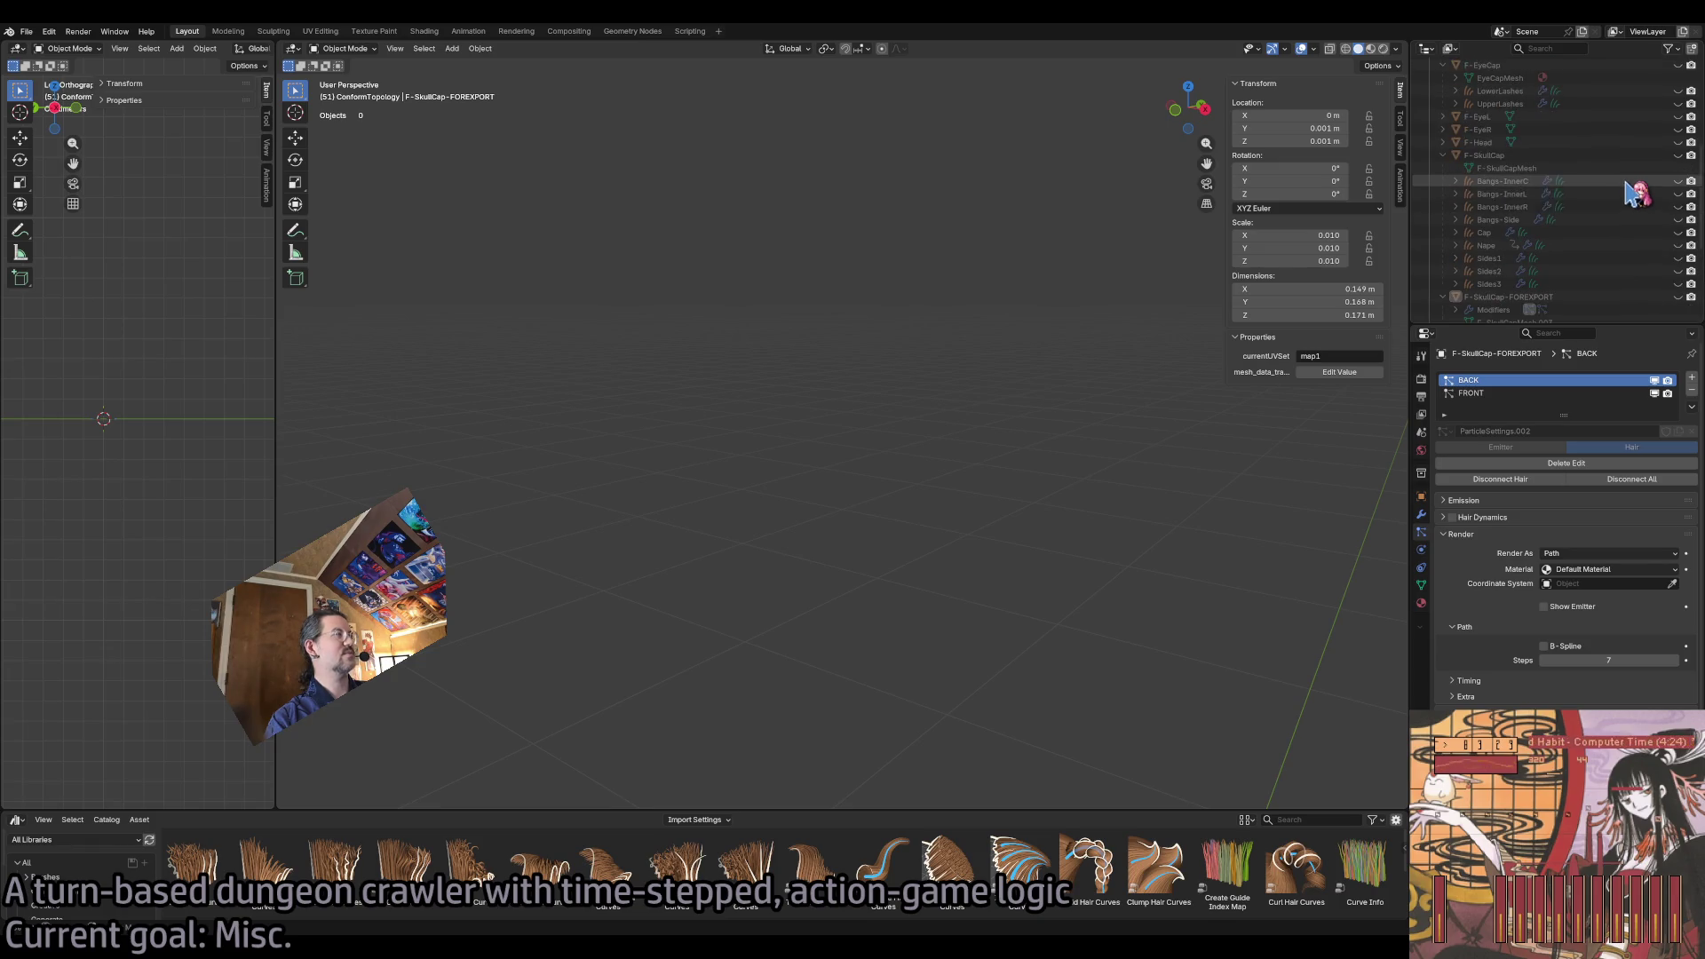
scroll(1509, 213, "up", 2)
left_click(1443, 207)
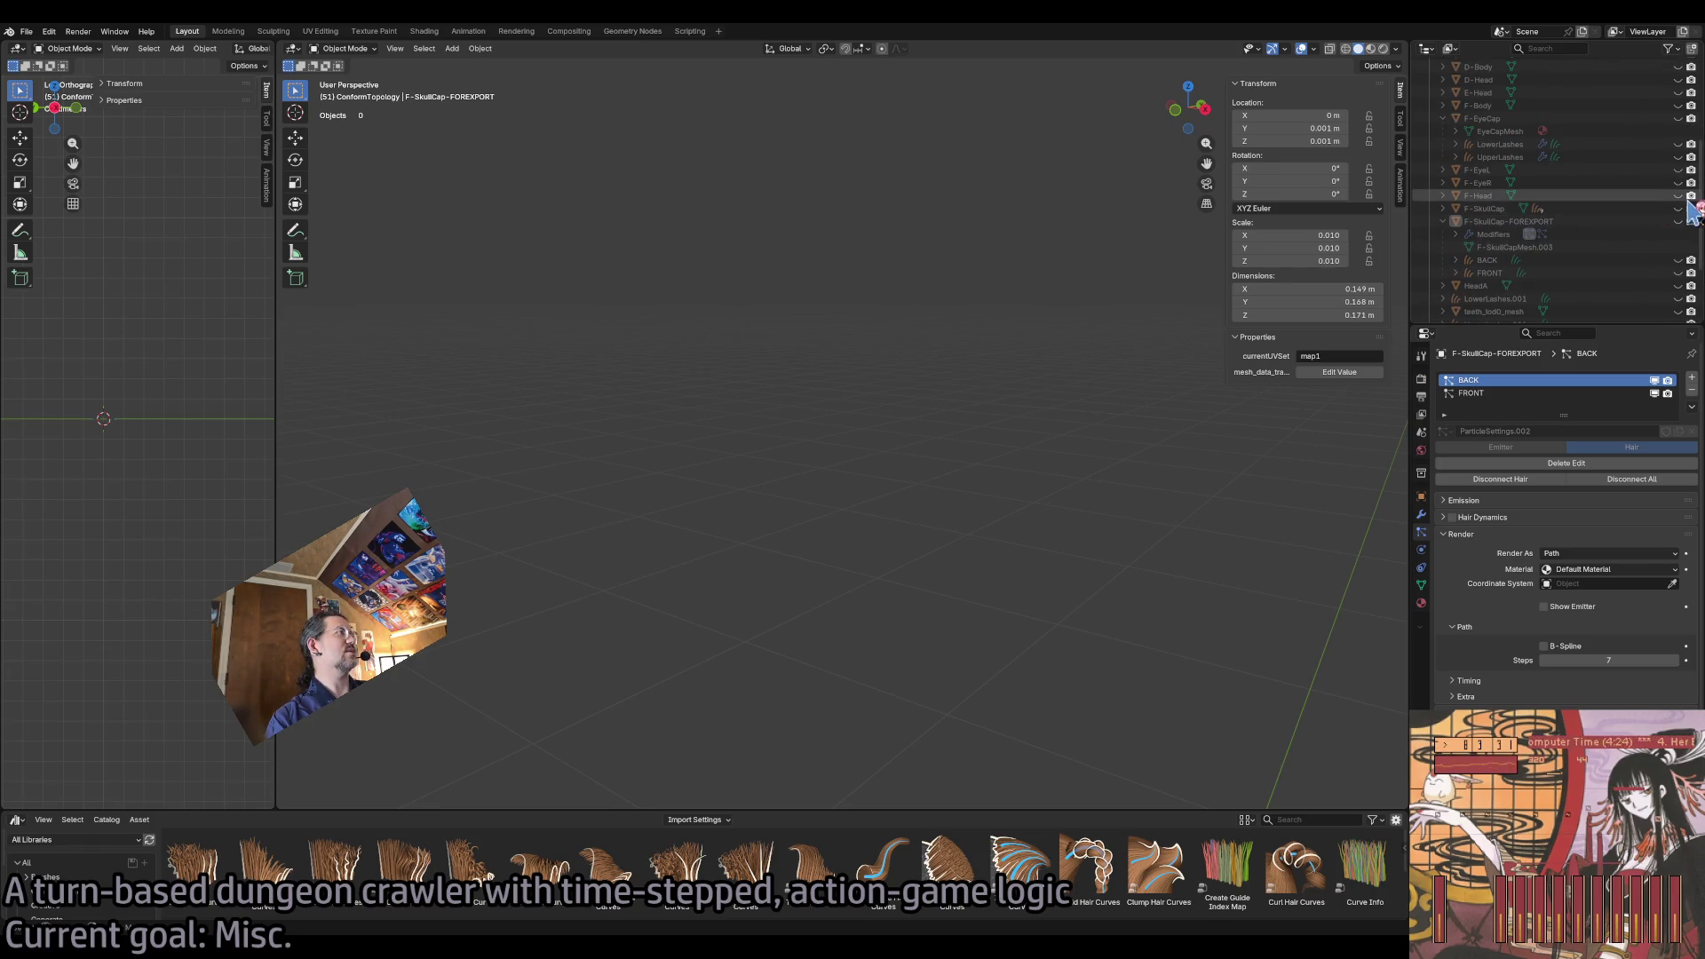
left_click(1677, 196)
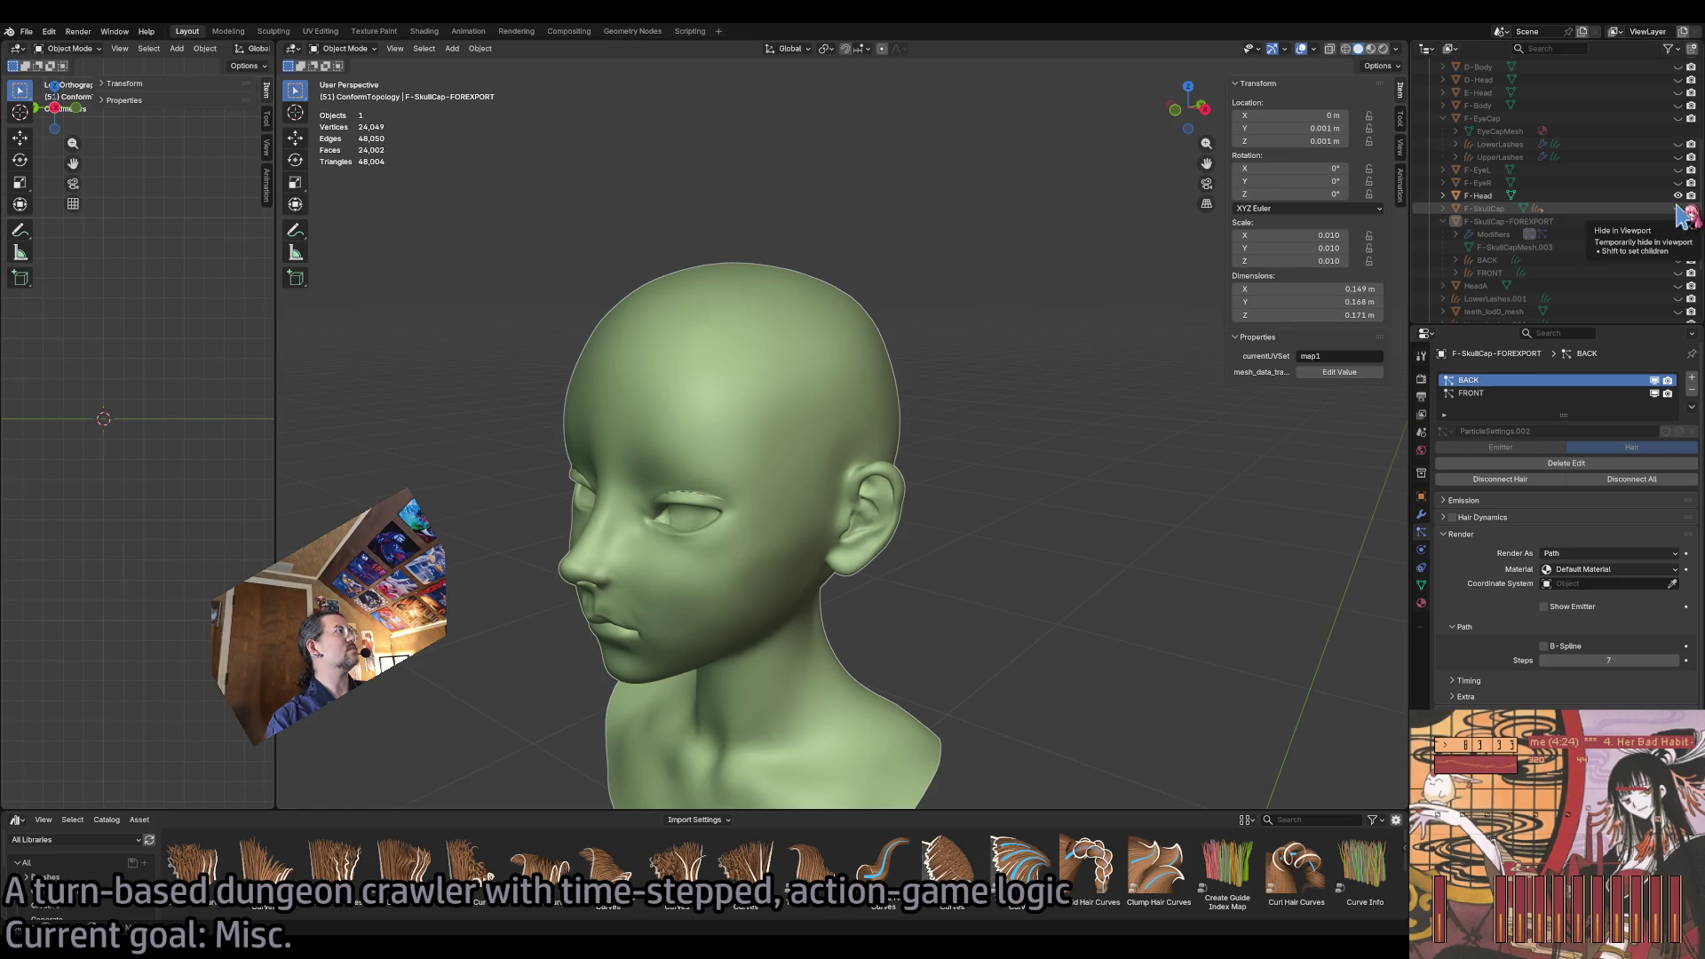
left_click(1678, 105)
Orbit and zoom around the body, switching the viewport to wireframe shading.
scroll(1149, 418, "down", 6)
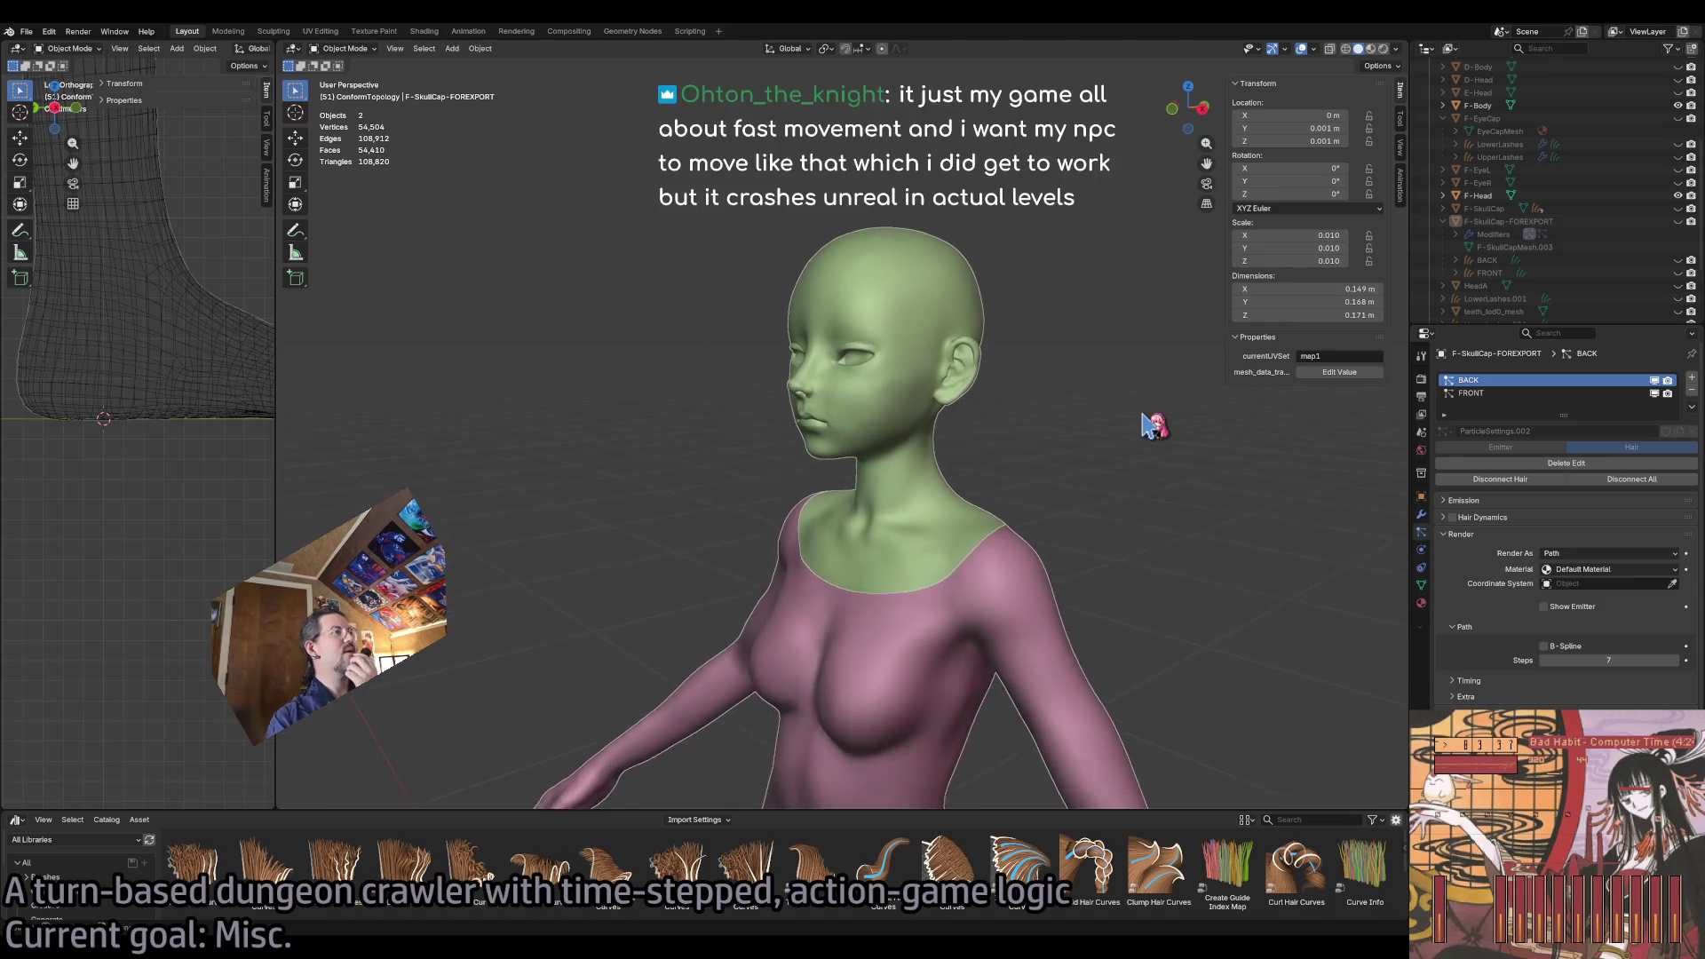
scroll(1154, 424, "down", 4)
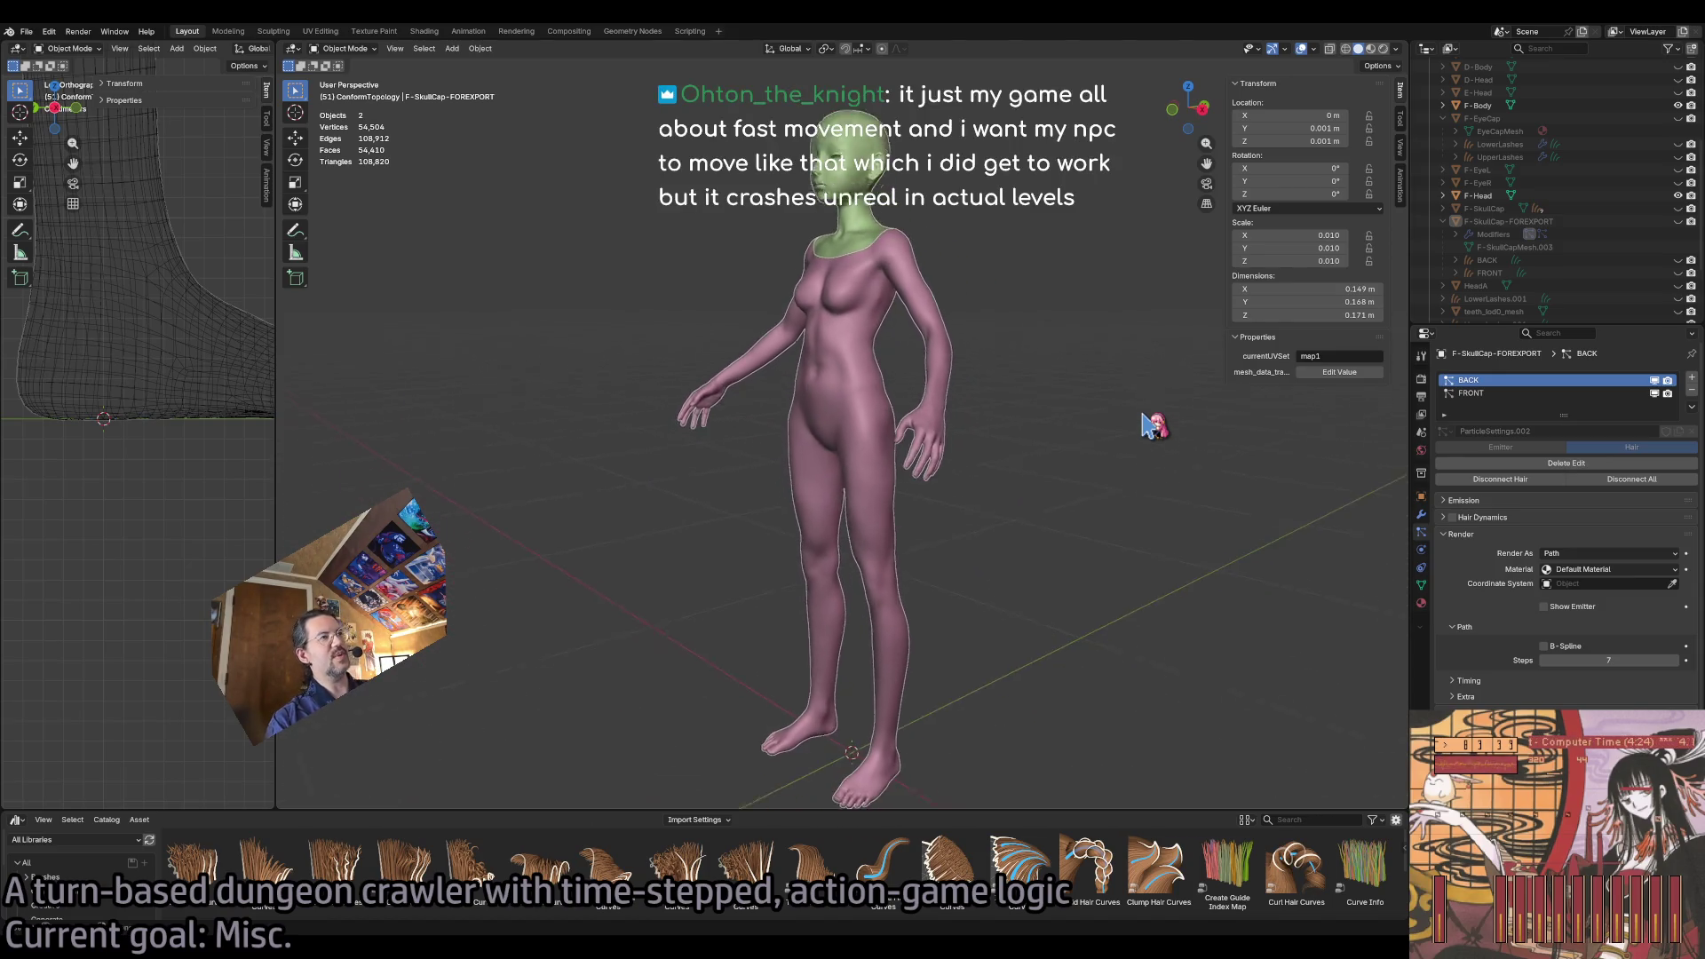
mouse_move(1150, 424)
left_mouse_down()
mouse_move(1312, 427)
mouse_move(1149, 425)
left_mouse_up()
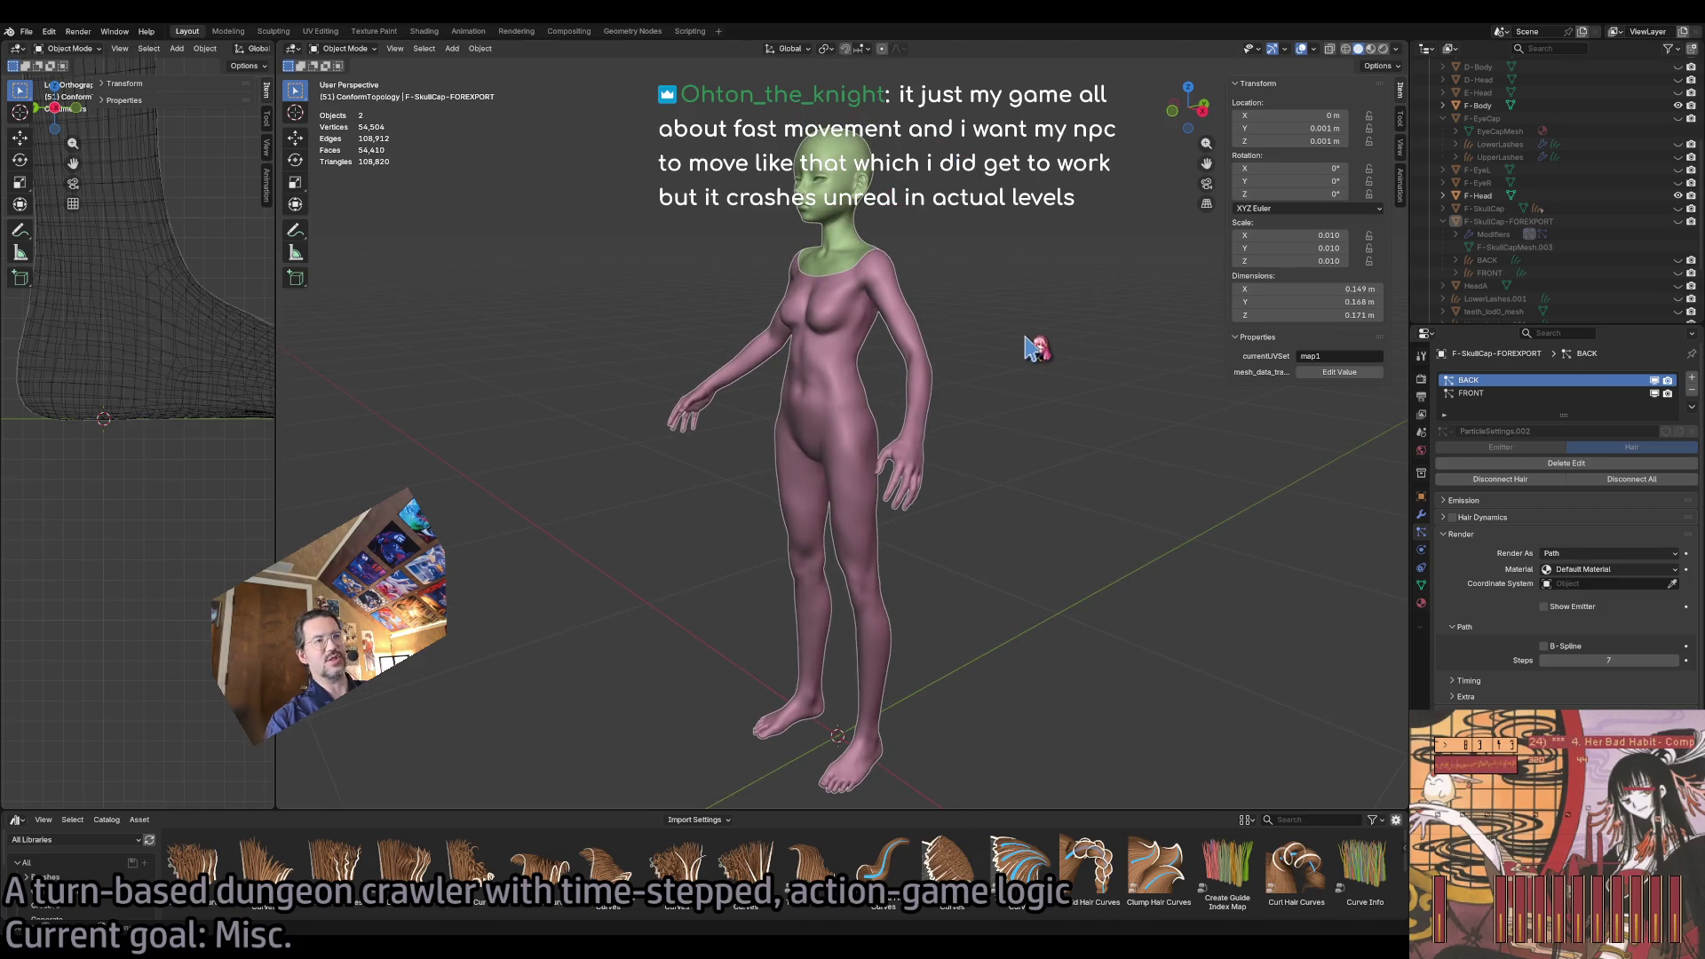
scroll(1030, 346, "up", 3)
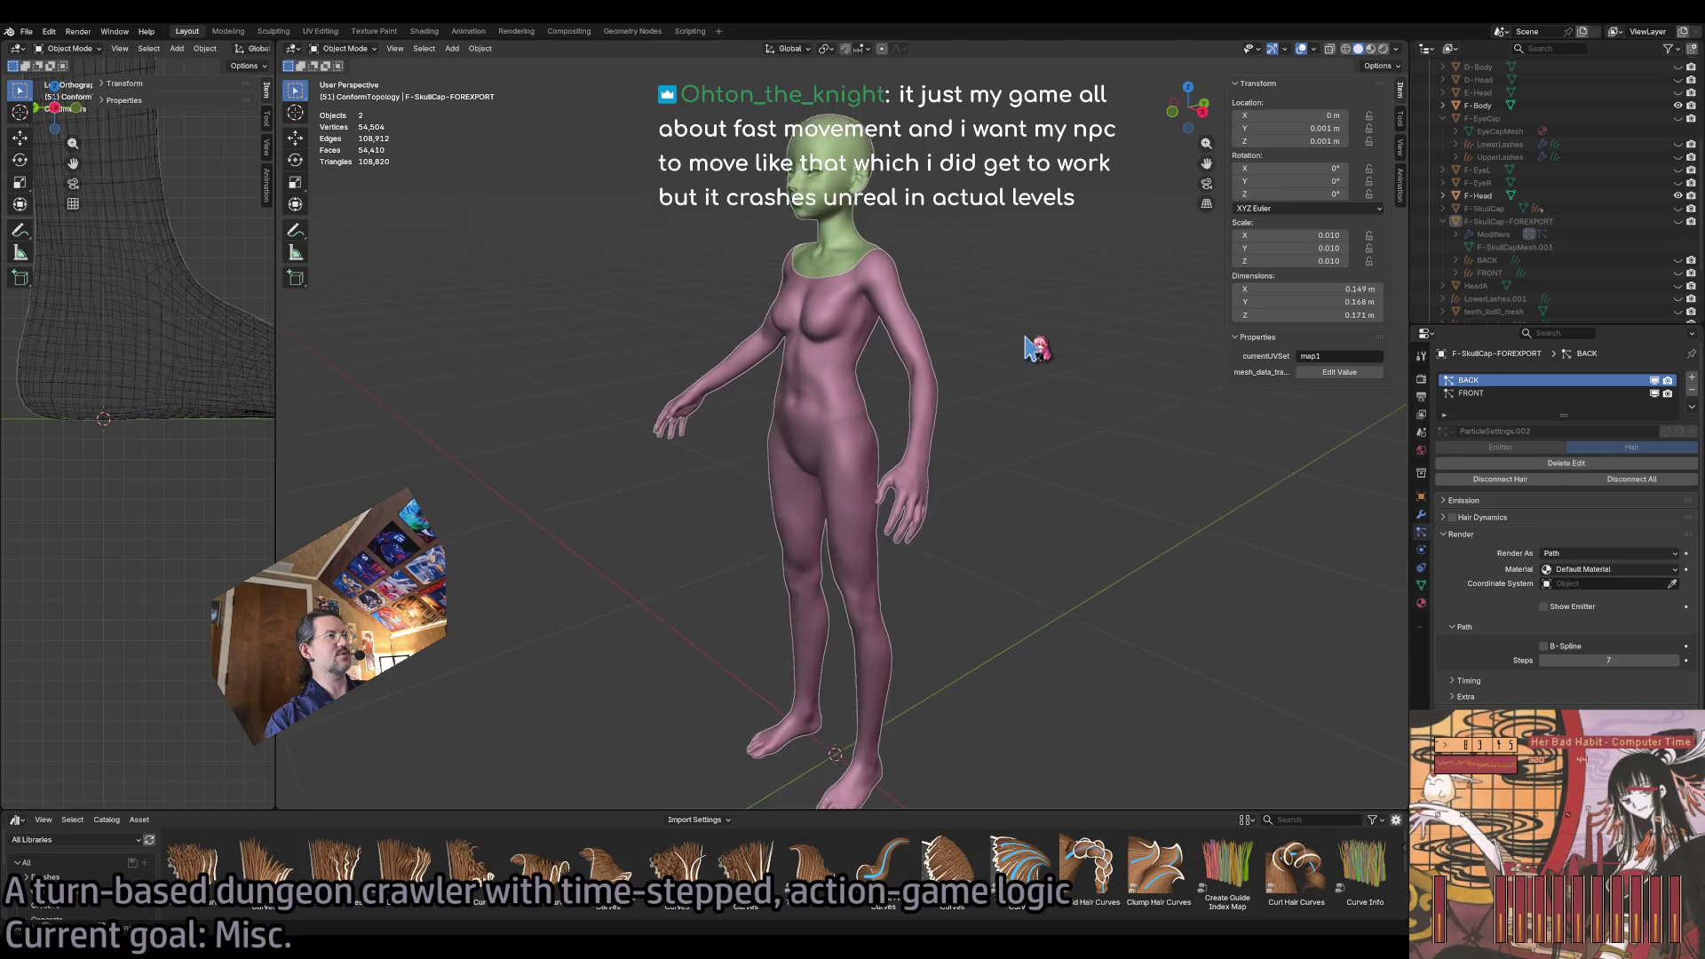
scroll(1030, 346, "up", 3)
key("shift+z")
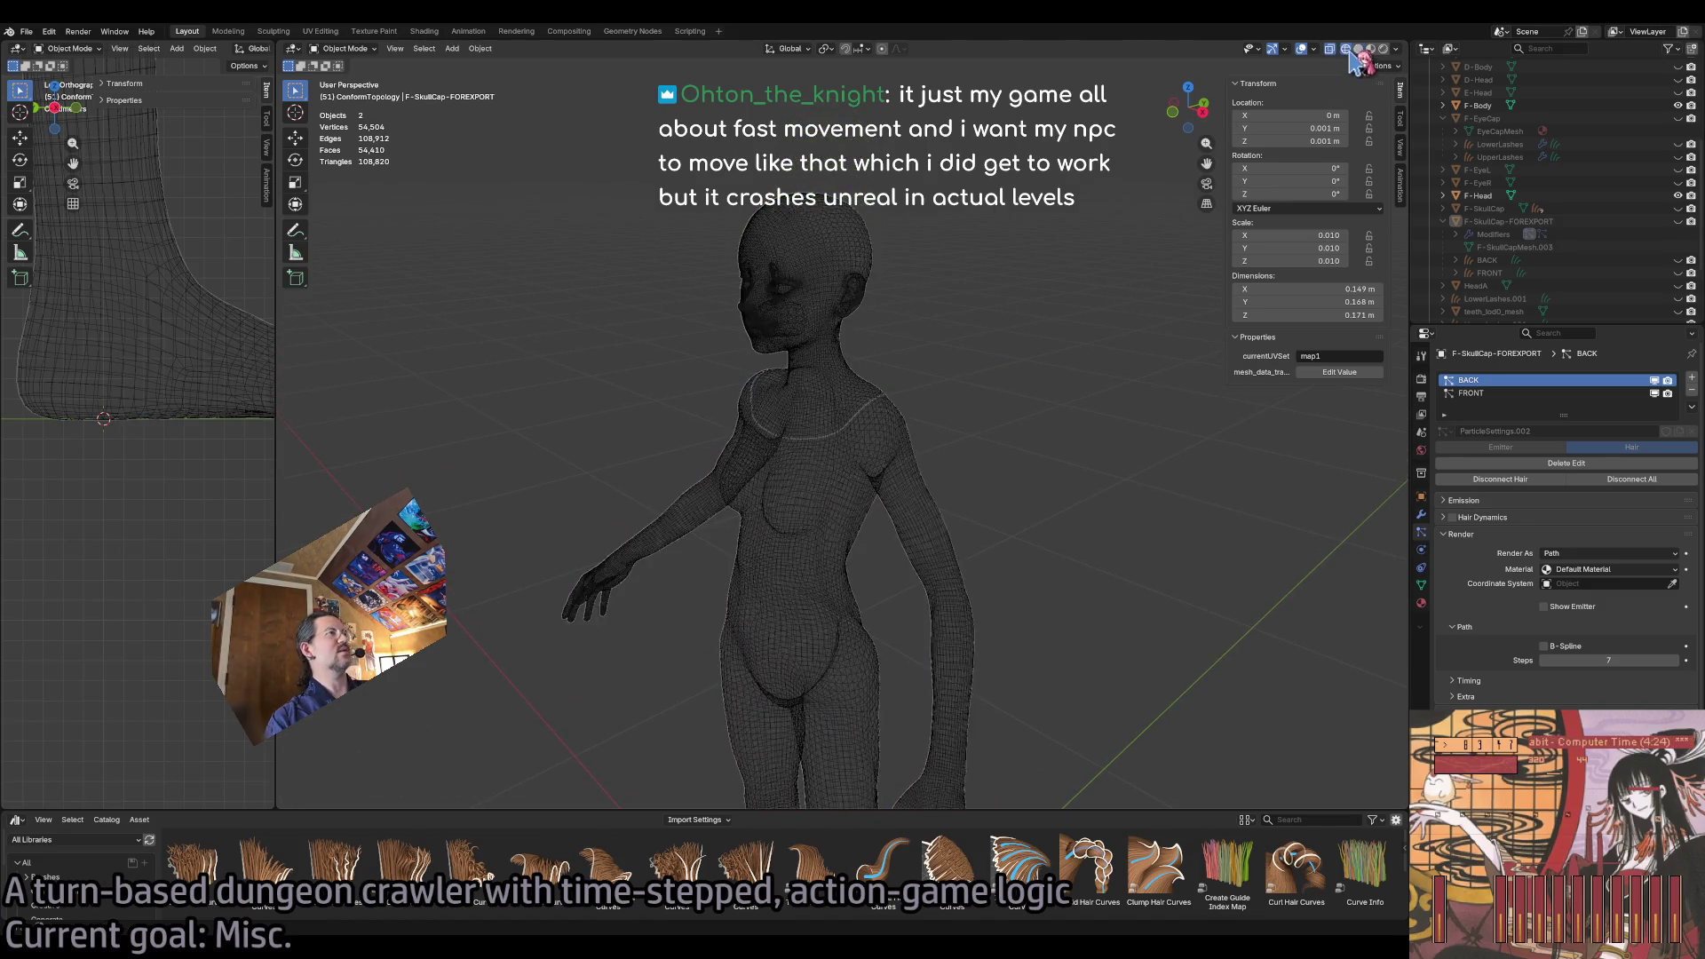
scroll(954, 275, "up", 1)
scroll(954, 275, "up", 6)
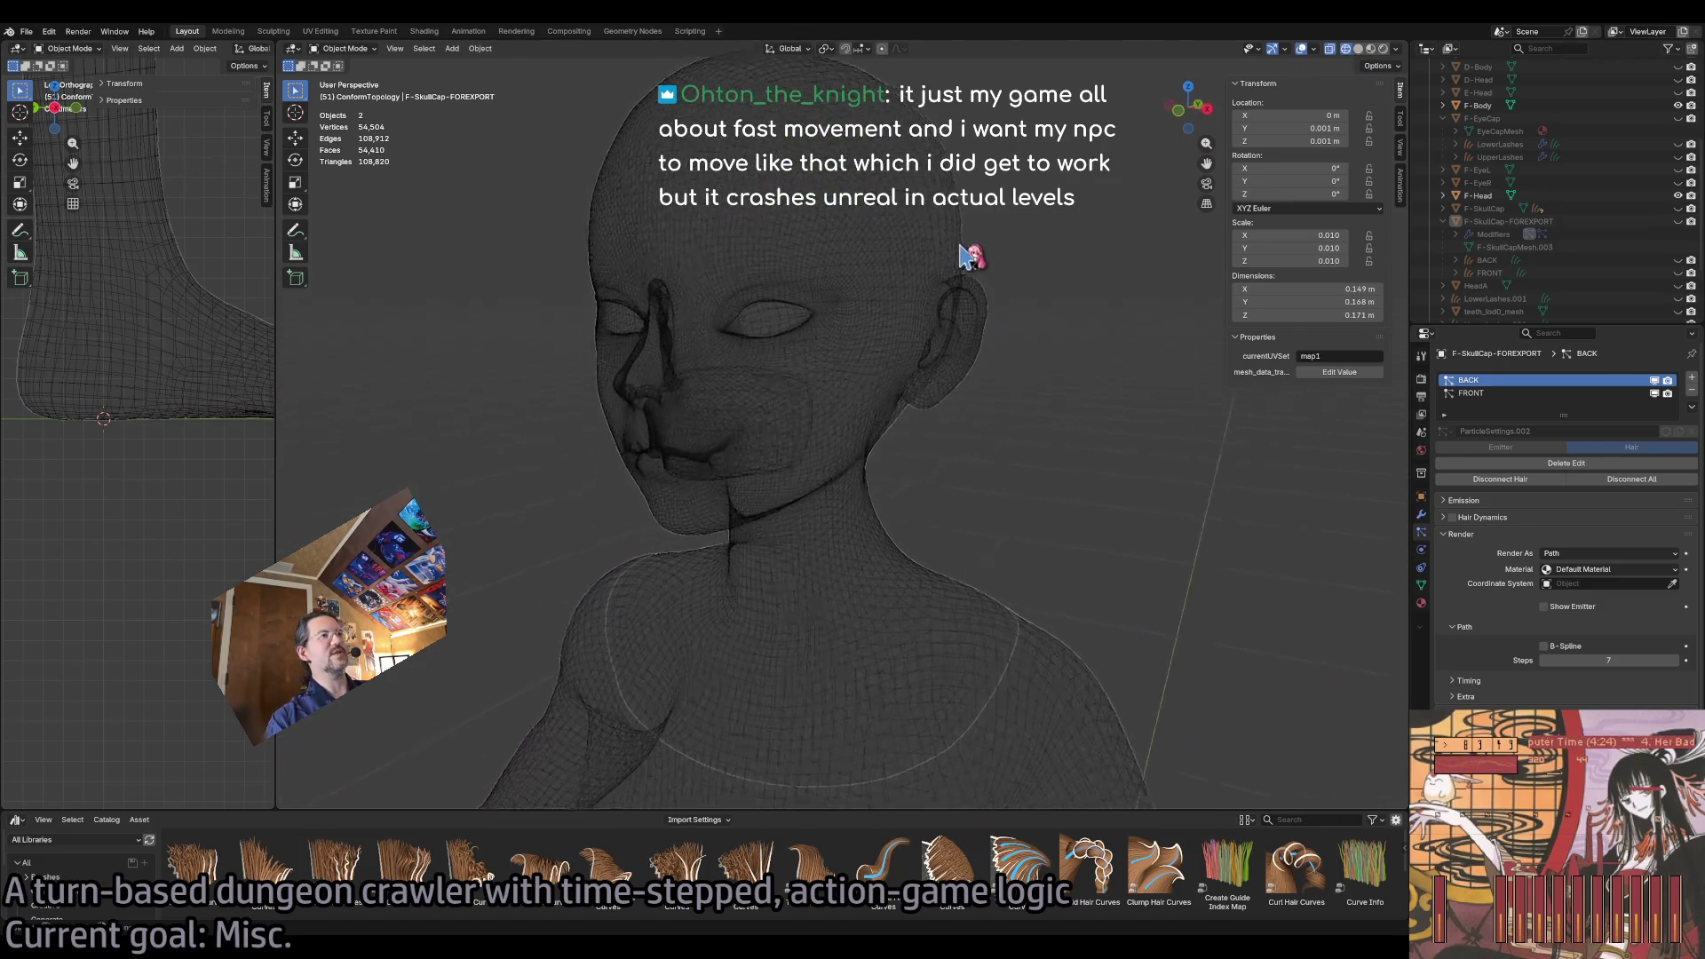
scroll(973, 370, "down", 6)
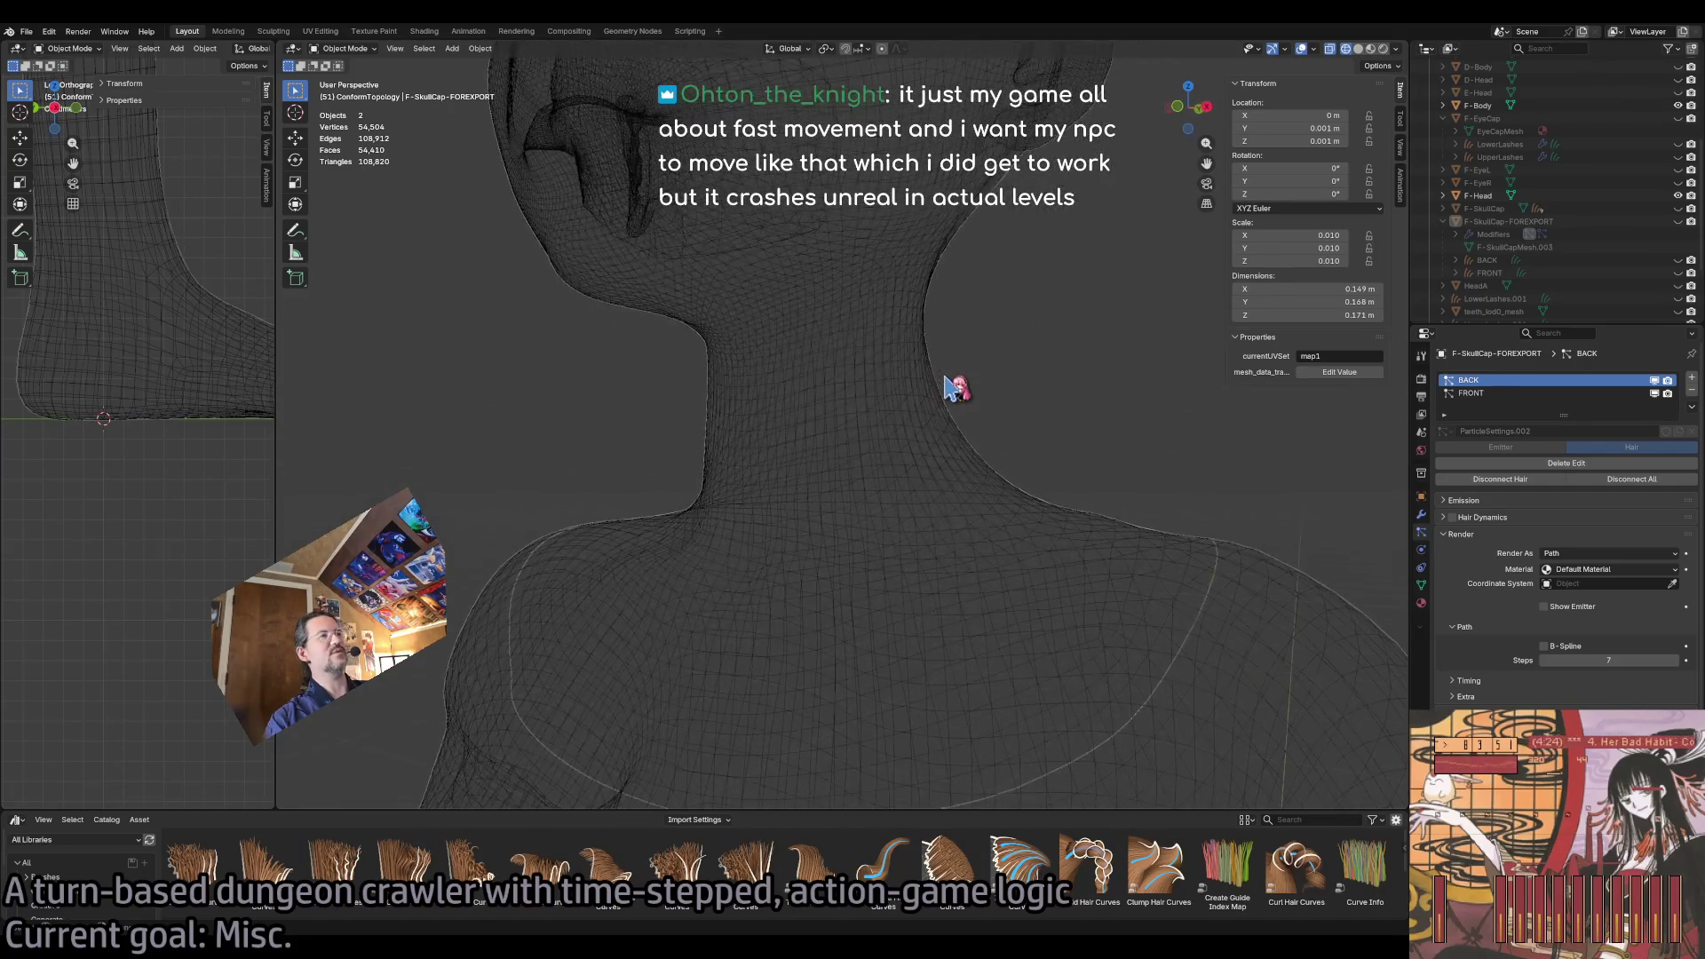
scroll(958, 388, "up", 10)
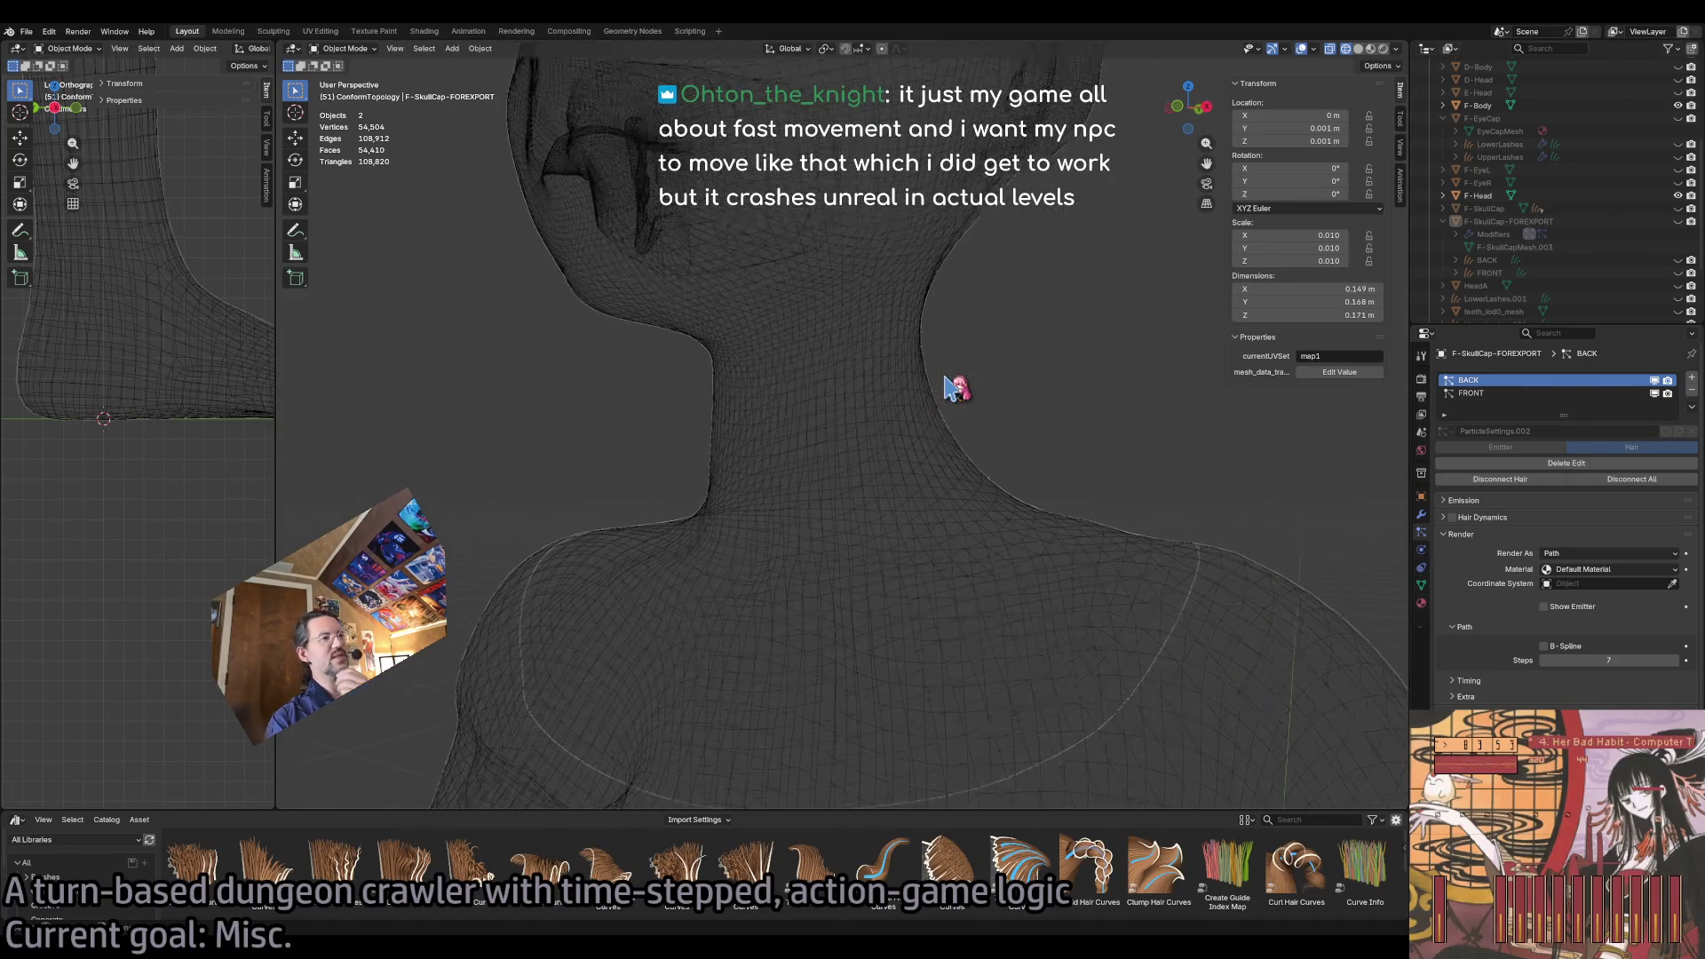
scroll(957, 388, "left", 3)
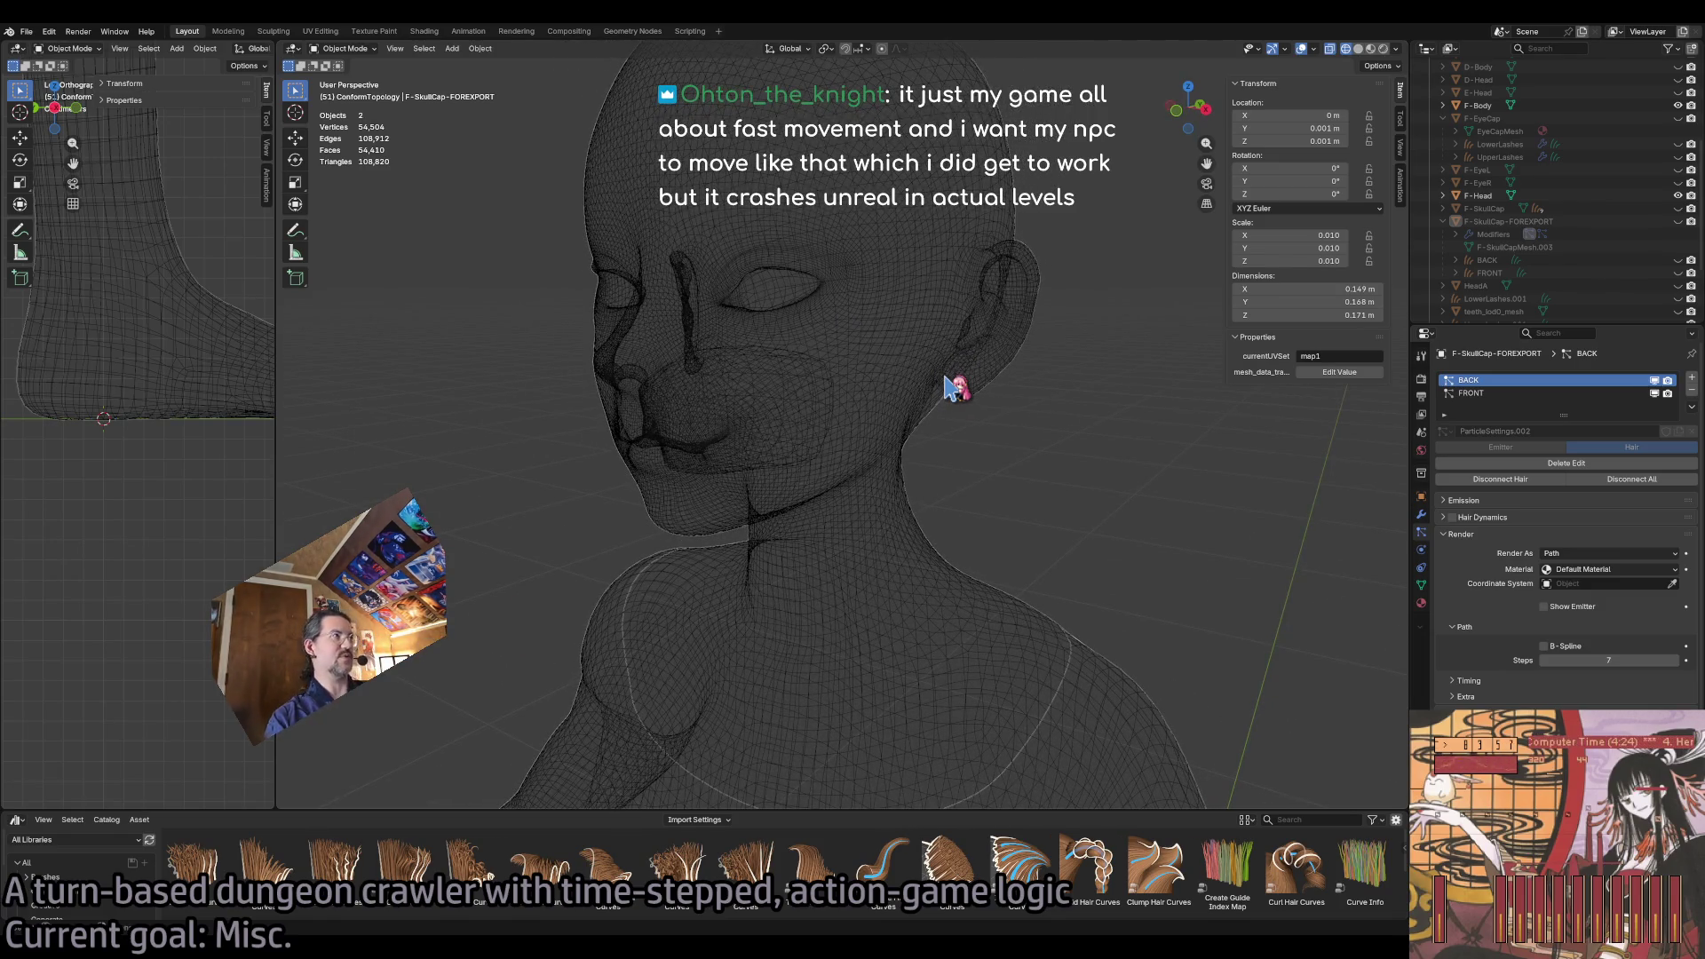
Switch to Solid viewport shading and zoom out until the whole figure is visible.
left_click(1358, 49)
scroll(1032, 444, "down", 3)
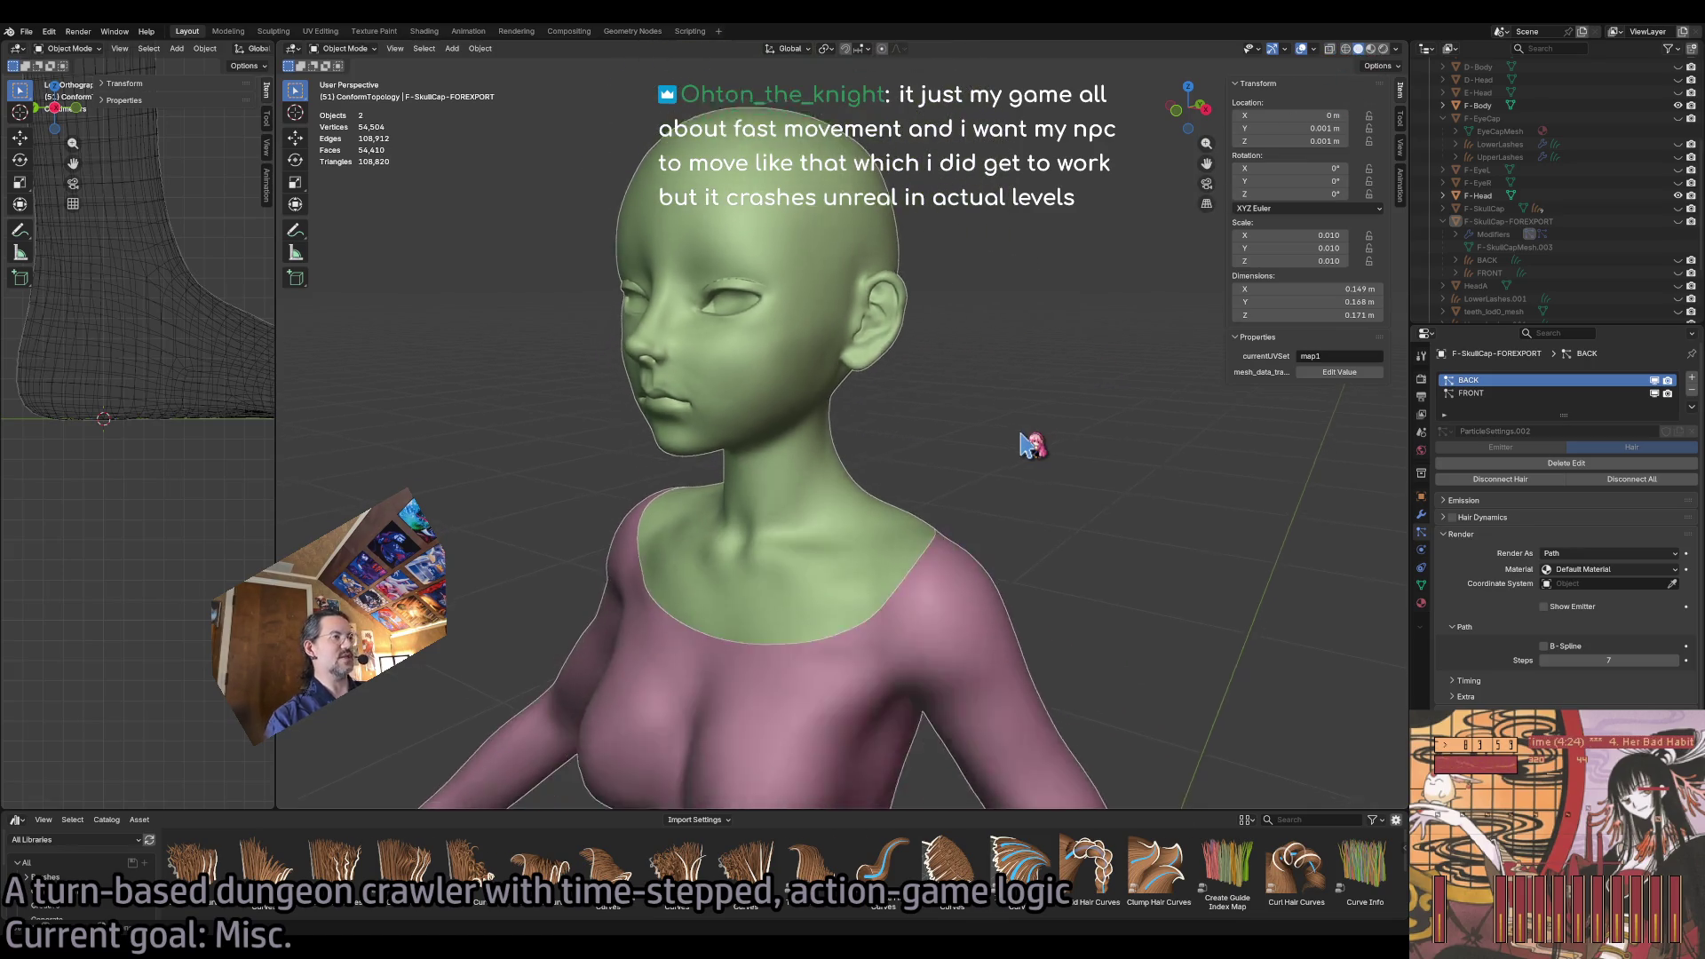
scroll(1033, 444, "left", 2)
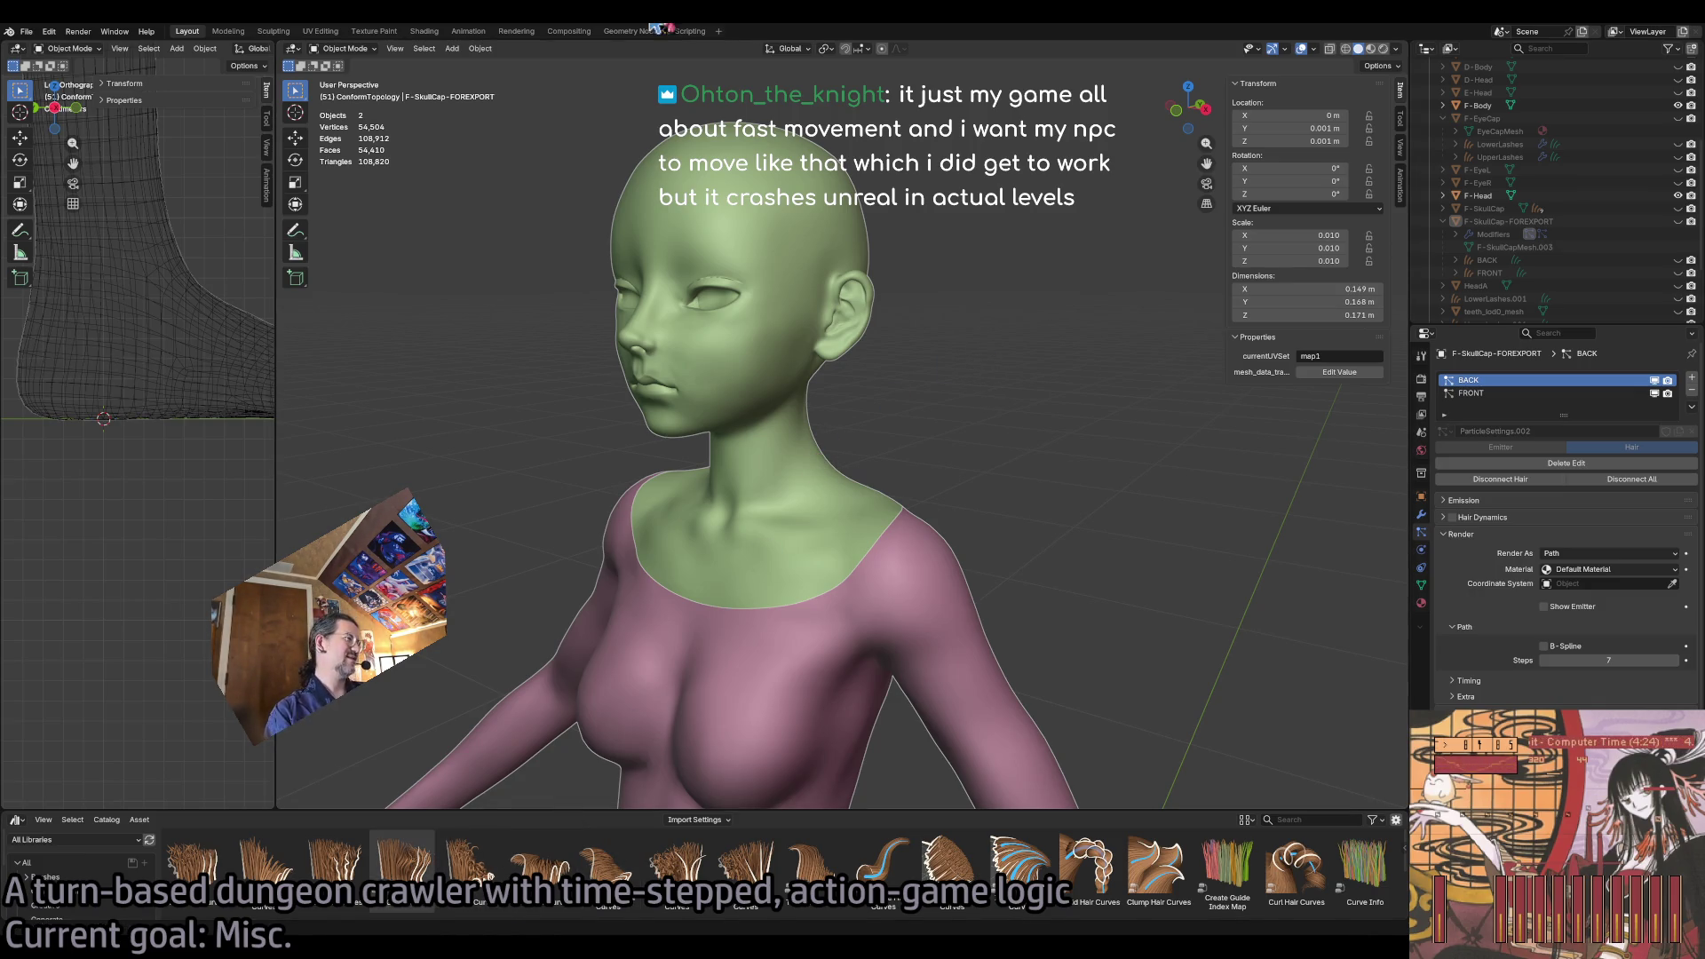
scroll(812, 430, "down", 5)
scroll(813, 430, "down", 3)
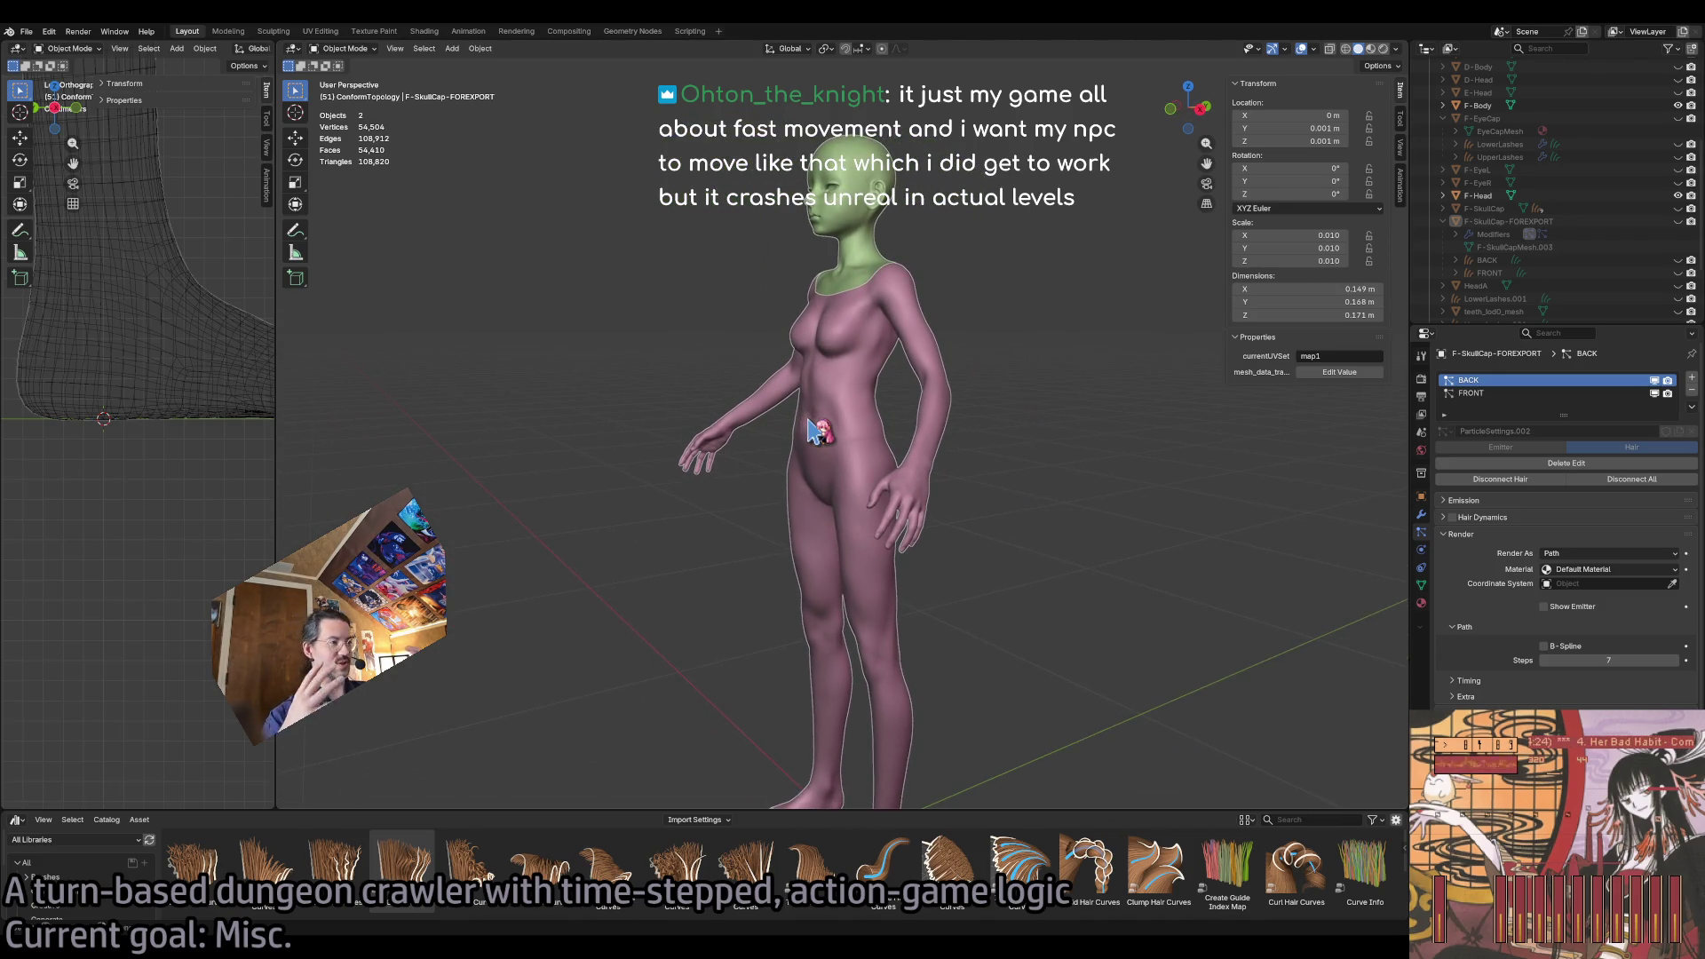
scroll(1053, 428, "right", 5)
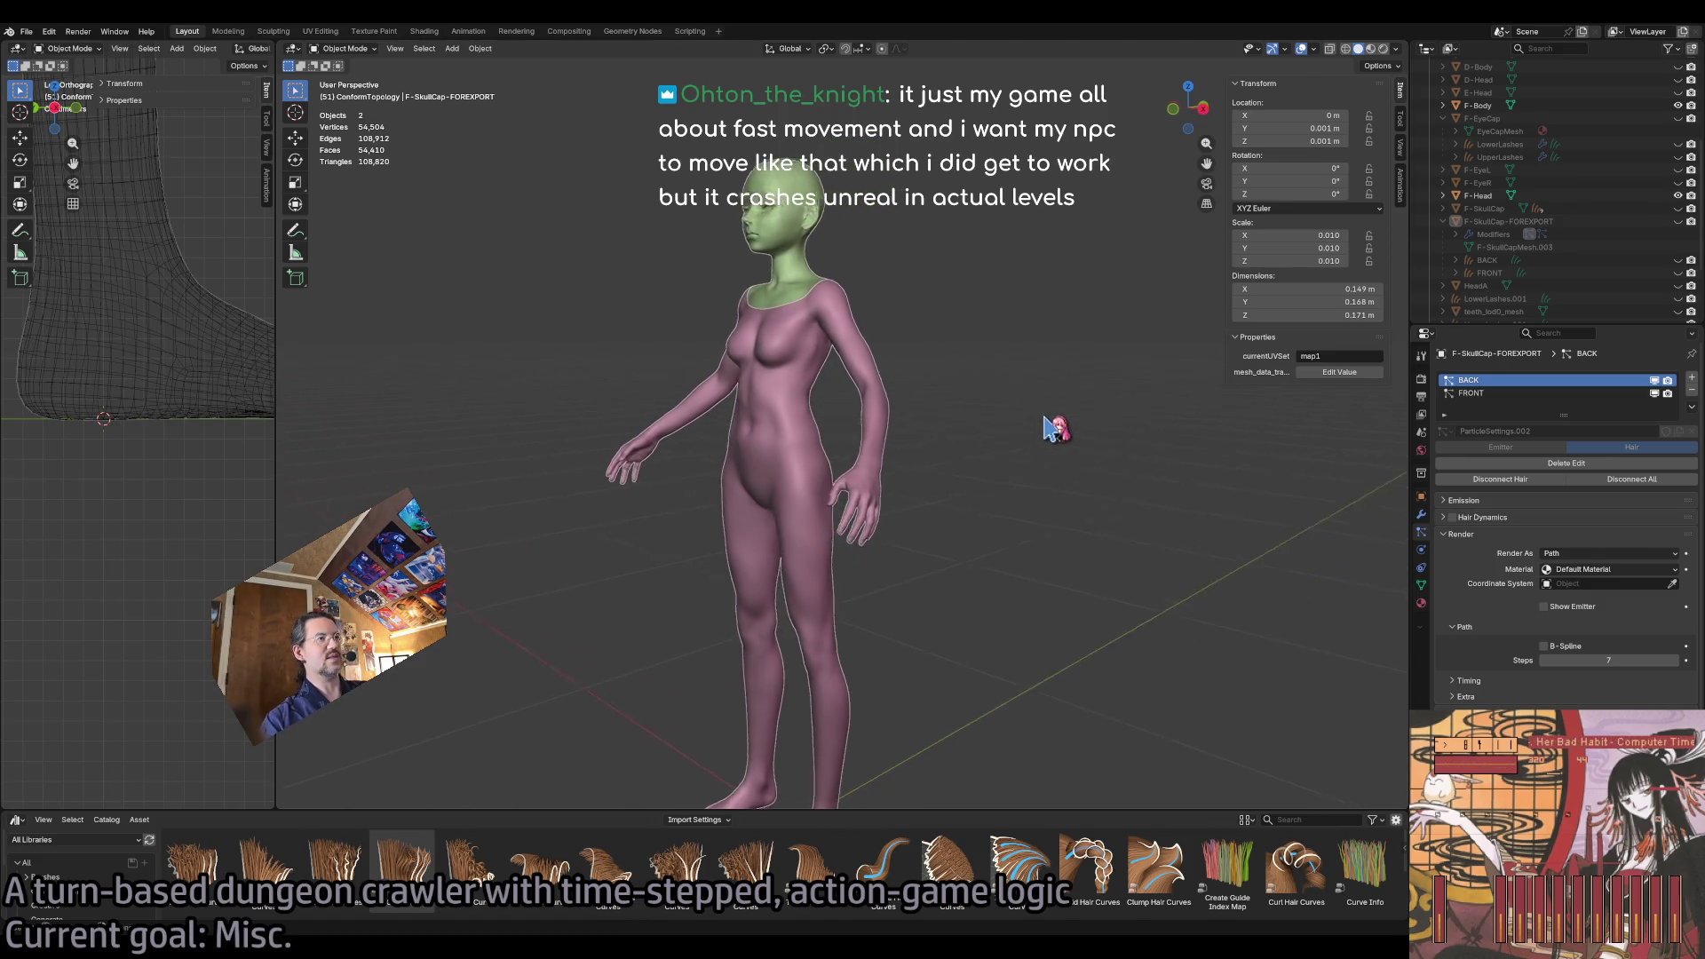
scroll(1053, 427, "right", 5)
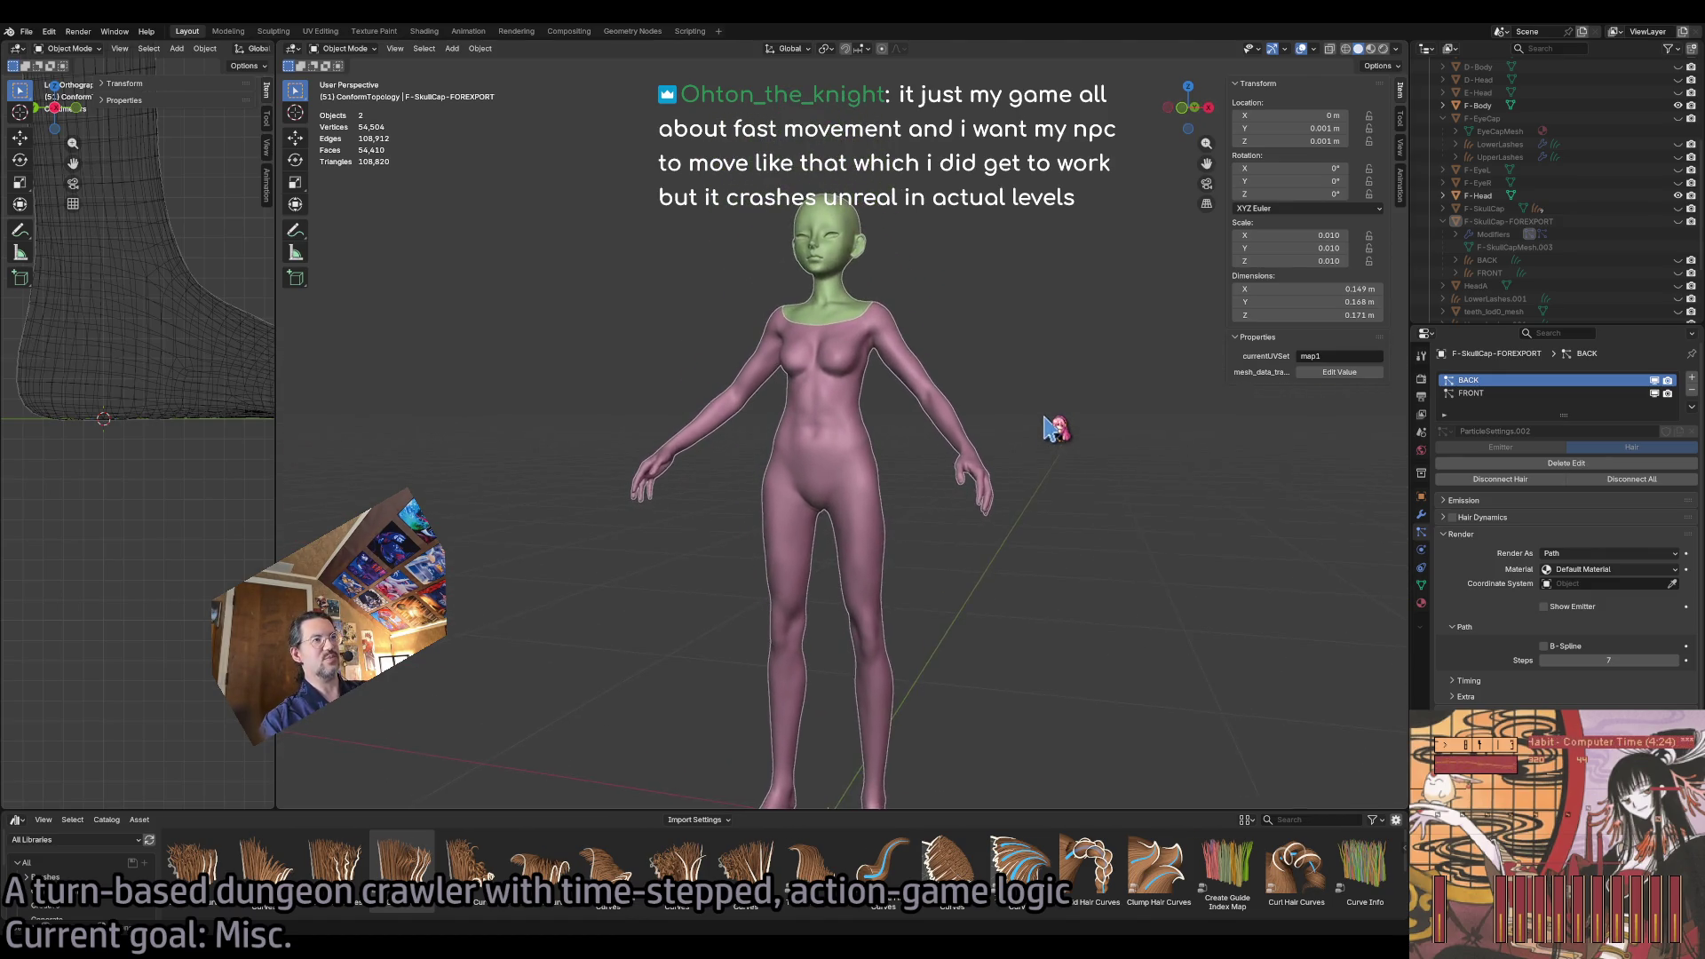
scroll(1053, 428, "right", 2)
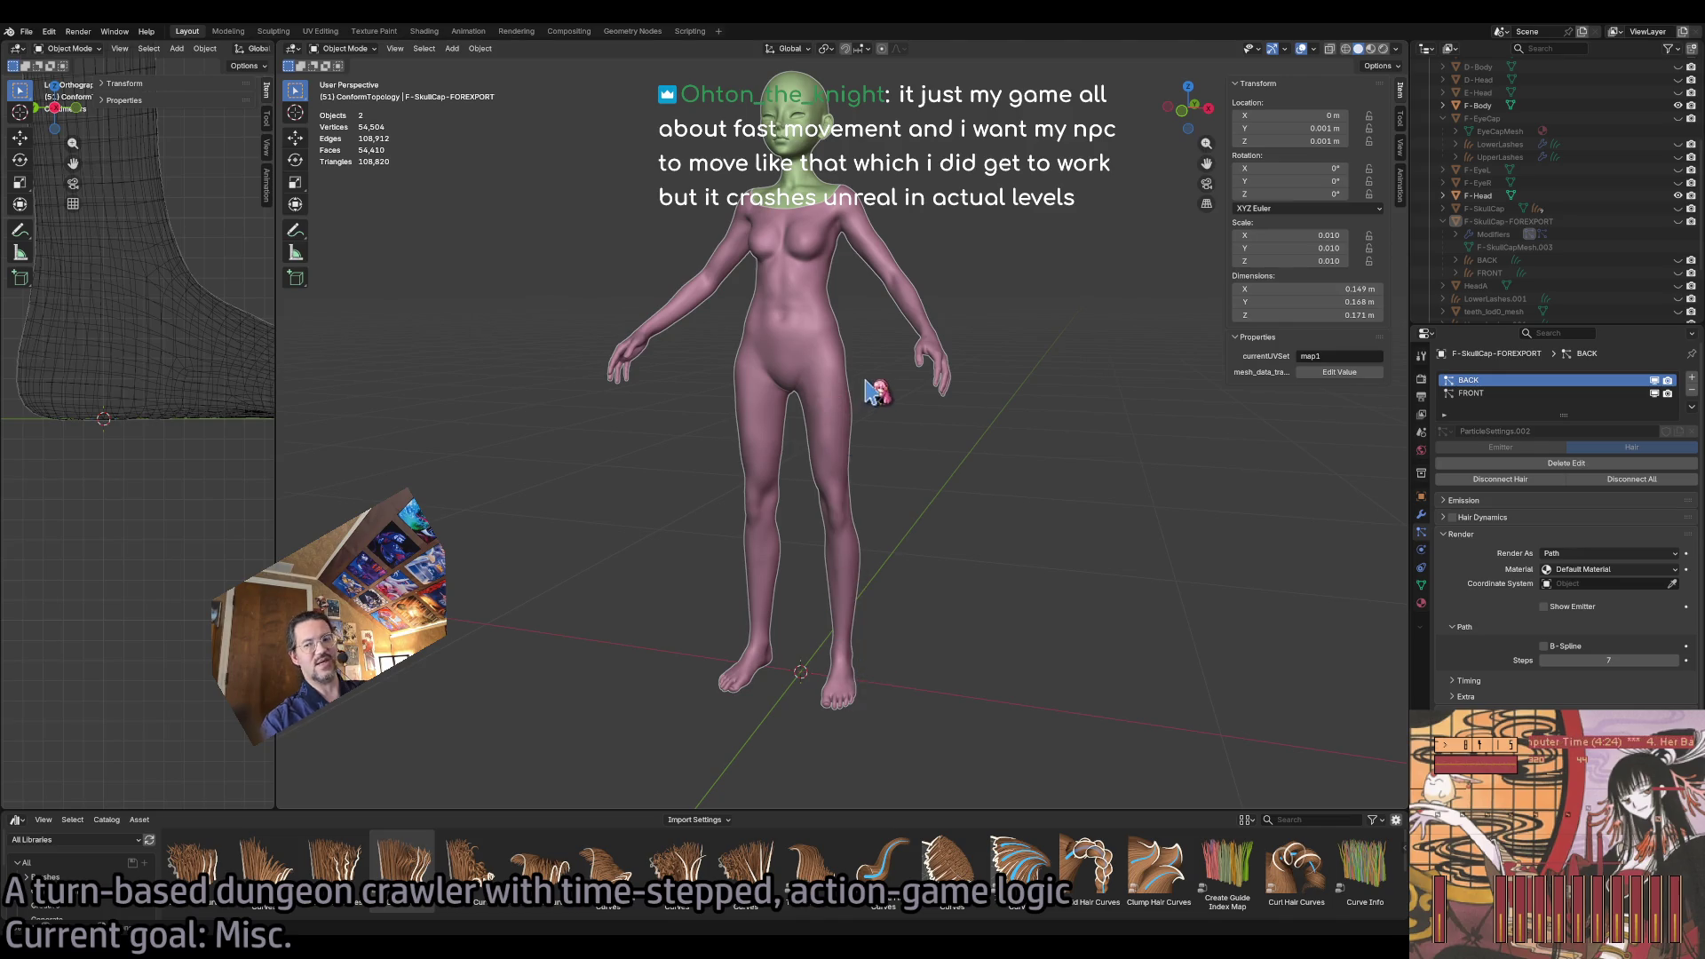
scroll(943, 327, "up", 3)
scroll(943, 327, "right", 5)
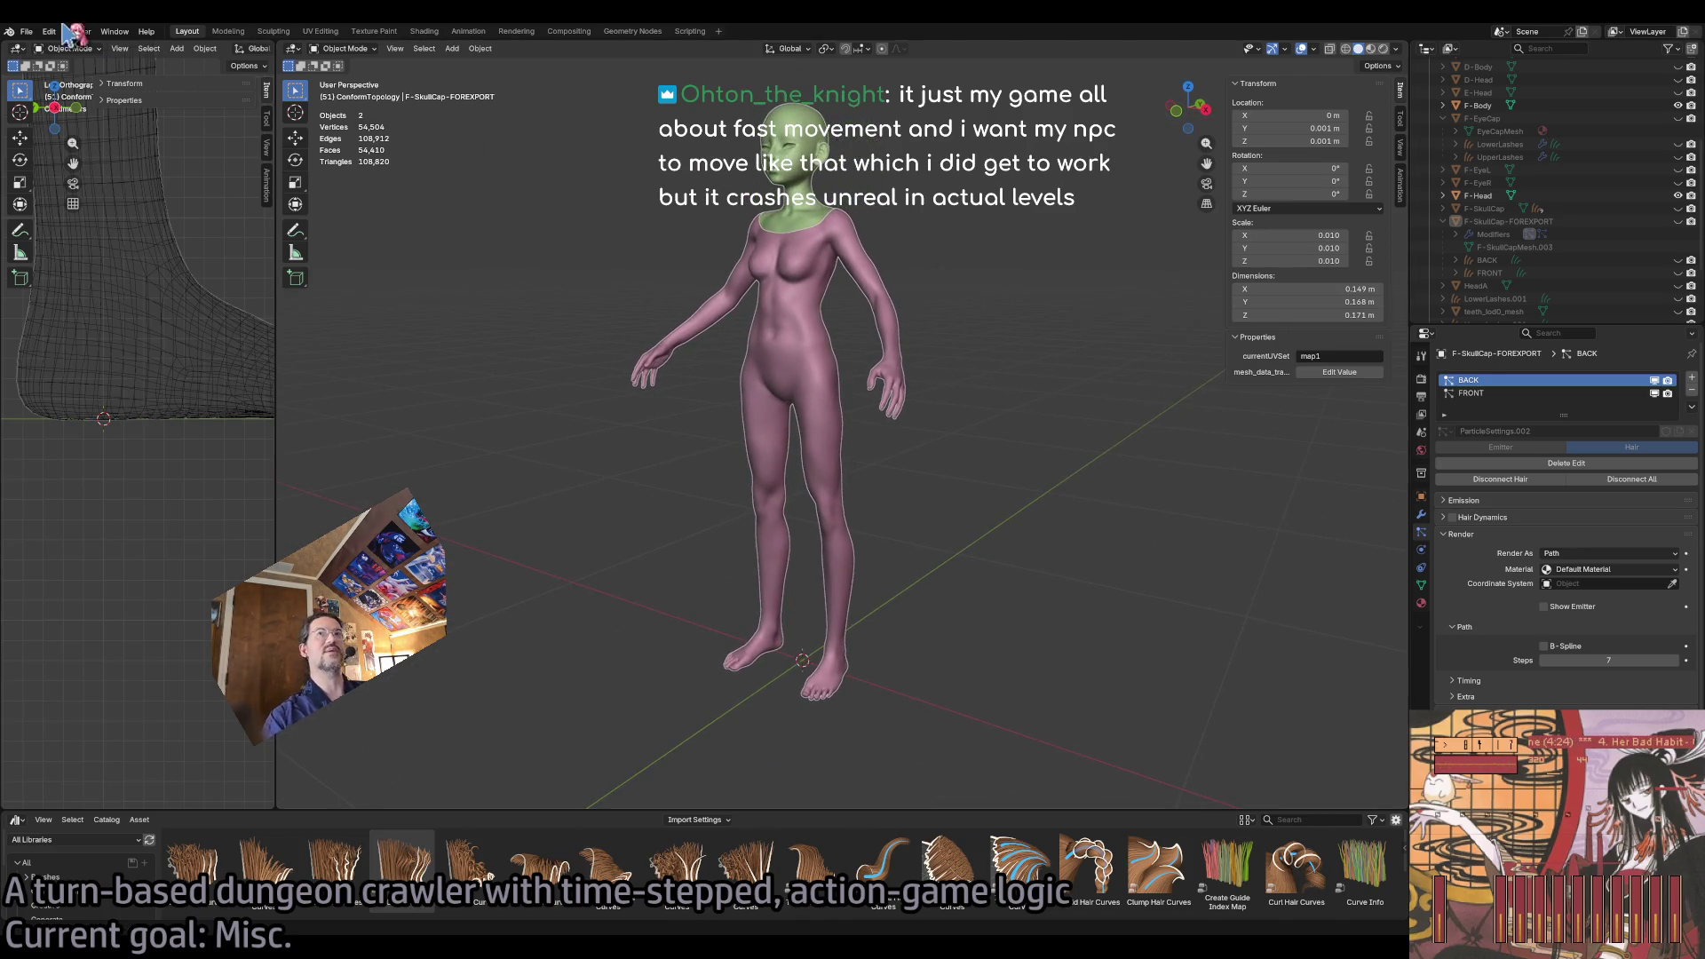
left_click(30, 36)
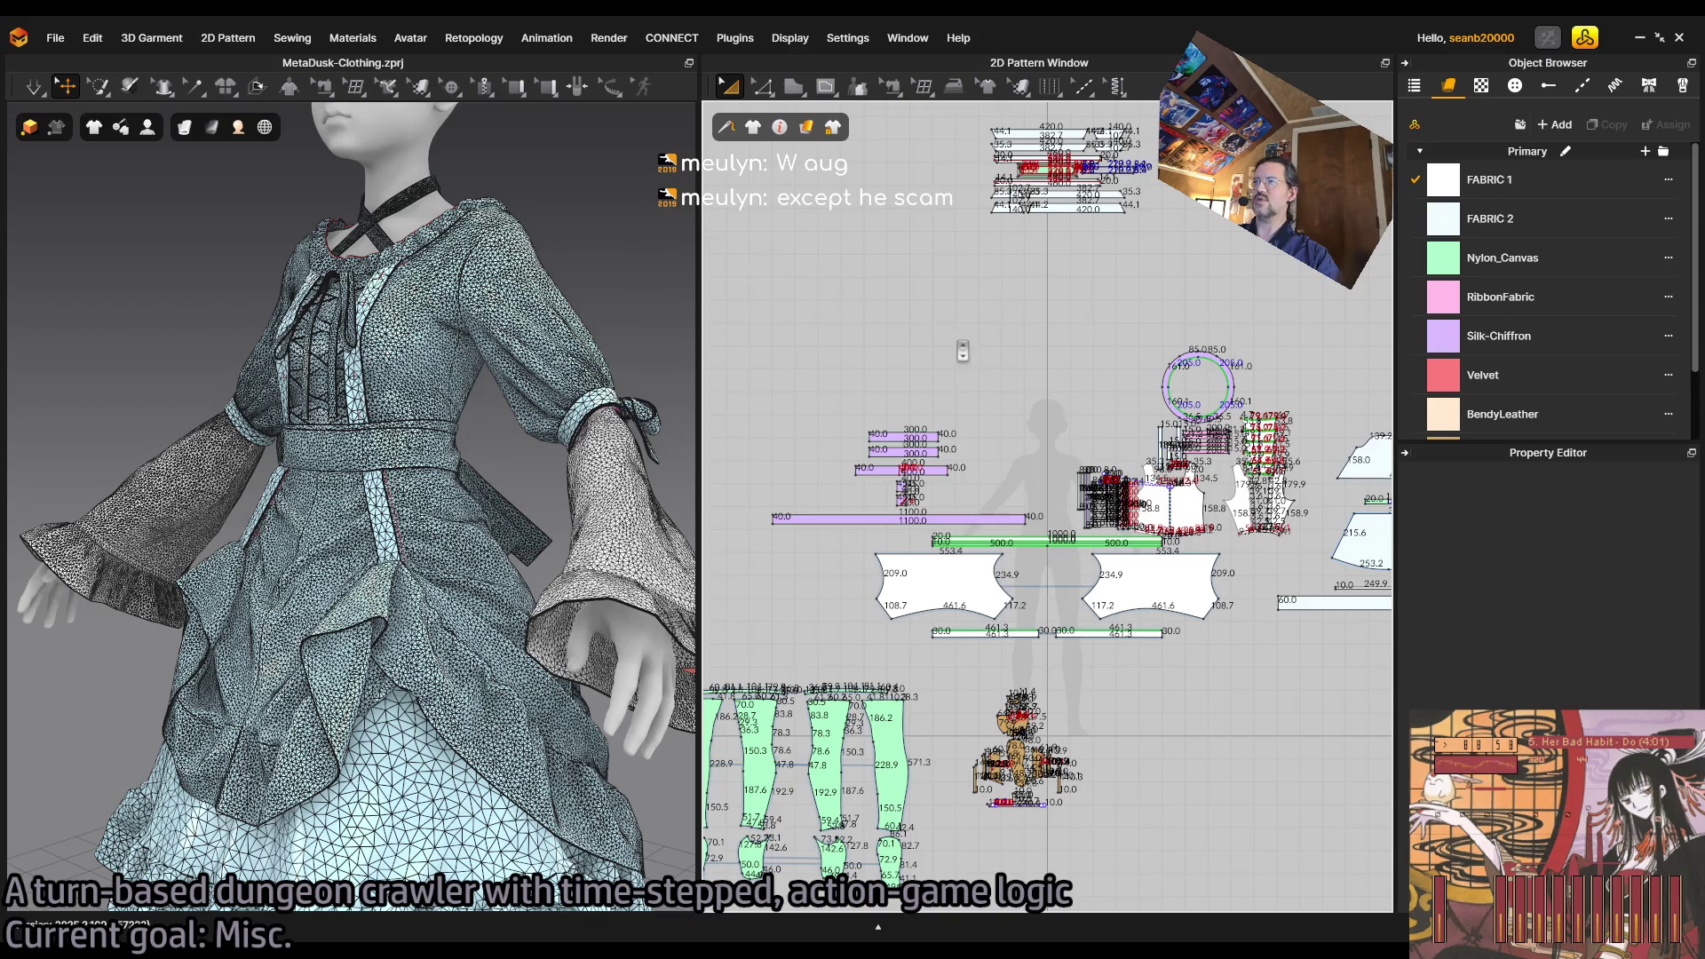
Zoom around the 2D pattern layout, deselect the strip piece, and widen the 3D garment view.
scroll(1051, 525, "down", 5)
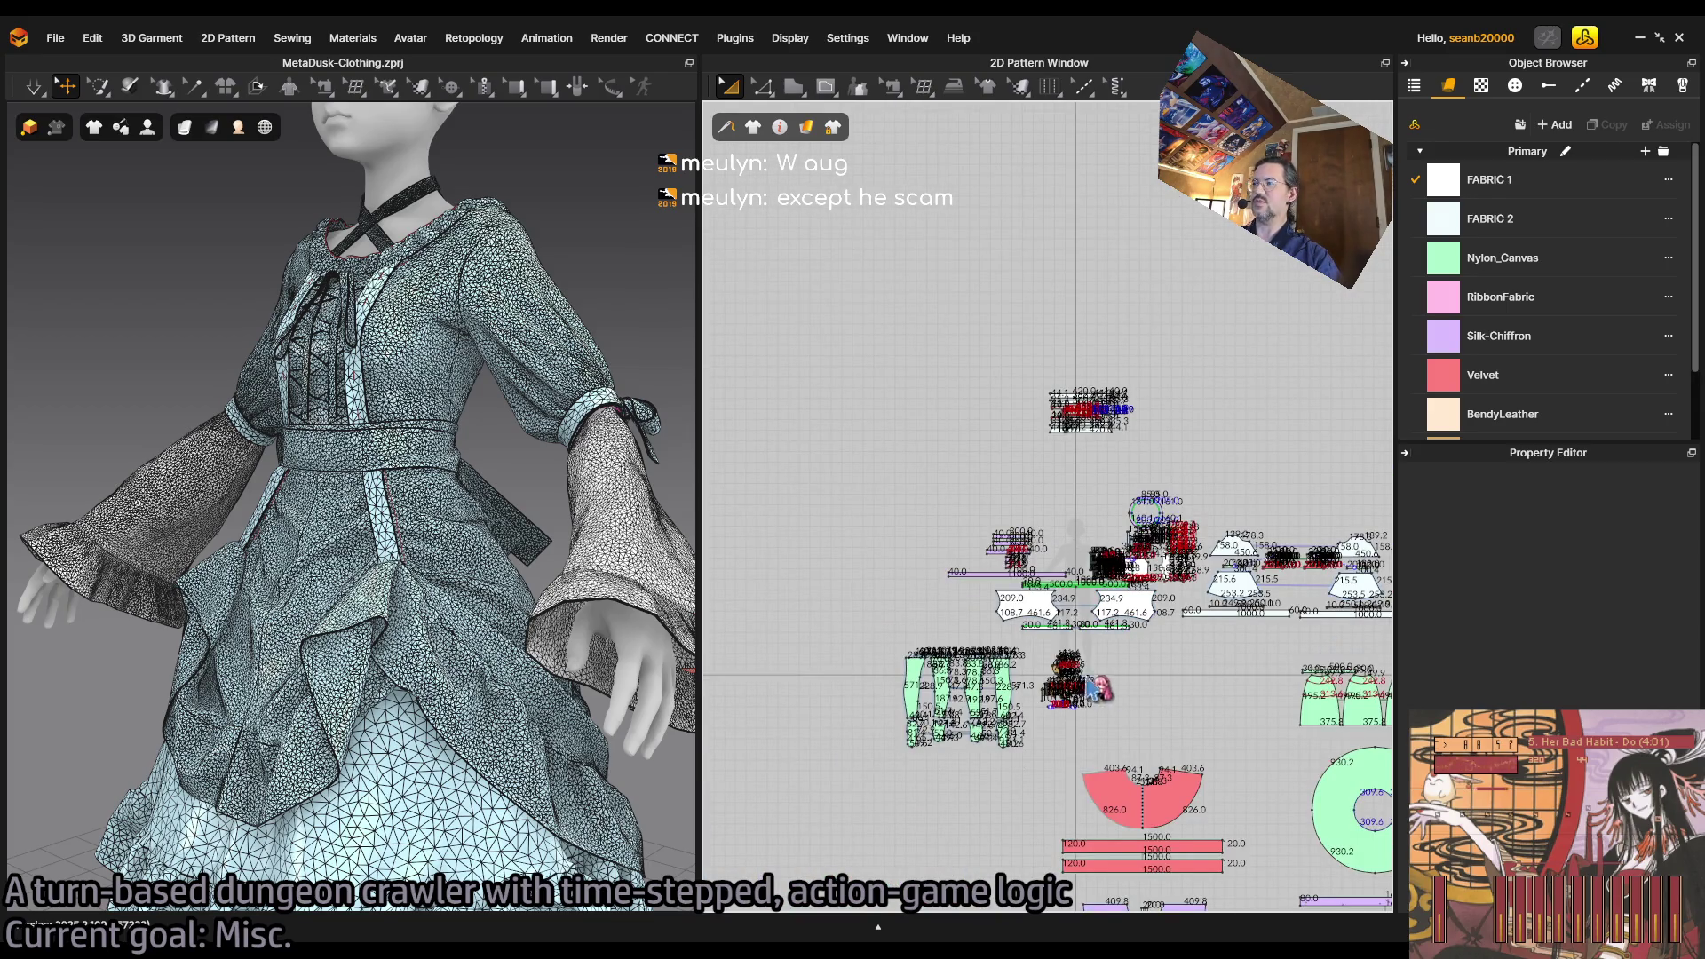
scroll(1121, 634, "down", 3)
scroll(1148, 645, "down", 2)
scroll(1140, 640, "up", 5)
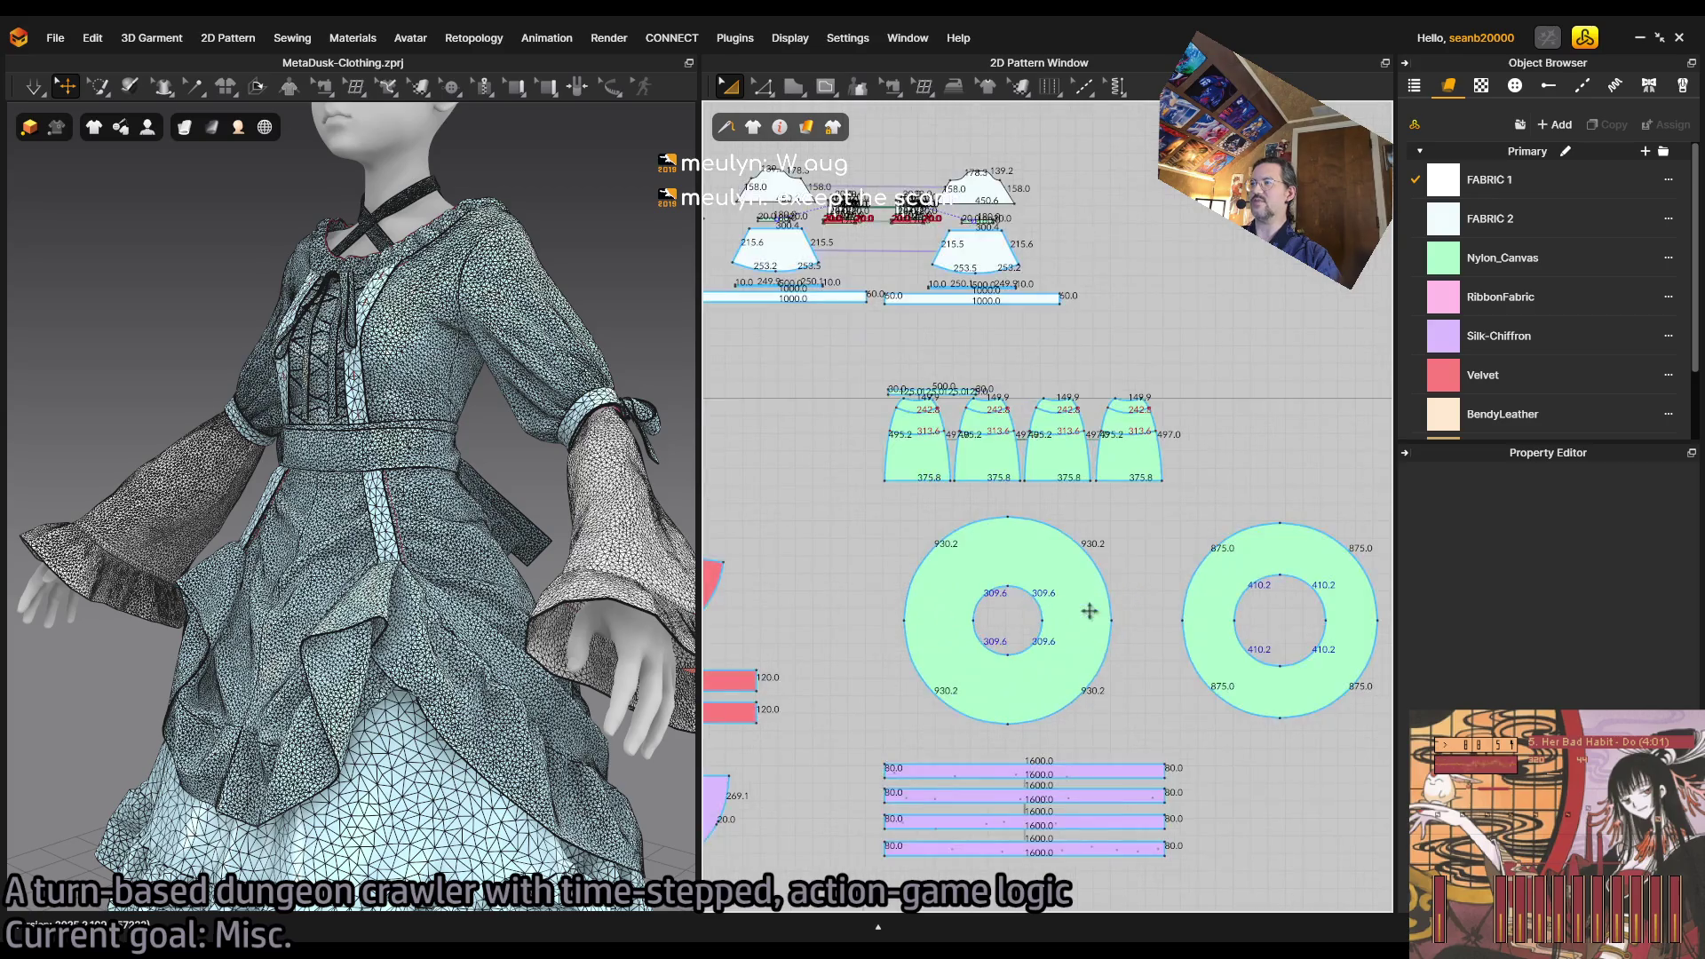
scroll(852, 373, "down", 3)
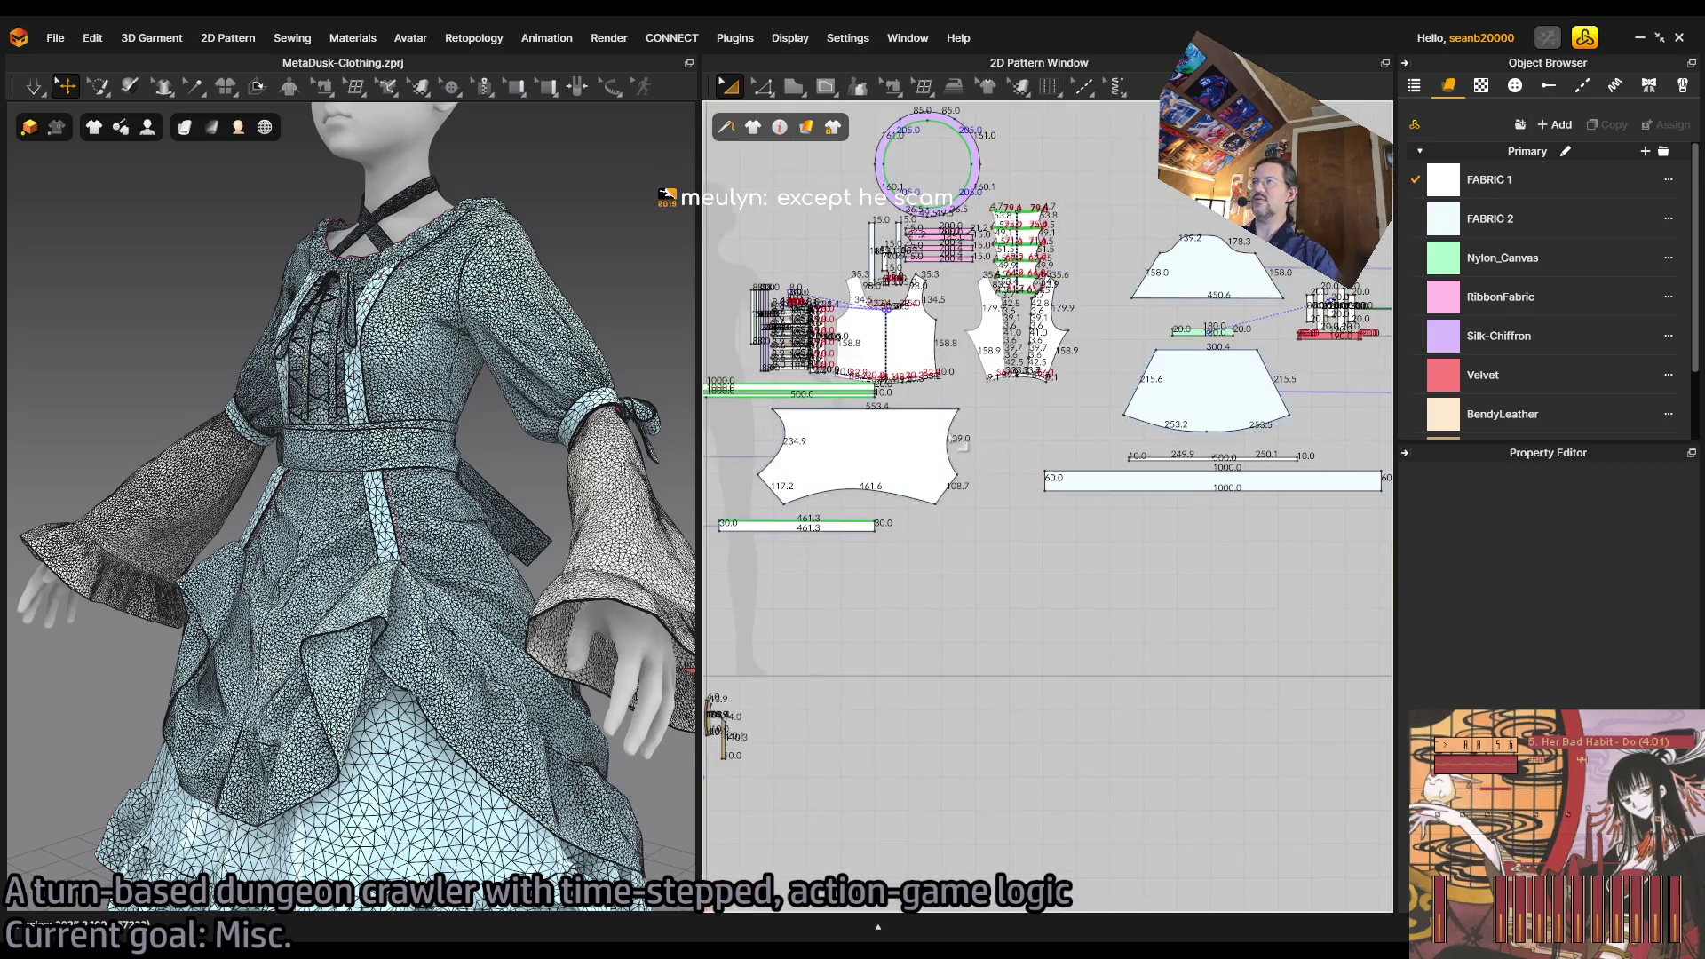
scroll(914, 426, "up", 2)
scroll(923, 491, "up", 3)
scroll(924, 491, "down", 3)
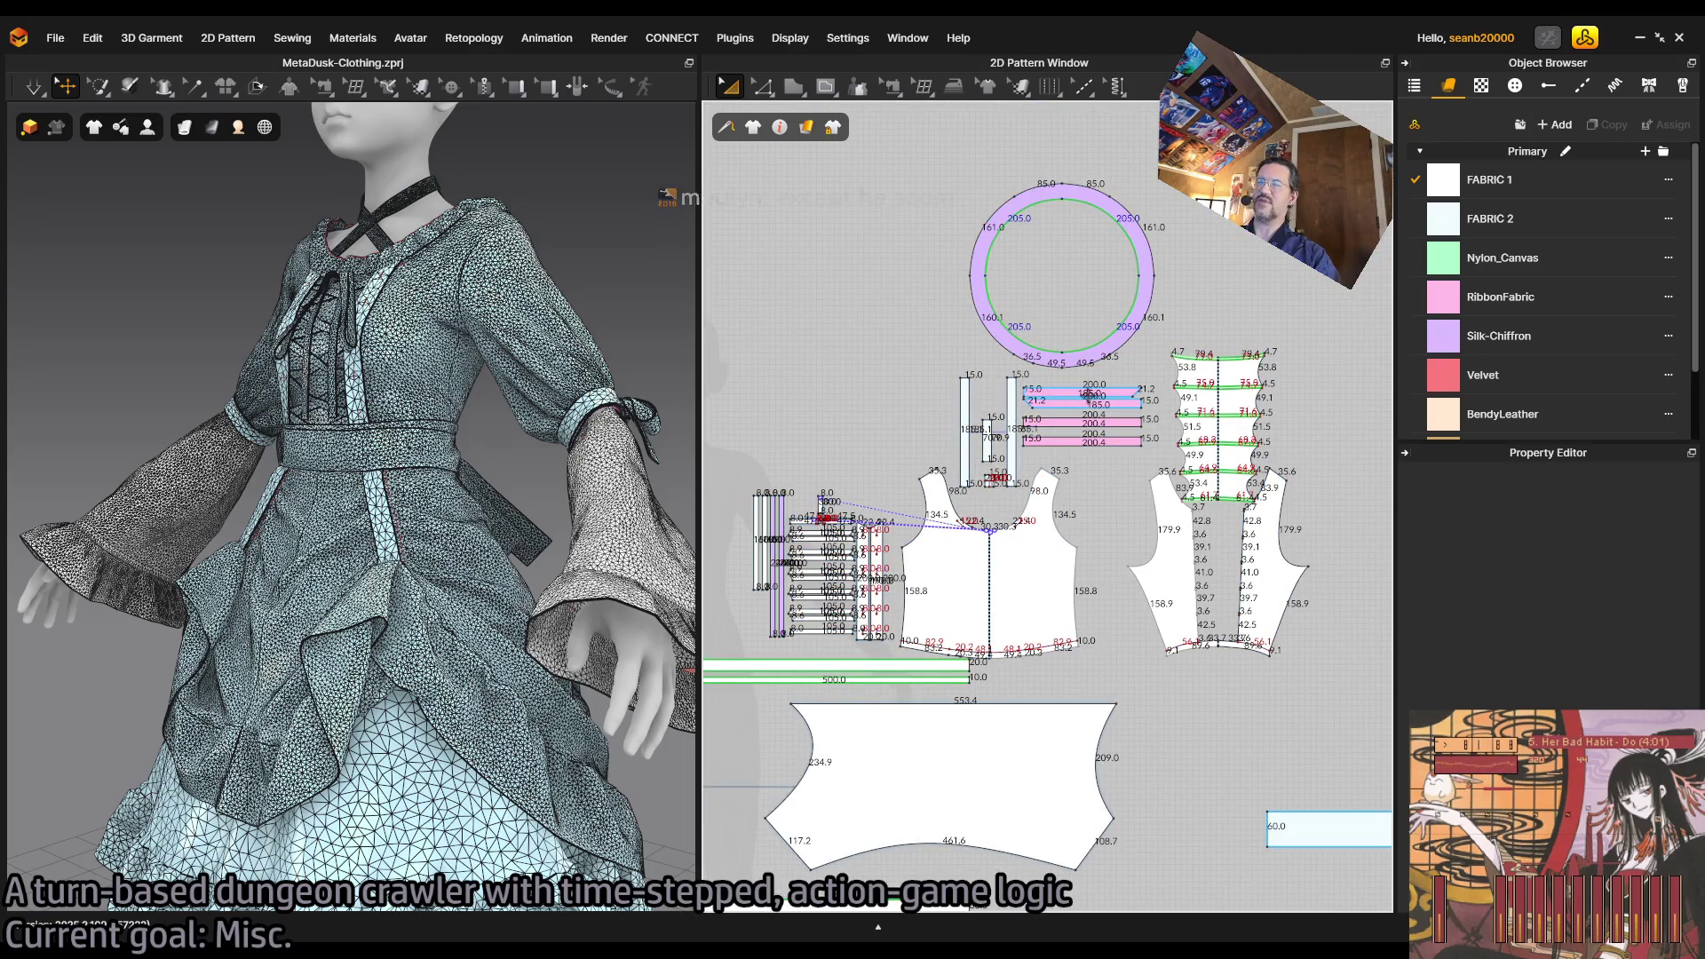
left_click(1110, 560)
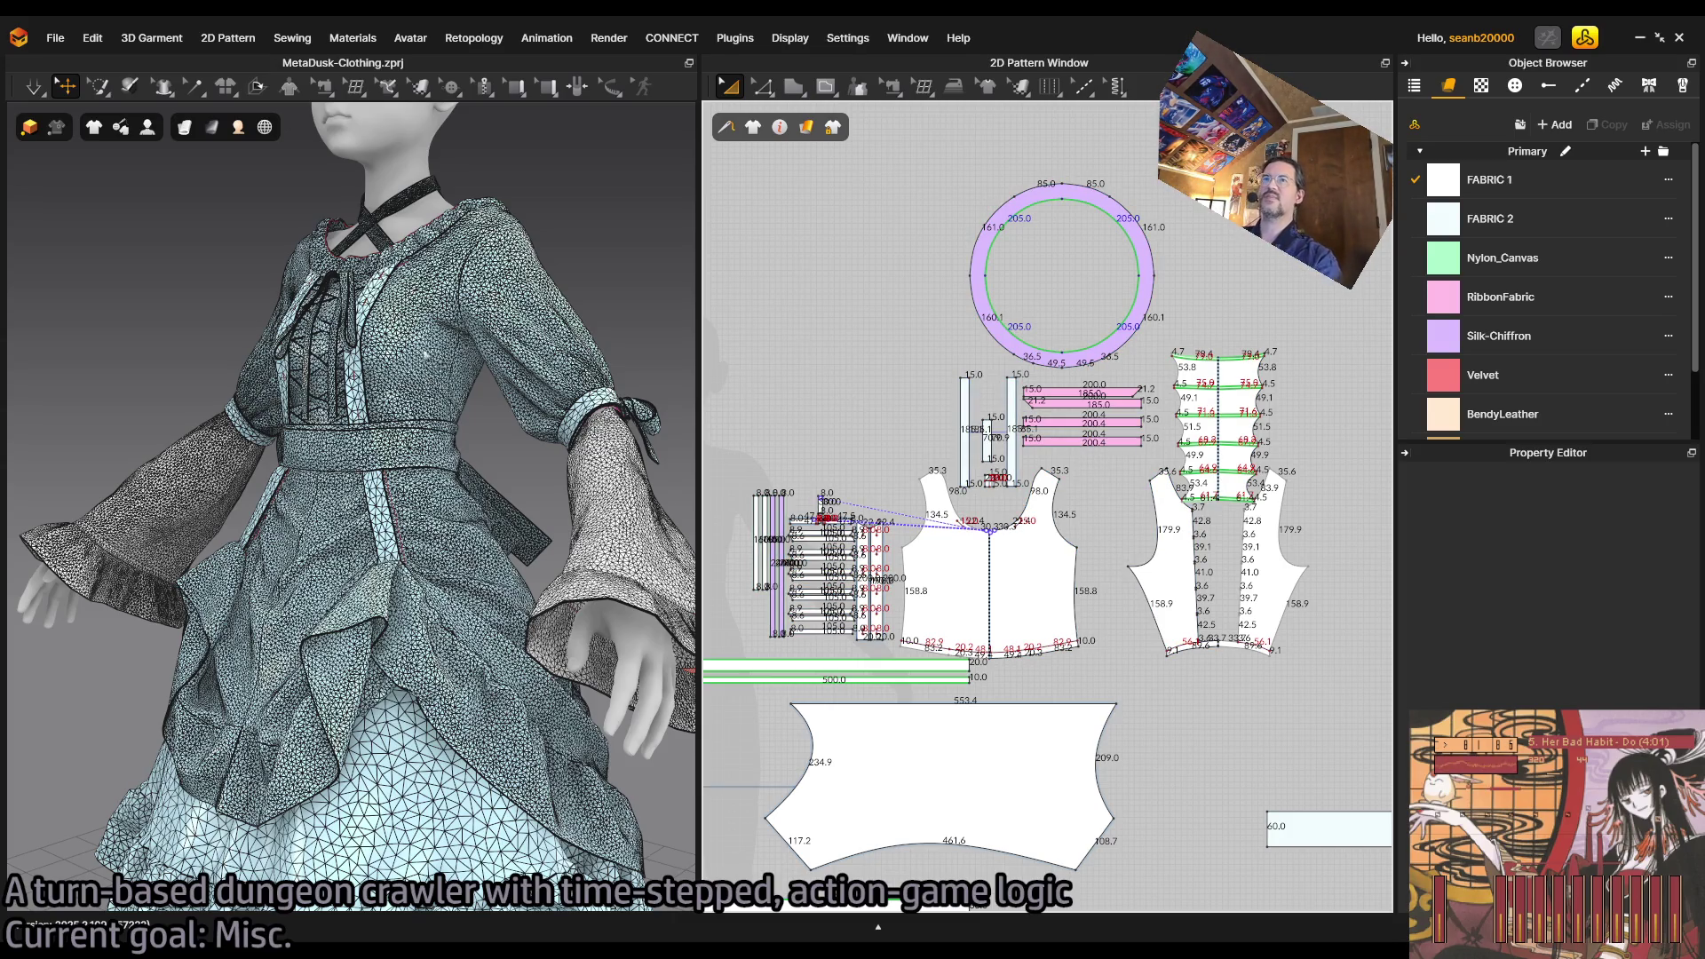
left_click_drag(697, 387, 1075, 386)
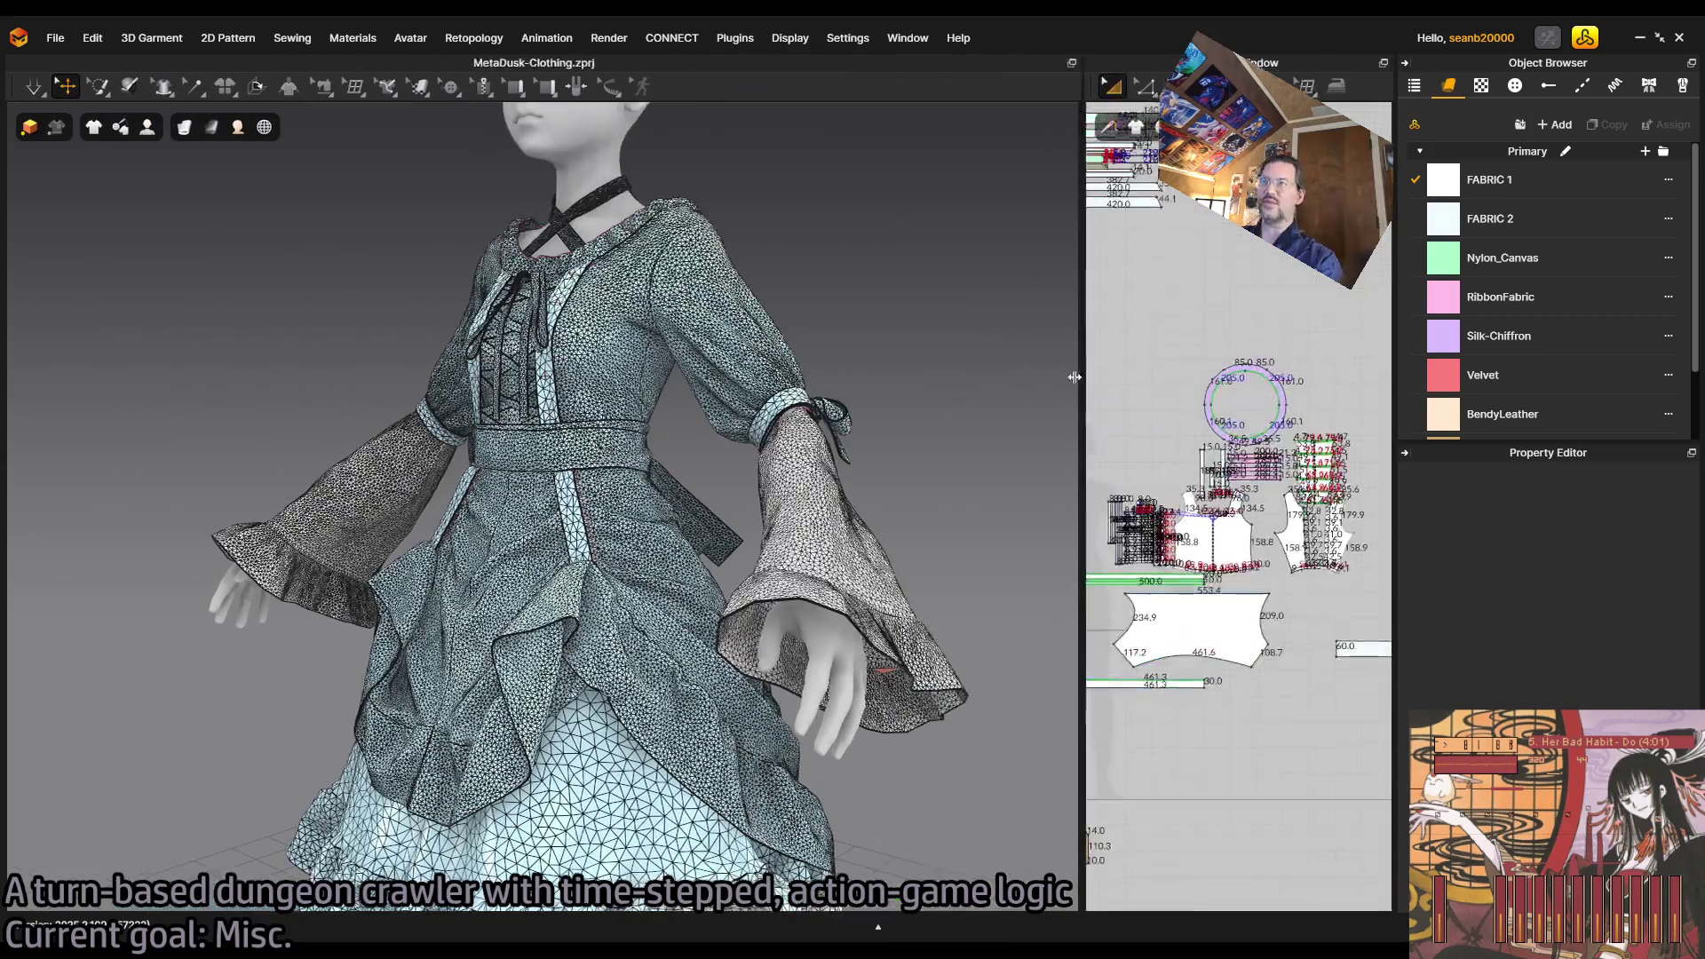
scroll(718, 401, "up", 2)
left_click_drag(718, 402, 647, 542)
scroll(646, 541, "up", 2)
scroll(647, 542, "up", 3)
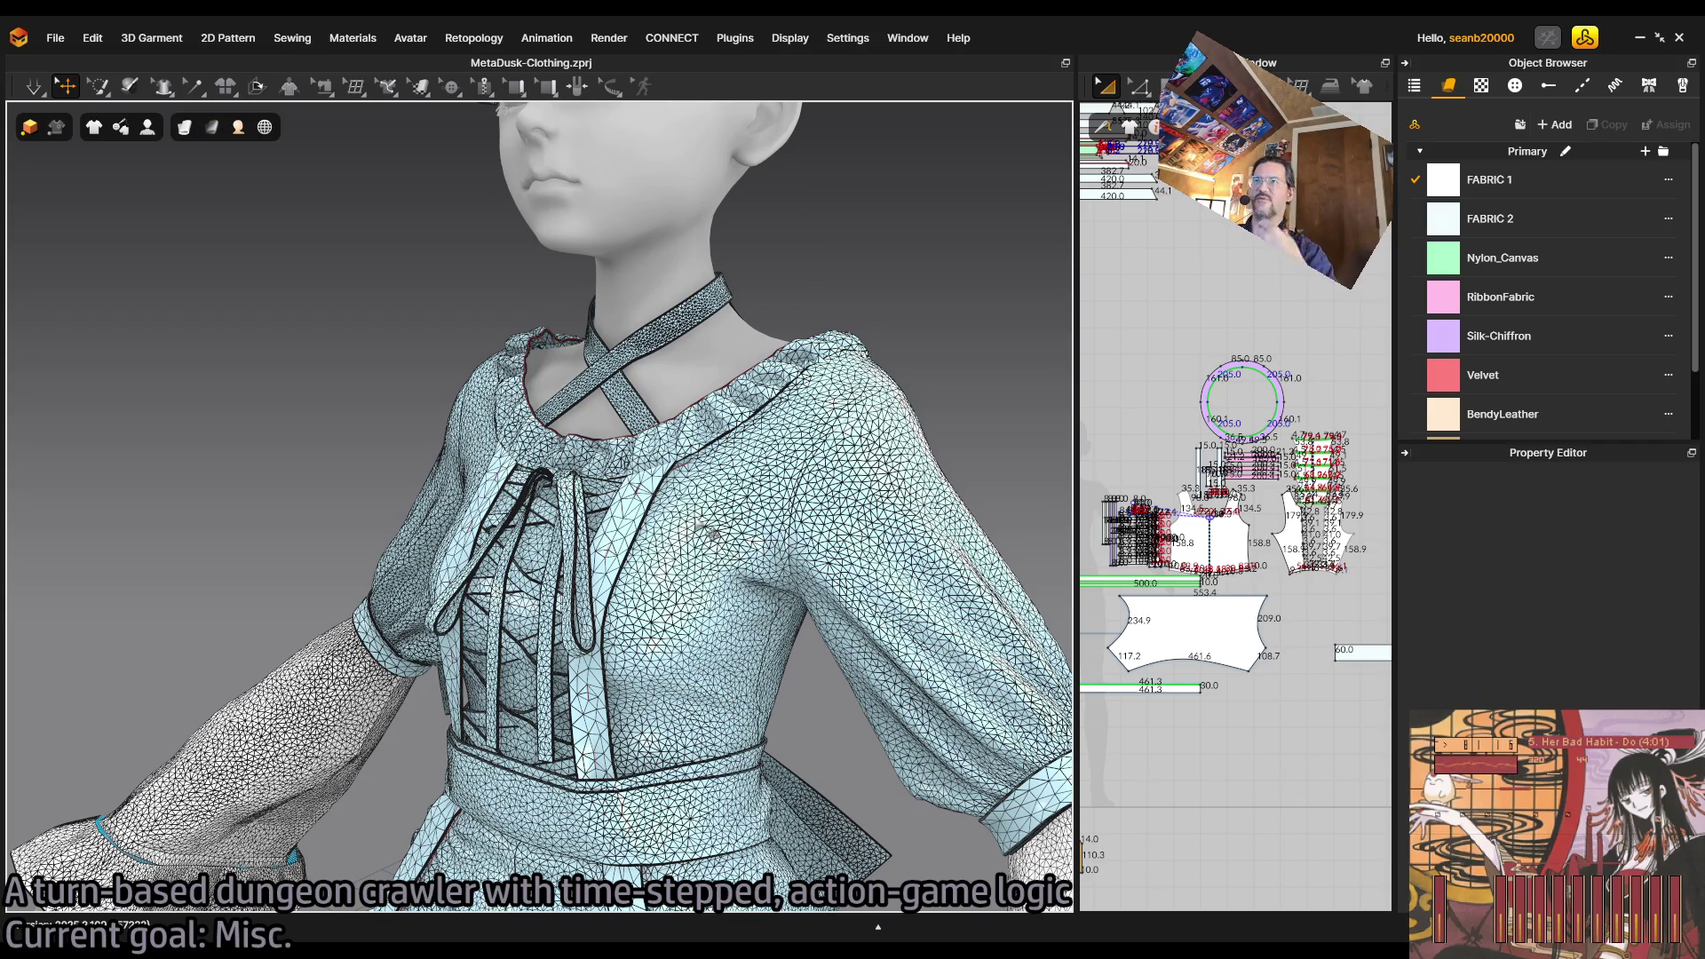
mouse_move(914, 475)
left_mouse_down()
mouse_move(724, 464)
mouse_move(770, 459)
mouse_move(668, 487)
left_mouse_up()
scroll(702, 475, "up", 5)
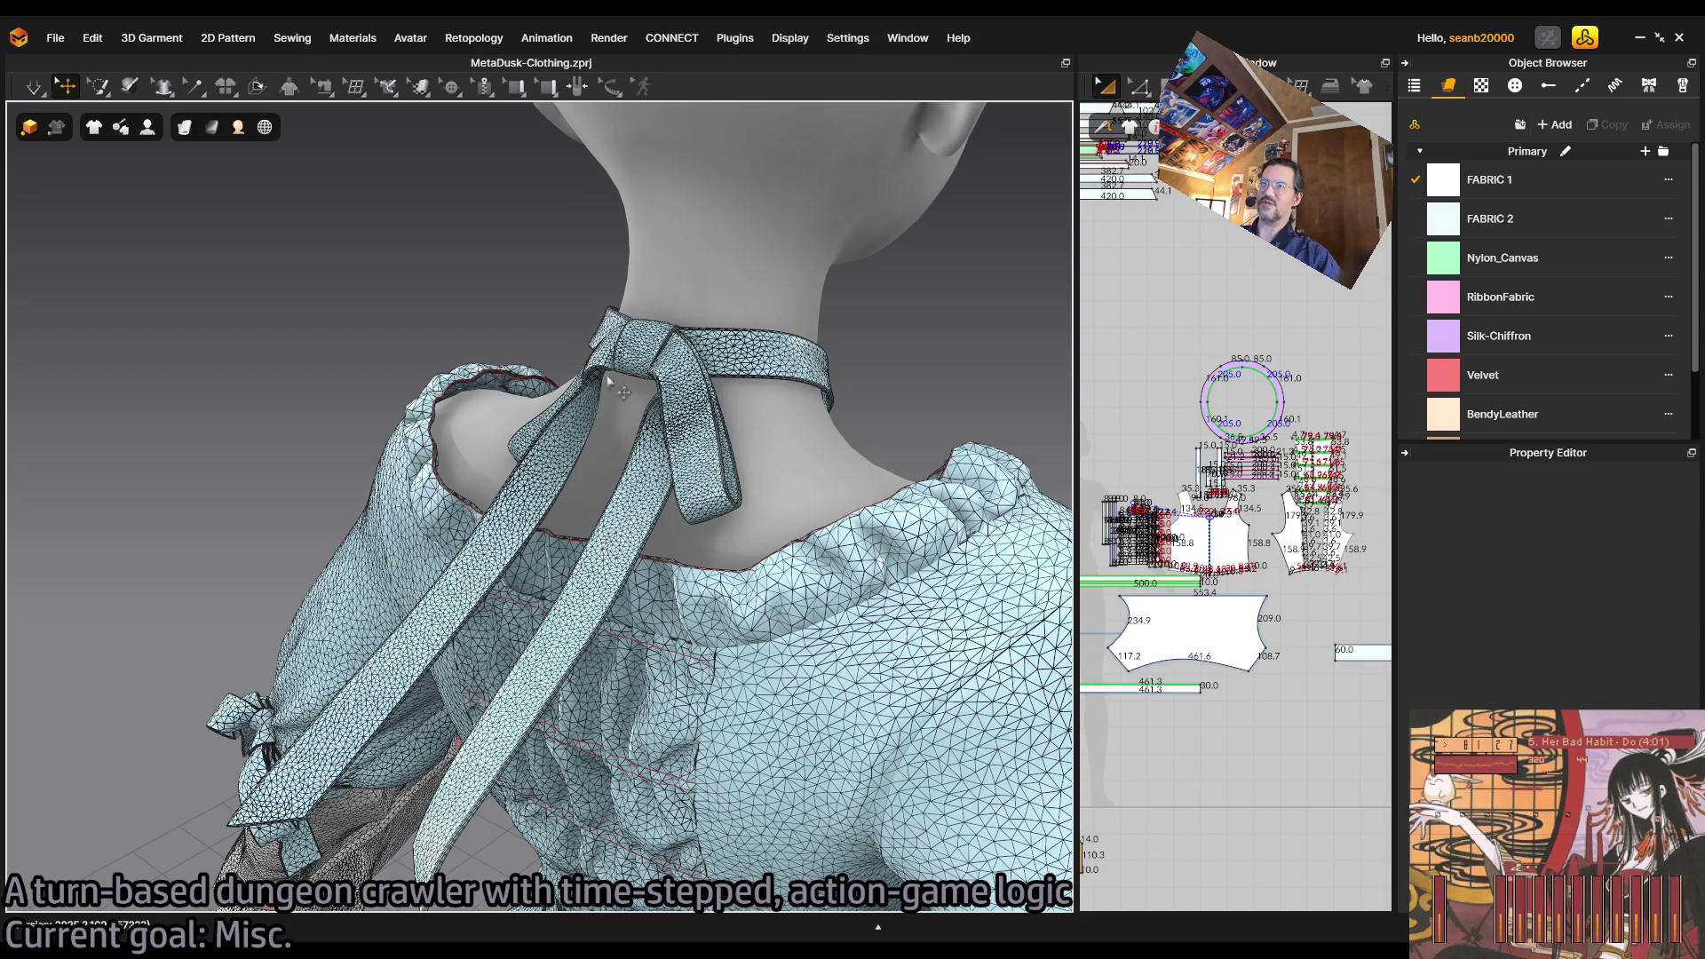
scroll(494, 447, "down", 5)
left_click_drag(495, 447, 561, 503)
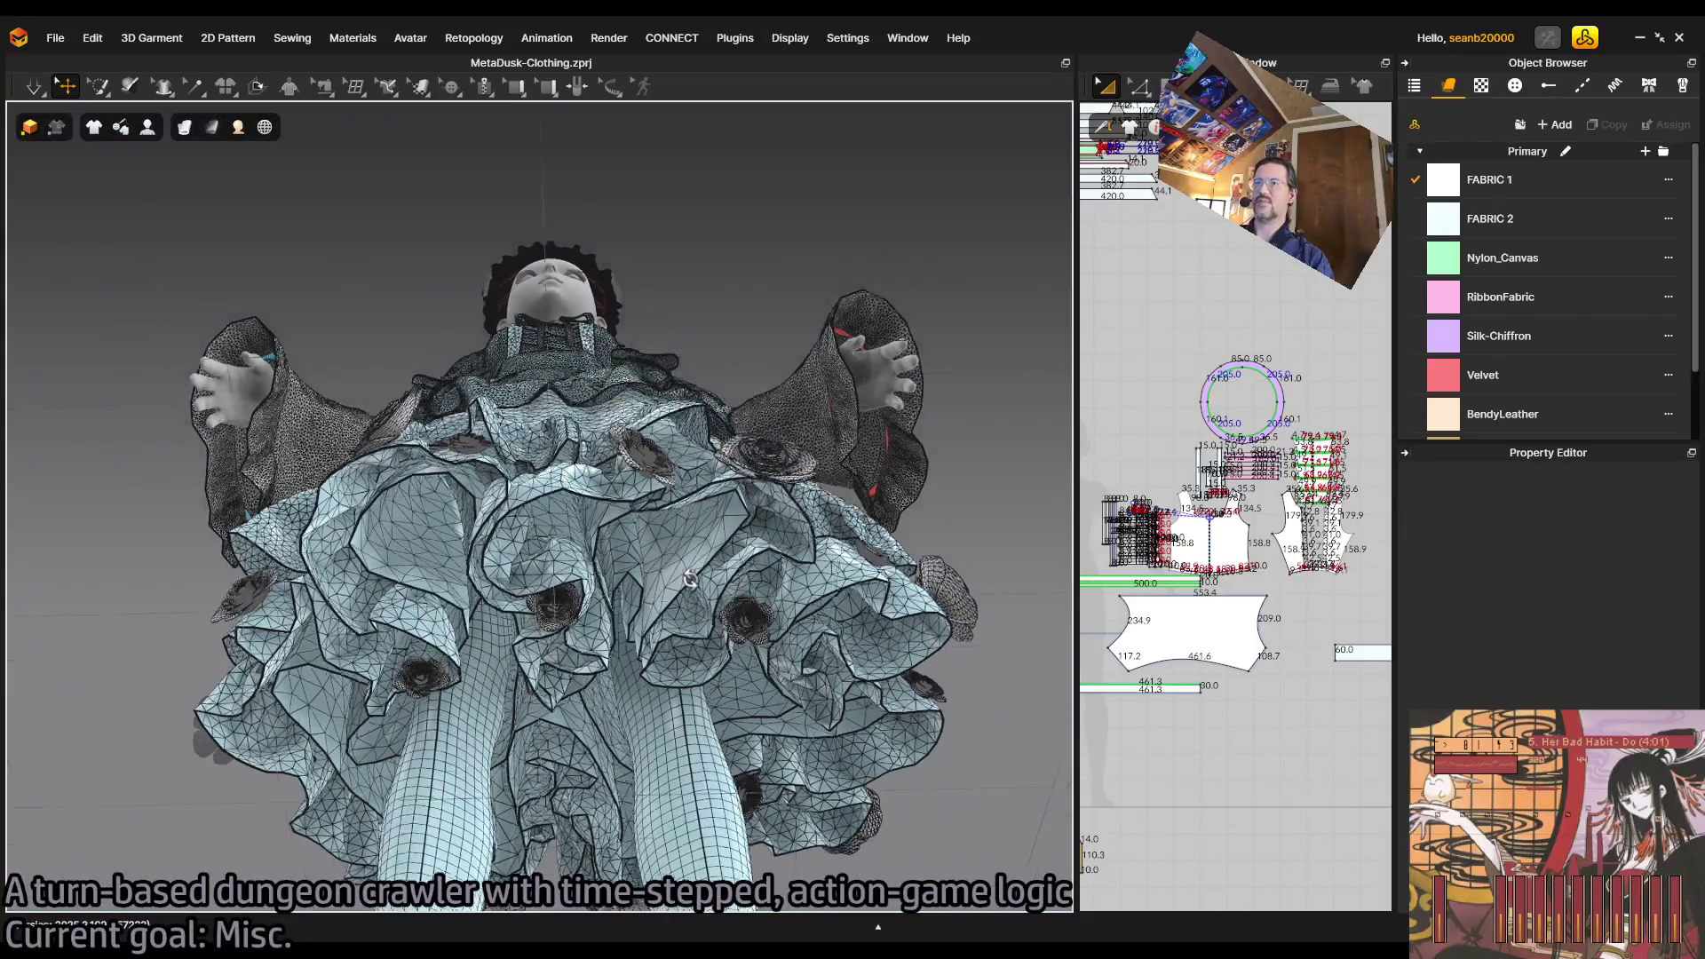
mouse_move(750, 563)
left_mouse_down()
mouse_move(690, 550)
mouse_move(692, 498)
mouse_move(679, 560)
mouse_move(711, 615)
mouse_move(722, 531)
mouse_move(728, 591)
left_mouse_up()
scroll(711, 616, "down", 5)
scroll(722, 531, "up", 3)
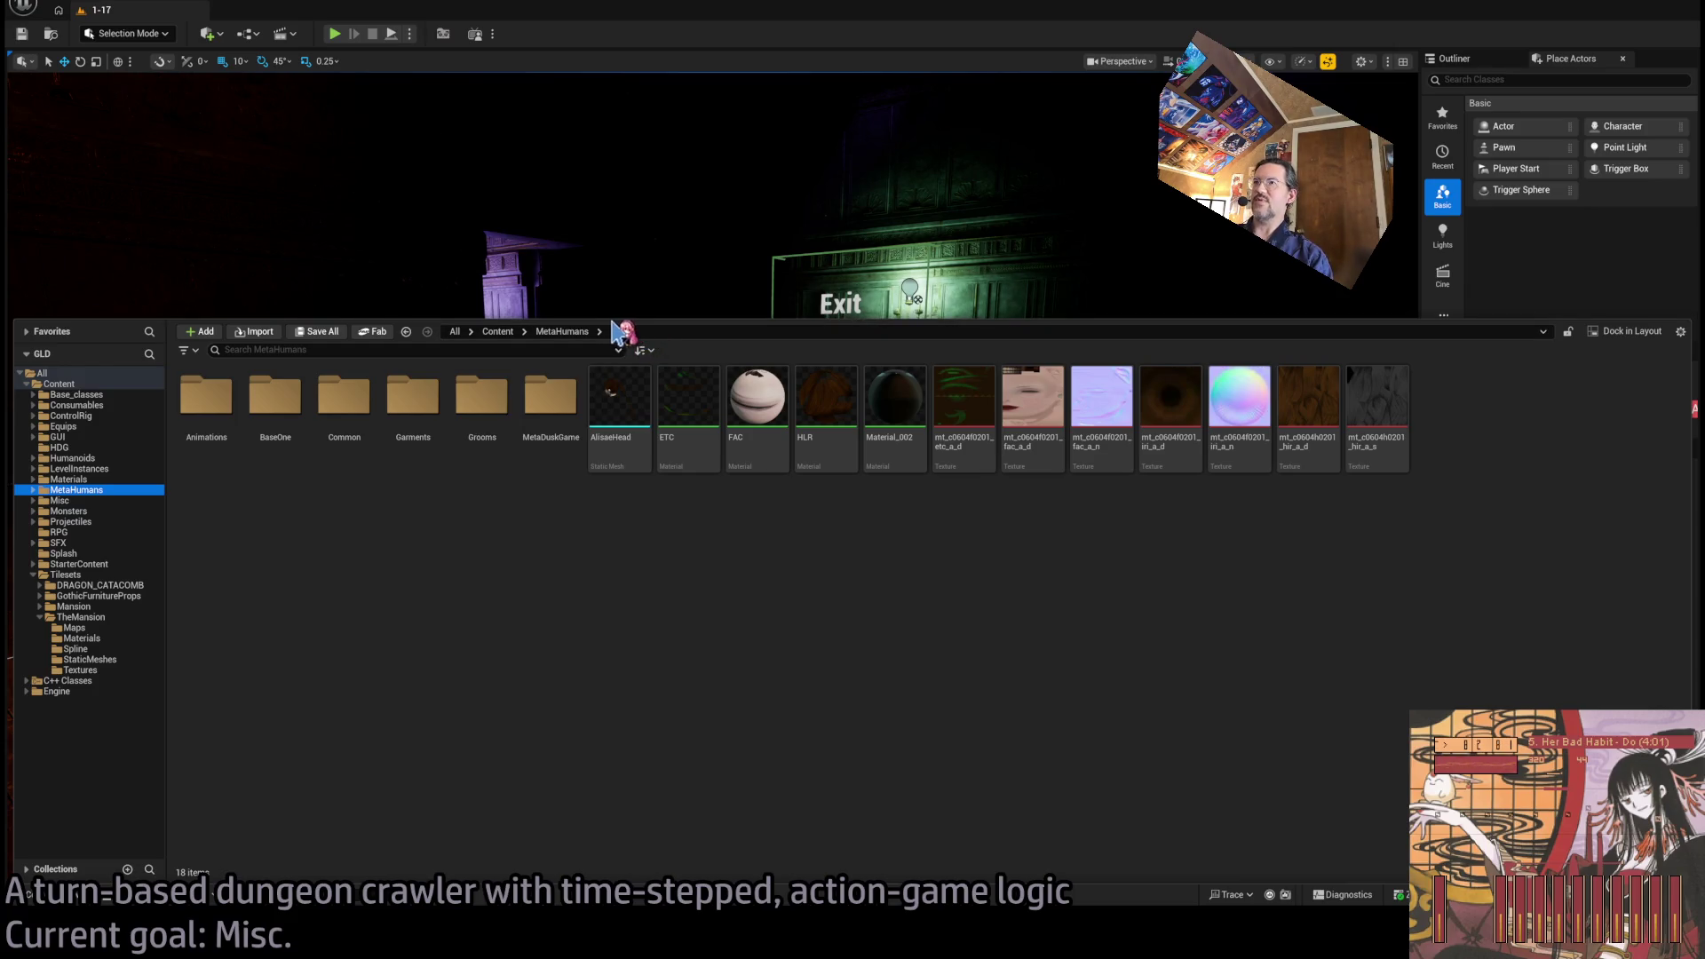
Close the content browser and start Play-in-Editor with Alt+P, playing the first attacking turn.
left_click(590, 316)
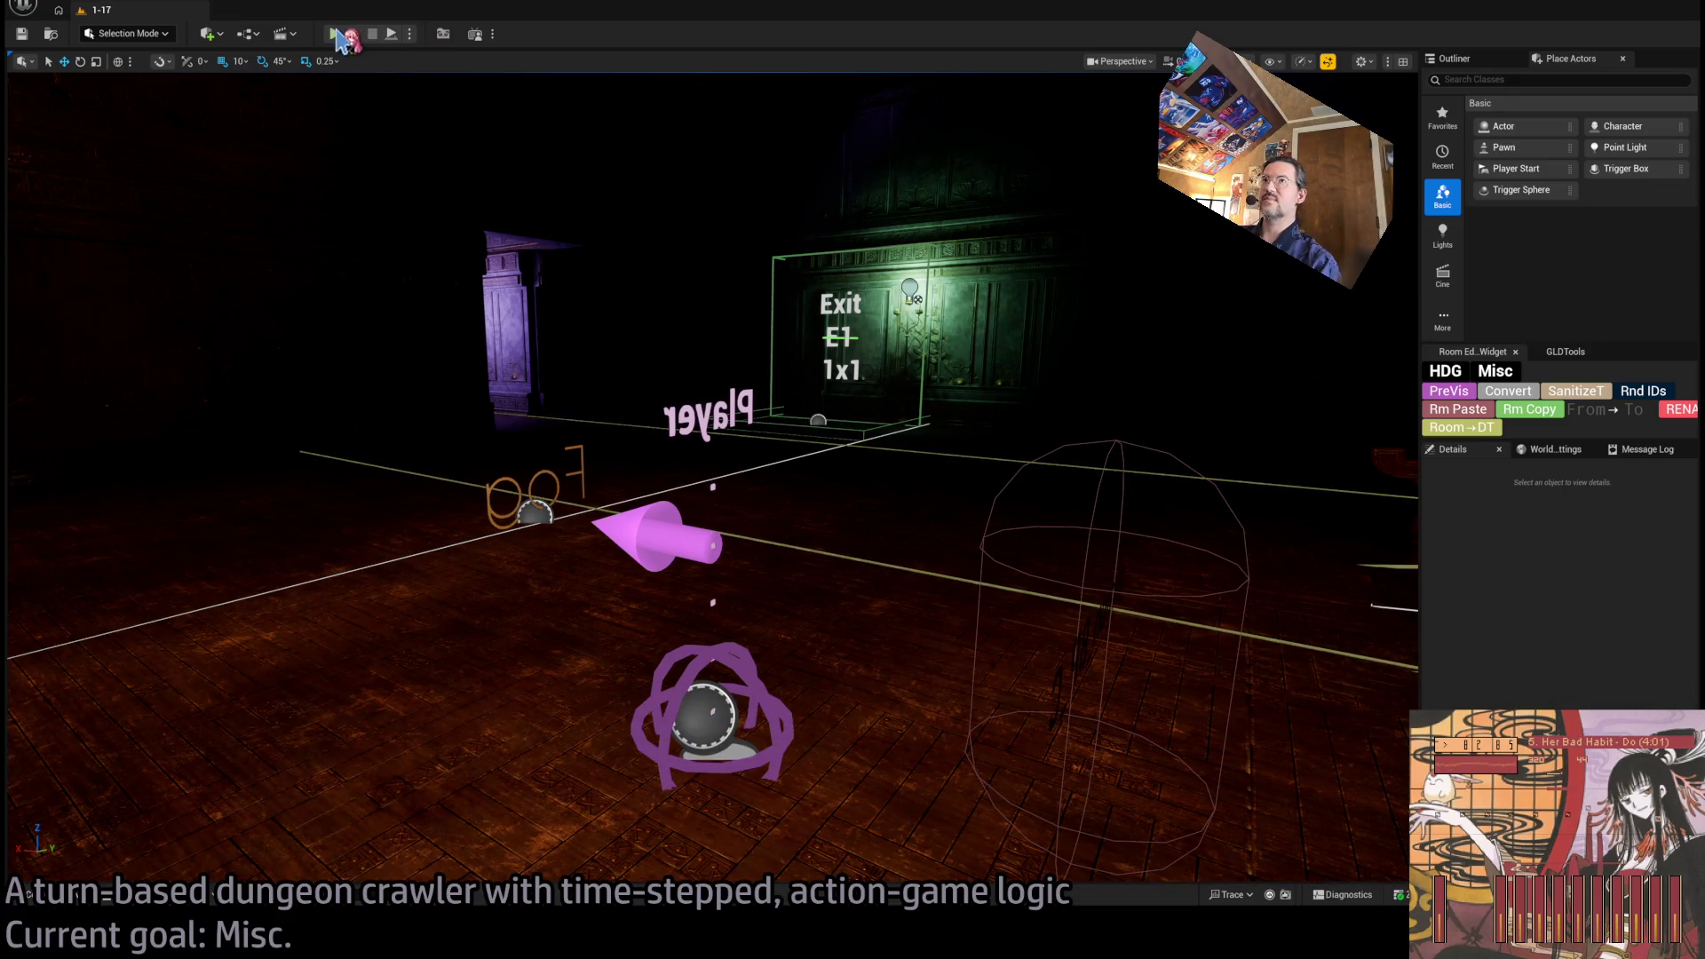
key("alt+p")
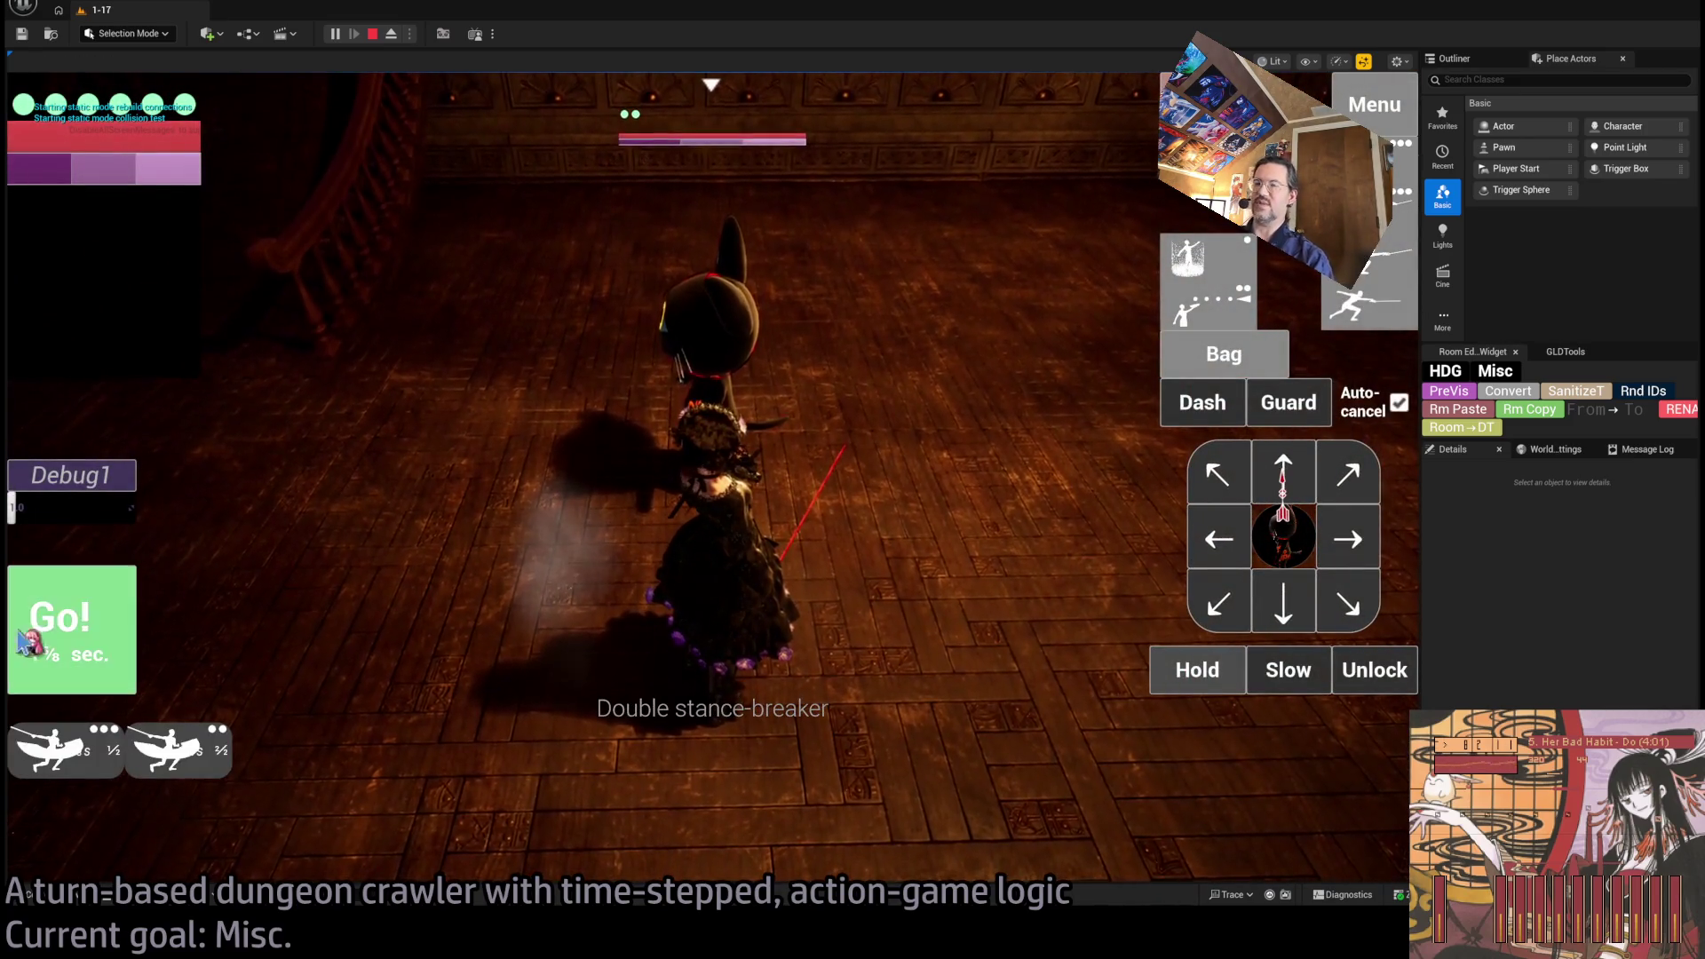
left_click(86, 664)
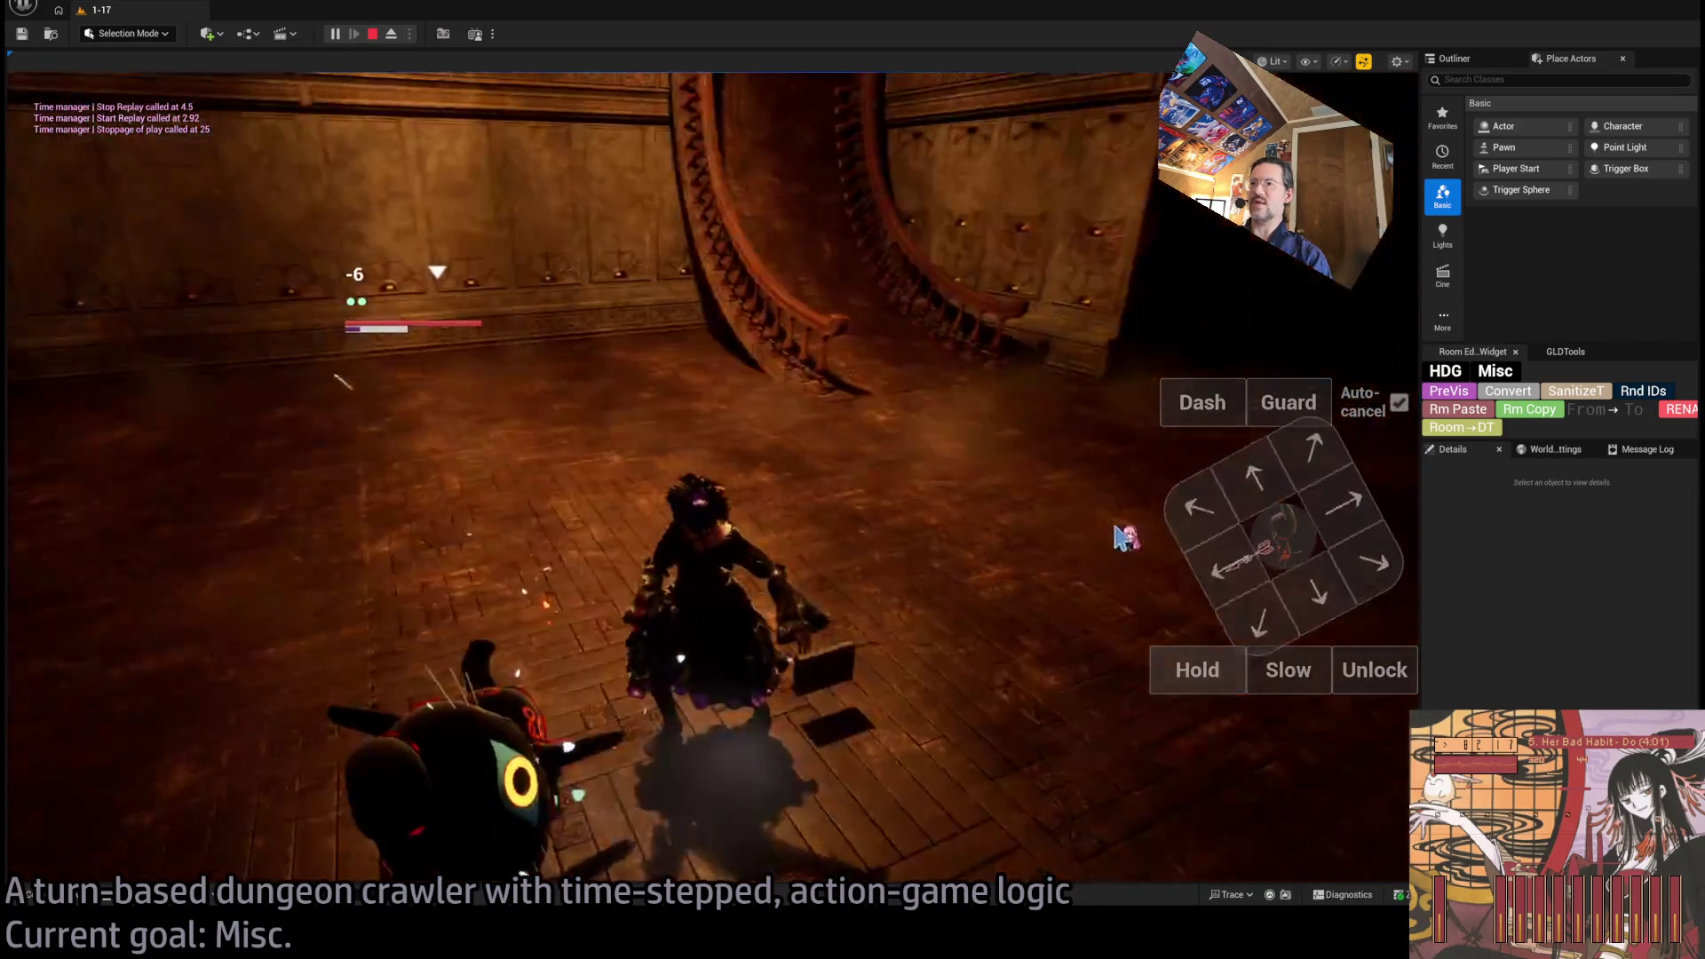
left_click(879, 524)
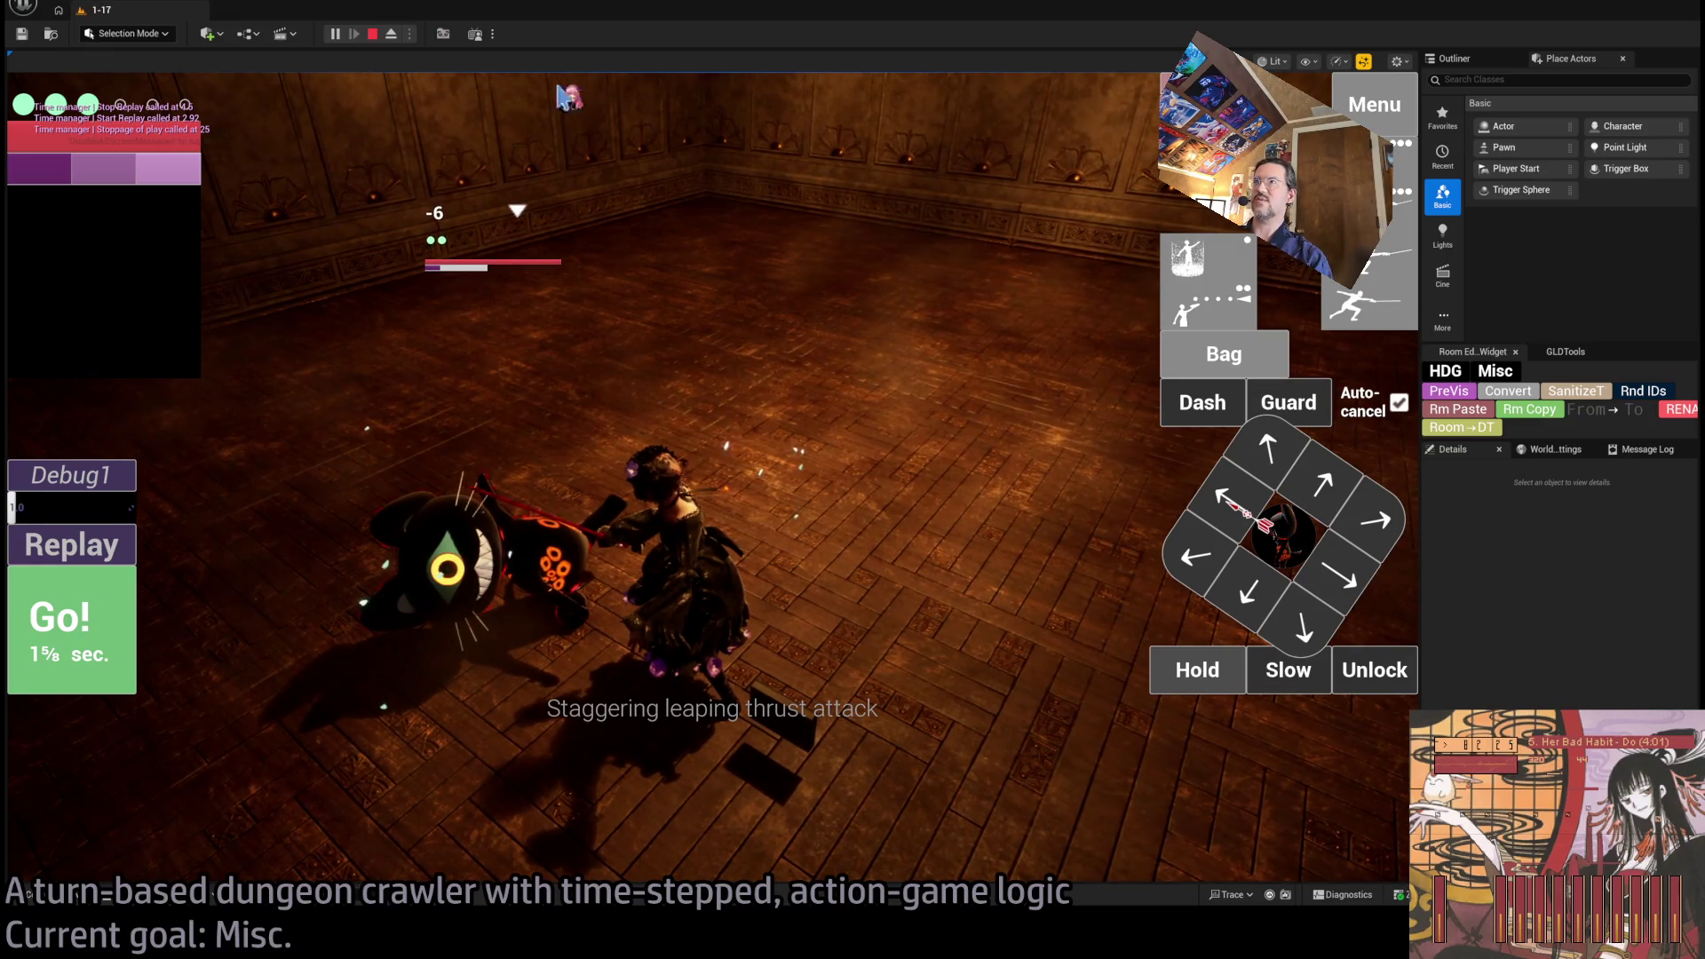
Queue two thrust attacks, unlock facing, and play out turns including a leaping thrust.
left_click(583, 345)
left_click(584, 345)
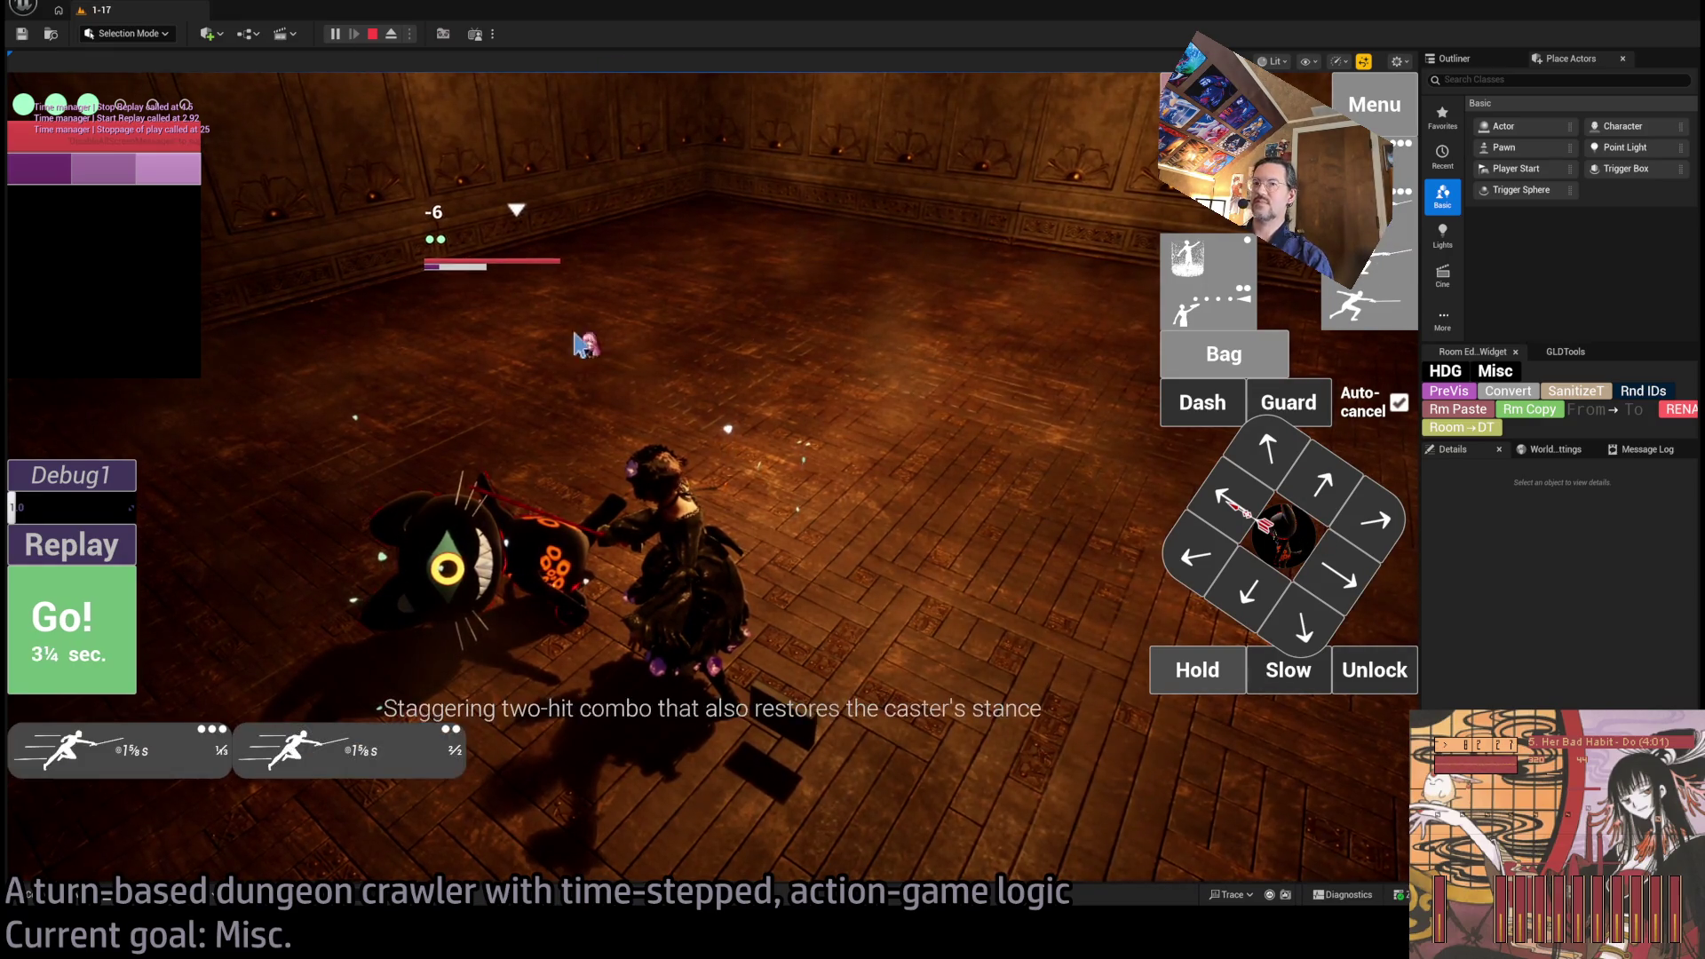
left_click(1410, 682)
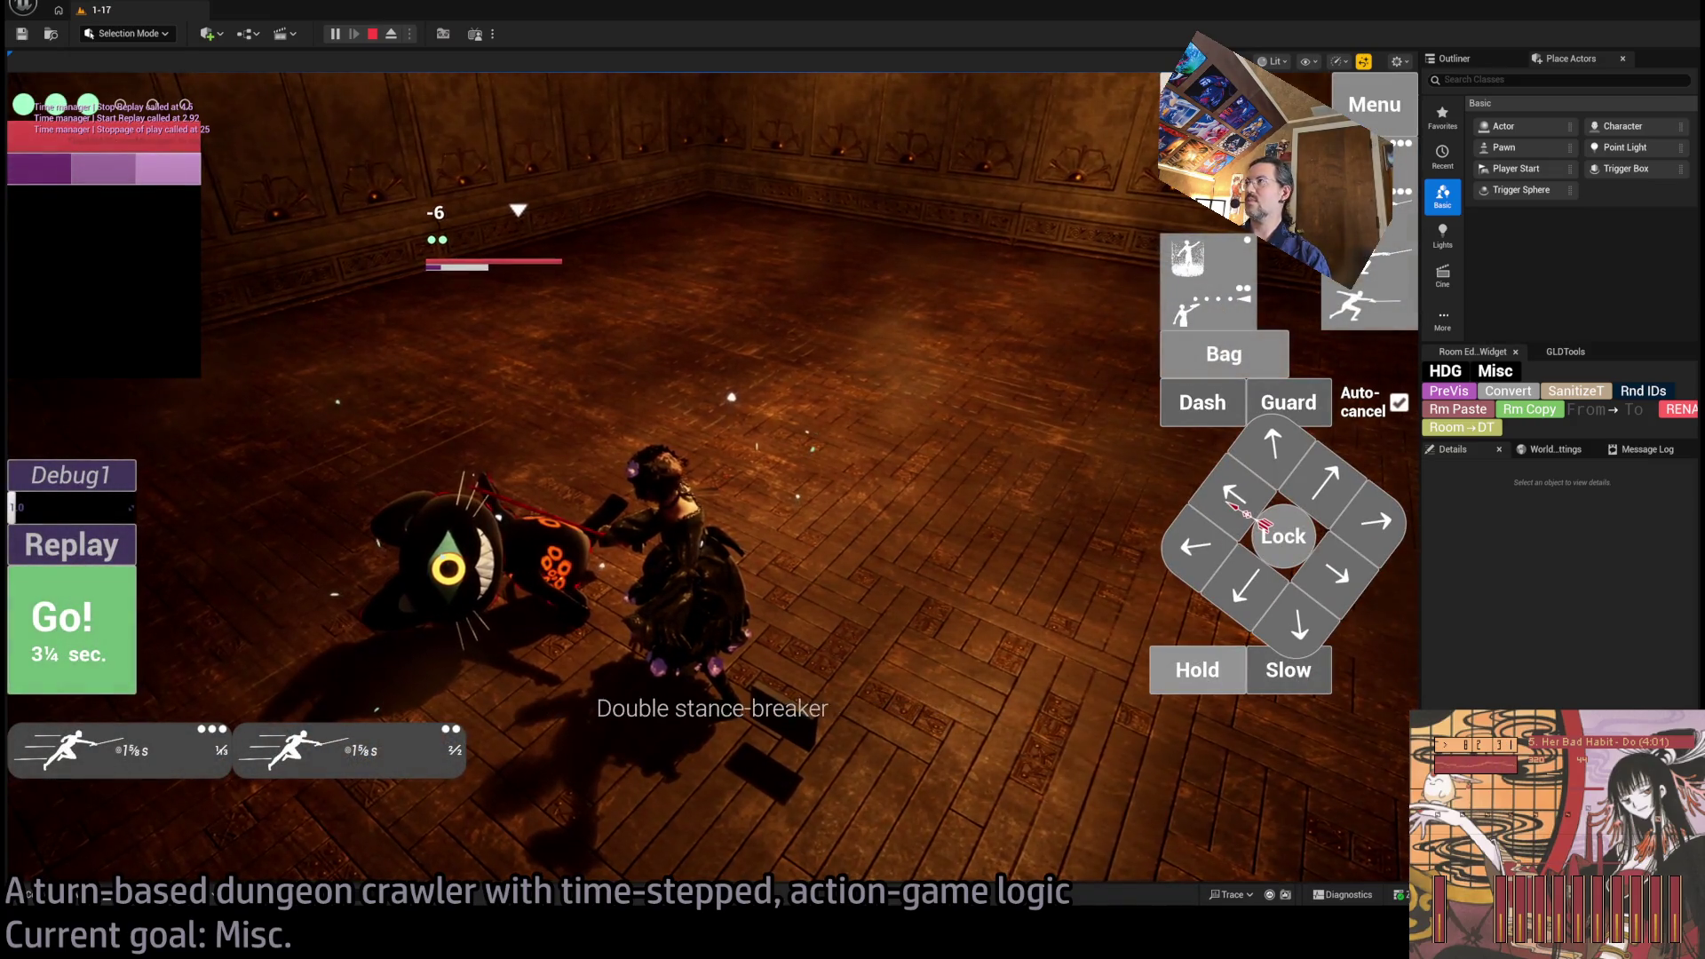
left_click(1323, 596)
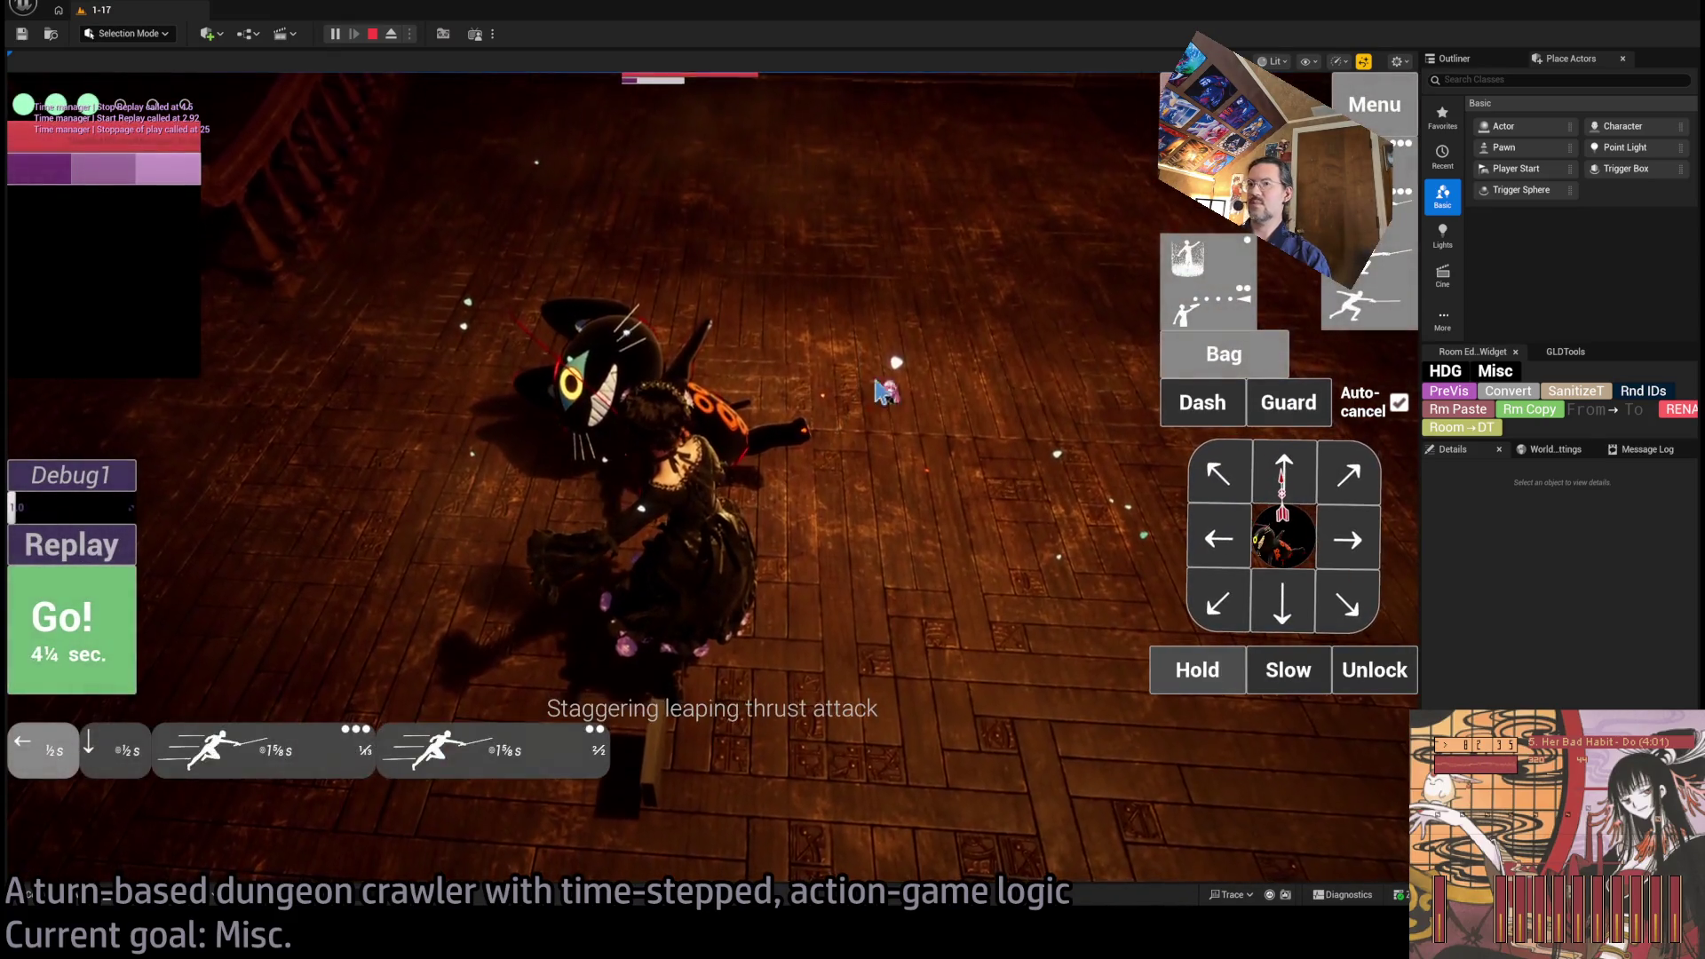
left_click(133, 636)
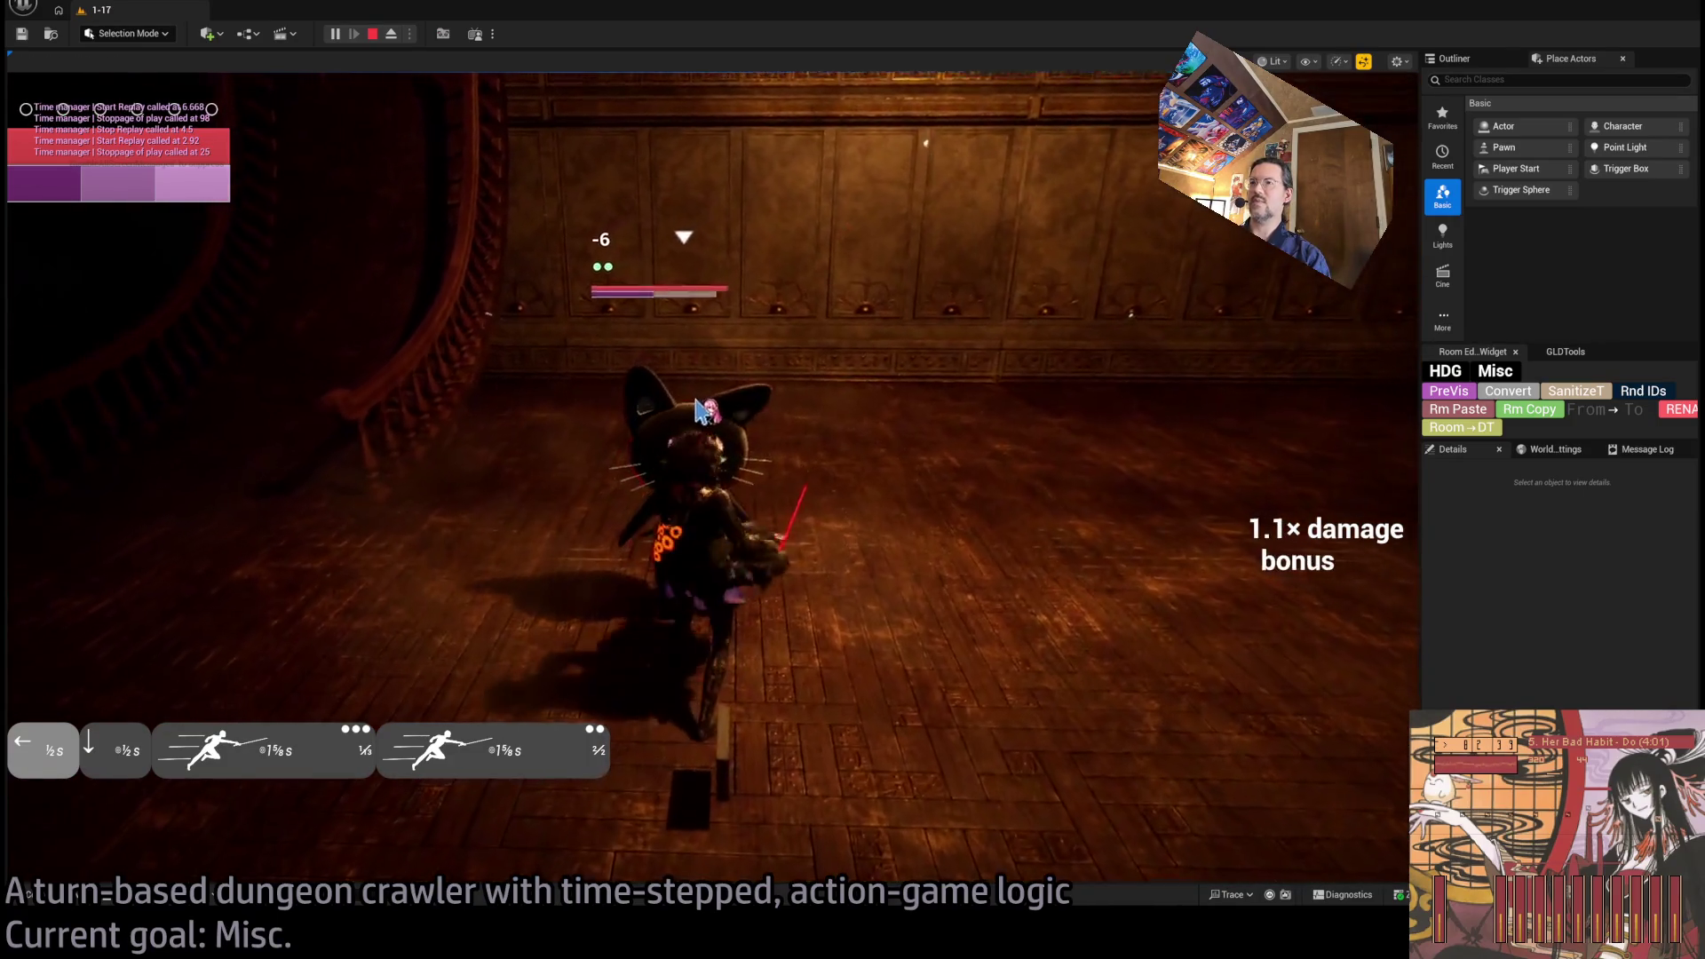
left_click(391, 34)
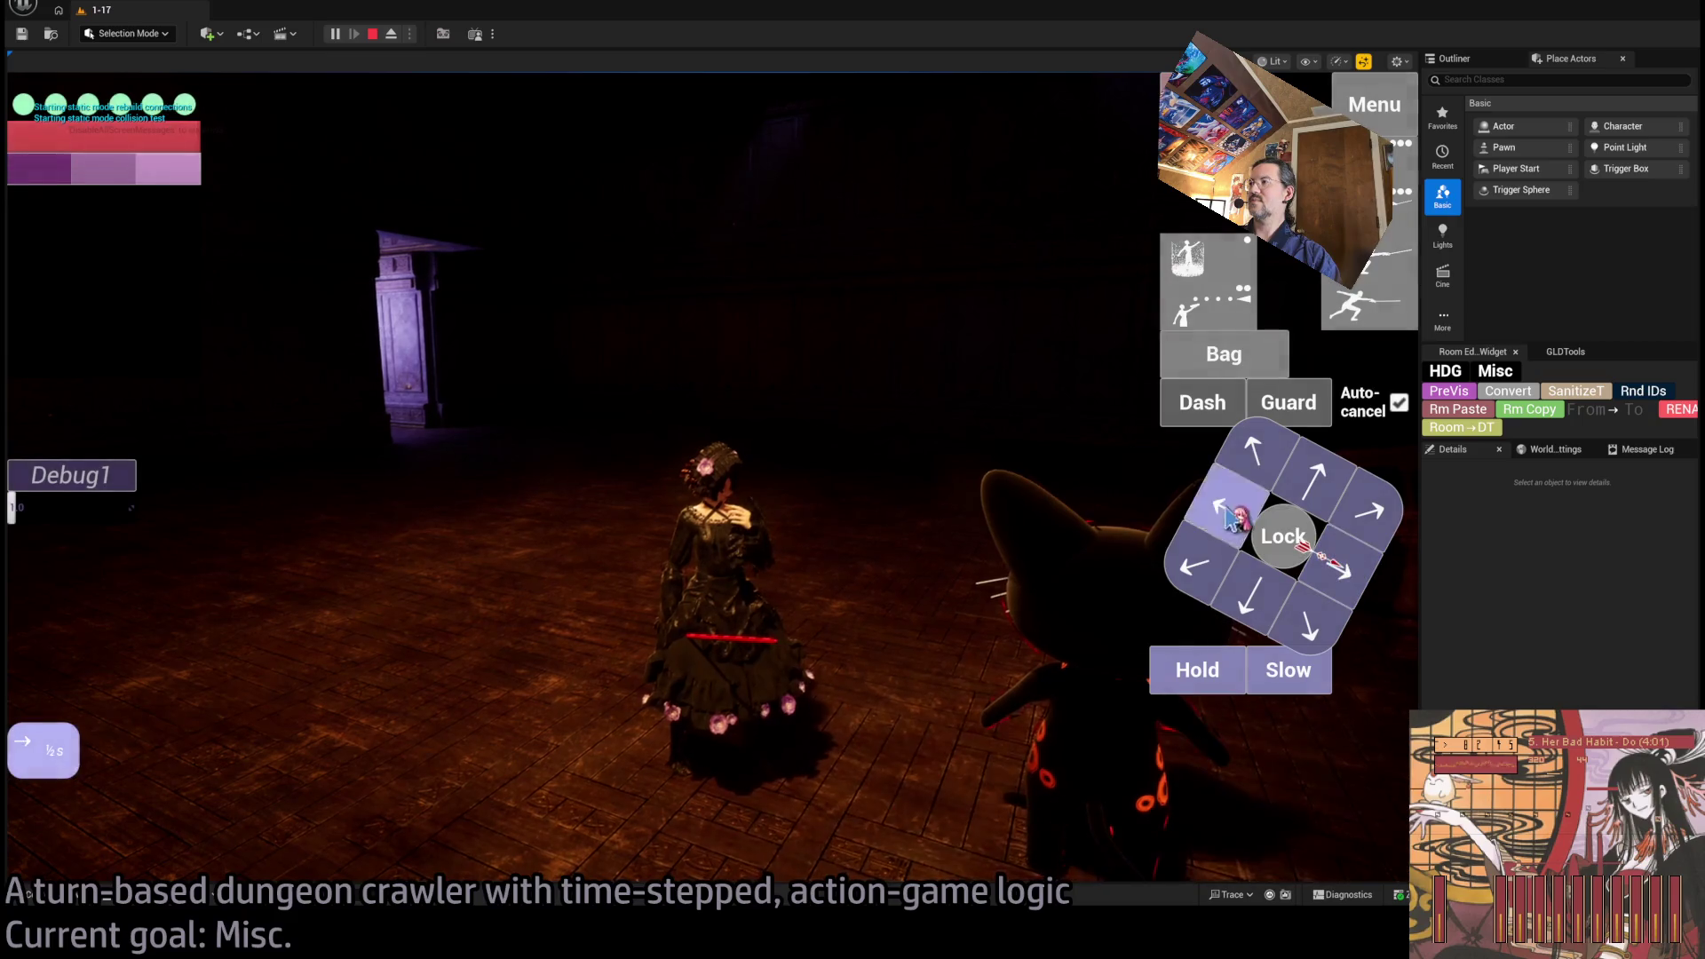
left_click(107, 622)
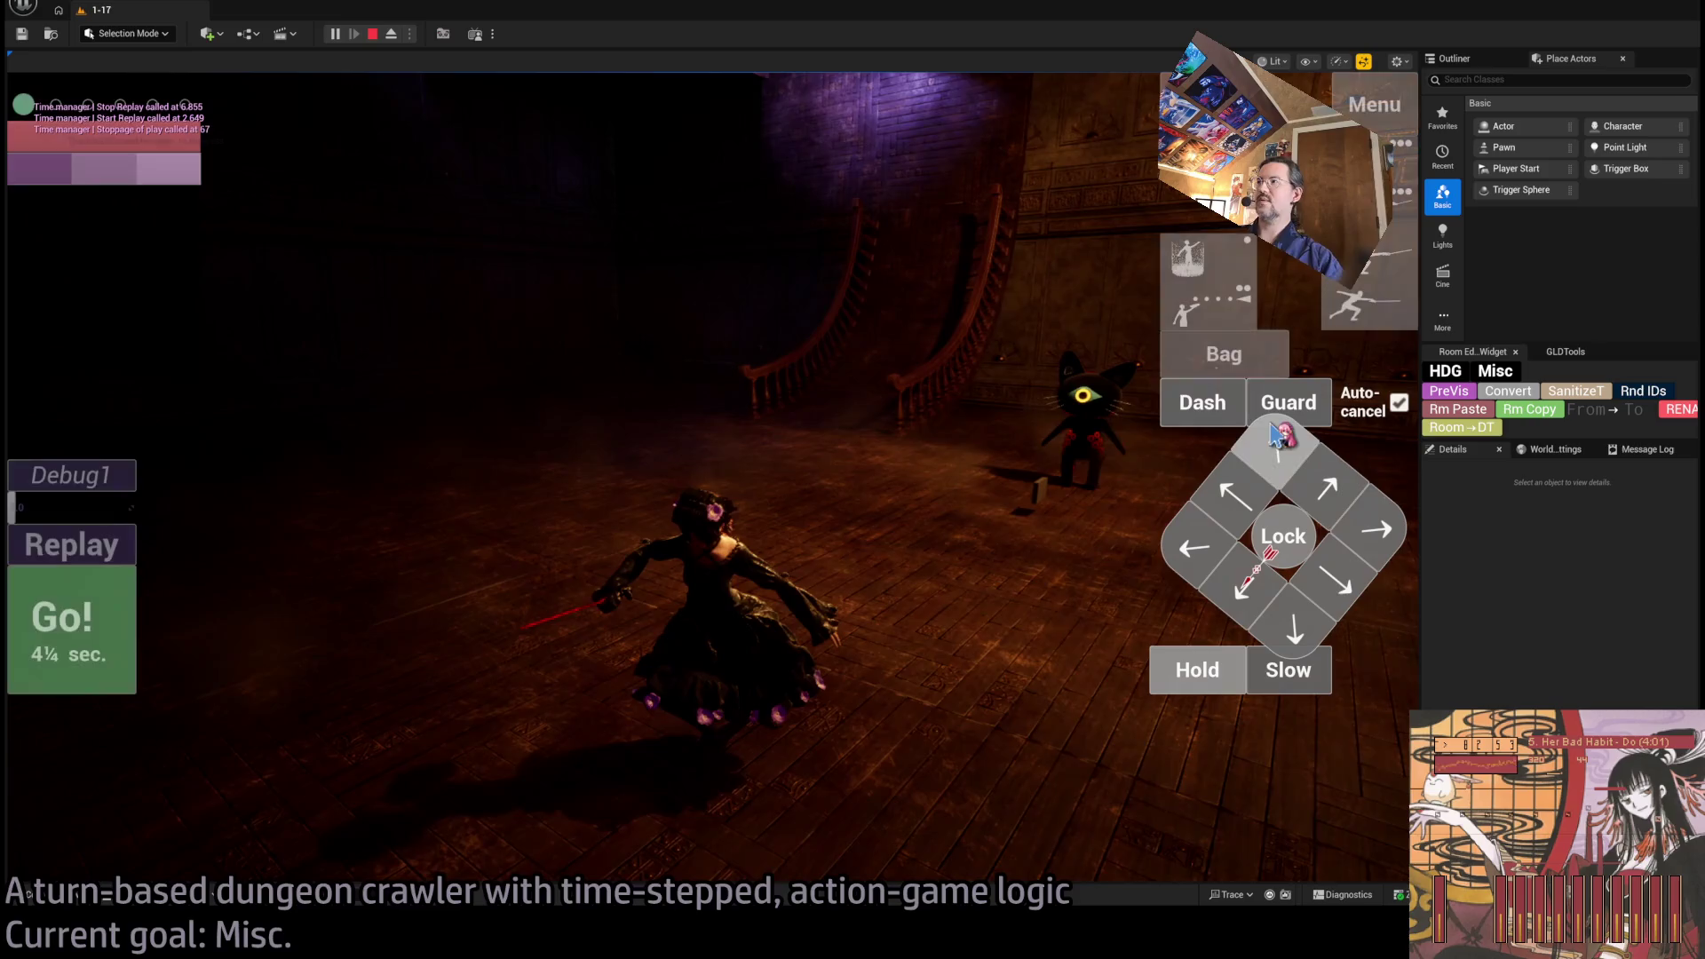
Queue diagonal and forward moves for the character and run them as turns.
left_click(1328, 488)
key("Right")
left_click(1329, 500)
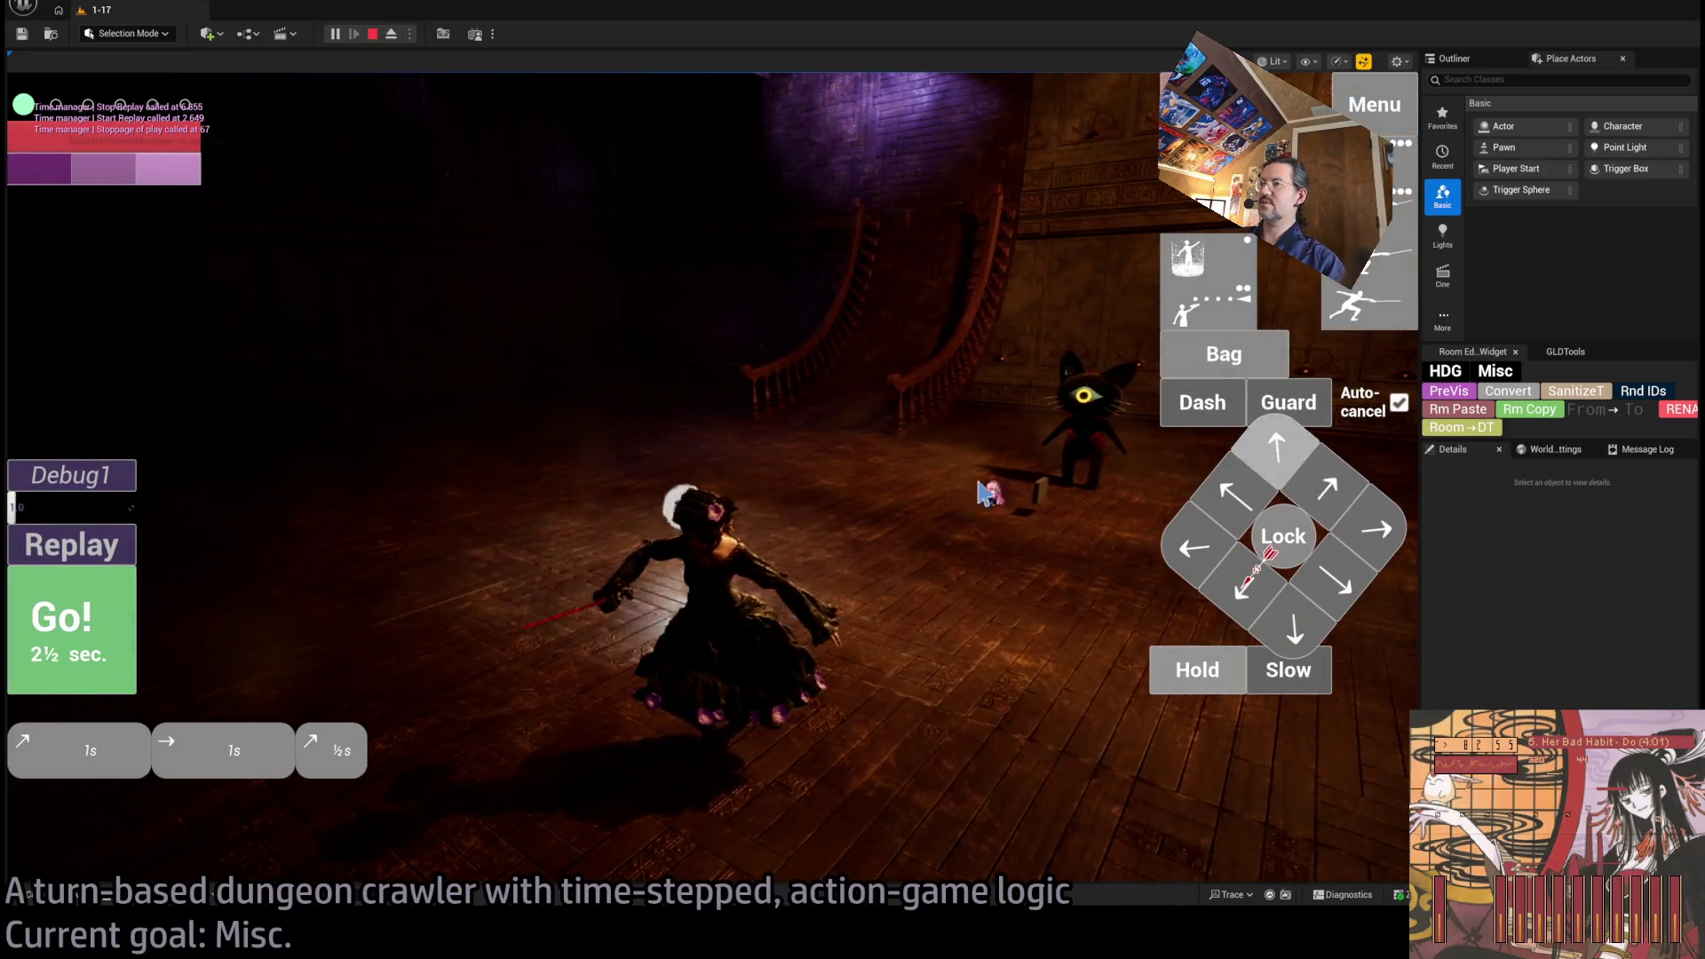
left_click(124, 639)
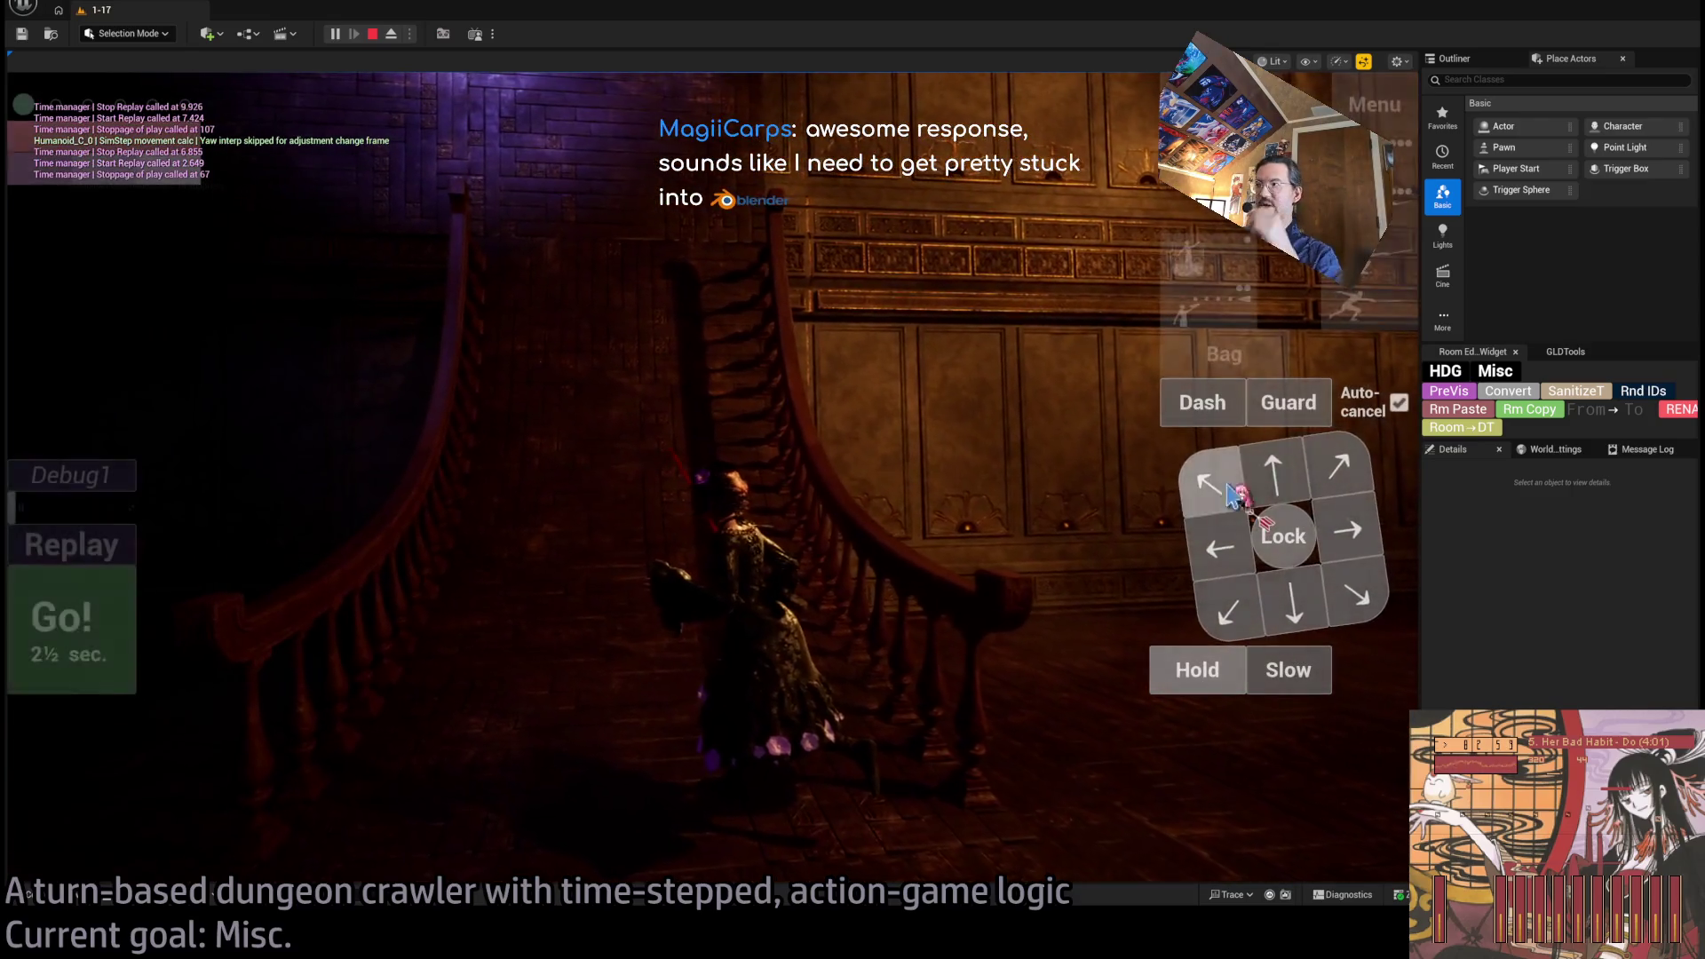
key("Up")
key("Up")
key("Return")
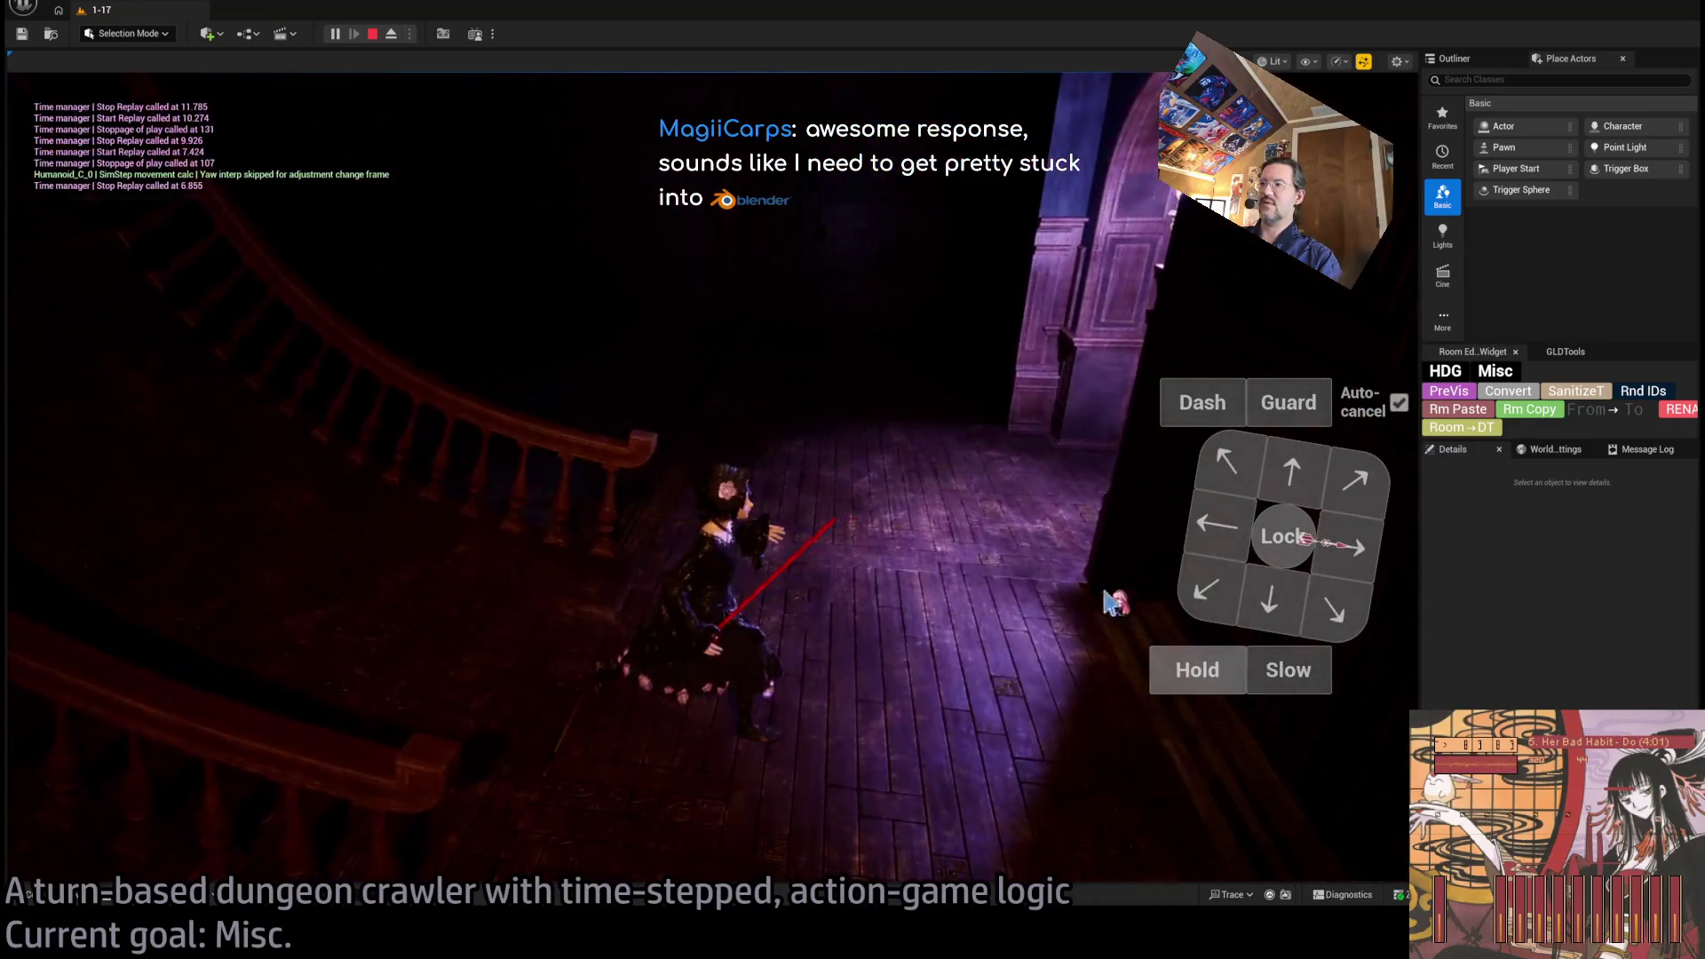
Queue and play the four-hit light attack combo.
left_click(1379, 314)
left_click(1378, 316)
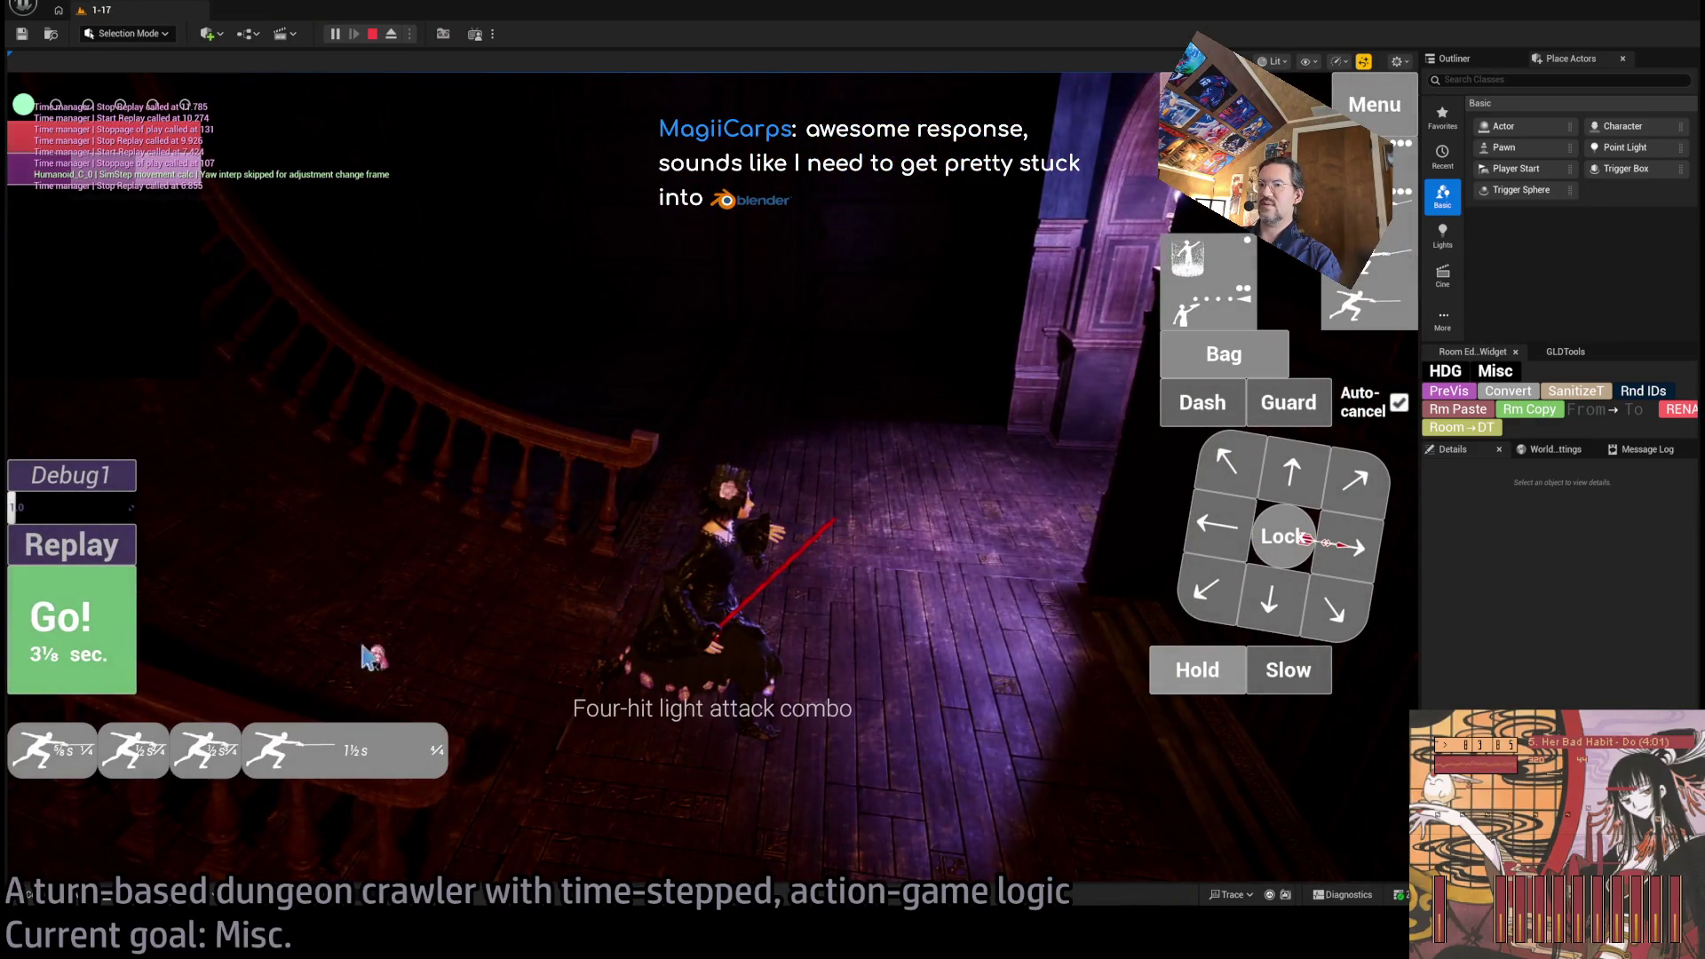
left_click(71, 622)
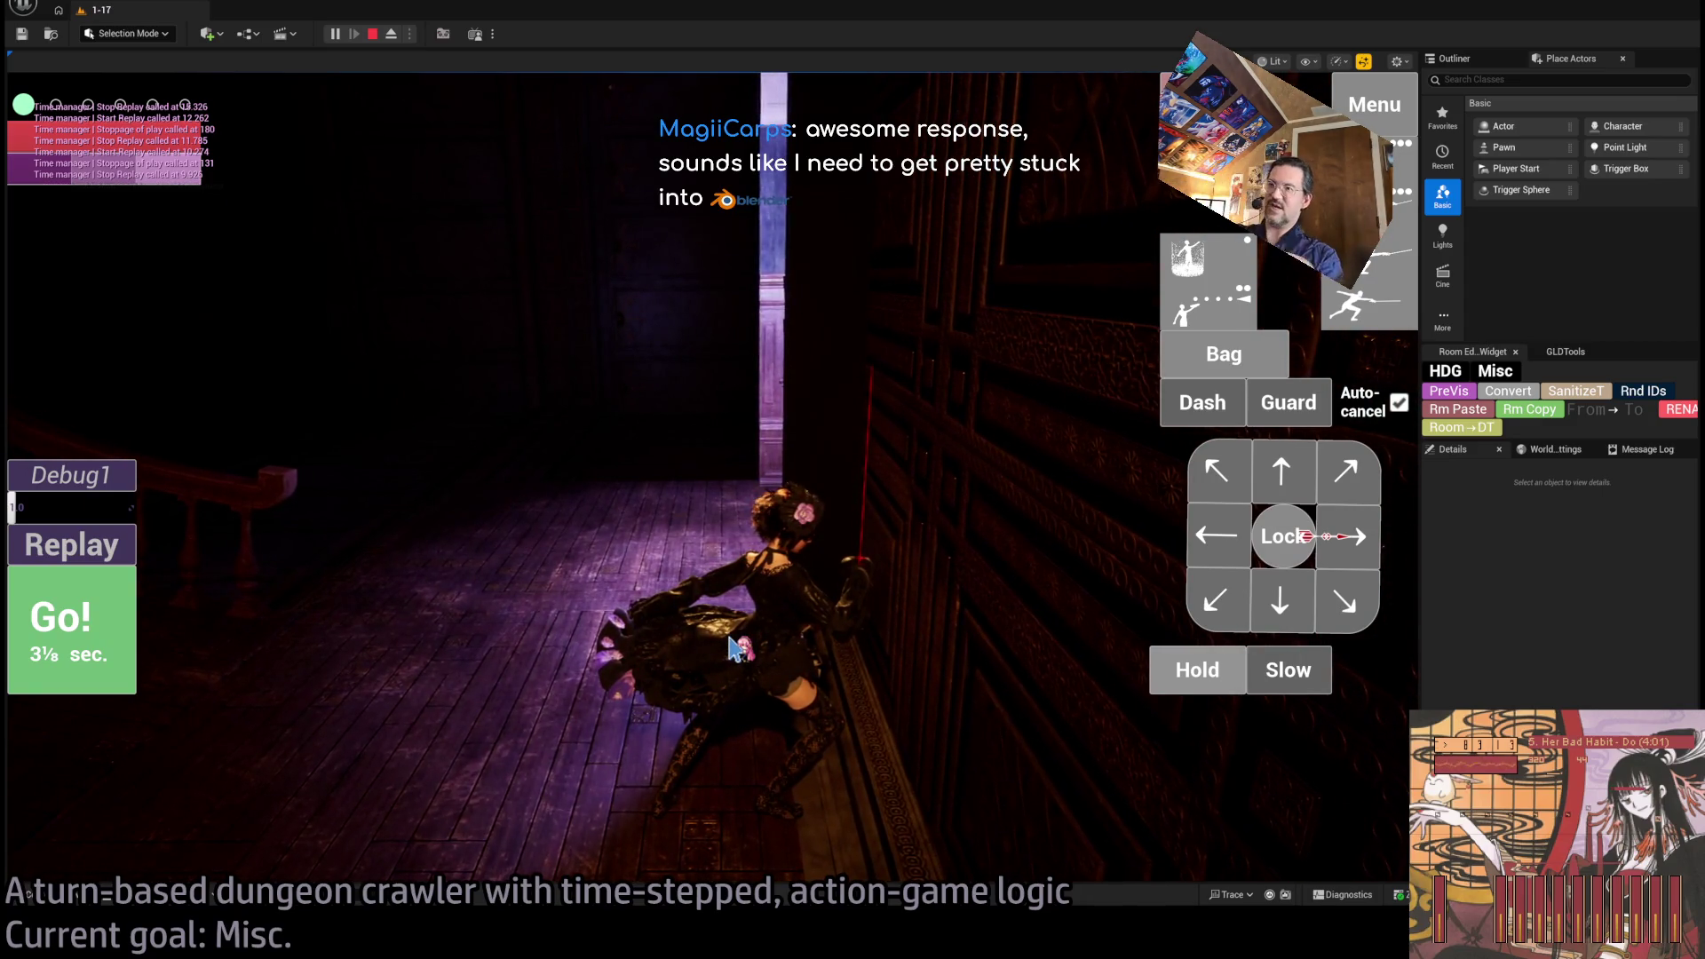
left_click(600, 330)
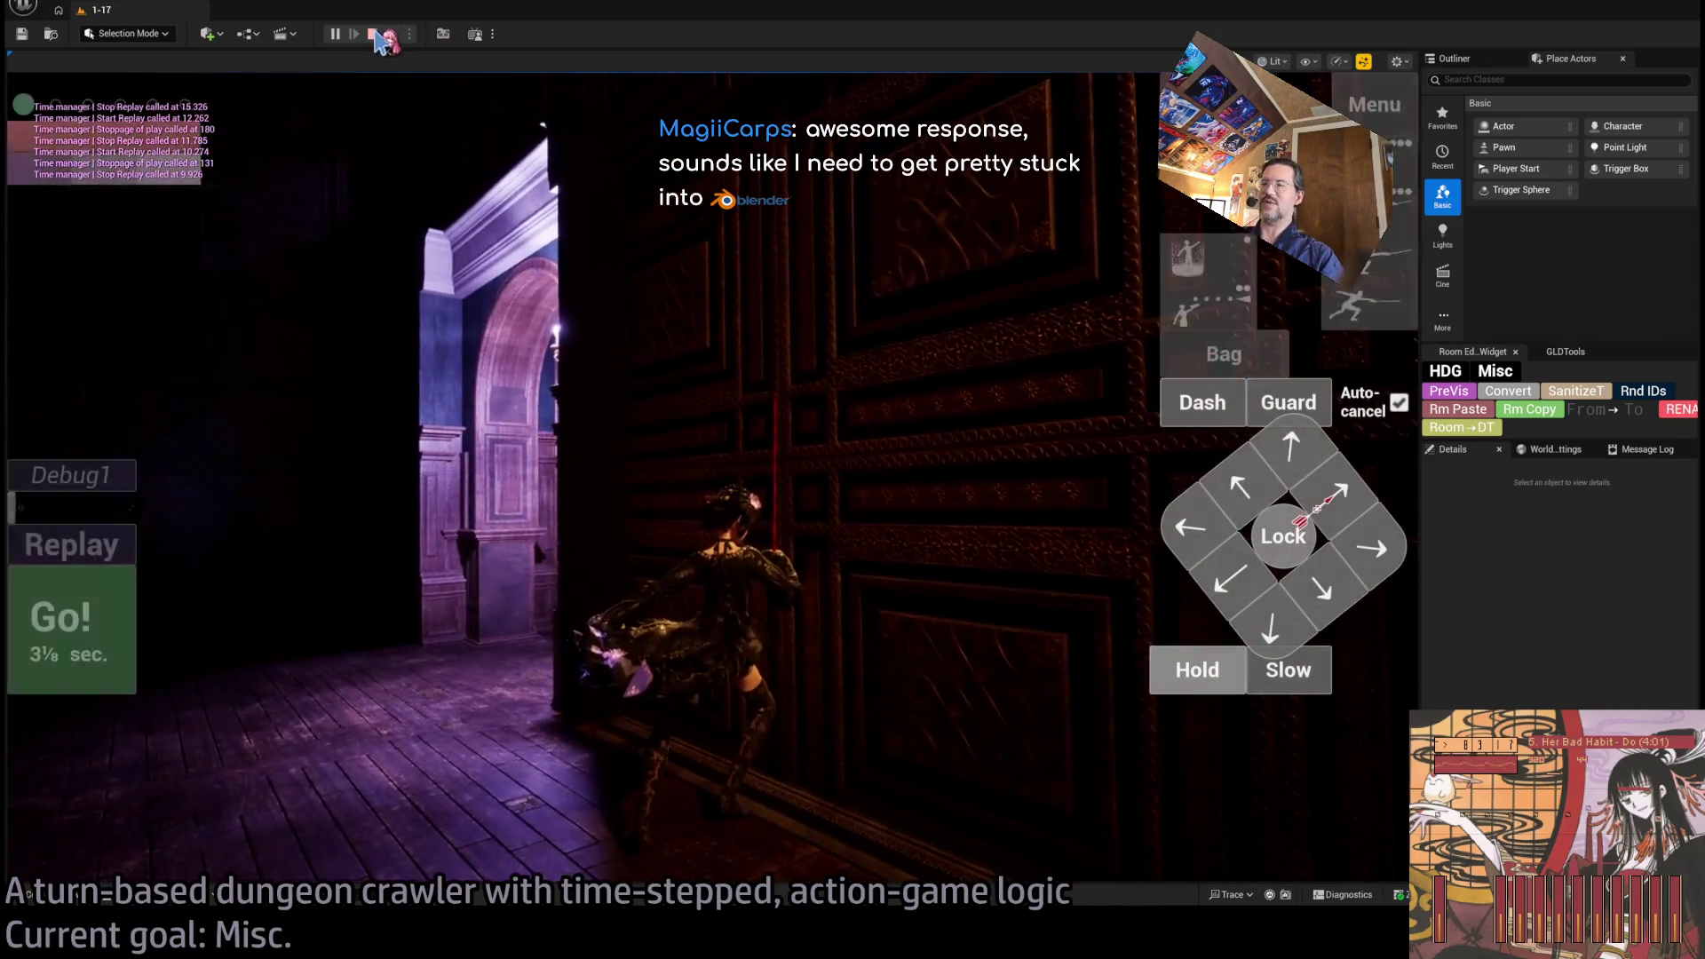
End the play session with Esc and switch over to the web browser.
key("Escape")
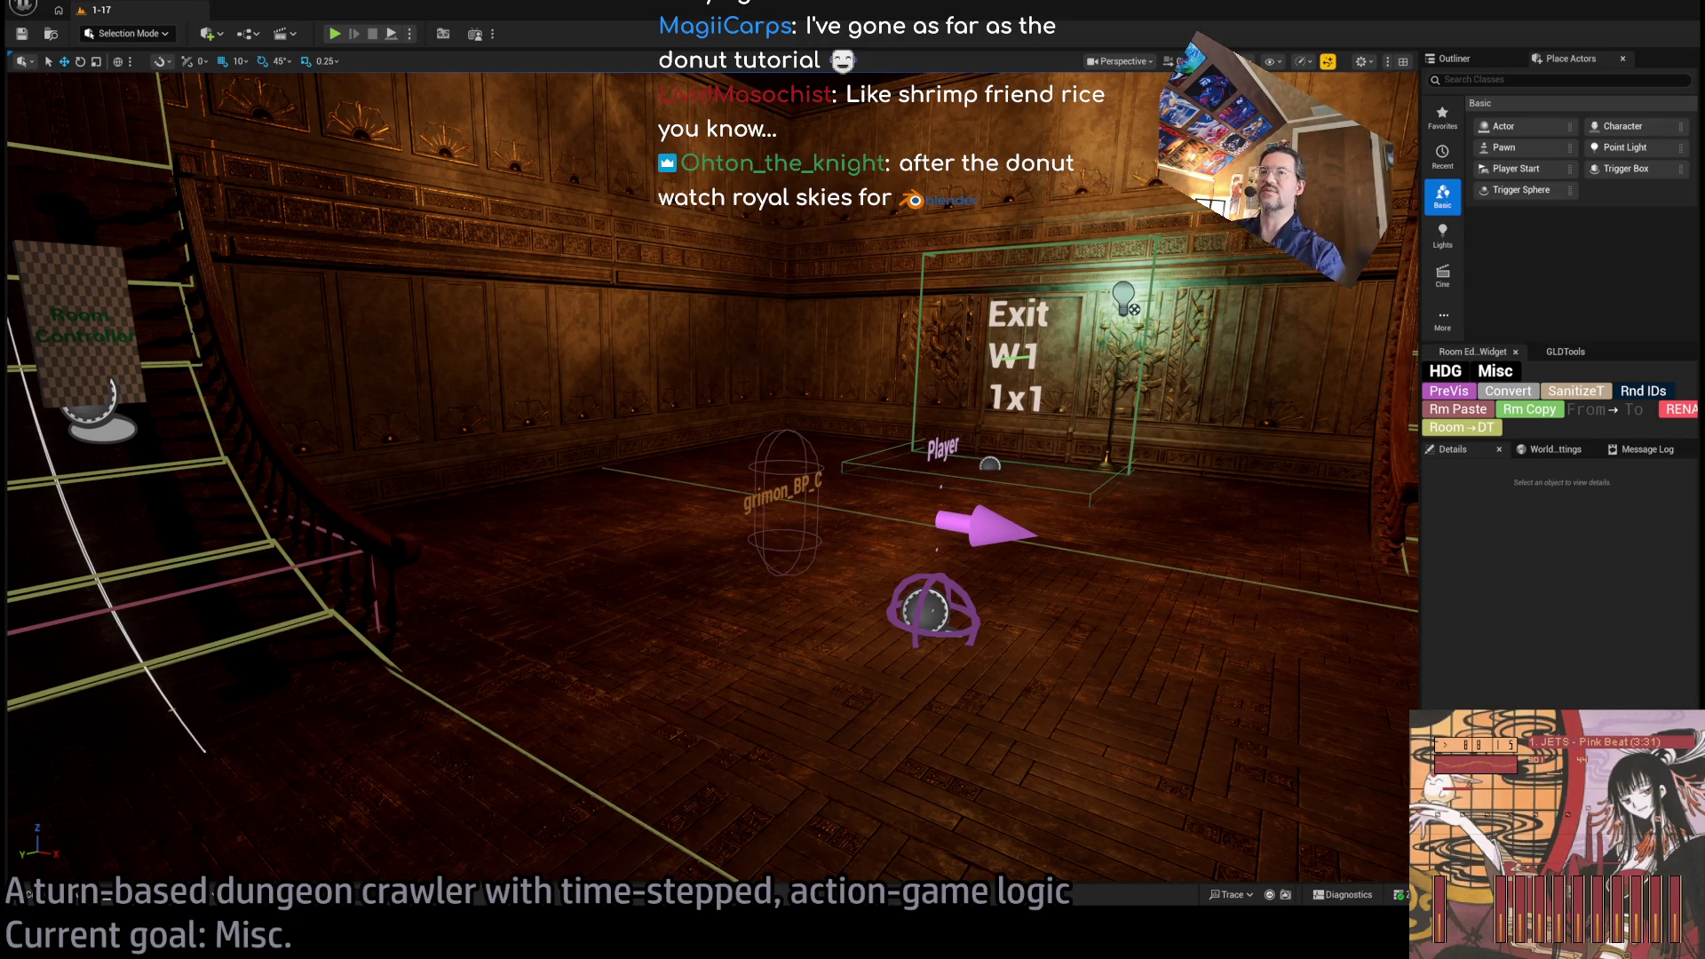
key("alt+Tab")
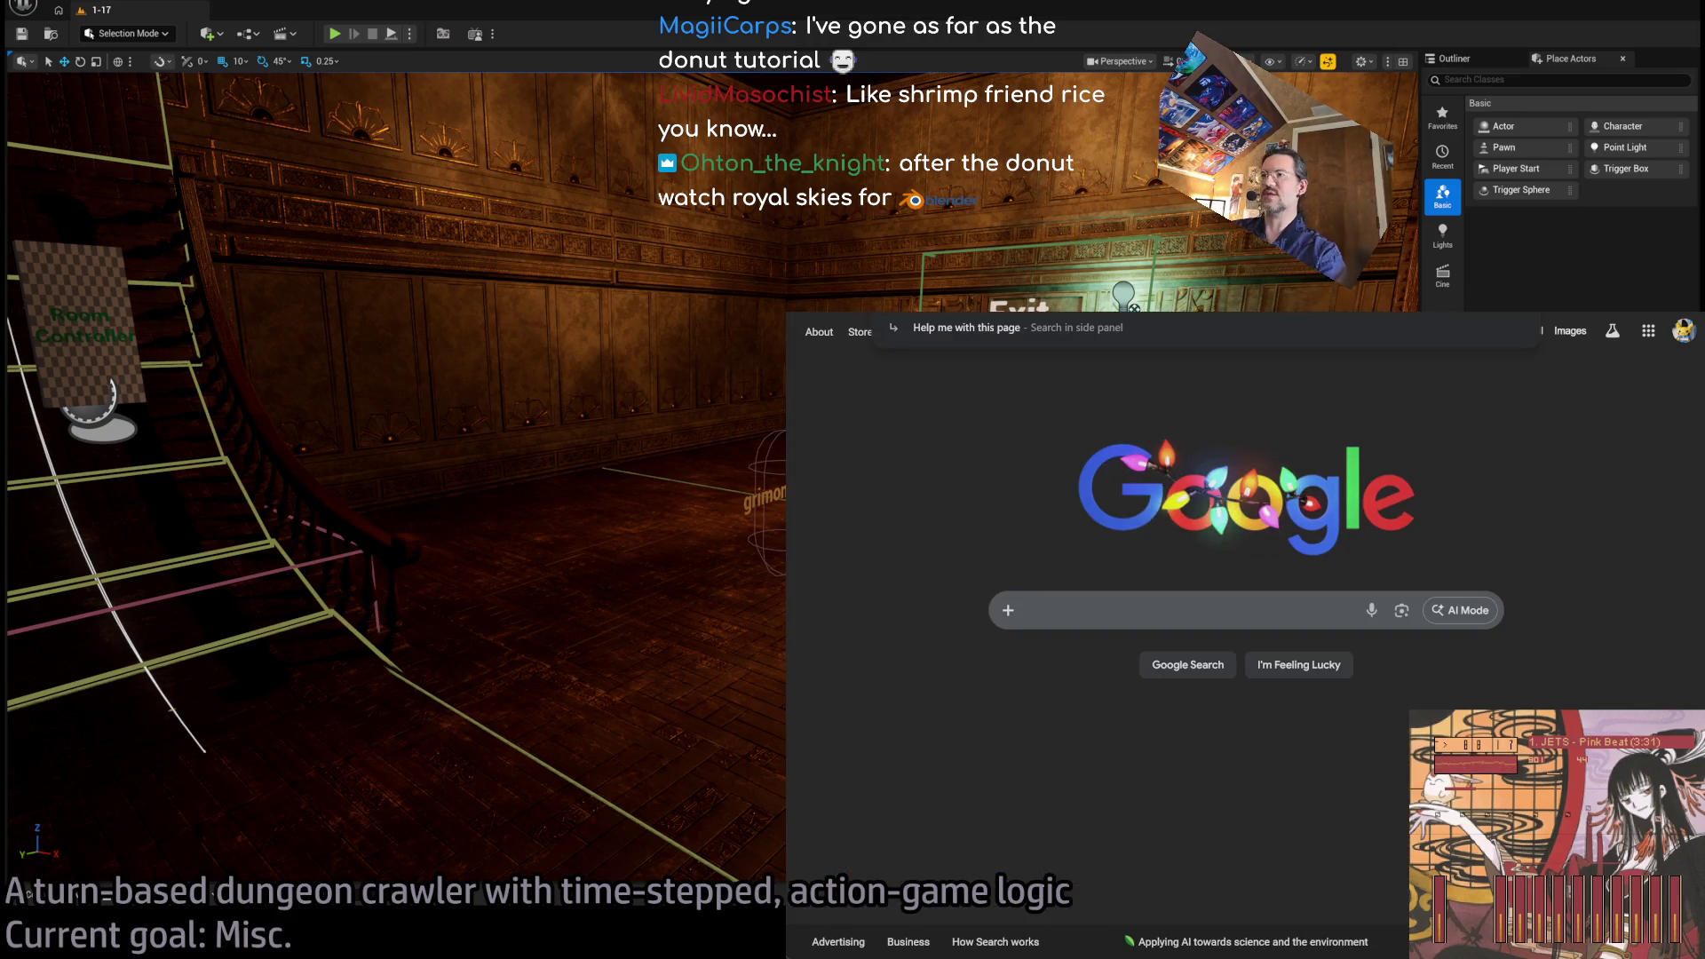
Search Google for 'royal skies blender'.
type("royal sk")
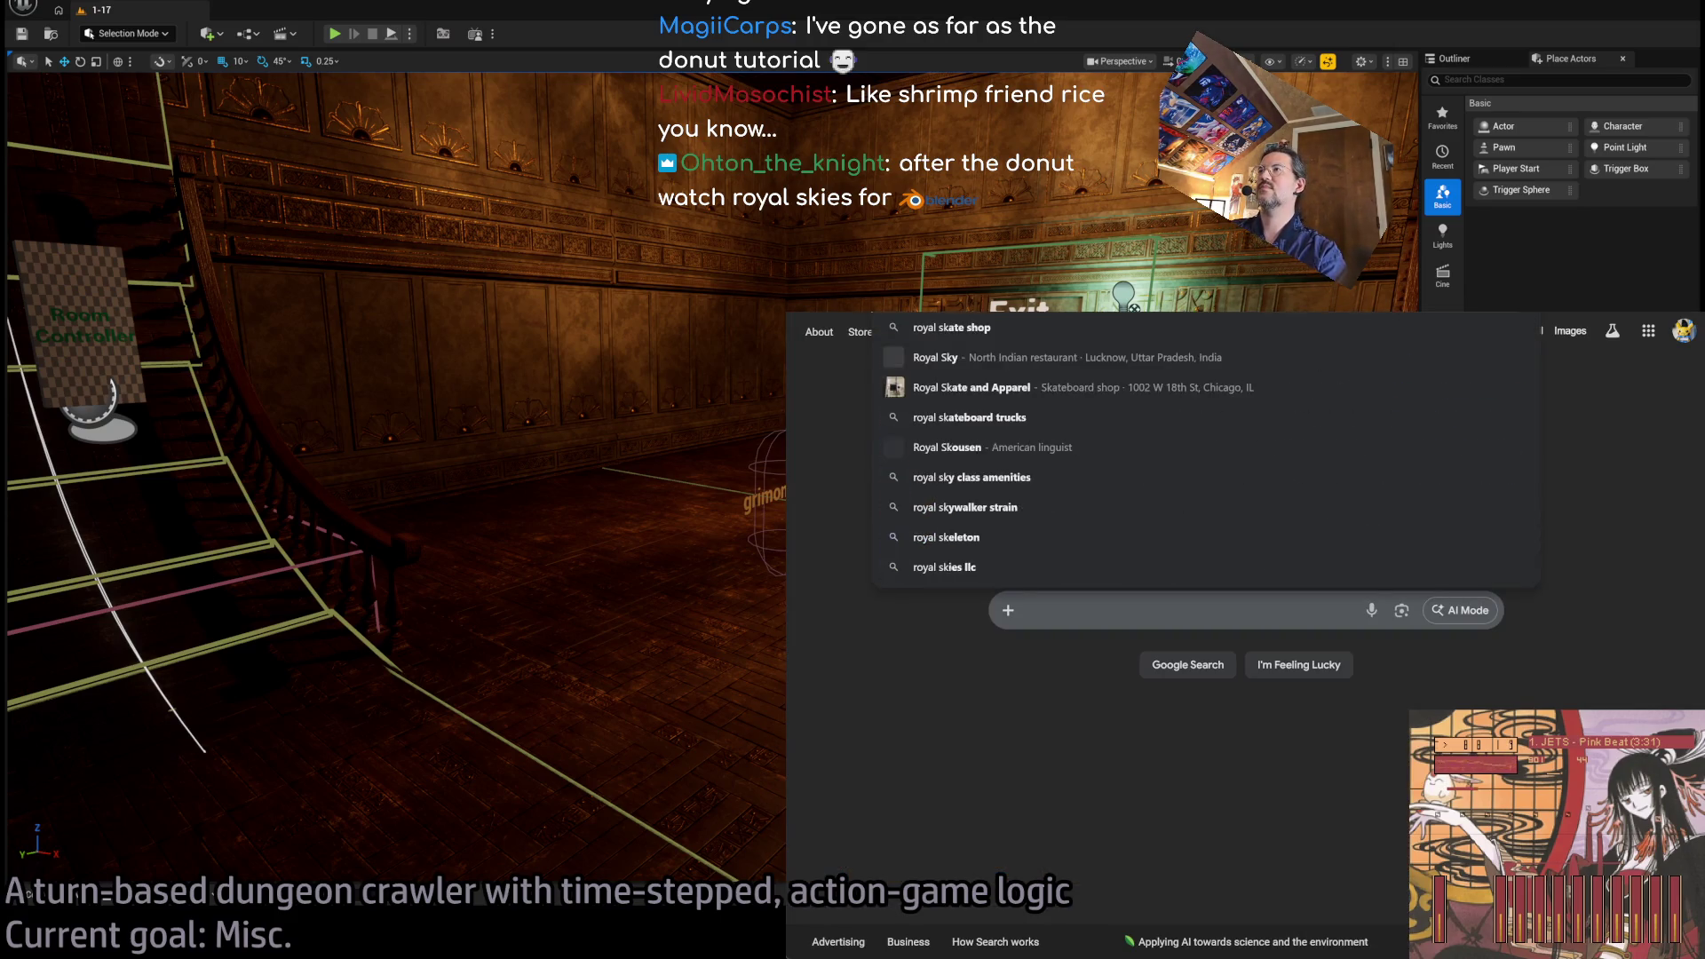
type("ies blender")
key("Return")
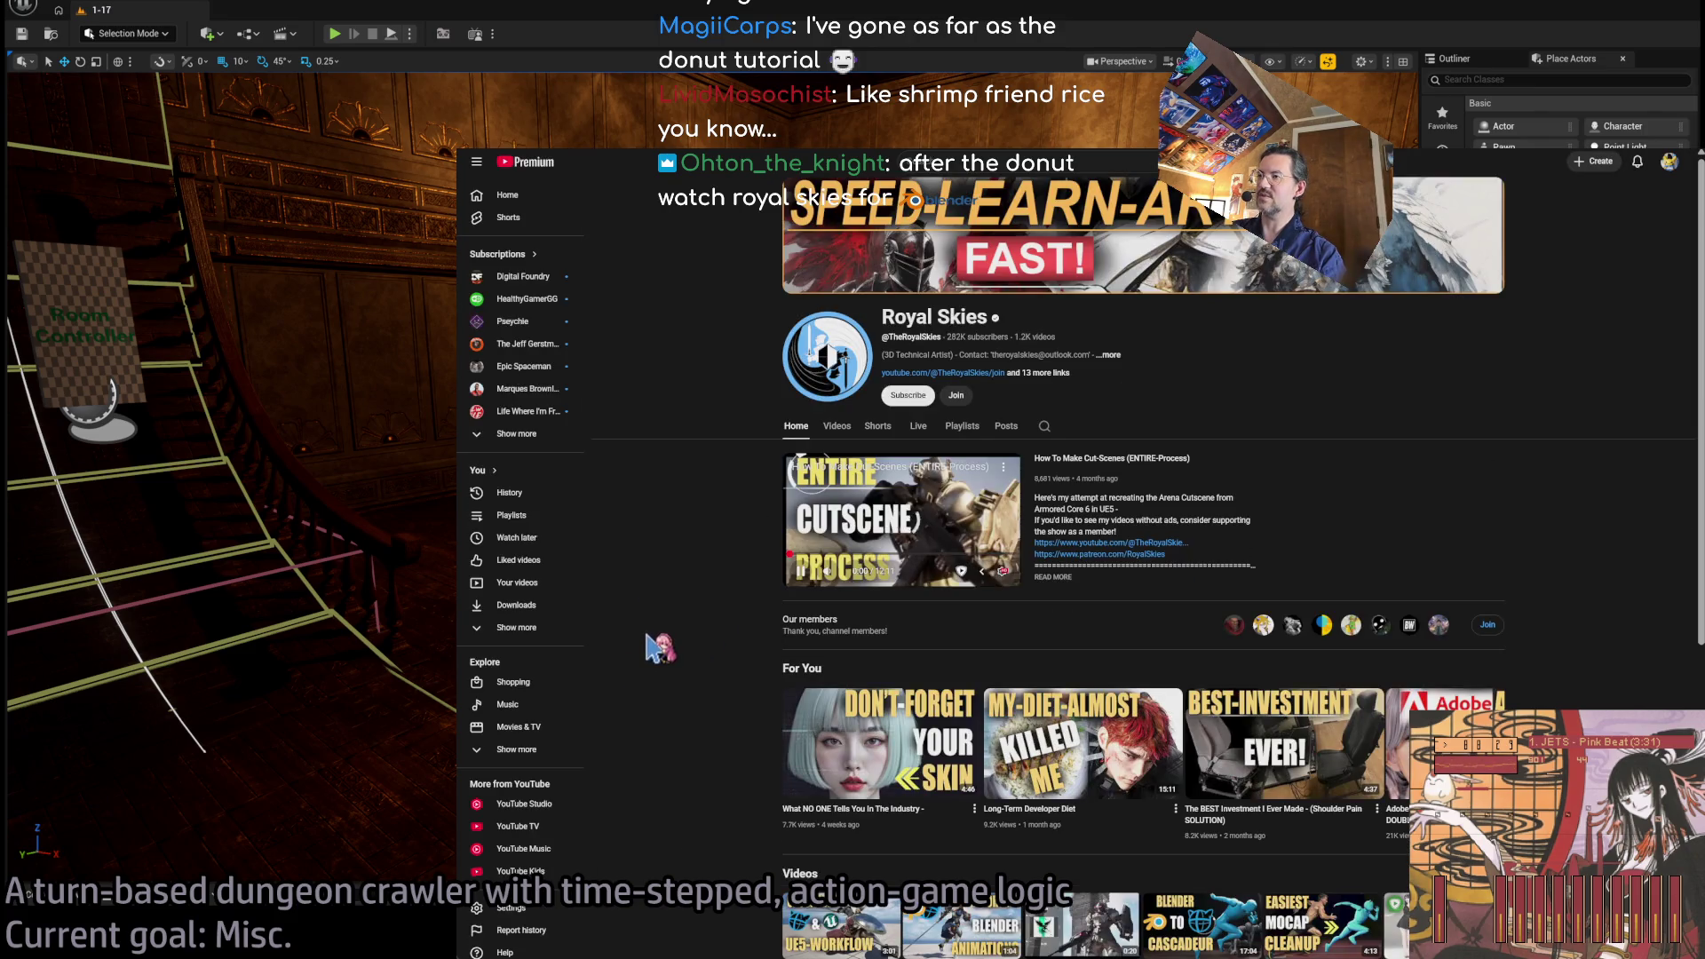
Enlarge the Royal Skies channel page and show its full Videos list.
key("ctrl+plus")
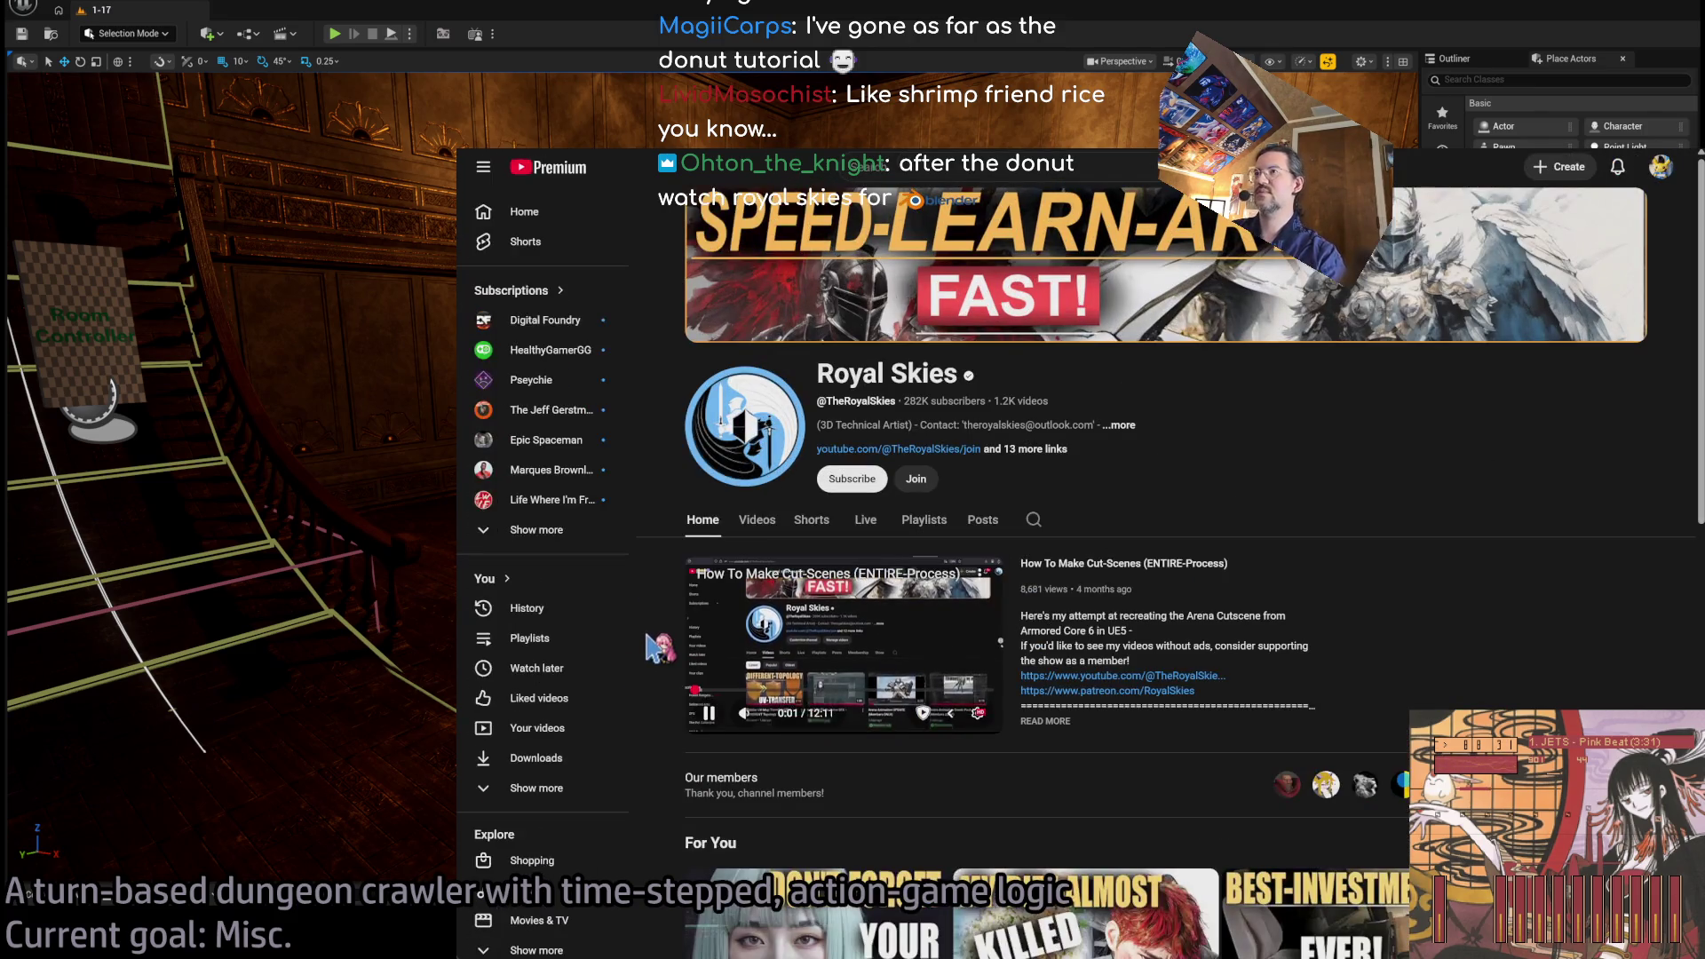
scroll(551, 577, "down", 2)
scroll(760, 528, "down", 4)
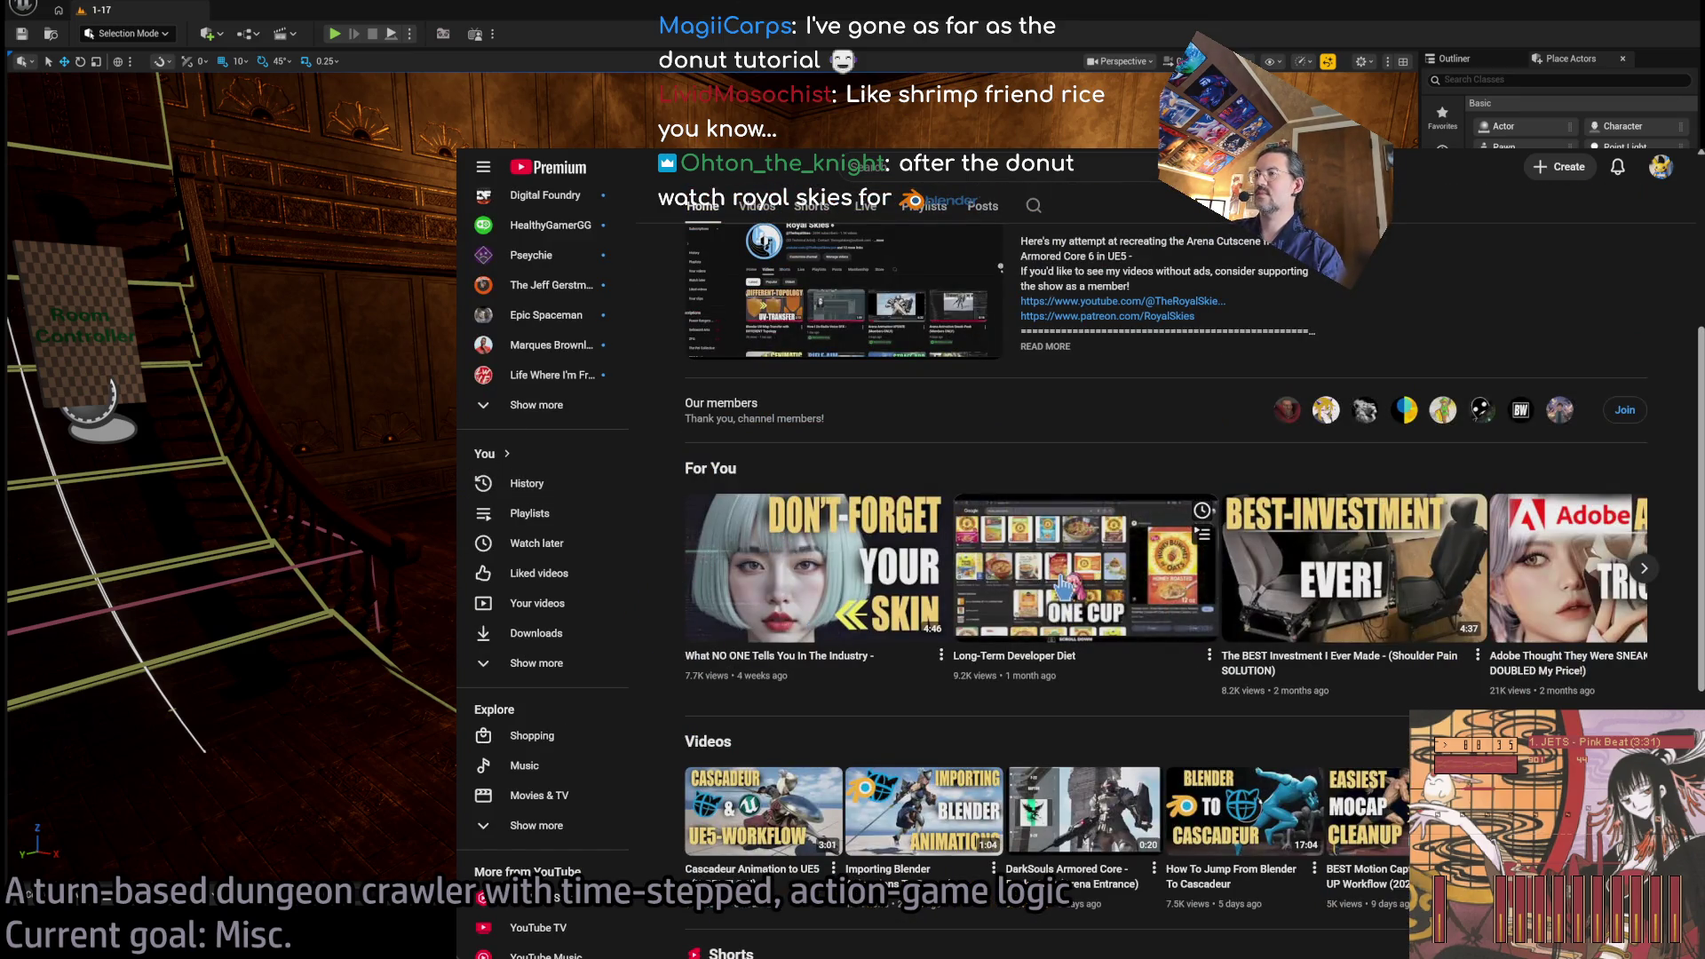
scroll(843, 450, "up", 4)
left_click(757, 520)
scroll(1319, 417, "down", 3)
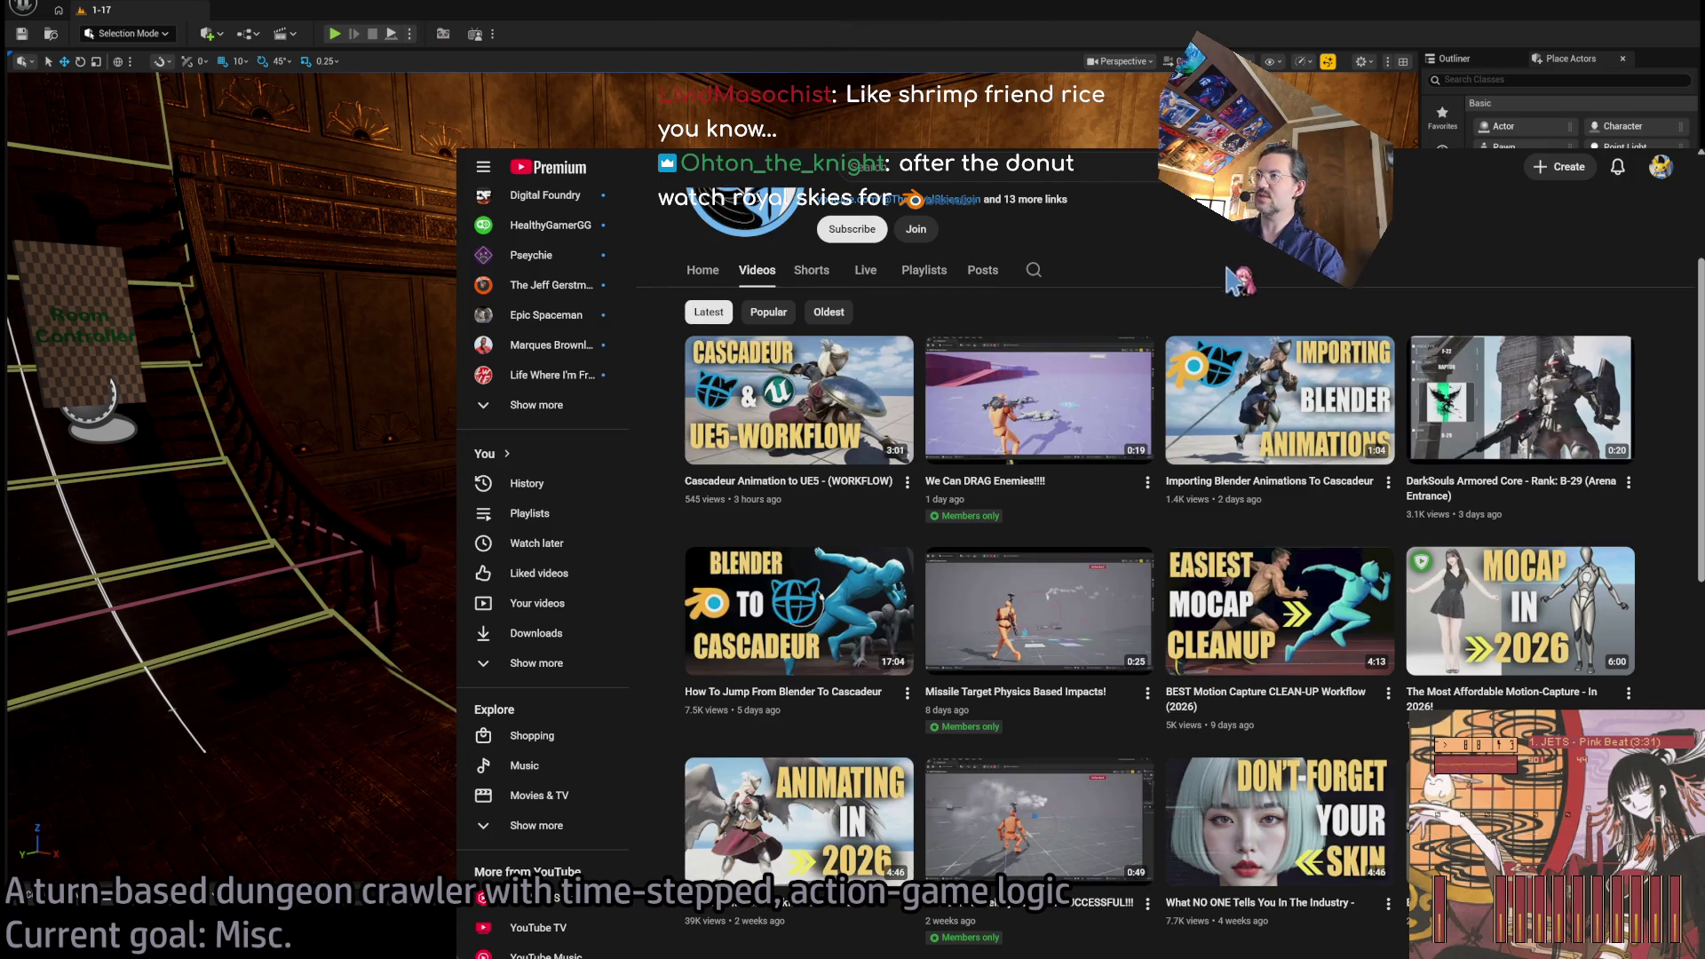
scroll(1235, 367, "up", 1)
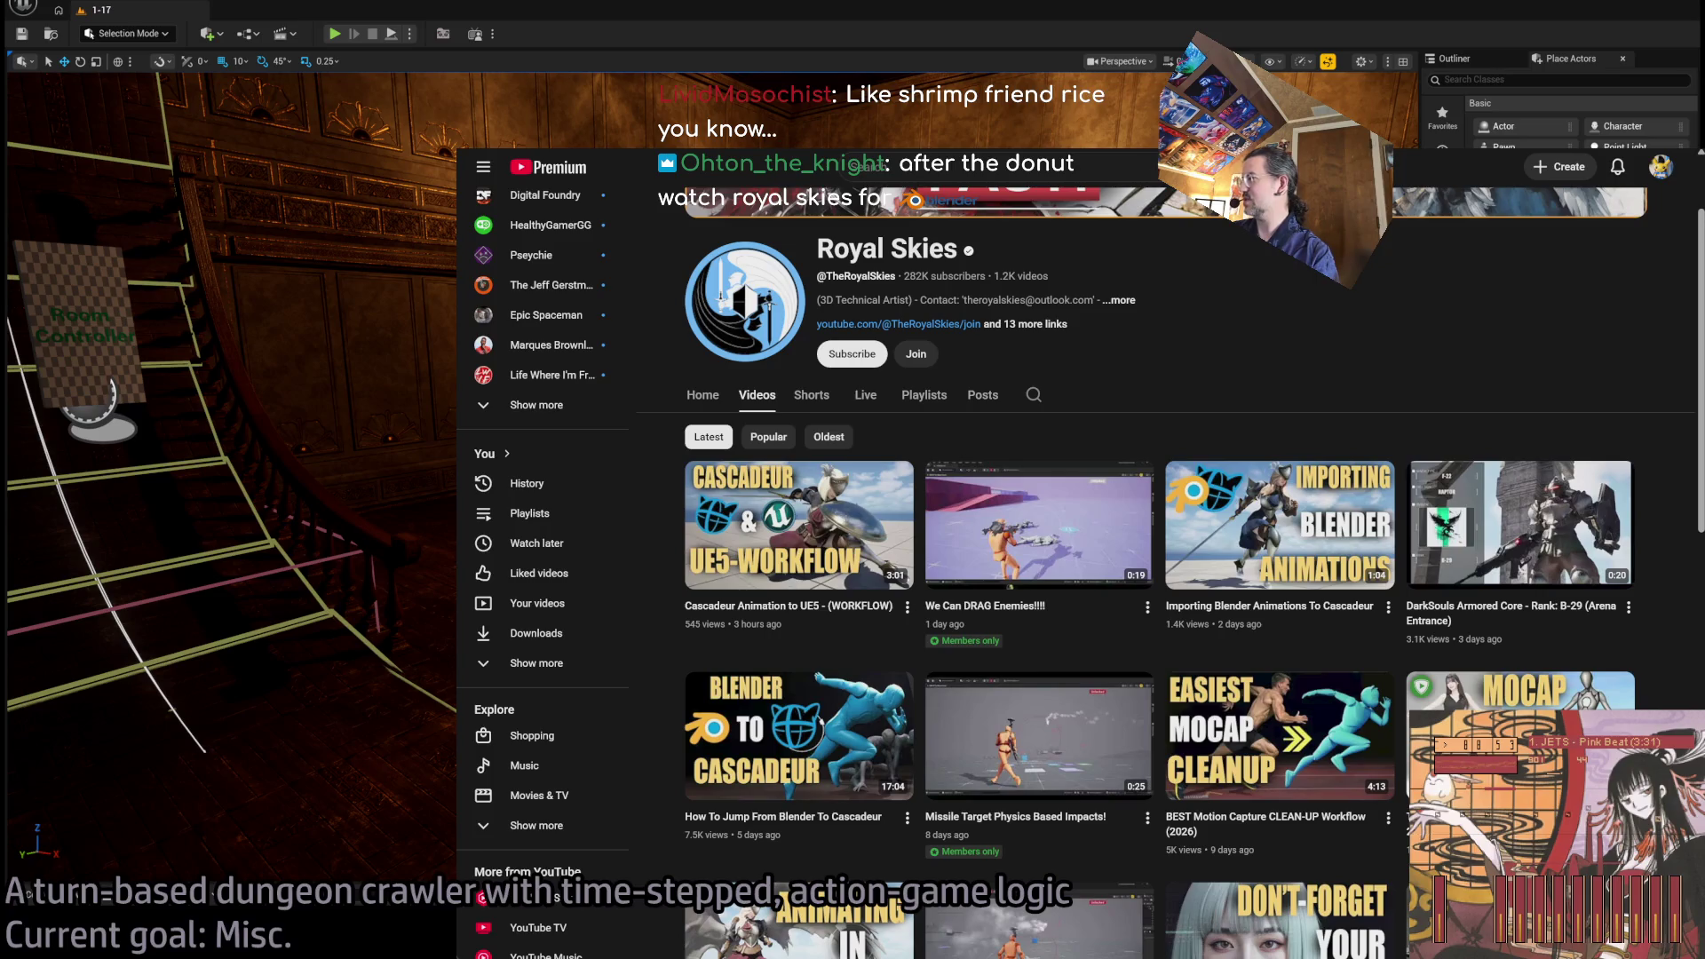
Open 'The Most Affordable Motion-Capture - In 2026!' in theater mode, pause, and skip ahead.
left_click(1518, 737)
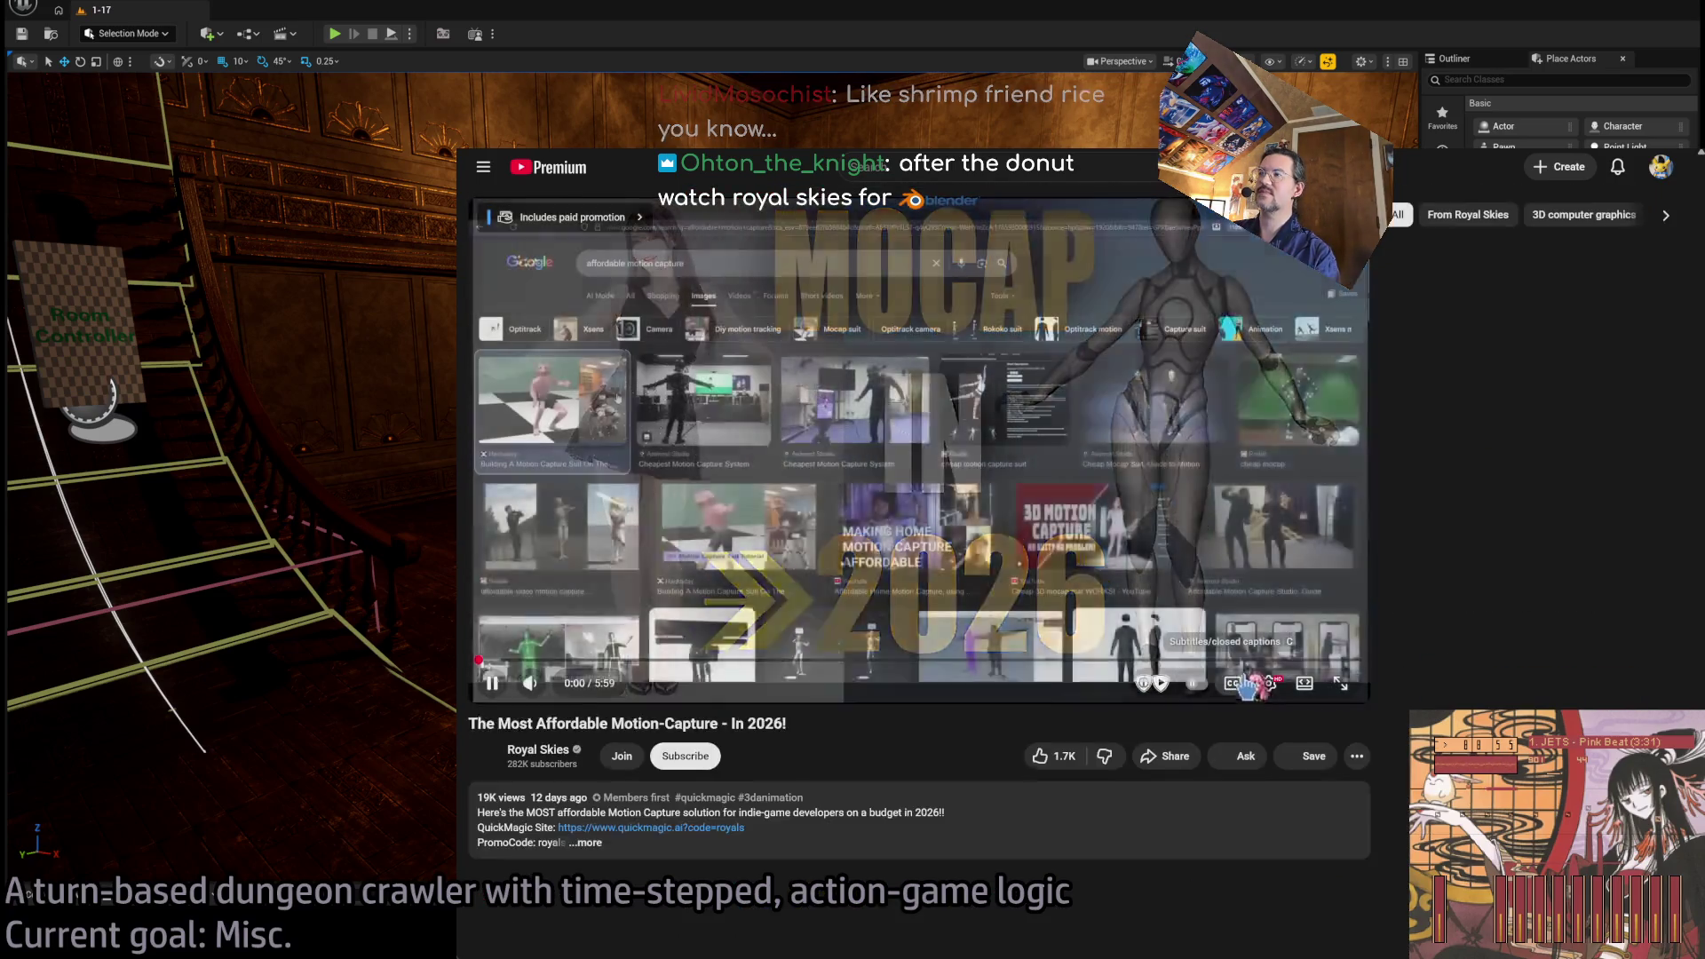
key("t")
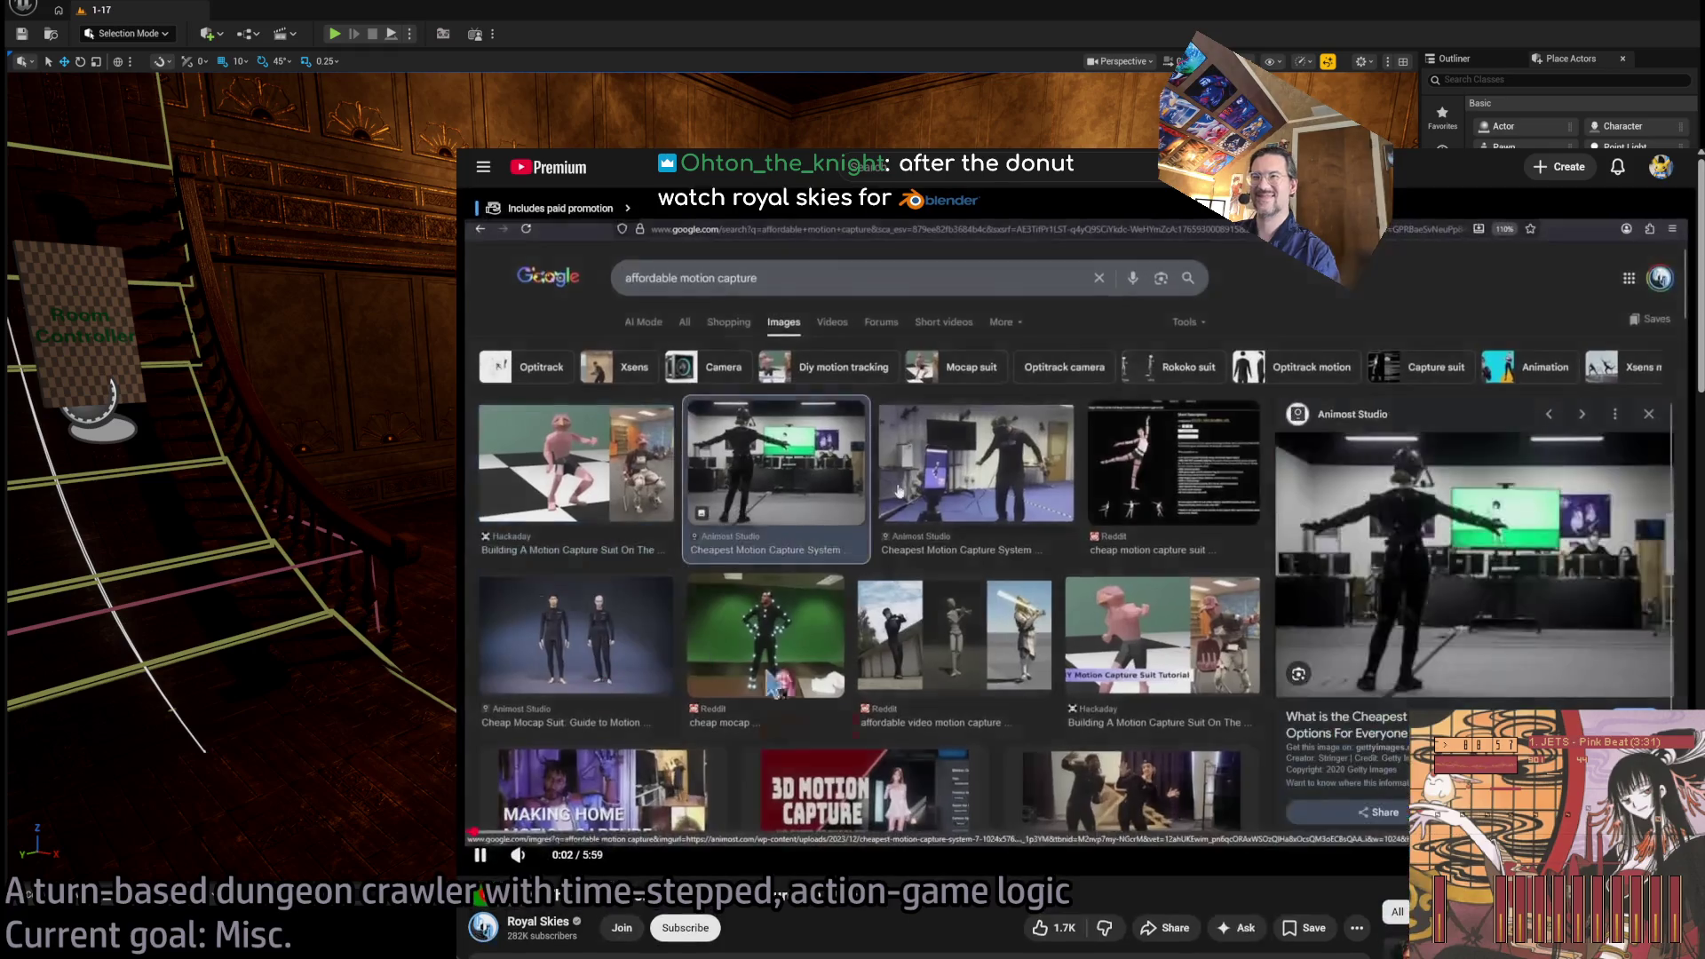
left_click(710, 613)
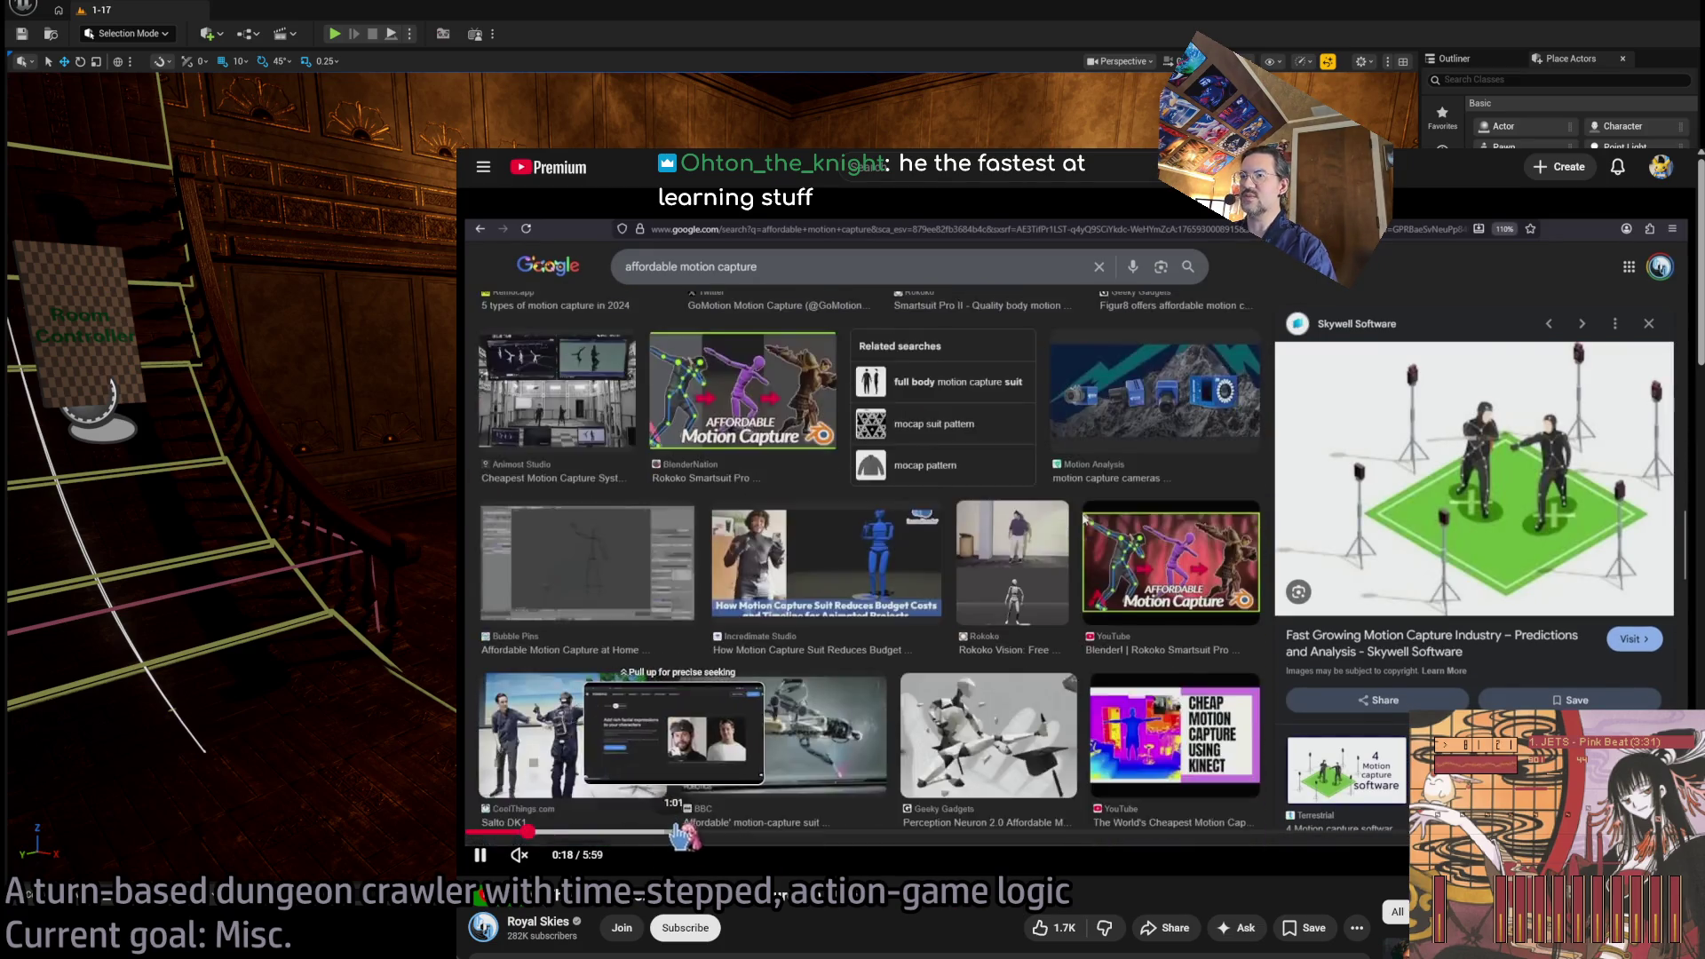
left_click(621, 835)
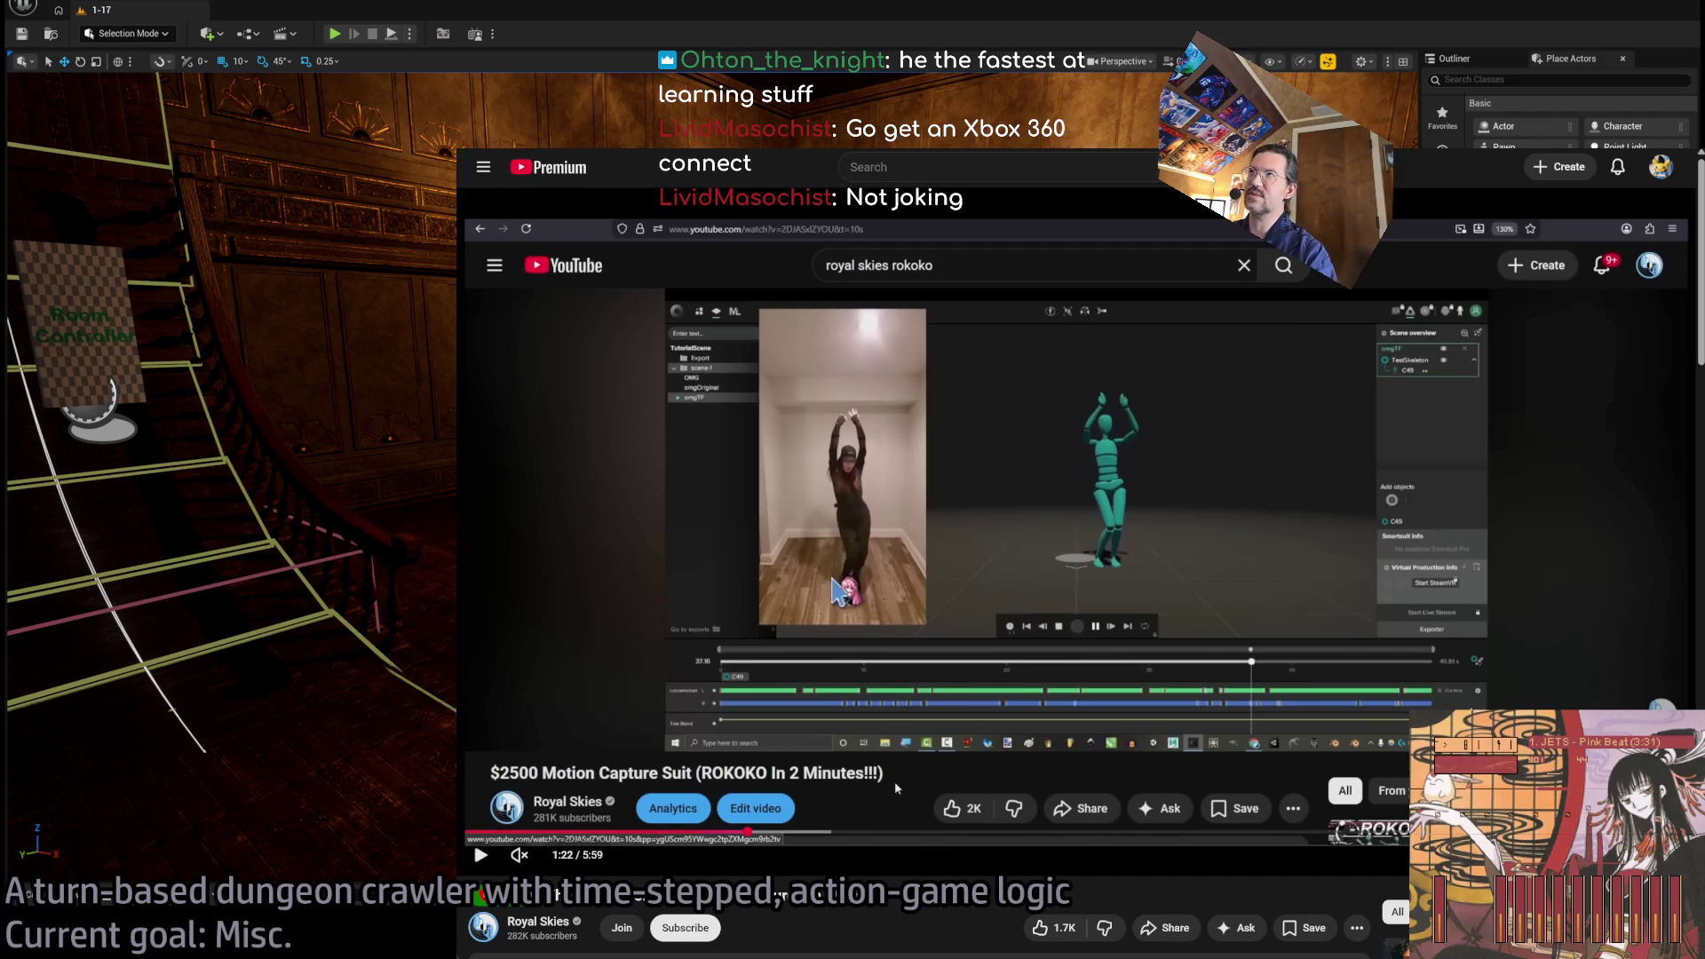
Resume the Royal Skies mocap video and jump around its Rokoko Studio demos on the progress bar.
left_click(850, 640)
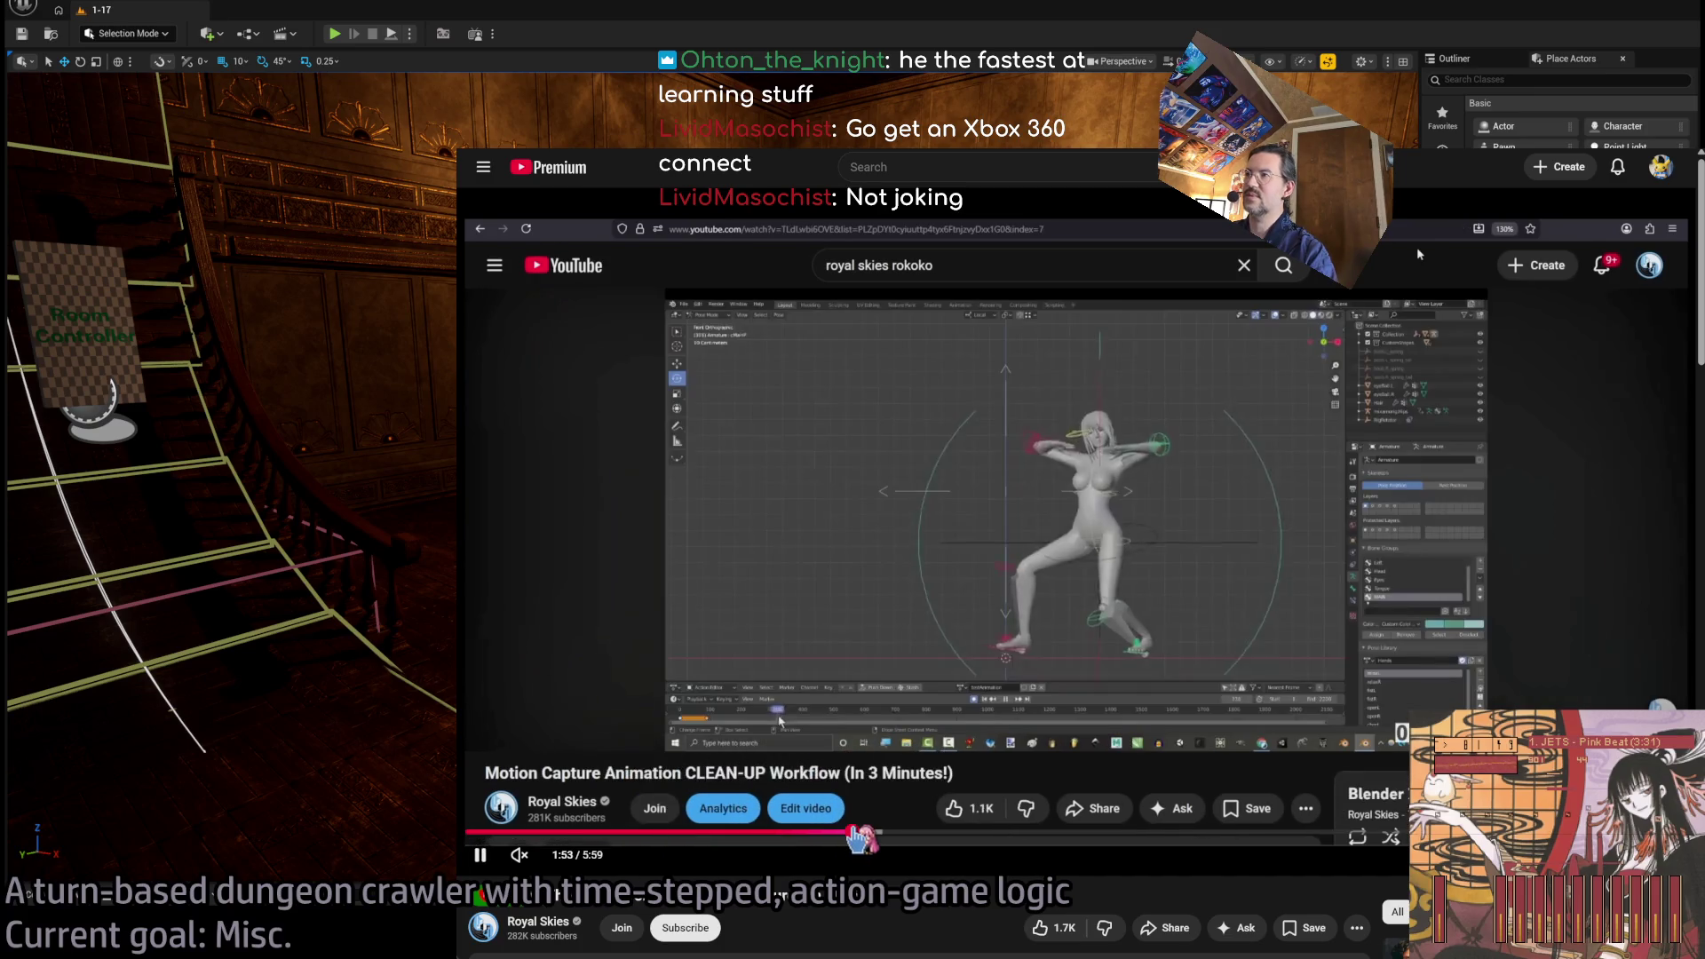
left_click(797, 833)
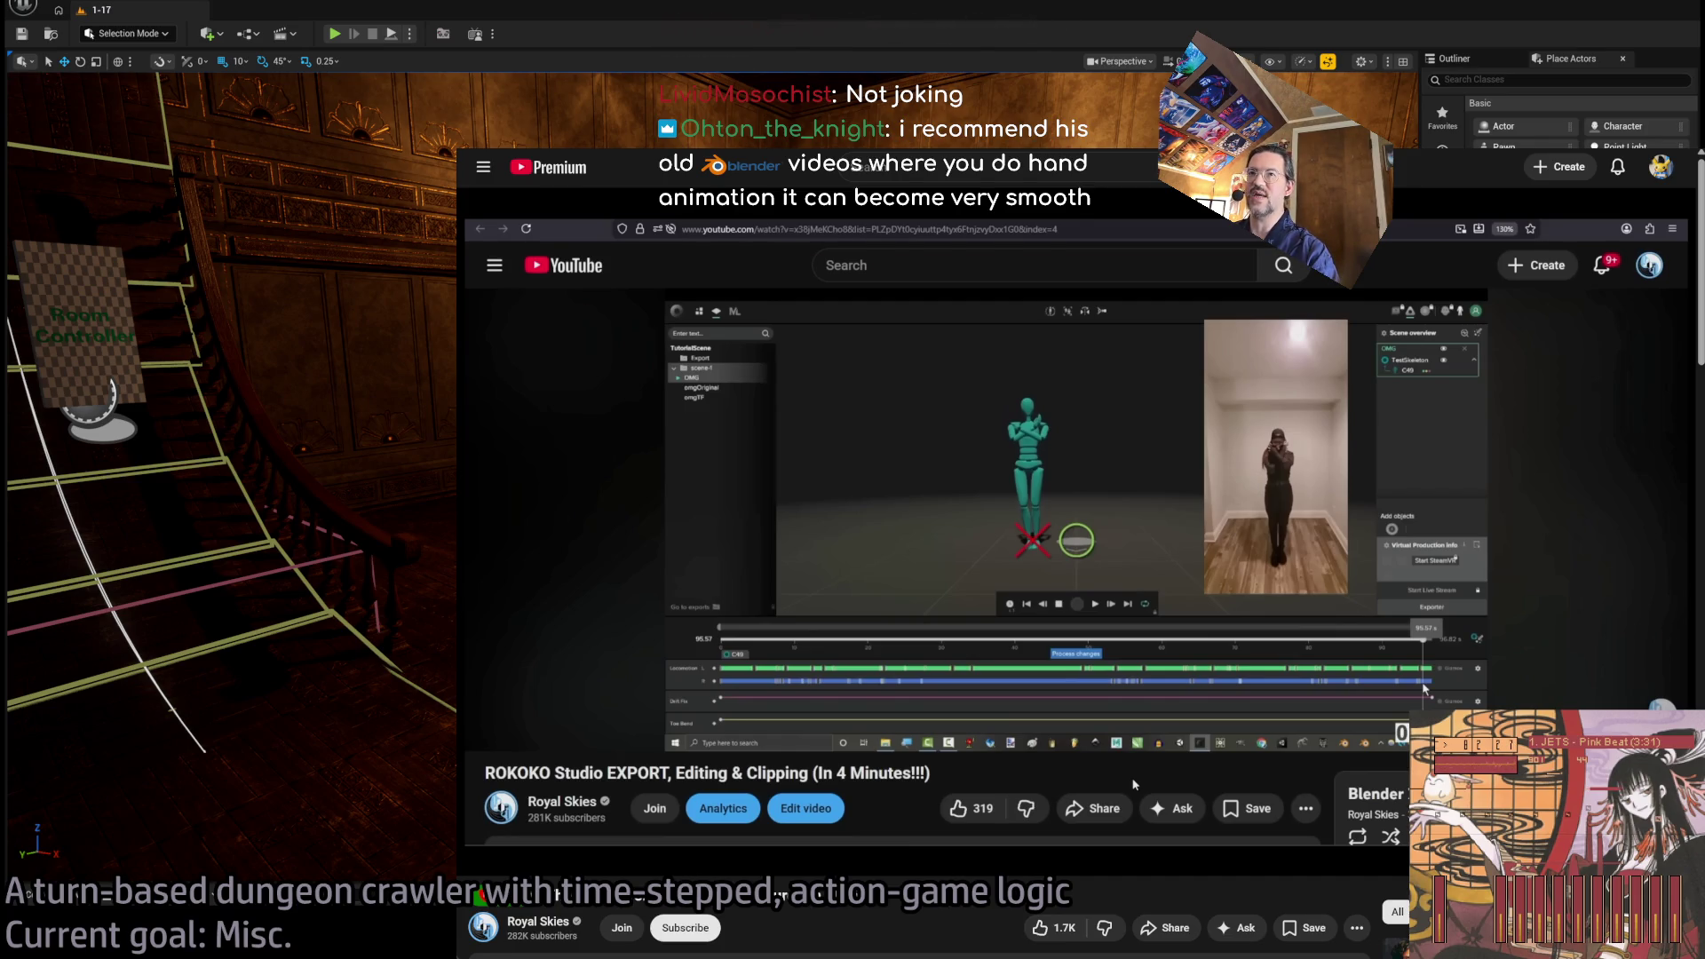
left_click(537, 727)
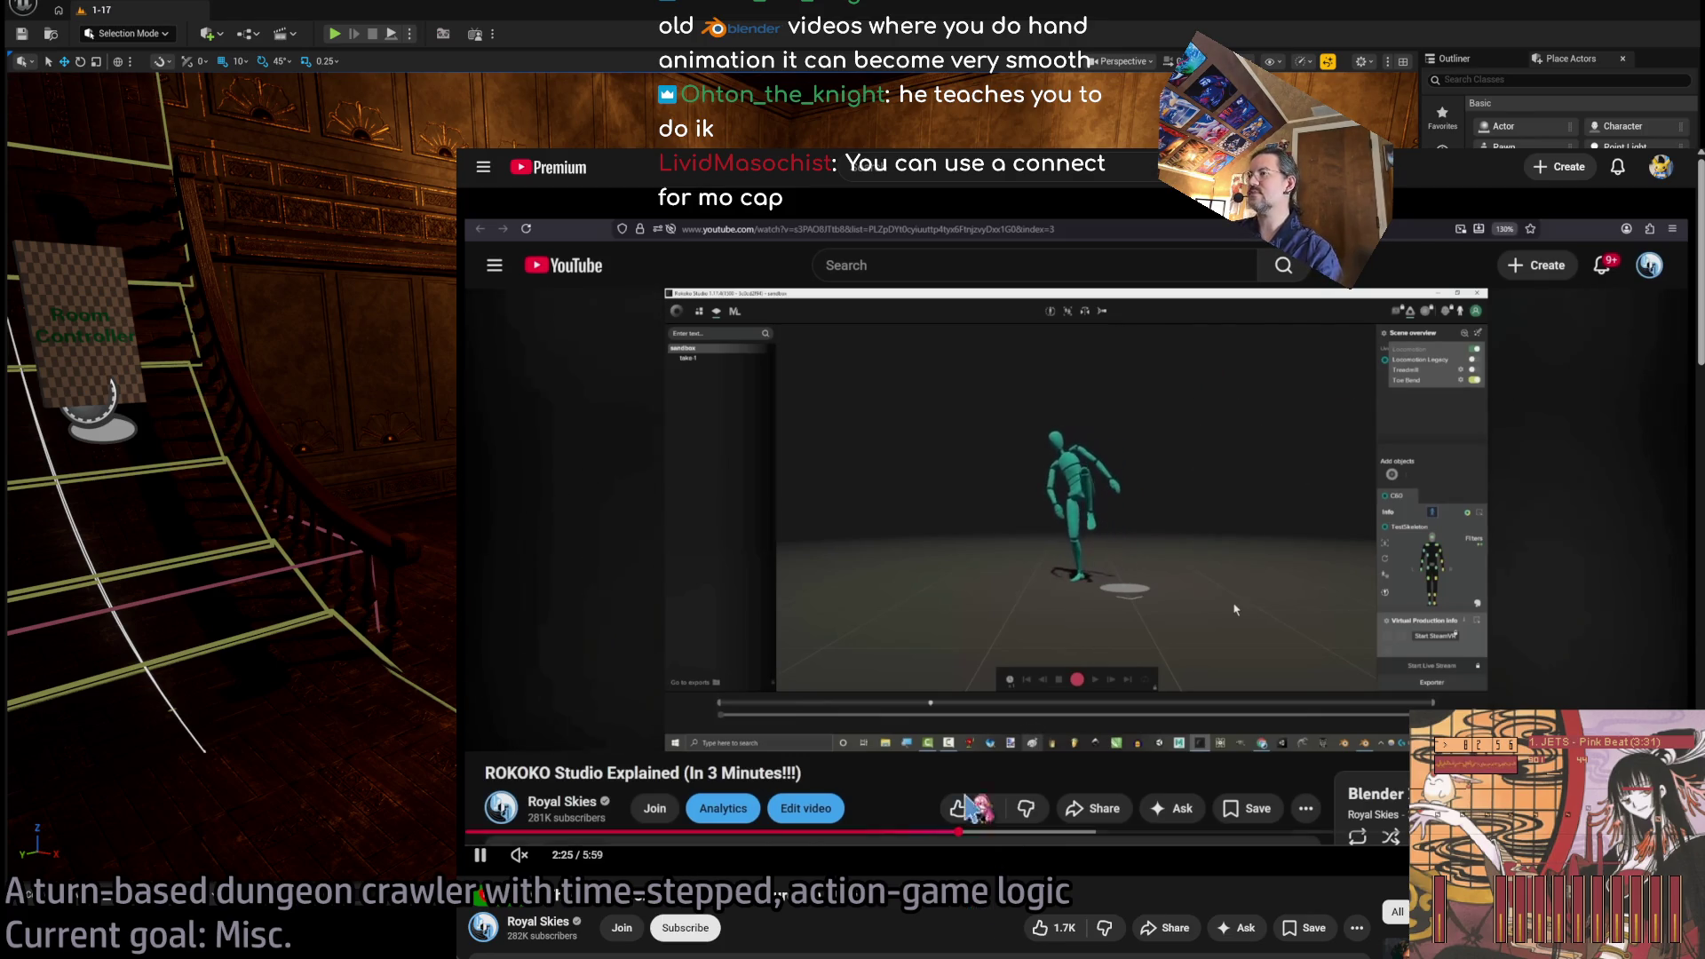
left_click_drag(961, 833, 1011, 834)
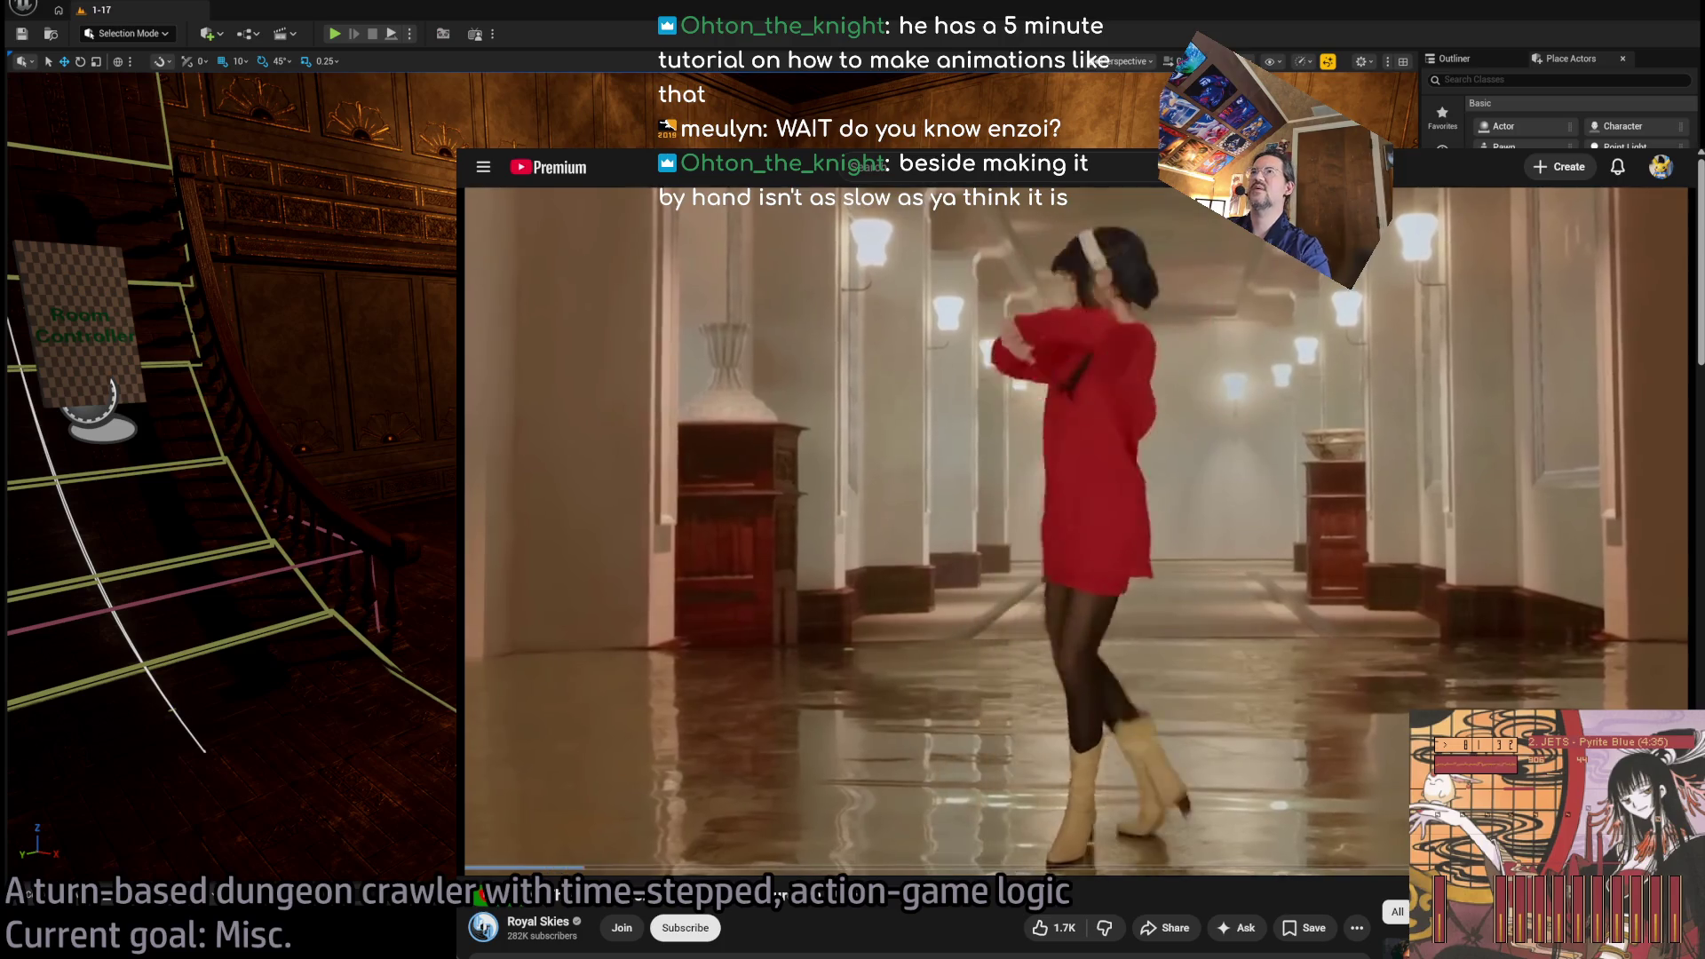
Search Google for 'enzoi' in a new browser tab.
key("ctrl+t")
type("enzoi")
key("Return")
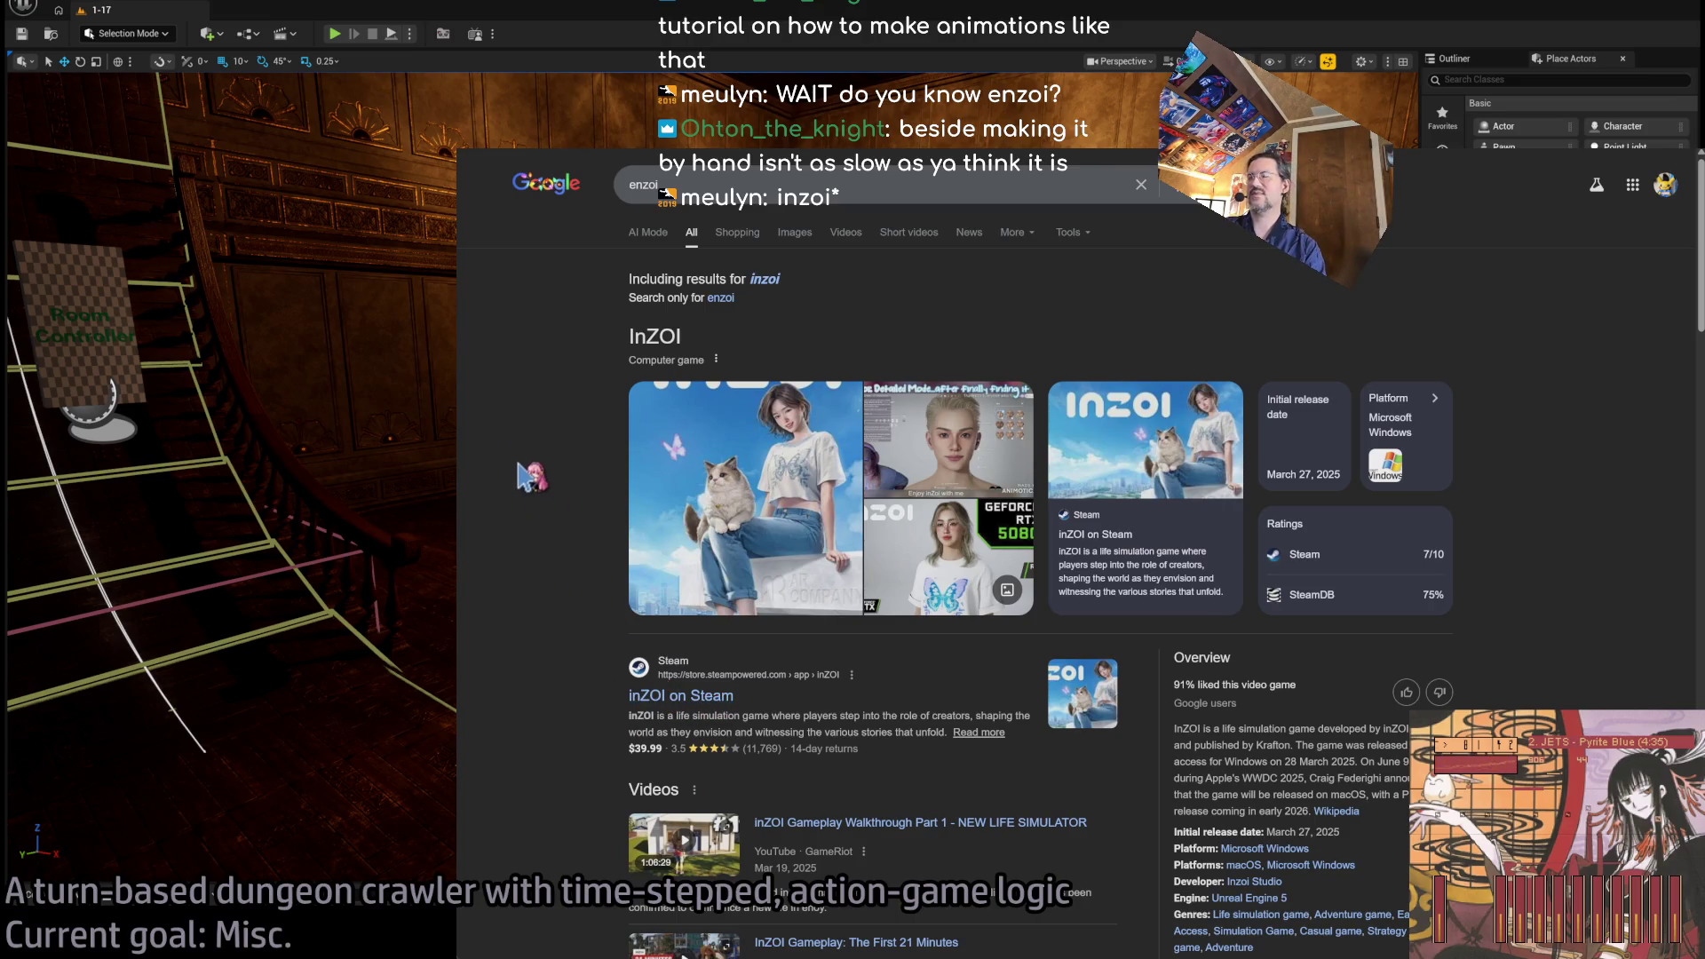
Open the inZOI on Steam result and glance down its store page.
left_click(681, 365)
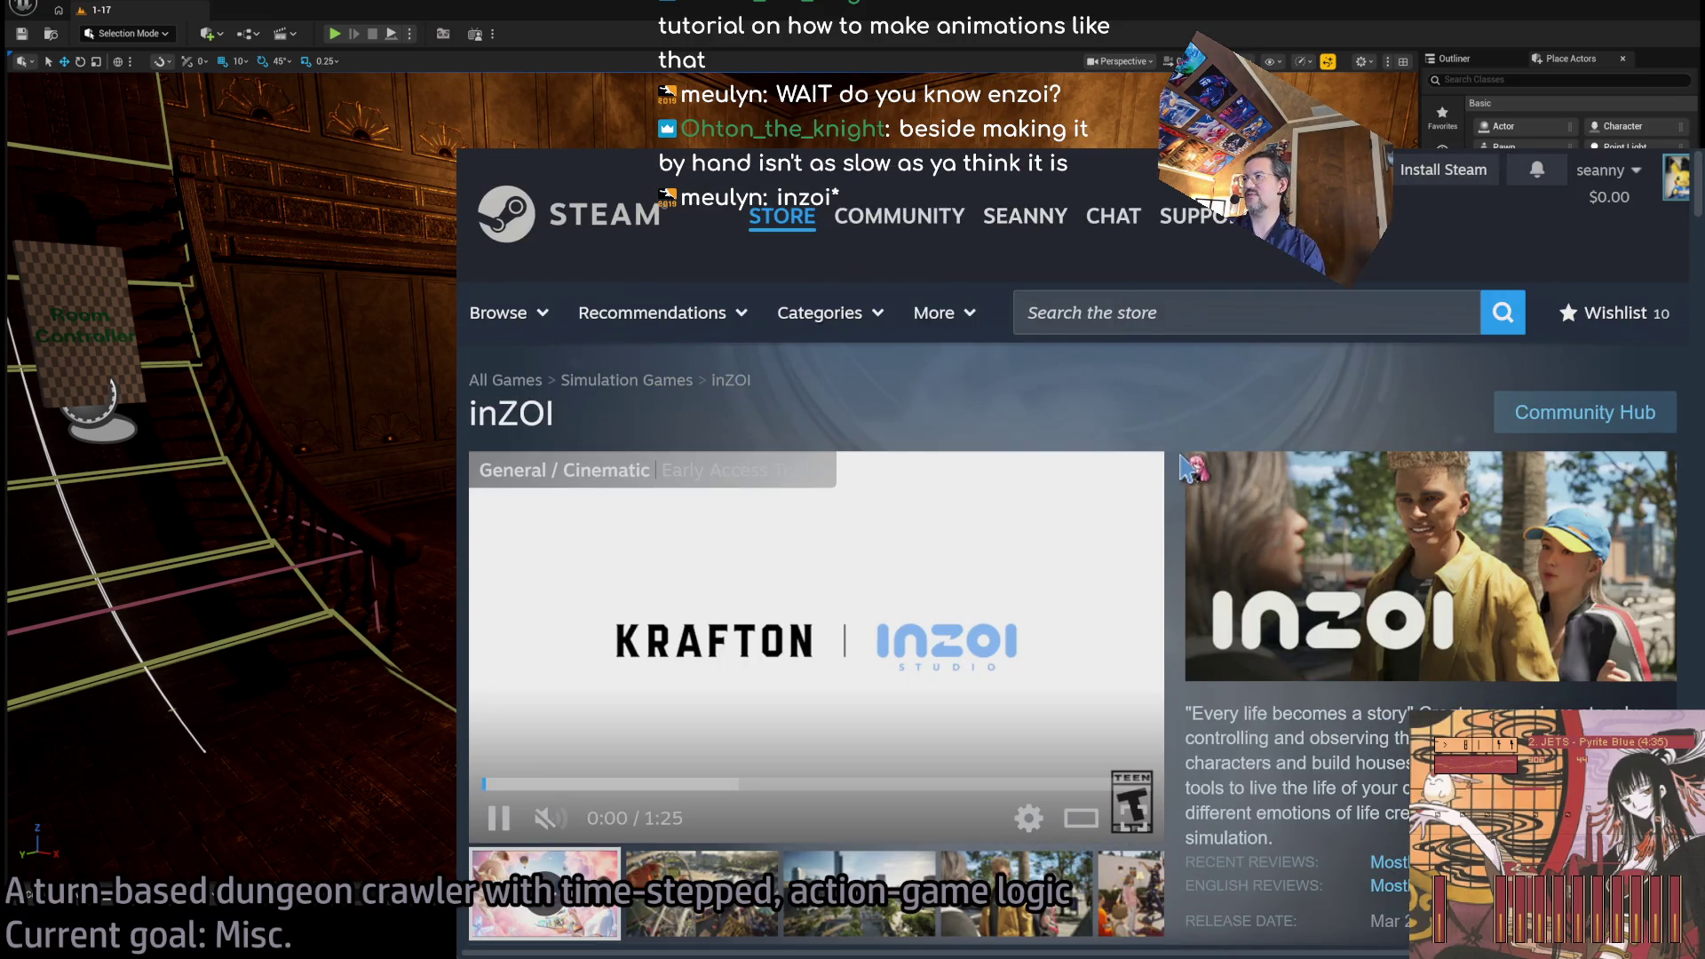
scroll(1181, 466, "down", 2)
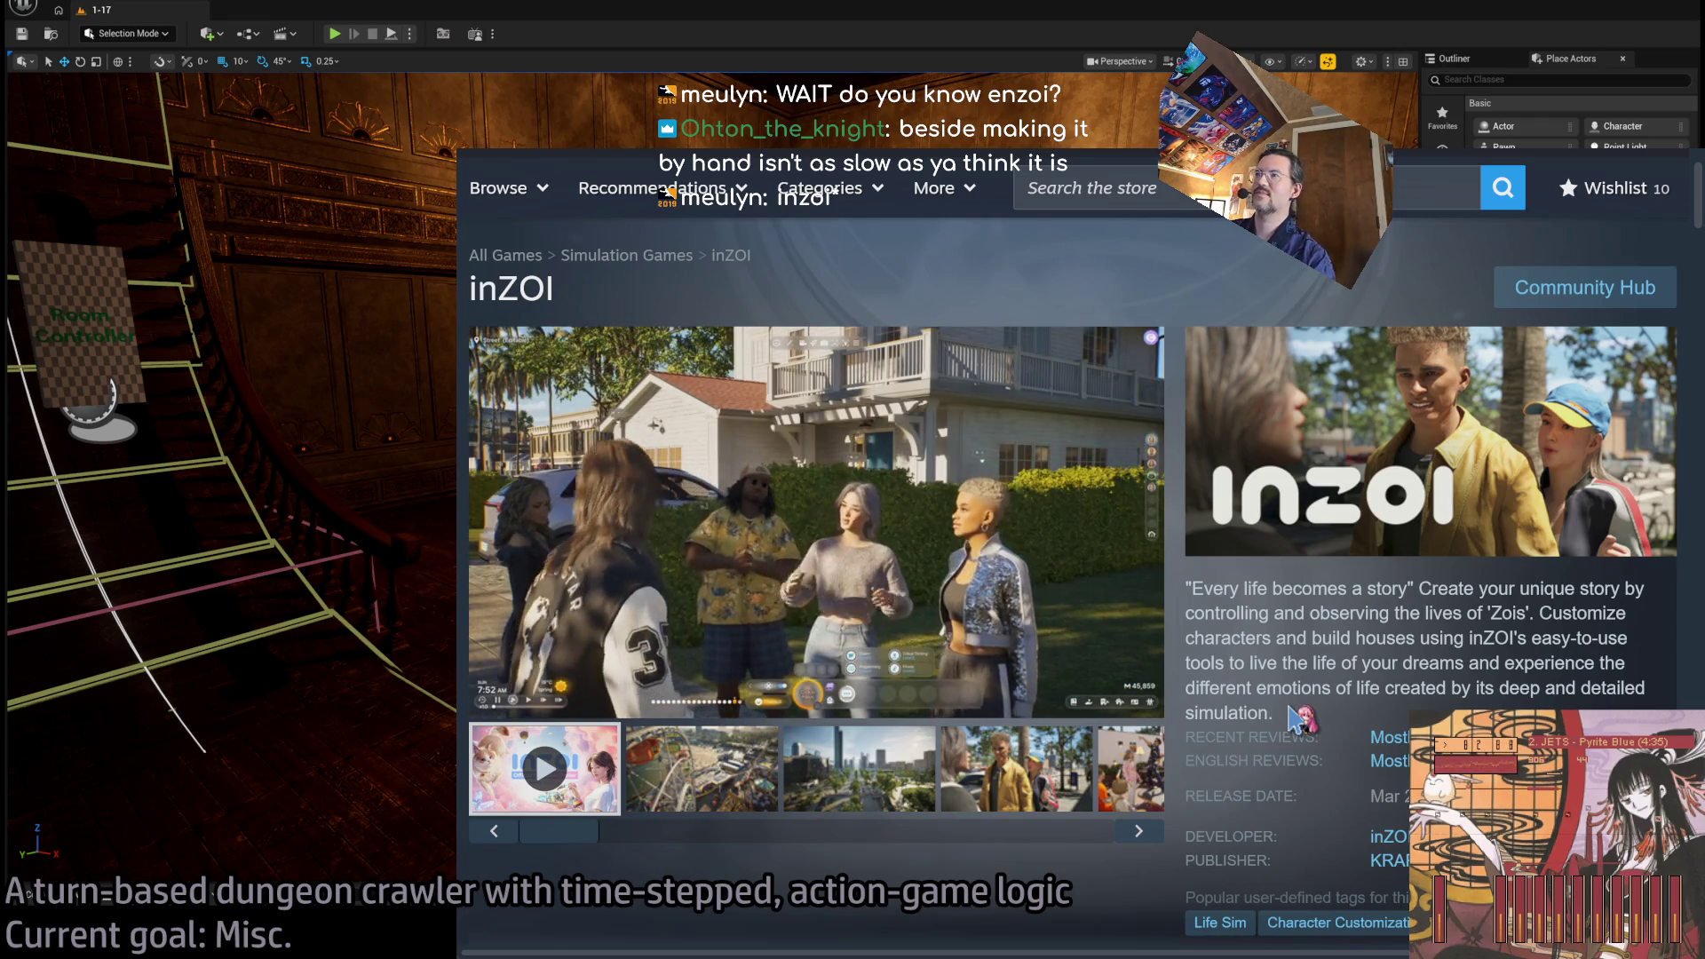
scroll(1328, 688, "up", 2, "ctrl")
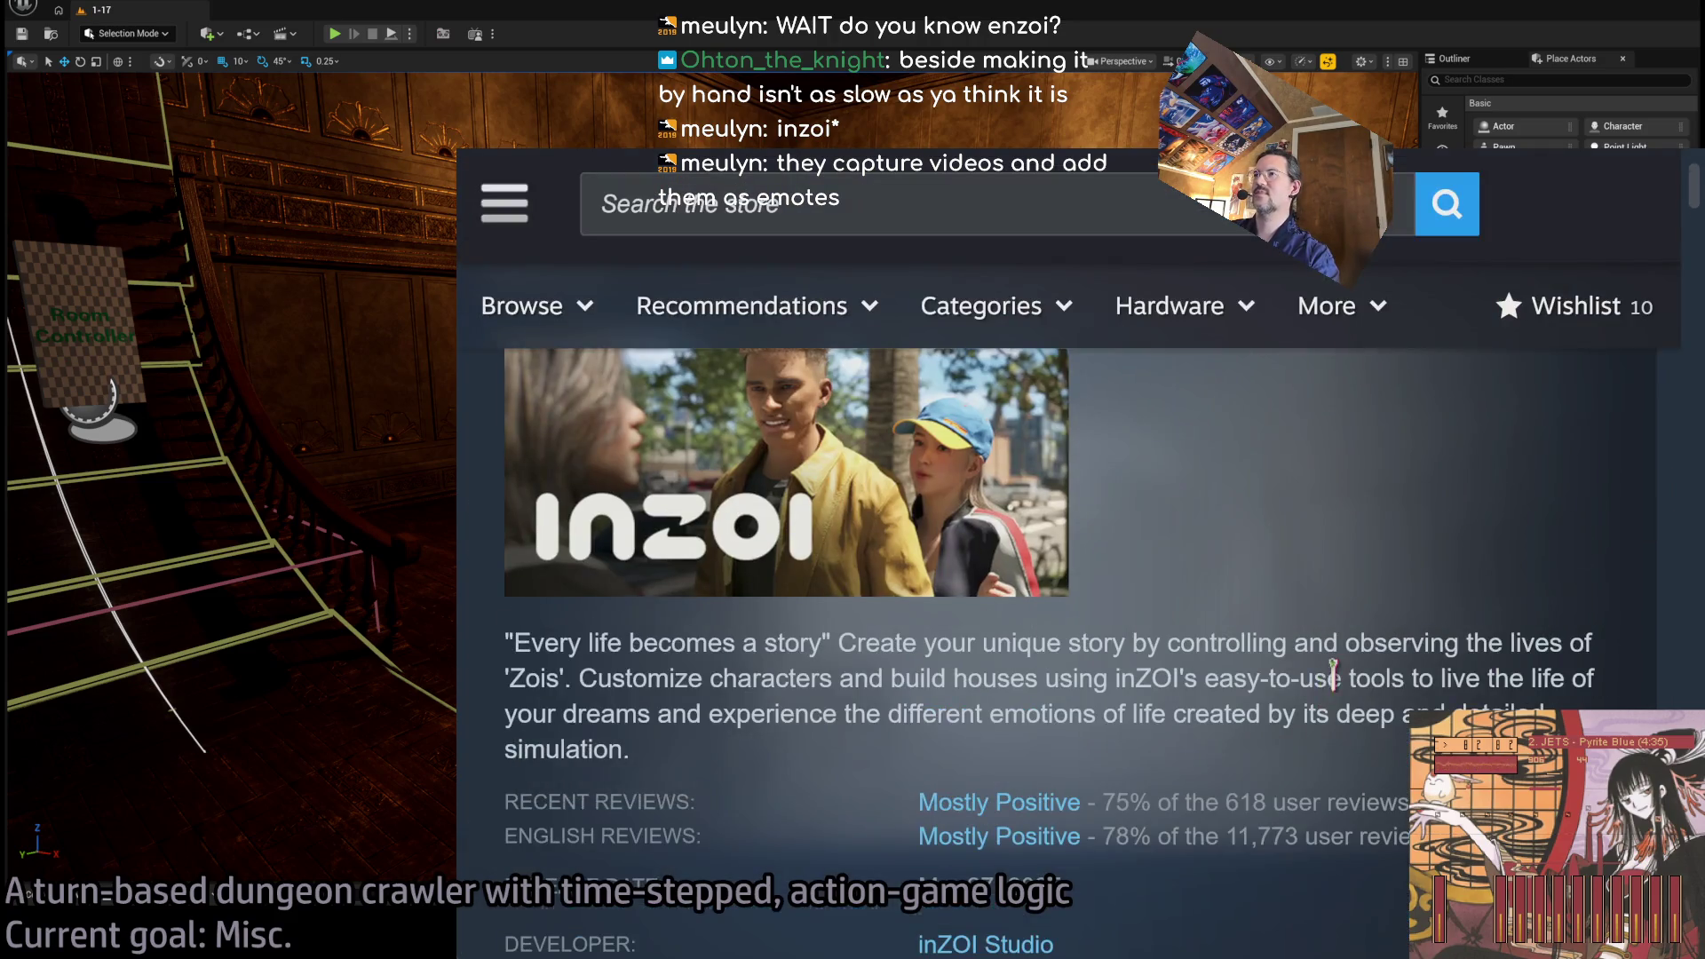
Scroll the inZOI page past the trailer, Early Access notice and buy section.
scroll(1332, 677, "up", 5)
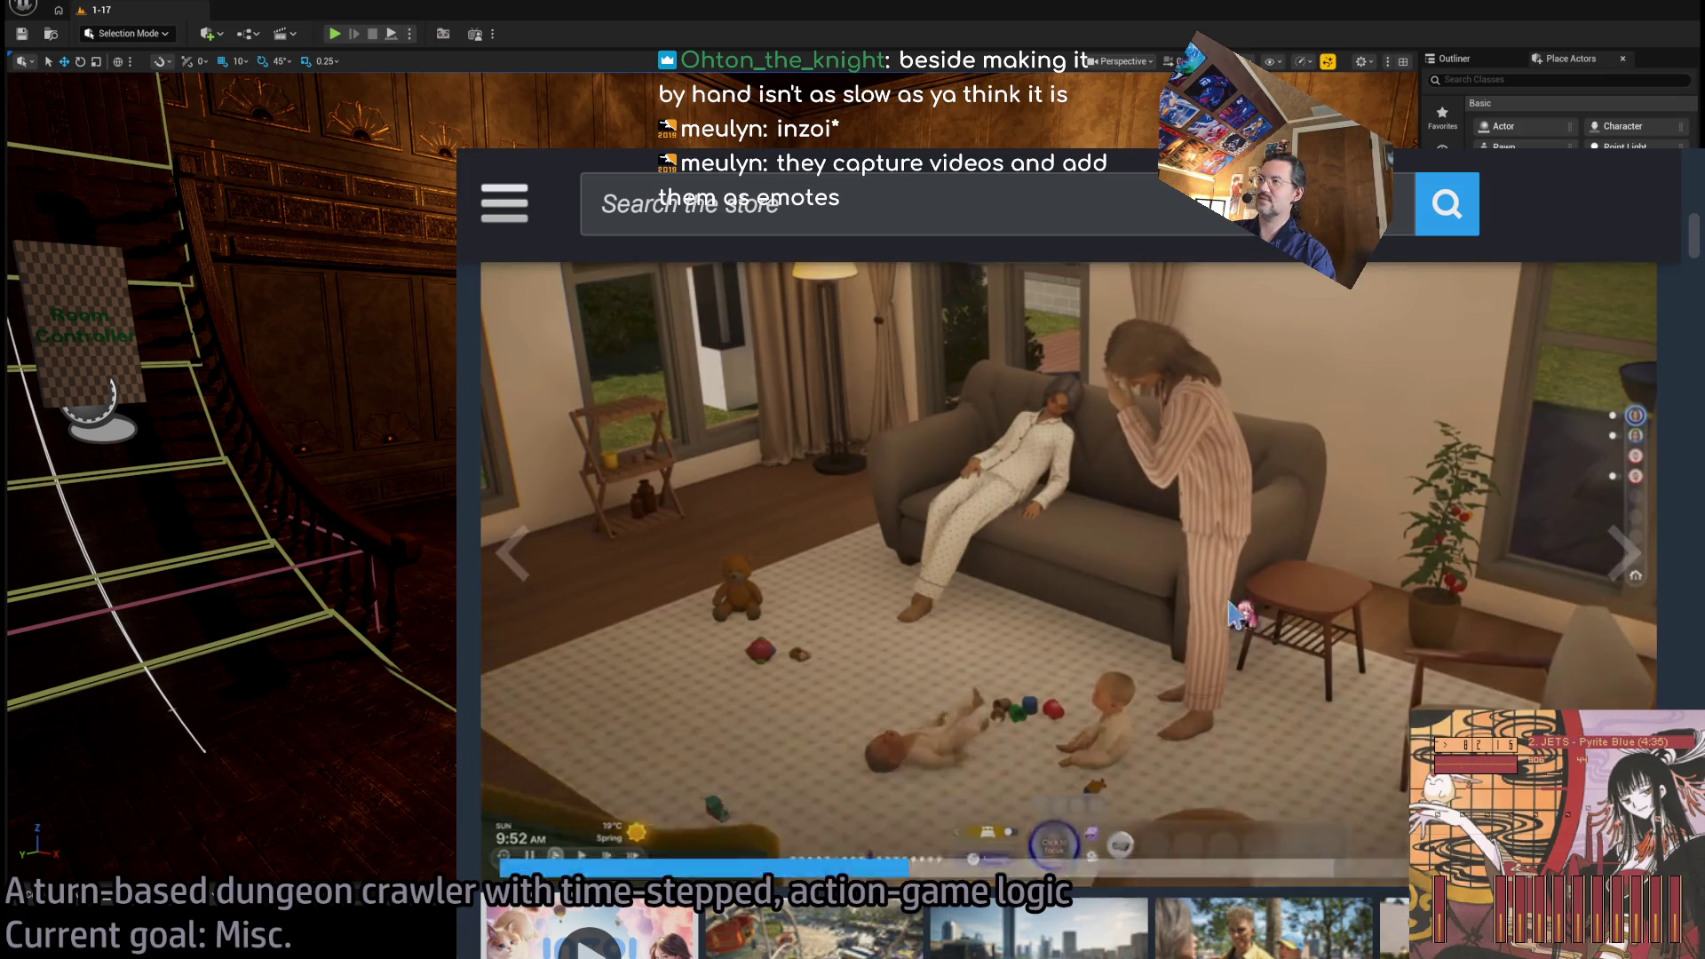
scroll(1677, 617, "down", 10)
scroll(1679, 618, "down", 10)
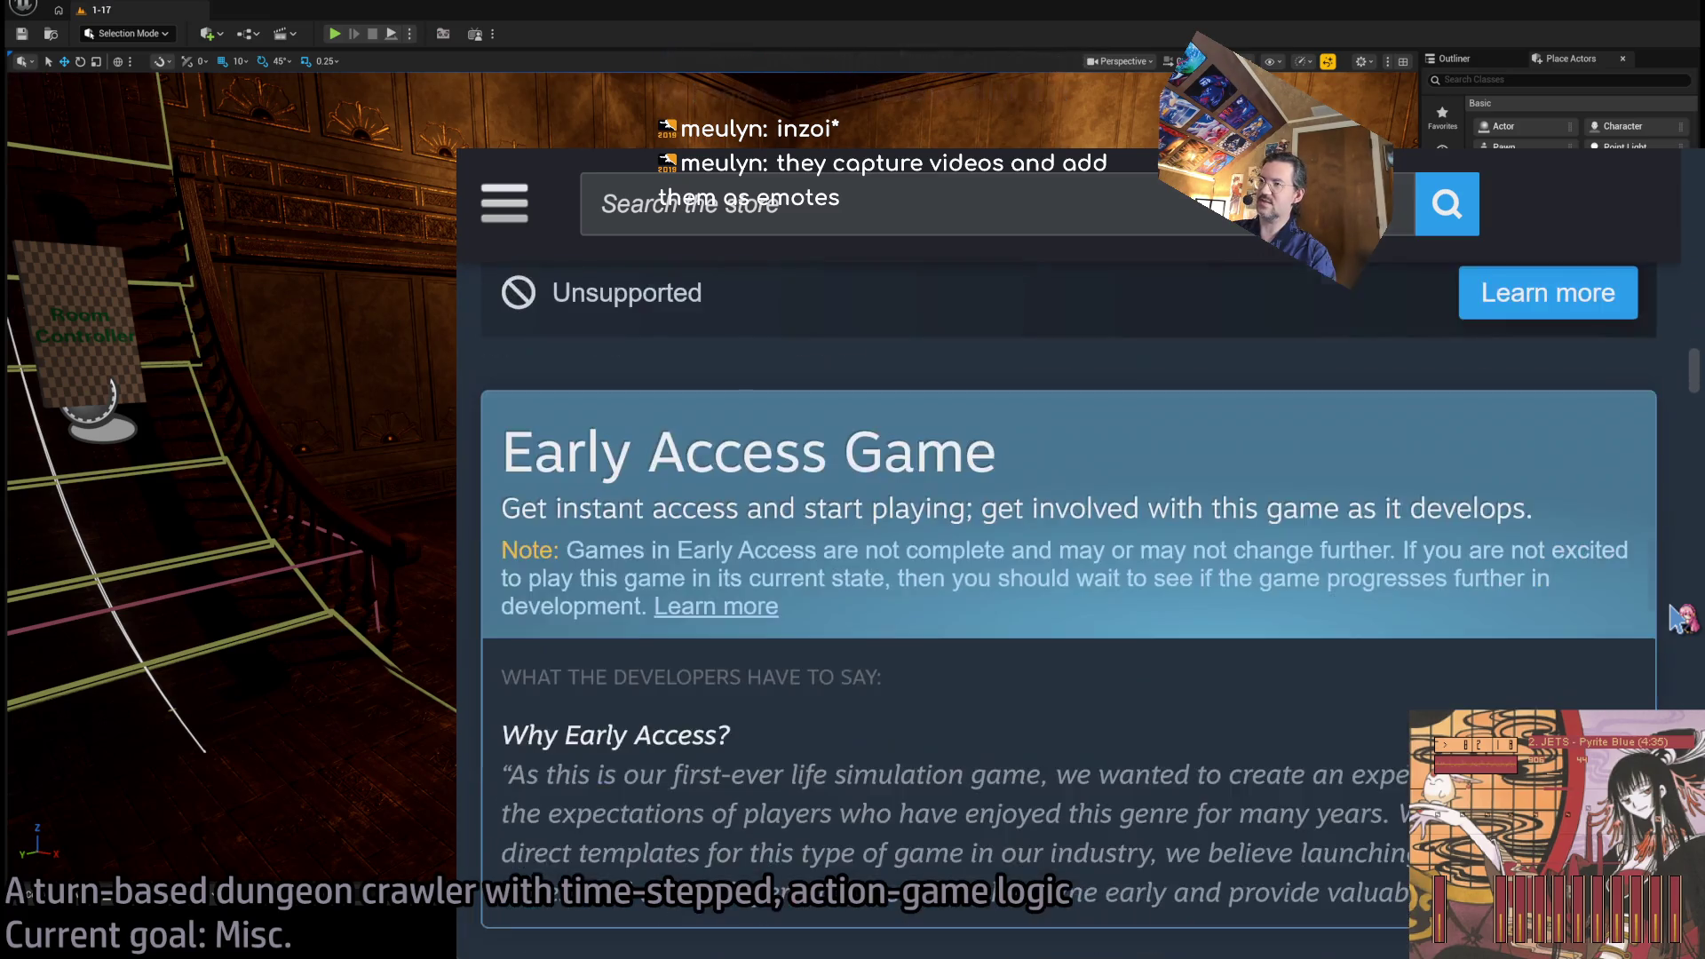
scroll(1681, 617, "down", 5)
scroll(1681, 617, "up", 2)
scroll(1681, 617, "down", 4)
scroll(1681, 617, "up", 3)
scroll(1681, 617, "up", 3)
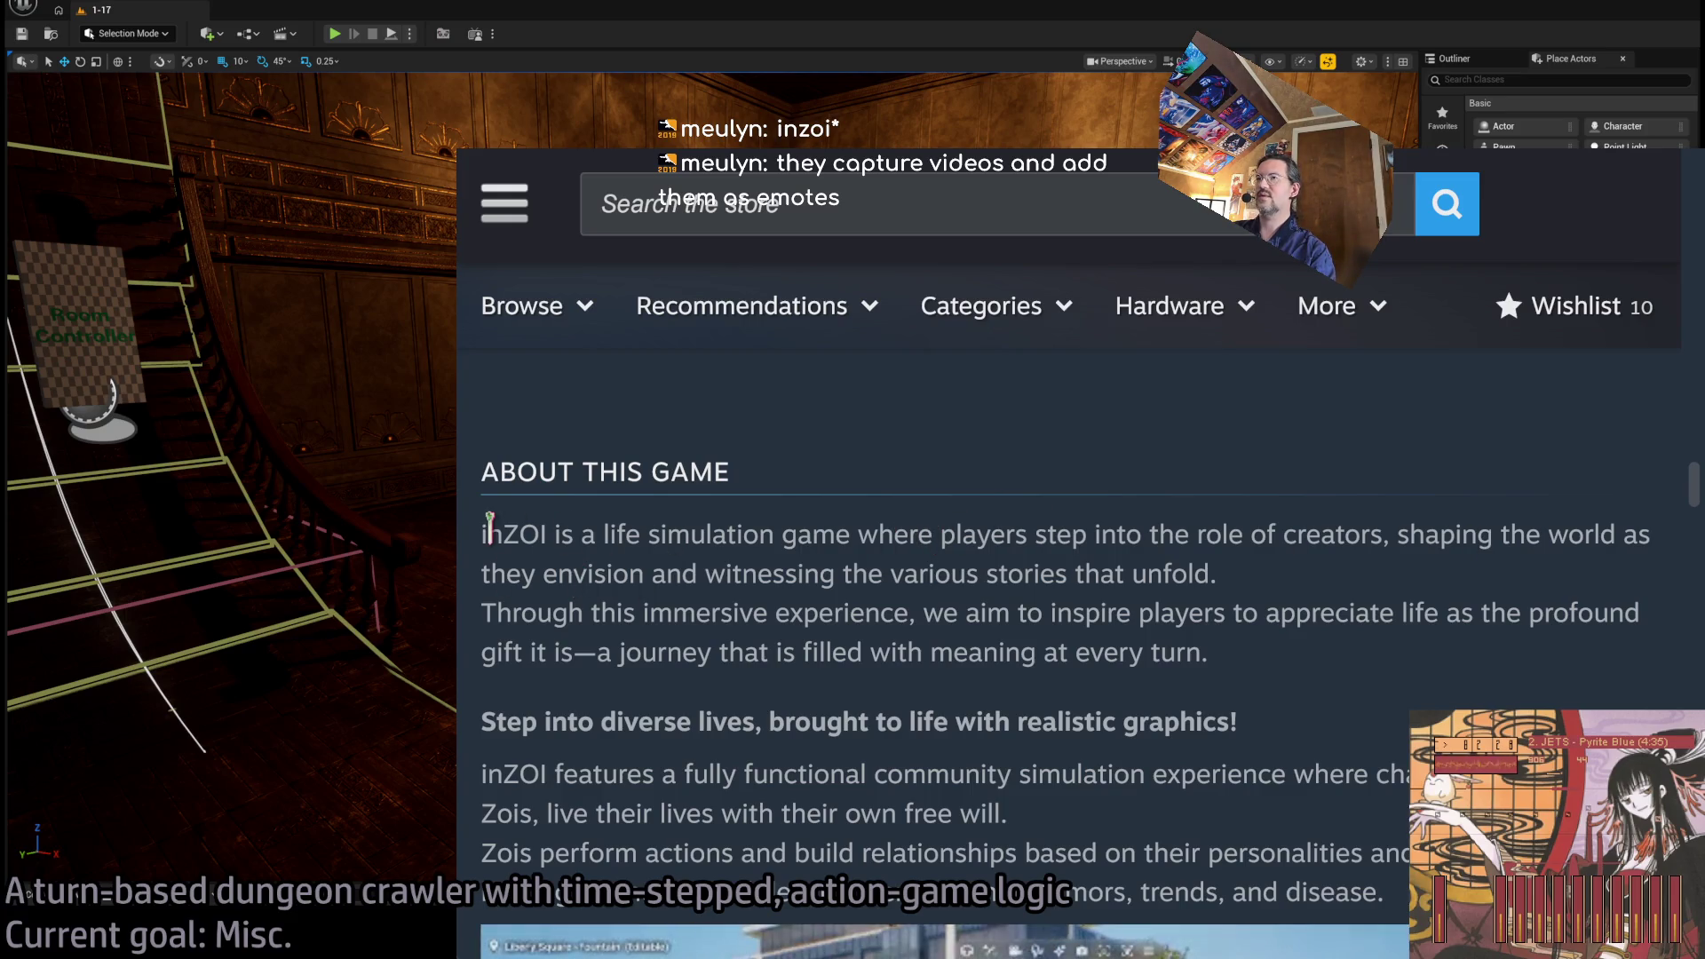
Highlight and clear lines of the opening About This Game description, including the world-shaping phrase.
left_click_drag(515, 532, 1118, 533)
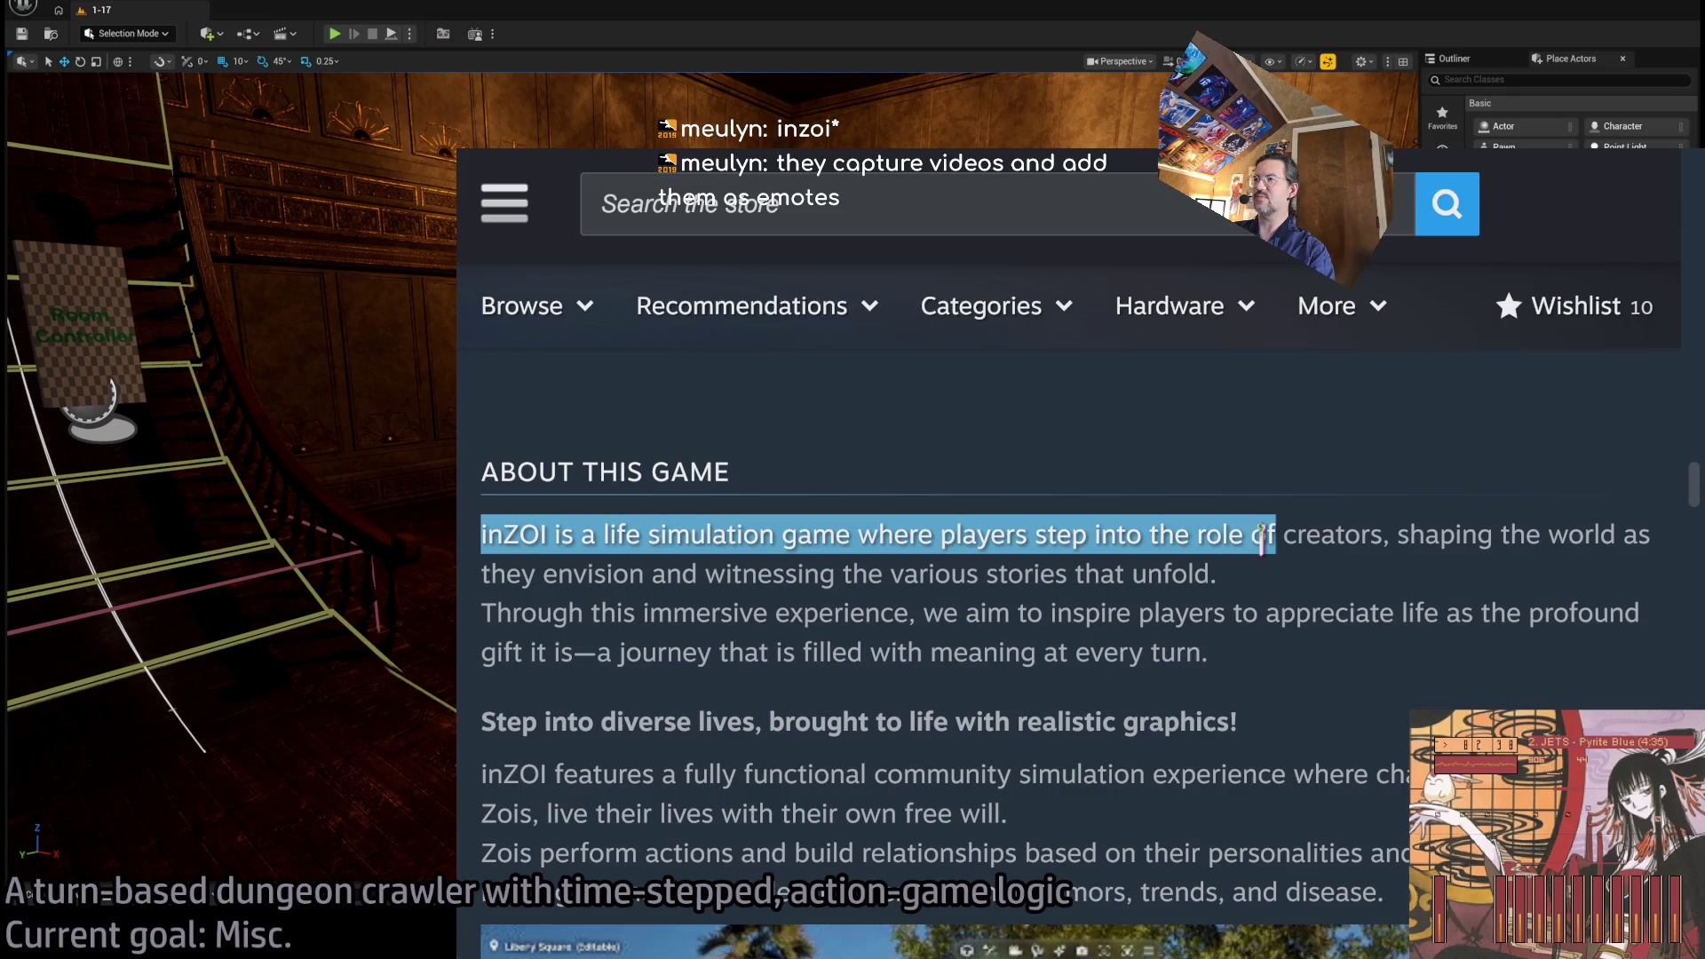
left_click(1329, 584)
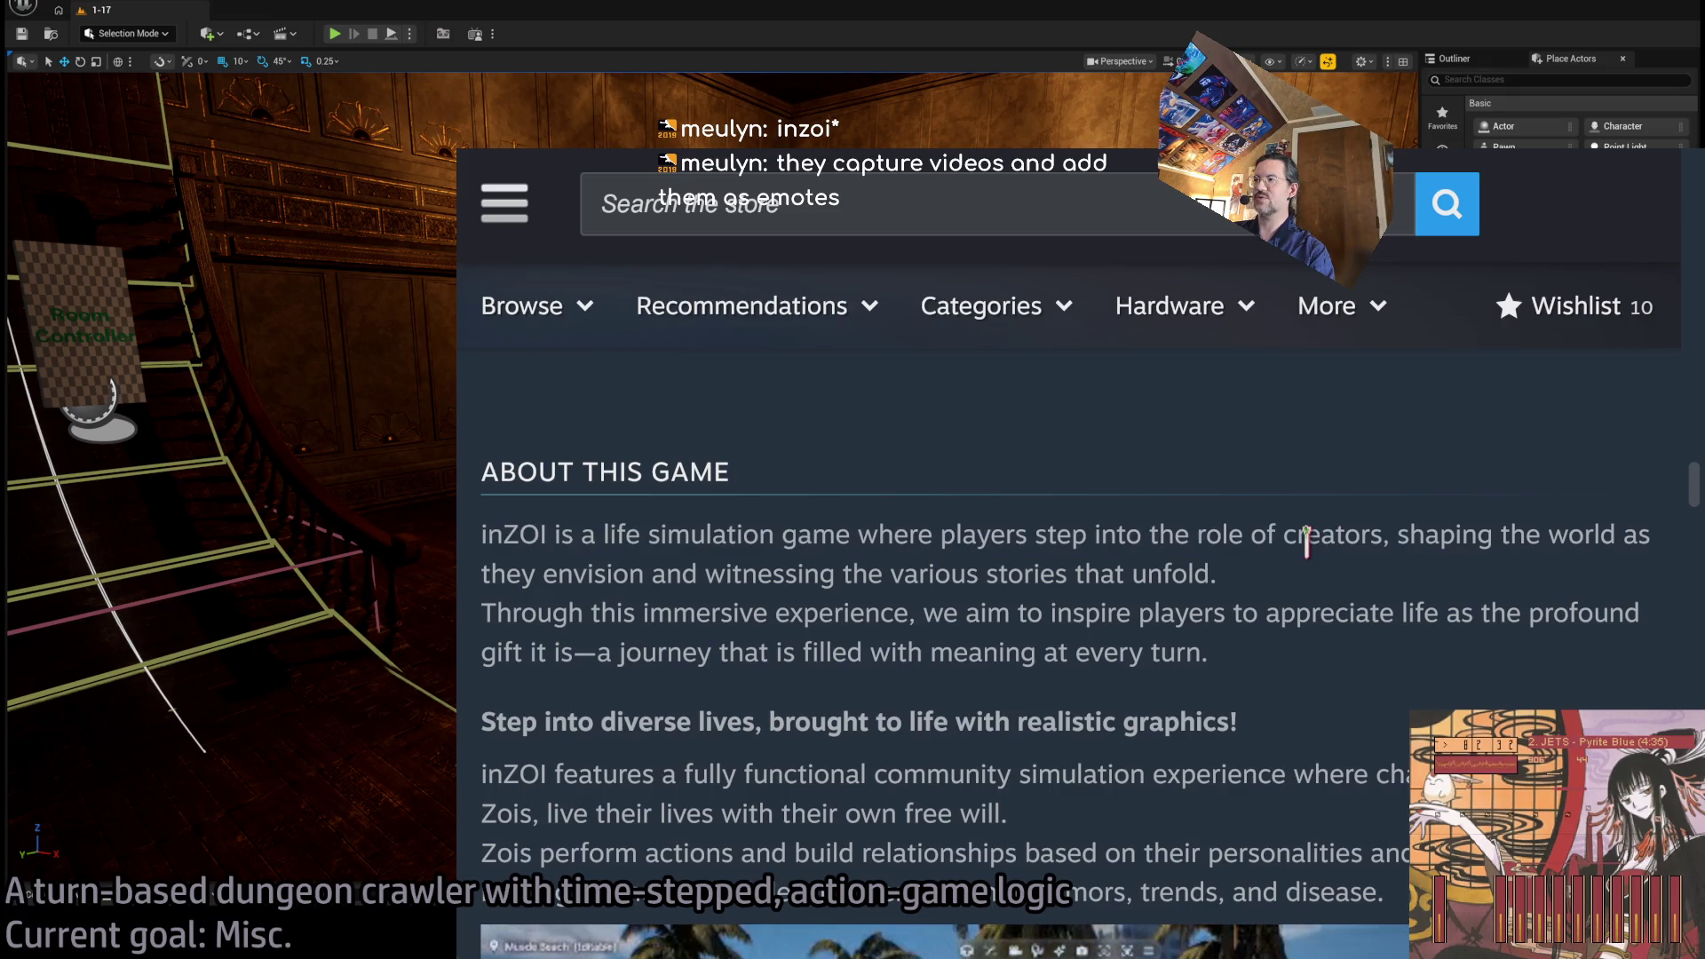
mouse_move(1450, 530)
left_mouse_down()
mouse_move(818, 575)
mouse_move(1295, 586)
left_mouse_up()
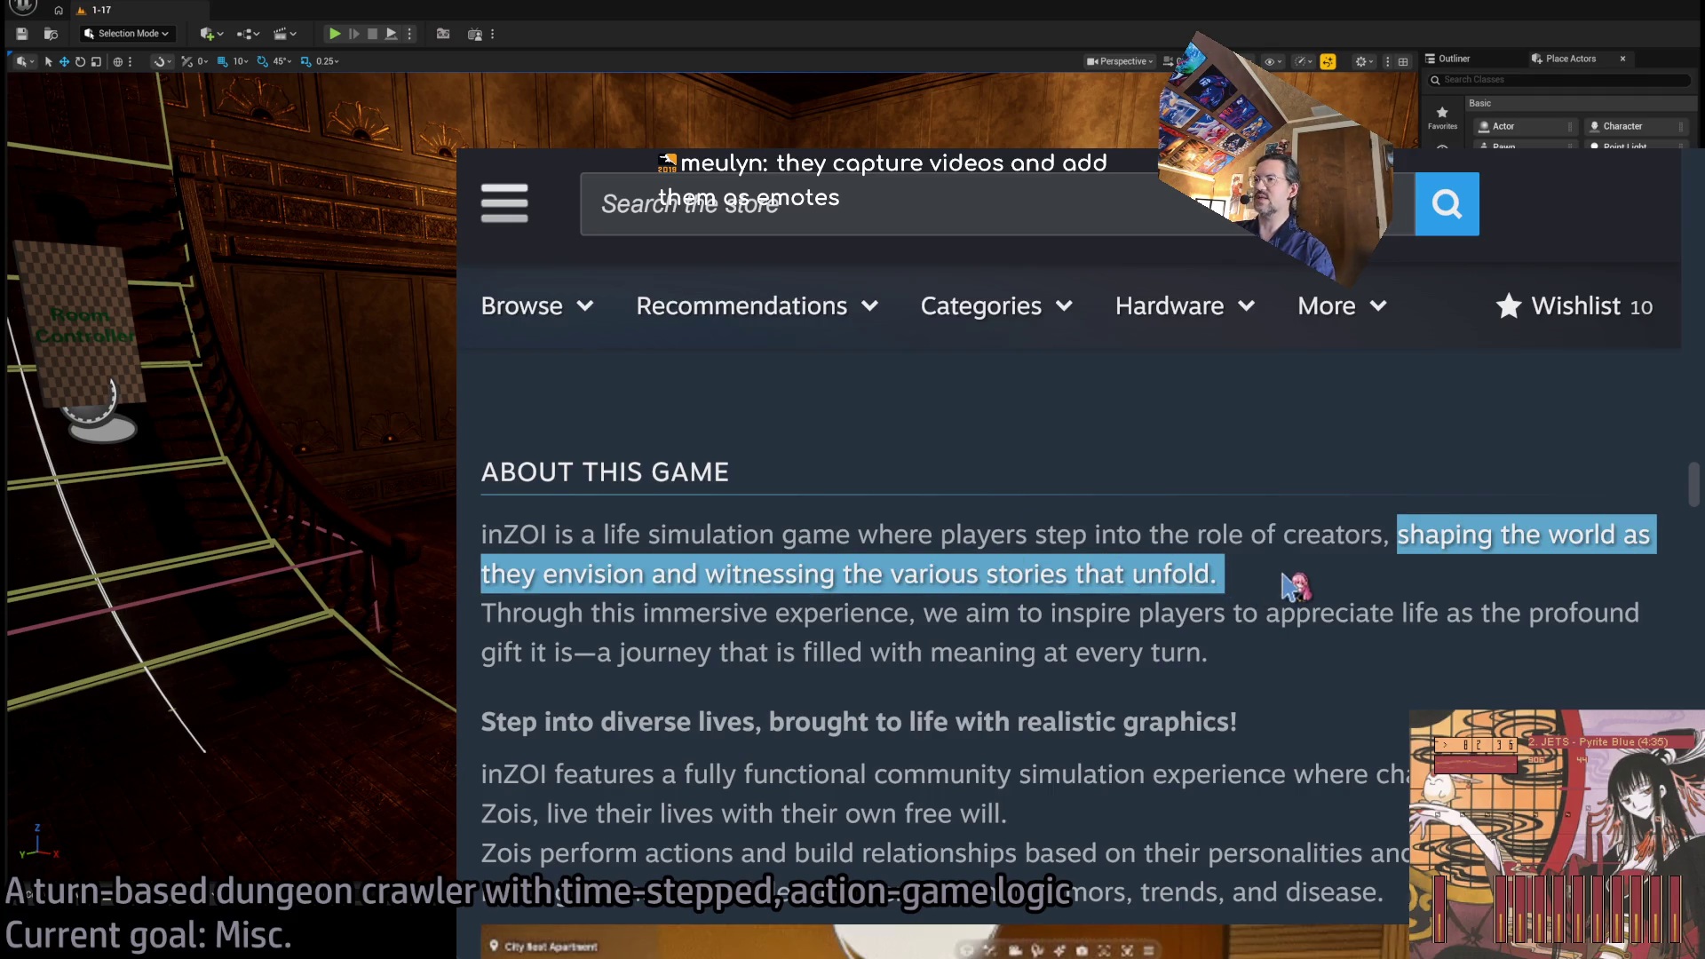
left_click(1294, 586)
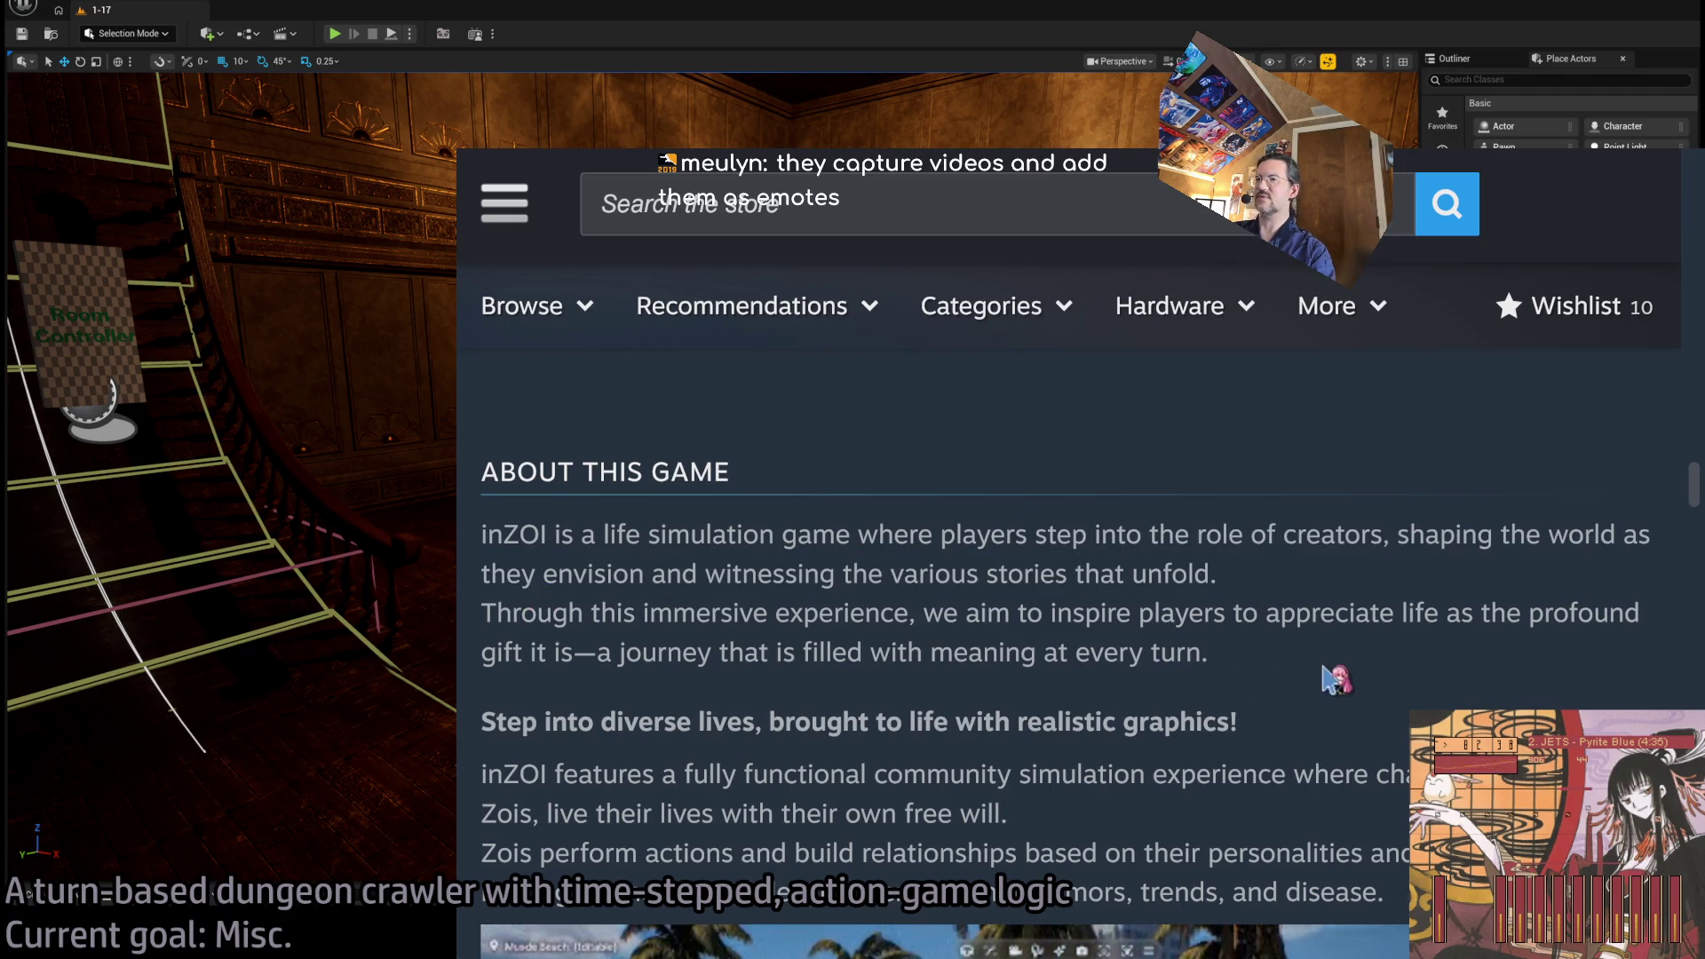
scroll(1332, 680, "down", 1)
mouse_move(483, 487)
left_mouse_down()
mouse_move(1134, 487)
mouse_move(1341, 537)
left_mouse_up()
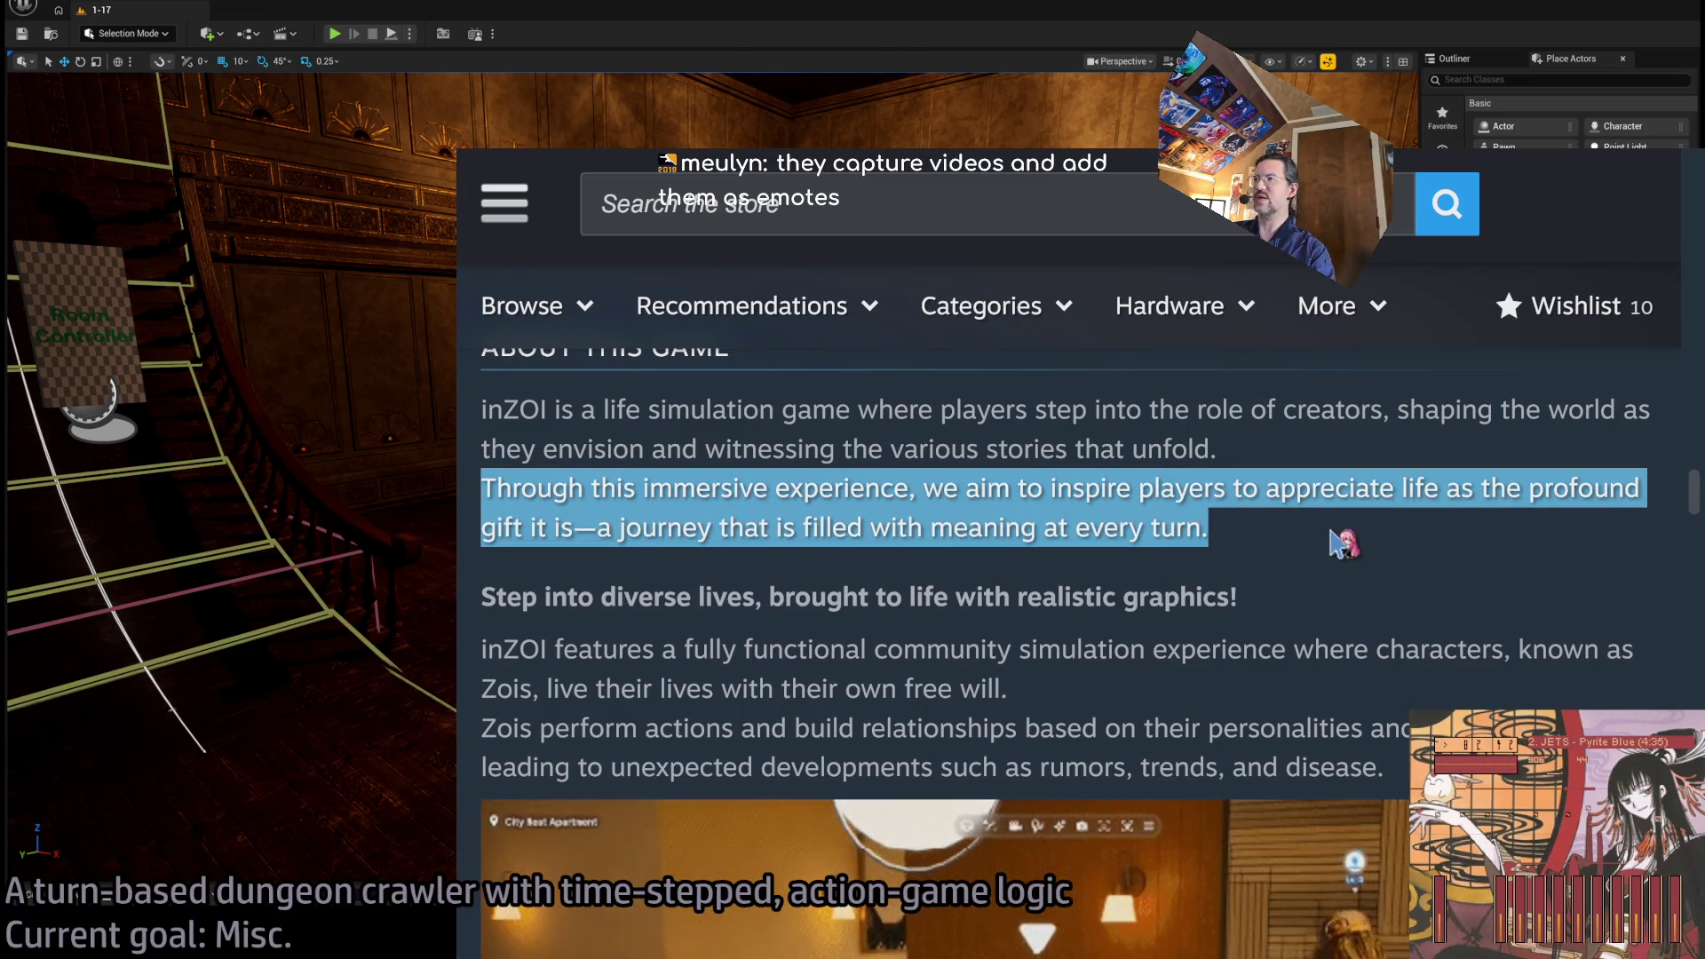
left_click(1341, 550)
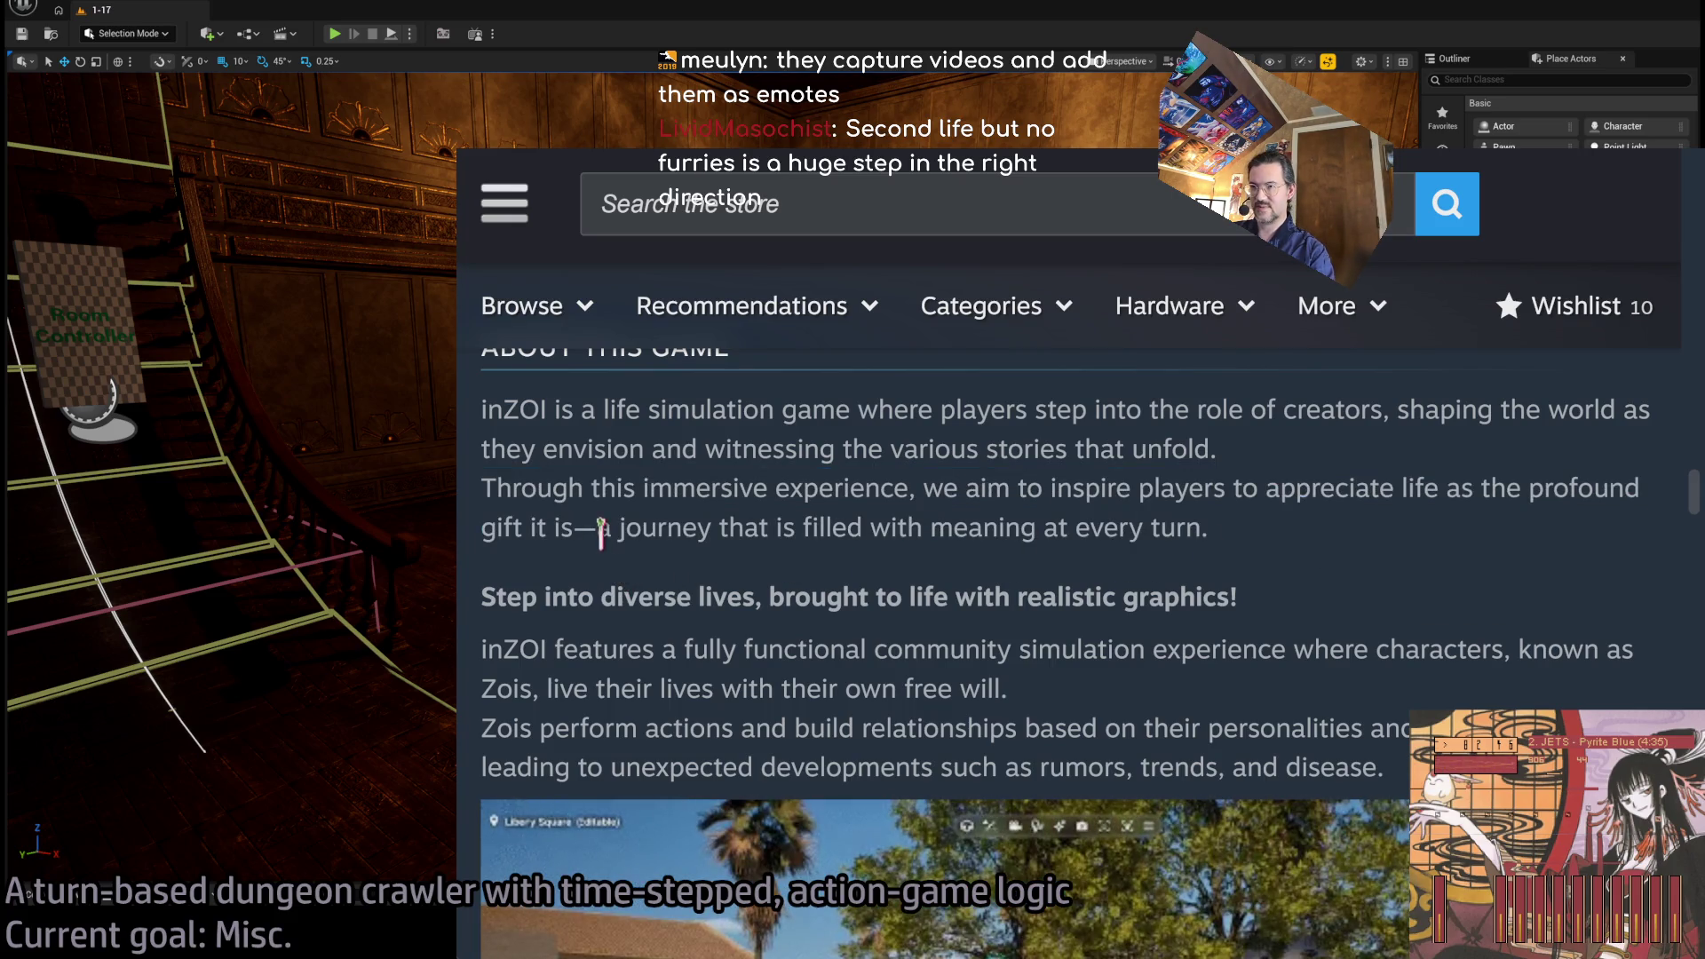
Scroll down to the 'Step into diverse lives' paragraph and select the word Zois.
left_click_drag(601, 531, 1215, 531)
left_click(1340, 563)
scroll(1340, 563, "down", 1)
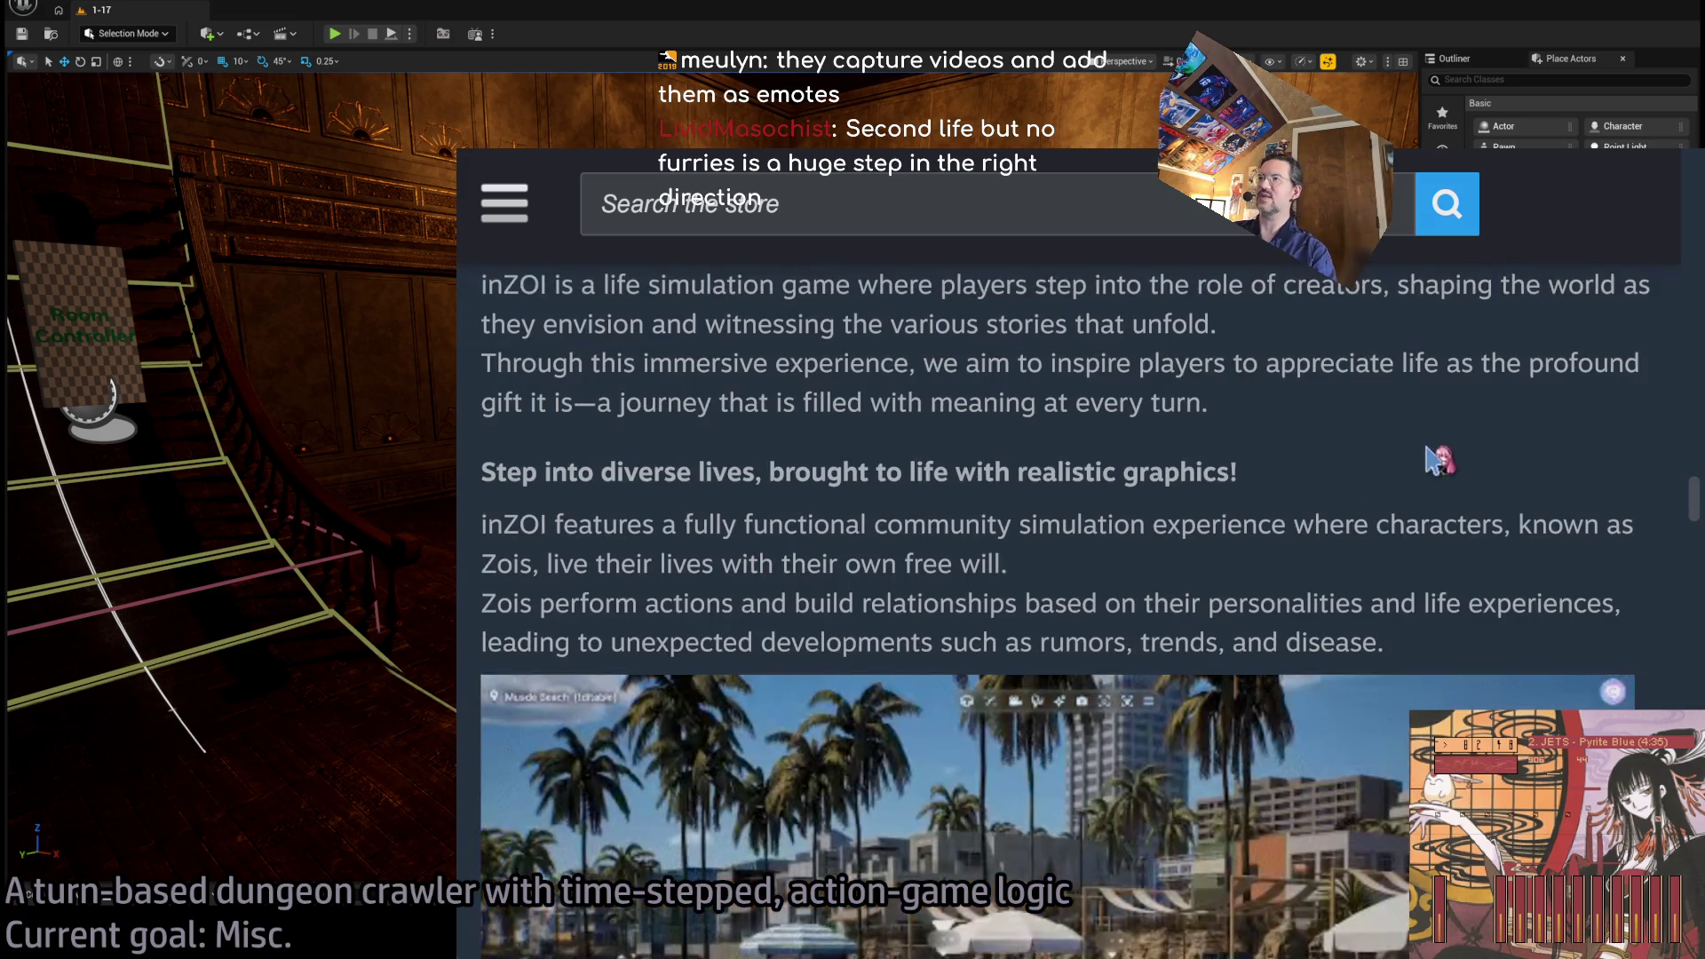
scroll(516, 559, "down", 1)
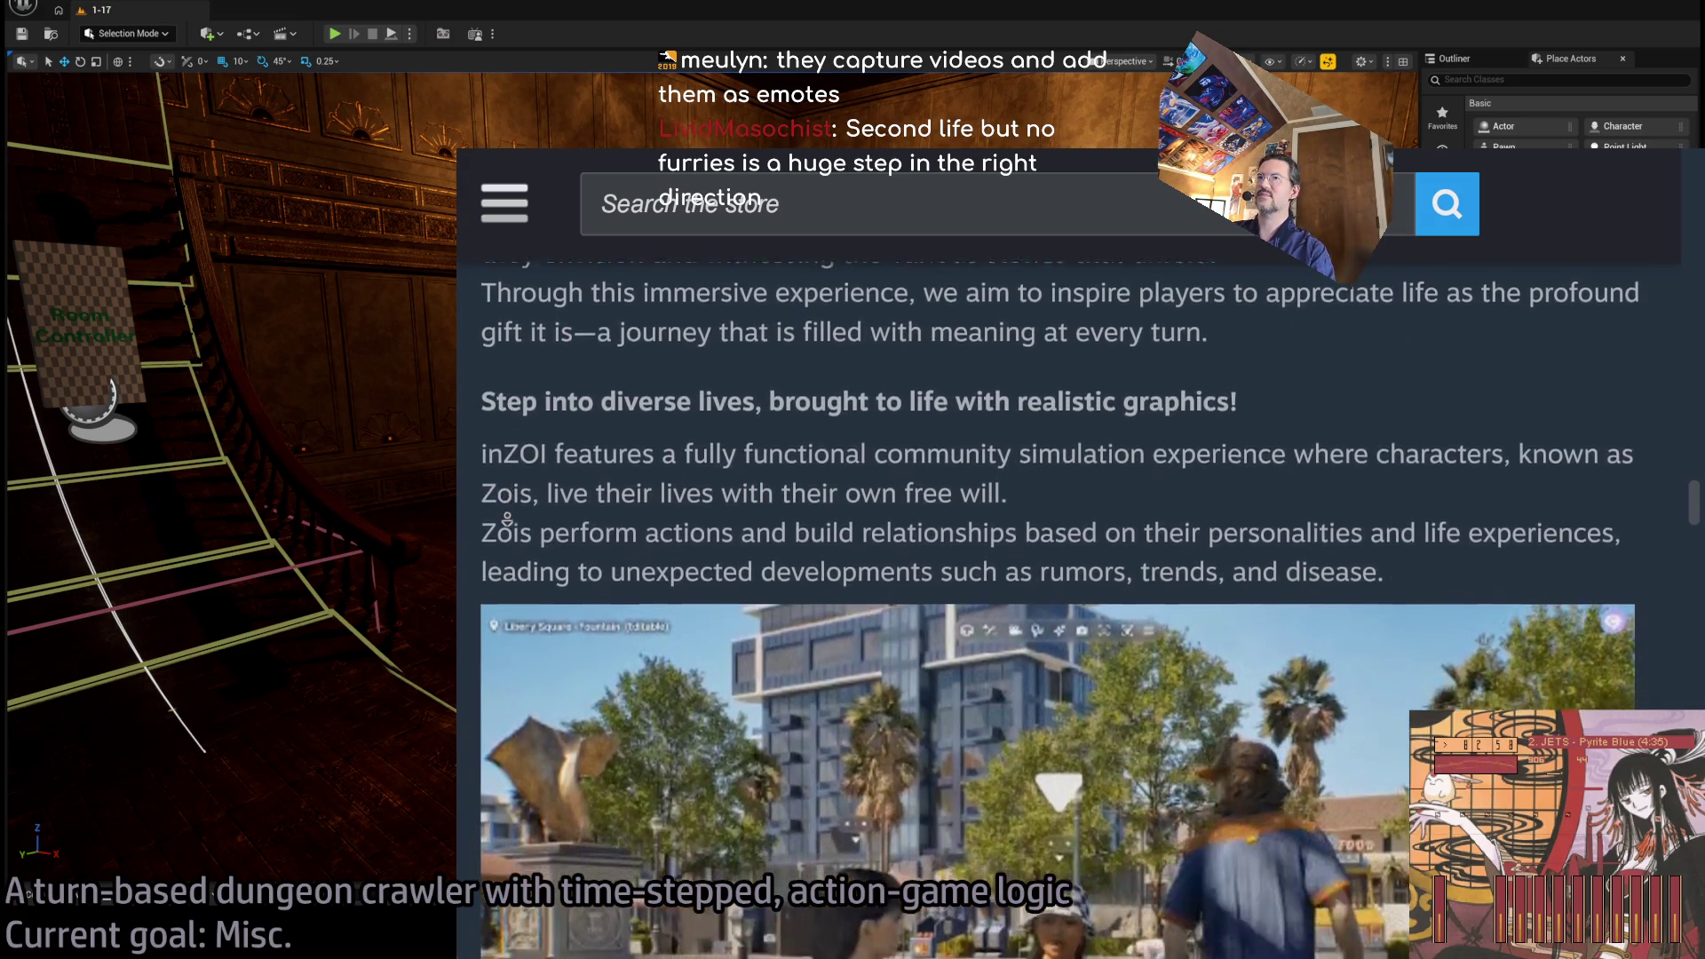
scroll(507, 523, "down", 1)
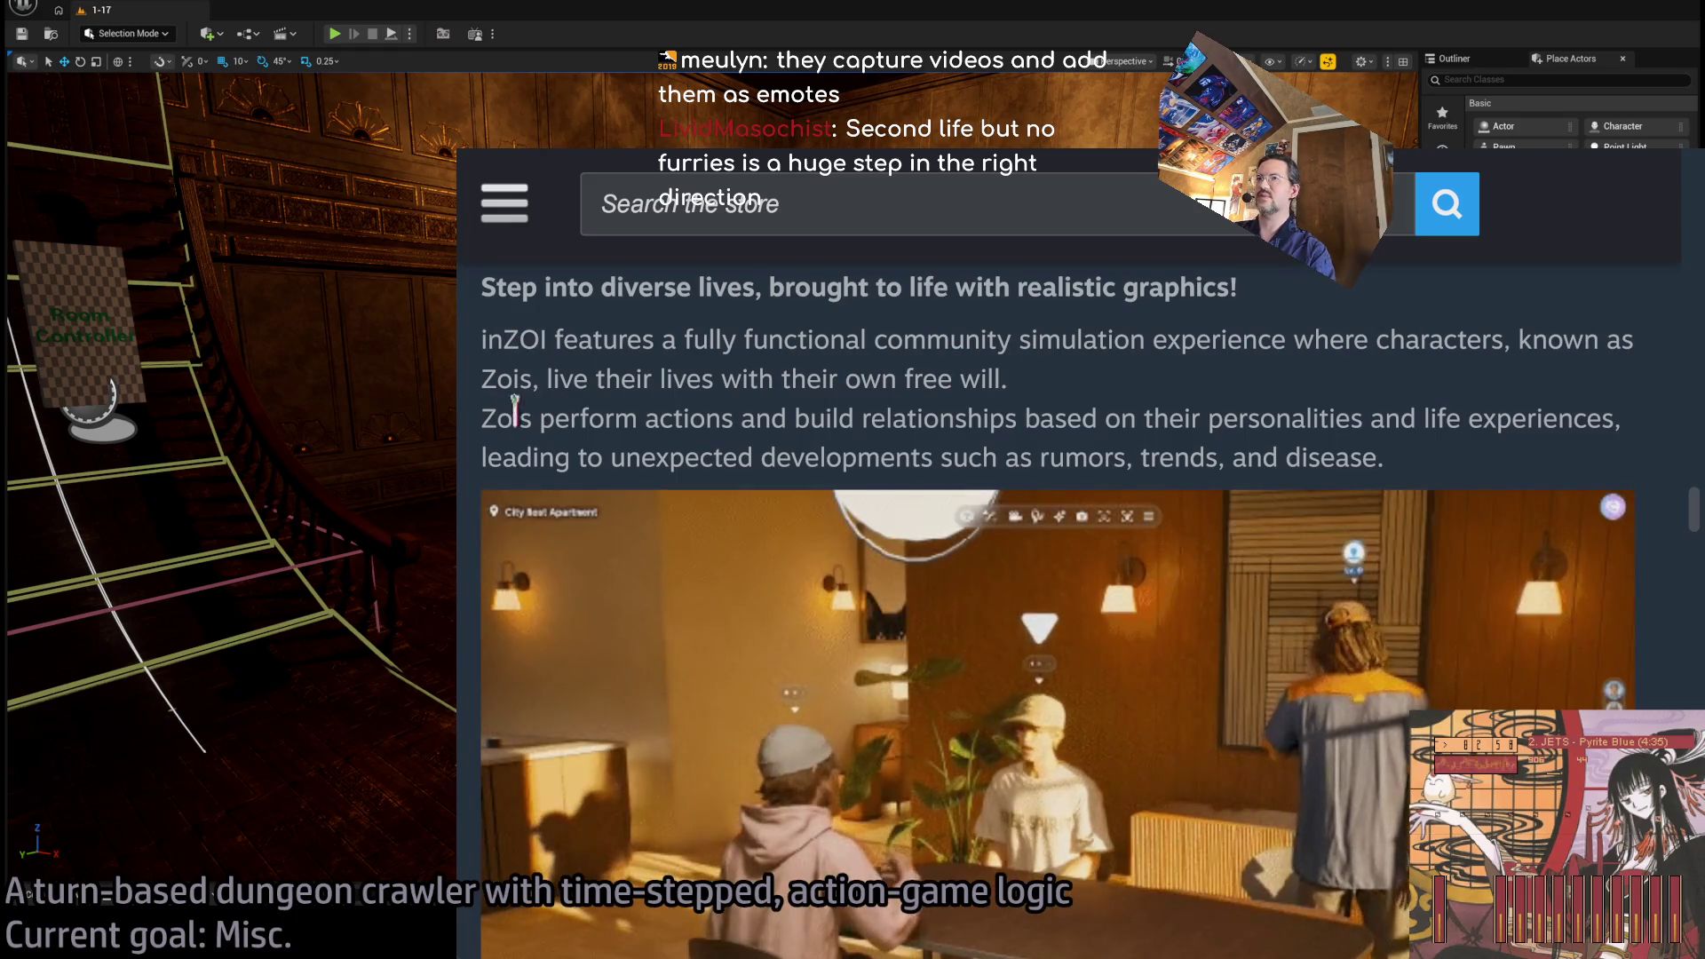
double_click(502, 380)
double_click(513, 373)
left_click(514, 377)
Highlight the lines about free will, Zois building relationships and unexpected developments.
left_click_drag(632, 379, 1070, 389)
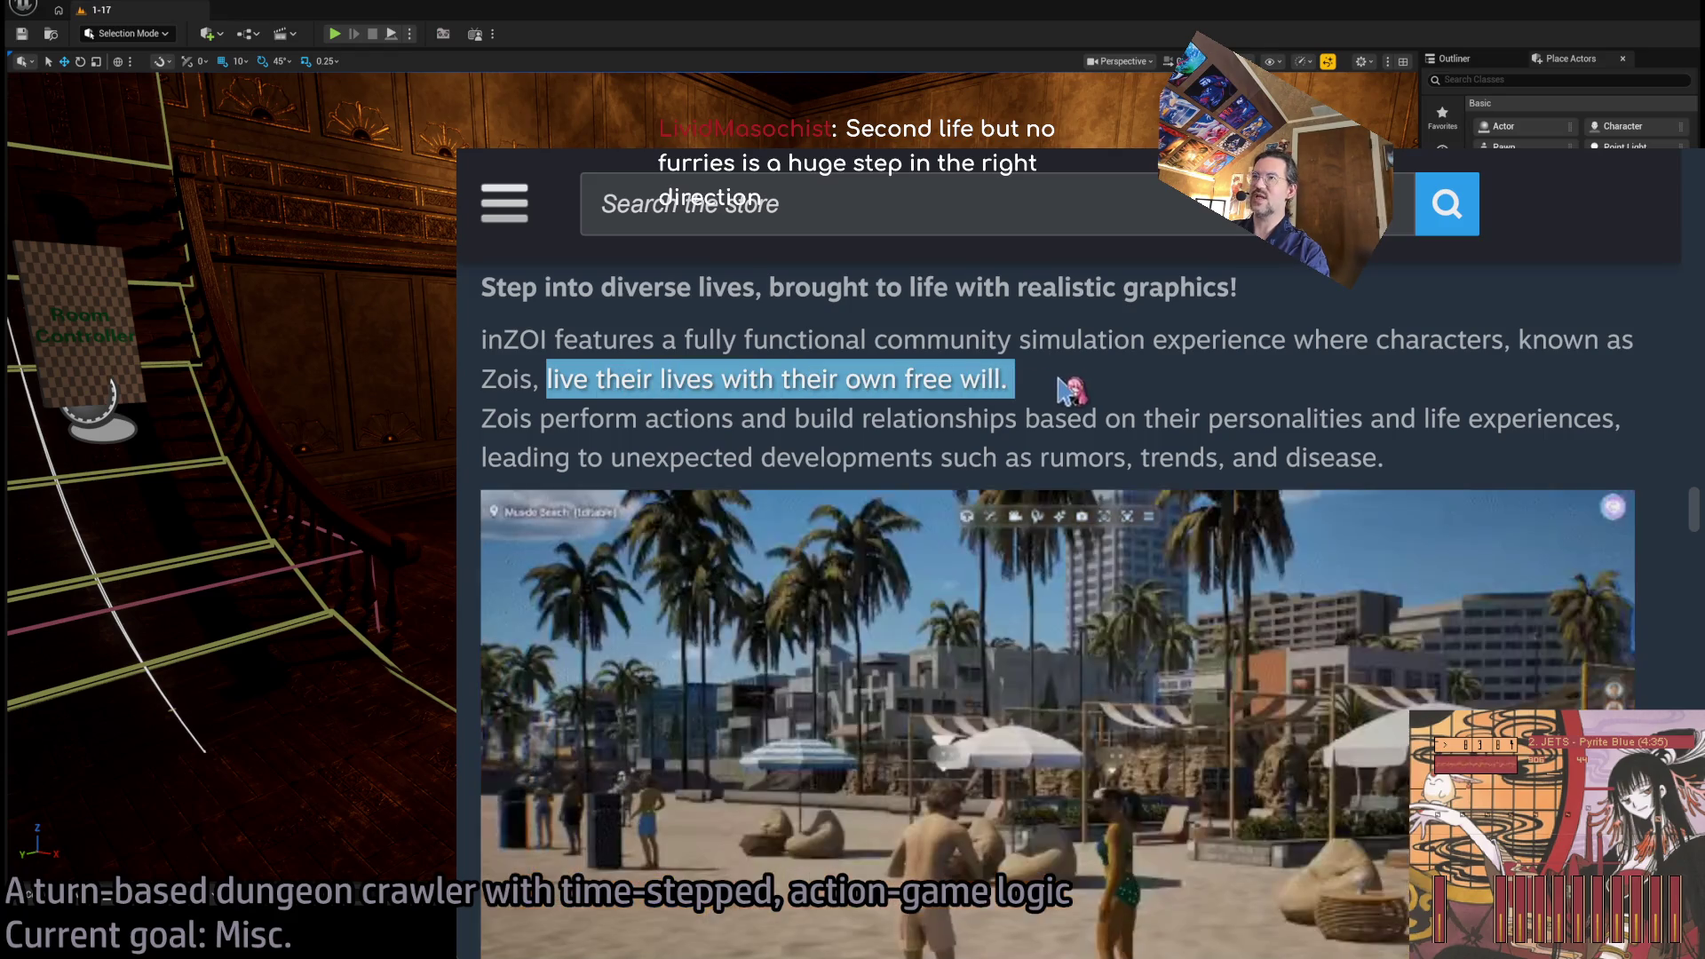
double_click(502, 419)
mouse_move(503, 418)
left_mouse_down()
mouse_move(1096, 419)
mouse_move(1427, 456)
mouse_move(1297, 419)
mouse_move(1359, 419)
mouse_move(1040, 419)
mouse_move(1333, 424)
mouse_move(1387, 404)
mouse_move(1619, 403)
left_mouse_up()
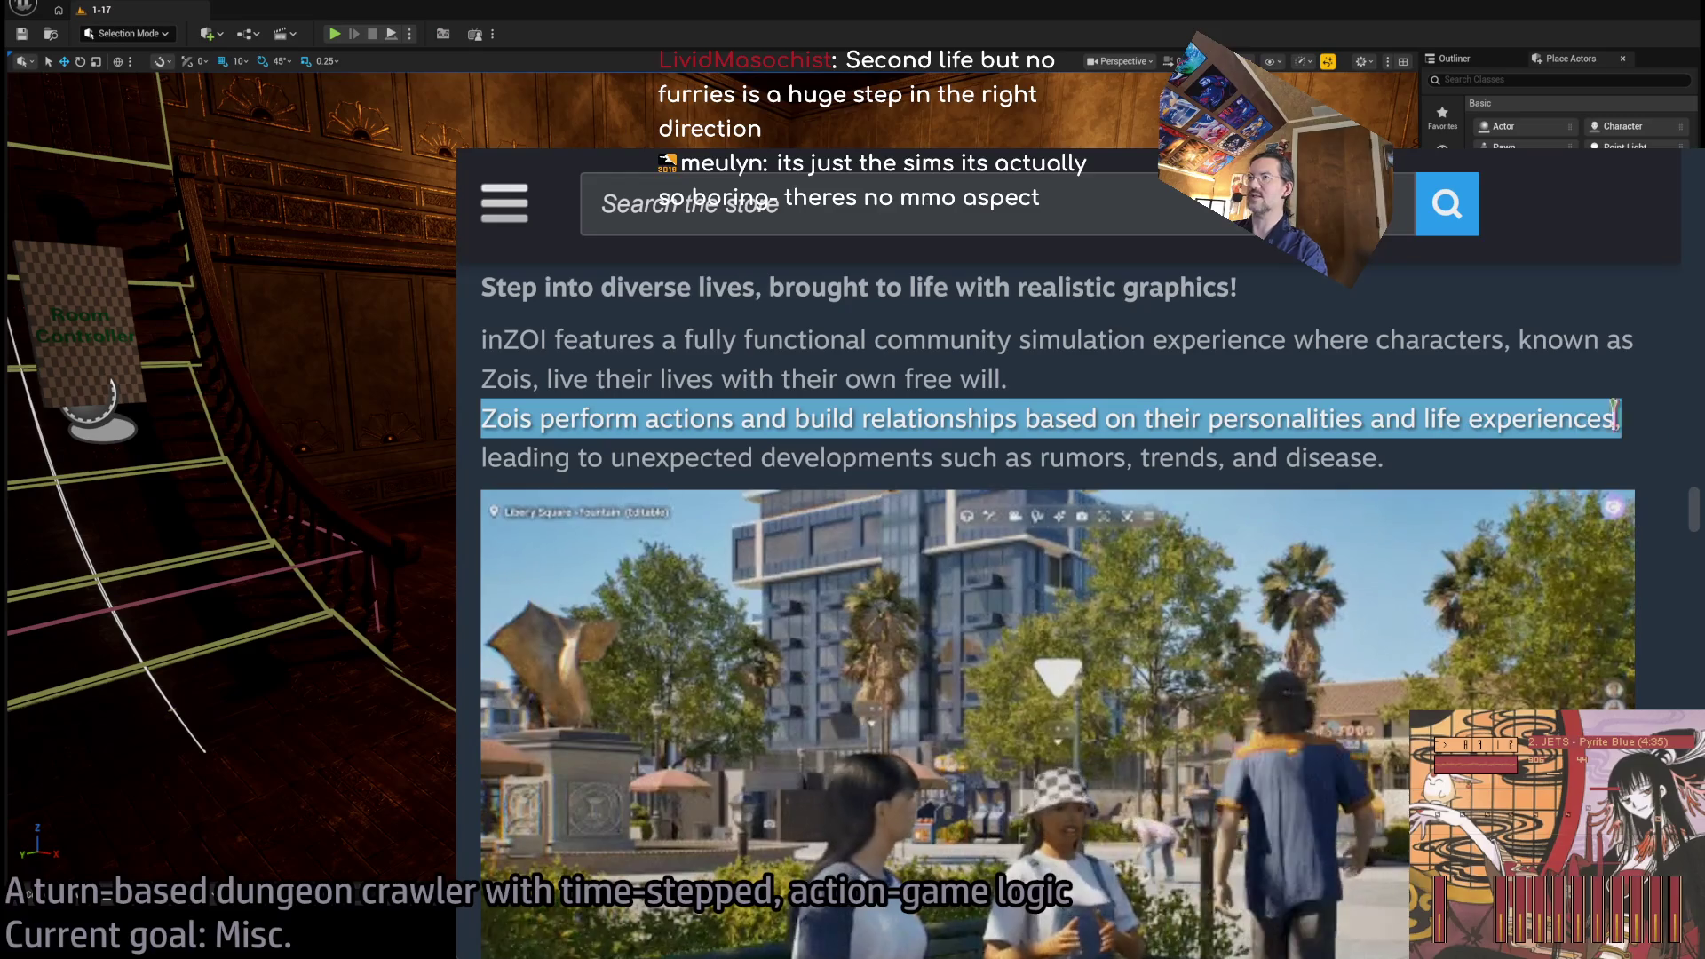
double_click(524, 456)
mouse_move(524, 456)
left_mouse_down()
mouse_move(1381, 459)
mouse_move(1554, 488)
left_mouse_up()
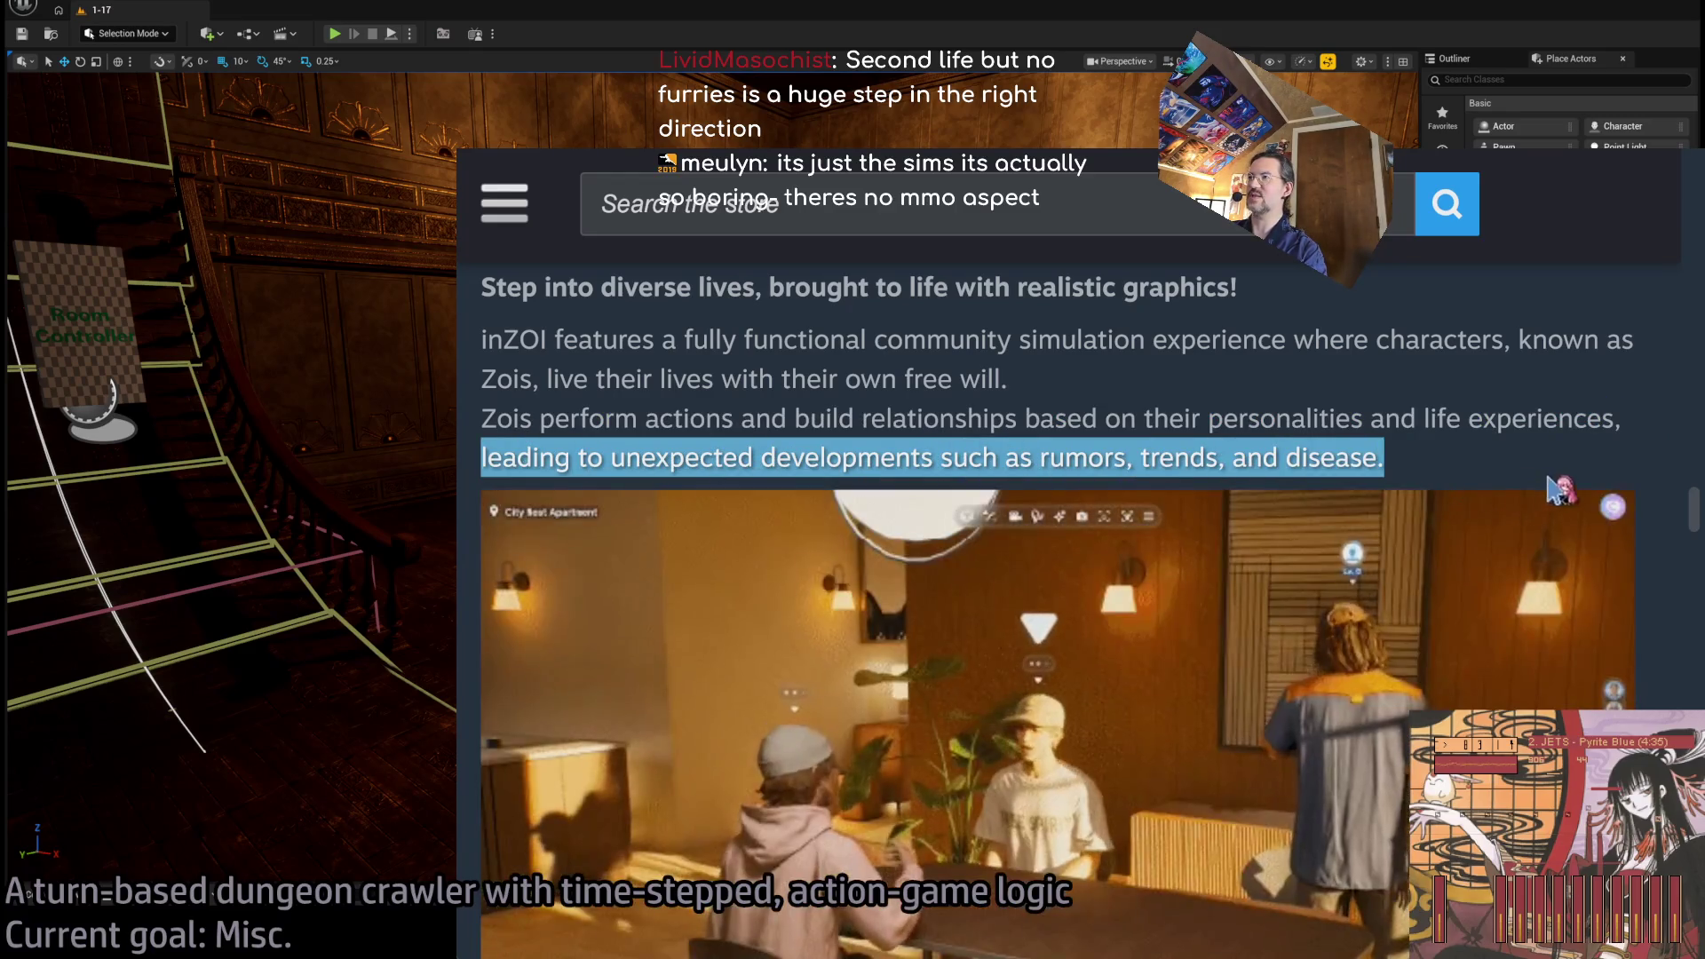
Highlight the words 'rumors, trends, and disease', then scroll on toward the gameplay footage.
double_click(1067, 459)
double_click(1187, 466)
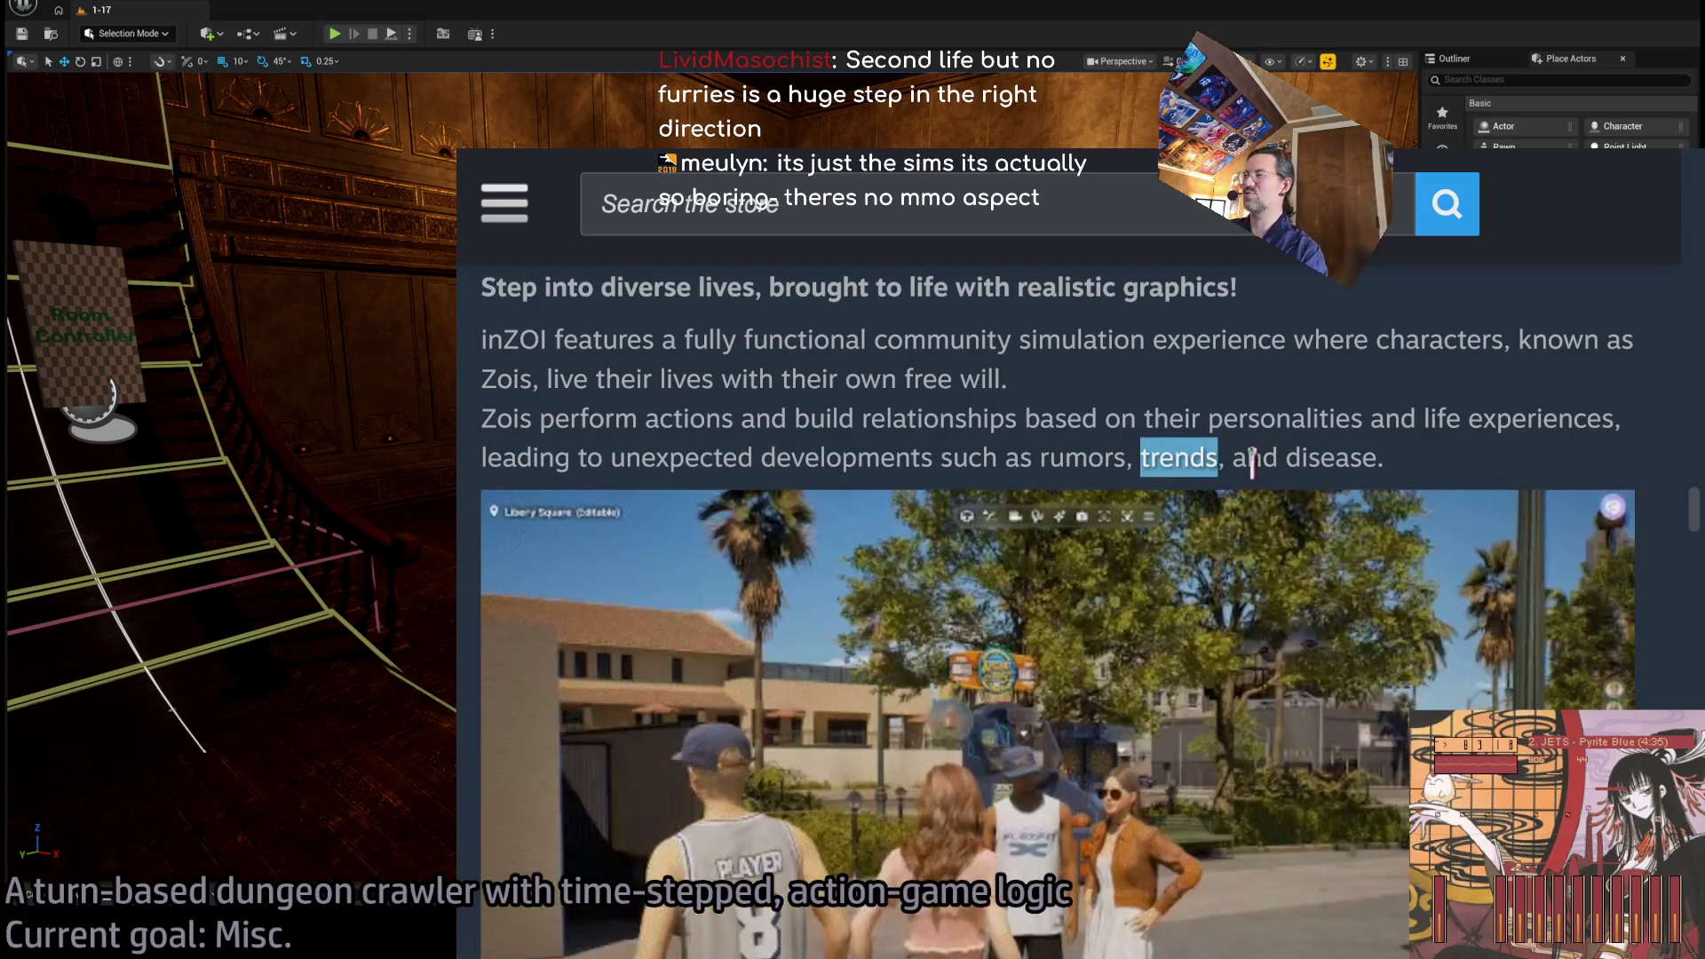
left_click(1479, 459)
left_click_drag(1308, 462, 1073, 464)
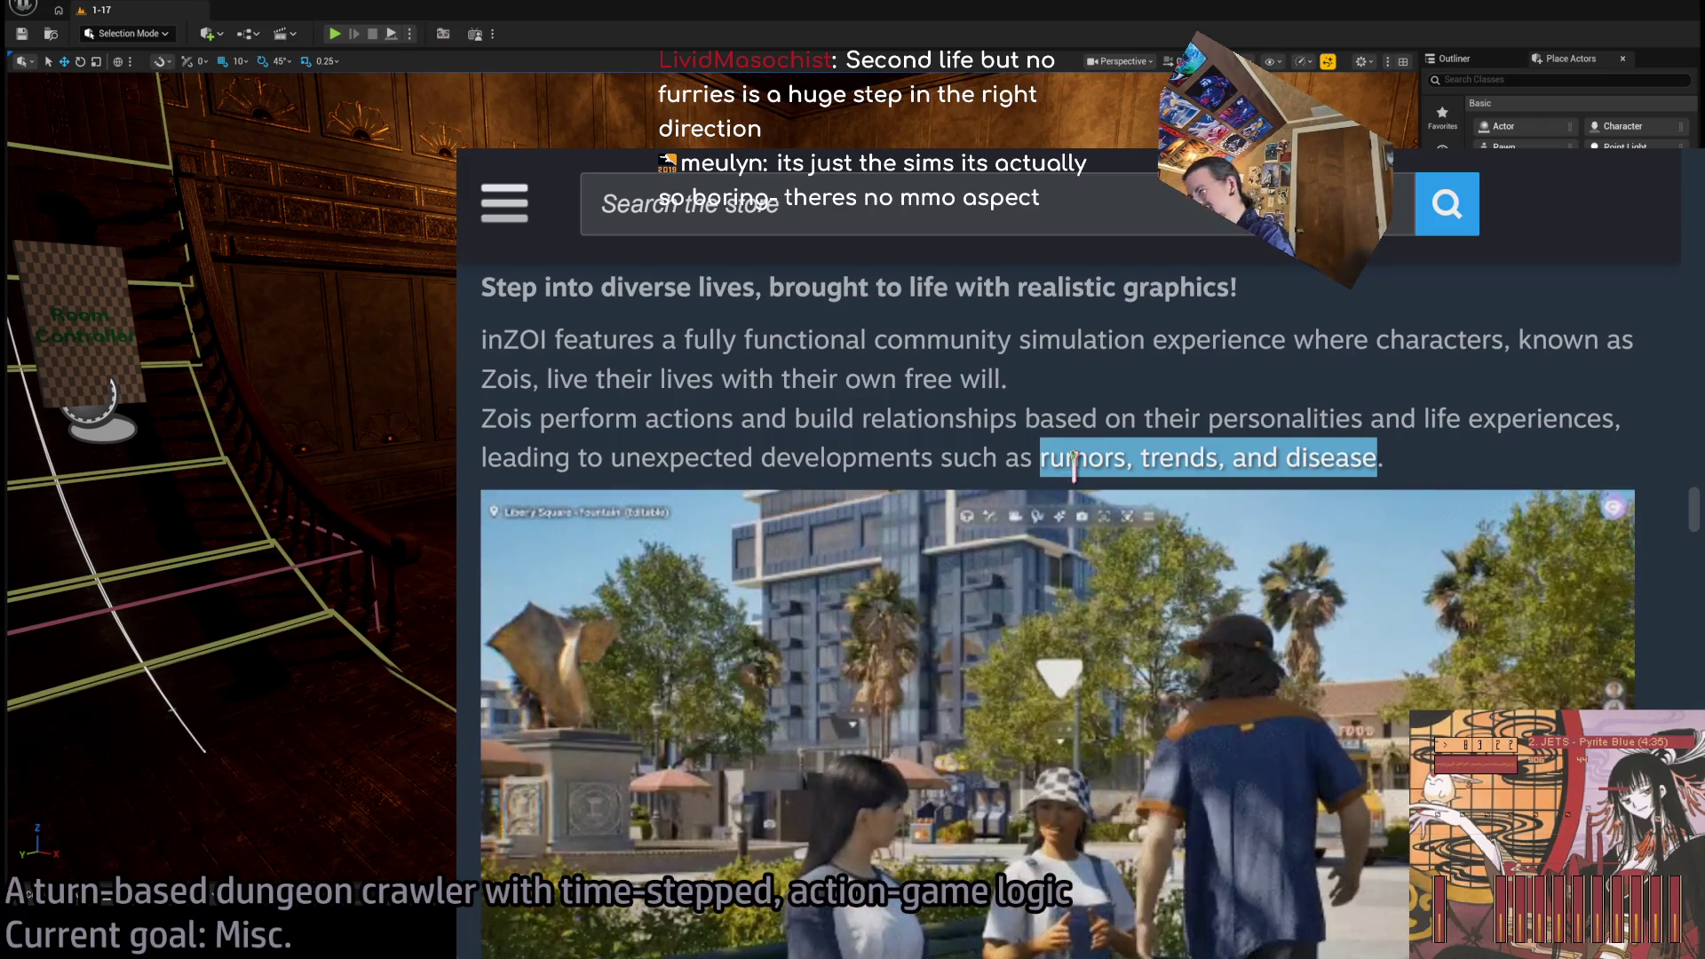
left_click(1470, 466)
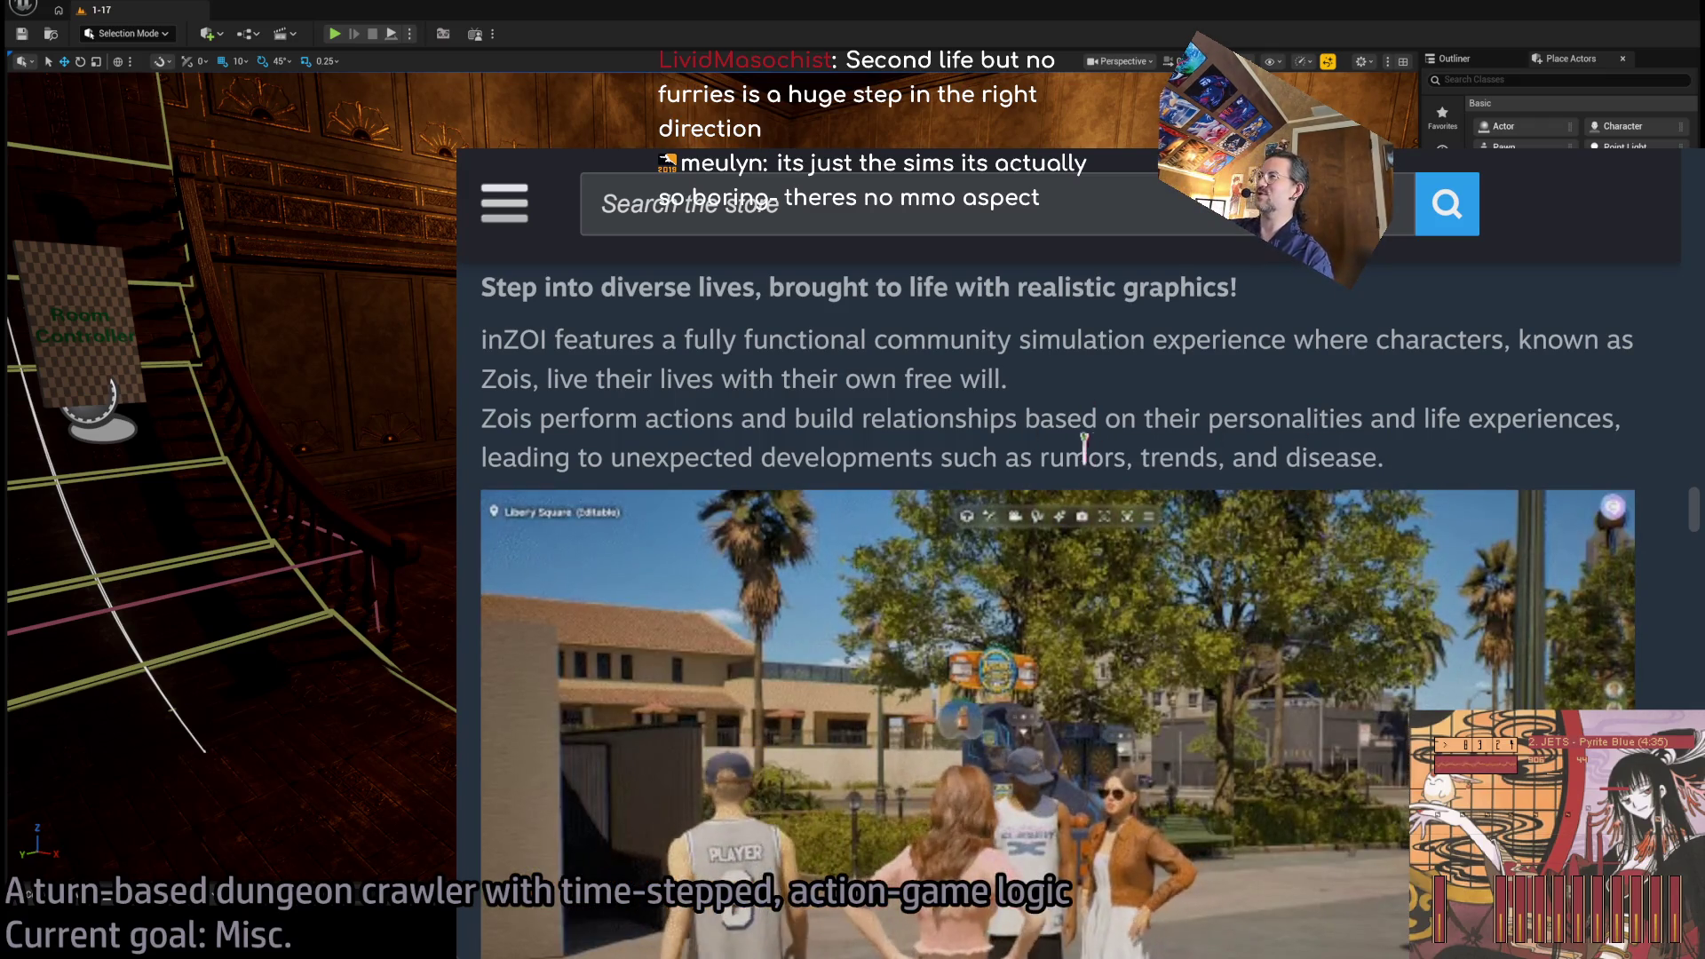
left_click_drag(1085, 450, 1257, 462)
left_click(666, 422)
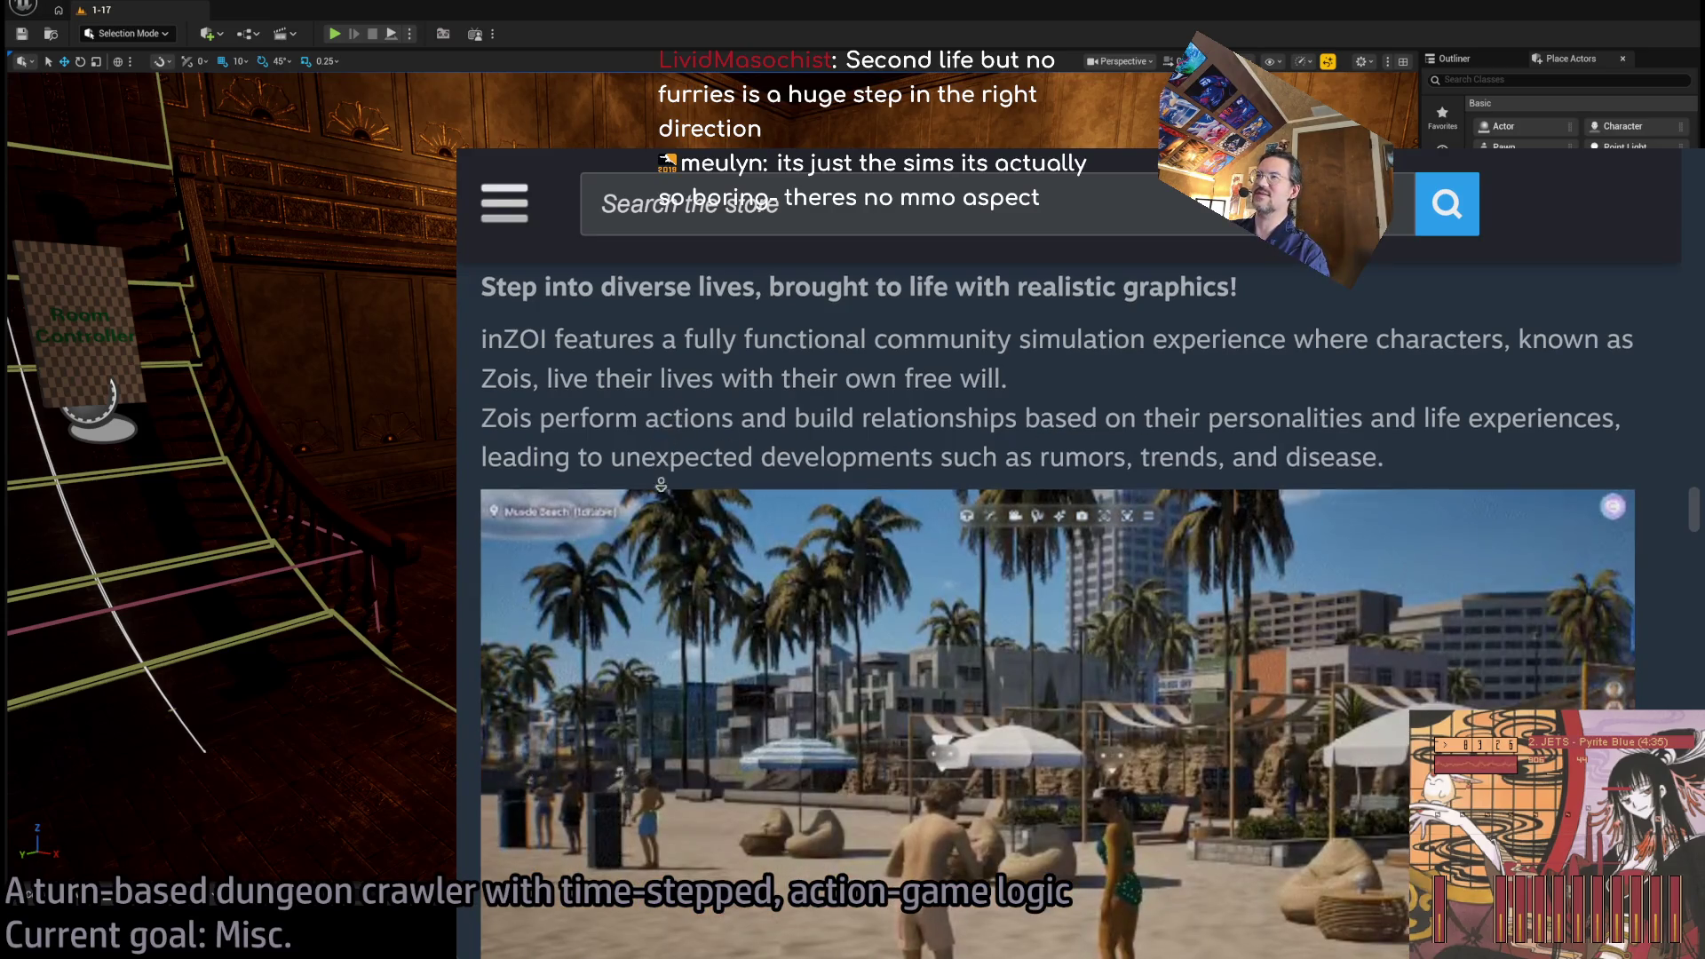
scroll(1057, 621, "down", 2)
scroll(626, 548, "down", 5)
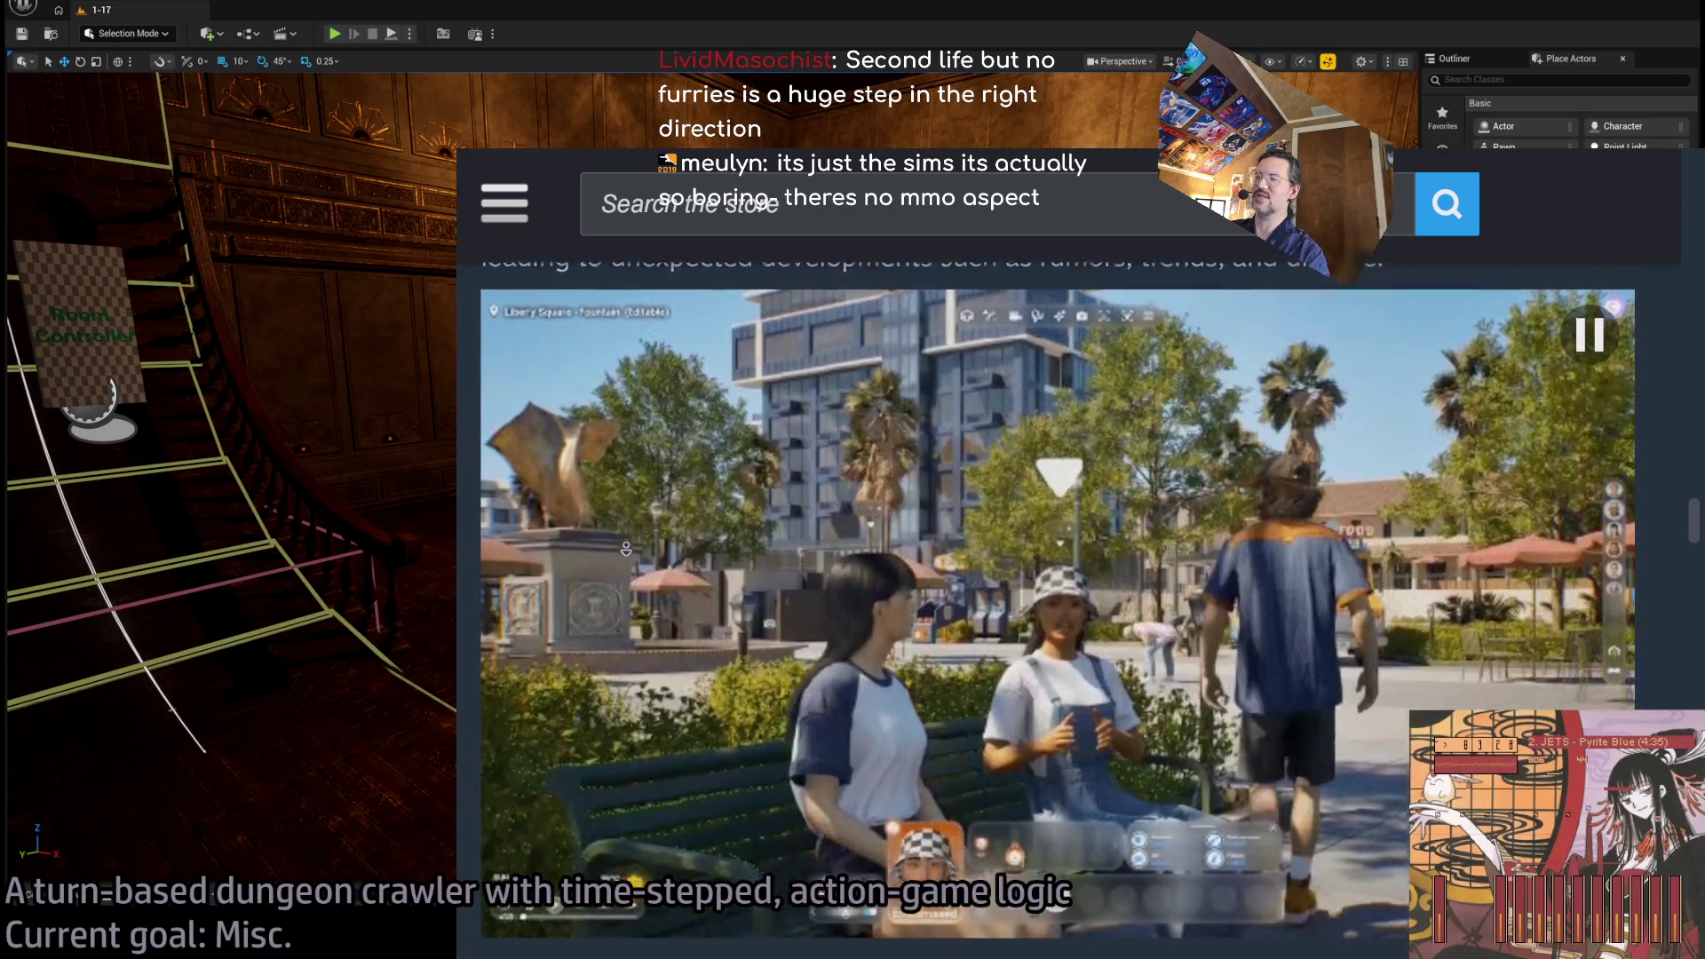
Highlight the phrases about shaping your own stories and the Unreal Engine 5 mention.
scroll(1057, 533, "down", 5)
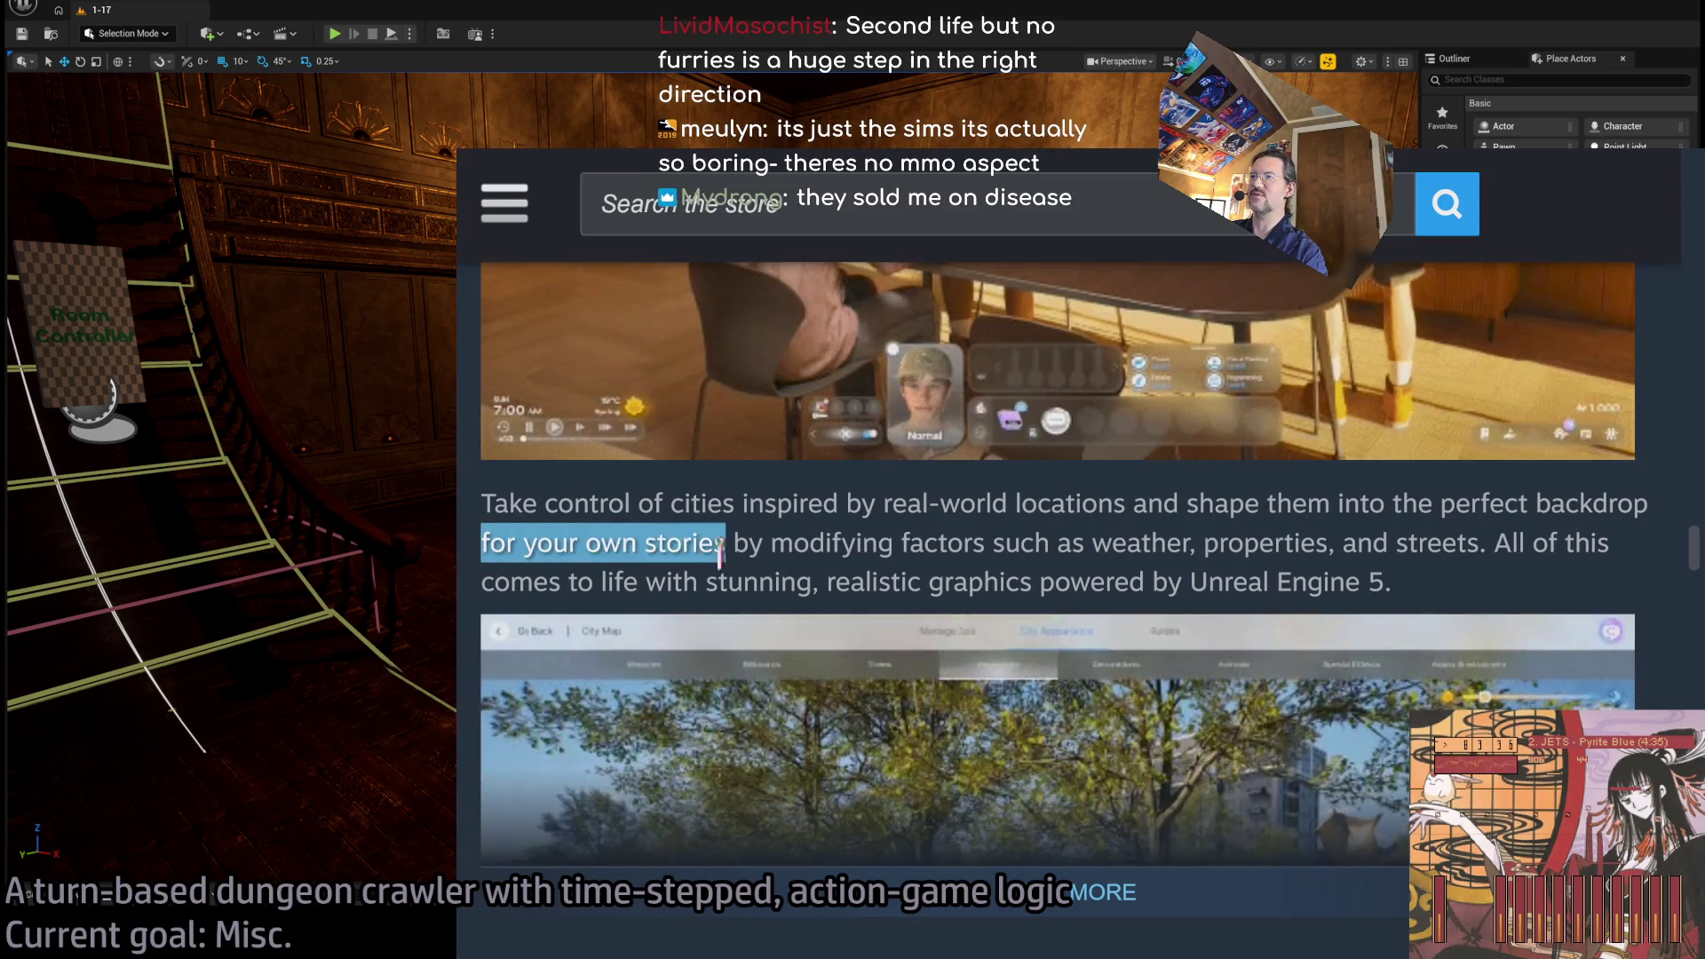
left_click_drag(719, 551, 906, 550)
left_click_drag(1028, 544, 1087, 544)
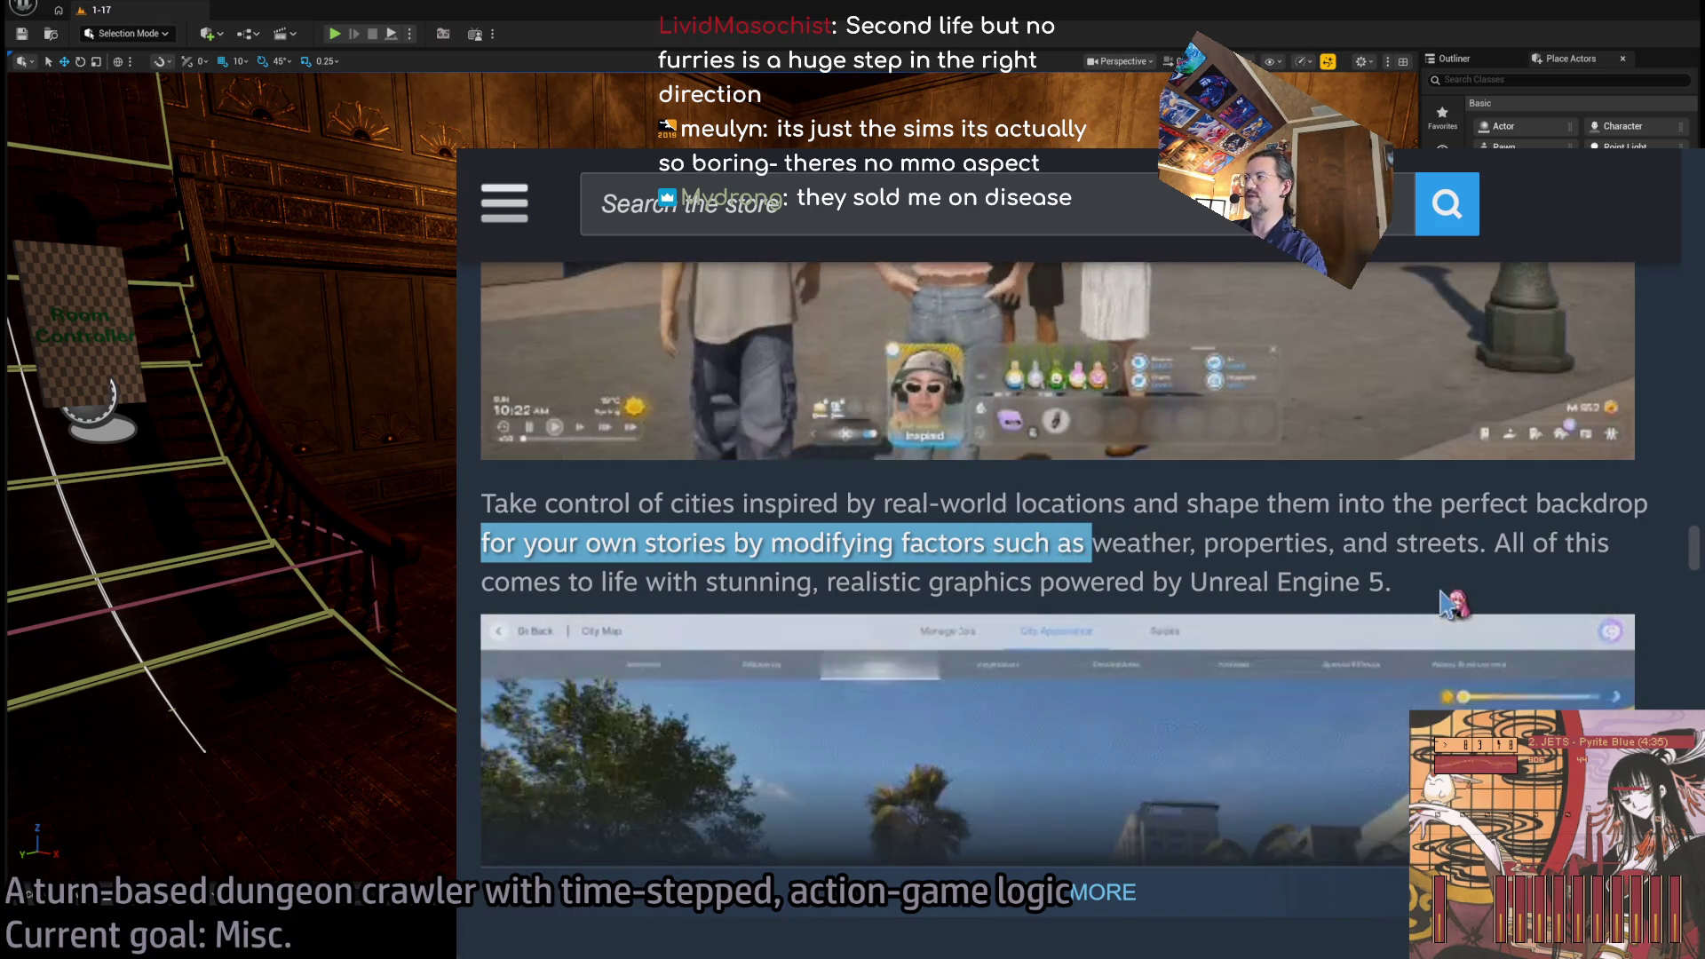
left_click_drag(1494, 542, 1529, 583)
Expand the description with READ MORE and scroll to the endless customizations section.
scroll(1530, 584, "down", 3)
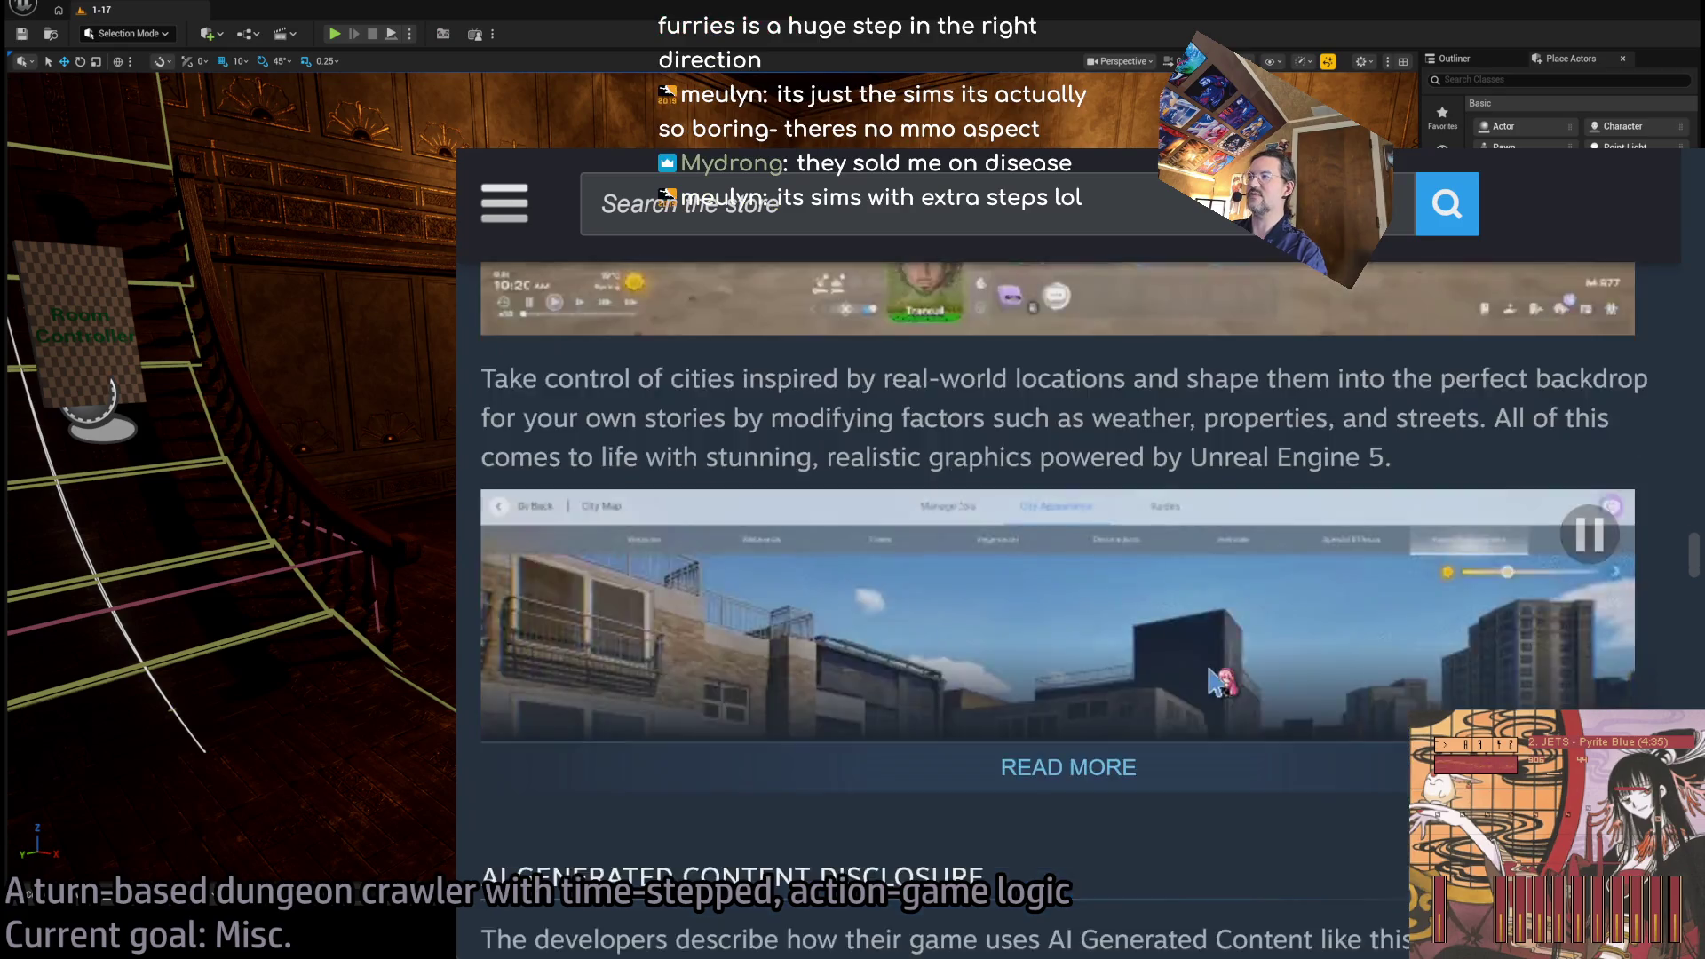
left_click(1069, 637)
scroll(1057, 684, "down", 2)
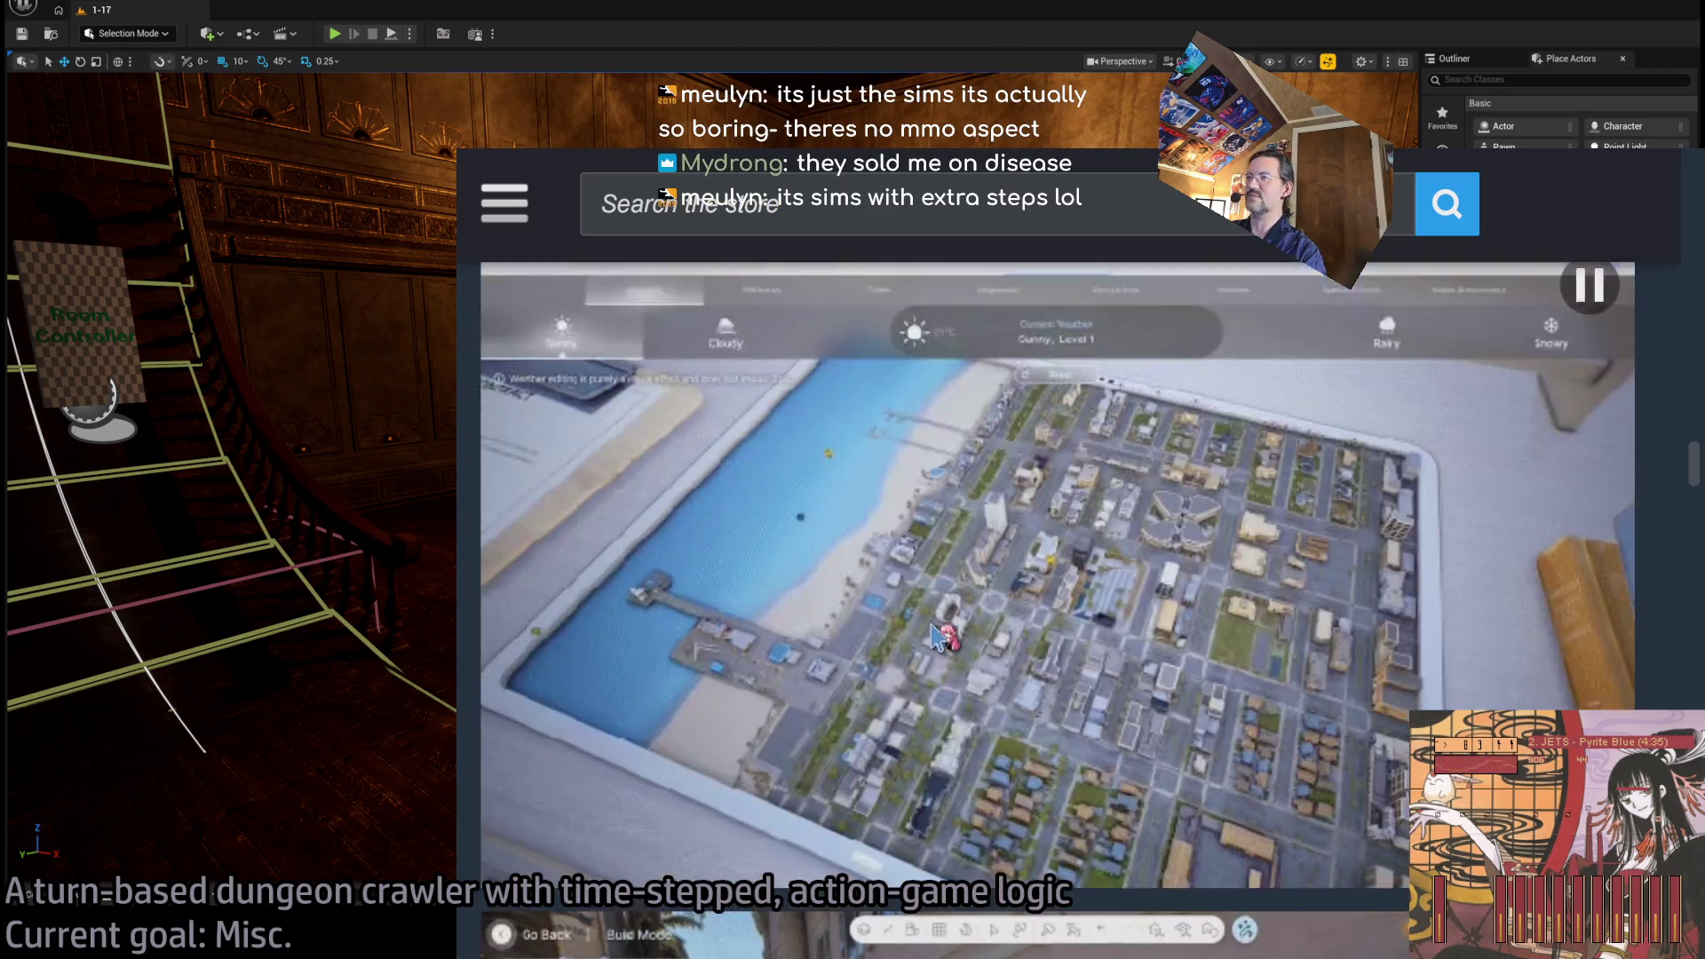
scroll(1057, 684, "up", 1)
scroll(1392, 737, "down", 5)
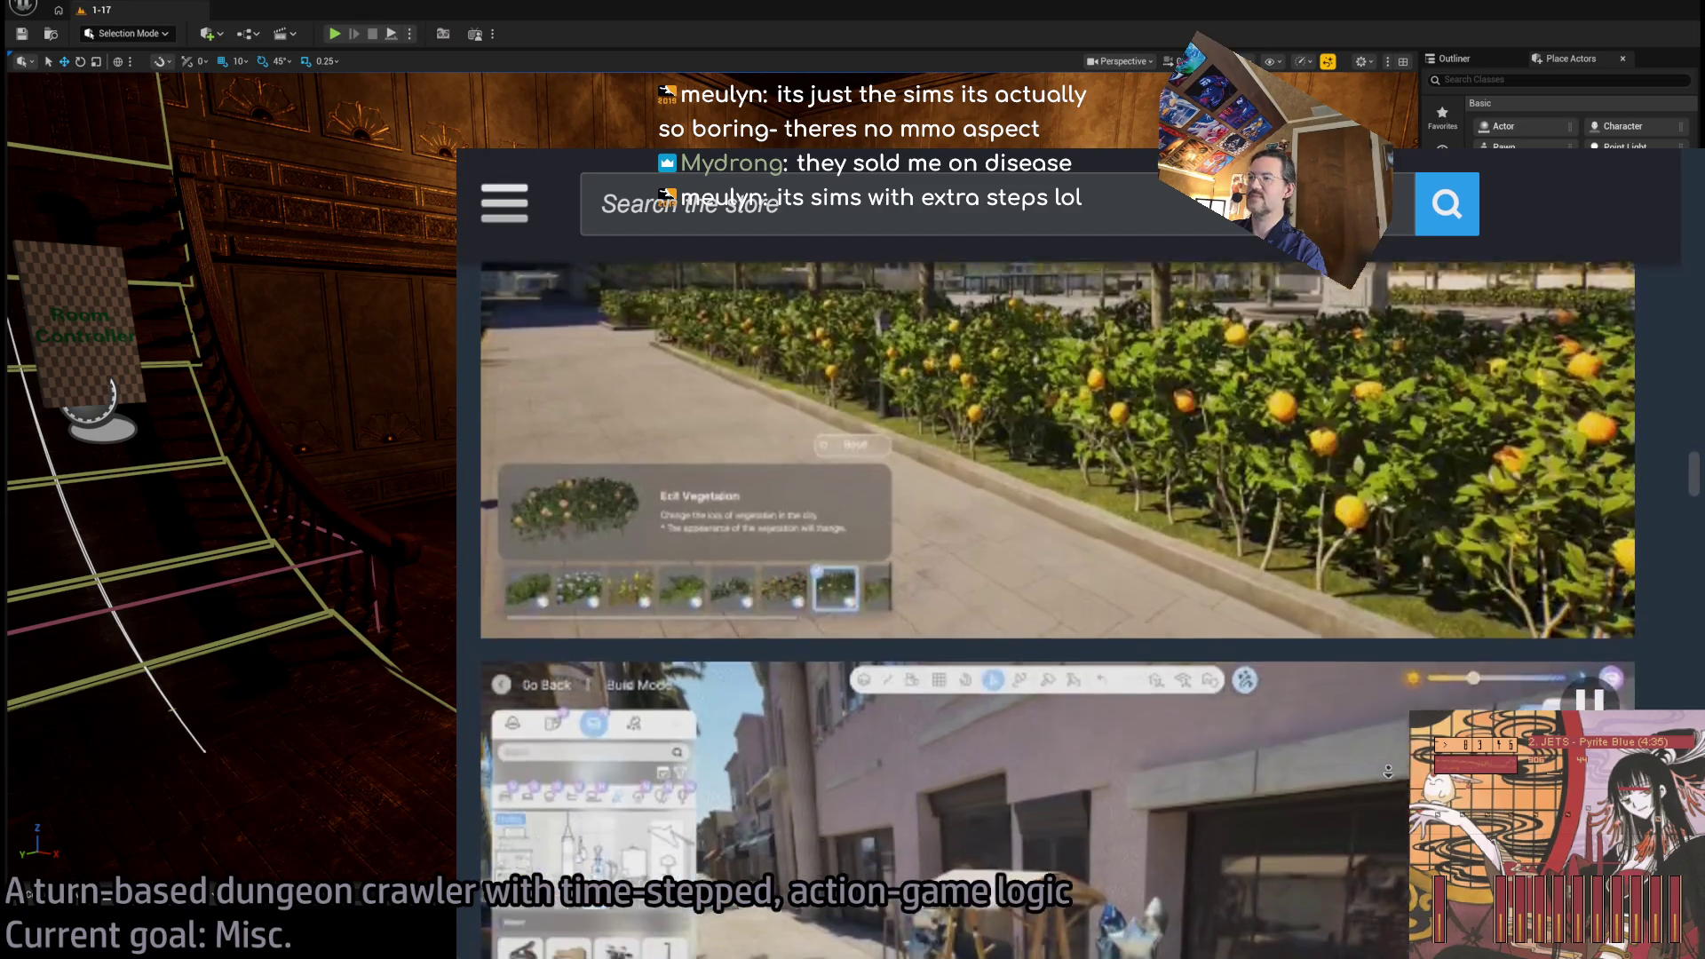
scroll(1372, 751, "down", 3)
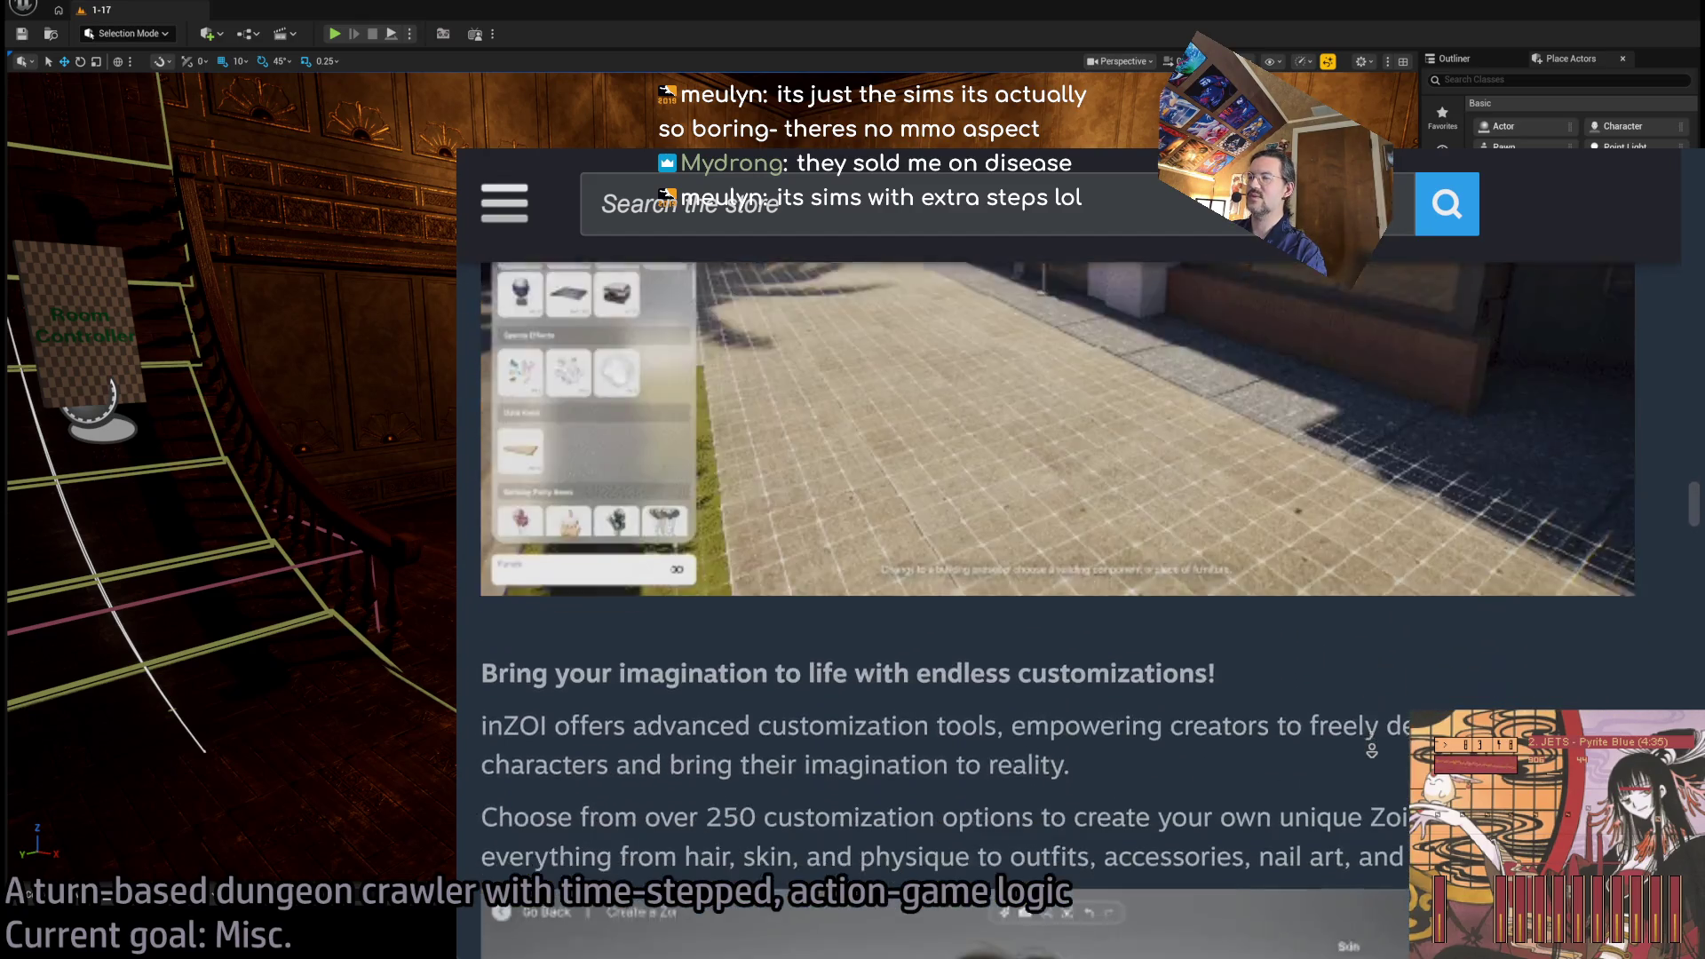